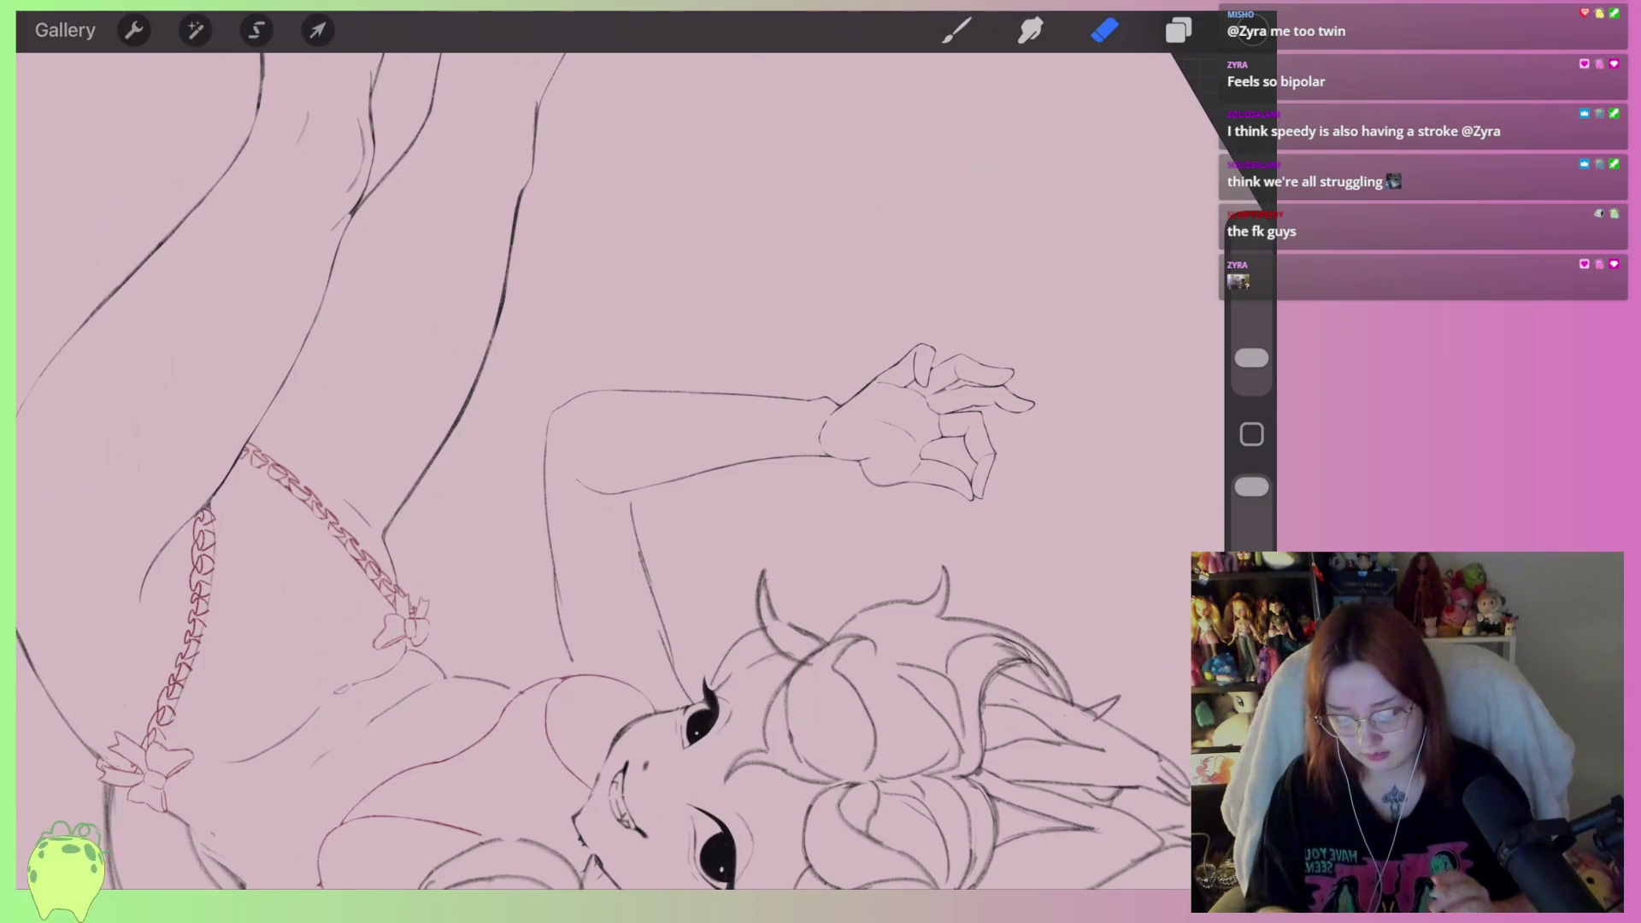
Ink a first stroke along the sketch contour from the face toward the arm
scroll(614, 405, "down", 5)
scroll(914, 410, "up", 5)
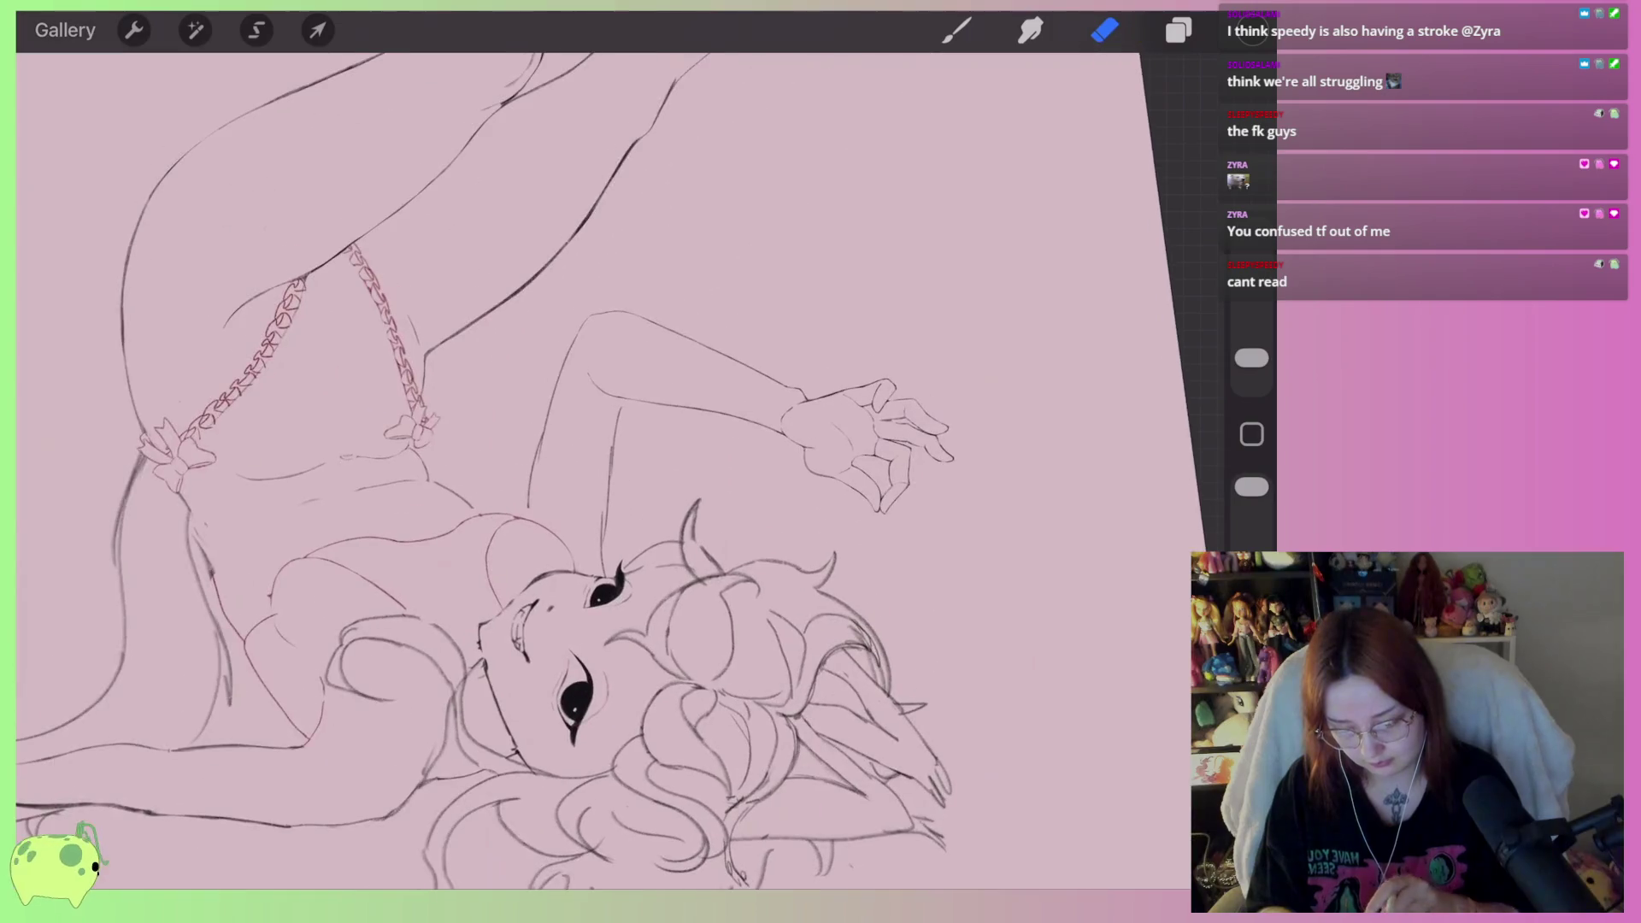
key("b")
scroll(615, 470, "up", 3)
scroll(615, 470, "down", 4)
scroll(620, 470, "down", 3)
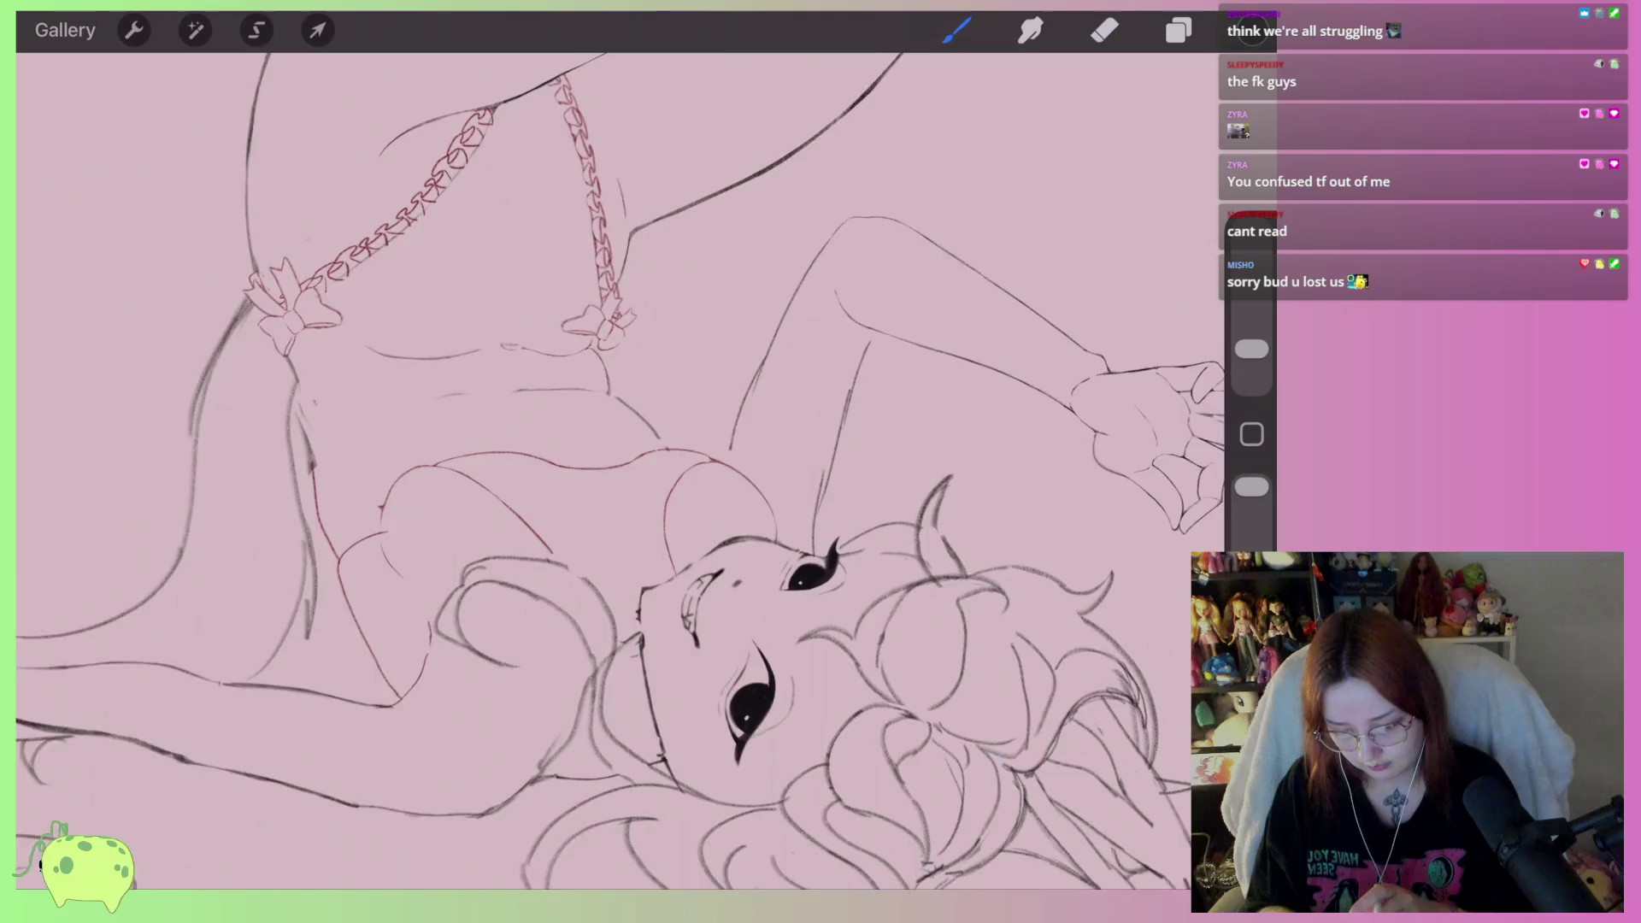
scroll(621, 470, "up", 4)
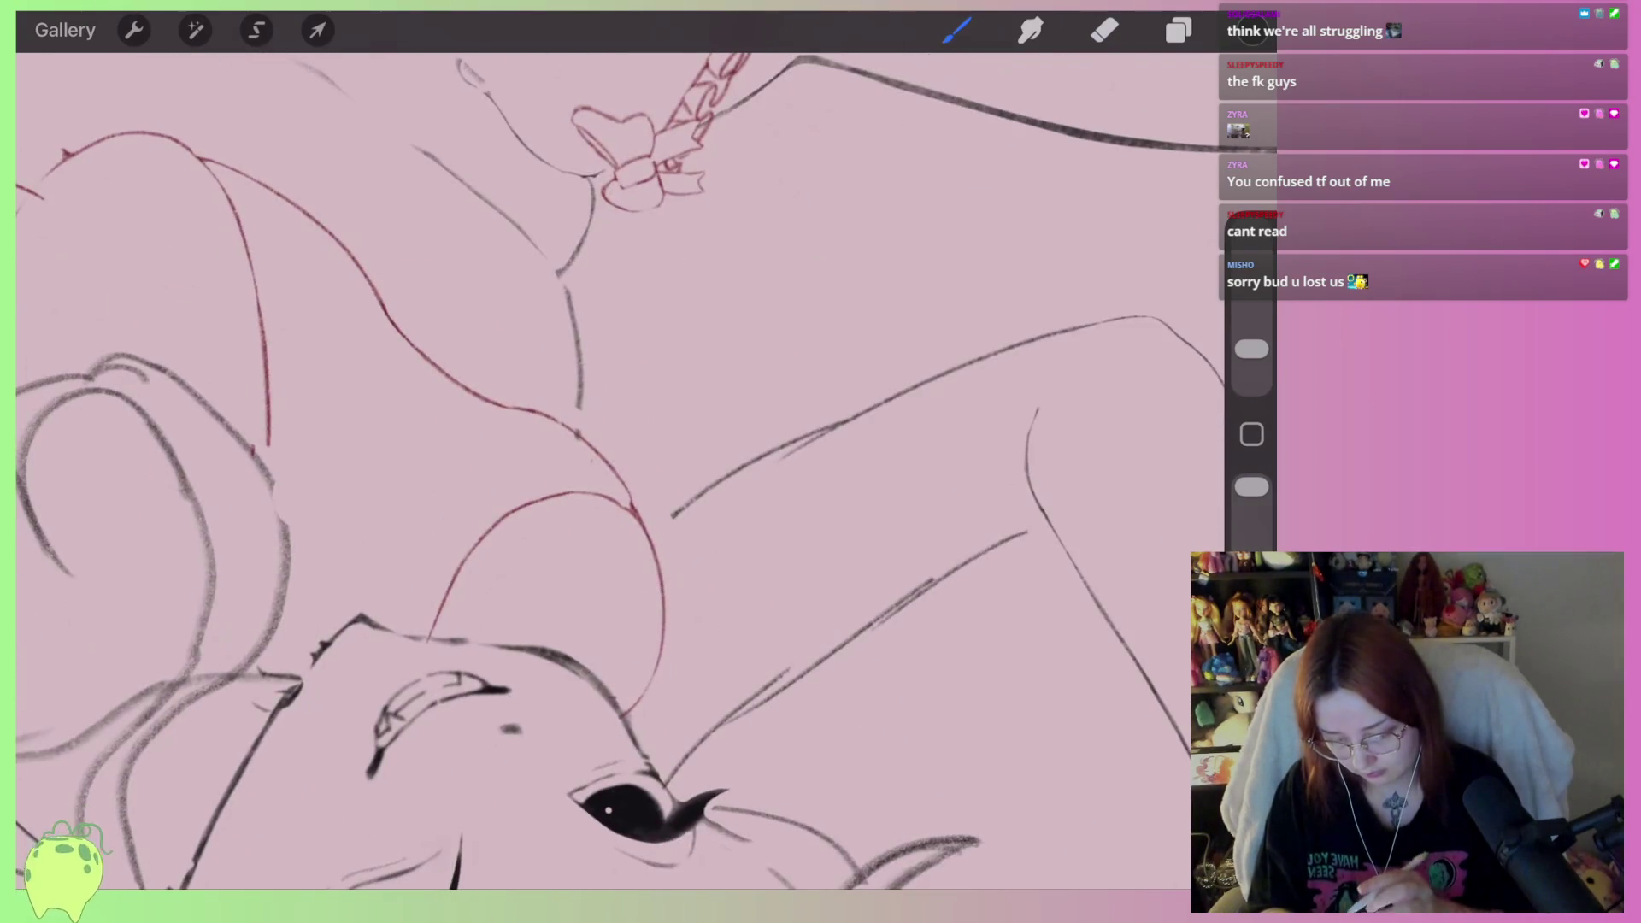
scroll(812, 599, "up", 4)
mouse_move(513, 511)
left_mouse_down()
mouse_move(974, 334)
mouse_move(897, 348)
mouse_move(380, 598)
mouse_move(1009, 304)
left_mouse_up()
key("ctrl+z")
Trim the stroke's upper end with the Eraser and thin it along its length
left_click(1105, 30)
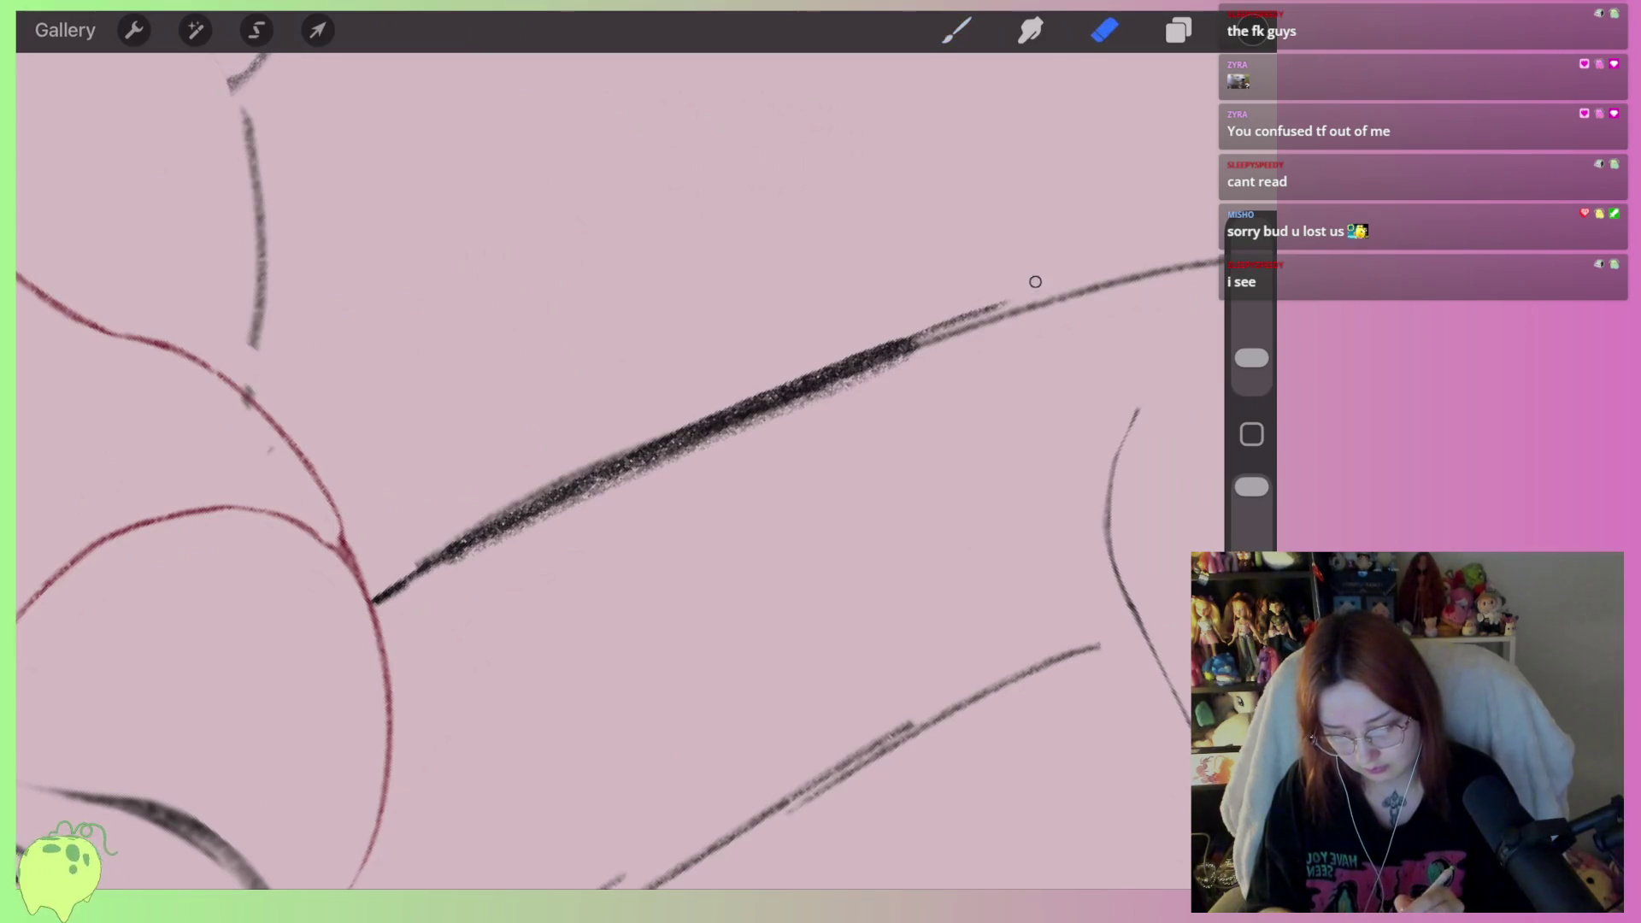
left_click_drag(992, 306, 727, 402)
mouse_move(859, 363)
left_mouse_down()
mouse_move(449, 539)
mouse_move(376, 598)
mouse_move(910, 350)
left_mouse_up()
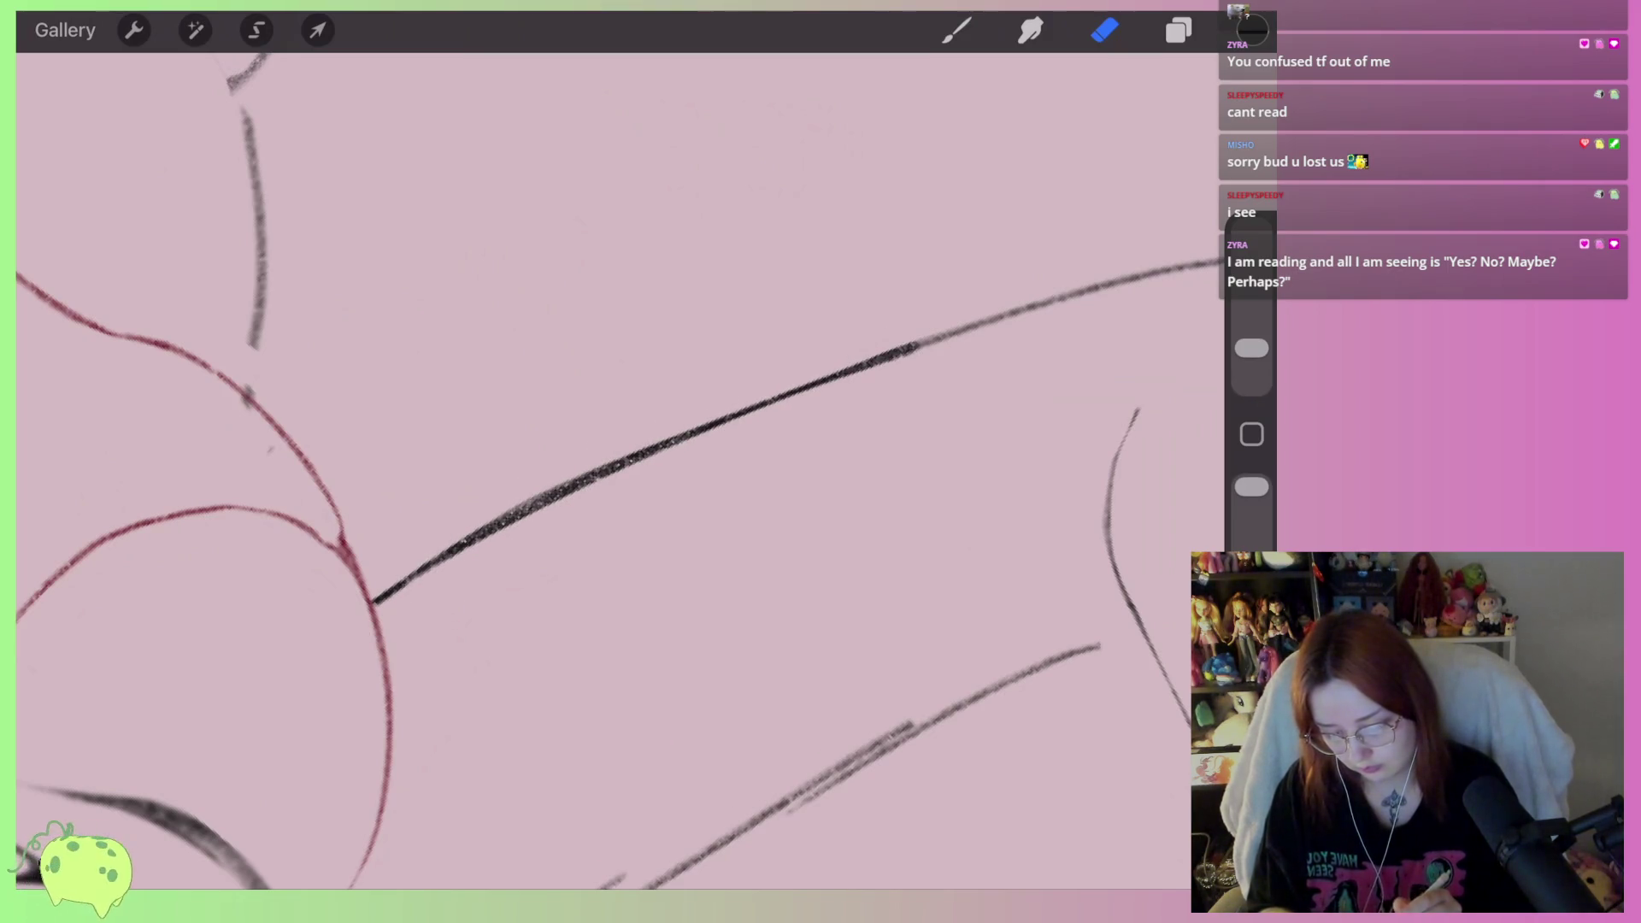
left_click_drag(462, 534, 680, 435)
left_click_drag(866, 382, 958, 337)
mouse_move(599, 513)
left_mouse_down()
mouse_move(692, 391)
mouse_move(698, 219)
left_mouse_up()
Ink a long line down to the eye, then erase to thin it from top to eye
left_click(956, 30)
mouse_move(1092, 356)
left_mouse_down()
mouse_move(824, 453)
mouse_move(453, 677)
left_mouse_up()
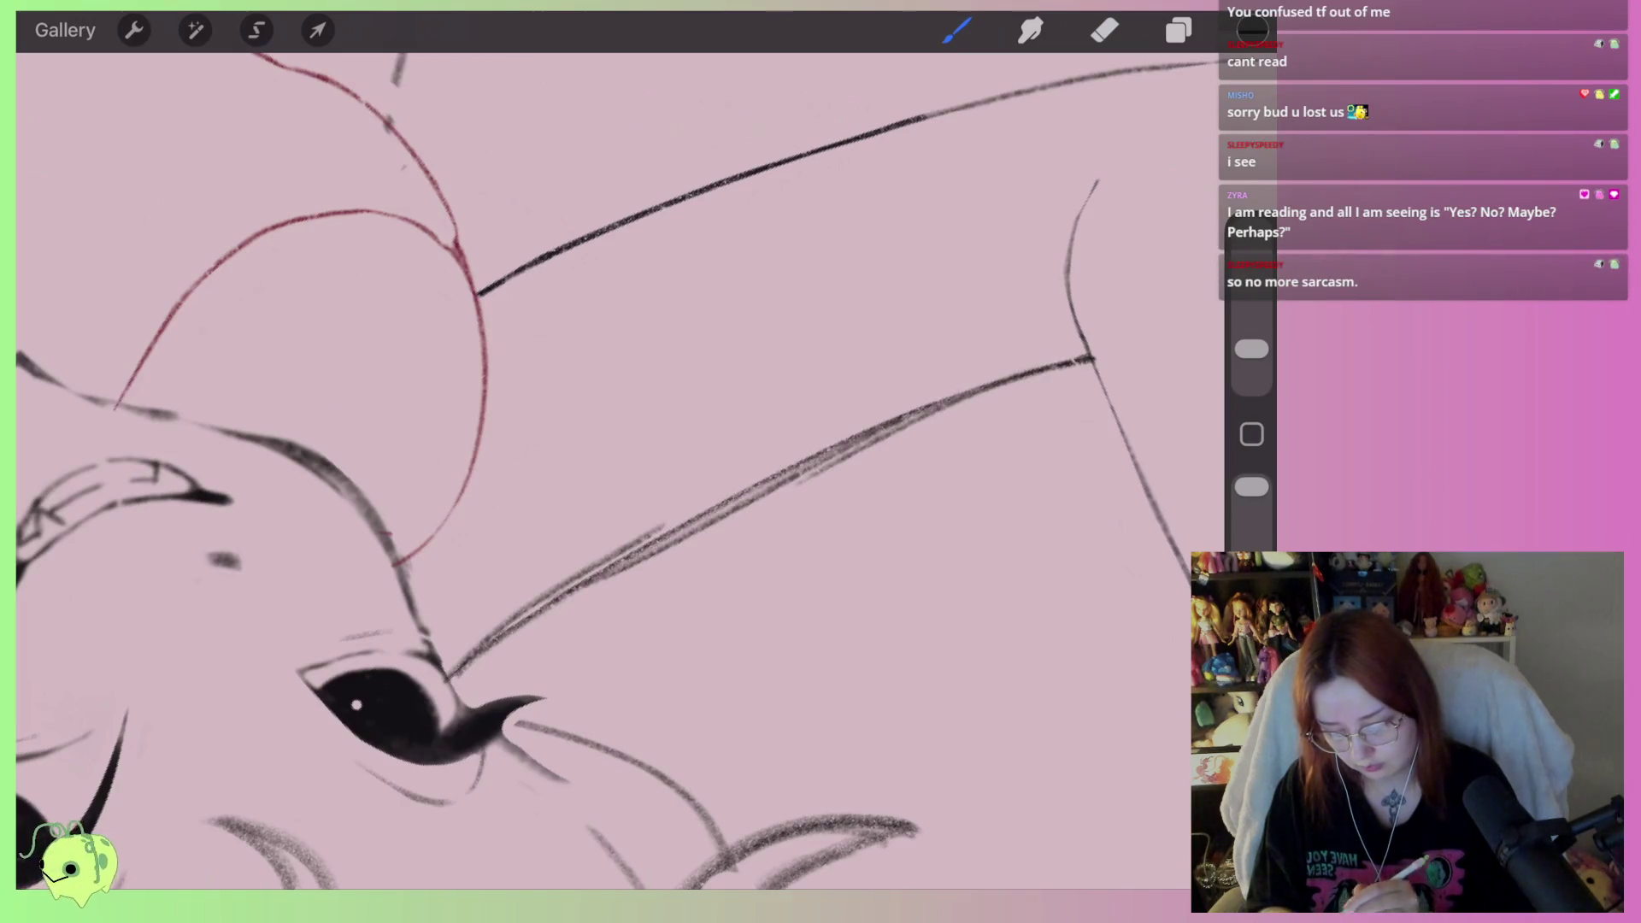
left_click(1104, 30)
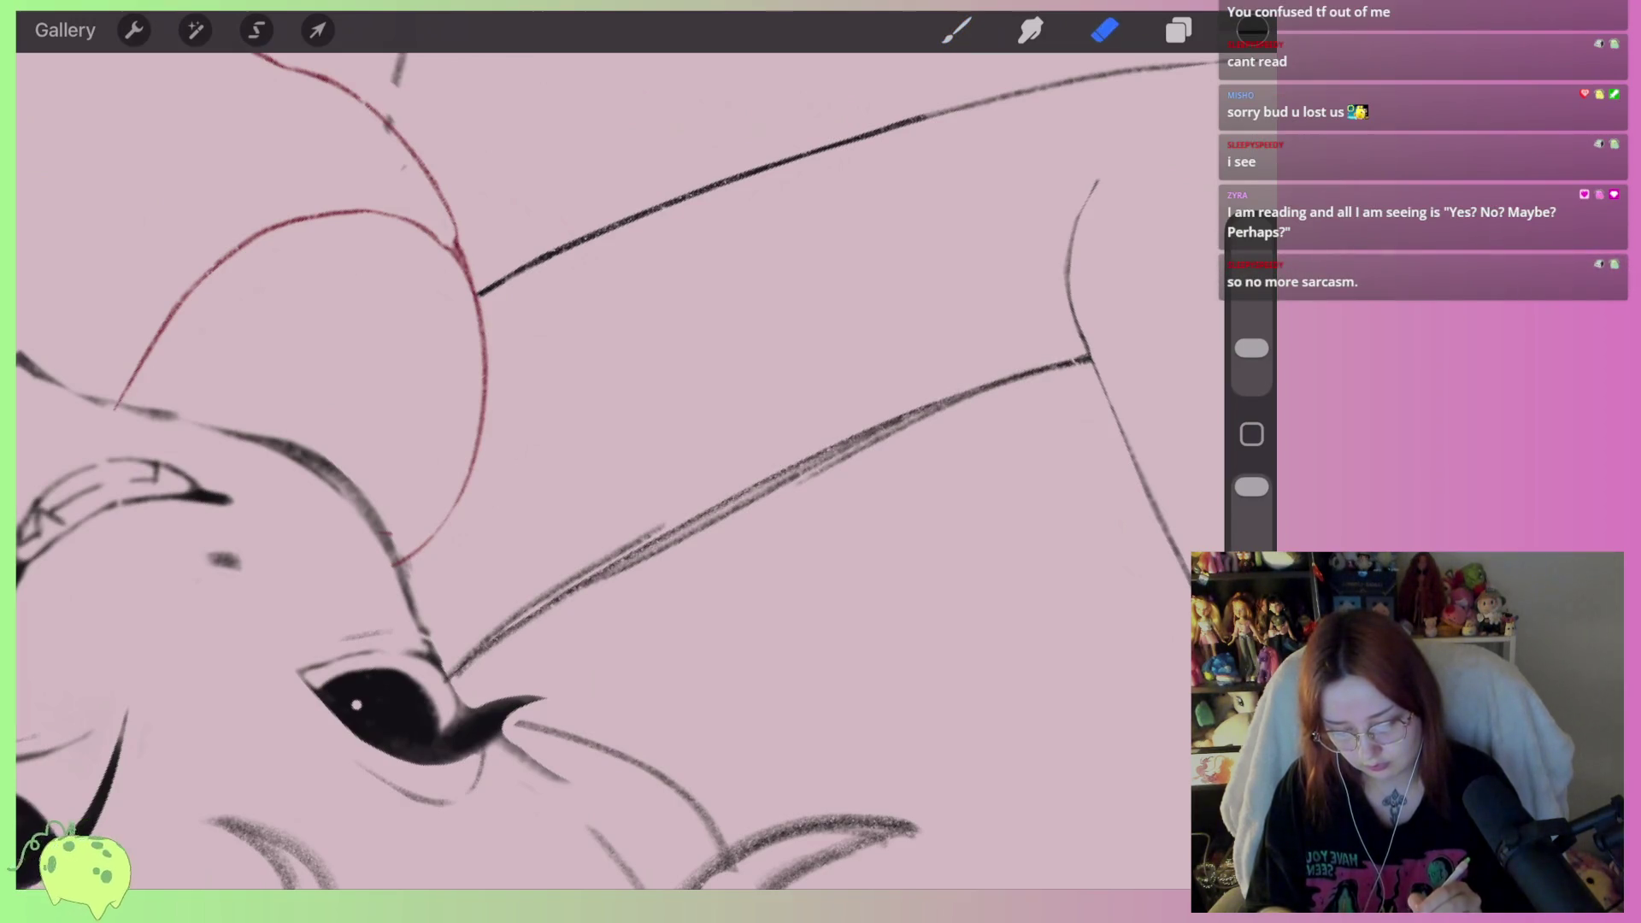
left_click_drag(998, 395, 738, 520)
left_click_drag(942, 418, 794, 477)
left_click_drag(1041, 369, 919, 418)
key("ctrl+z")
mouse_move(1022, 386)
left_mouse_down()
mouse_move(821, 461)
mouse_move(598, 582)
left_mouse_up()
left_click_drag(674, 508, 444, 666)
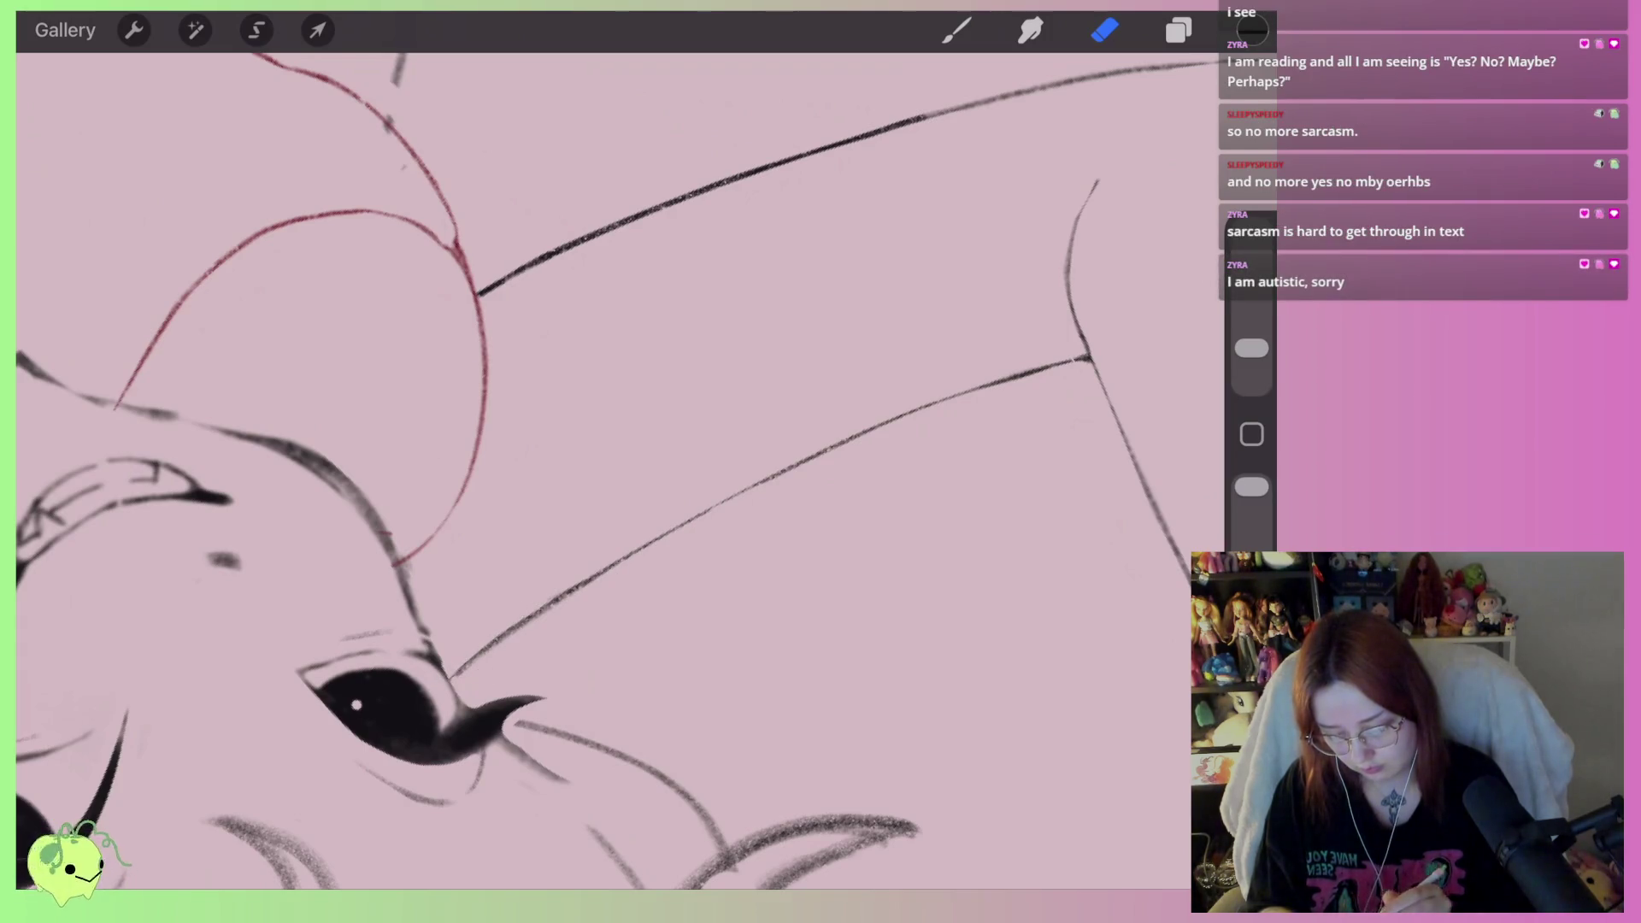
Reinforce the line where it meets the eye and tidy the overdrawn part there
left_click(957, 30)
left_click_drag(445, 679, 824, 414)
scroll(598, 470, "up", 3)
left_click(1104, 29)
left_click_drag(651, 557, 592, 599)
key("ctrl+z")
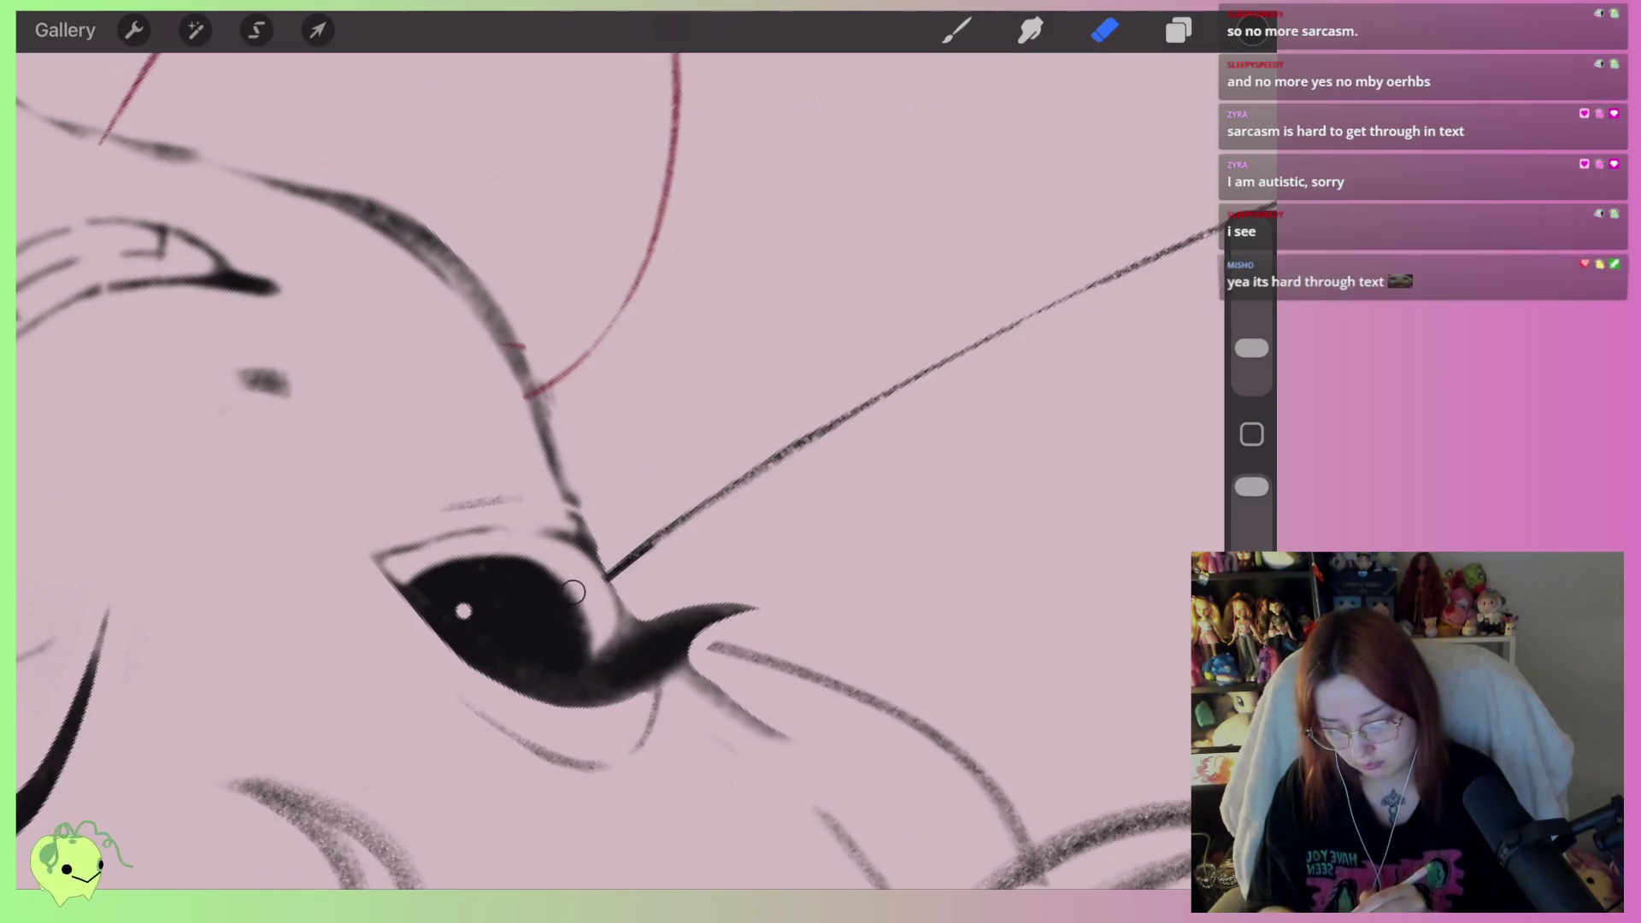
scroll(620, 470, "down", 3)
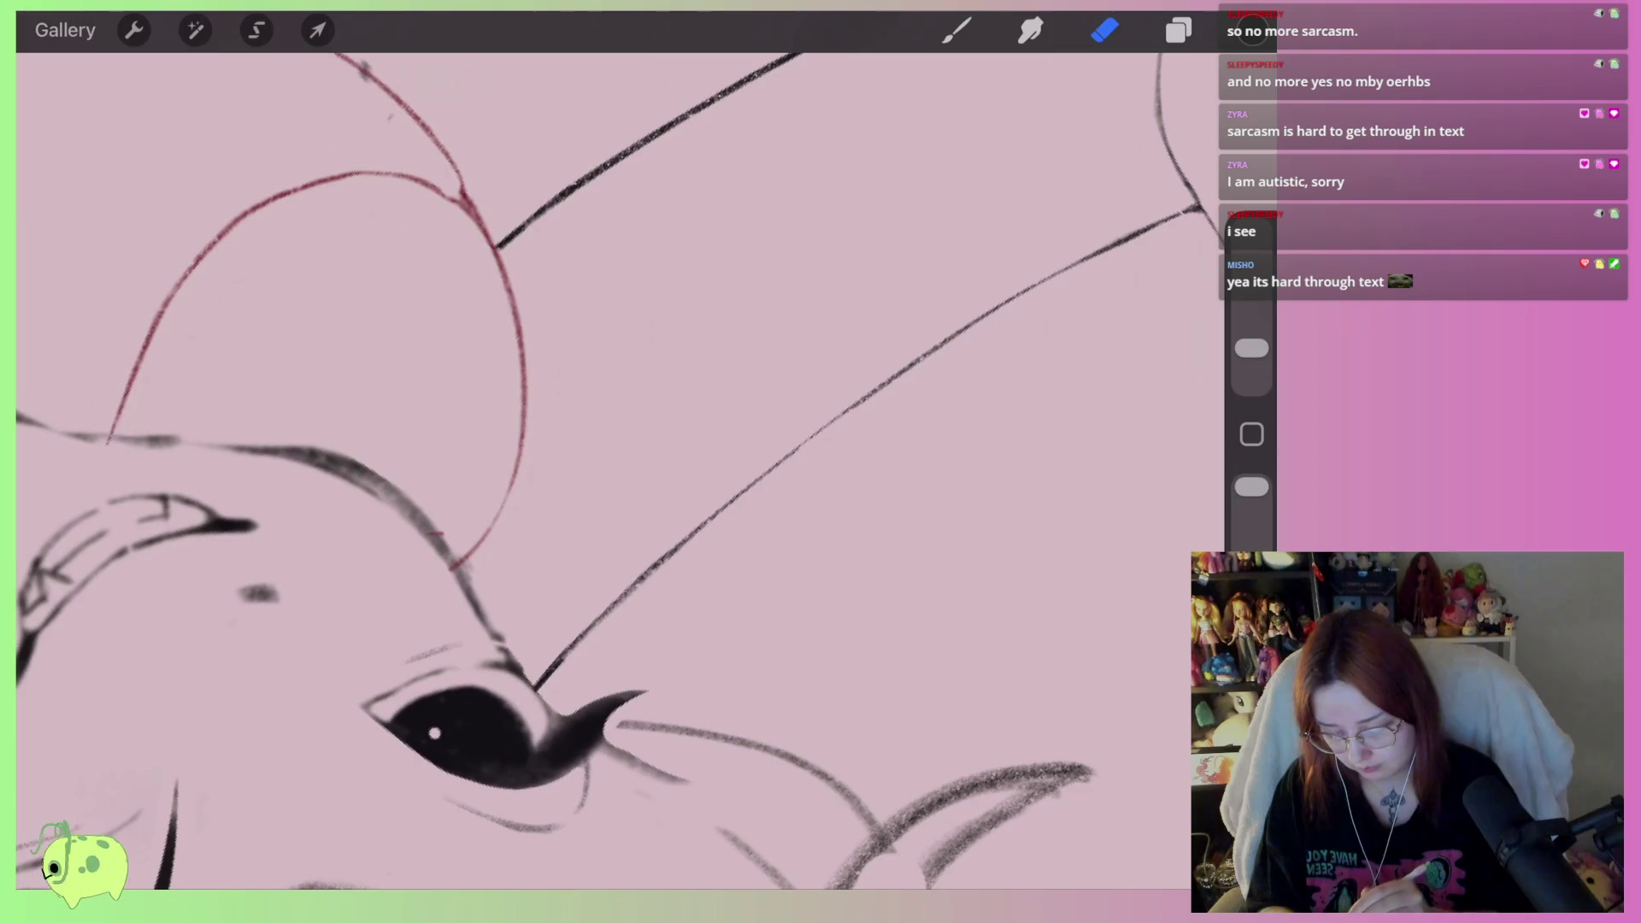
scroll(620, 470, "down", 5)
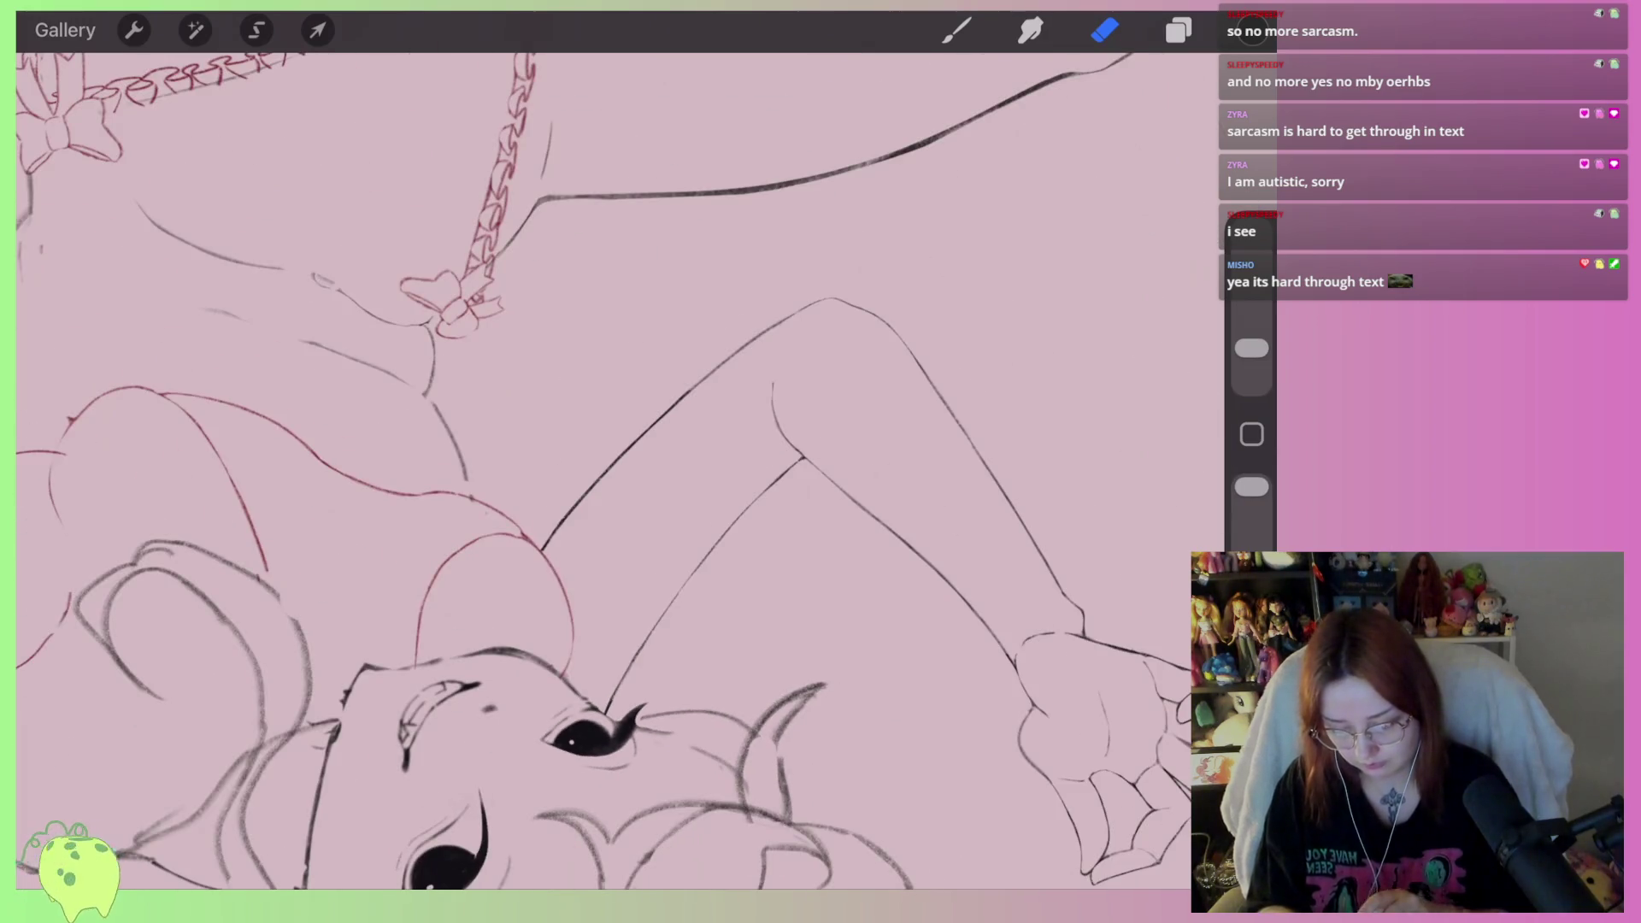
Ink the forearm lines from the elbow down to the wrist and the arm's left edge
scroll(598, 470, "down", 5)
scroll(620, 470, "up", 10)
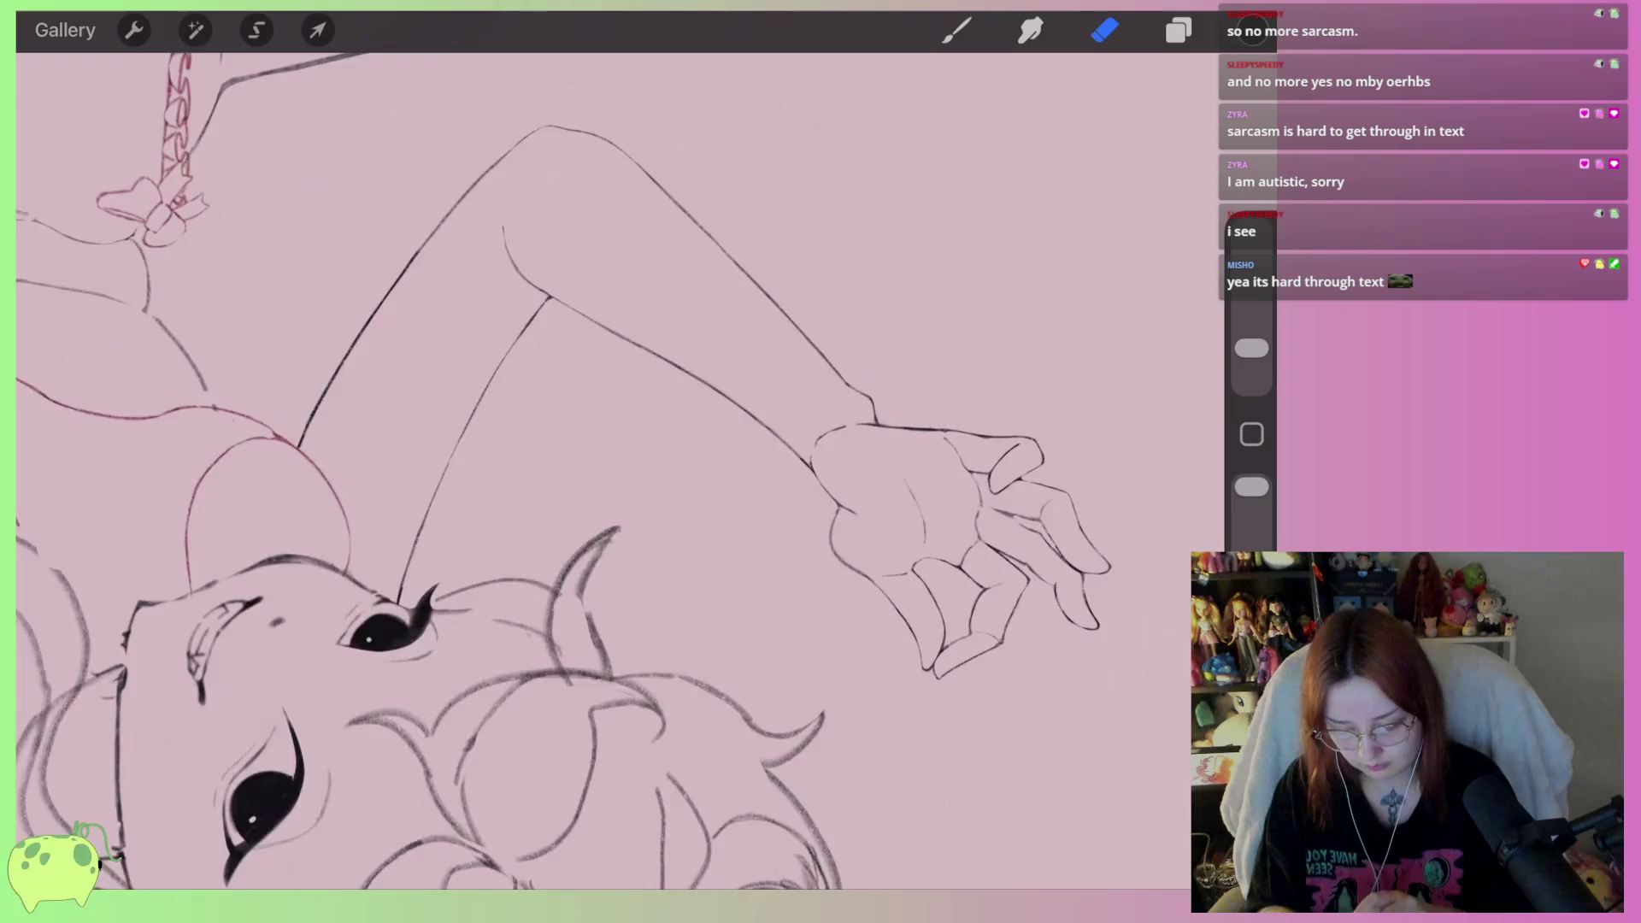
key("b")
left_click_drag(908, 430, 758, 606)
key("ctrl+z")
mouse_move(928, 443)
left_mouse_down()
mouse_move(760, 581)
mouse_move(758, 605)
left_mouse_up()
mouse_move(663, 527)
left_mouse_down()
mouse_move(777, 365)
mouse_move(841, 341)
left_mouse_up()
scroll(823, 401, "up", 3)
mouse_move(745, 685)
left_mouse_down()
mouse_move(605, 564)
mouse_move(632, 612)
mouse_move(750, 704)
left_mouse_up()
key("ctrl+z")
mouse_move(963, 449)
left_mouse_down()
mouse_move(951, 407)
mouse_move(850, 316)
left_mouse_up()
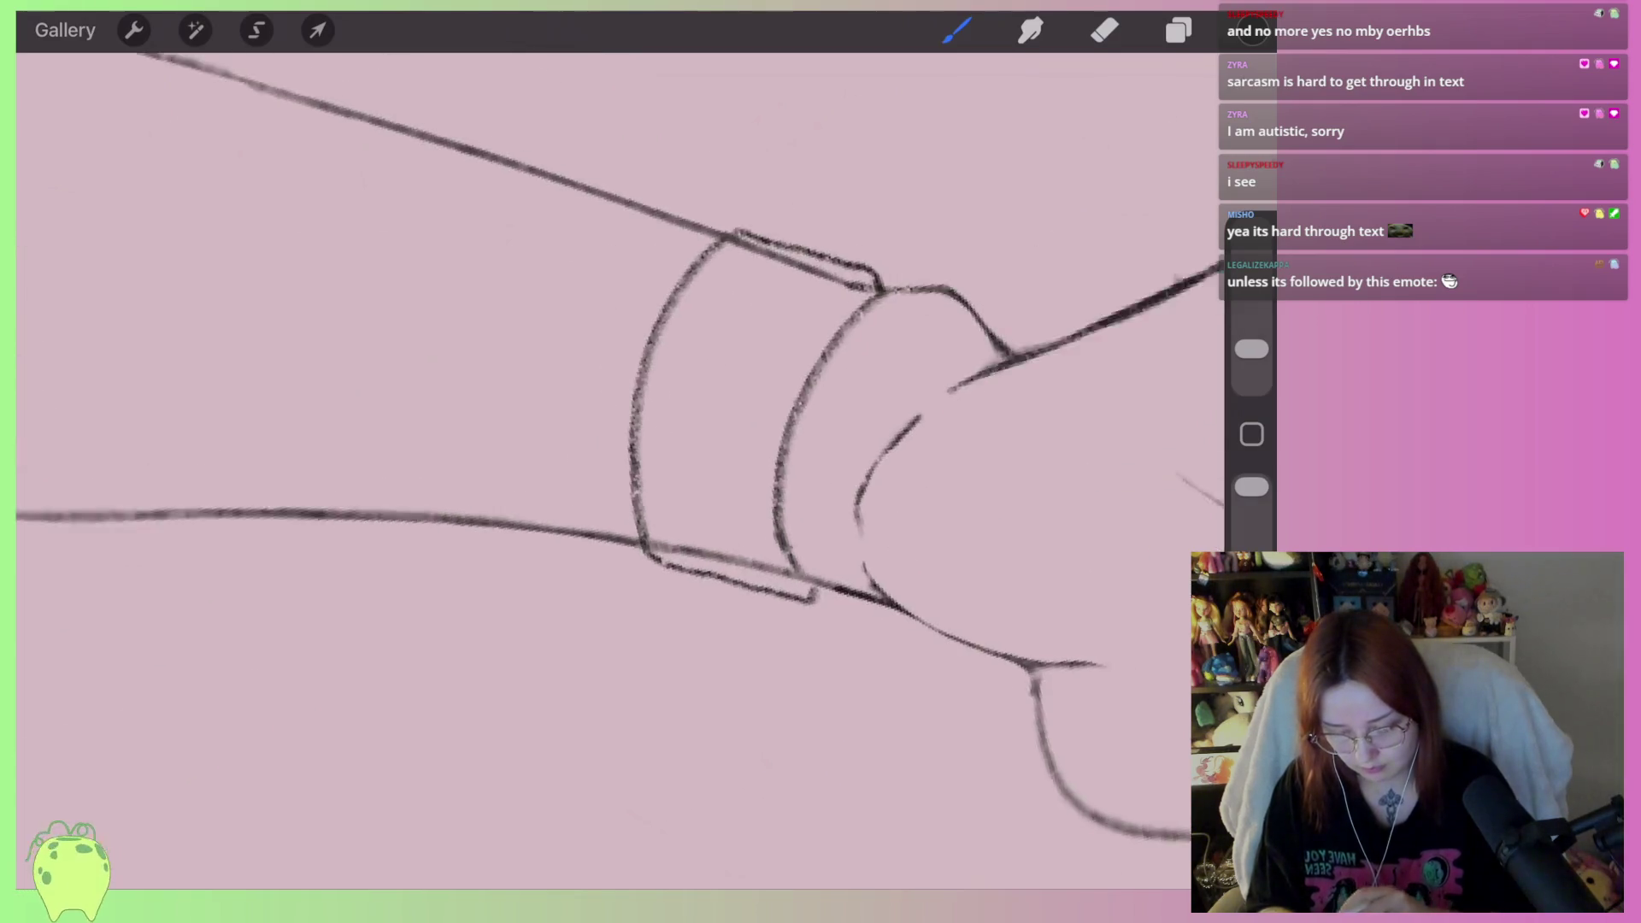
key("ctrl+z")
mouse_move(513, 705)
left_mouse_down()
mouse_move(519, 617)
mouse_move(588, 413)
left_mouse_up()
Erase the stray edge stroke and the extra inner cuff line, and thin the middle cuff line
left_click(1105, 30)
mouse_move(615, 487)
left_mouse_down()
mouse_move(598, 454)
mouse_move(513, 692)
left_mouse_up()
mouse_move(941, 513)
left_mouse_down()
mouse_move(735, 462)
mouse_move(886, 524)
mouse_move(855, 709)
mouse_move(861, 684)
mouse_move(692, 714)
mouse_move(449, 625)
left_mouse_up()
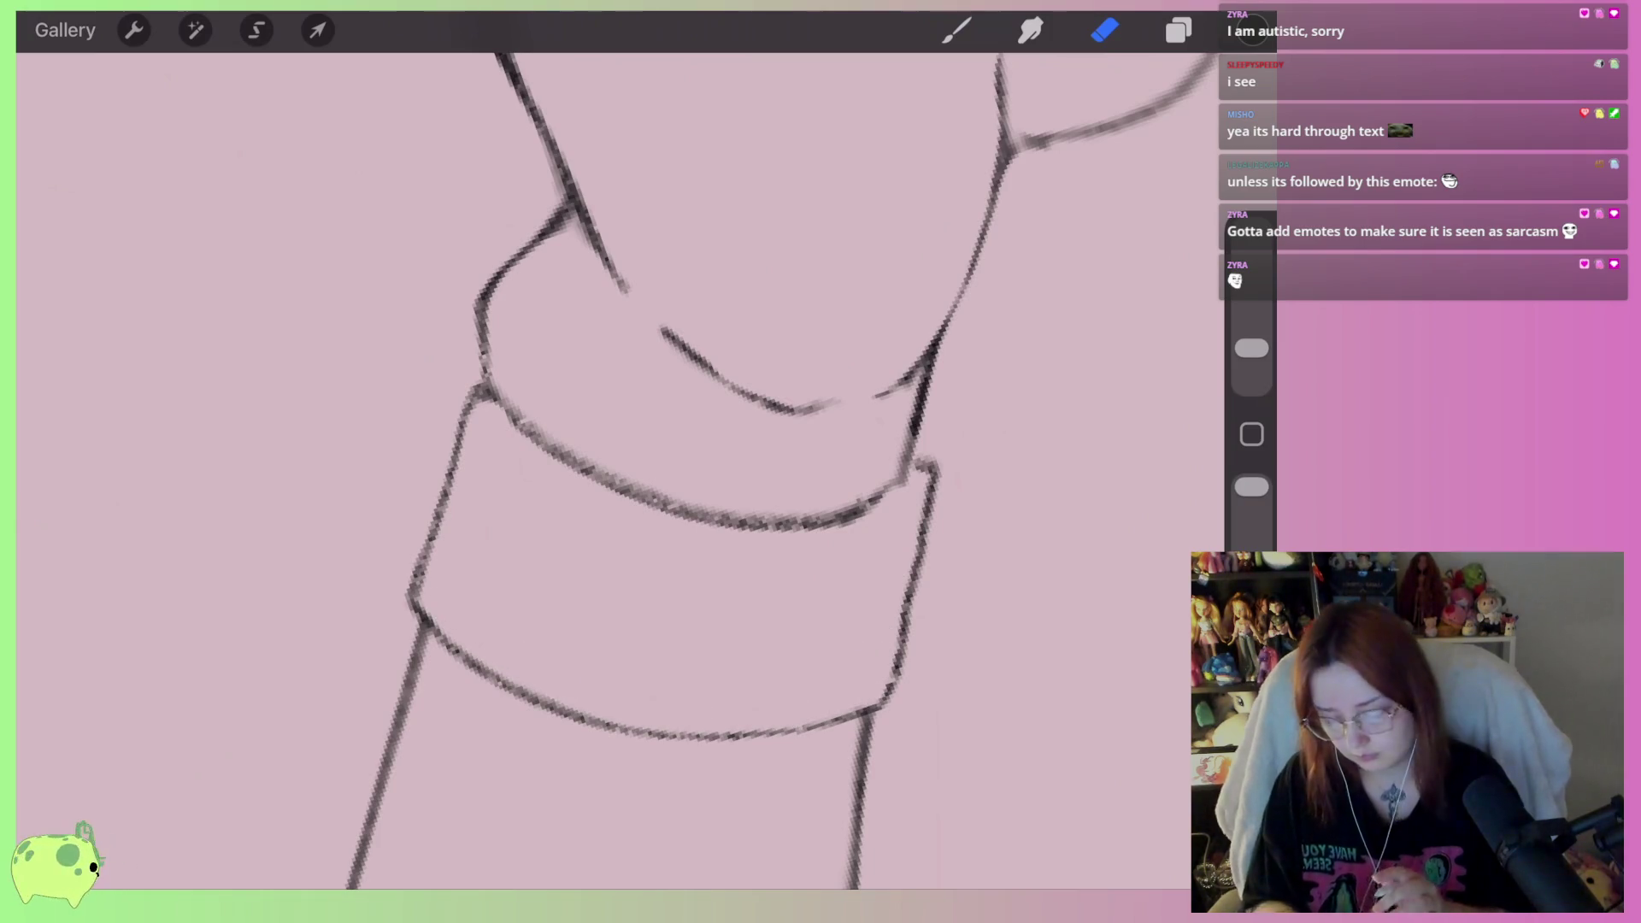
scroll(650, 342, "up", 1)
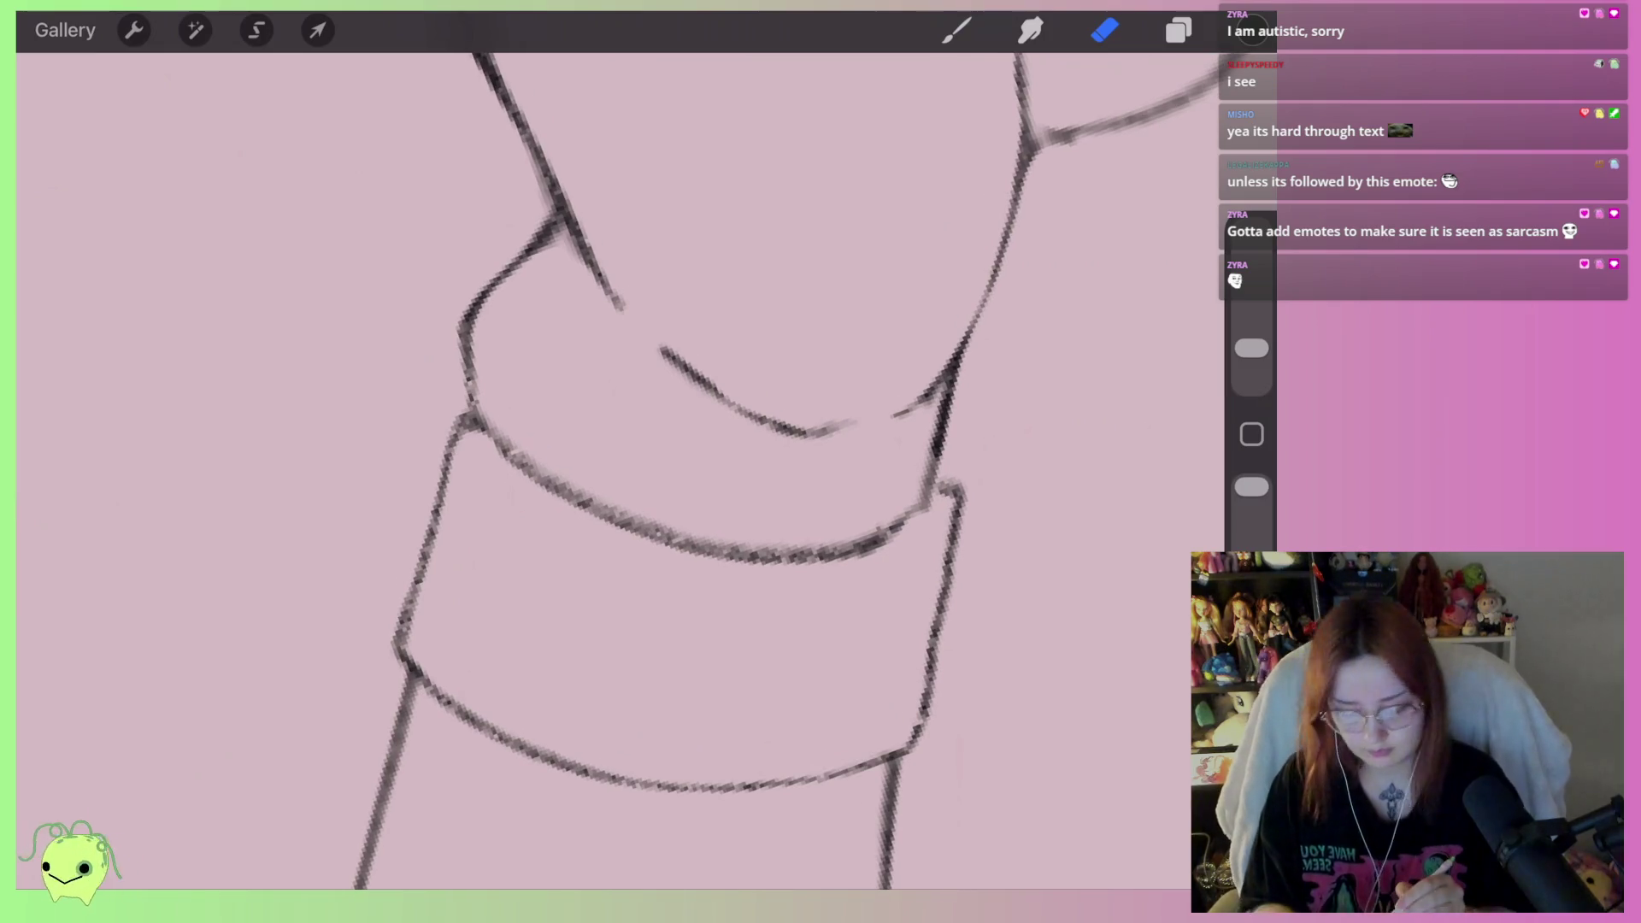
mouse_move(932, 517)
left_mouse_down()
mouse_move(809, 582)
mouse_move(669, 560)
mouse_move(459, 441)
left_mouse_up()
scroll(615, 461, "down", 5)
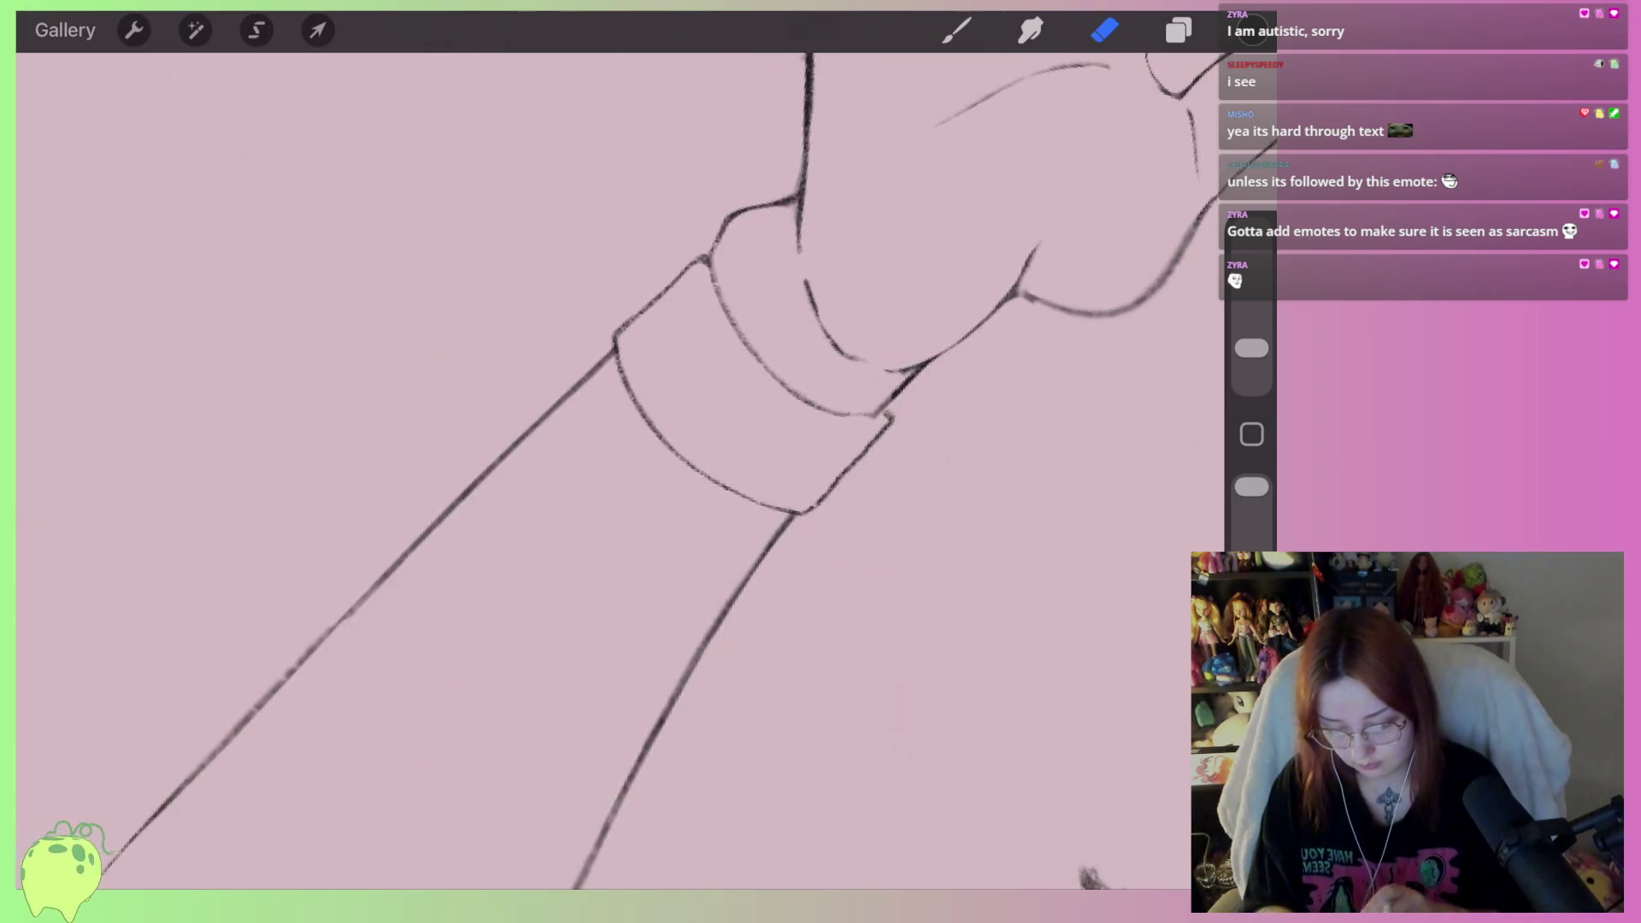
scroll(615, 462, "down", 3)
scroll(812, 342, "up", 10)
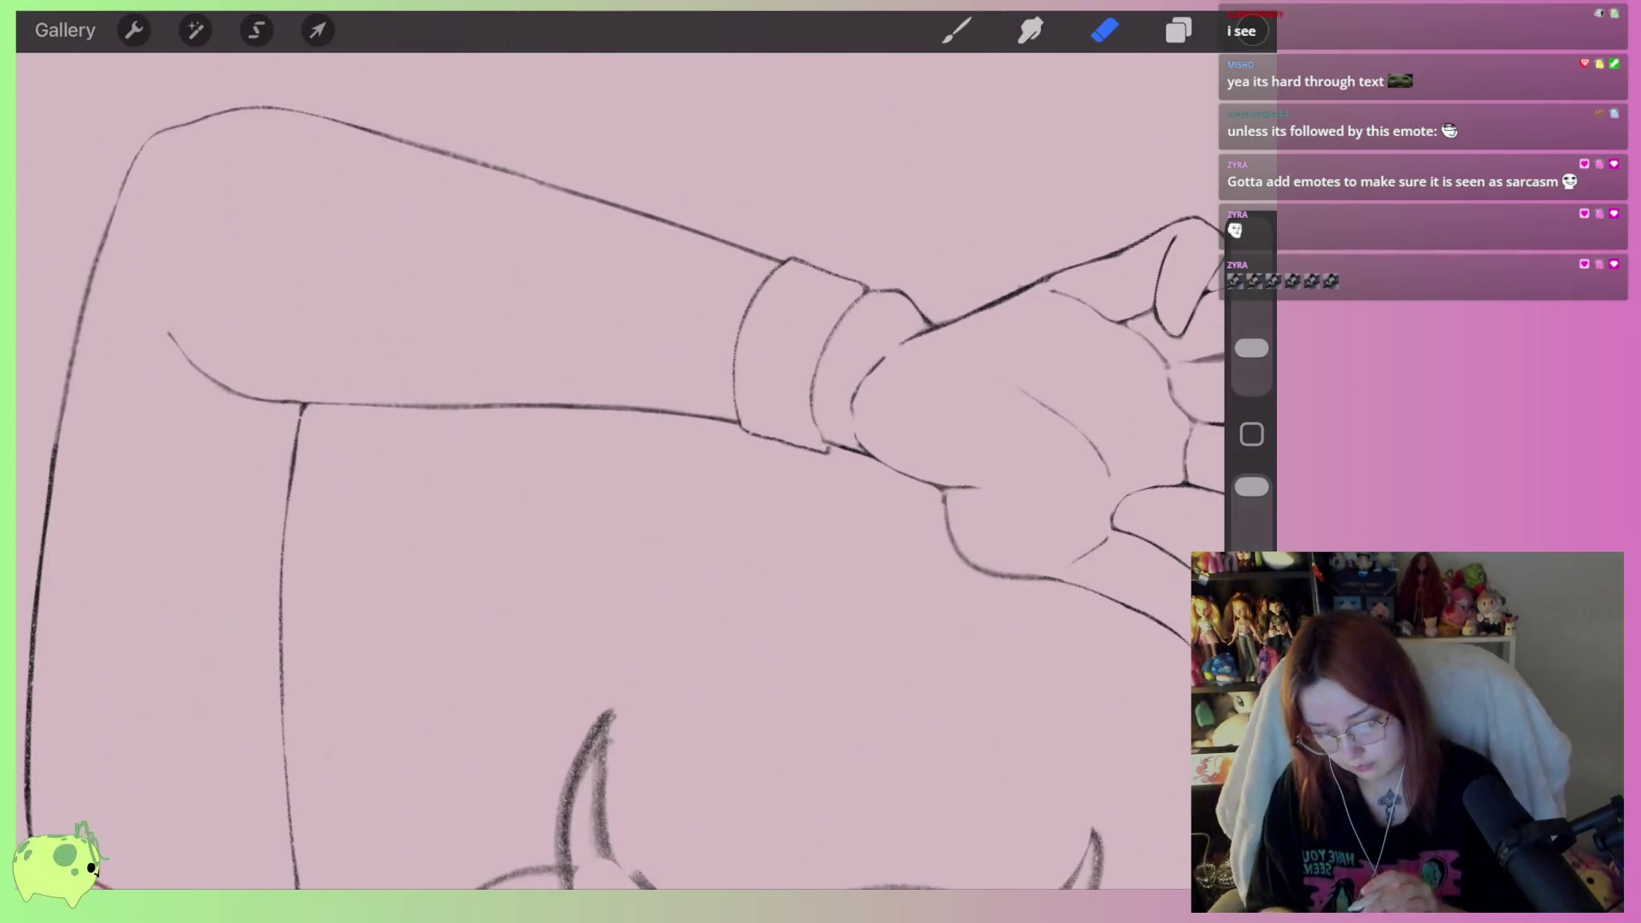
scroll(616, 384, "up", 2)
Draw a round bell hanging below the cuff
key("b")
scroll(615, 385, "up", 3)
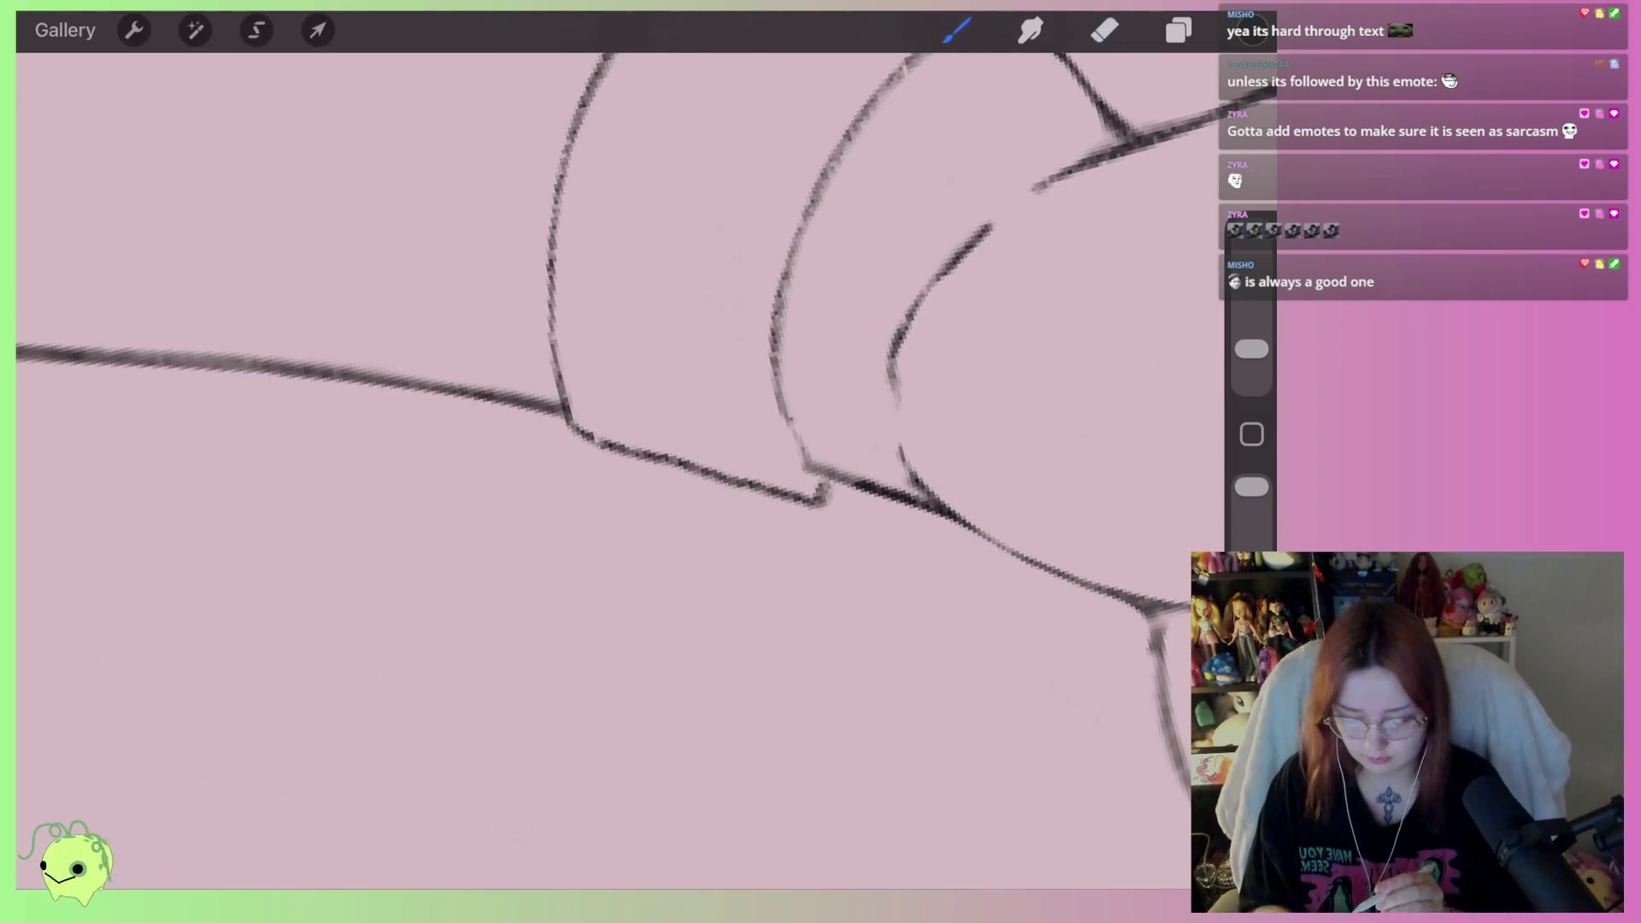
mouse_move(611, 450)
left_mouse_down()
mouse_move(575, 465)
mouse_move(786, 613)
left_mouse_up()
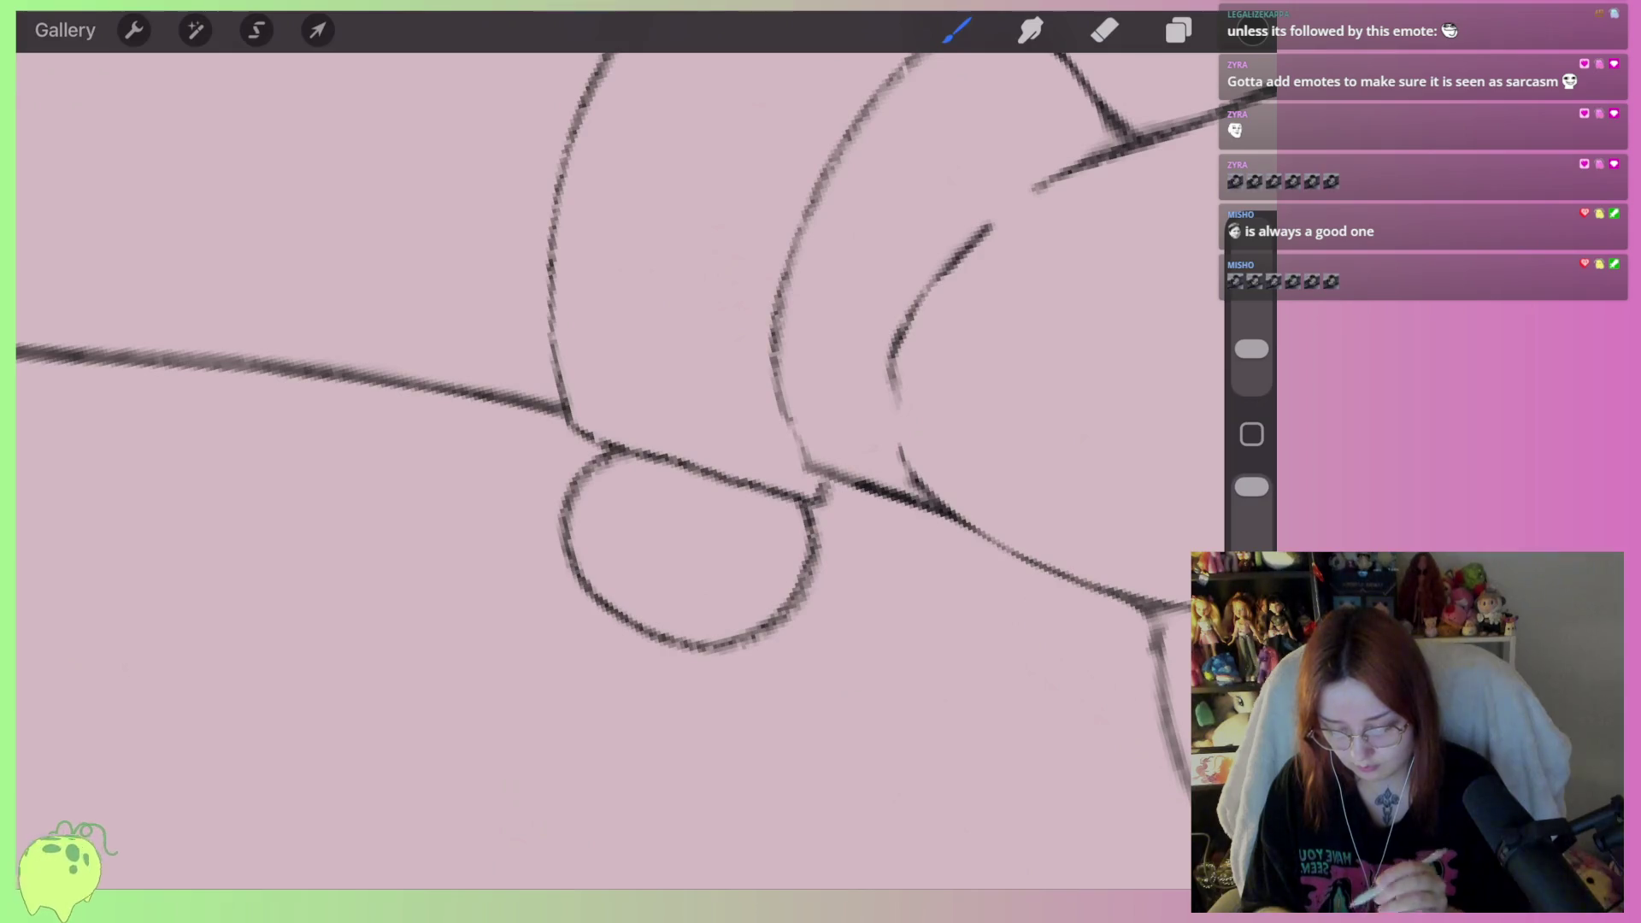
Redraw the bell circle slightly further right, add its top rim, and clean the doubled rim line
key("ctrl+z")
mouse_move(671, 461)
left_mouse_down()
mouse_move(651, 629)
mouse_move(784, 498)
left_mouse_up()
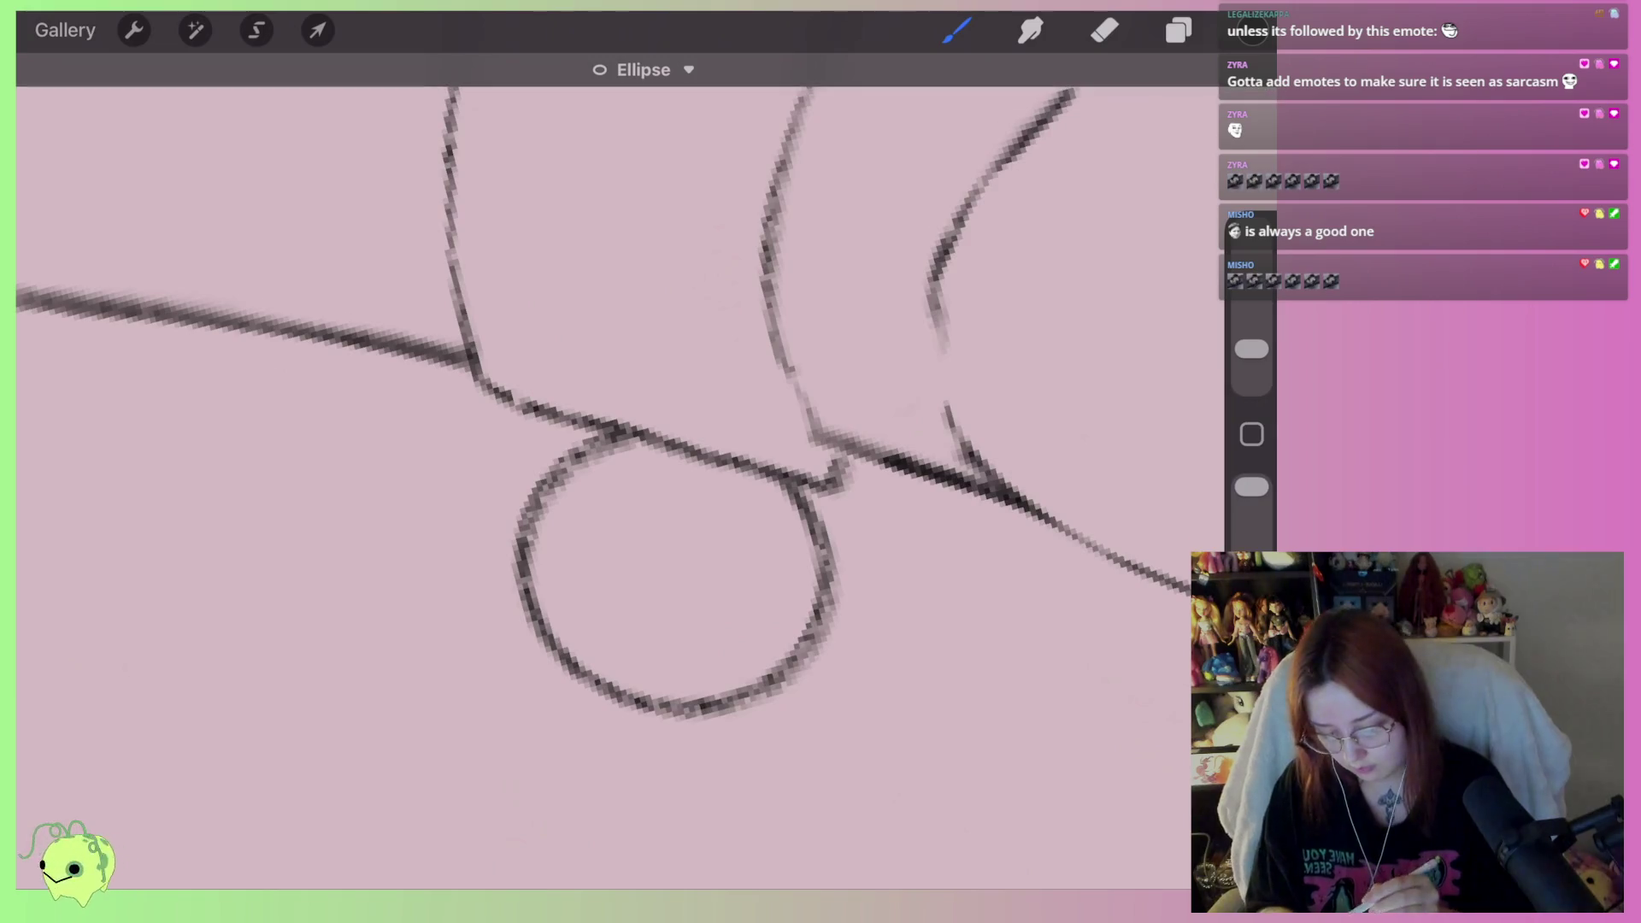
mouse_move(551, 457)
left_mouse_down()
mouse_move(513, 483)
mouse_move(795, 568)
mouse_move(760, 513)
mouse_move(530, 449)
left_mouse_up()
scroll(620, 428, "up", 2)
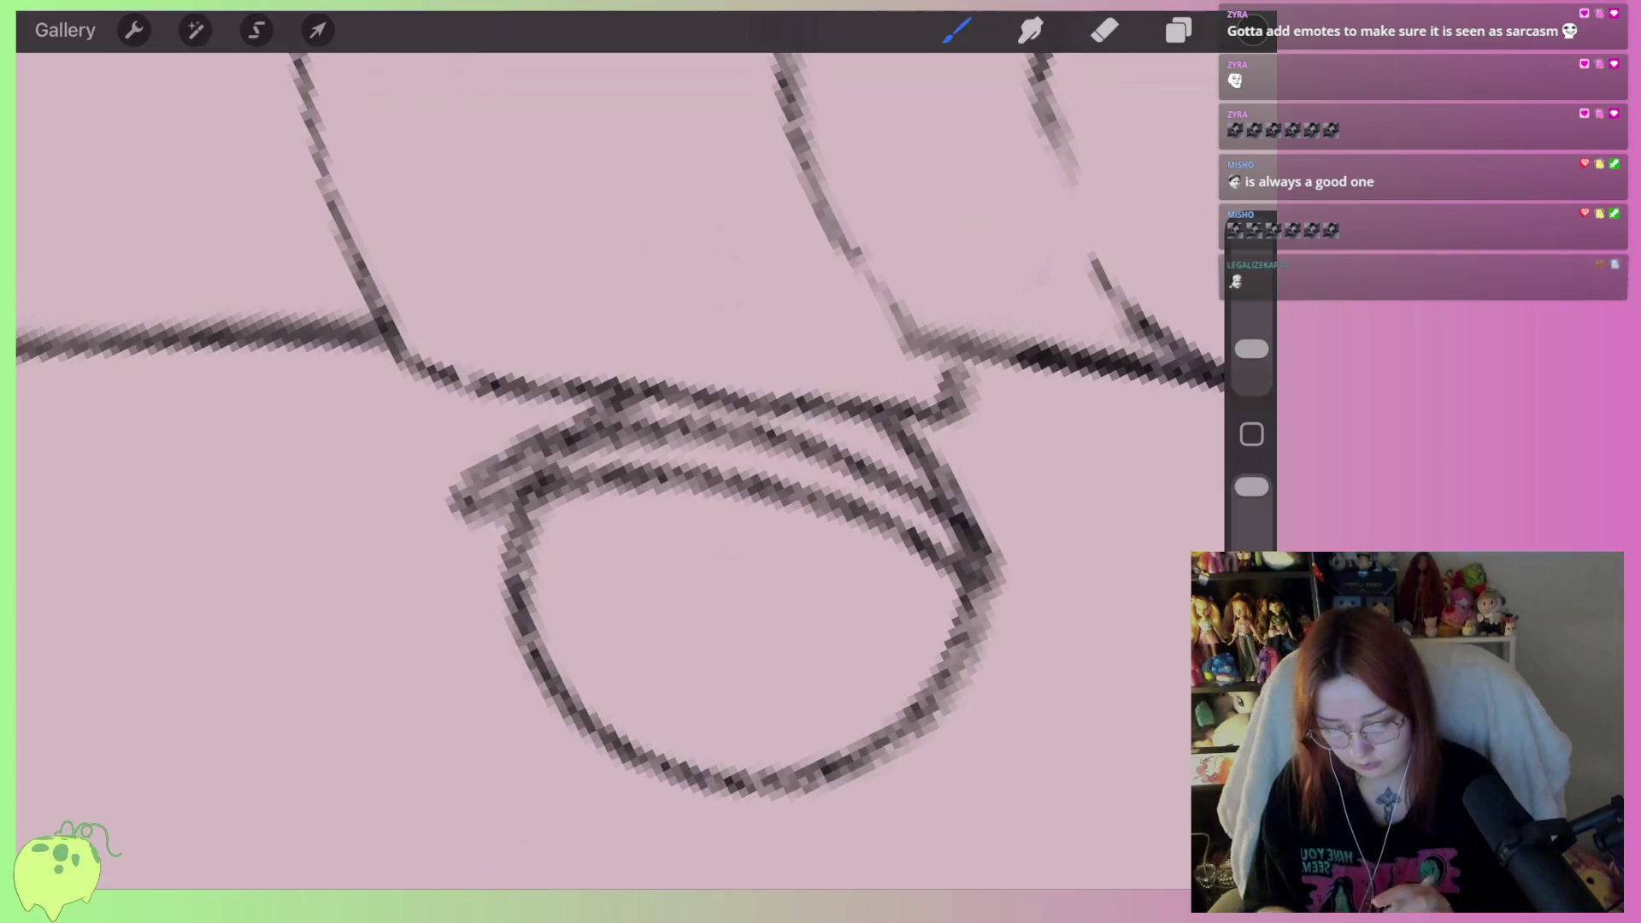
left_click(1106, 30)
scroll(621, 427, "up", 1)
mouse_move(496, 504)
left_mouse_down()
mouse_move(539, 547)
mouse_move(637, 479)
mouse_move(1042, 497)
mouse_move(864, 439)
mouse_move(546, 531)
mouse_move(659, 483)
mouse_move(1060, 519)
mouse_move(989, 462)
mouse_move(581, 478)
left_mouse_up()
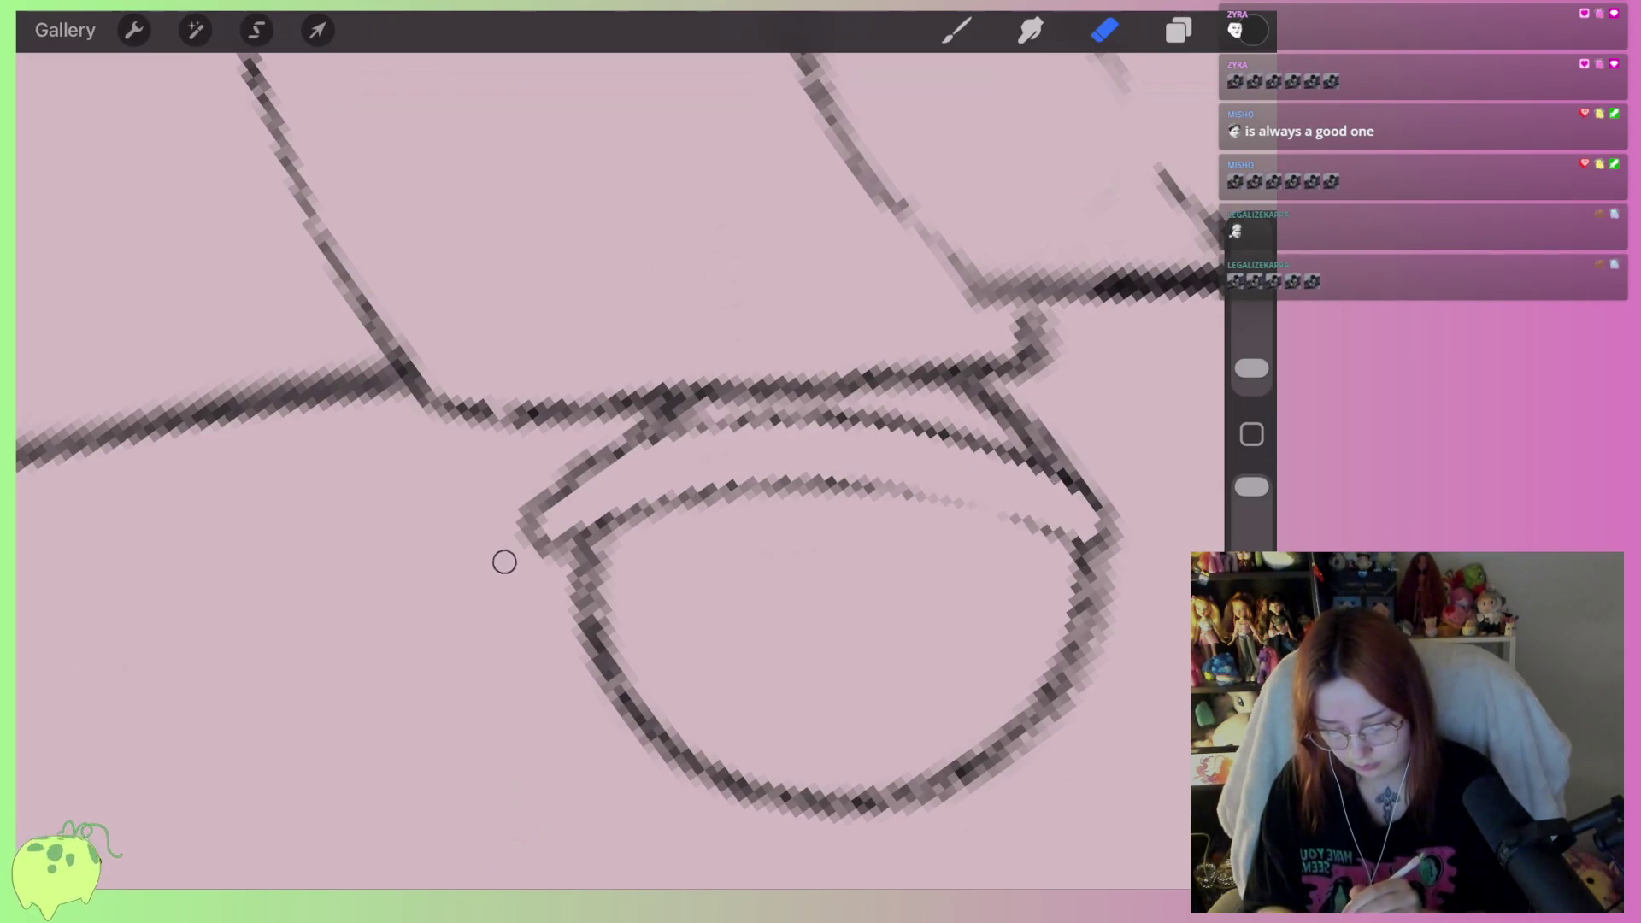
scroll(620, 428, "down", 2)
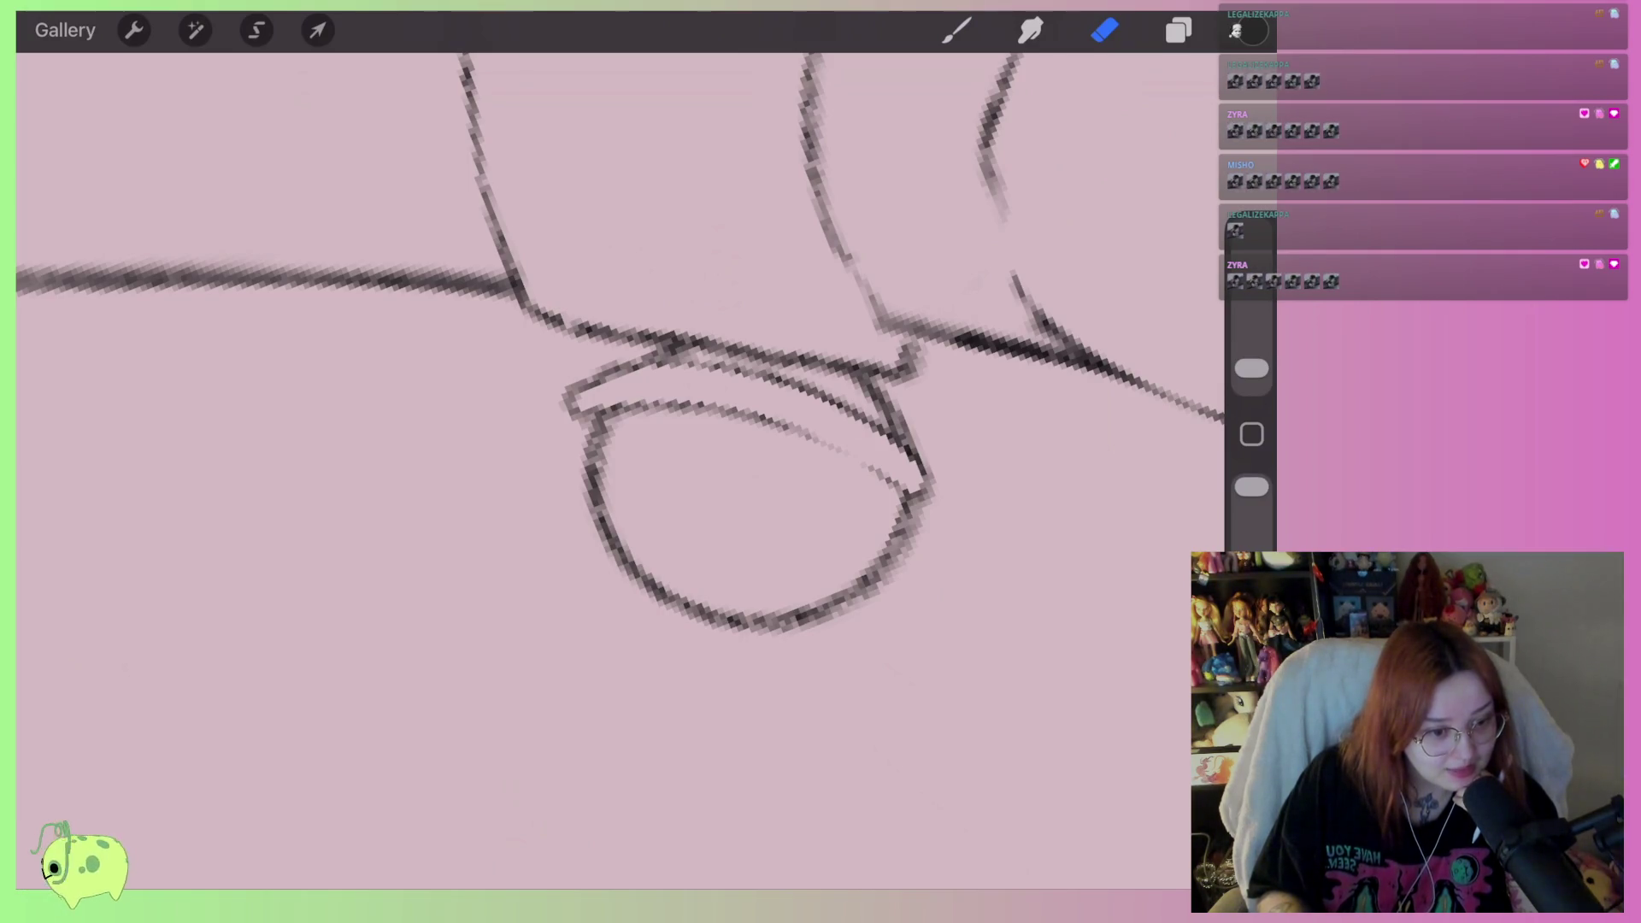
Thin the bell's left, right and bottom outline and lighten its inner rim lines
scroll(770, 478, "up", 2)
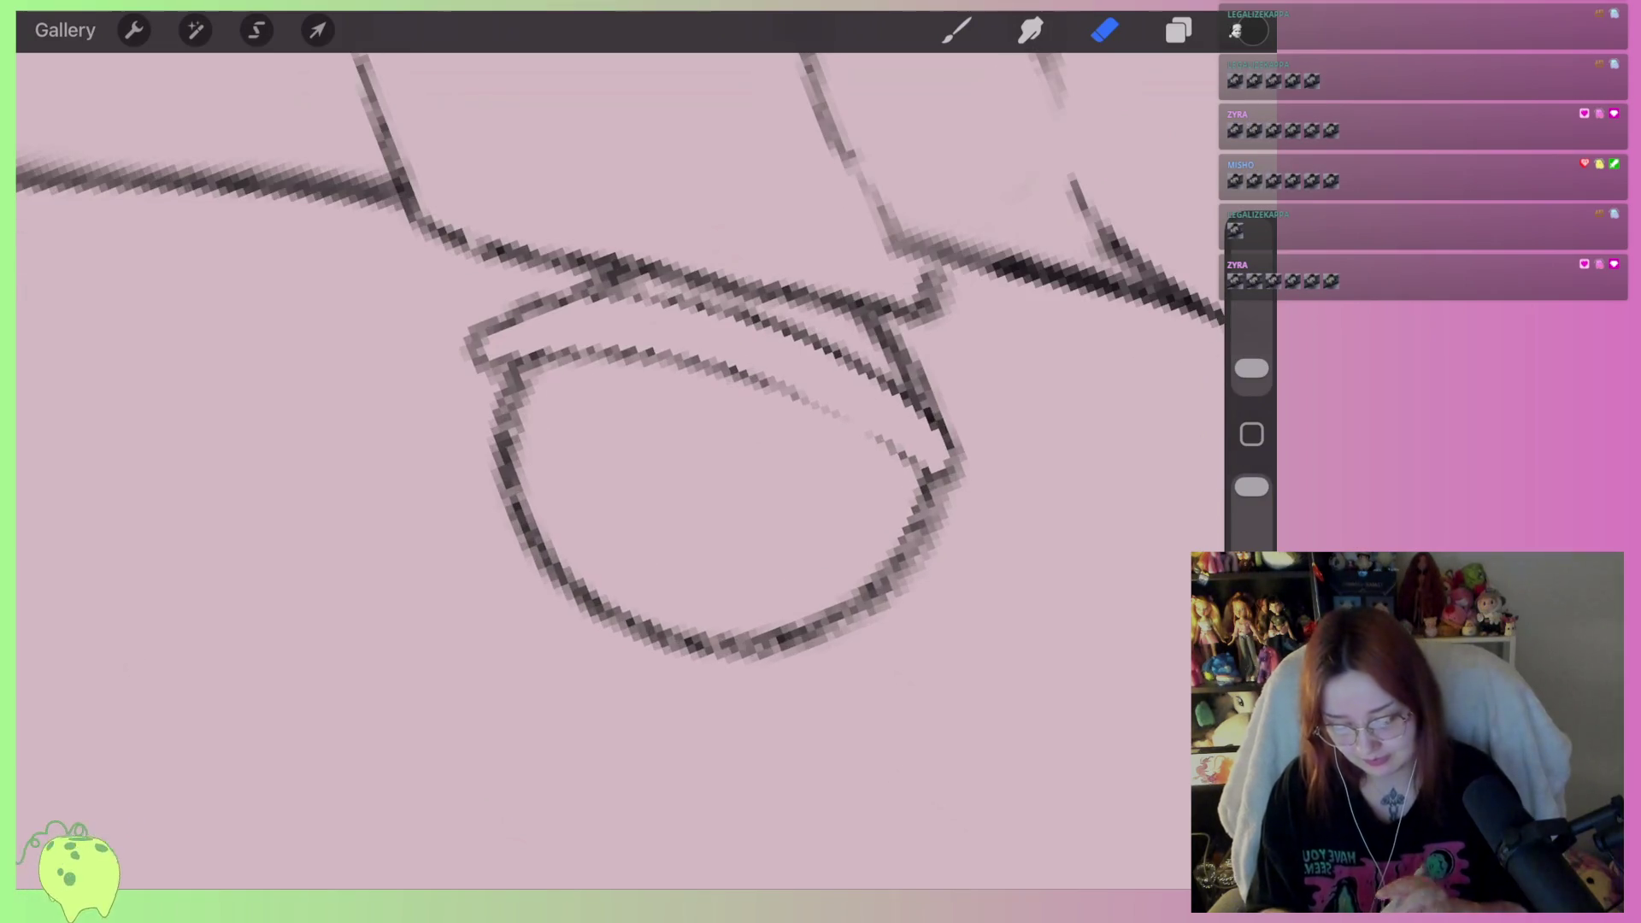
mouse_move(970, 476)
left_mouse_down()
mouse_move(889, 590)
mouse_move(809, 644)
mouse_move(674, 659)
left_mouse_up()
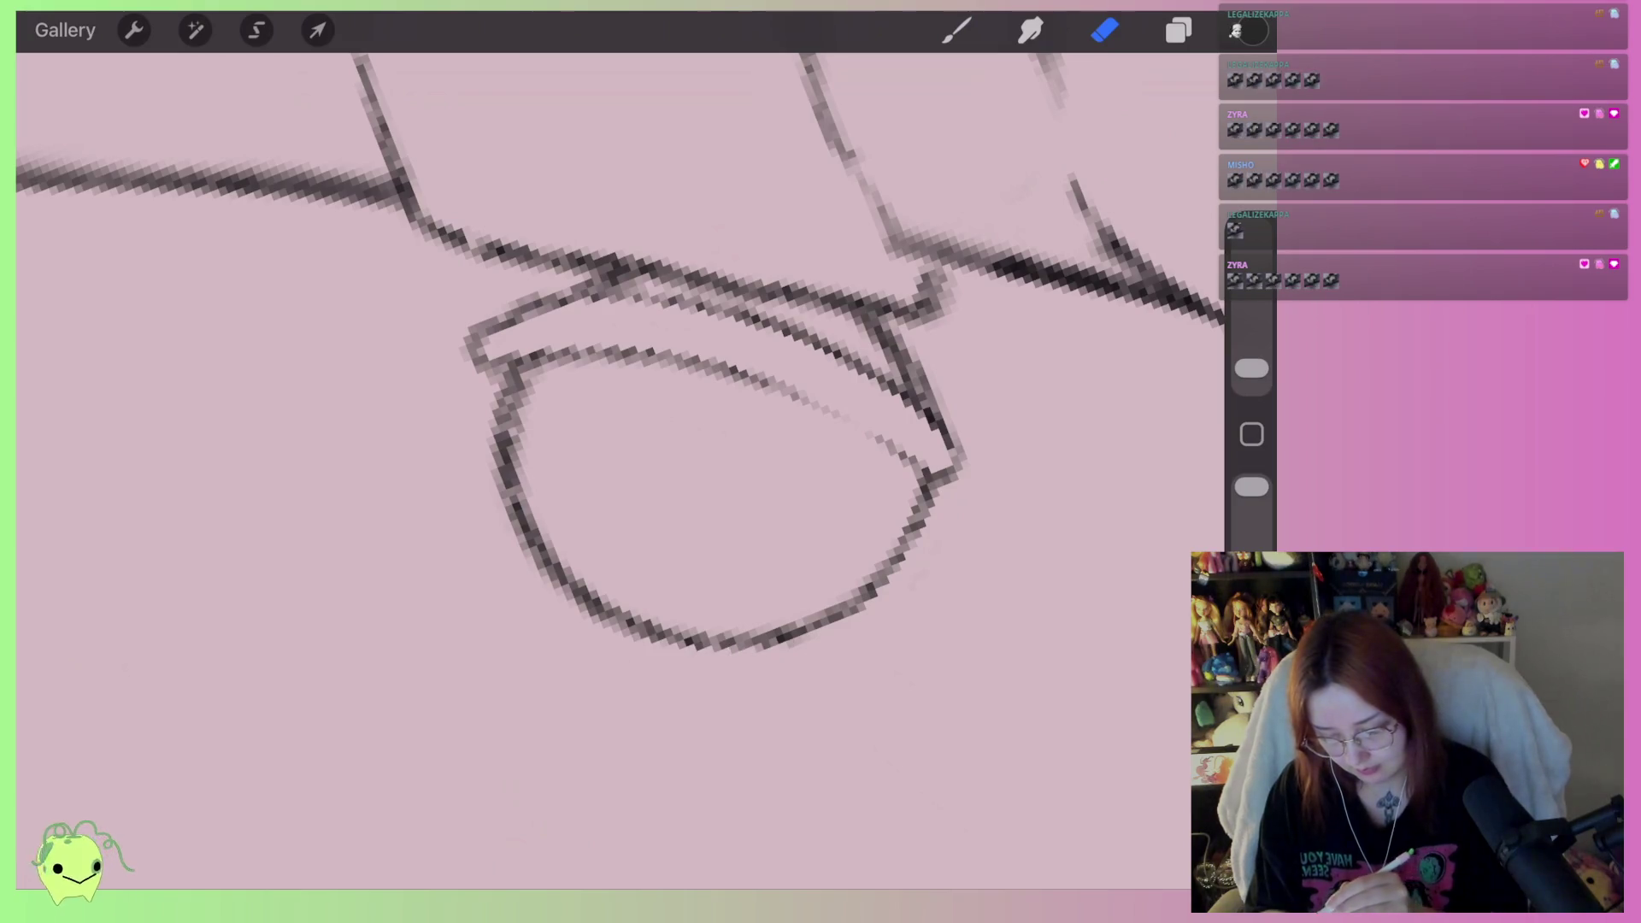
mouse_move(544, 377)
left_mouse_down()
mouse_move(517, 428)
mouse_move(603, 611)
mouse_move(759, 624)
left_mouse_up()
scroll(898, 500, "up", 3)
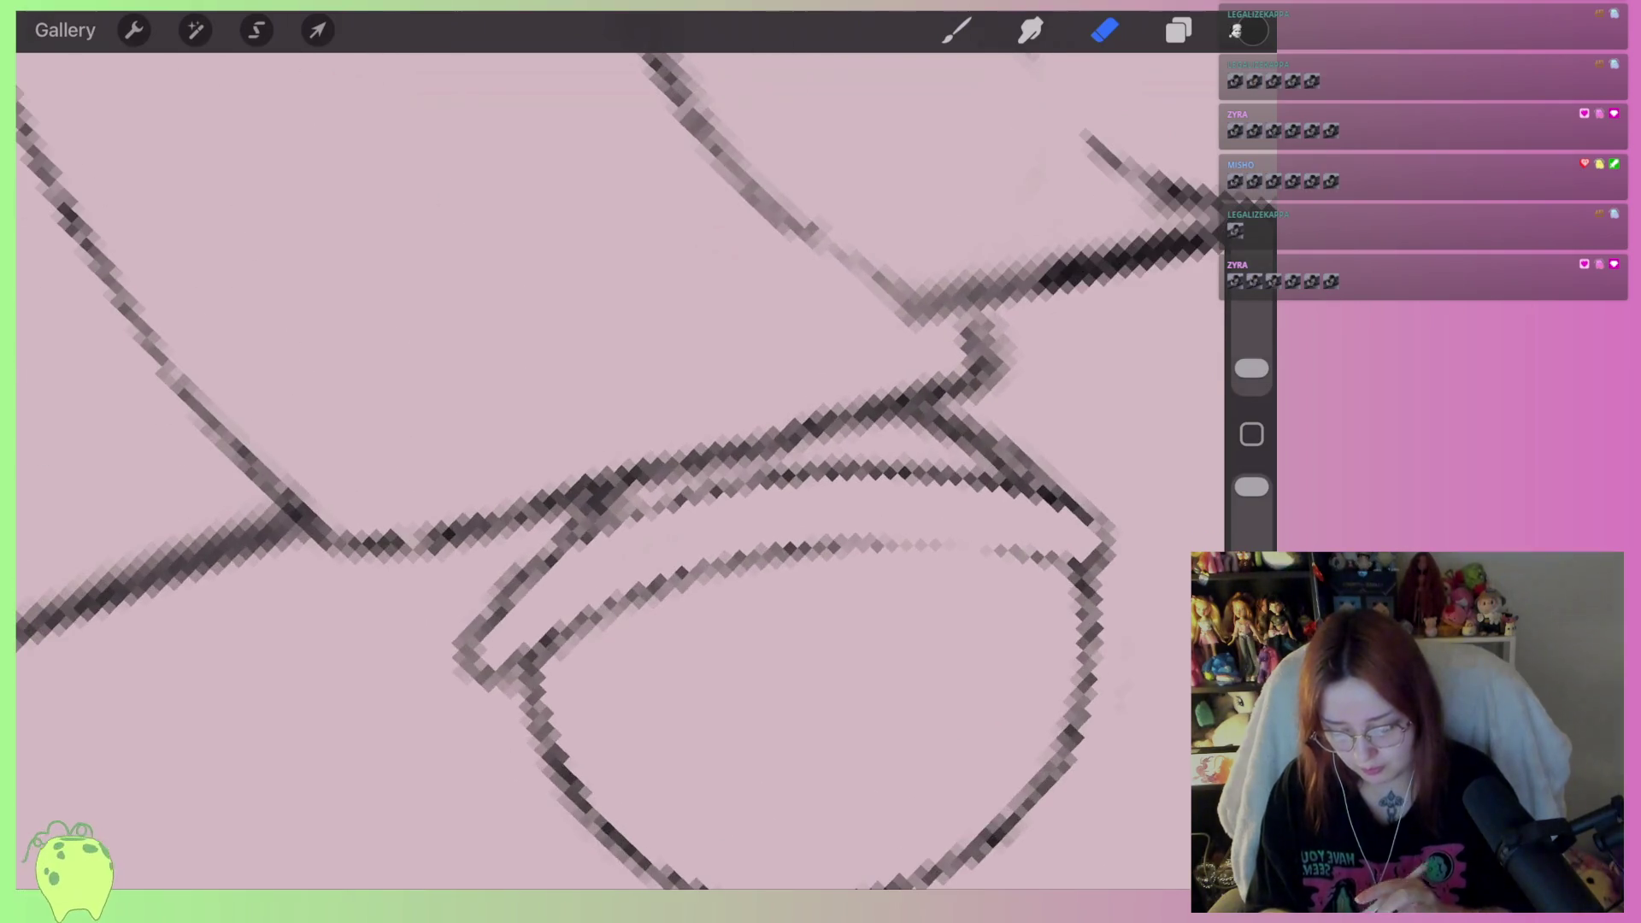
mouse_move(602, 500)
left_mouse_down()
mouse_move(833, 466)
mouse_move(995, 470)
mouse_move(1064, 492)
left_mouse_up()
scroll(599, 470, "down", 1)
scroll(621, 470, "down", 5)
scroll(620, 470, "up", 5)
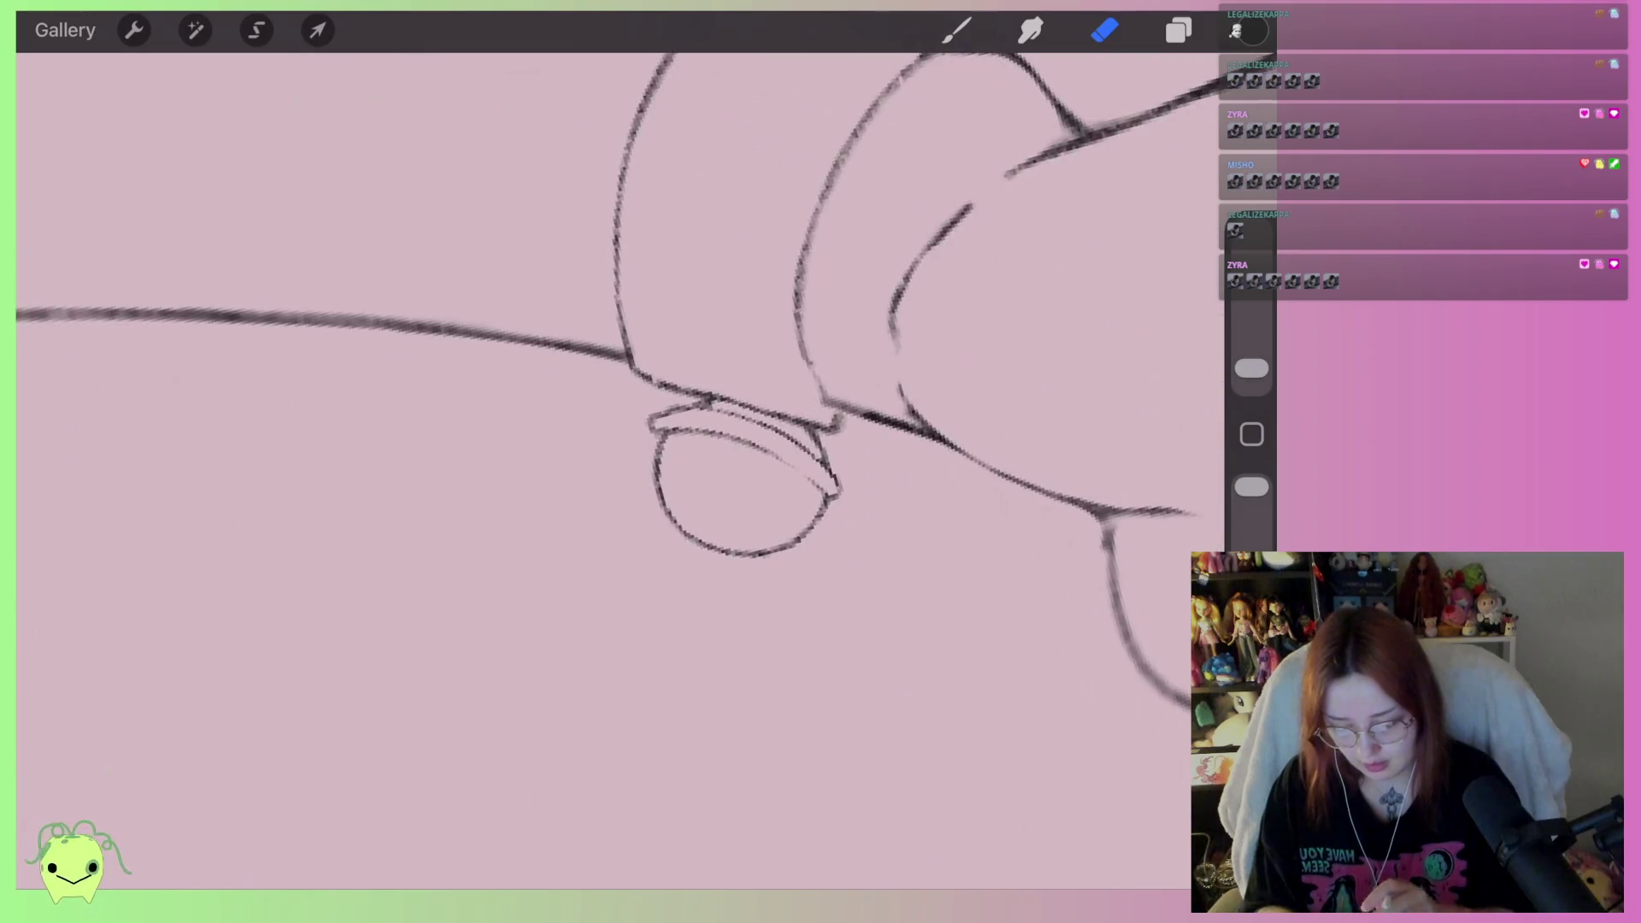
Draw a solid black slot shape inside the bell
key("b")
scroll(616, 427, "up", 2)
mouse_move(688, 551)
left_mouse_down()
mouse_move(782, 504)
mouse_move(769, 568)
mouse_move(701, 577)
mouse_move(688, 641)
mouse_move(689, 468)
mouse_move(731, 521)
mouse_move(782, 538)
mouse_move(684, 466)
mouse_move(804, 521)
mouse_move(718, 500)
mouse_move(804, 534)
mouse_move(679, 555)
left_mouse_up()
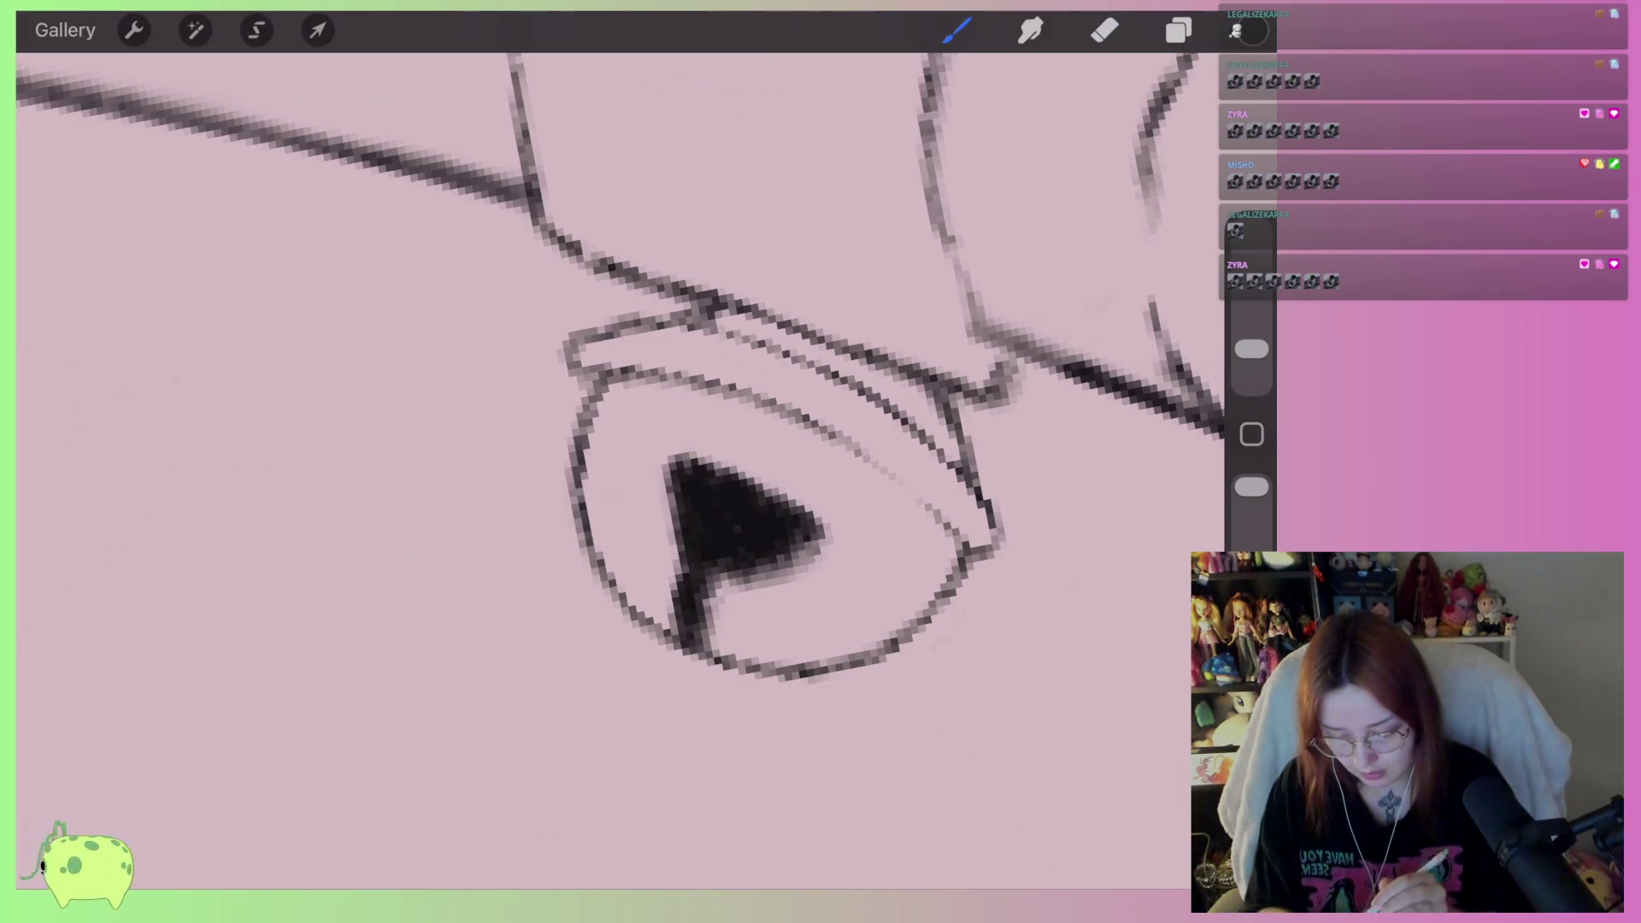
scroll(676, 444, "down", 5)
scroll(675, 436, "up", 3)
Trim and refine the slot's edges and stem with the Eraser
left_click(1104, 30)
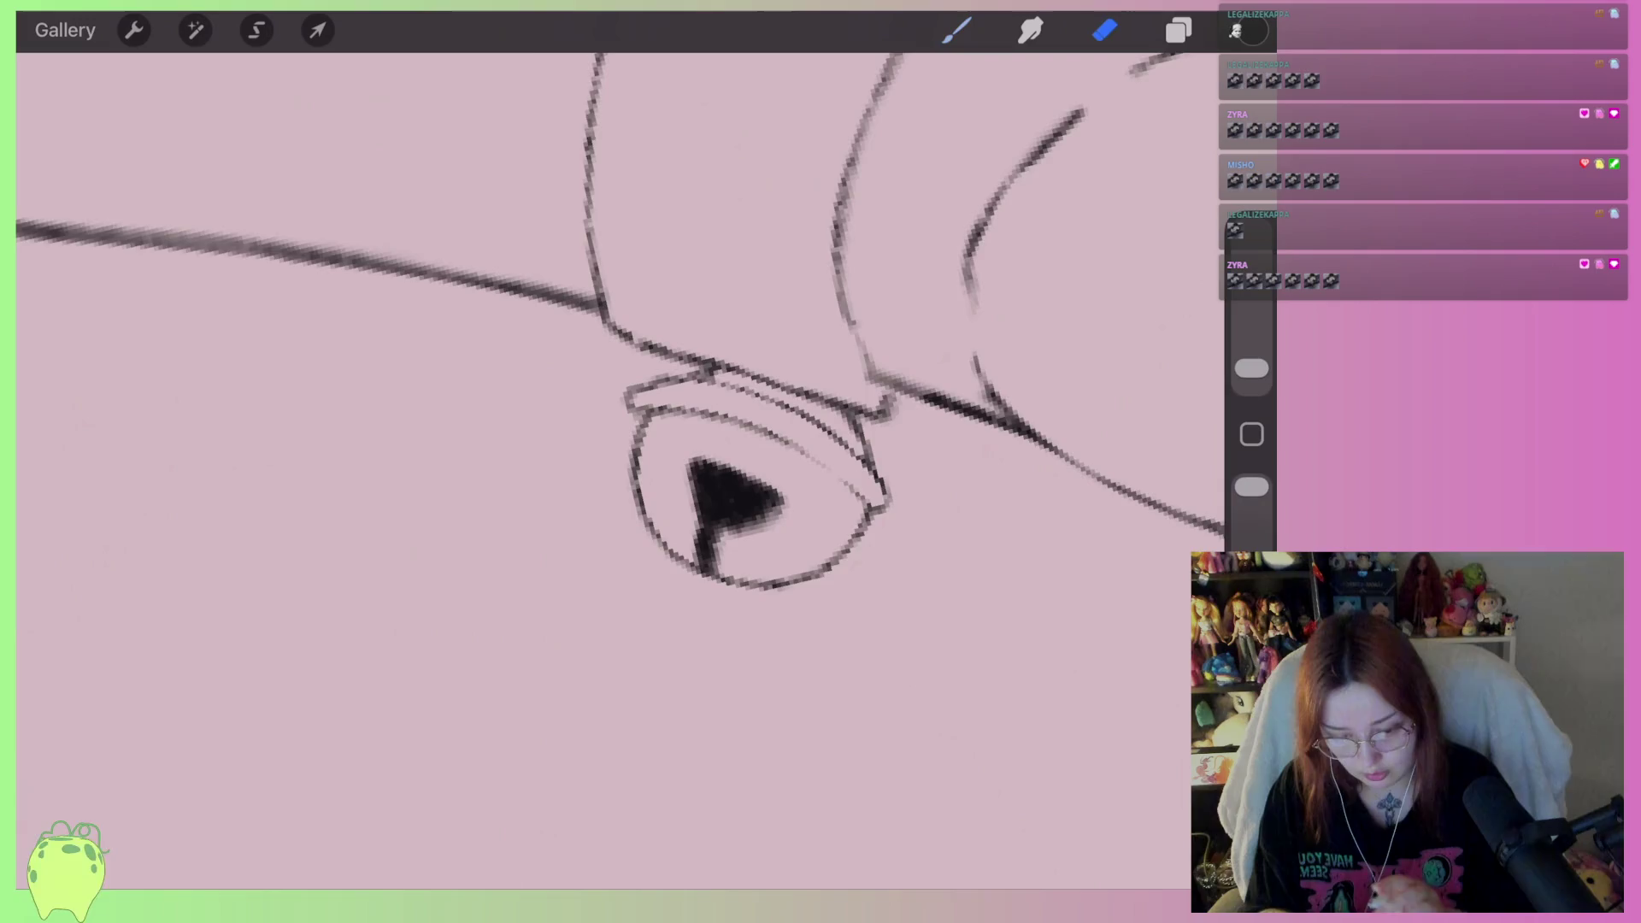
scroll(675, 436, "up", 3)
mouse_move(769, 556)
left_mouse_down()
mouse_move(713, 569)
mouse_move(705, 607)
left_mouse_up()
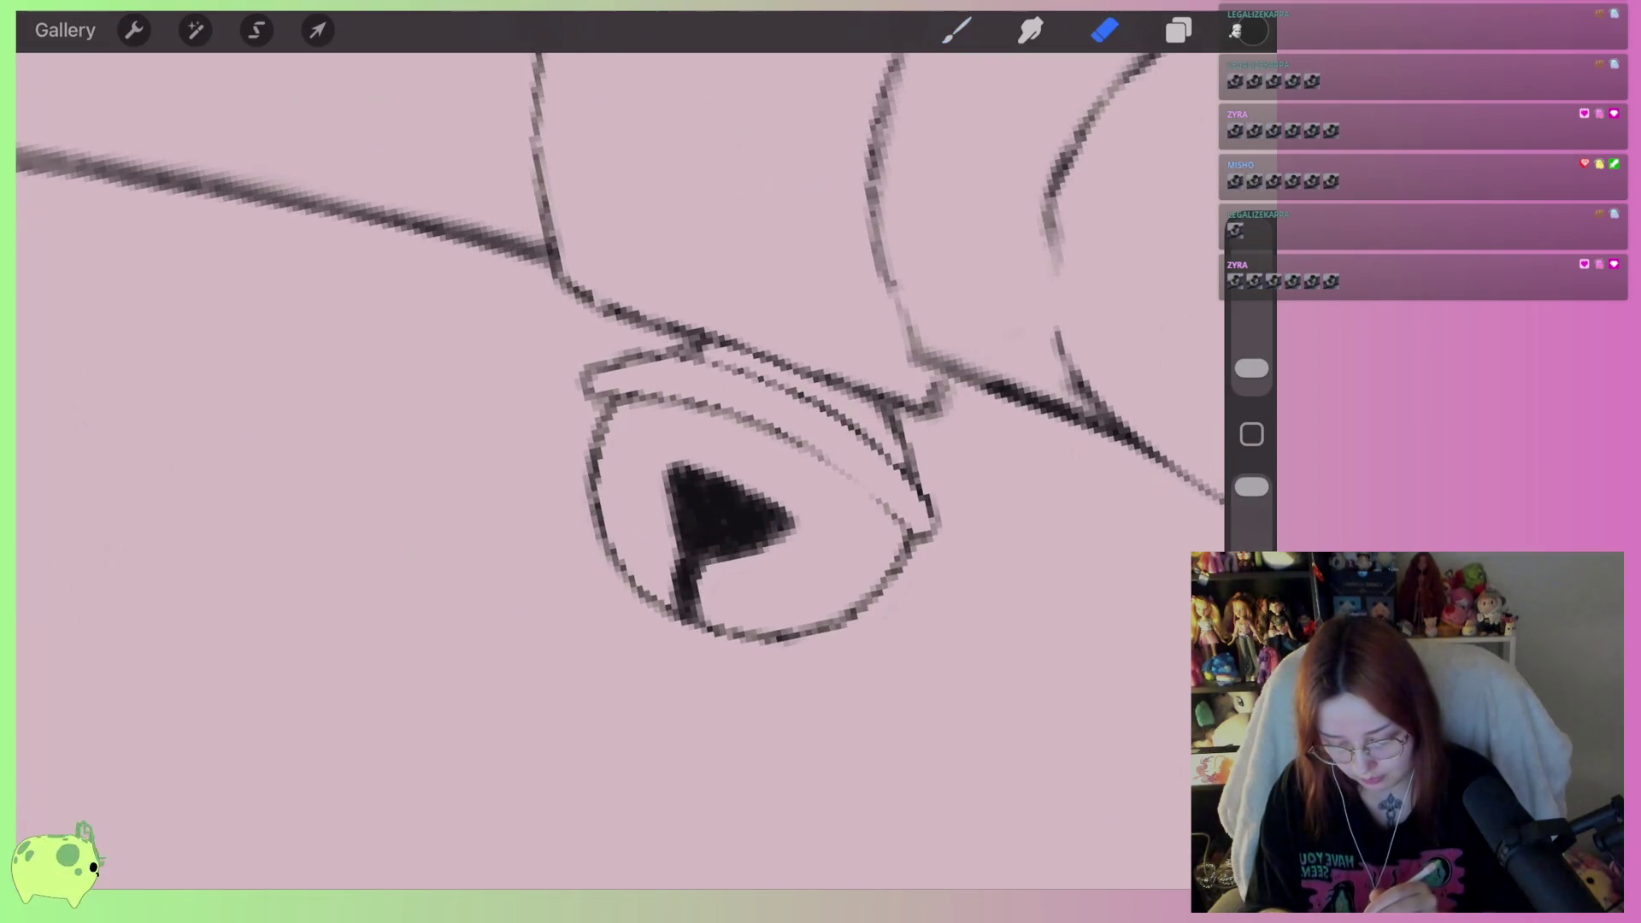
scroll(777, 470, "up", 3)
left_click_drag(799, 534, 667, 479)
mouse_move(804, 581)
left_mouse_down()
mouse_move(695, 605)
mouse_move(683, 623)
left_mouse_up()
scroll(675, 445, "down", 3)
scroll(727, 453, "down", 5)
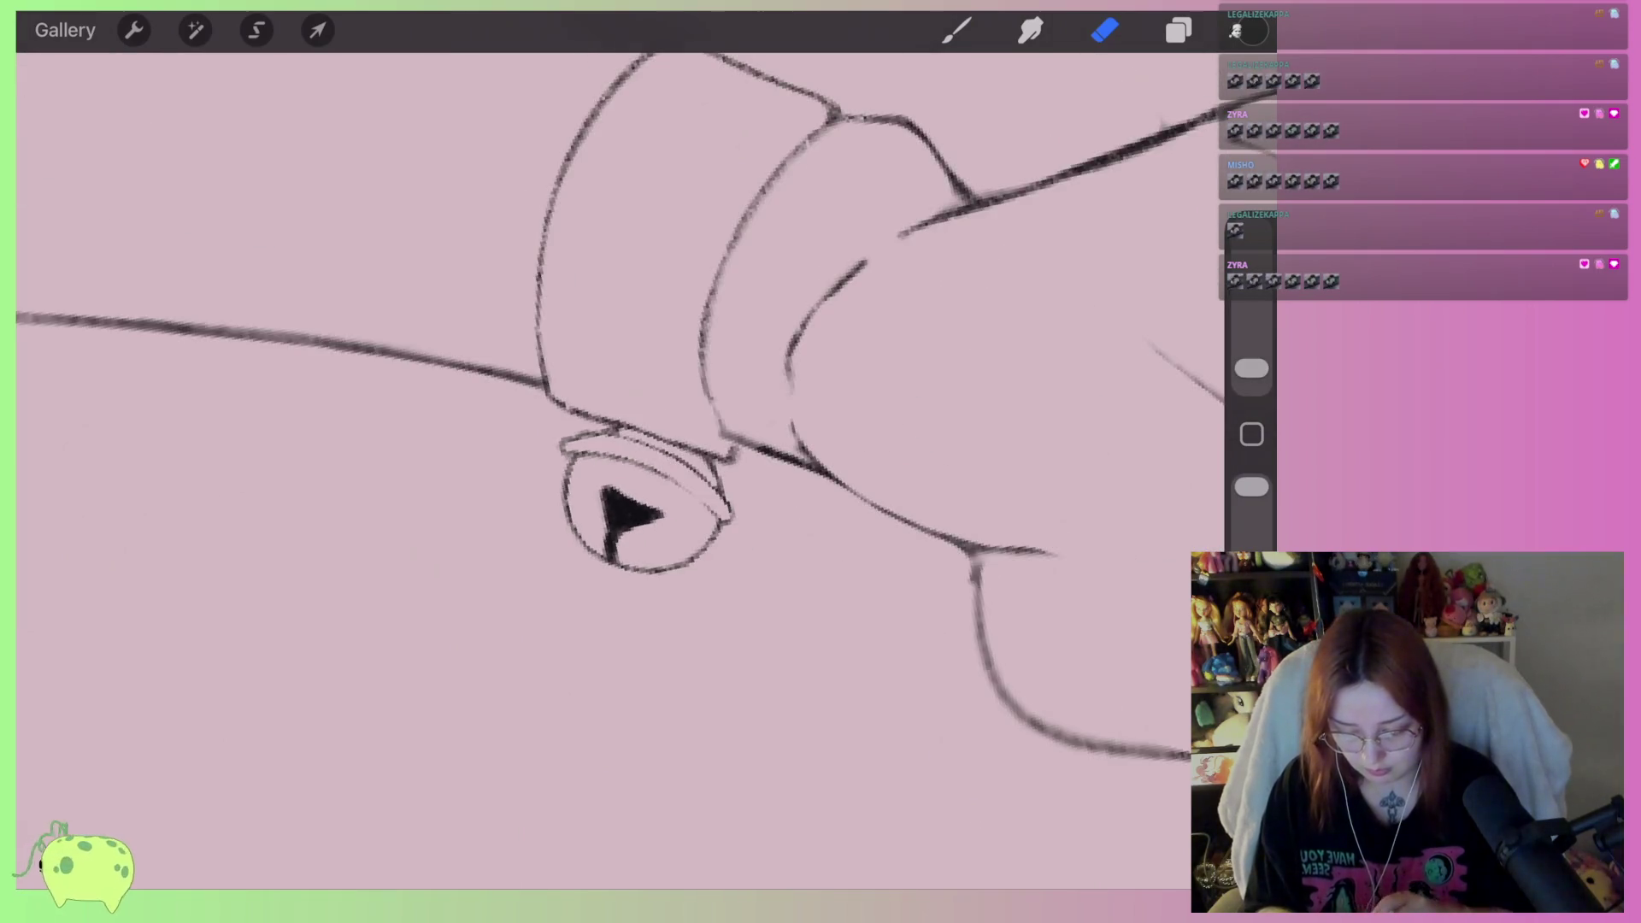
scroll(598, 444, "down", 5)
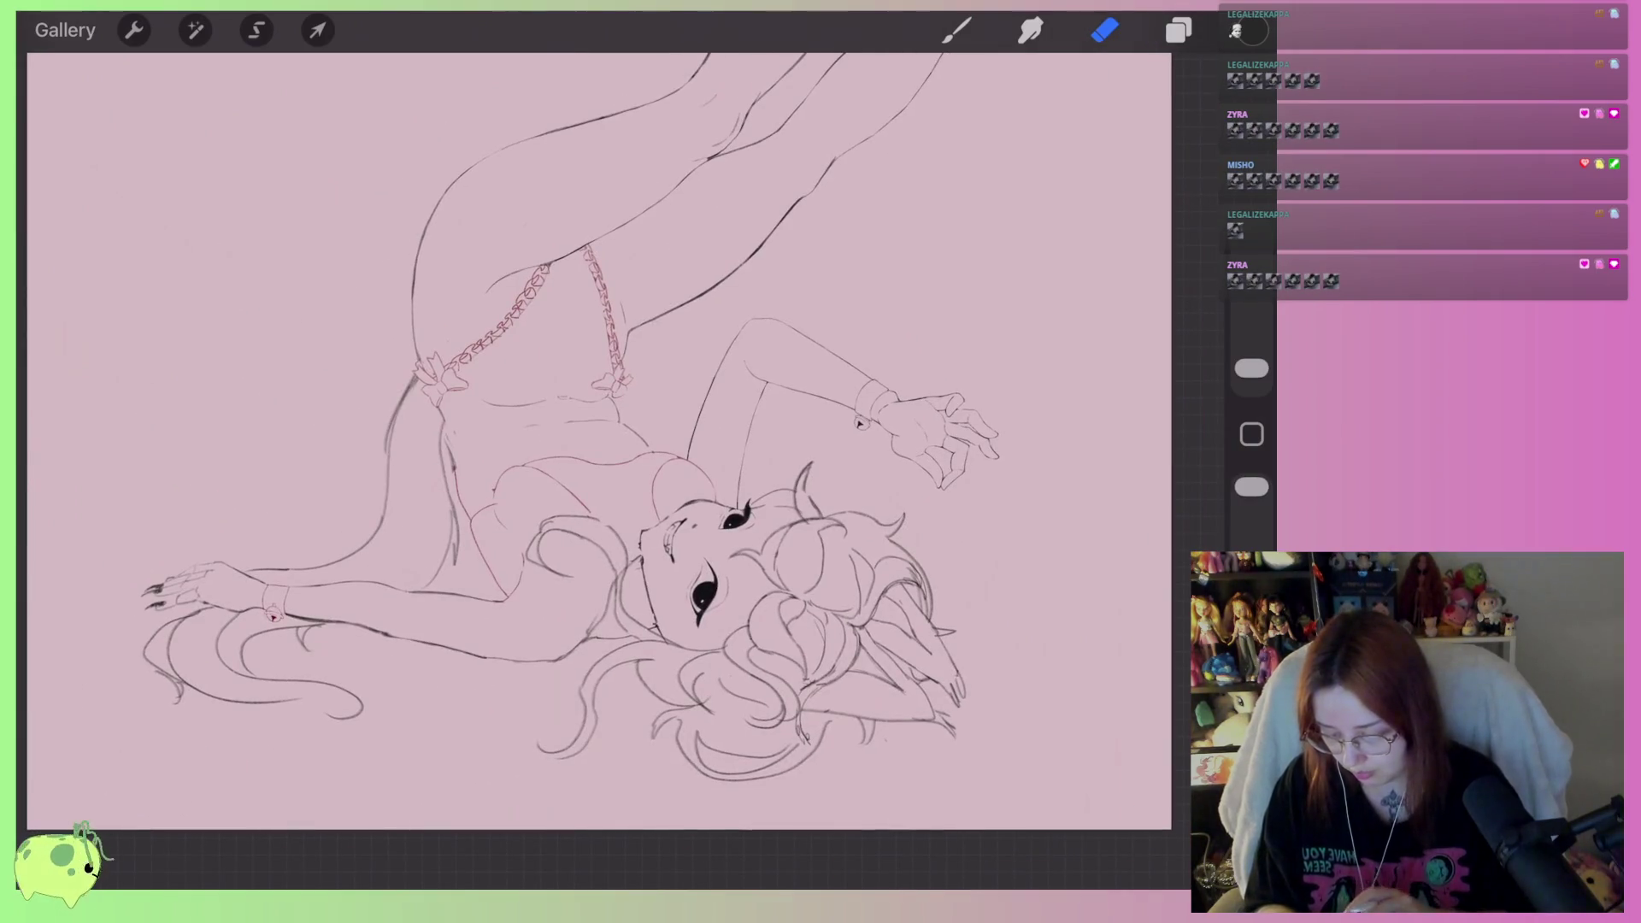
left_click_drag(735, 517, 654, 580)
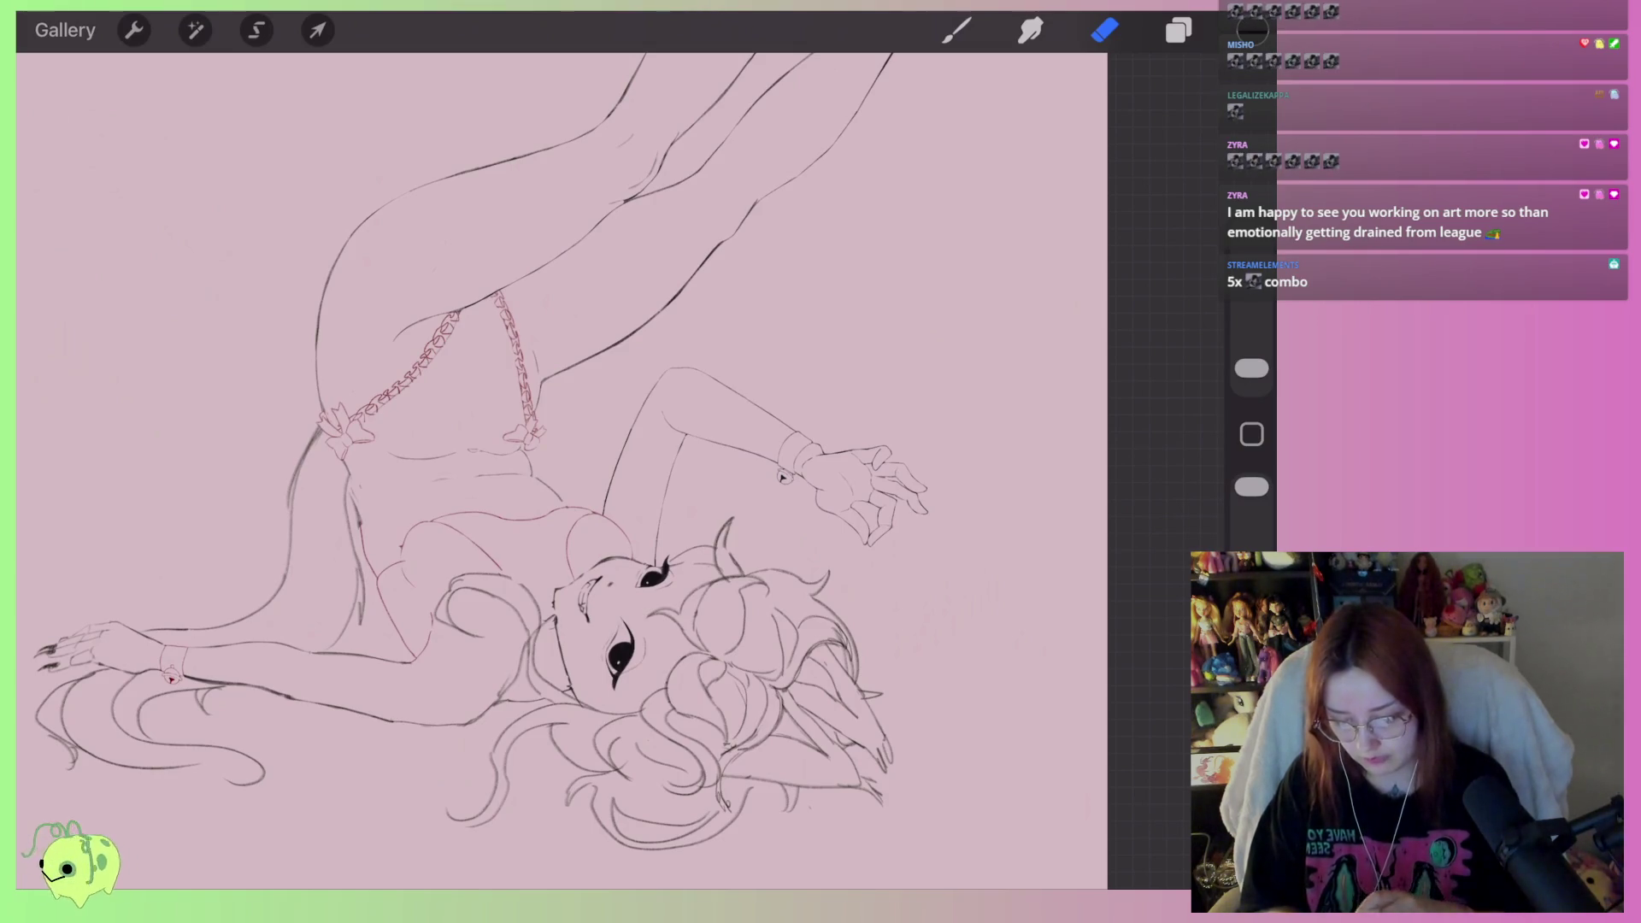
scroll(561, 470, "down", 3)
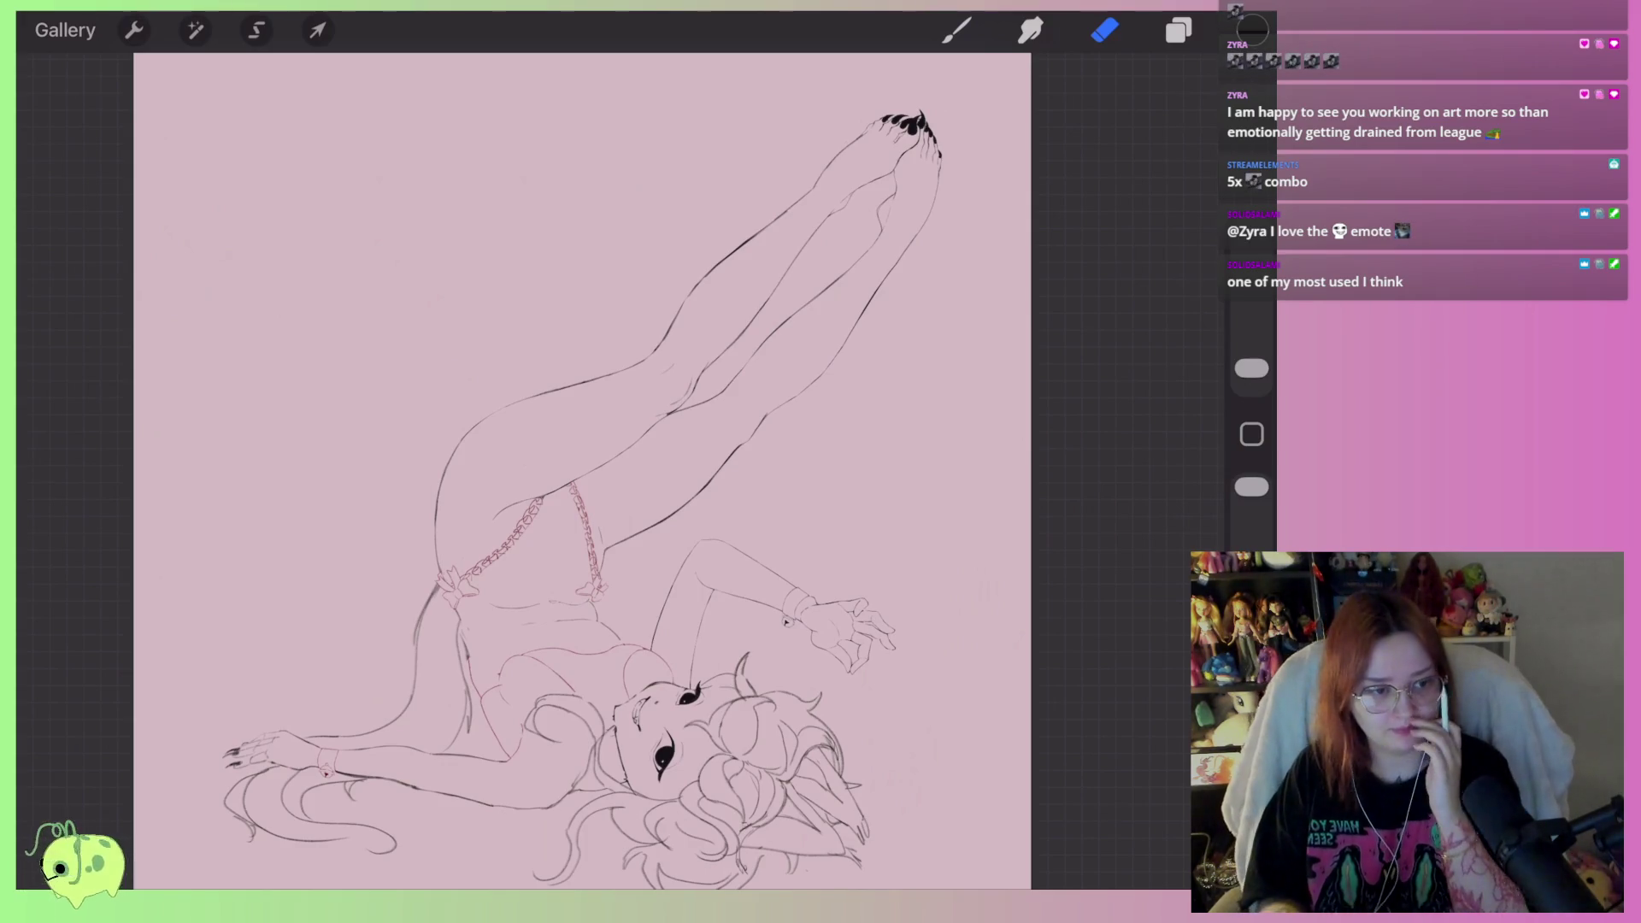
scroll(667, 598, "up", 5)
scroll(256, 325, "up", 10)
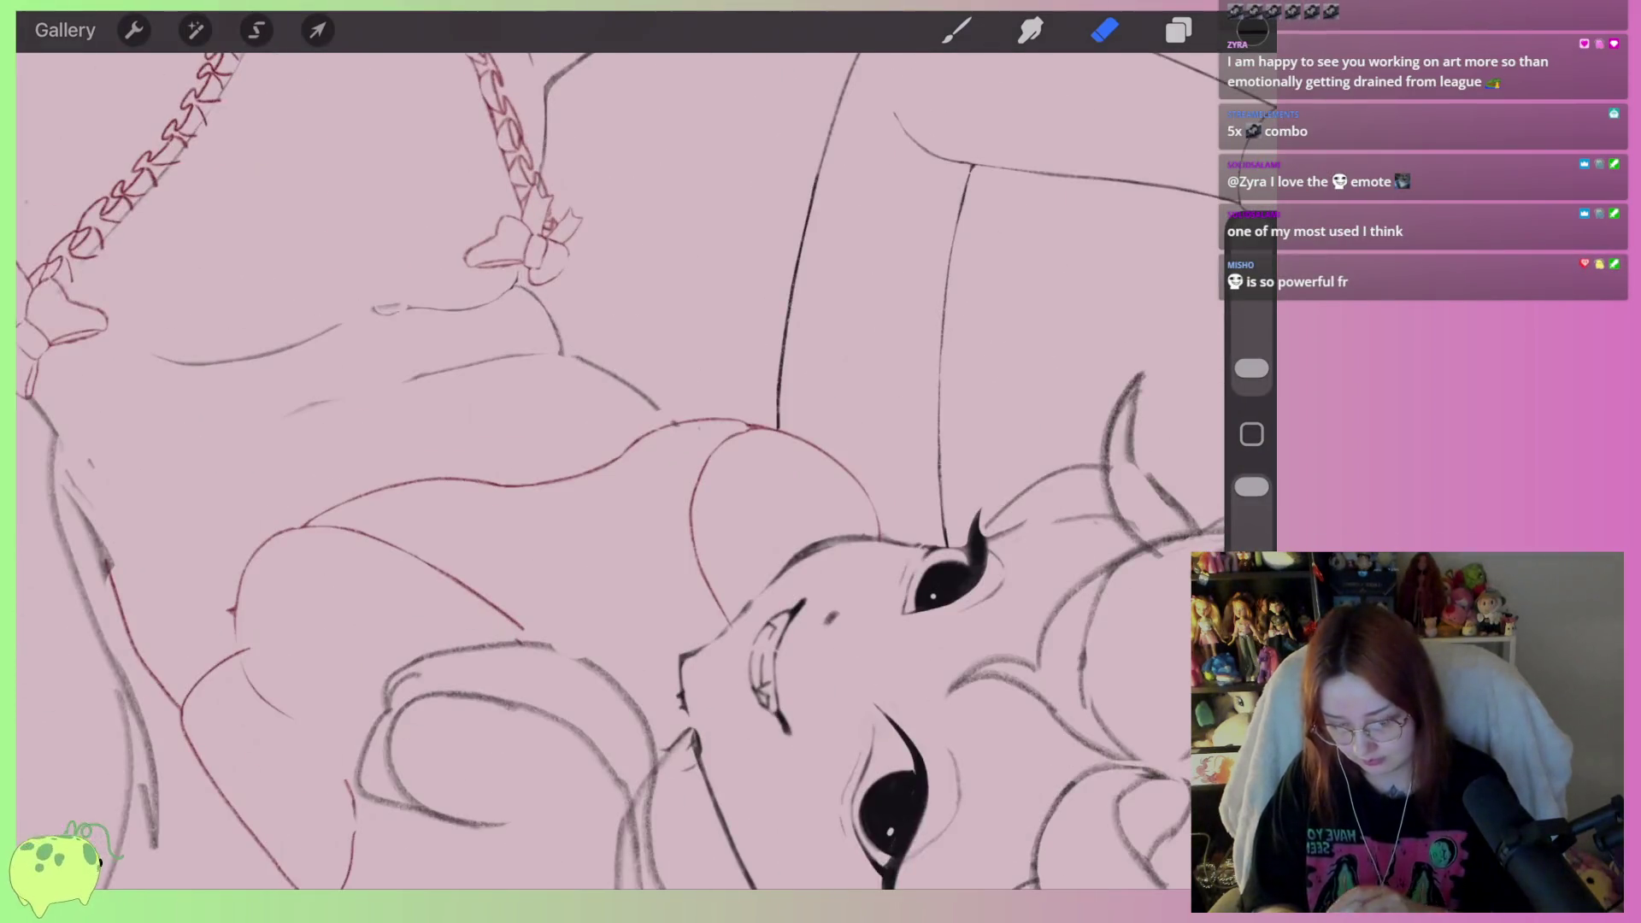
scroll(735, 470, "down", 5)
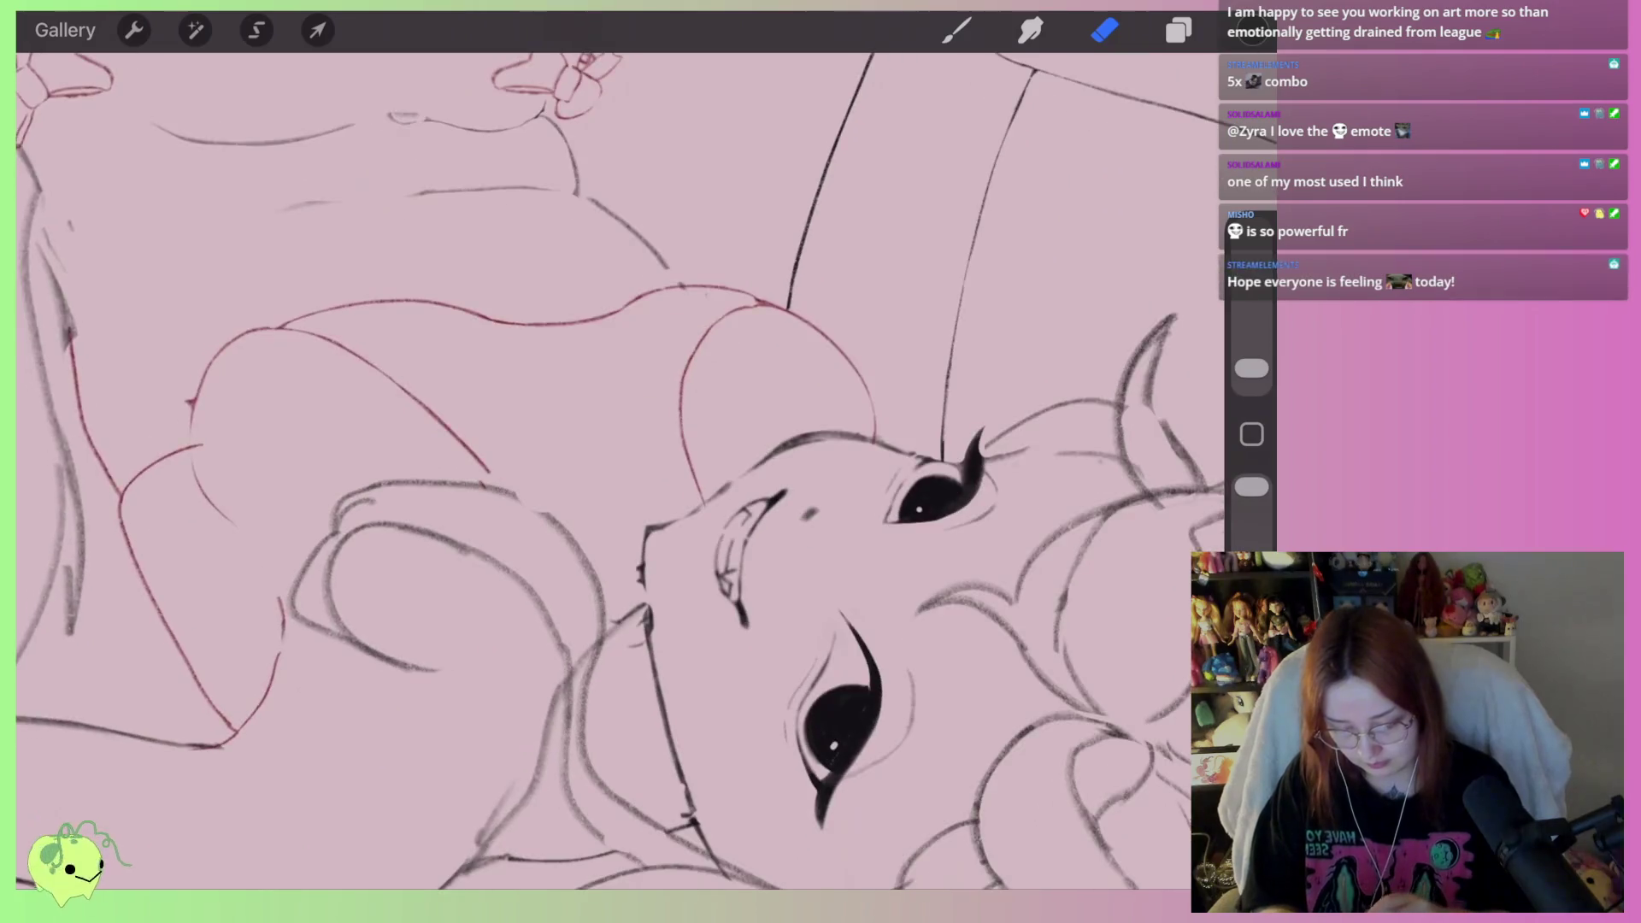
scroll(855, 385, "up", 8)
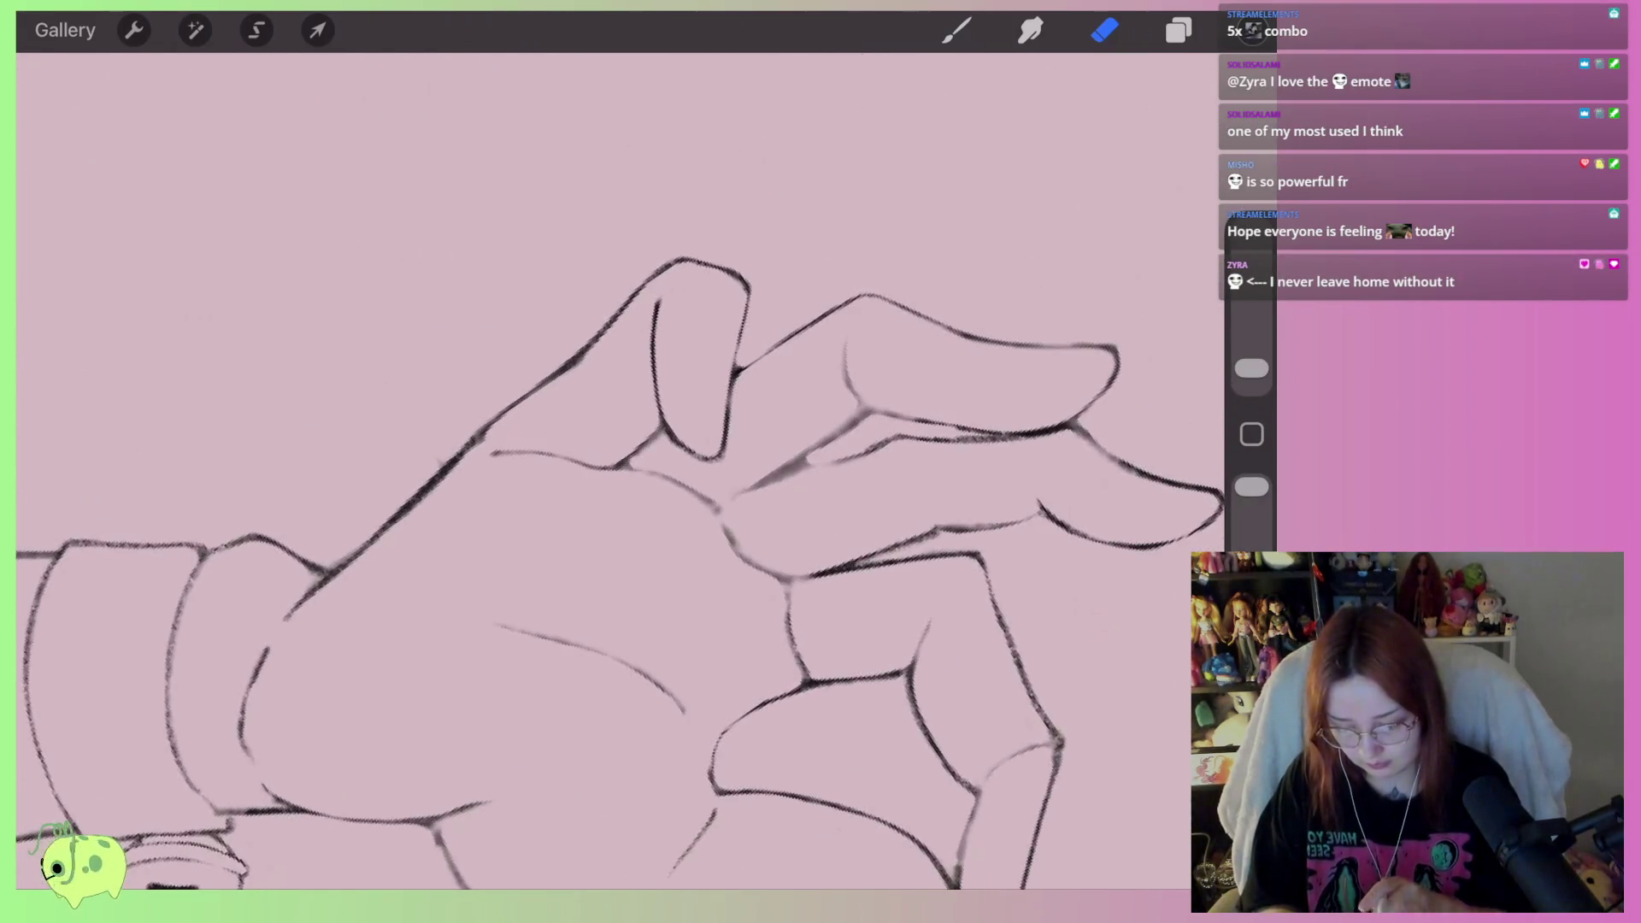
Add a new empty layer for the nails and choose the Monoline brush
left_click(1178, 30)
left_click(1172, 100)
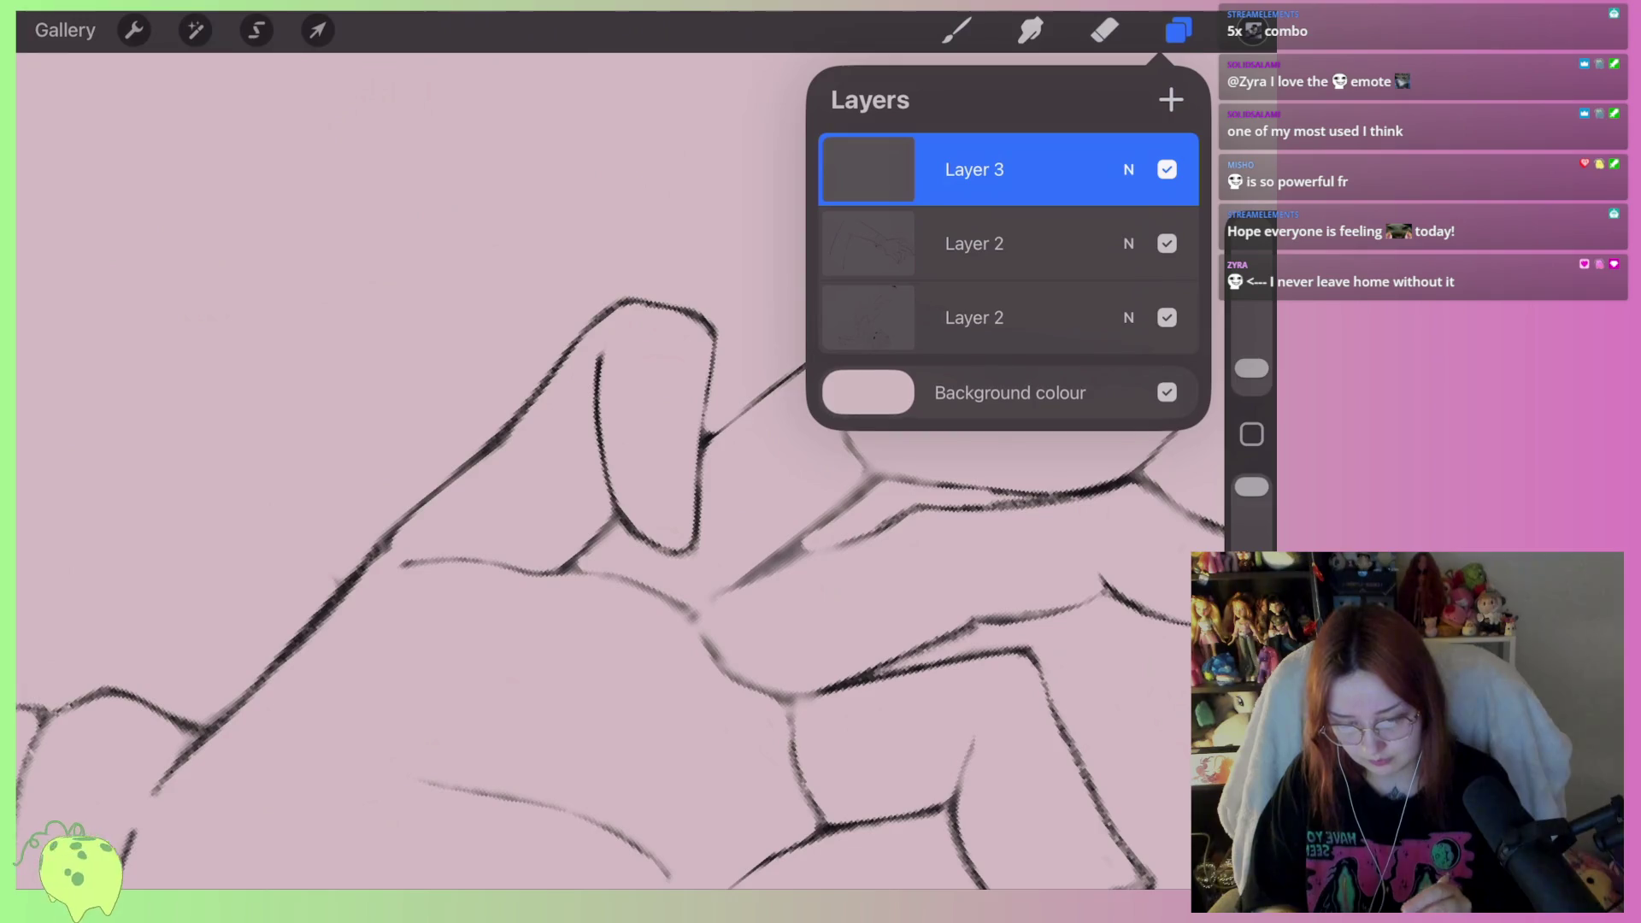
left_click(956, 30)
left_click(956, 30)
left_click(1046, 359)
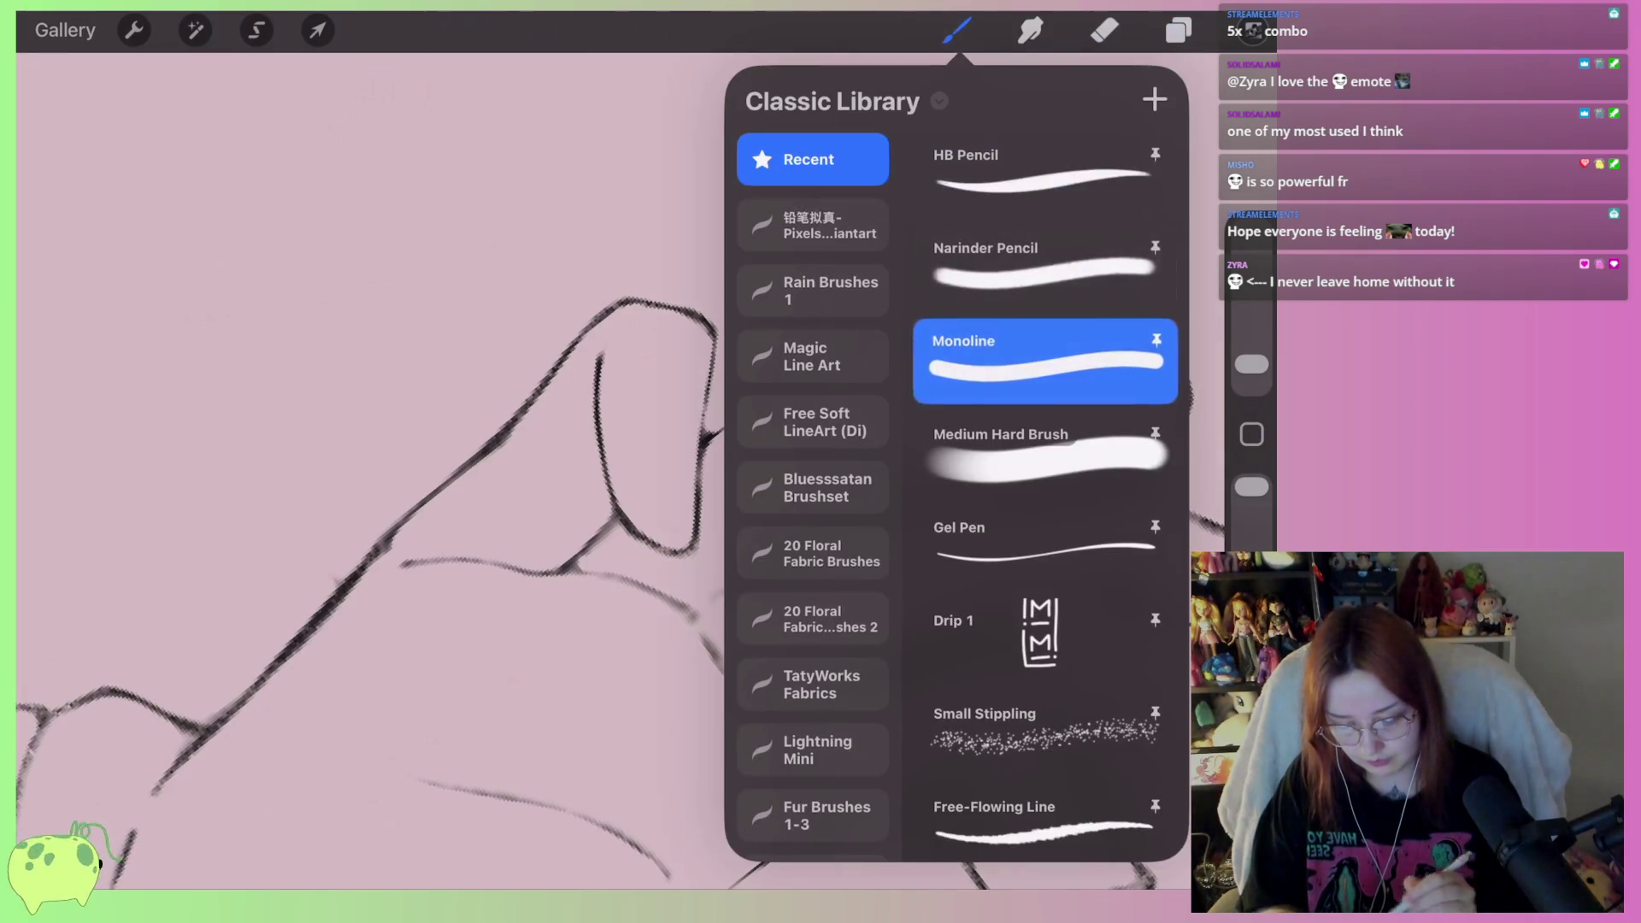
Draw a black nail with a filled tail on the first fingertip, then trim its left edges
scroll(684, 427, "up", 2)
mouse_move(684, 461)
left_mouse_down()
mouse_move(705, 455)
mouse_move(675, 555)
mouse_move(727, 461)
mouse_move(671, 517)
mouse_move(700, 530)
mouse_move(713, 483)
mouse_move(671, 526)
left_mouse_up()
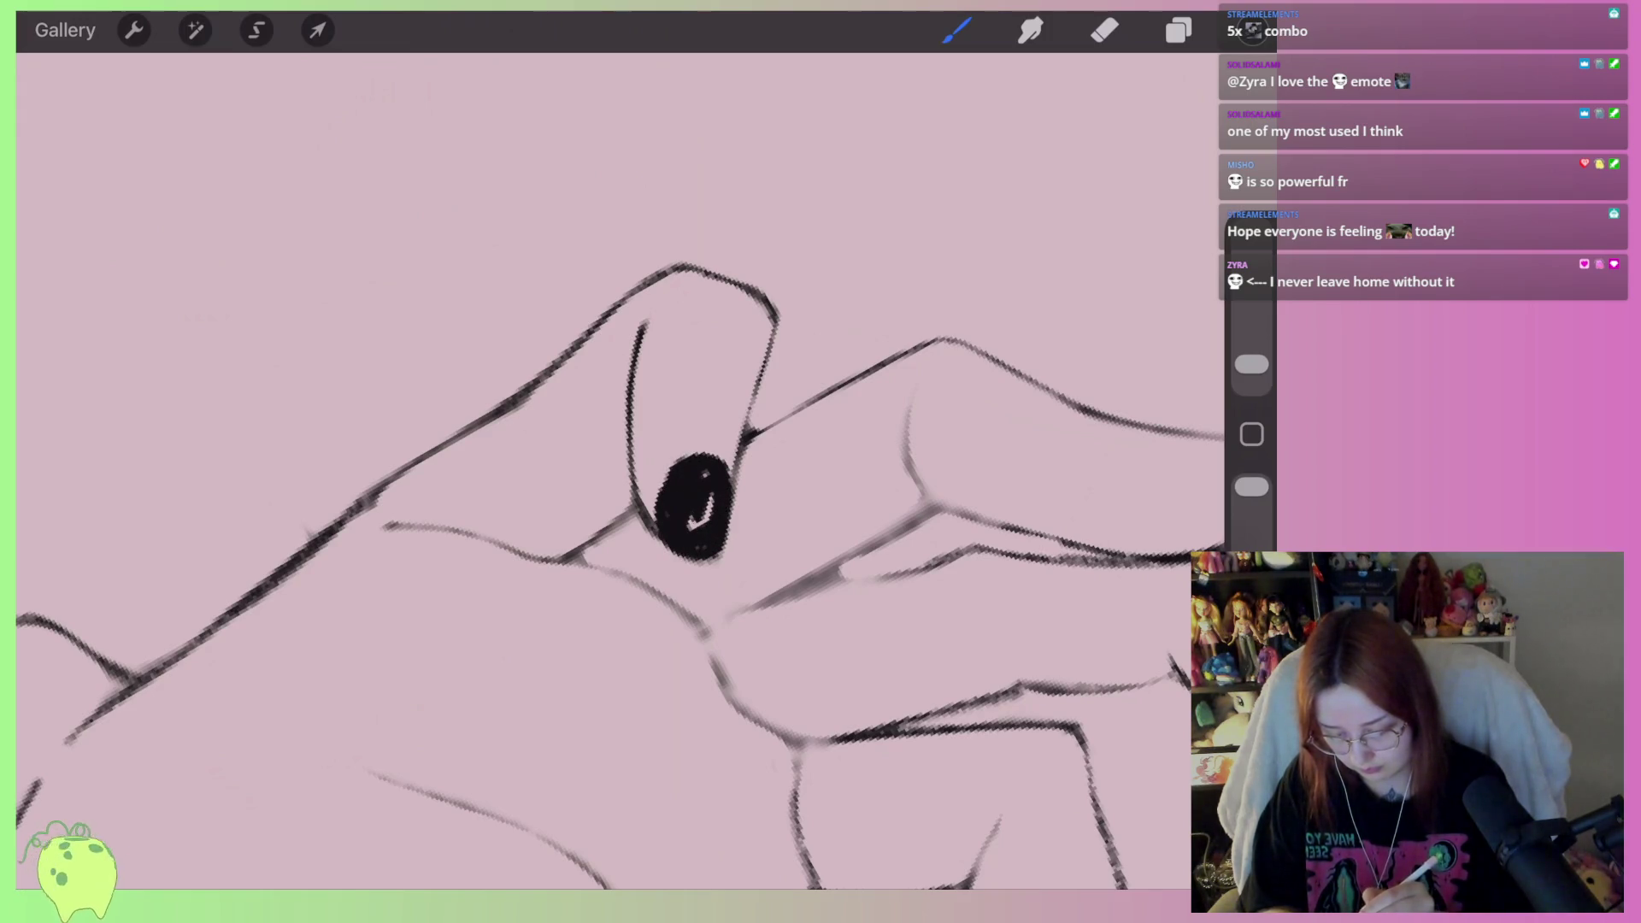
scroll(649, 496, "up", 2)
mouse_move(712, 455)
left_mouse_down()
mouse_move(722, 547)
mouse_move(574, 656)
mouse_move(650, 571)
mouse_move(538, 692)
left_mouse_up()
key("ctrl+z")
left_click_drag(688, 556, 628, 626)
left_click(1104, 29)
mouse_move(581, 603)
left_mouse_down()
mouse_move(568, 658)
mouse_move(594, 634)
mouse_move(541, 694)
left_mouse_up()
mouse_move(589, 494)
left_mouse_down()
mouse_move(589, 545)
mouse_move(626, 433)
mouse_move(606, 547)
left_mouse_up()
Draw a nail on the next fingertip and erase its edges into a sharp pointed tip
left_click(957, 30)
scroll(598, 513, "down", 5)
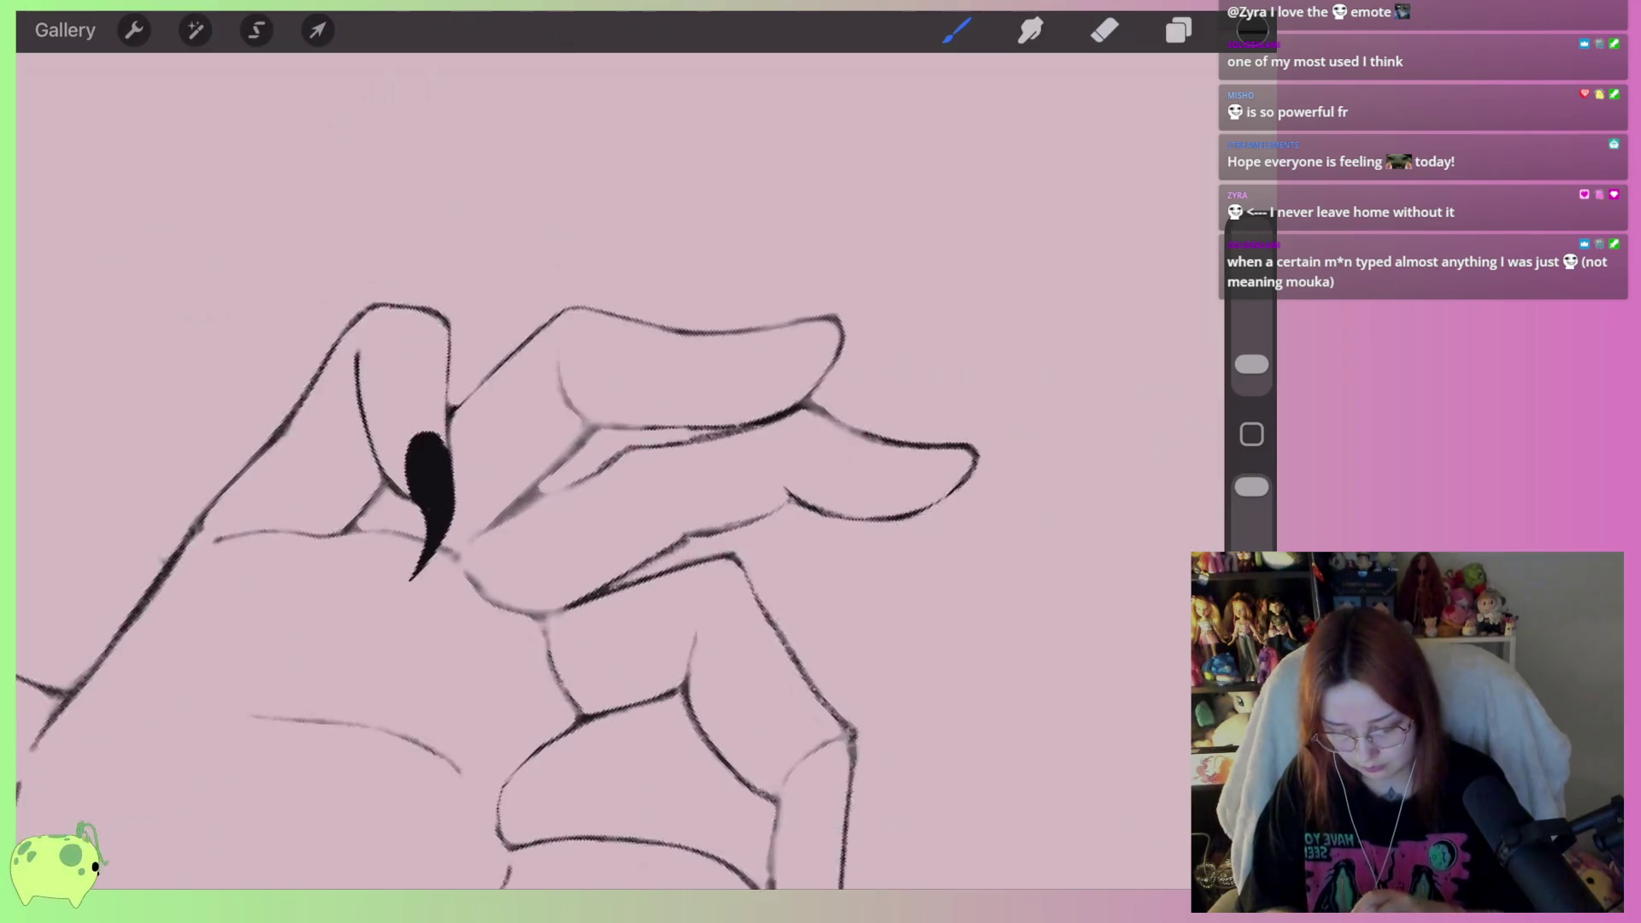
scroll(940, 256, "up", 5)
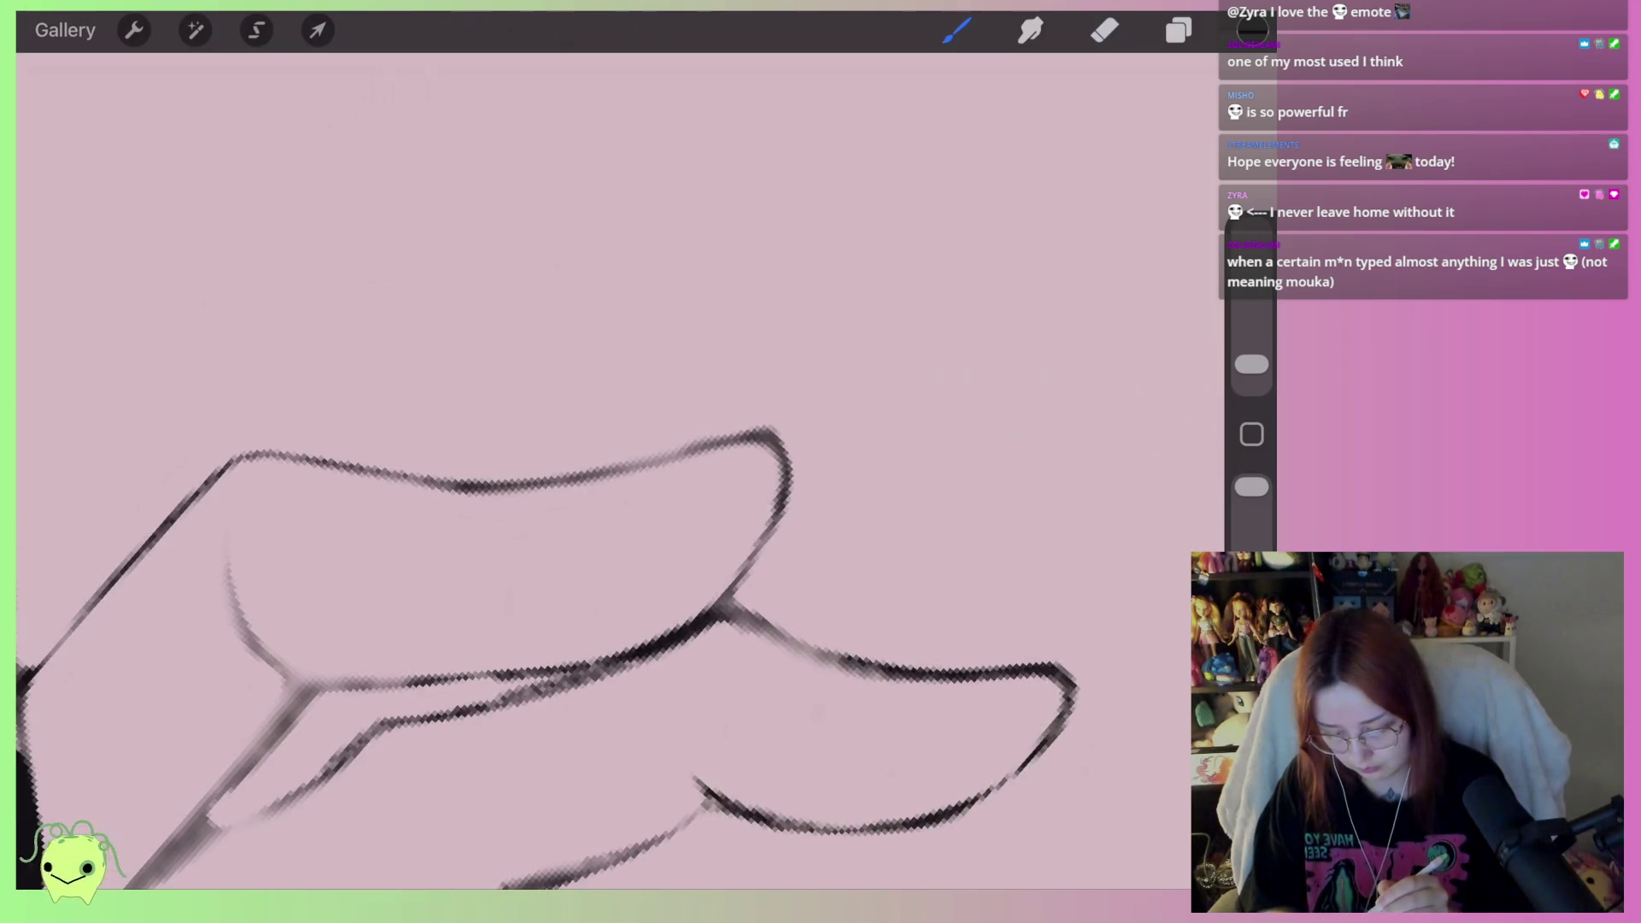
mouse_move(786, 468)
left_mouse_down()
mouse_move(867, 517)
mouse_move(735, 394)
mouse_move(602, 465)
mouse_move(803, 440)
mouse_move(790, 469)
mouse_move(727, 423)
mouse_move(848, 480)
left_mouse_up()
left_click(1104, 30)
left_click_drag(628, 448, 590, 489)
left_click_drag(631, 431, 690, 392)
left_click_drag(782, 488, 861, 516)
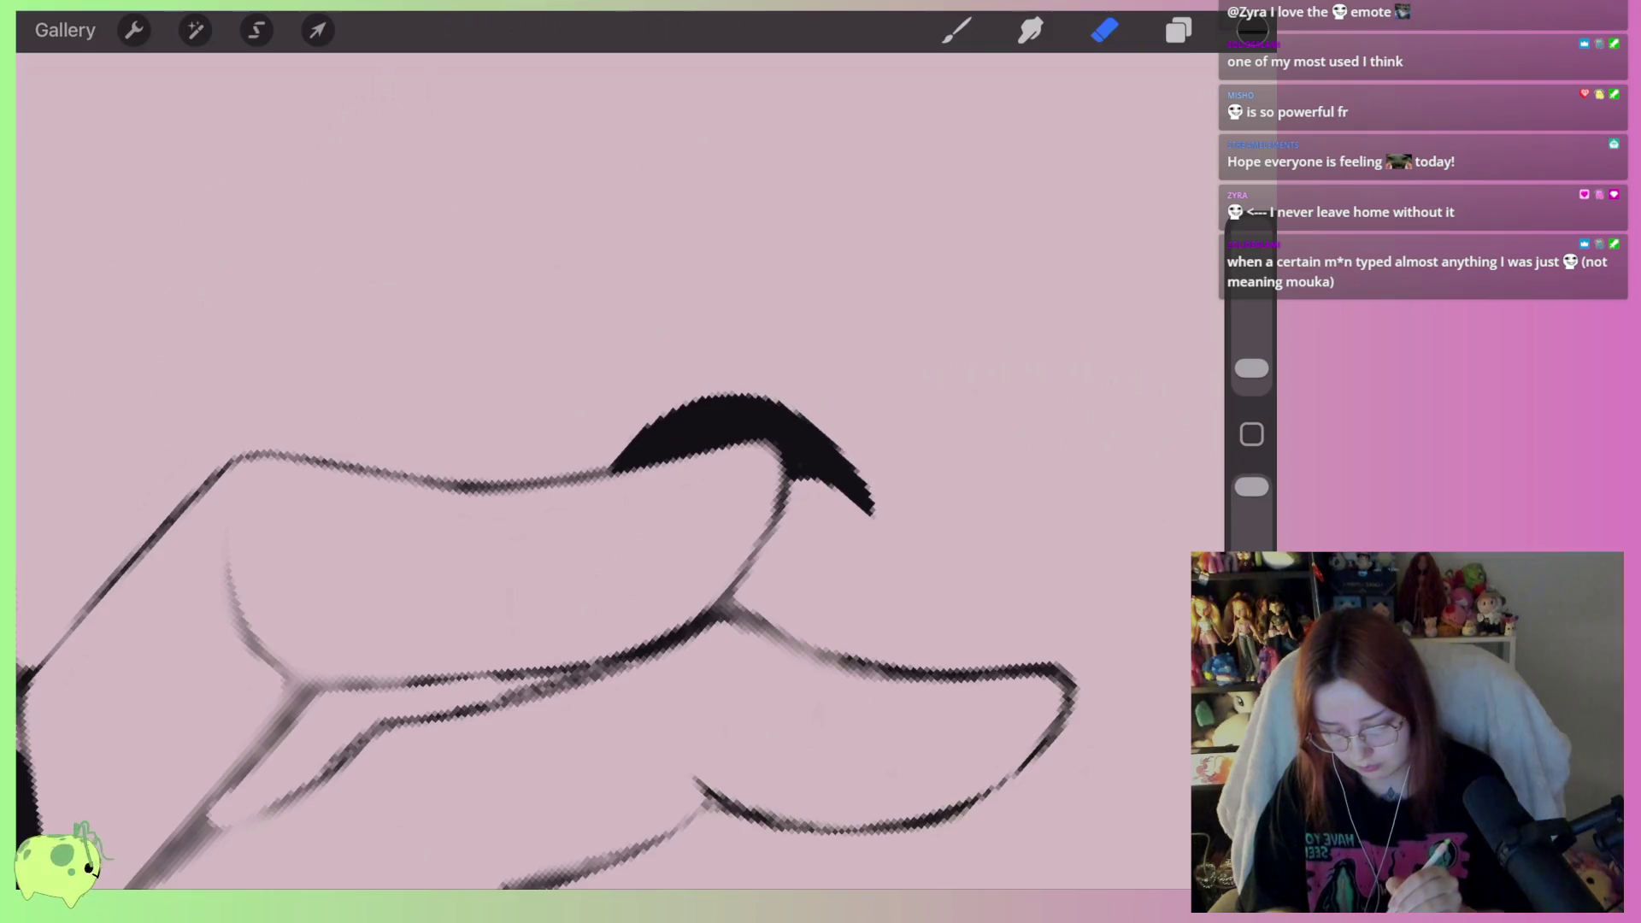
left_click_drag(797, 476, 872, 517)
scroll(547, 632, "down", 5)
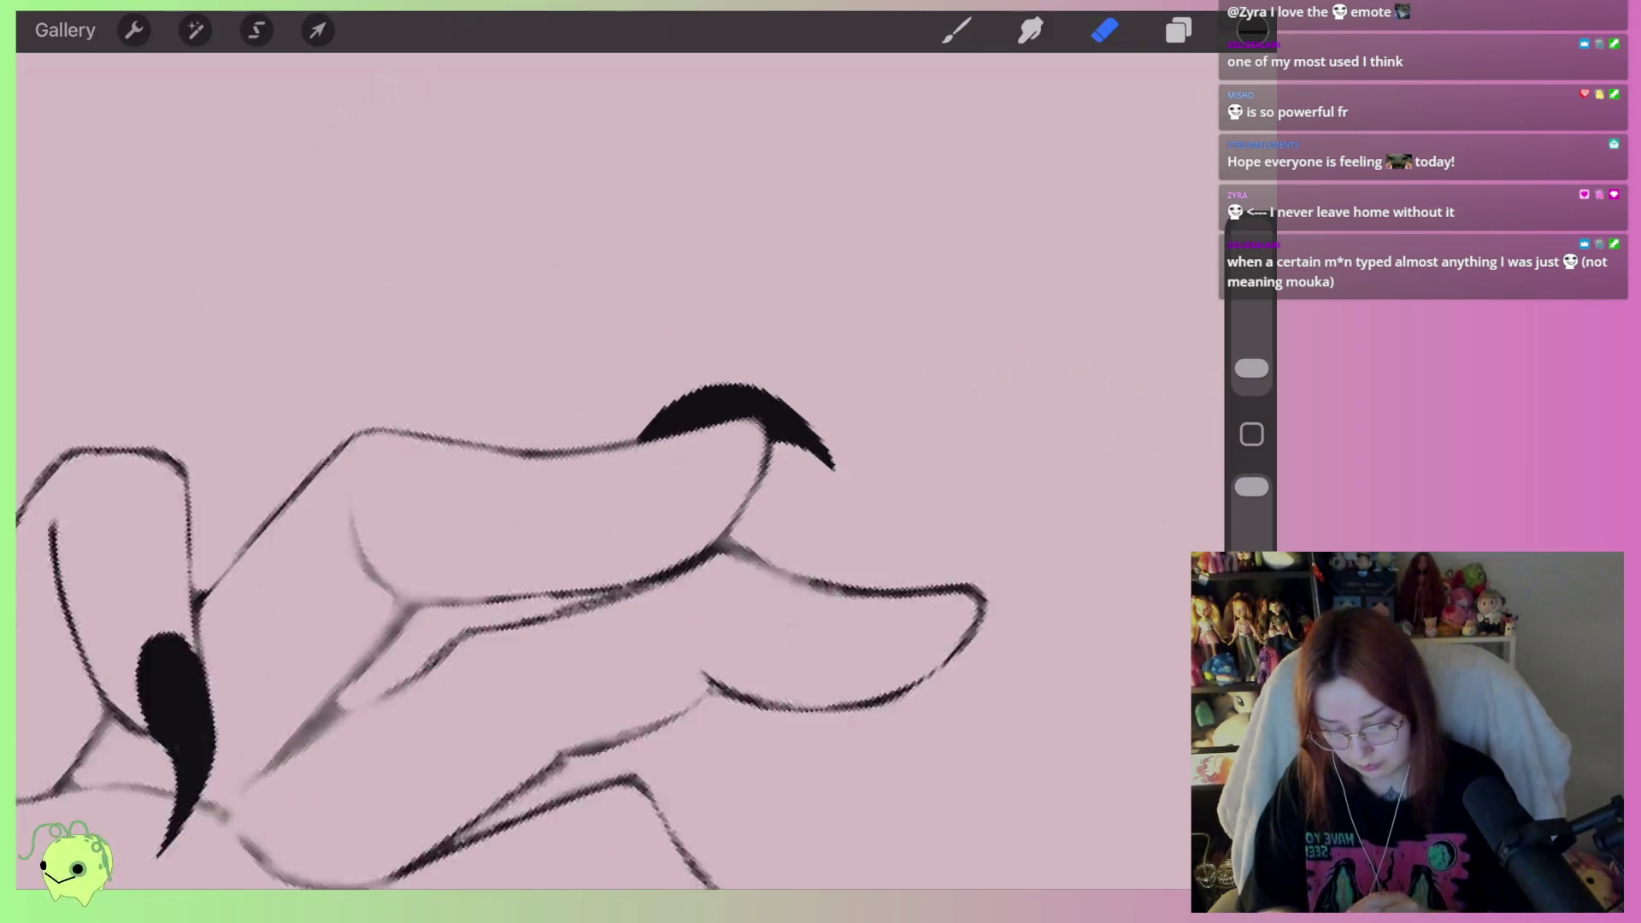
scroll(428, 616, "down", 2)
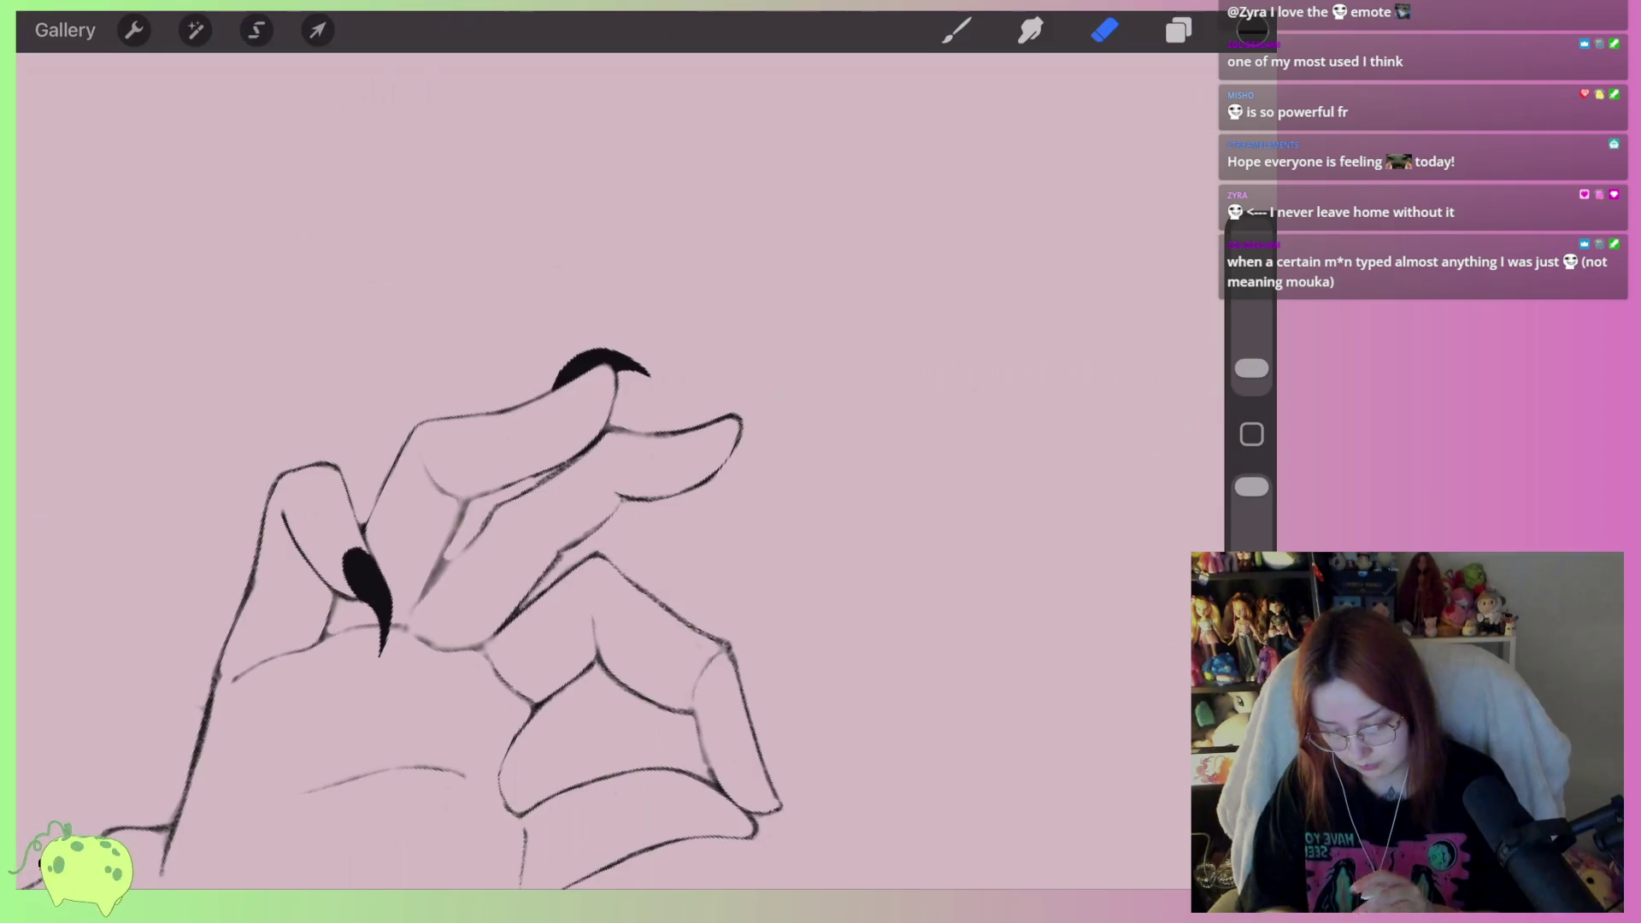
scroll(547, 598, "down", 5)
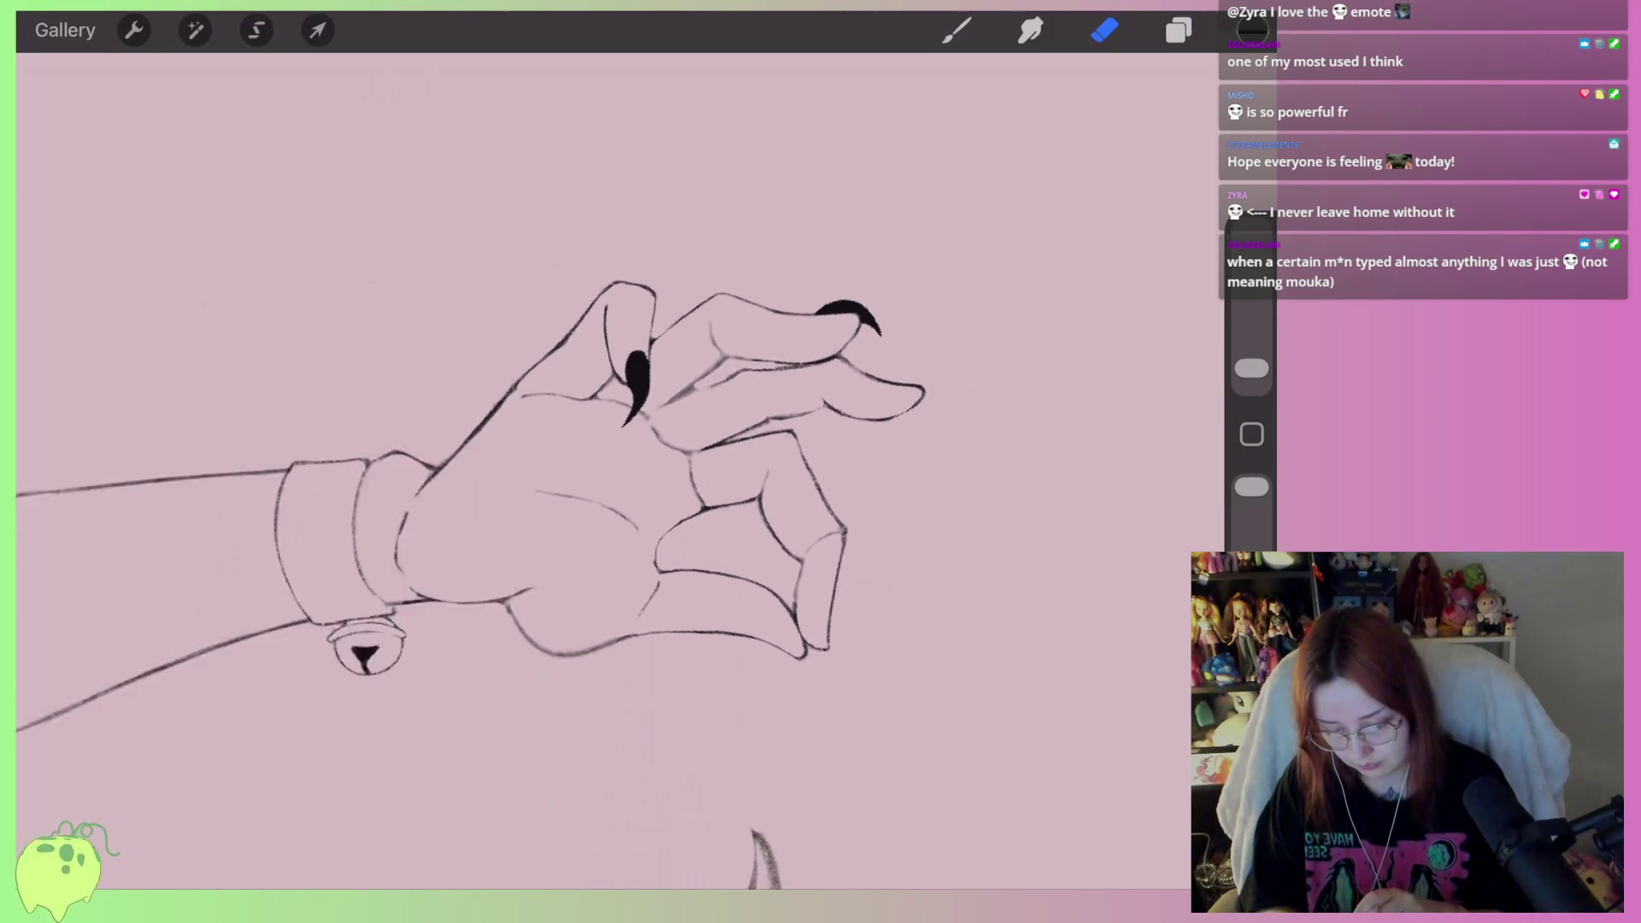
scroll(599, 428, "up", 5)
left_click(256, 30)
Lasso the upper nail and distort it into a longer, sharper curved claw
mouse_move(465, 462)
left_mouse_down()
mouse_move(530, 384)
mouse_move(470, 479)
left_mouse_up()
left_click(317, 30)
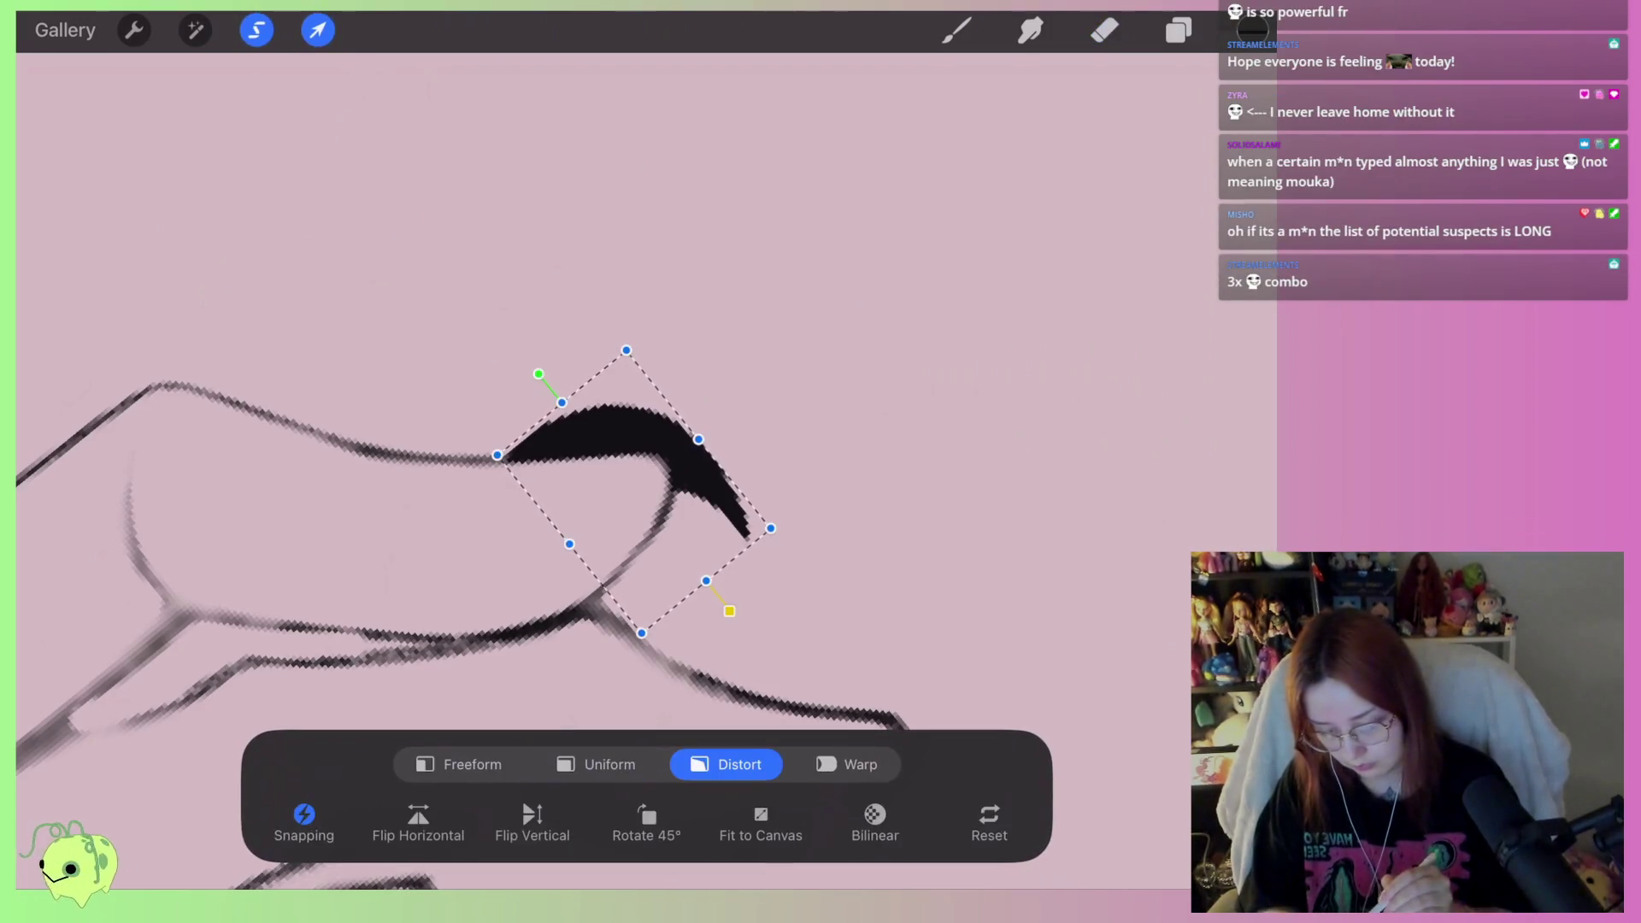
left_click_drag(770, 528, 779, 496)
left_click_drag(496, 455, 503, 452)
left_click_drag(781, 498, 787, 477)
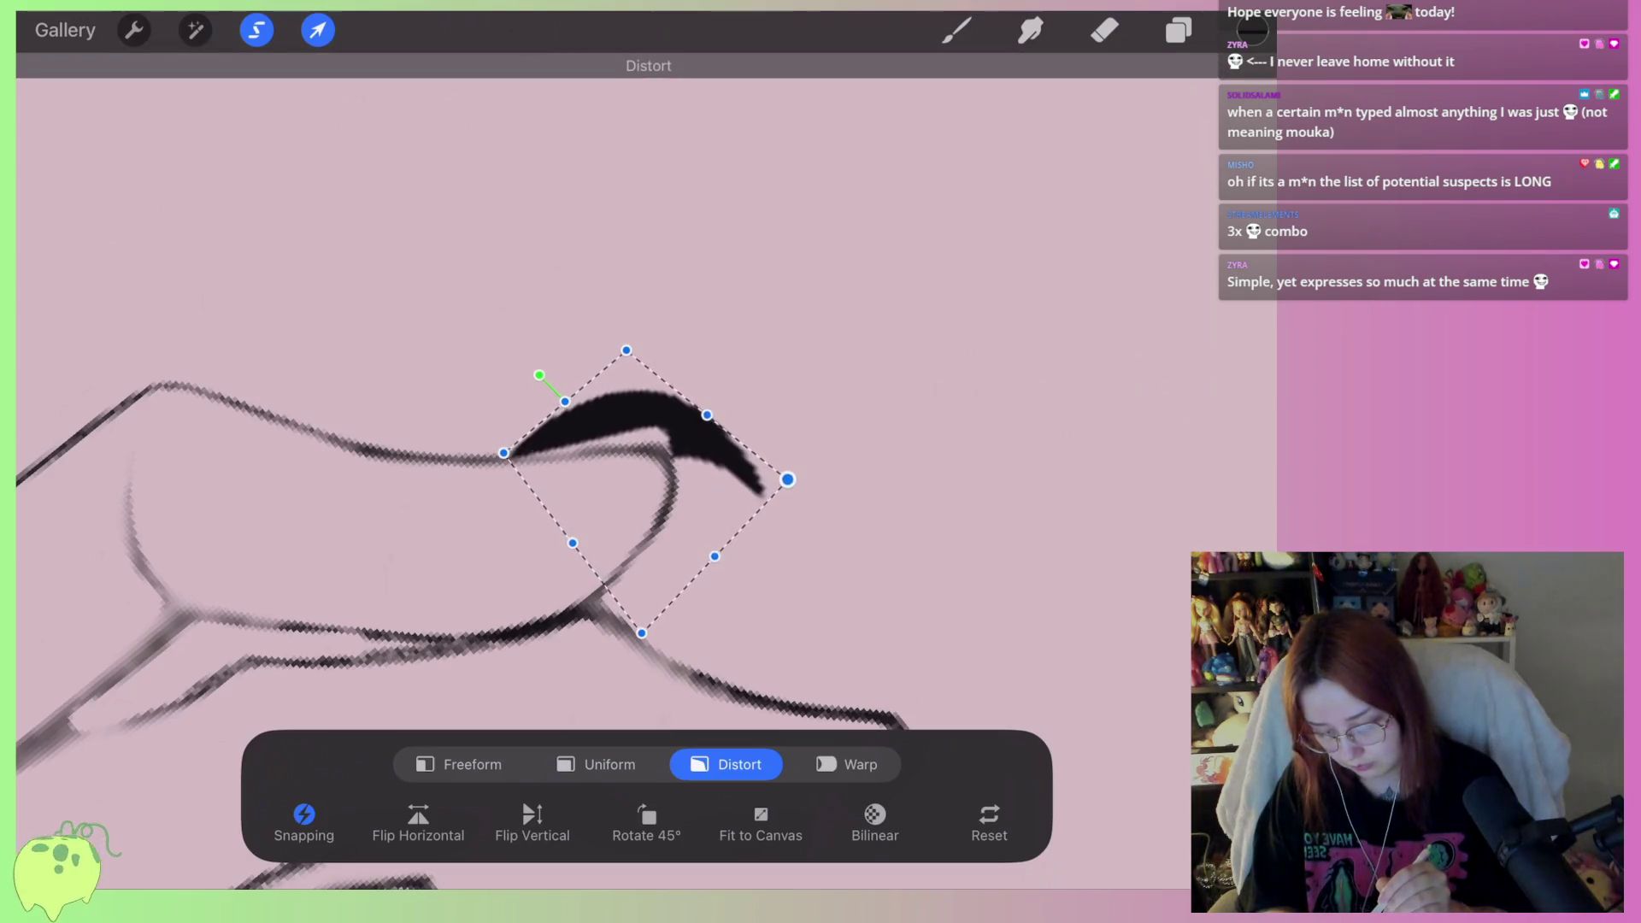
left_click(1105, 30)
Brush black over the light gap beneath the reshaped nail
scroll(650, 479, "up", 3)
left_click(957, 30)
left_click_drag(696, 440, 487, 532)
mouse_move(616, 457)
left_mouse_down()
mouse_move(692, 435)
mouse_move(590, 488)
left_mouse_up()
left_click(1104, 30)
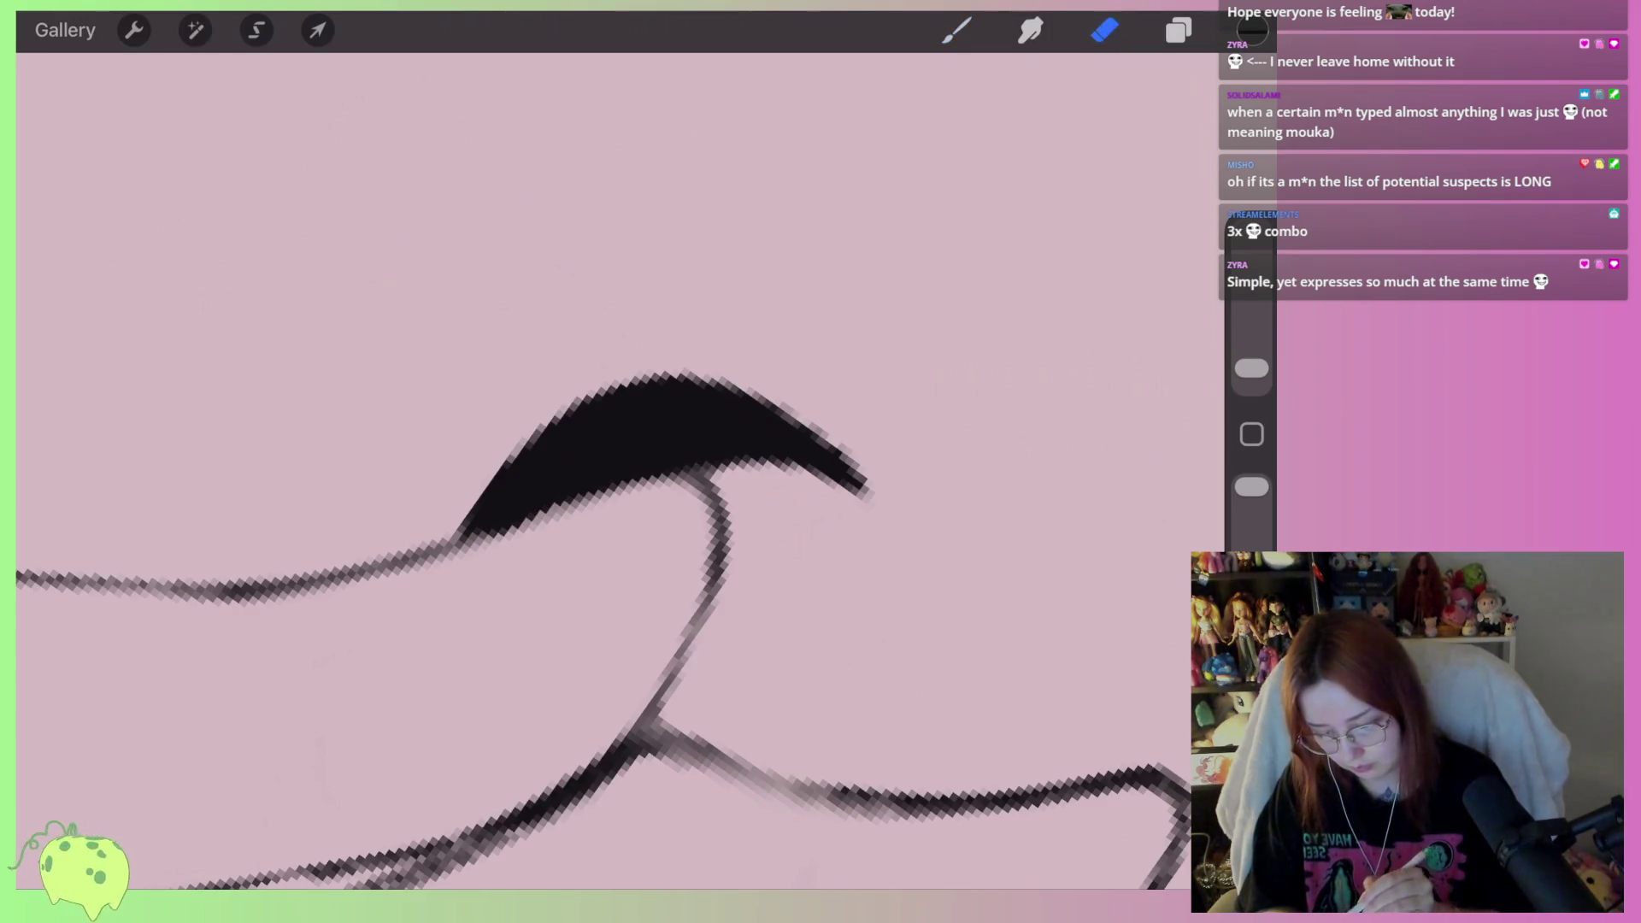
Draw a claw curving back onto the next fingertip and fill its light streak, redoing overlong strokes
left_click_drag(761, 396, 864, 487)
key("ctrl+z")
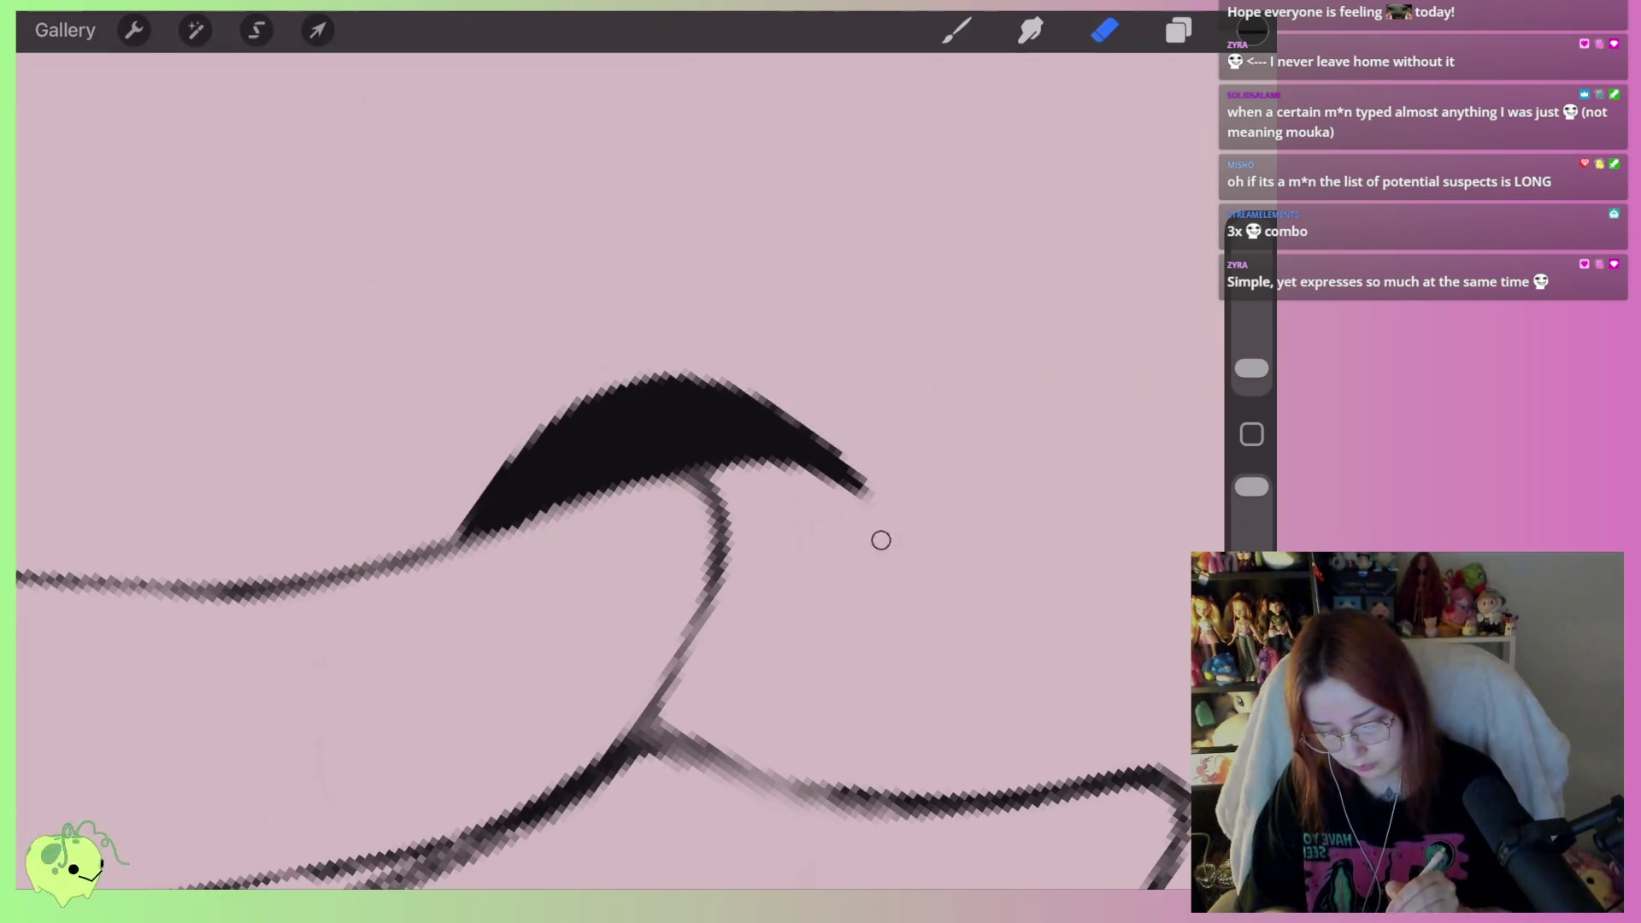
scroll(753, 478, "down", 5)
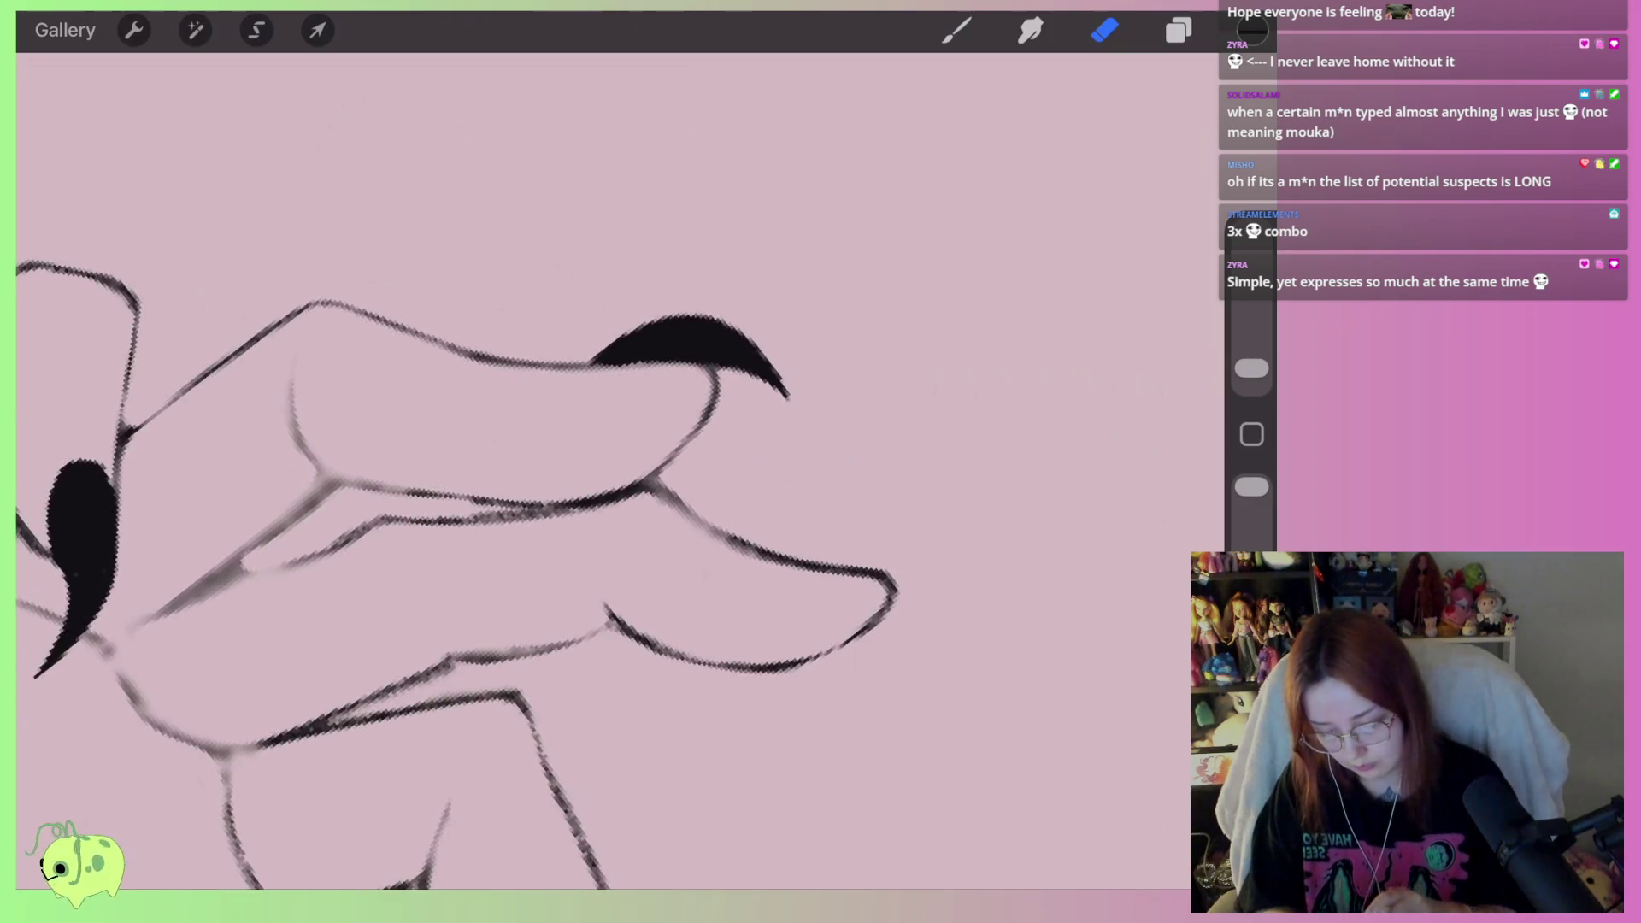
key("b")
scroll(855, 547, "up", 5)
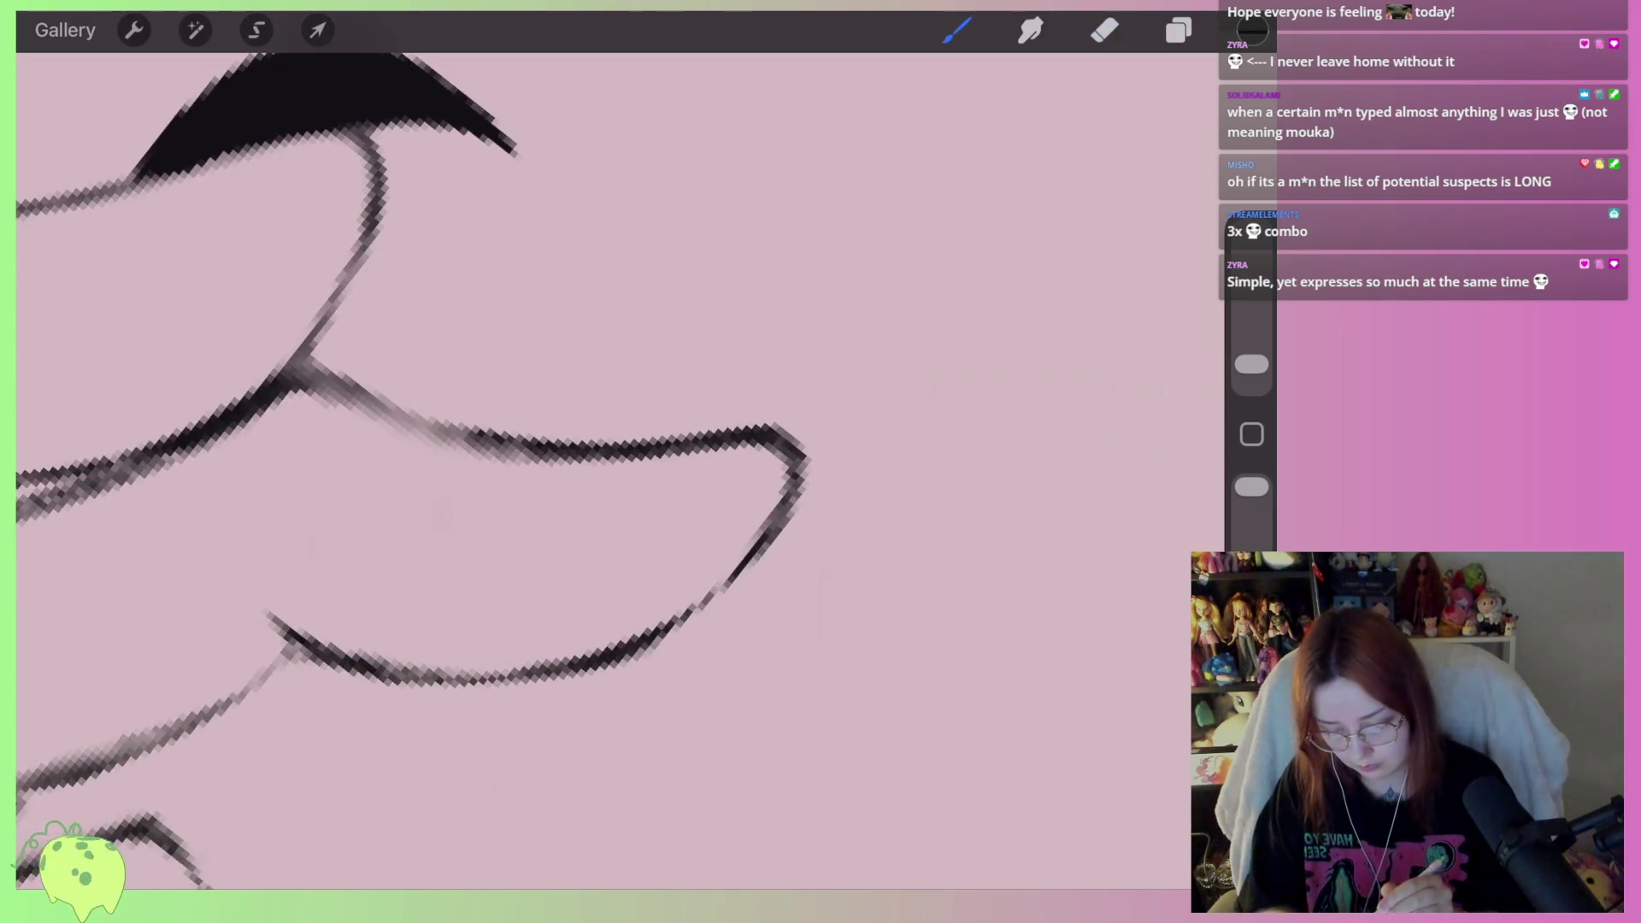
mouse_move(726, 431)
left_mouse_down()
mouse_move(846, 427)
mouse_move(970, 510)
left_mouse_up()
key("ctrl+z")
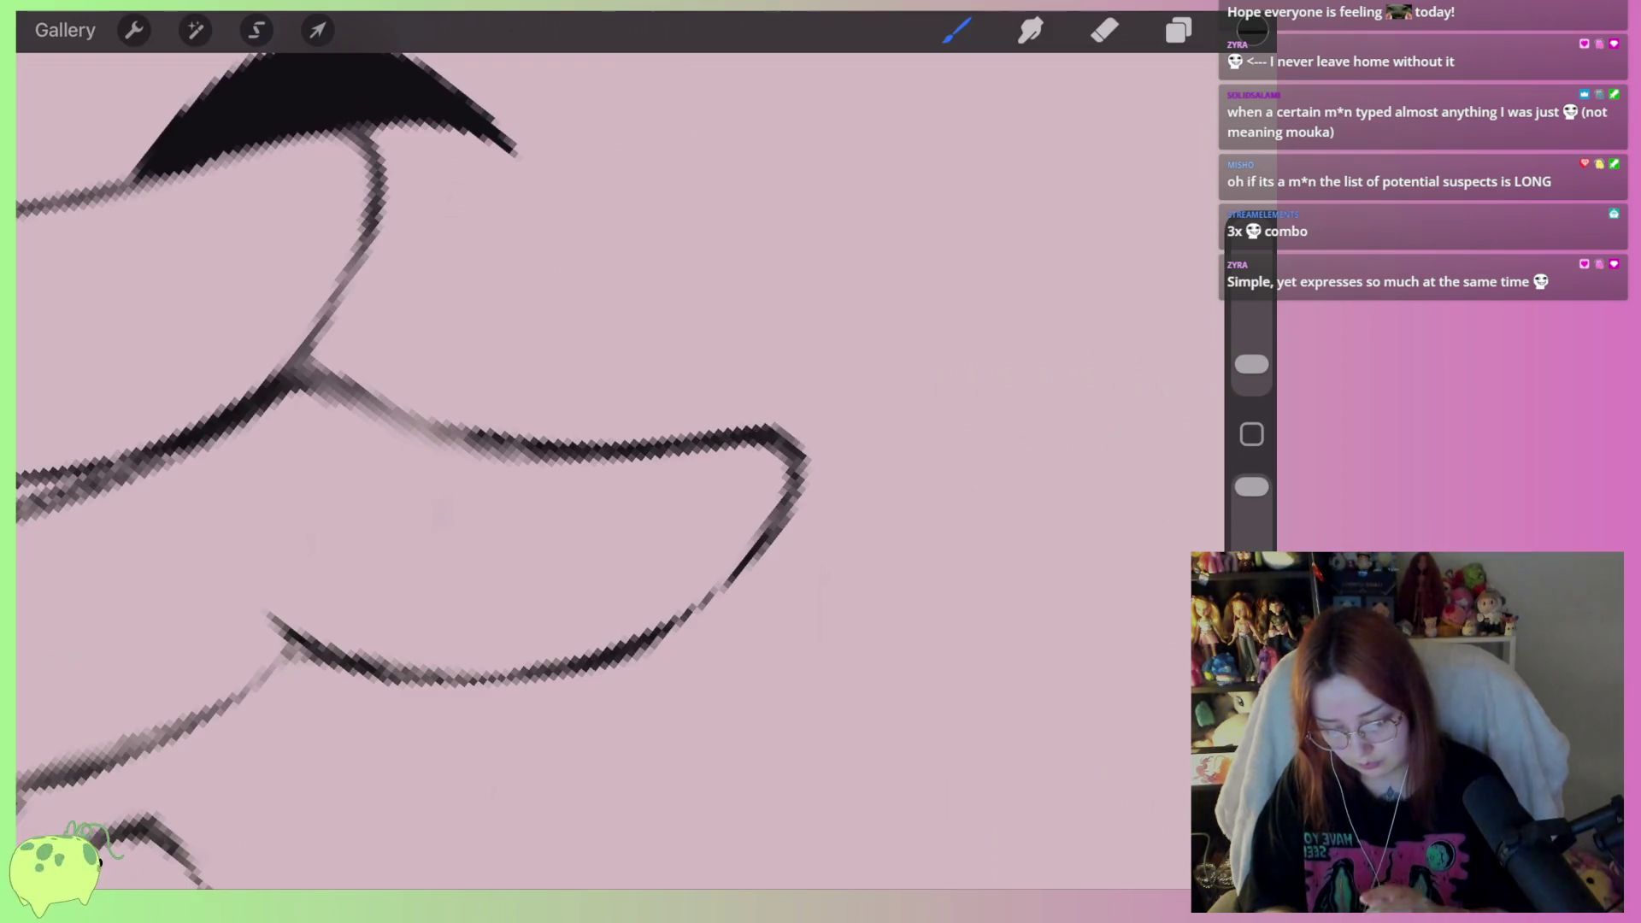
left_click_drag(743, 428, 938, 551)
key("ctrl+z")
key("ctrl+z")
mouse_move(731, 428)
left_mouse_down()
mouse_move(946, 521)
mouse_move(778, 359)
mouse_move(599, 453)
mouse_move(731, 393)
mouse_move(650, 445)
mouse_move(825, 381)
mouse_move(906, 470)
left_mouse_up()
left_click_drag(834, 421, 728, 398)
Erase the claw's tip to sharpen it into a point
left_click(1105, 30)
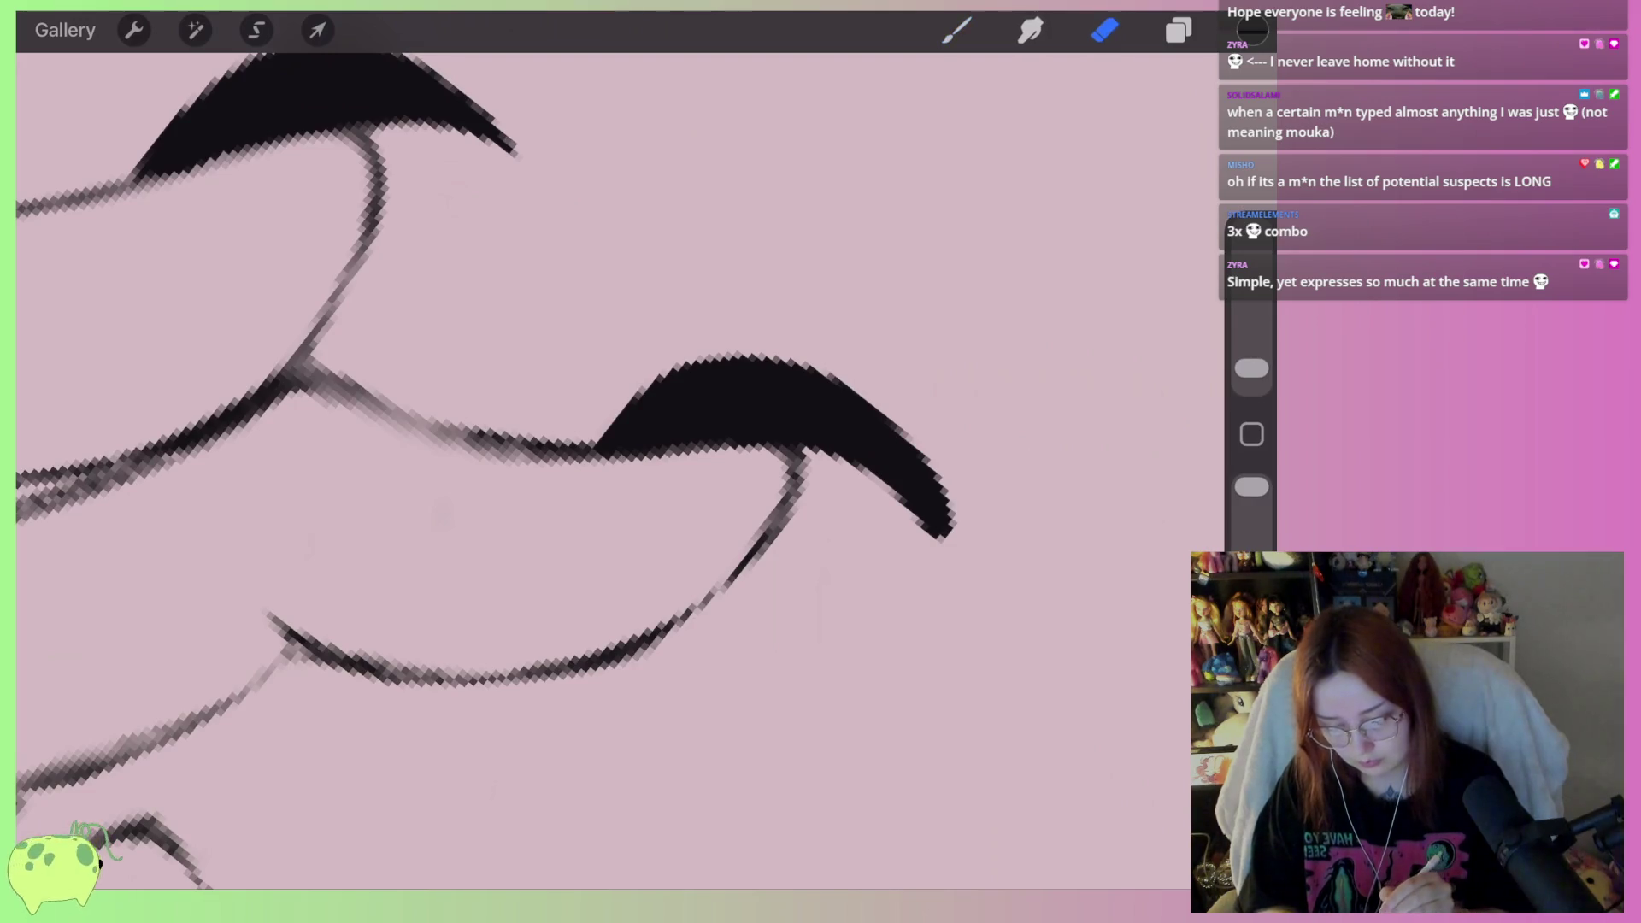
left_click_drag(897, 492, 948, 537)
left_click_drag(927, 458, 951, 529)
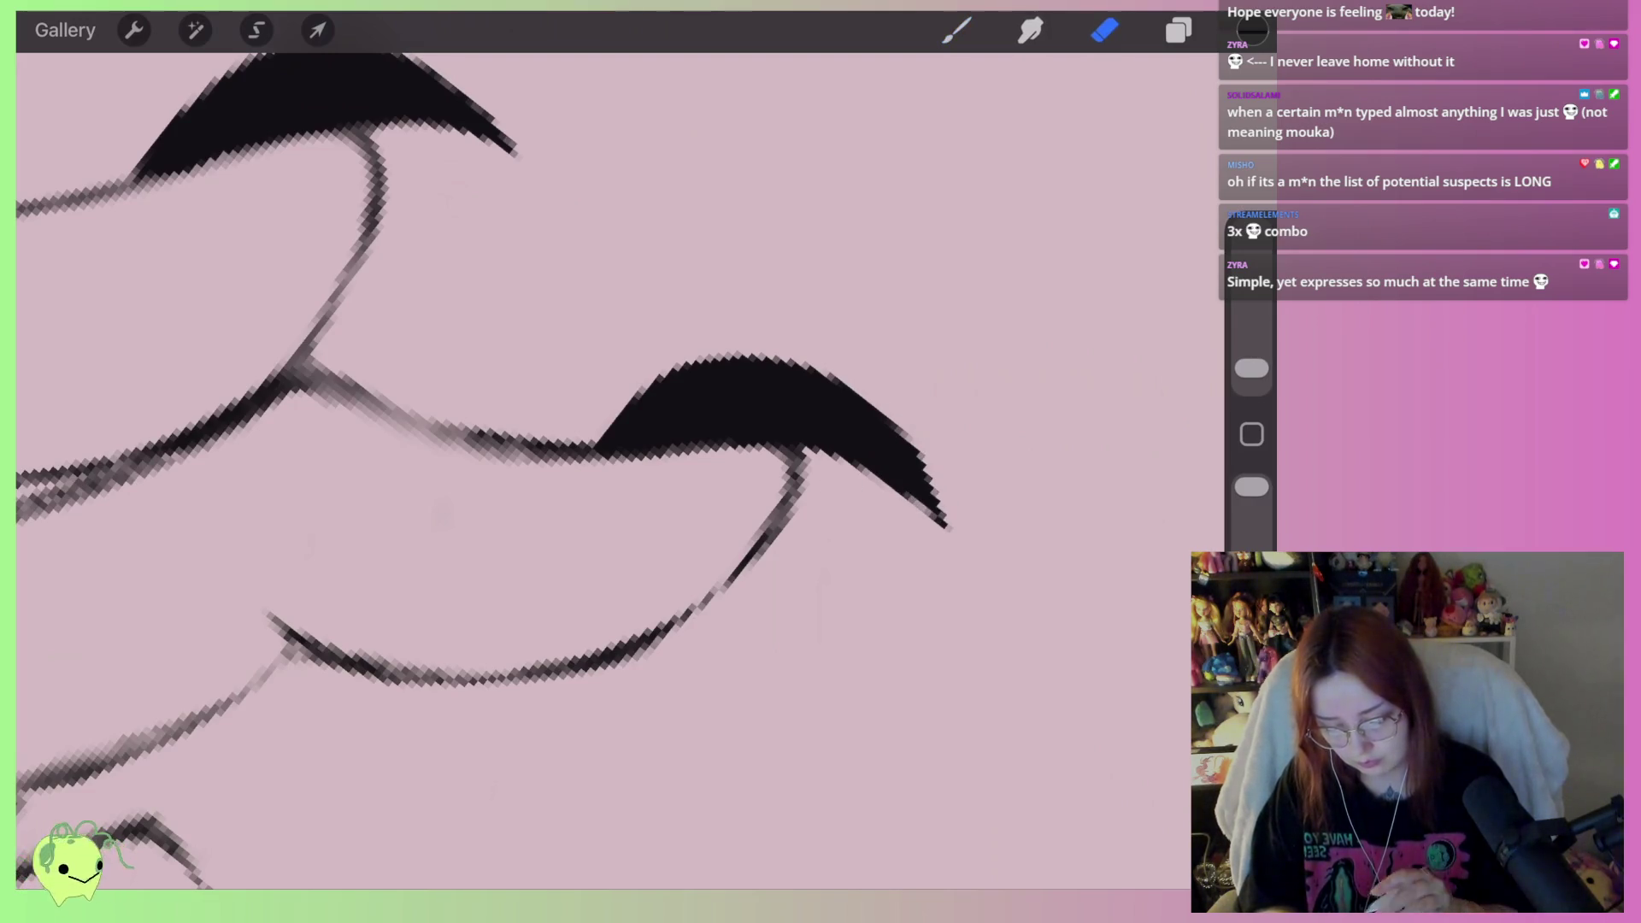
scroll(479, 471, "down", 5)
left_click_drag(479, 470, 590, 410)
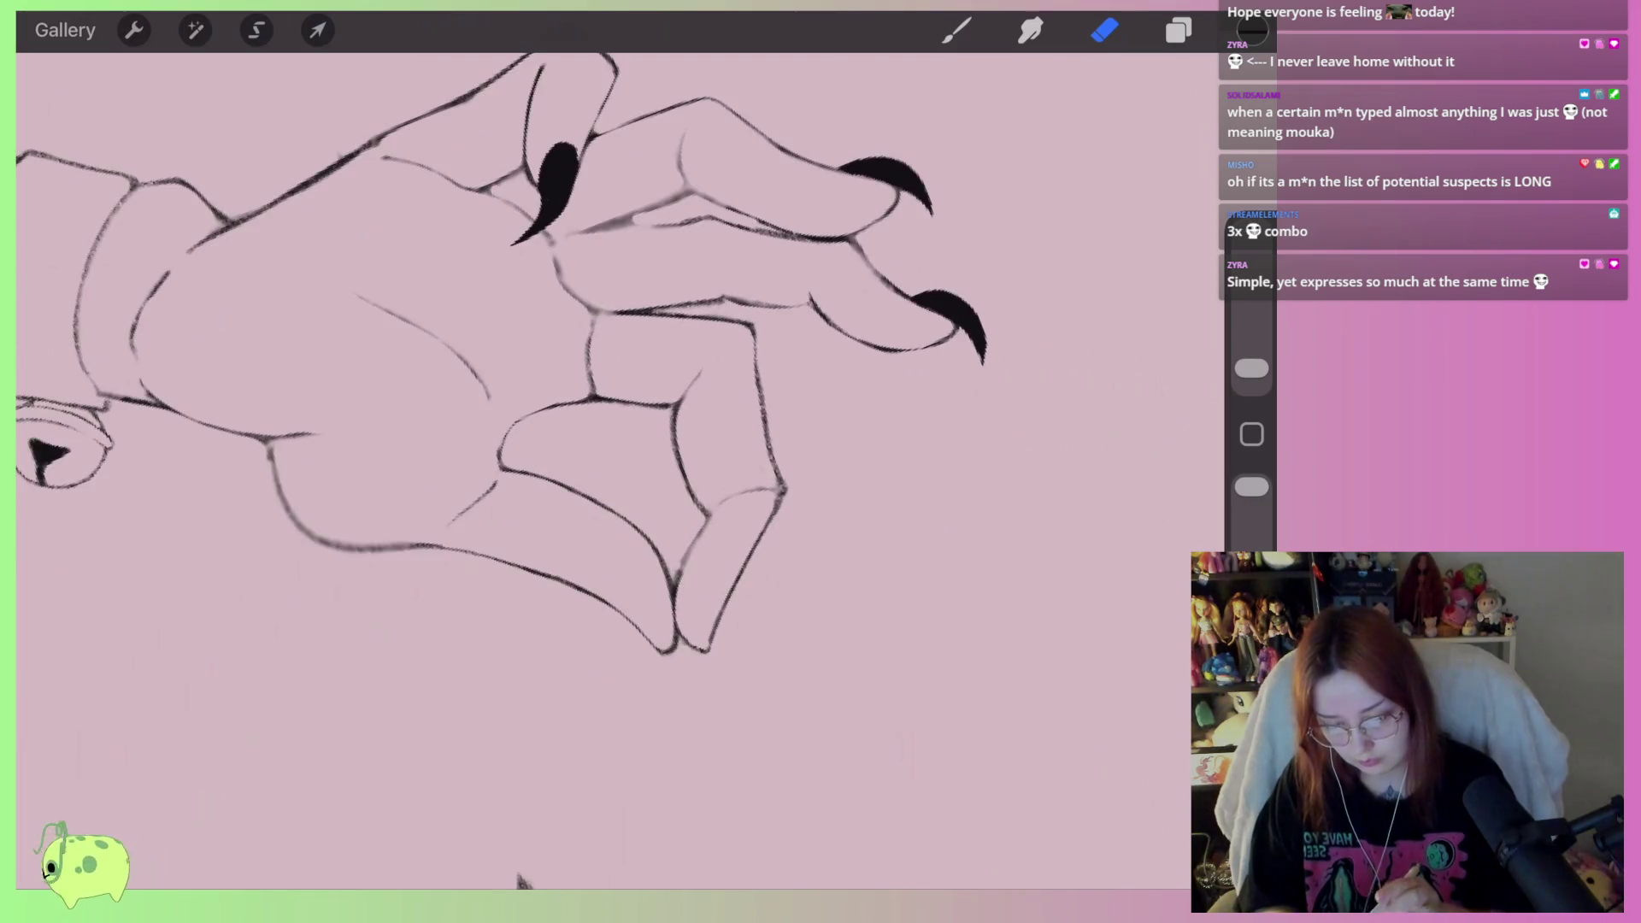
Ink a solid claw on the folded finger, then trim its tail and top arc
left_click(957, 30)
scroll(599, 512, "up", 5)
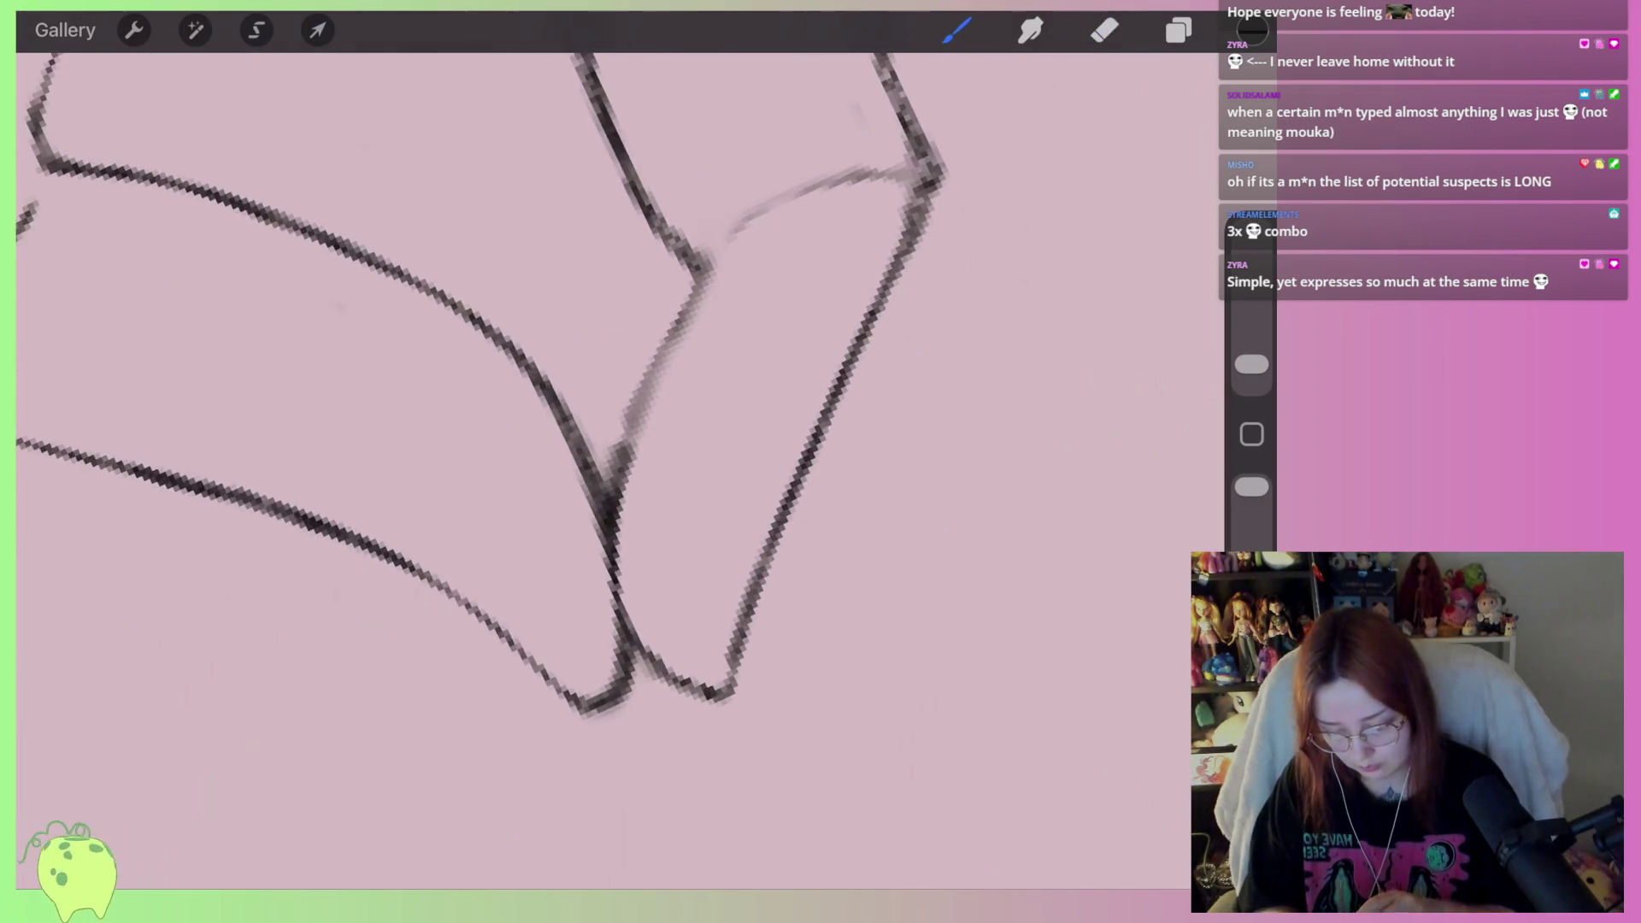
scroll(513, 470, "up", 5)
mouse_move(579, 374)
left_mouse_down()
mouse_move(590, 458)
mouse_move(697, 431)
mouse_move(880, 436)
left_mouse_up()
mouse_move(782, 431)
left_mouse_down()
mouse_move(624, 462)
mouse_move(619, 337)
left_mouse_up()
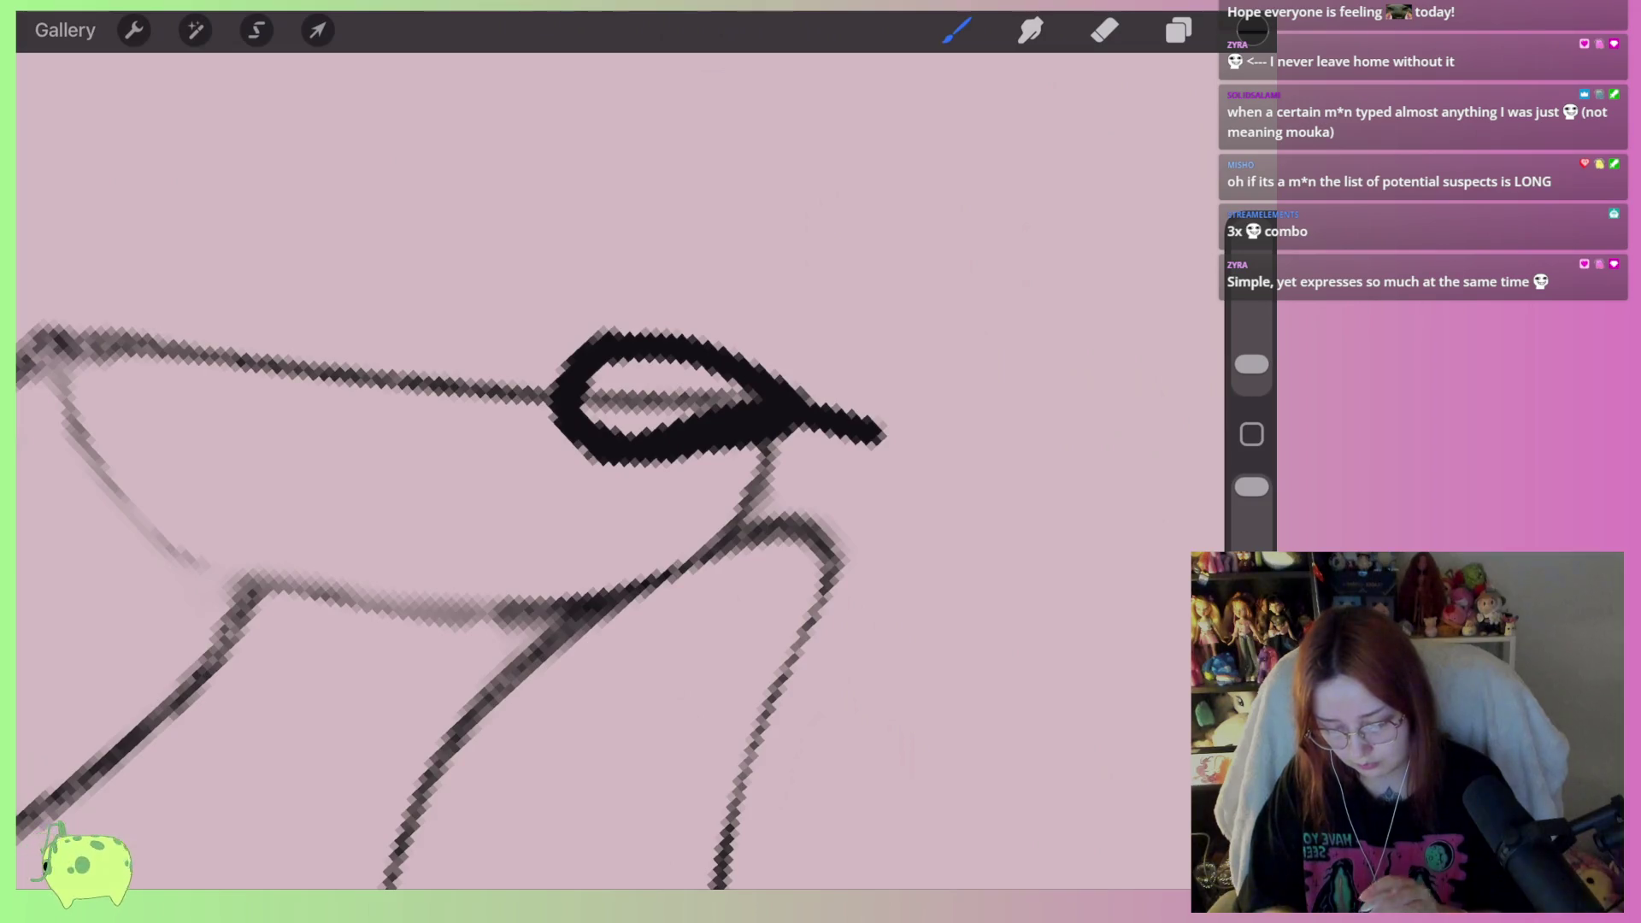
key("ctrl+z")
key("ctrl+z")
mouse_move(626, 460)
left_mouse_down()
mouse_move(875, 413)
mouse_move(934, 479)
mouse_move(733, 311)
mouse_move(583, 402)
mouse_move(935, 483)
mouse_move(650, 359)
mouse_move(727, 376)
mouse_move(769, 347)
mouse_move(733, 366)
left_mouse_up()
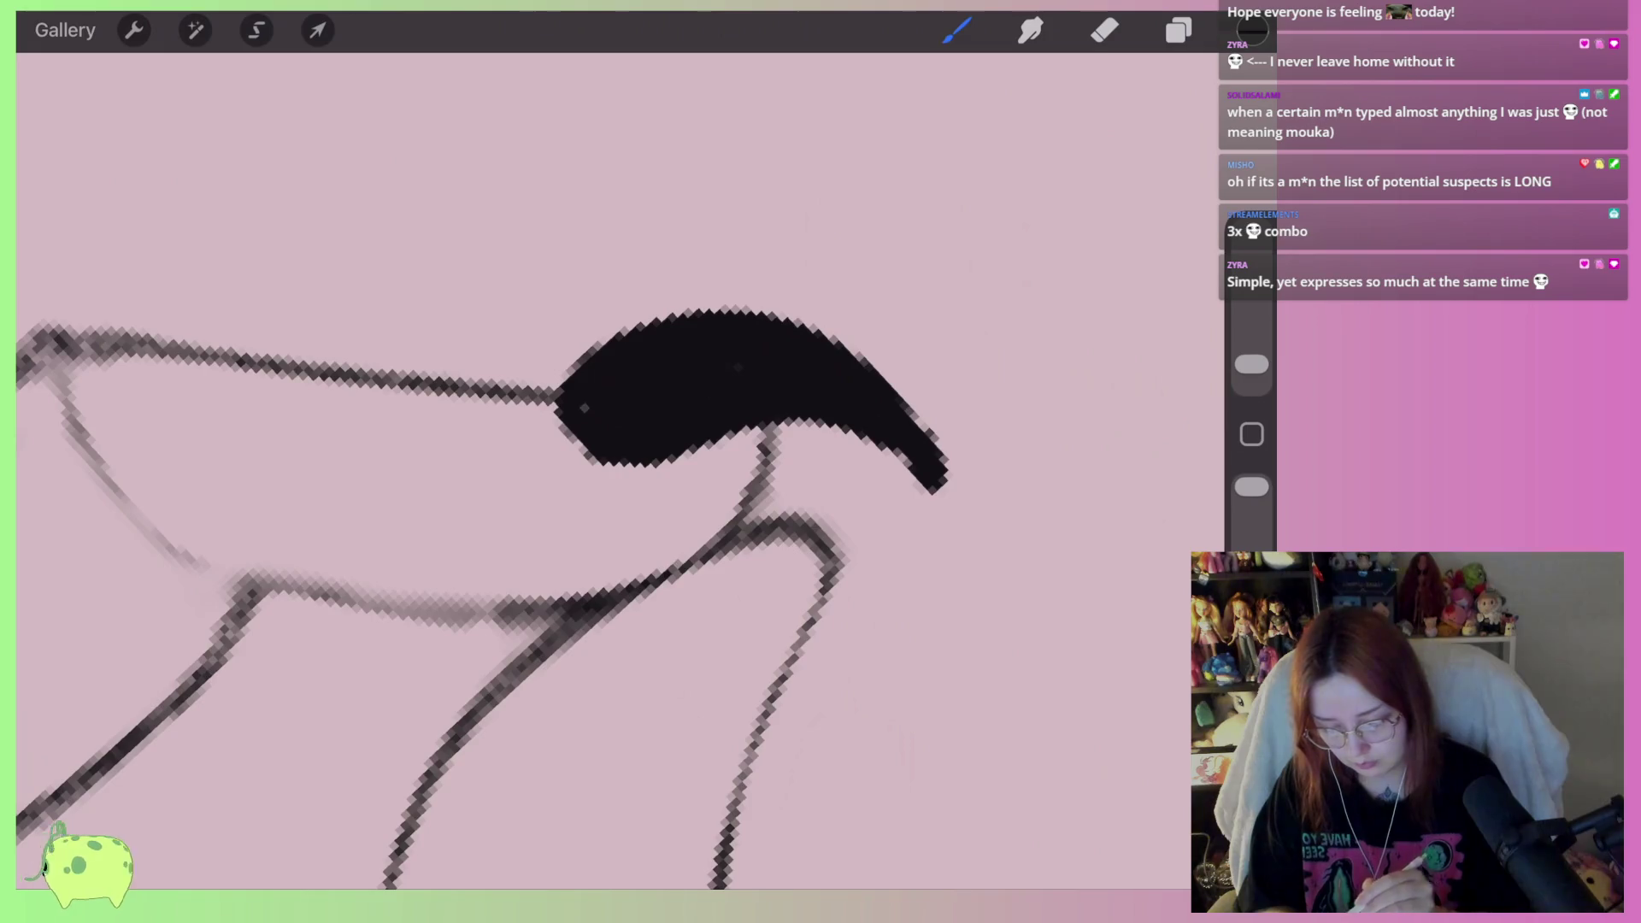
key("e")
left_click_drag(940, 494, 820, 432)
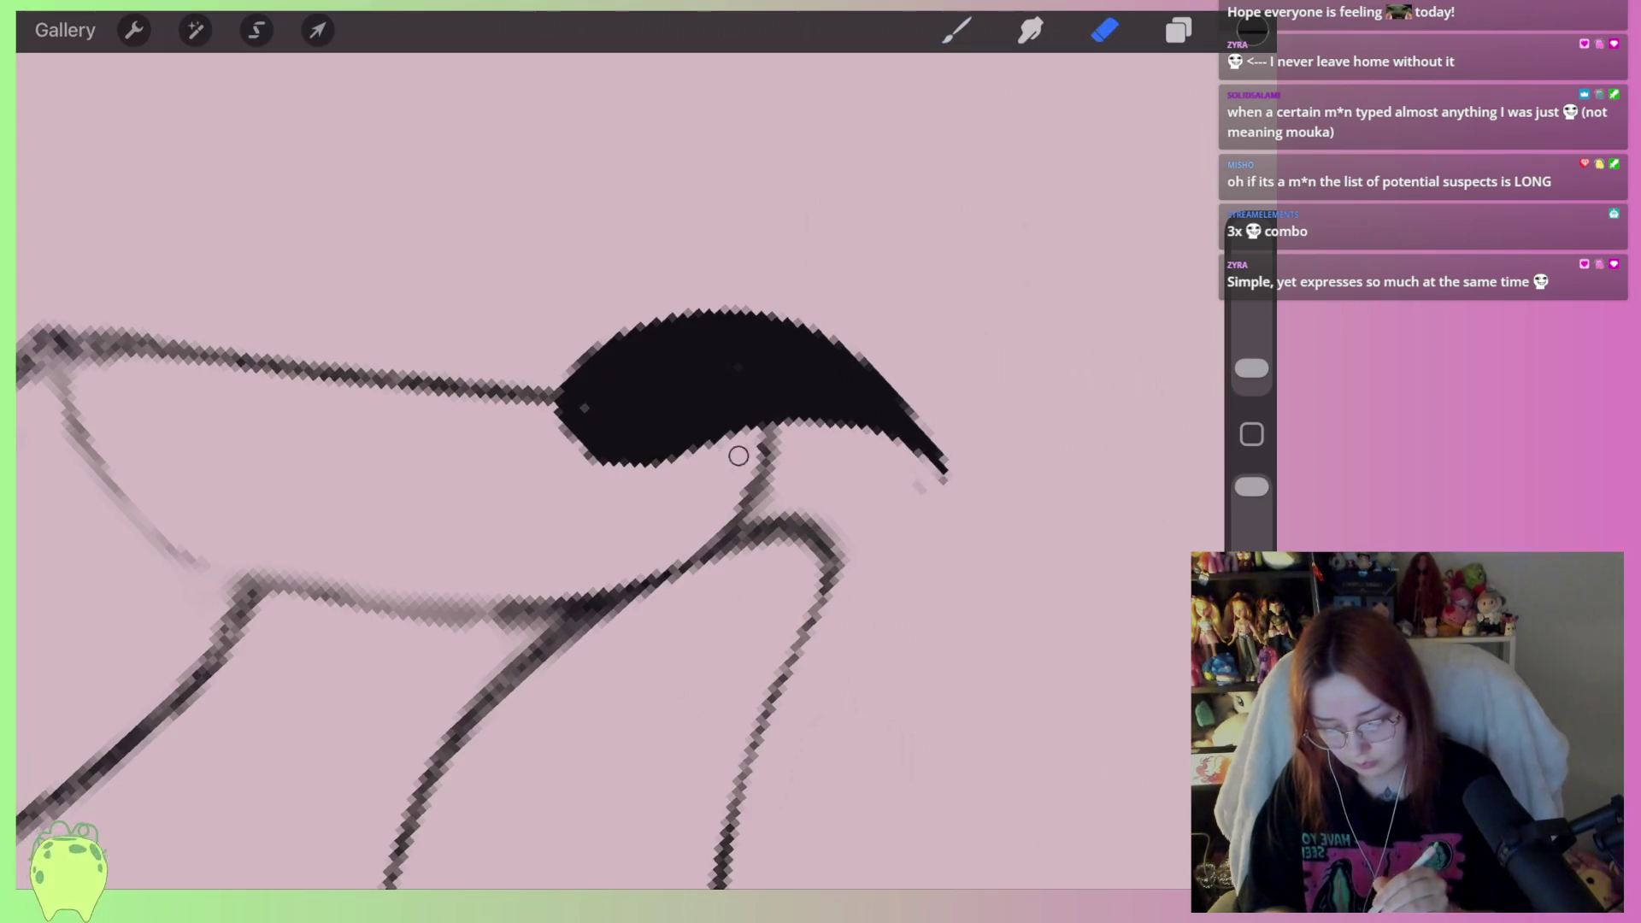
mouse_move(958, 457)
left_mouse_down()
mouse_move(855, 346)
mouse_move(581, 367)
left_mouse_up()
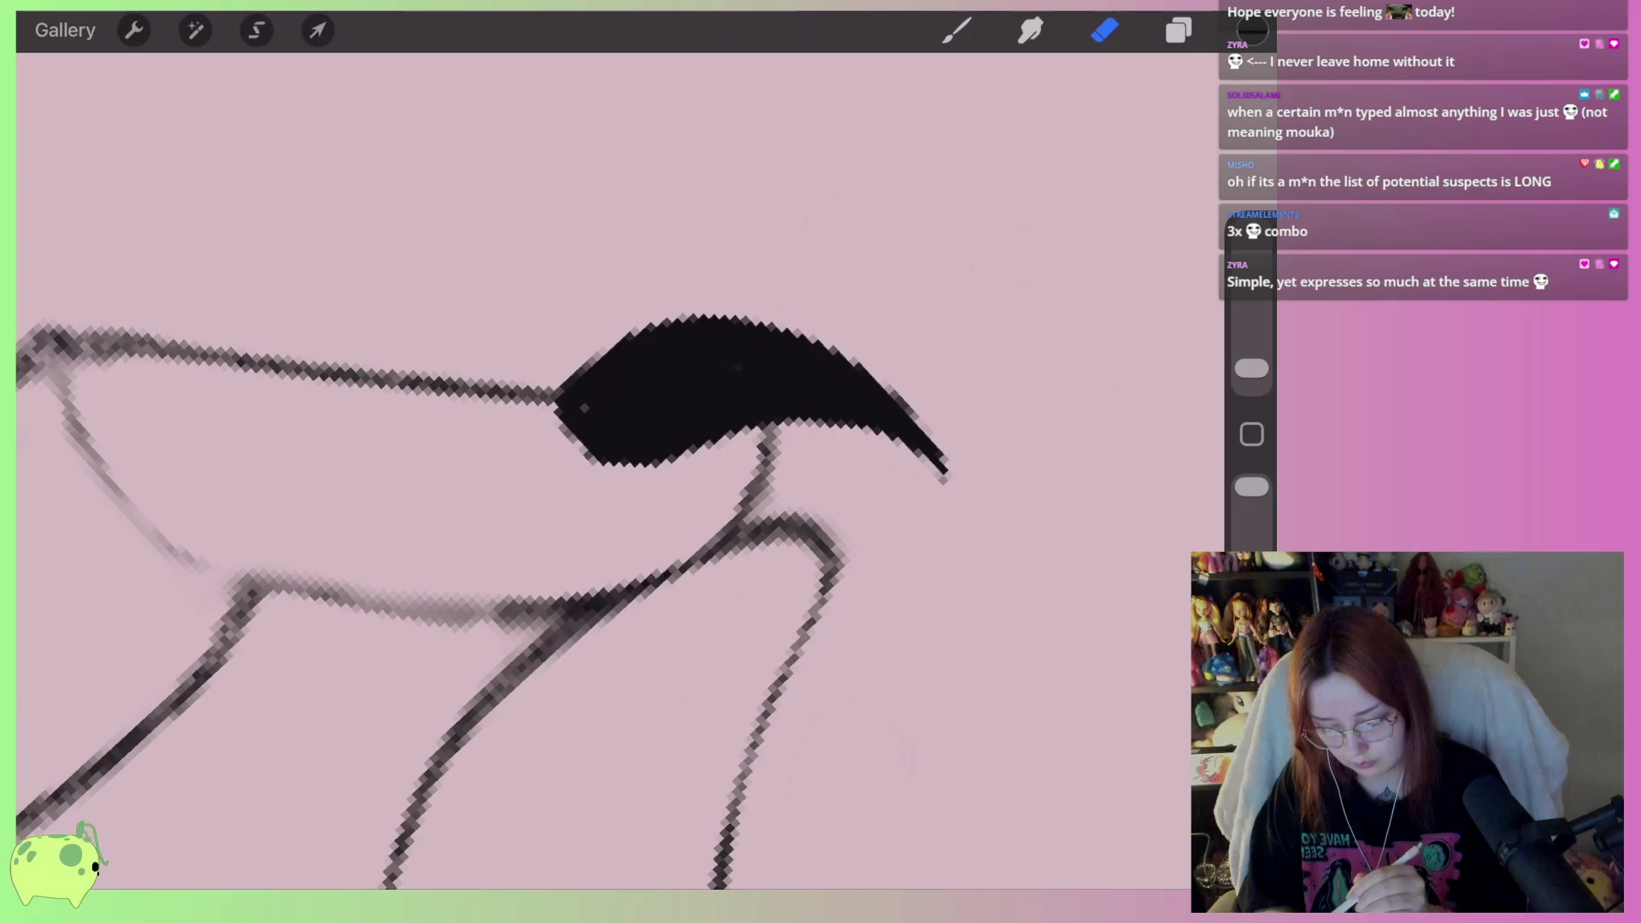
Ink a curving black stroke at the eye's outer corner after undoing misplaced strokes below the eye
key("b")
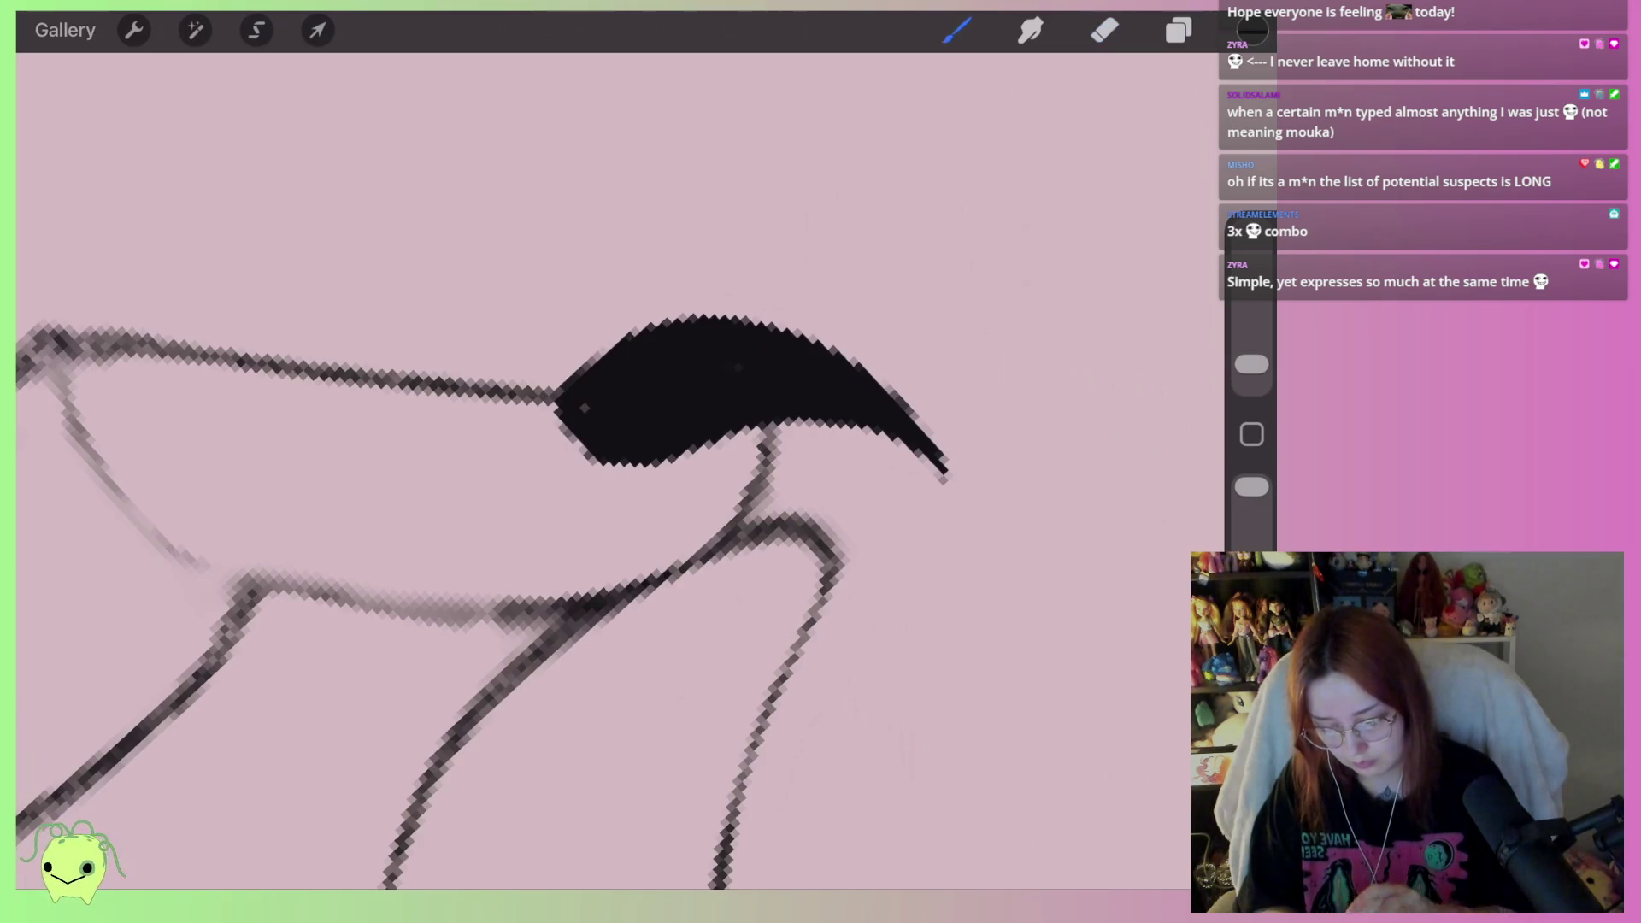
scroll(479, 470, "down", 5)
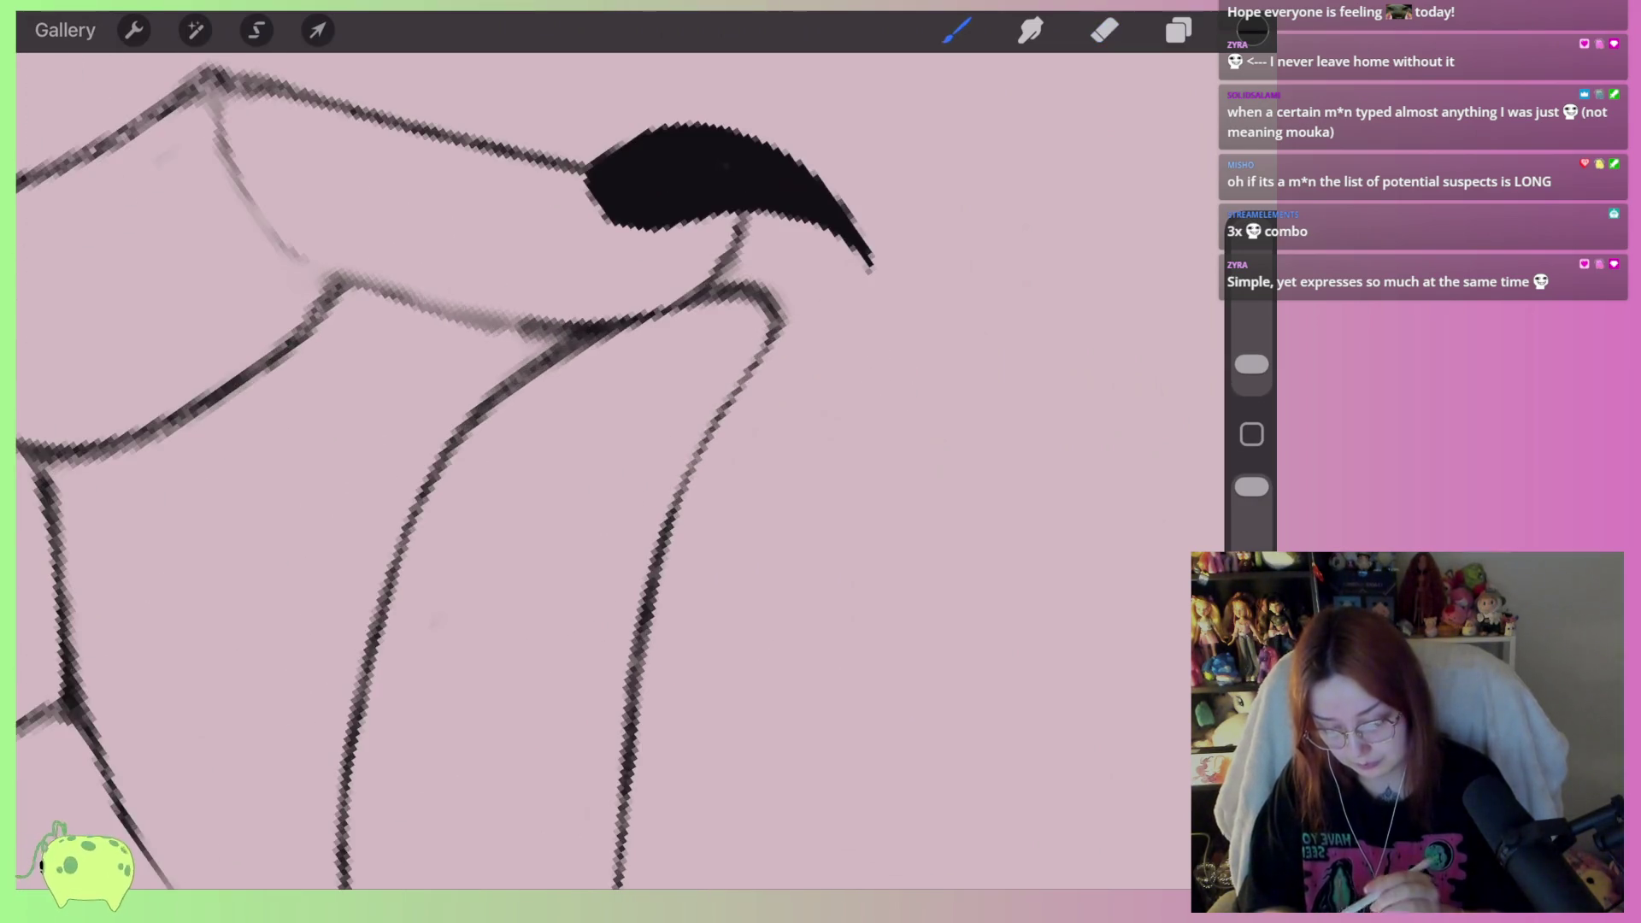
left_click_drag(791, 265, 774, 341)
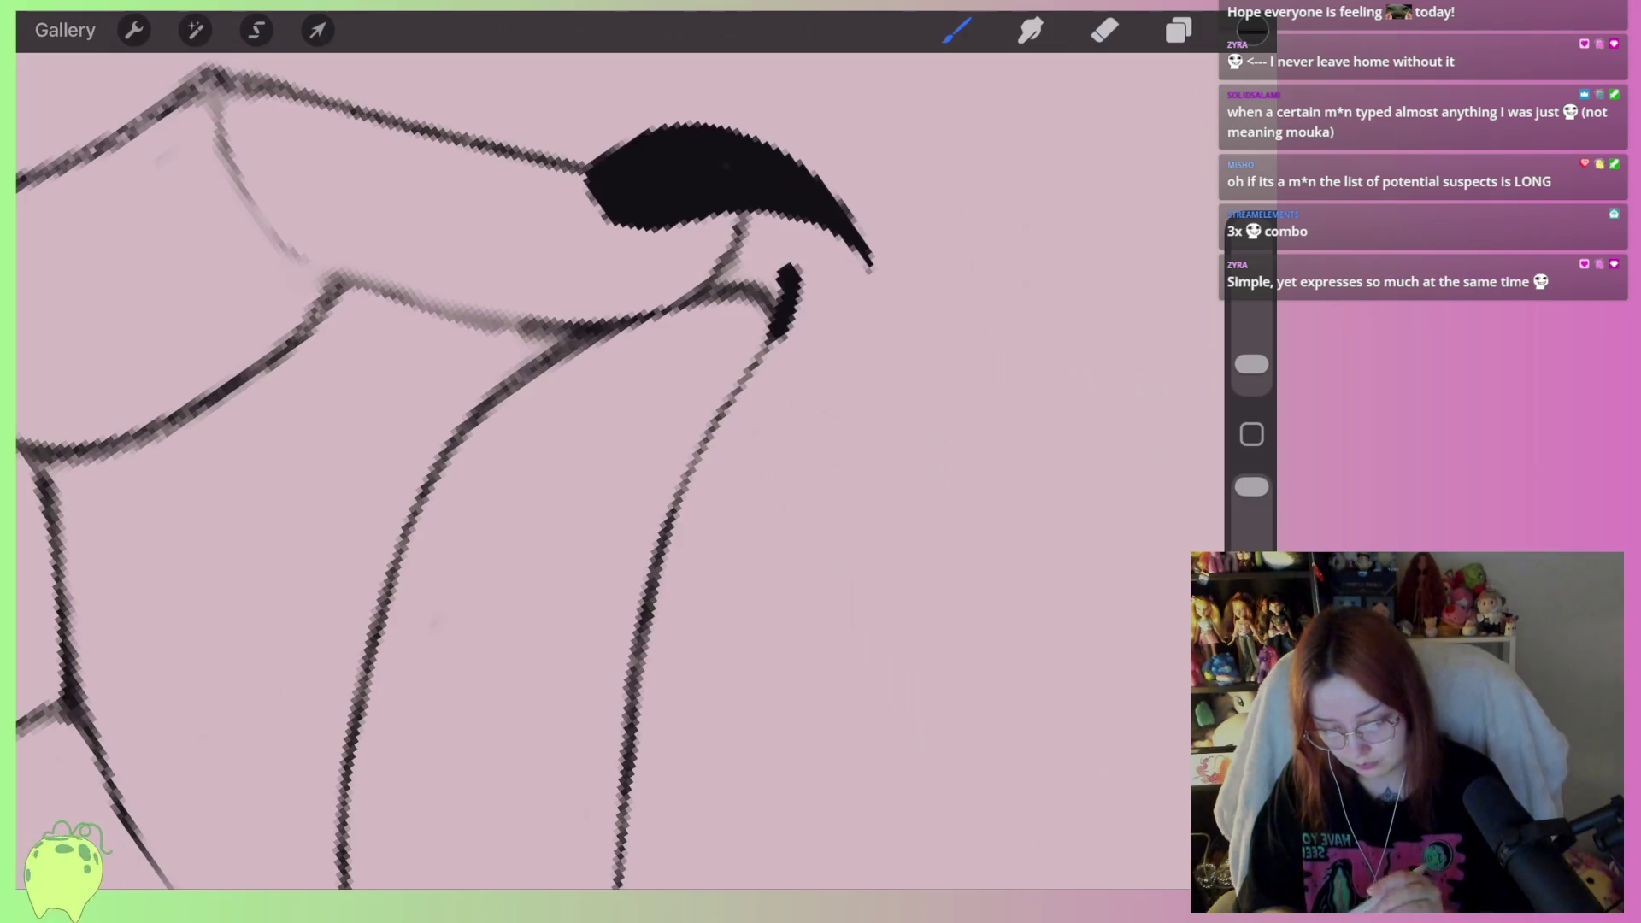
key("ctrl+z")
mouse_move(782, 237)
left_mouse_down()
mouse_move(790, 306)
mouse_move(711, 365)
mouse_move(774, 453)
mouse_move(804, 250)
mouse_move(790, 230)
mouse_move(803, 401)
mouse_move(650, 547)
mouse_move(778, 333)
left_mouse_up()
scroll(598, 428, "up", 1)
key("ctrl+z")
scroll(599, 470, "down", 3)
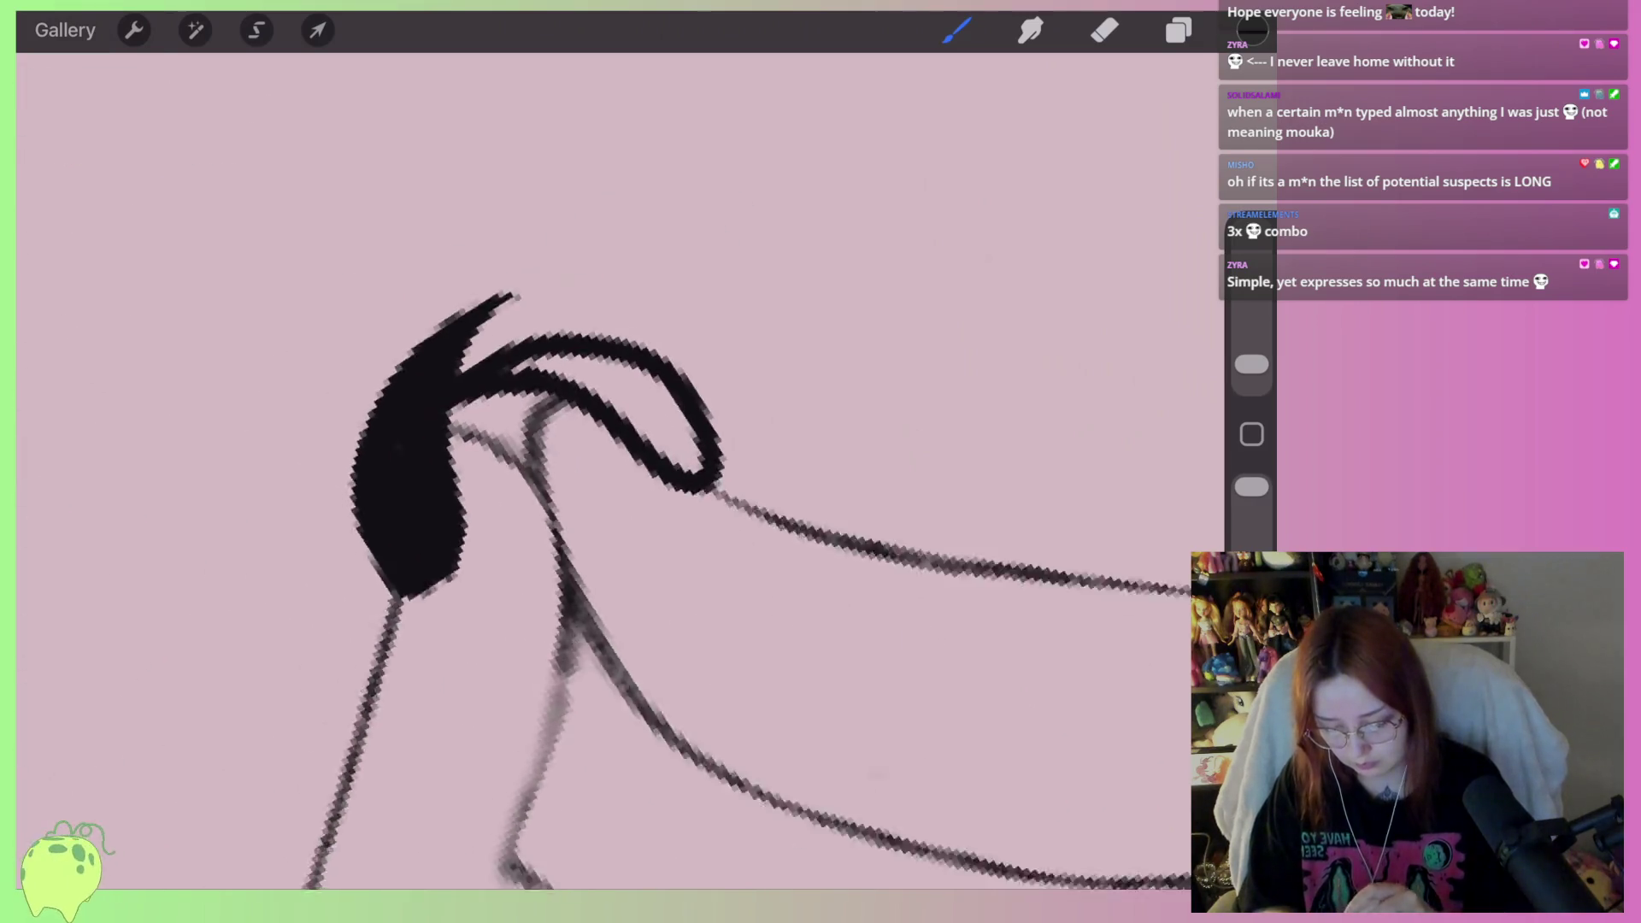
scroll(598, 470, "up", 4)
scroll(598, 470, "up", 2)
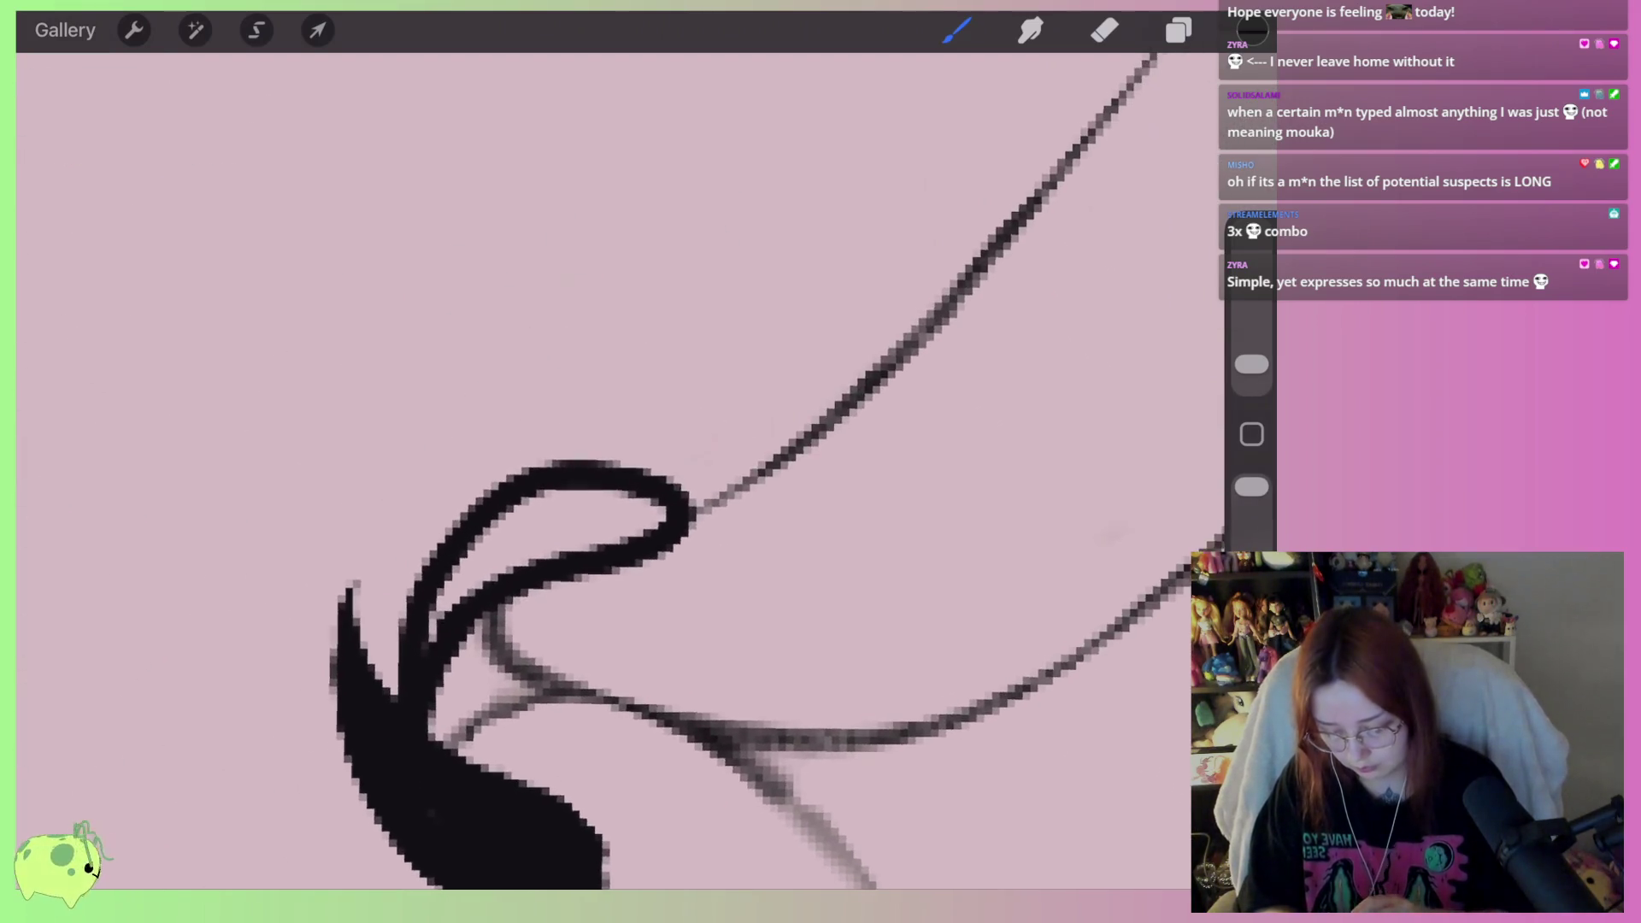
key("ctrl+z")
mouse_move(734, 477)
left_mouse_down()
mouse_move(774, 590)
mouse_move(547, 620)
mouse_move(419, 614)
mouse_move(595, 475)
mouse_move(770, 483)
mouse_move(803, 599)
mouse_move(512, 633)
mouse_move(406, 722)
mouse_move(539, 637)
mouse_move(512, 565)
mouse_move(803, 496)
mouse_move(816, 594)
mouse_move(522, 569)
mouse_move(684, 512)
mouse_move(743, 590)
mouse_move(650, 547)
mouse_move(727, 564)
left_mouse_up()
scroll(599, 470, "down", 2)
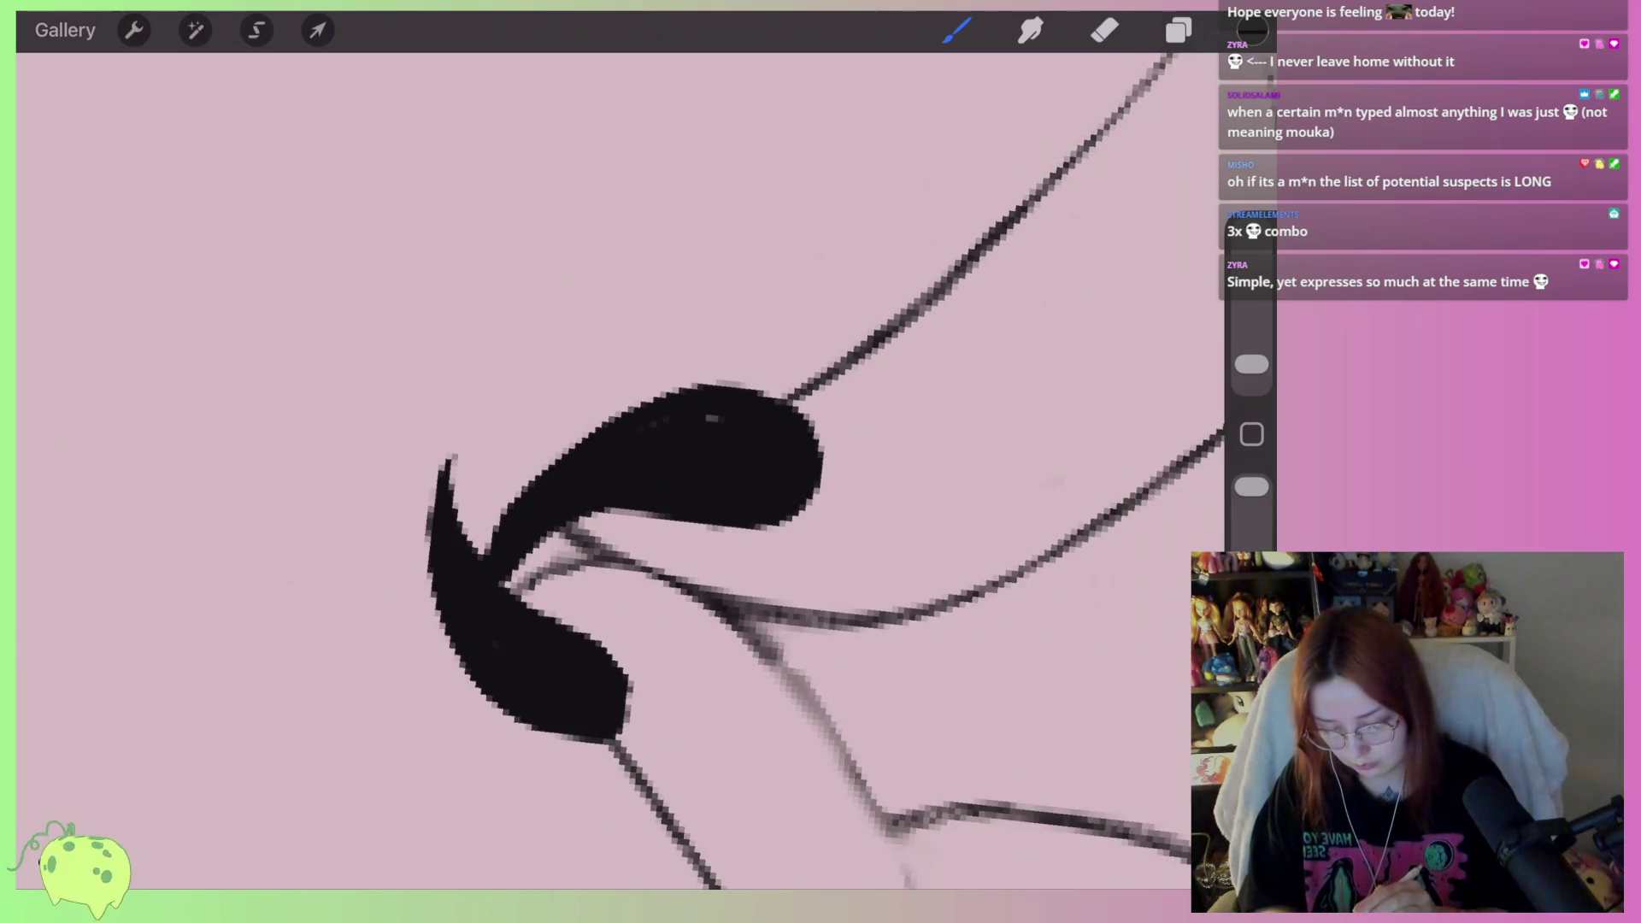
Zoom around the drawing to check the claws, then return to the Gallery
scroll(620, 470, "down", 5)
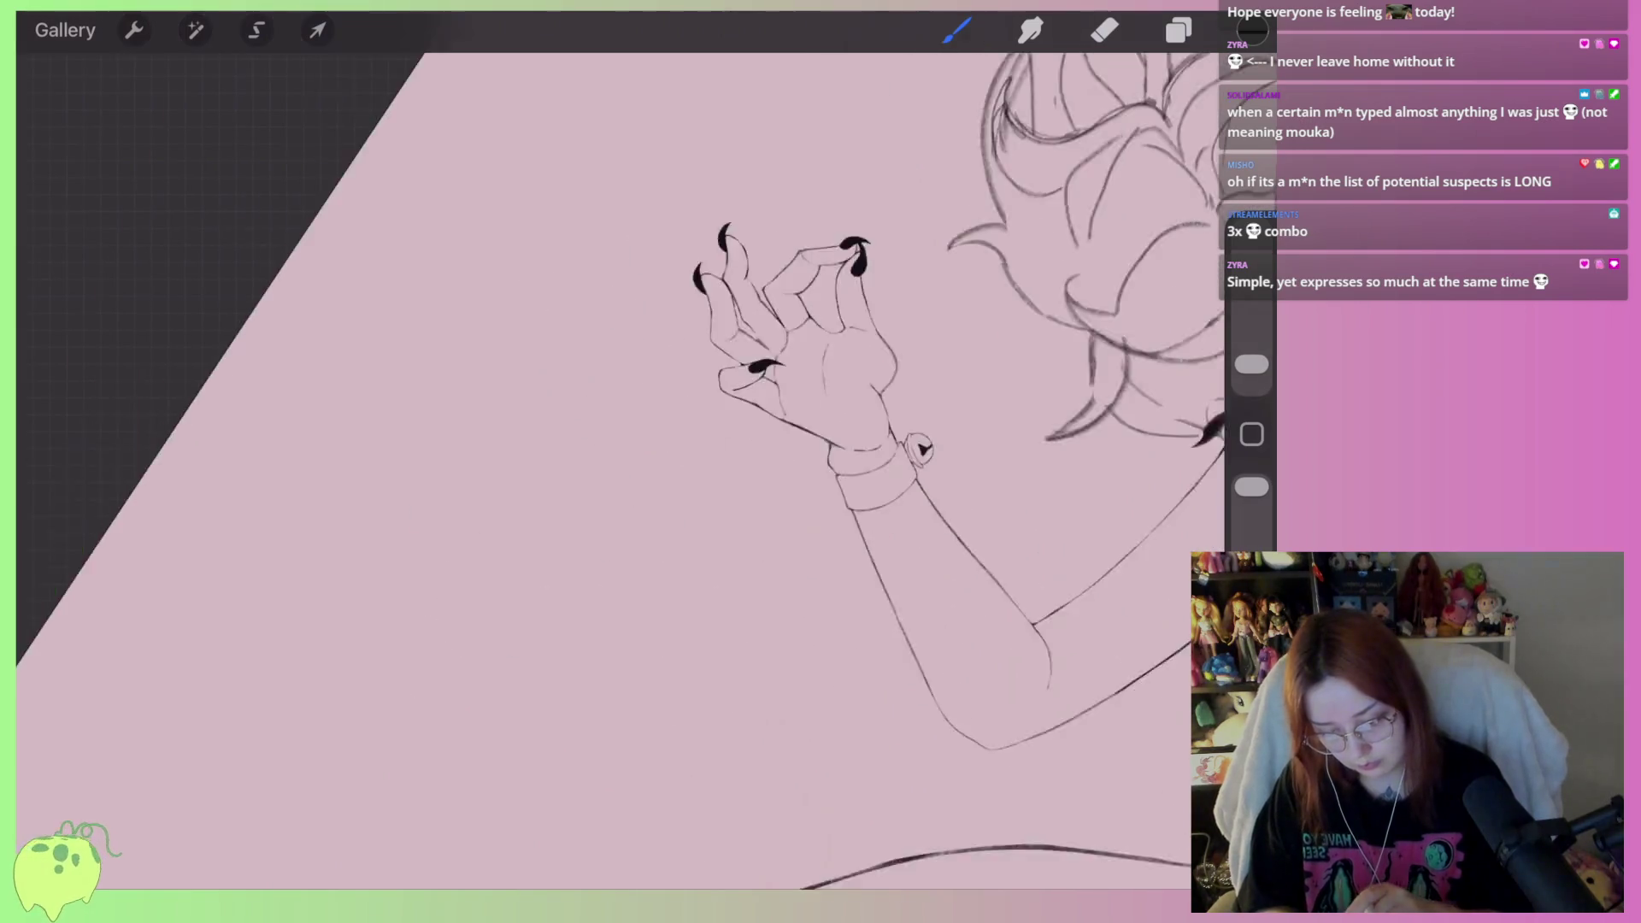
scroll(619, 470, "down", 3)
scroll(620, 470, "up", 5)
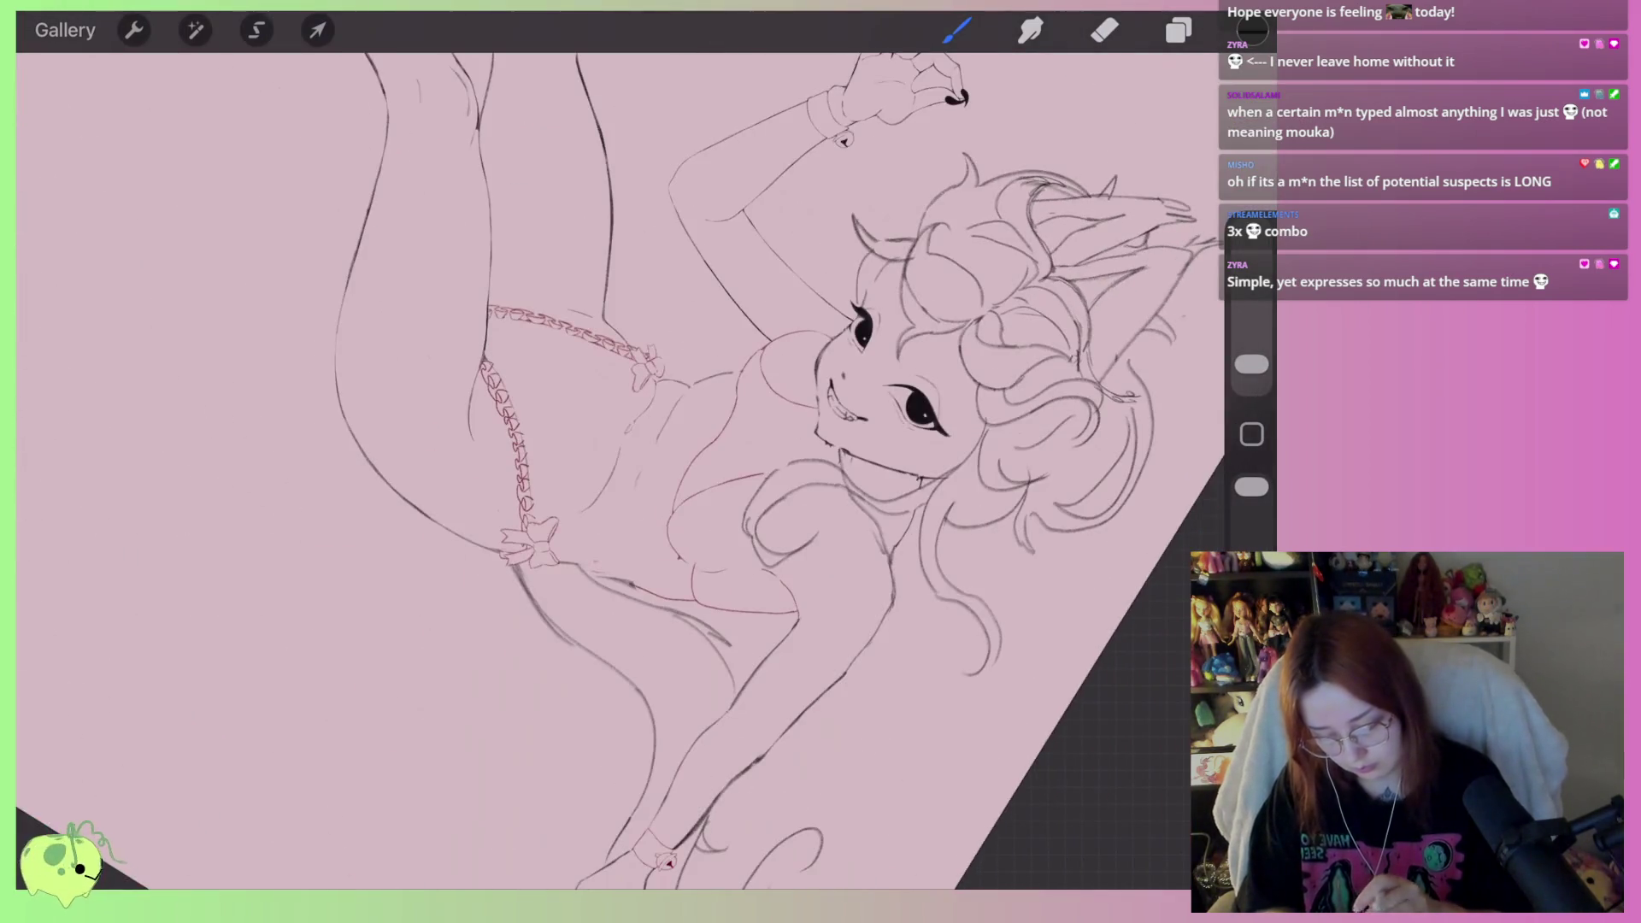
scroll(633, 607, "up", 8)
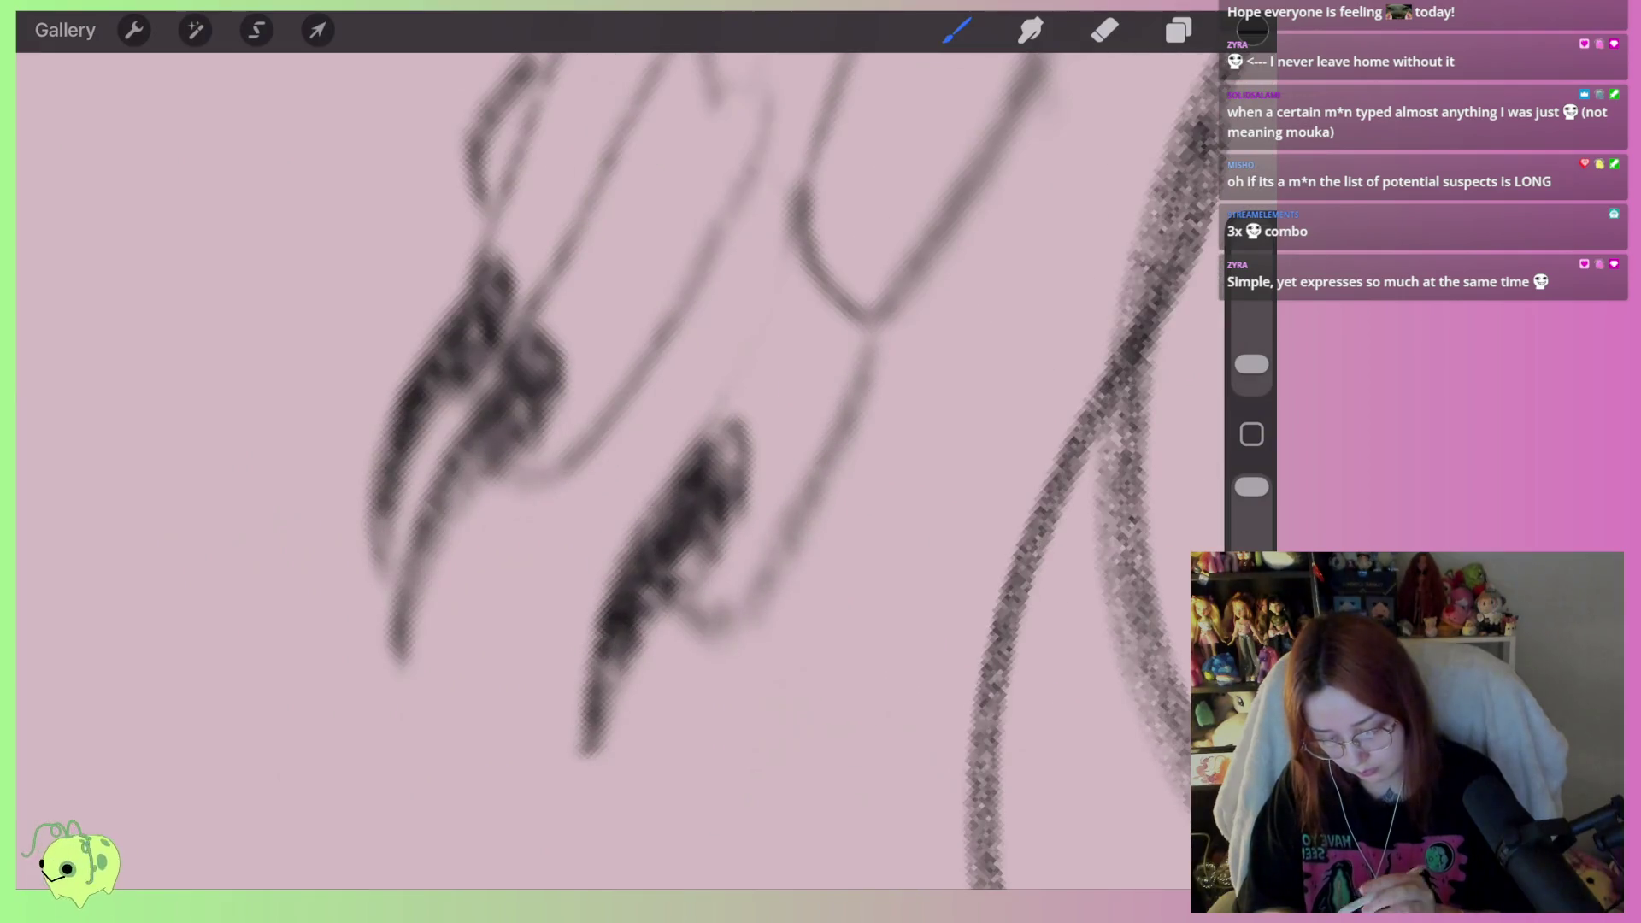
scroll(620, 470, "down", 10)
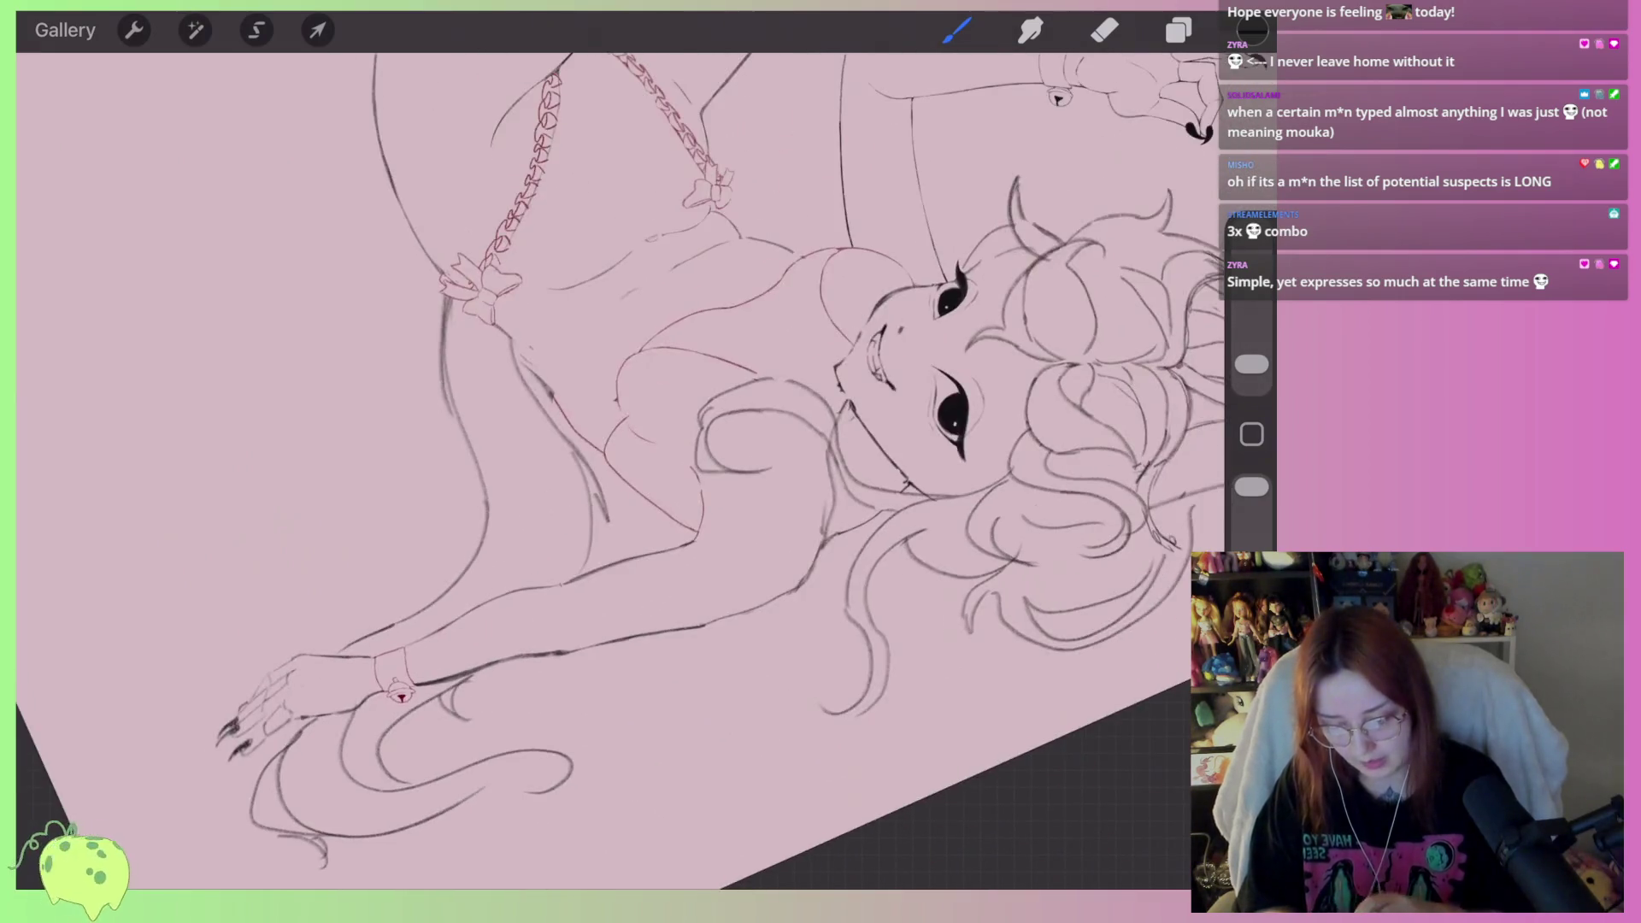
scroll(812, 393, "up", 5)
scroll(808, 299, "up", 3)
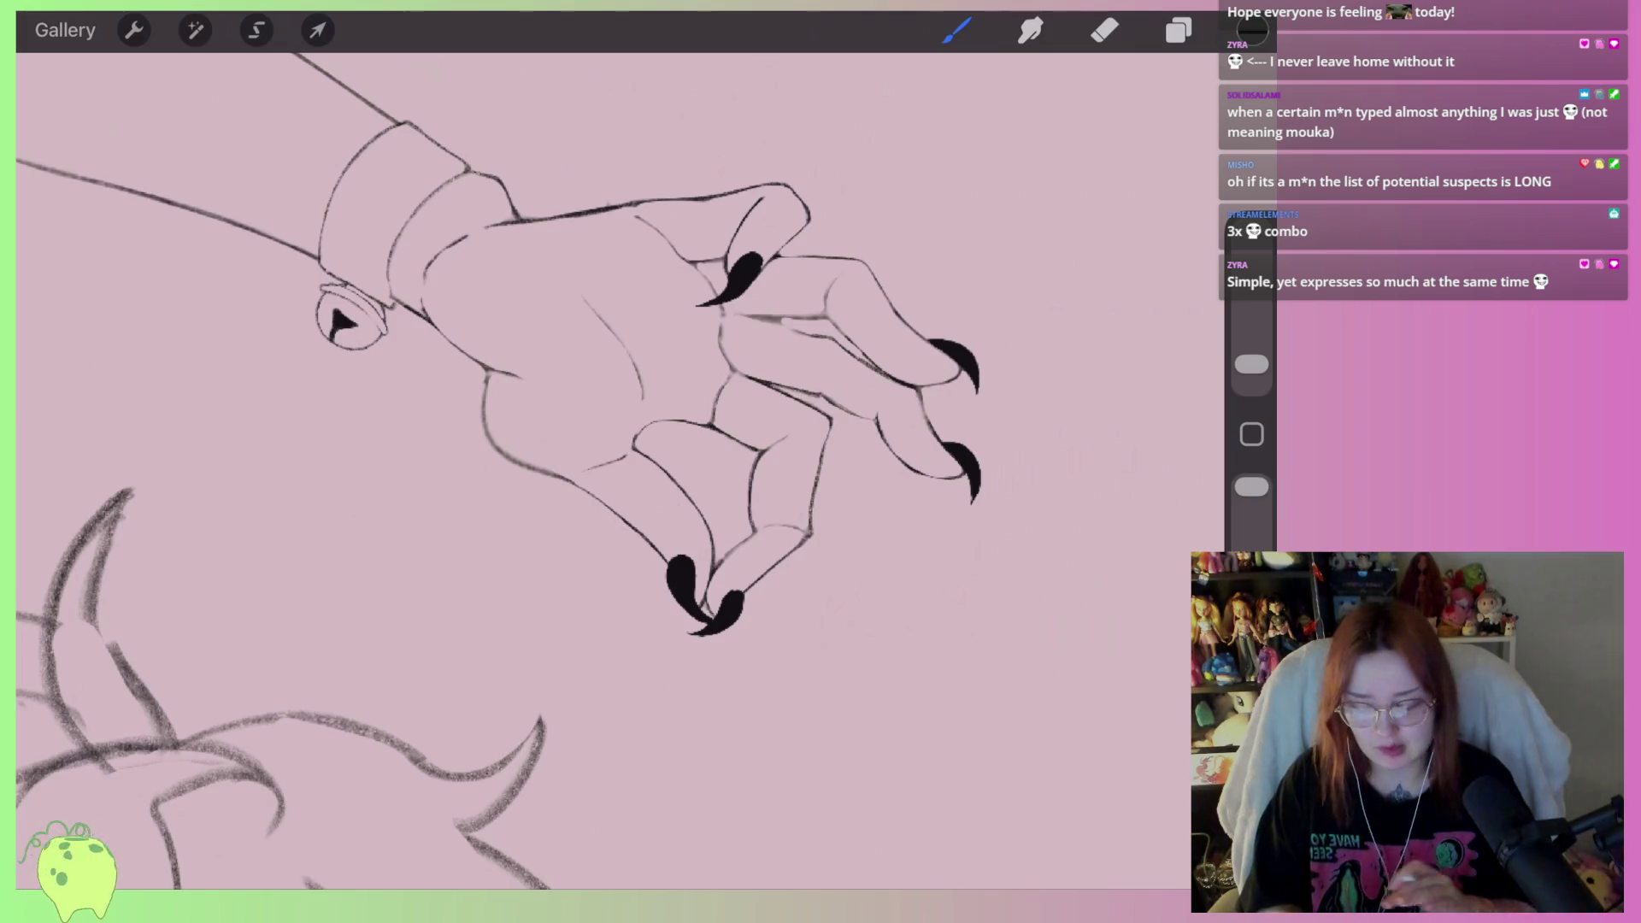
scroll(598, 470, "down", 5)
left_click(65, 30)
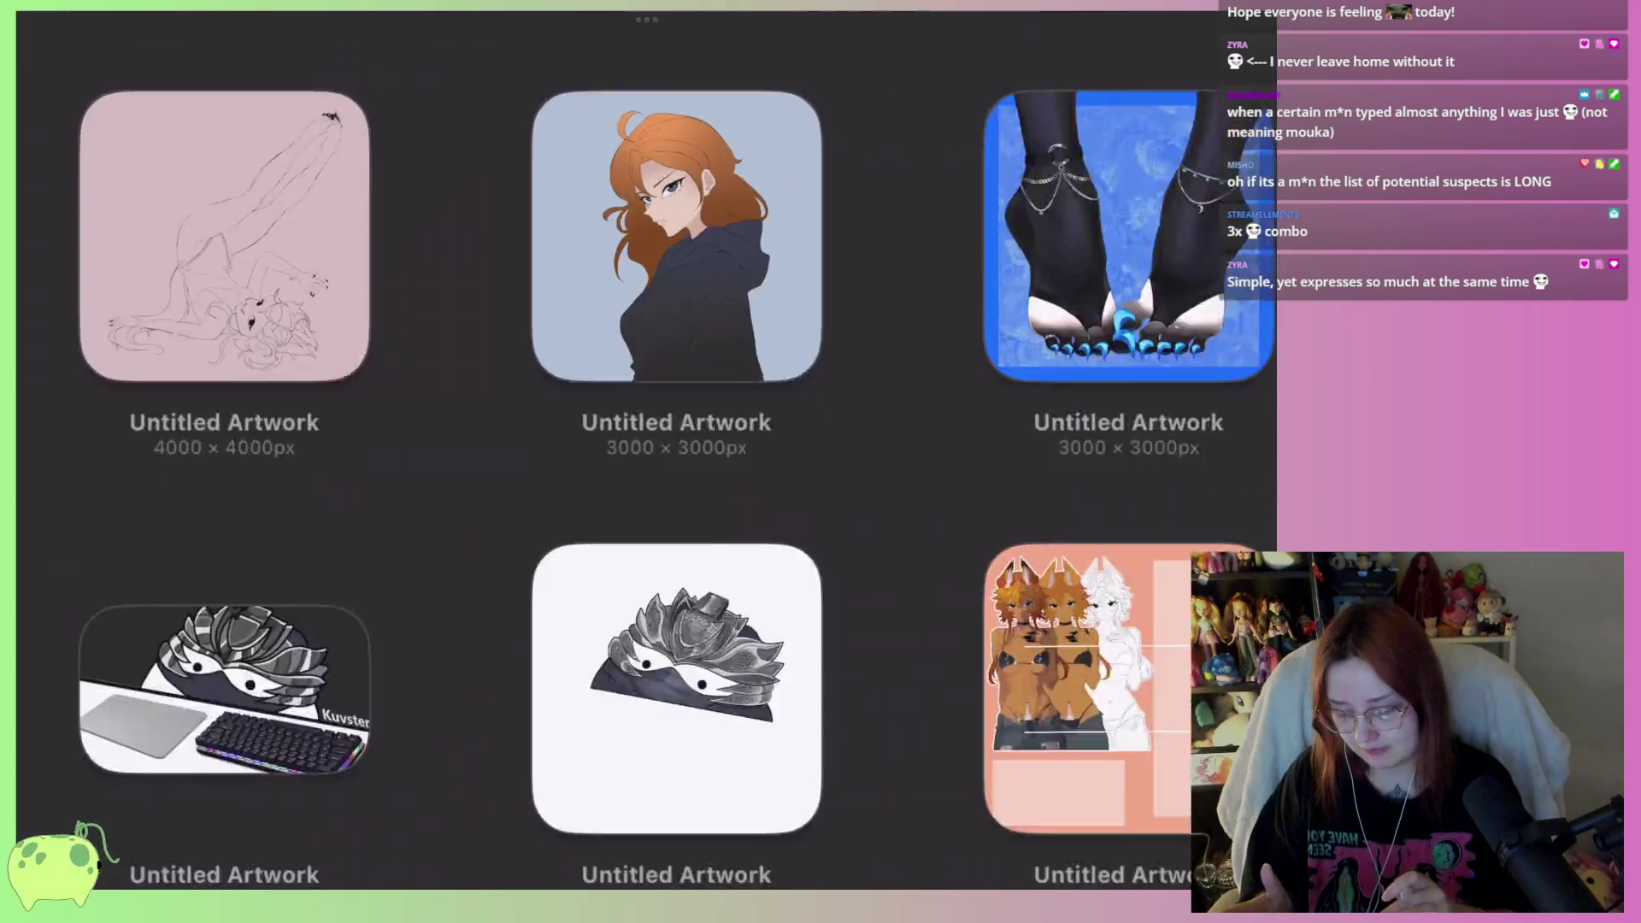
Scroll the Gallery thumbnails and open the pink 4000×4000 line-art artwork
scroll(624, 461, "down", 15)
scroll(624, 462, "down", 10)
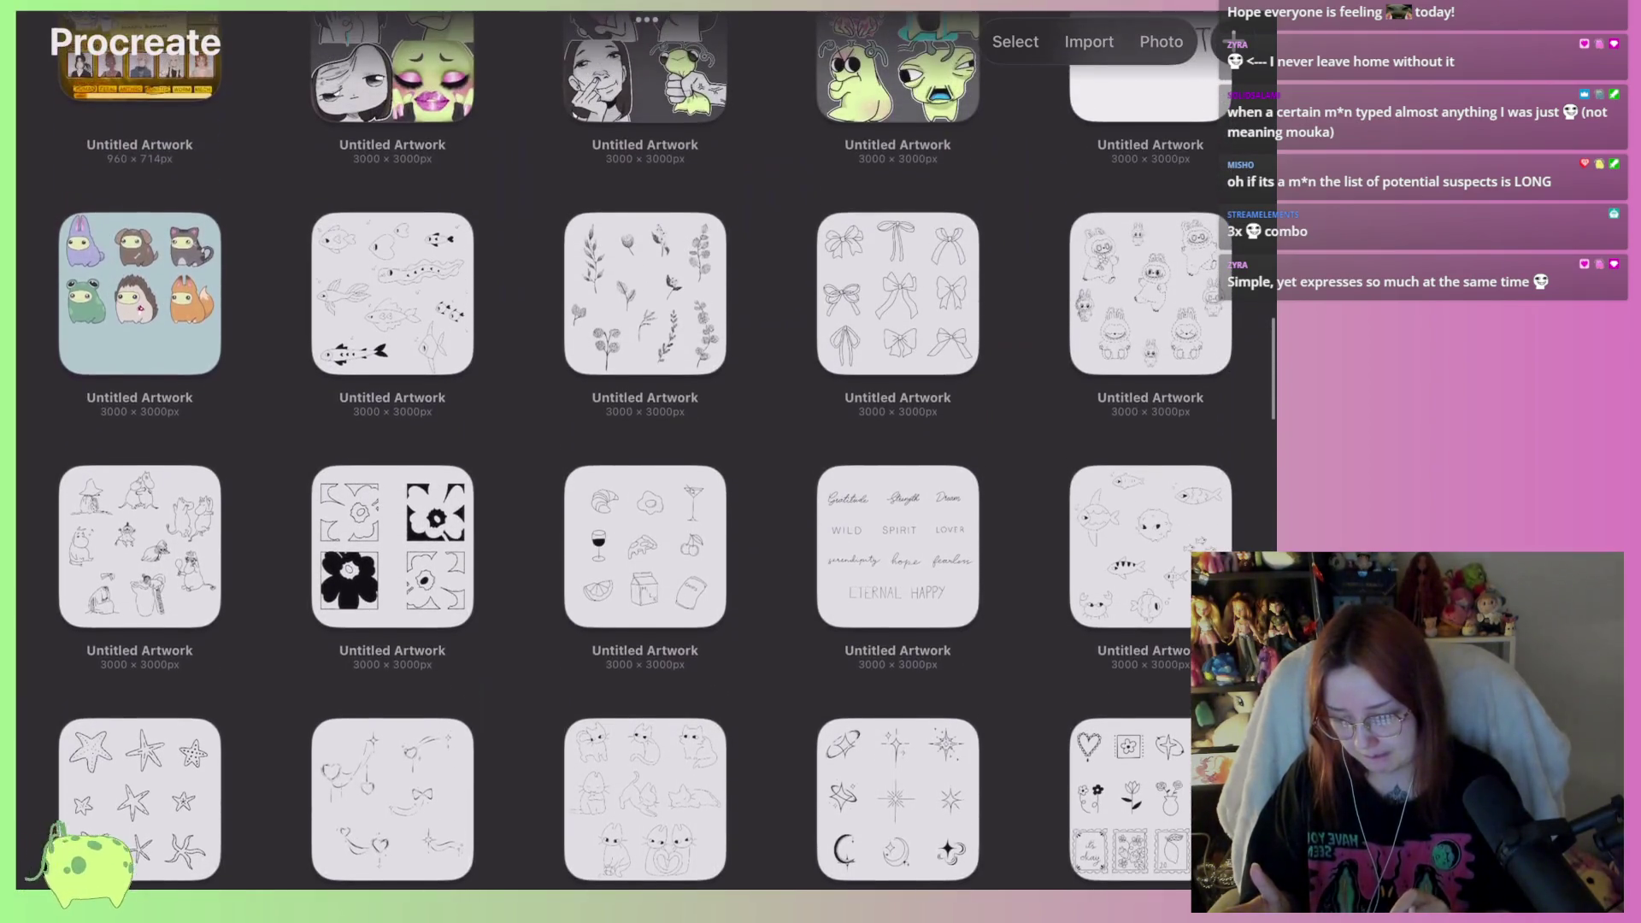
scroll(624, 444, "up", 3)
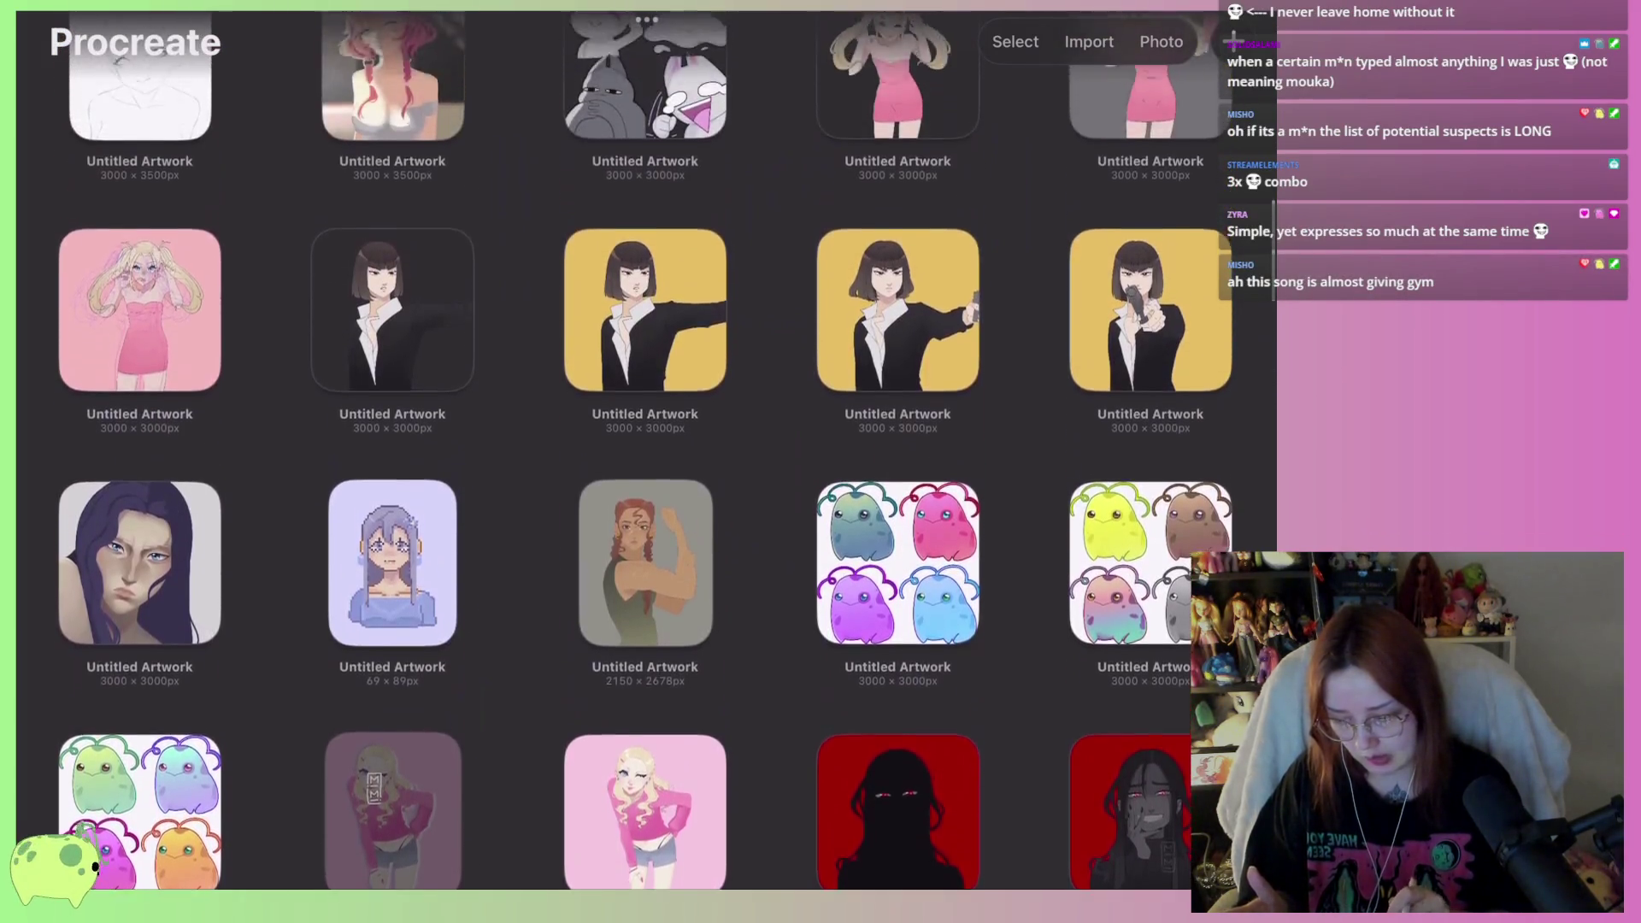
scroll(624, 444, "up", 4)
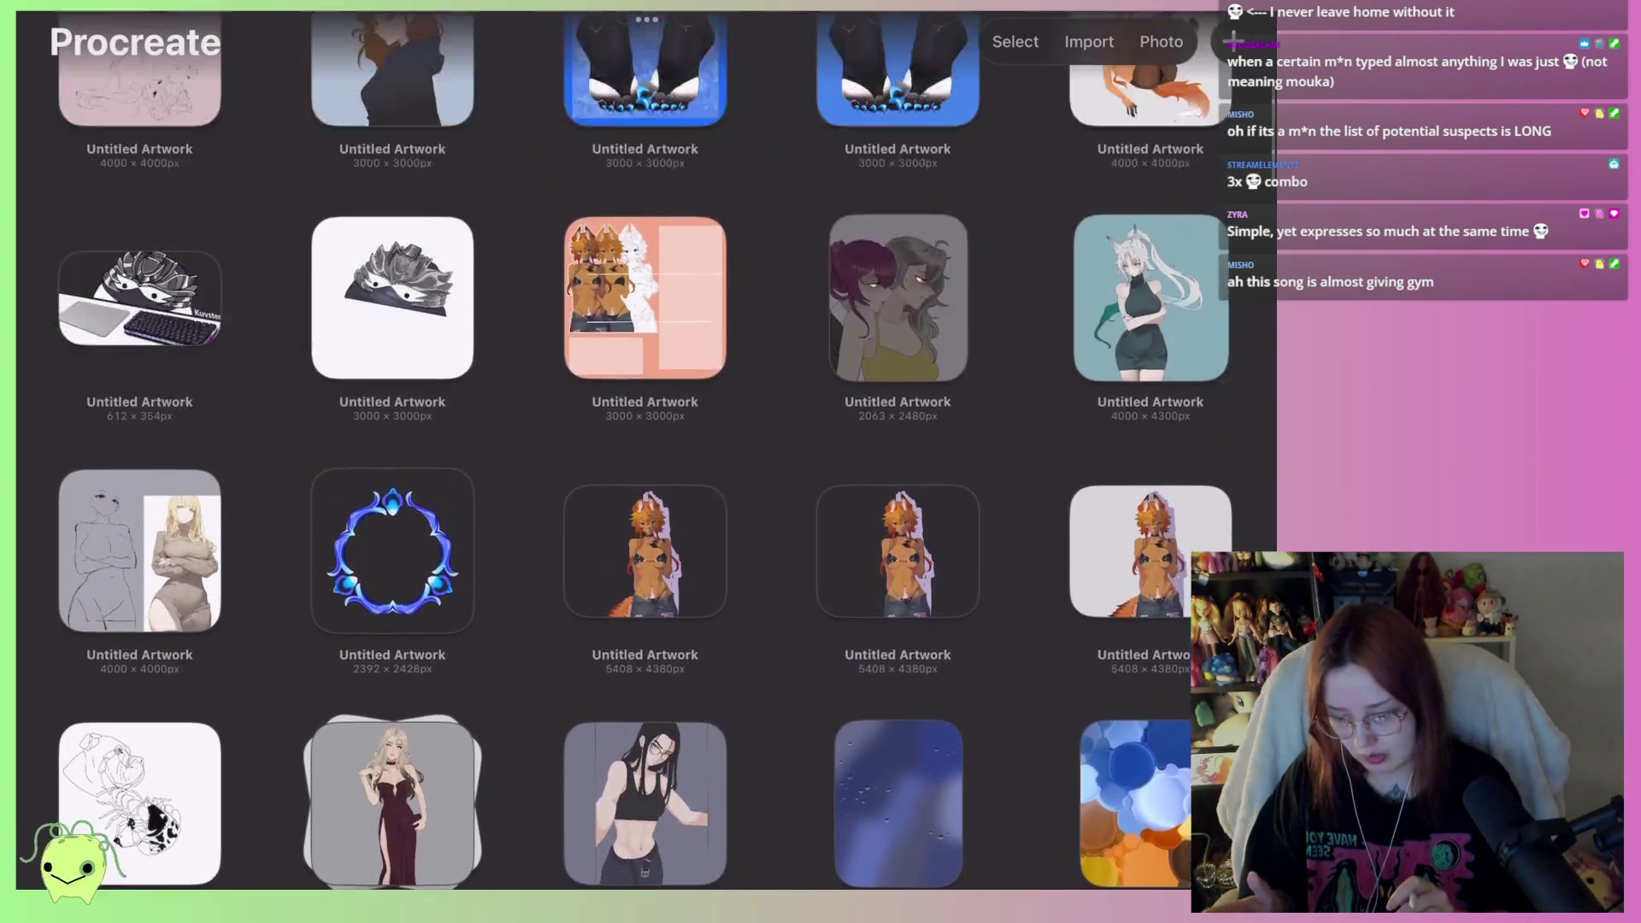
left_click(148, 193)
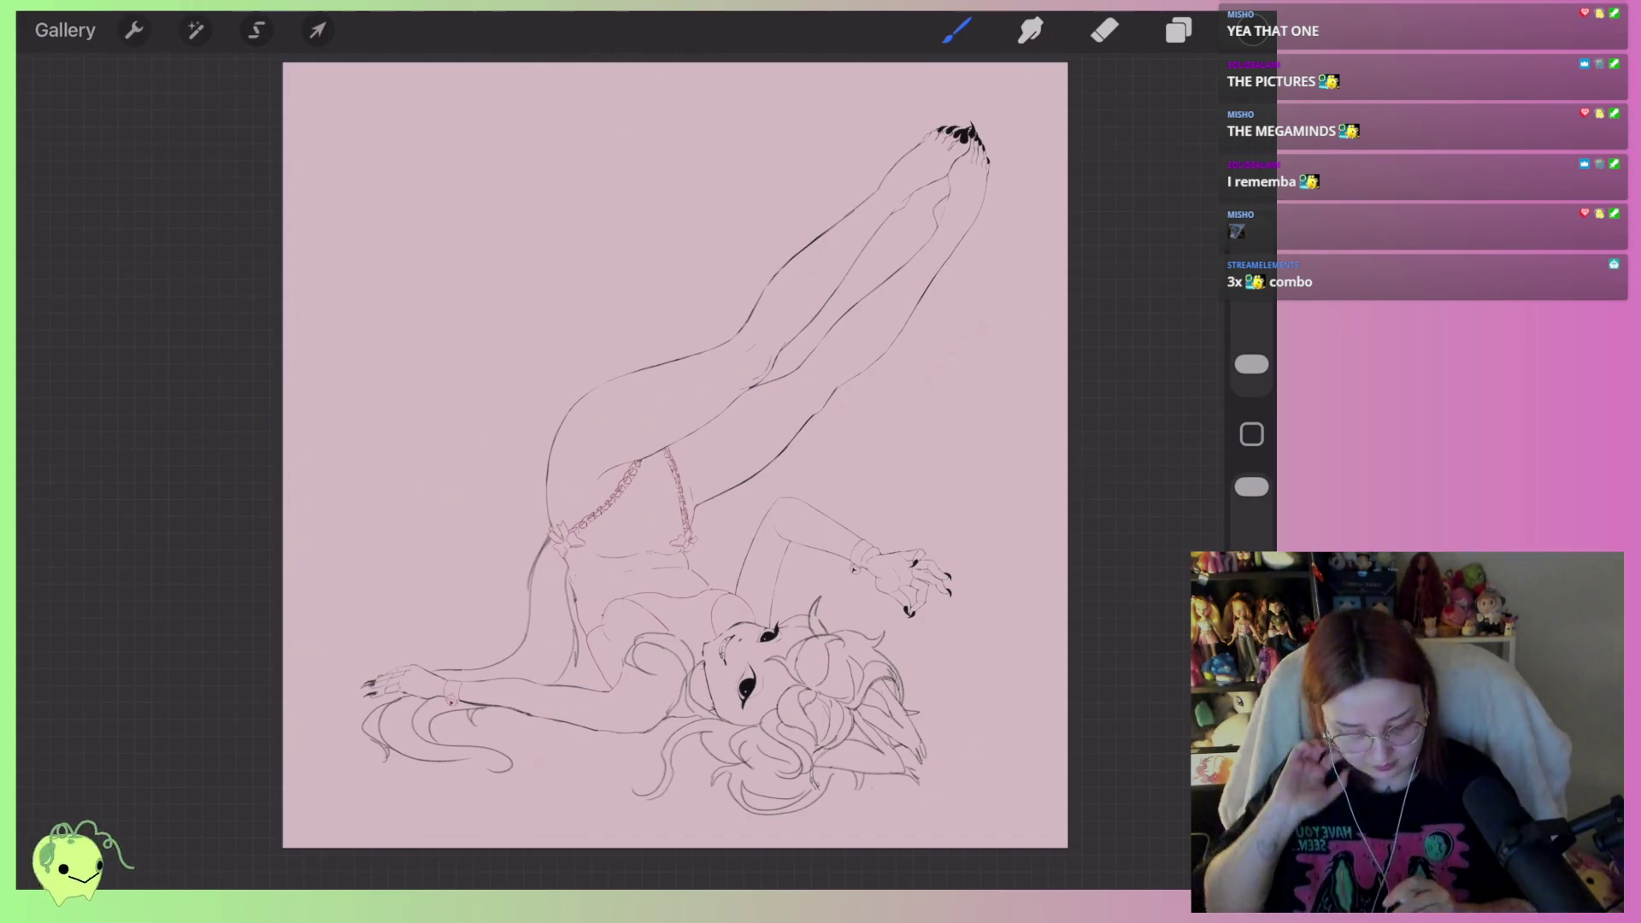
Merge Layer 3 down into Layer 2, duplicate the top Layer 2, and merge the copy down
scroll(675, 453, "up", 5)
left_click(1179, 30)
left_click(867, 169)
left_click(675, 500)
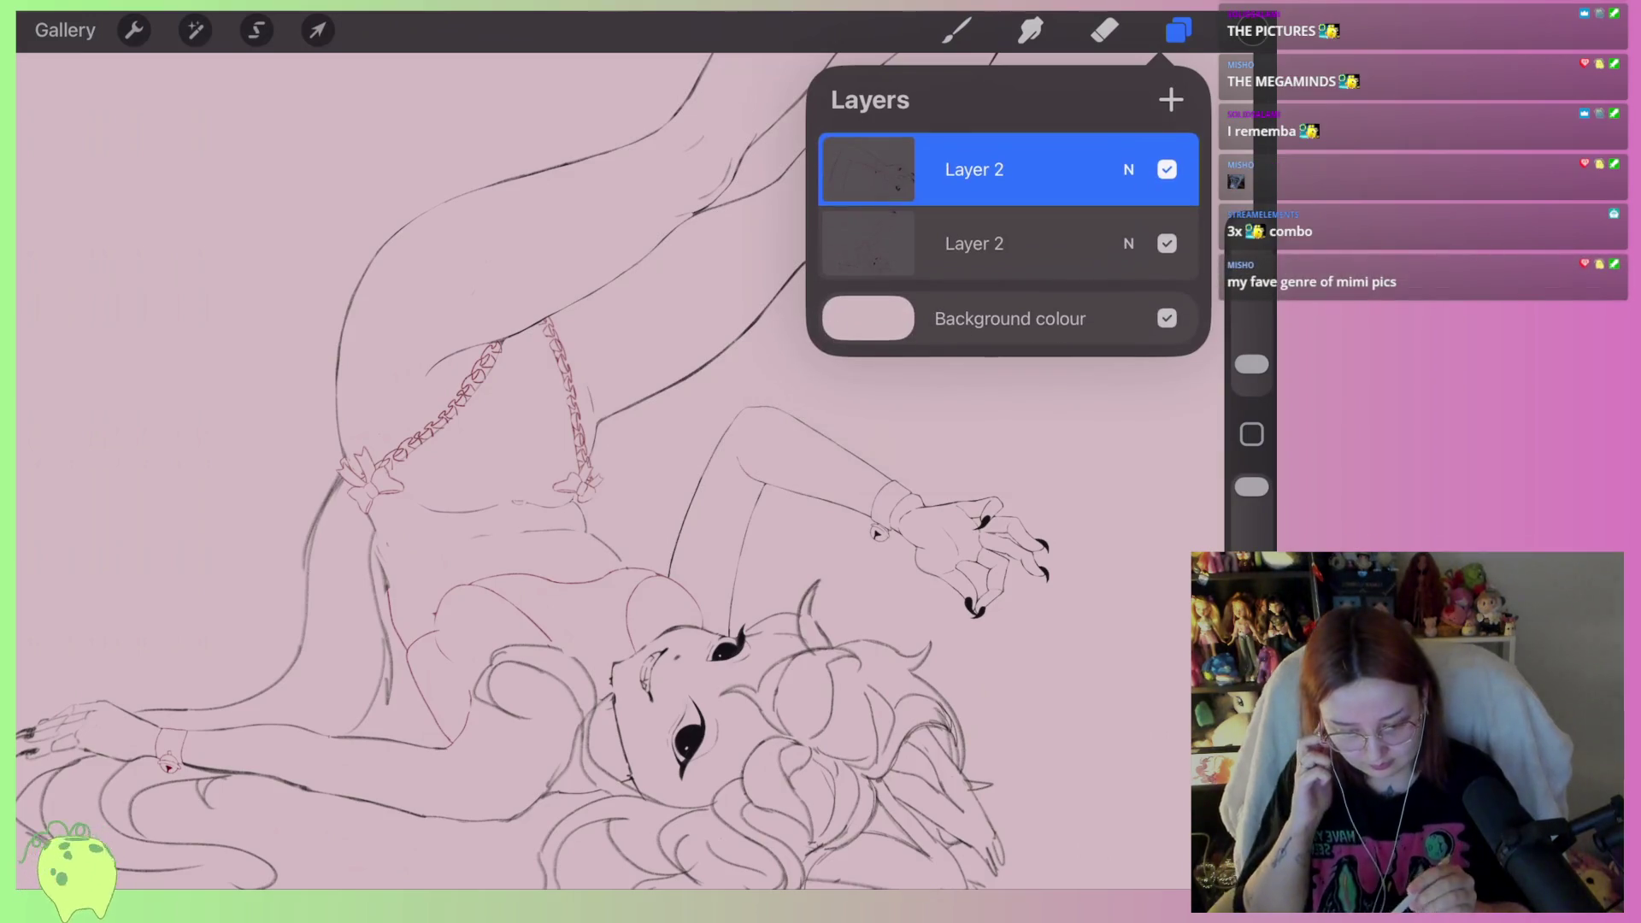
left_click_drag(1068, 170, 898, 170)
left_click(1063, 168)
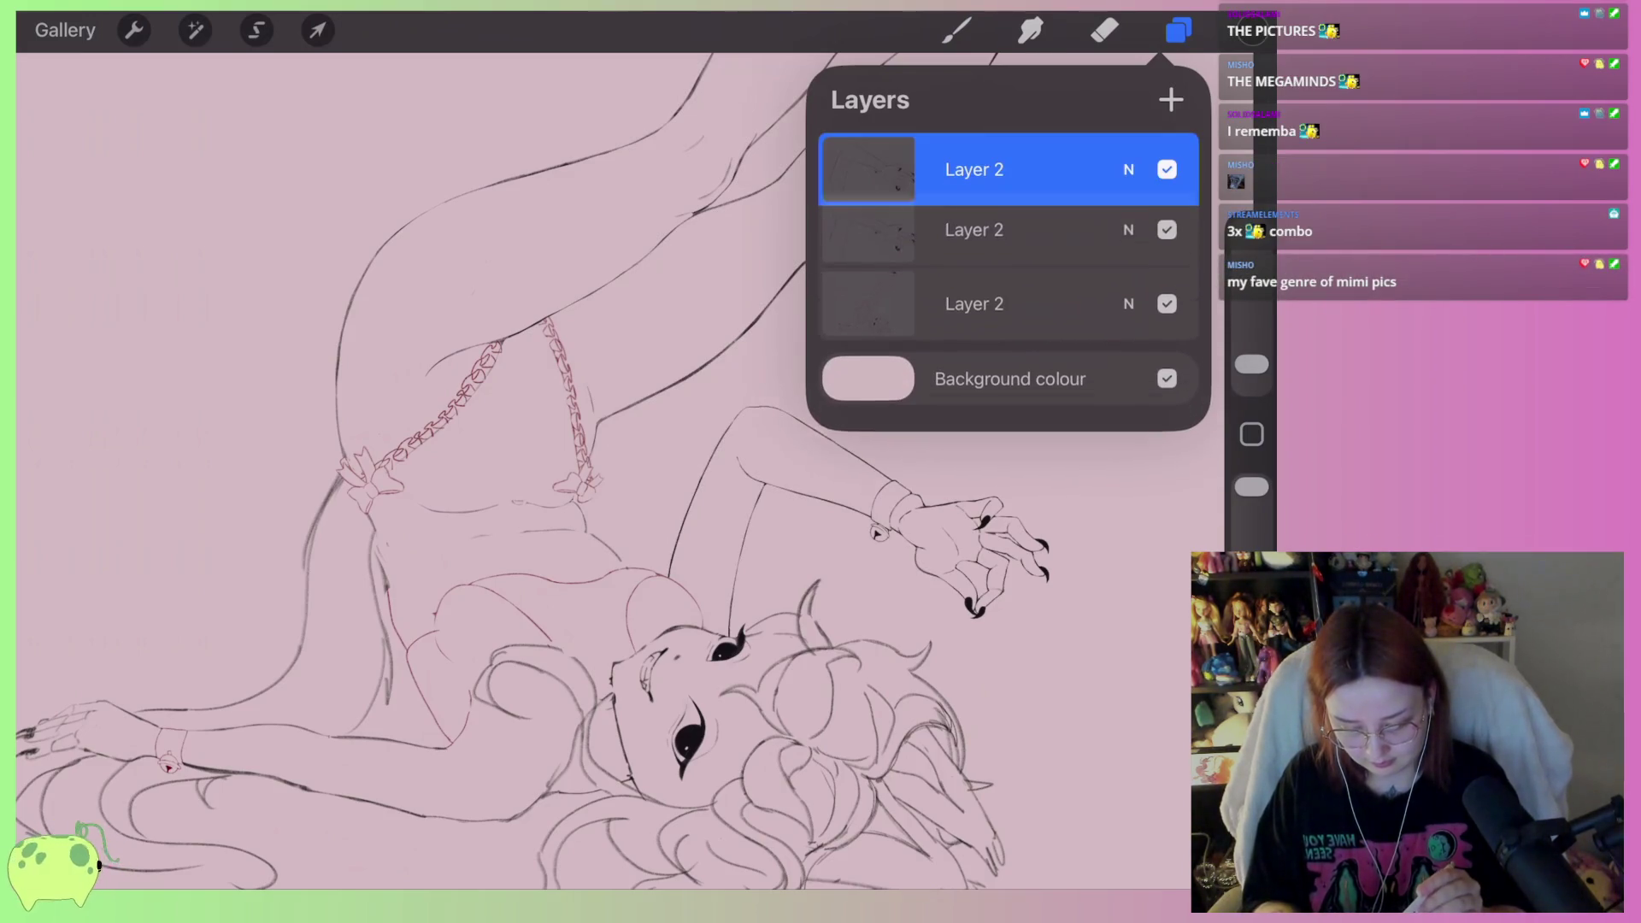
left_click(867, 169)
left_click(675, 500)
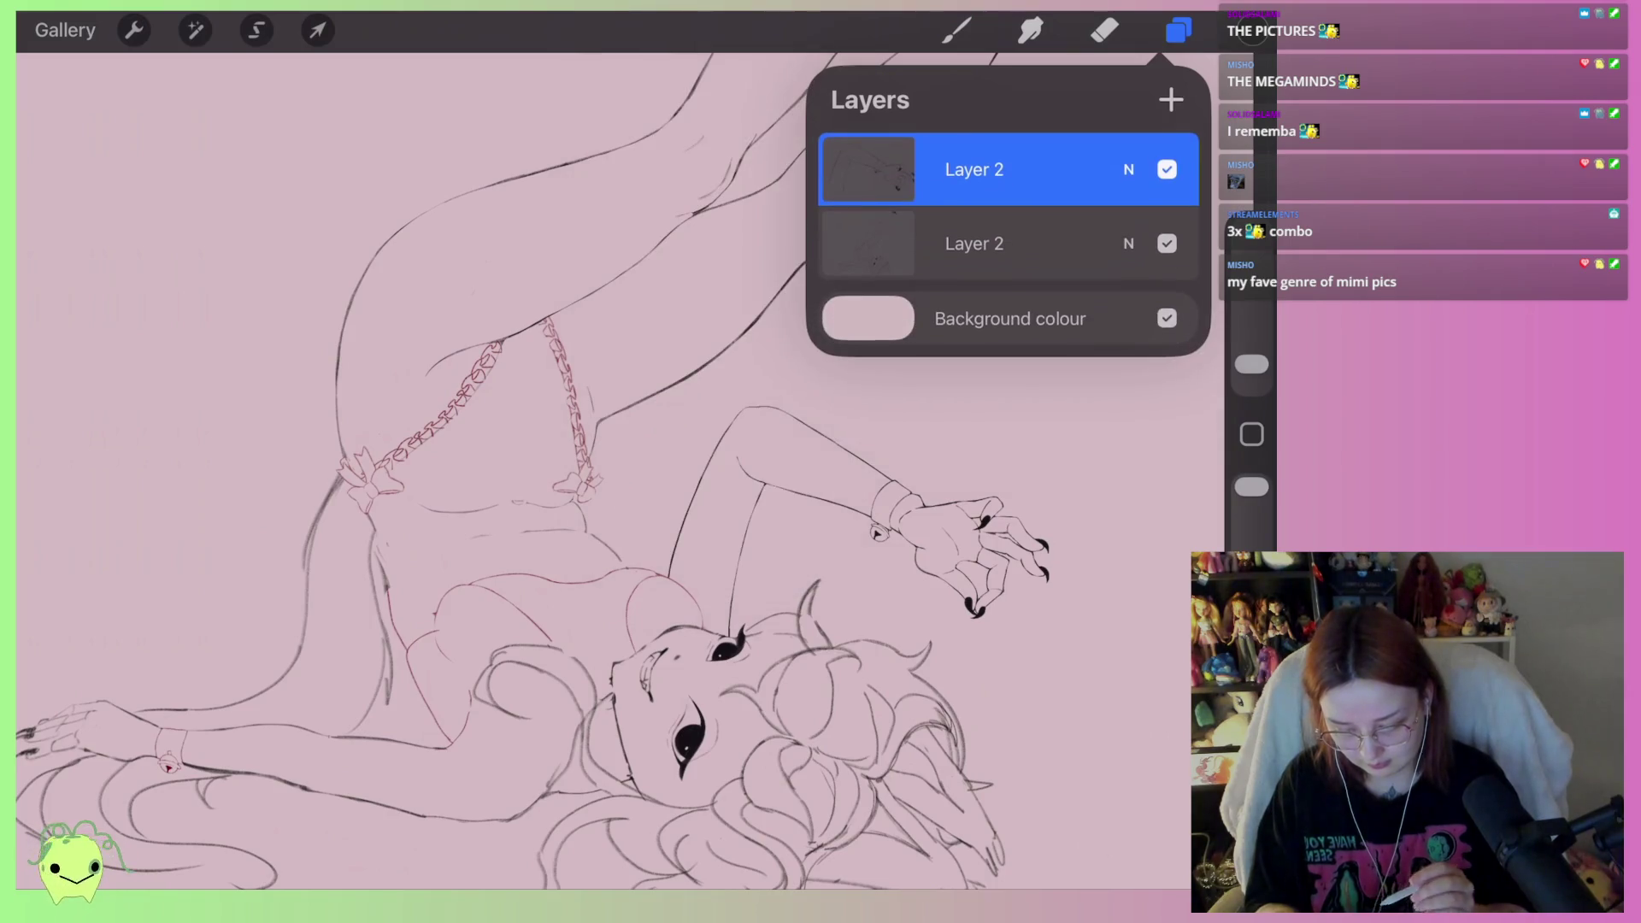
left_click(956, 30)
Choose the HB Pencil brush and make the lower Layer 2 the working layer
scroll(581, 470, "up", 3)
left_click(957, 30)
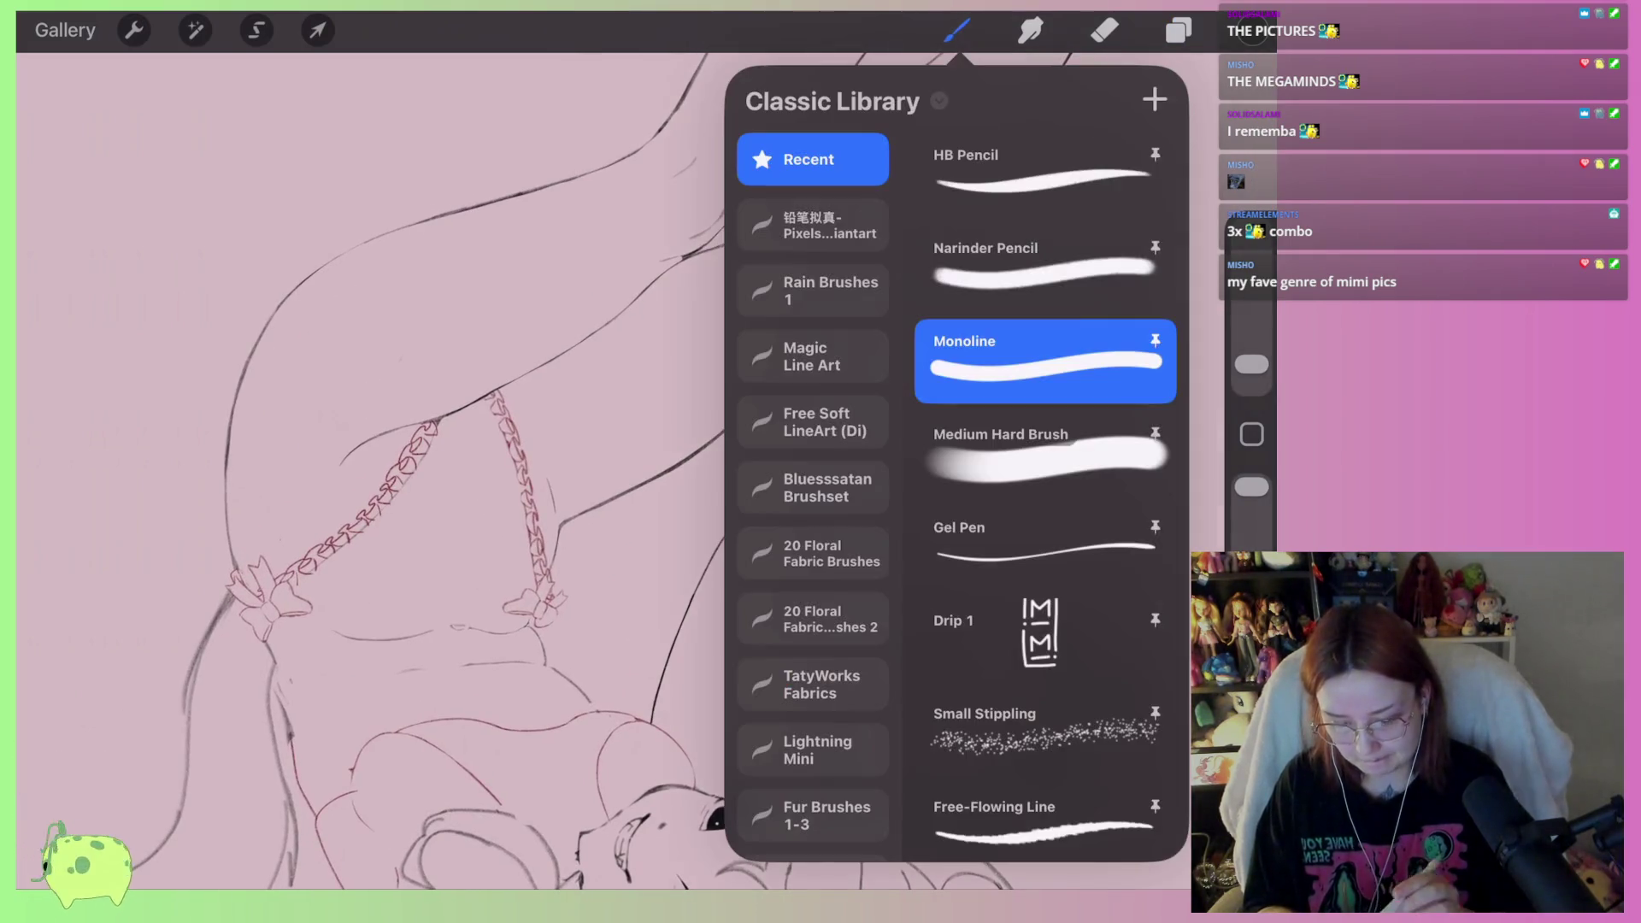
left_click(1043, 176)
scroll(598, 470, "down", 5)
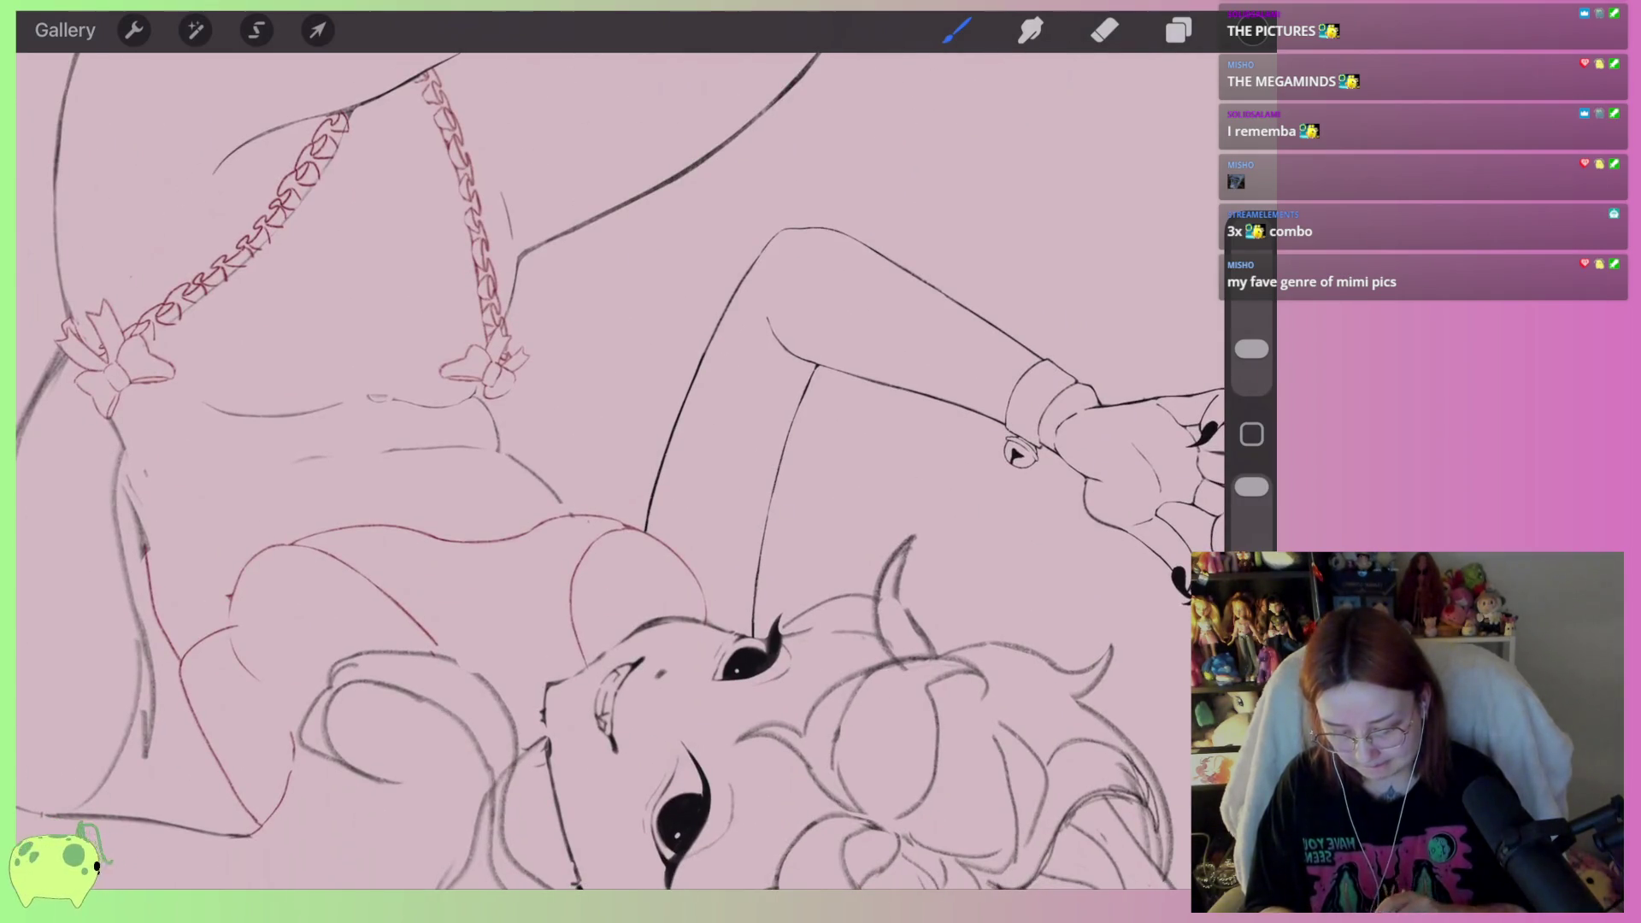
scroll(598, 470, "down", 3)
scroll(620, 470, "up", 5)
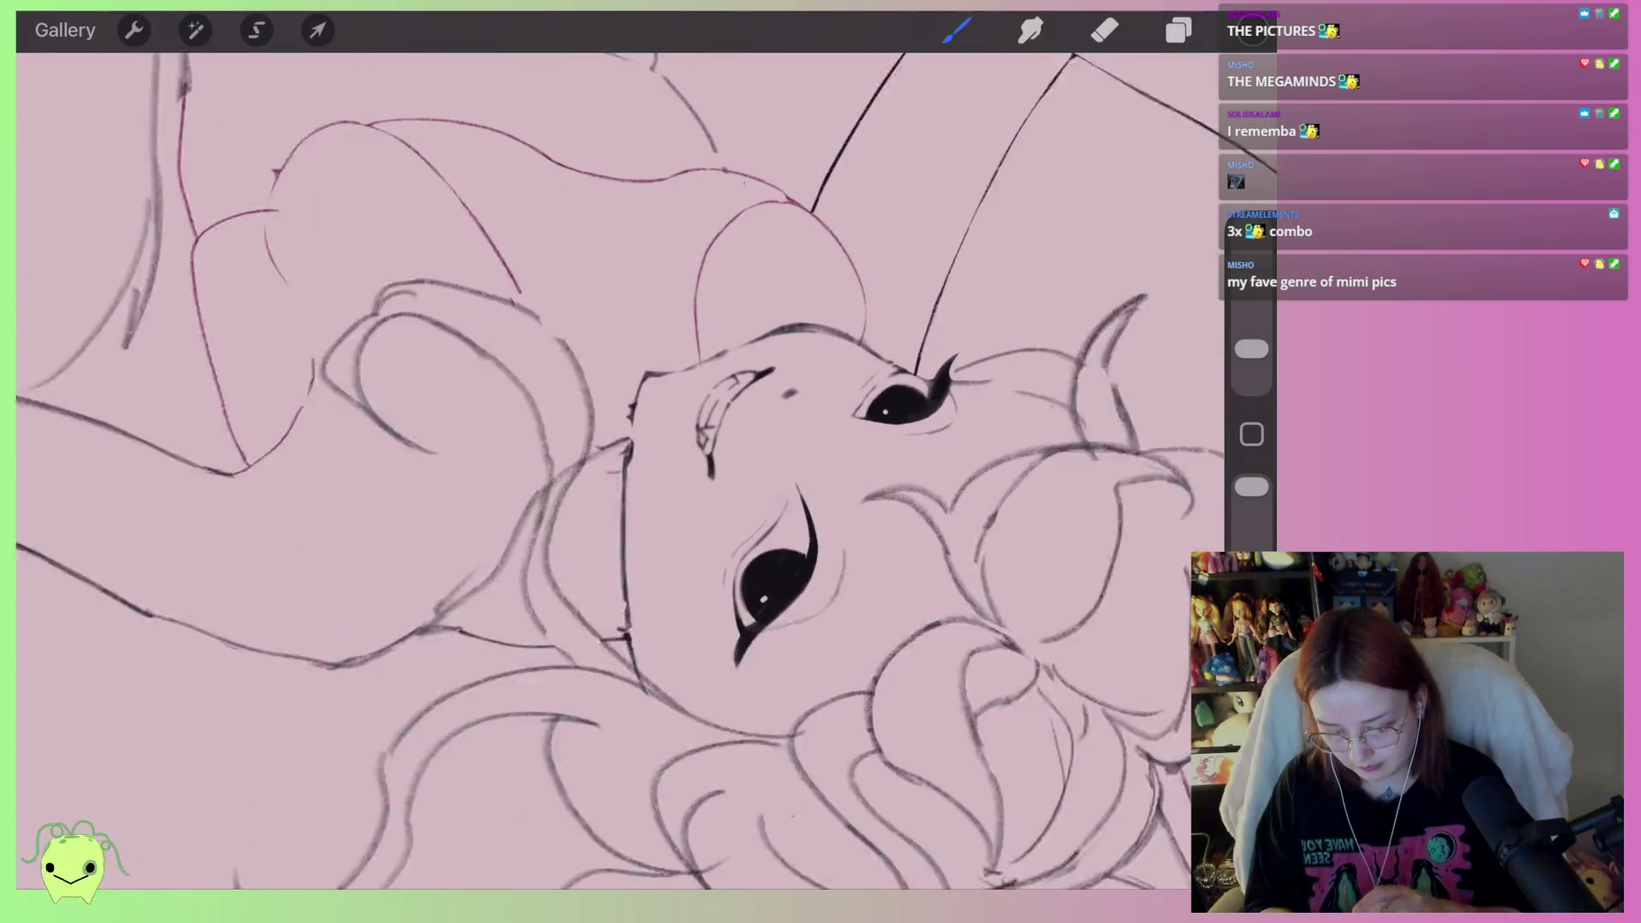
left_click(1179, 30)
left_click(1008, 244)
left_click(957, 29)
scroll(621, 470, "up", 5)
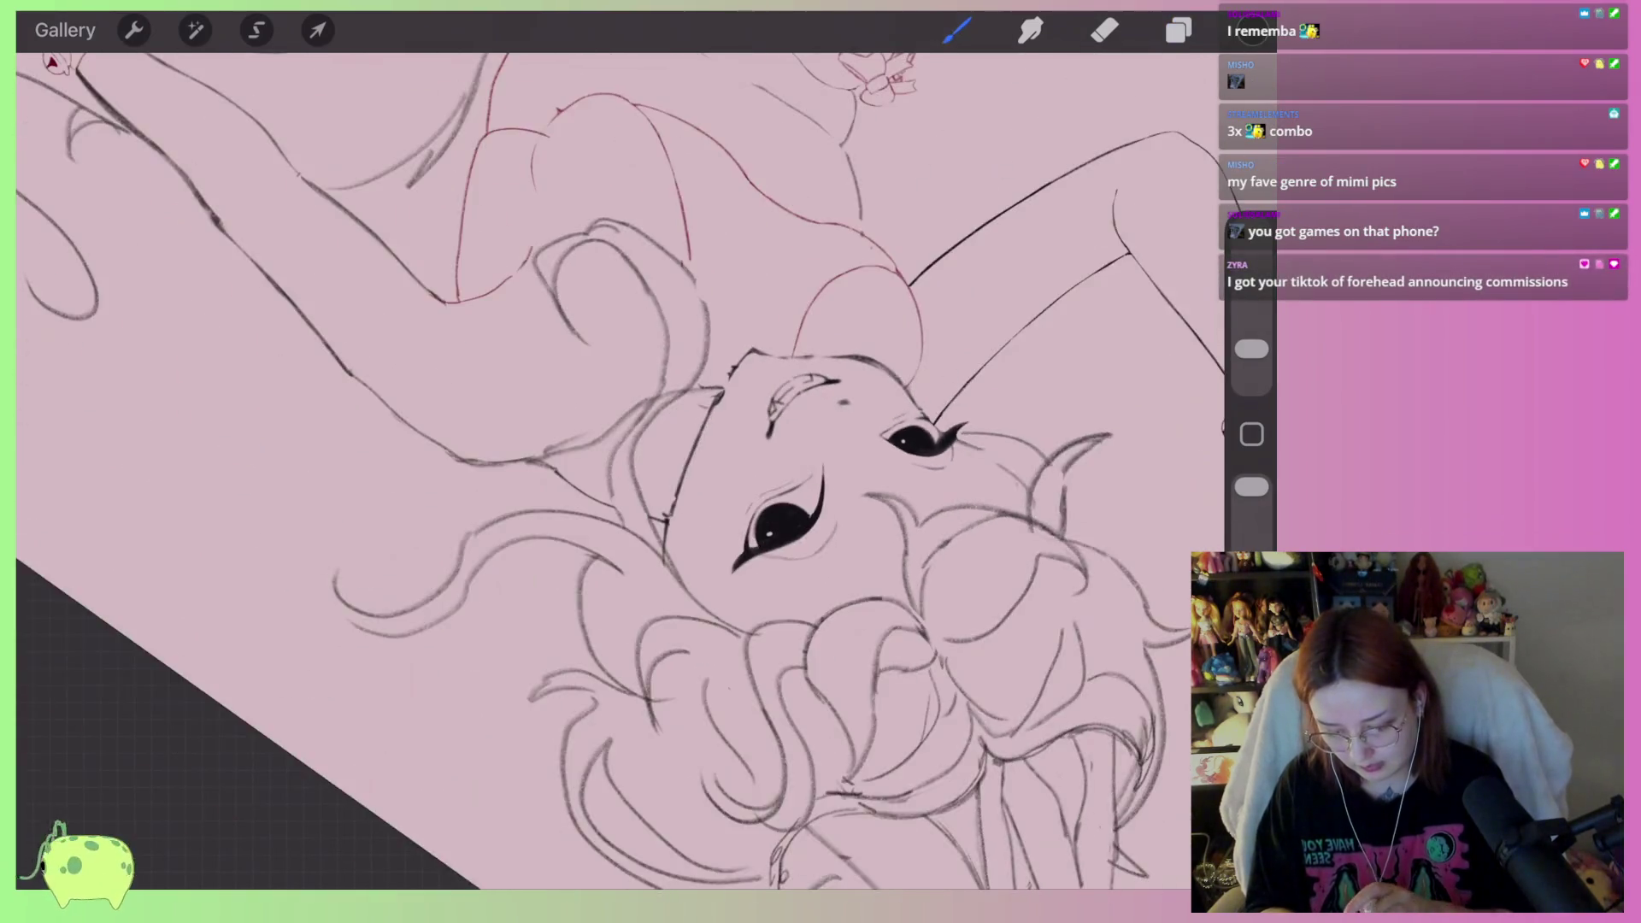
Trace dark ink over the diagonal face line and the nose-bridge line
scroll(598, 471, "up", 2)
mouse_move(577, 616)
left_mouse_down()
mouse_move(735, 449)
mouse_move(941, 286)
left_mouse_up()
scroll(621, 470, "up", 5)
mouse_move(597, 513)
left_mouse_down()
mouse_move(649, 458)
mouse_move(855, 386)
left_mouse_up()
Erase to lighten the nose-bridge line and thin the long diagonal line
left_click(1104, 30)
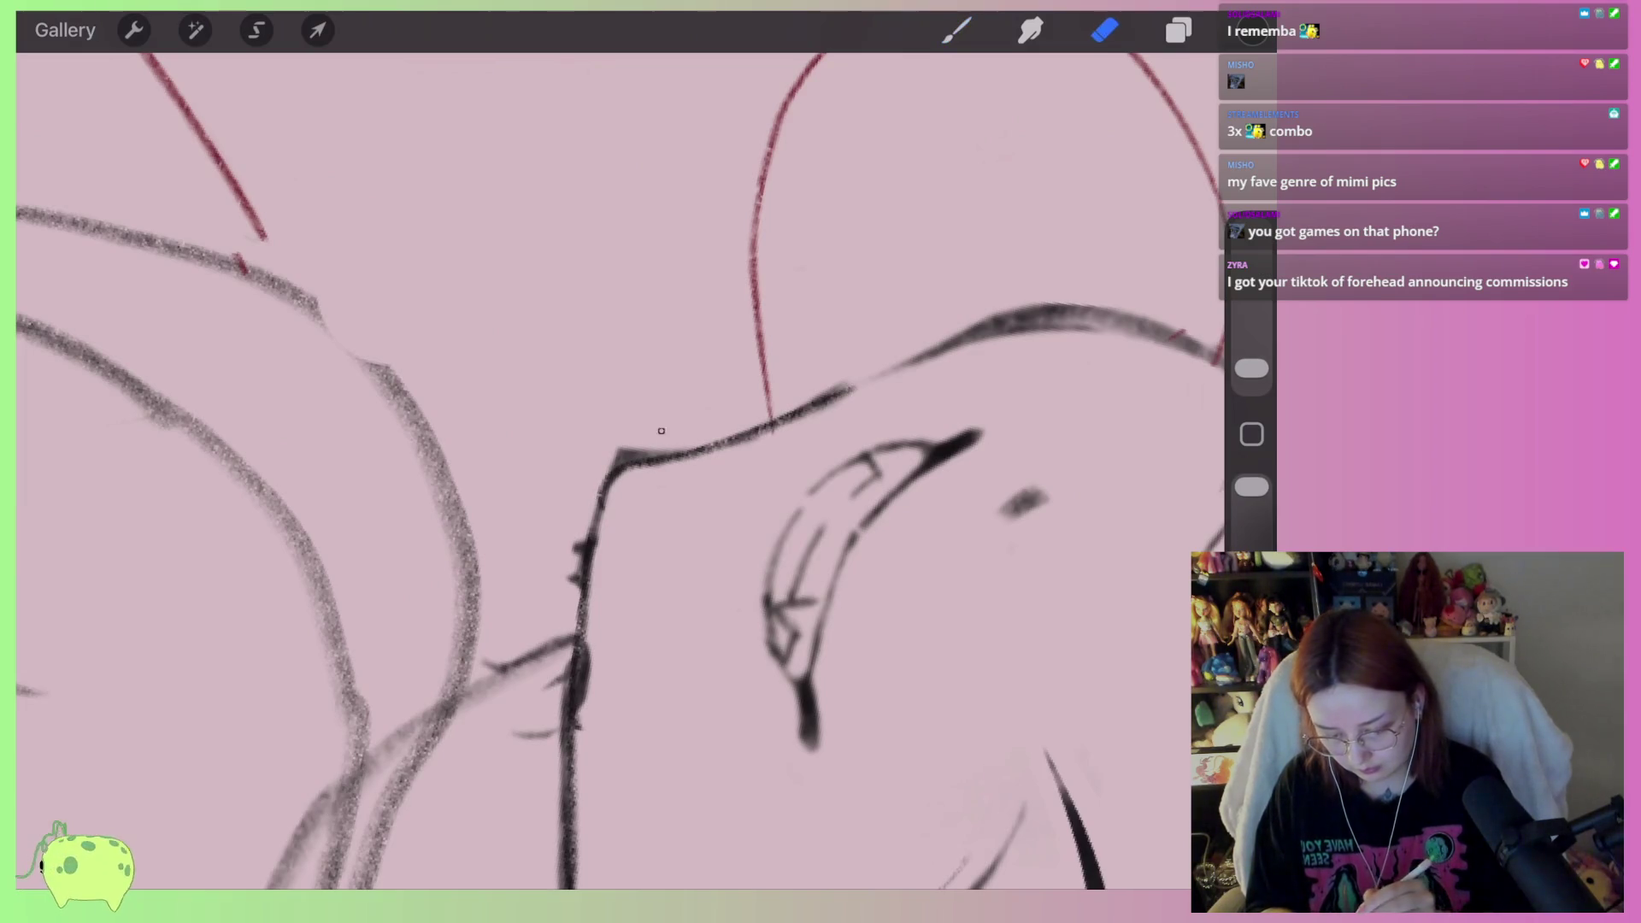
mouse_move(650, 449)
left_mouse_down()
mouse_move(706, 443)
mouse_move(607, 462)
mouse_move(654, 434)
mouse_move(590, 555)
left_mouse_up()
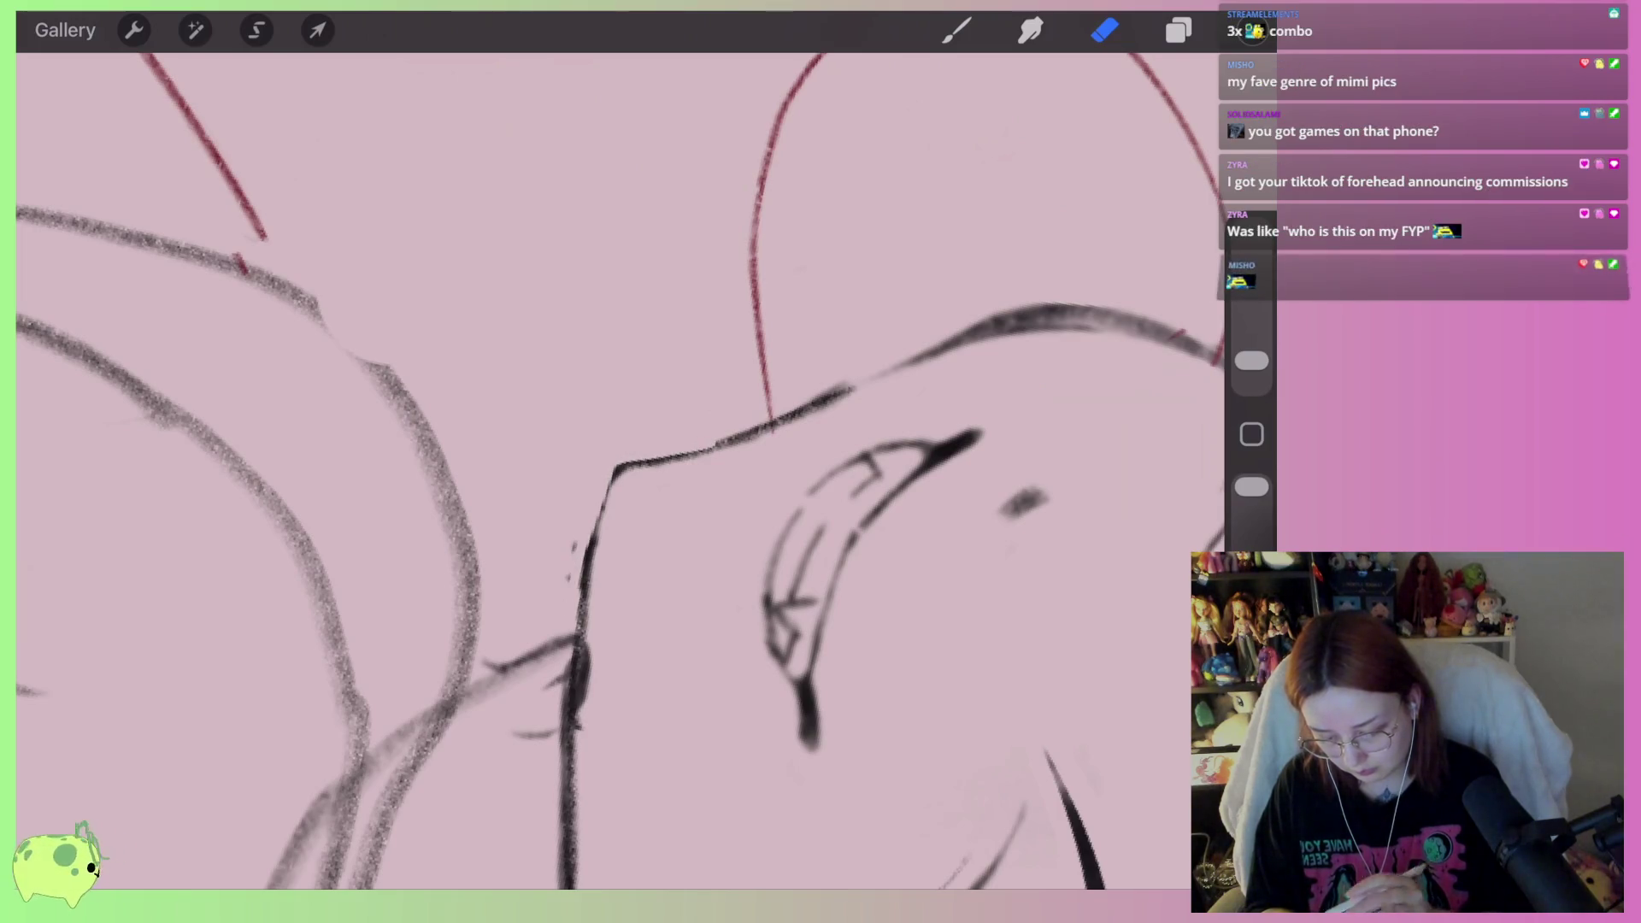
scroll(621, 470, "down", 5)
scroll(620, 470, "up", 5)
key("ctrl+z")
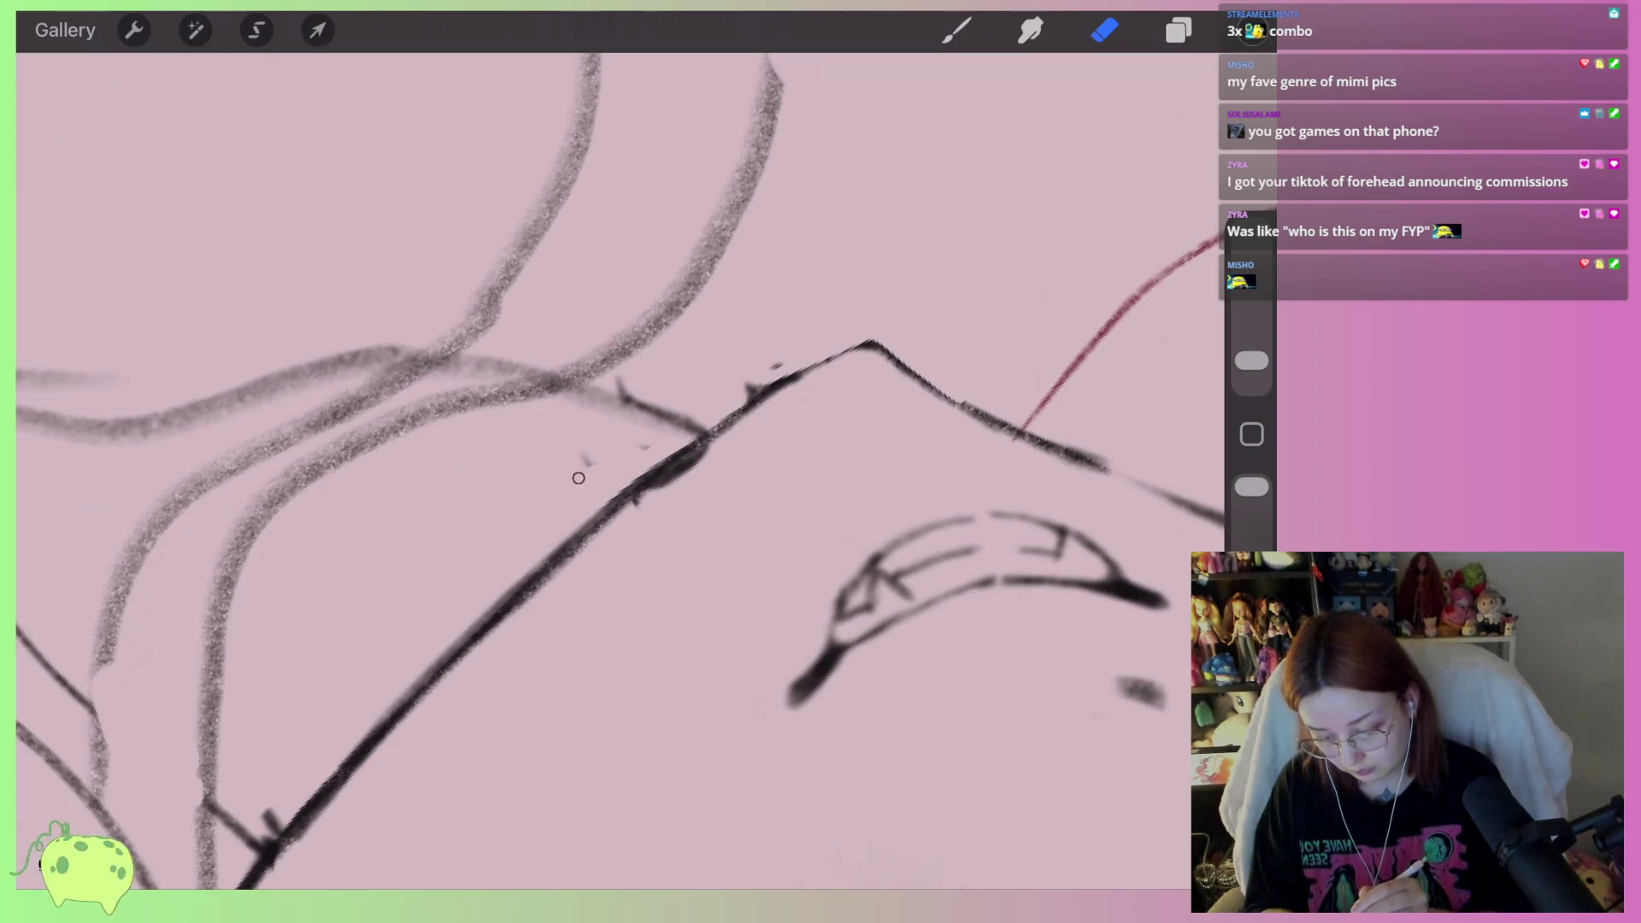
left_click_drag(624, 393, 677, 414)
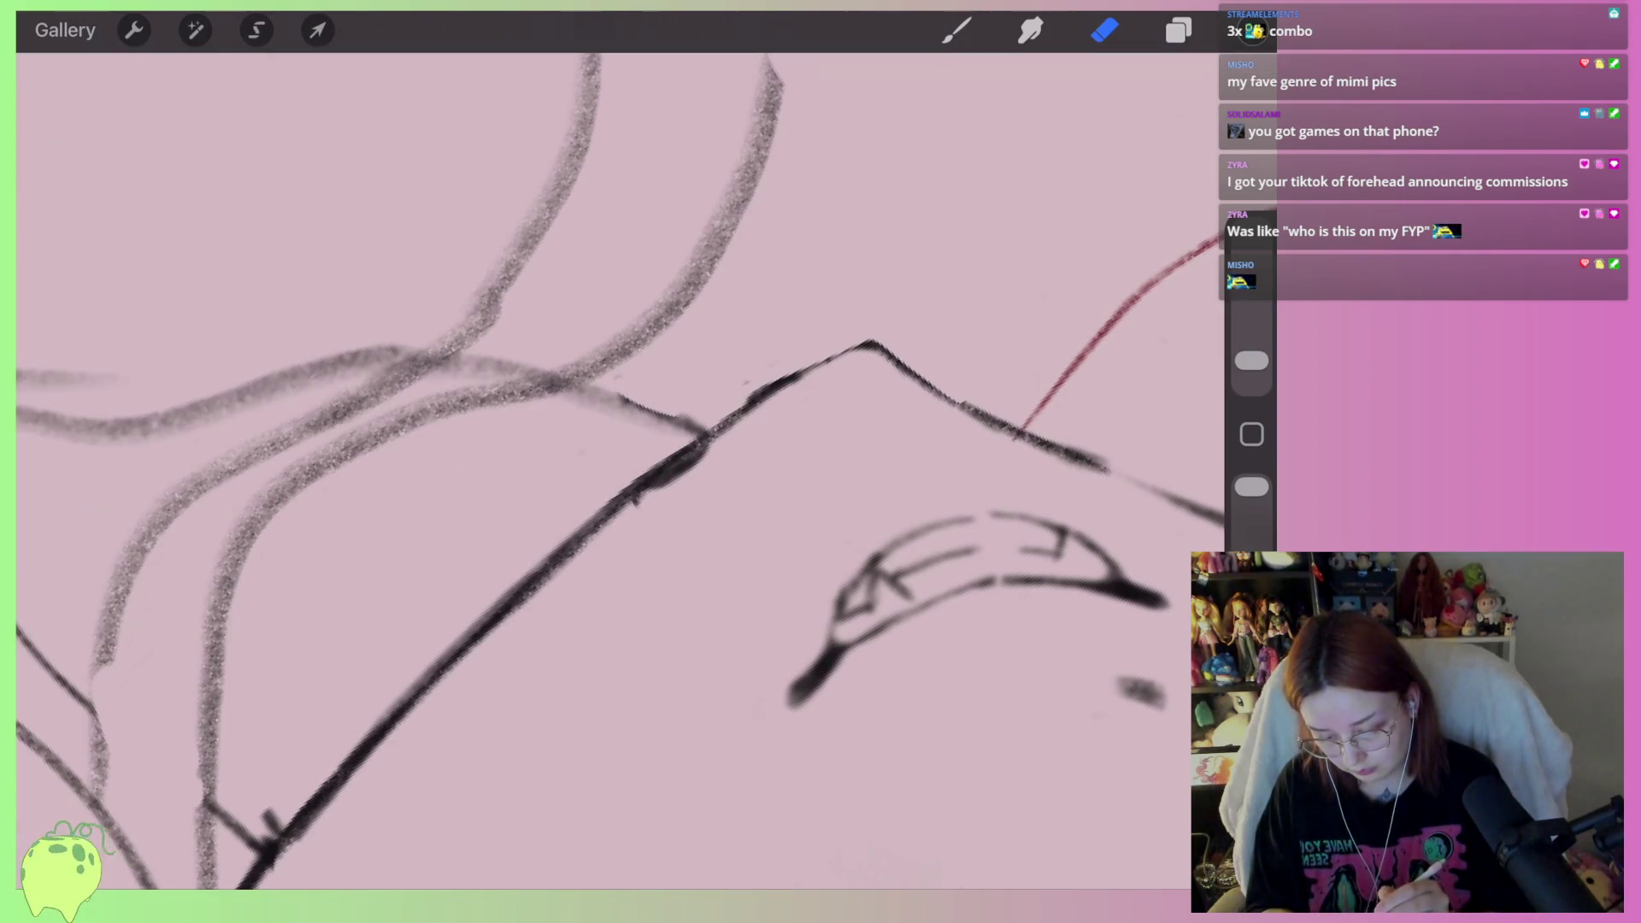
left_click_drag(775, 373, 641, 487)
left_click_drag(770, 402, 615, 522)
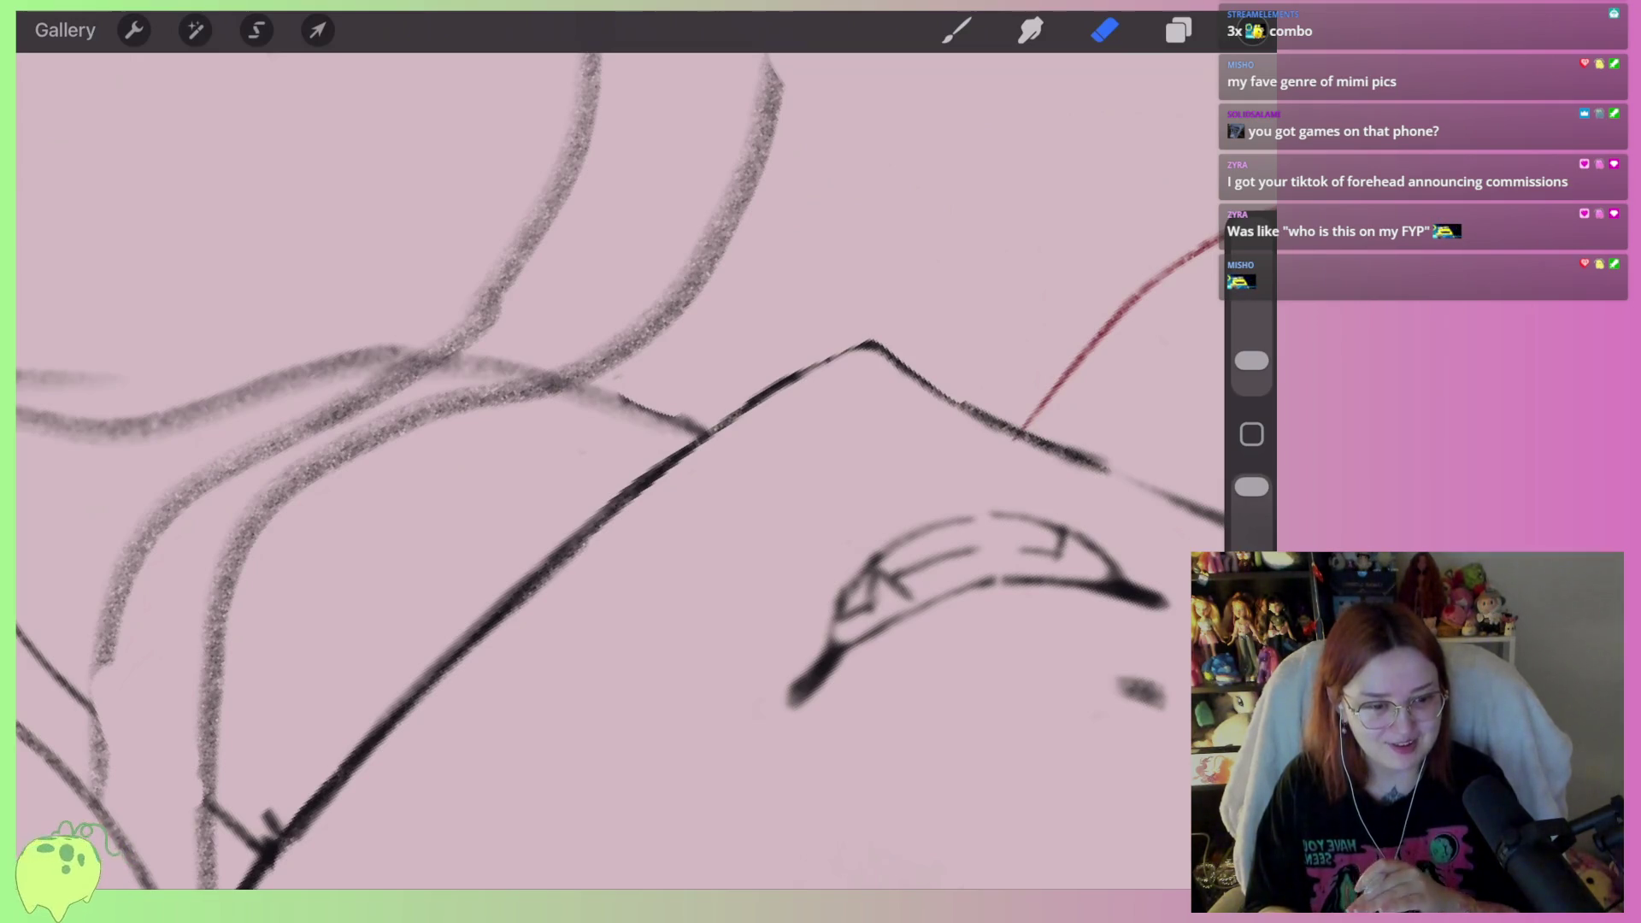
scroll(620, 470, "down", 5)
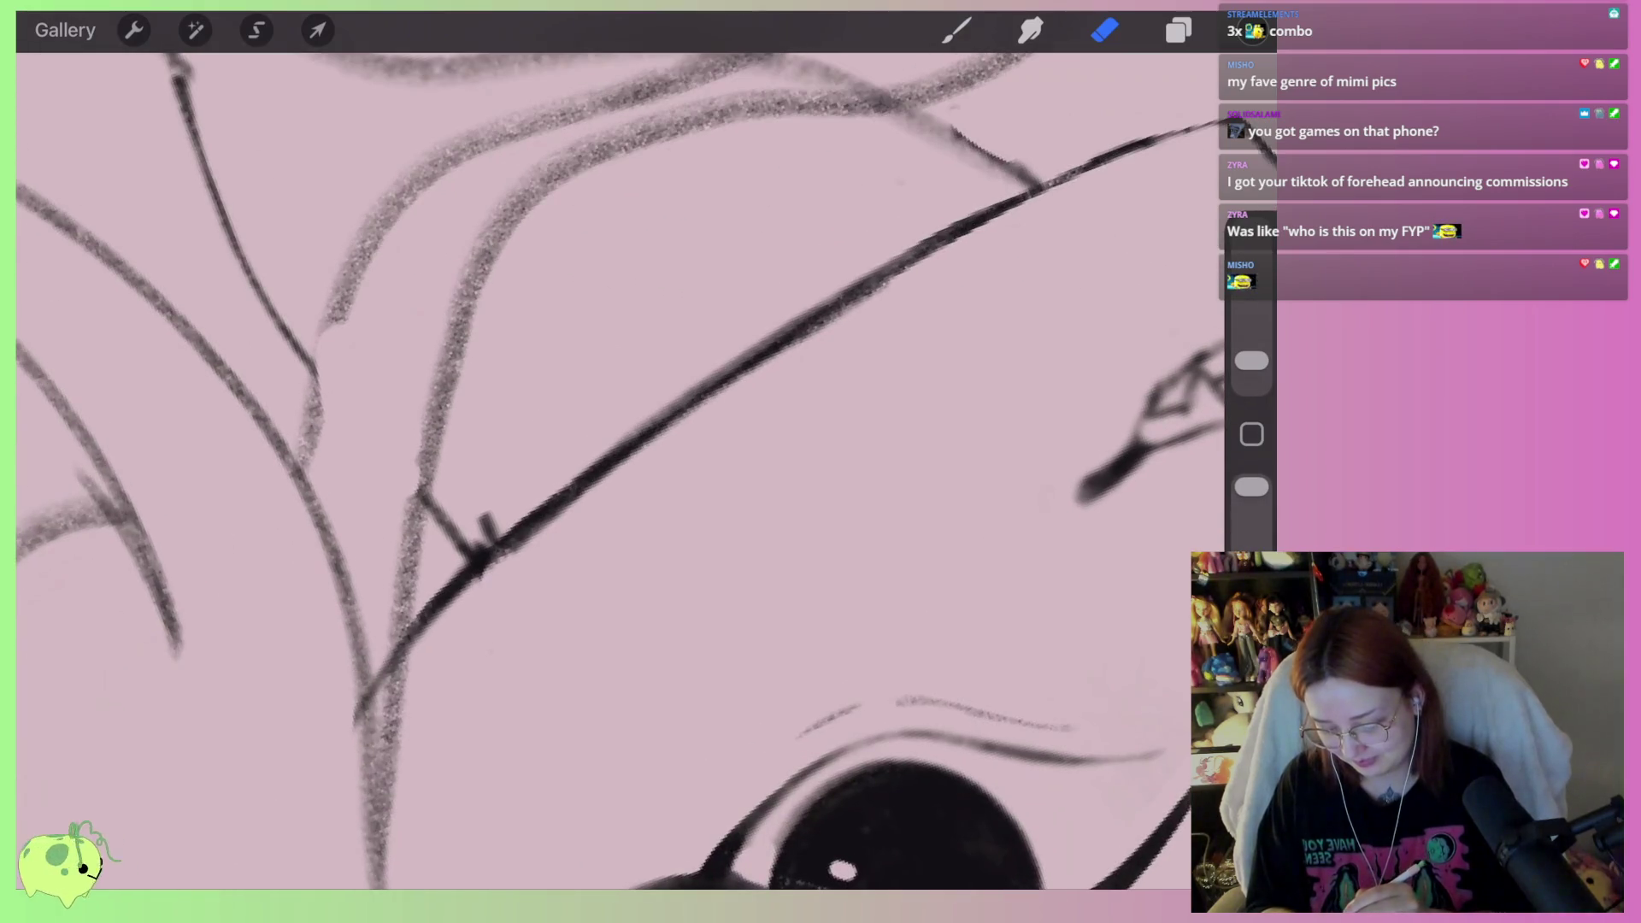
mouse_move(421, 644)
left_mouse_down()
mouse_move(539, 528)
mouse_move(906, 274)
left_mouse_up()
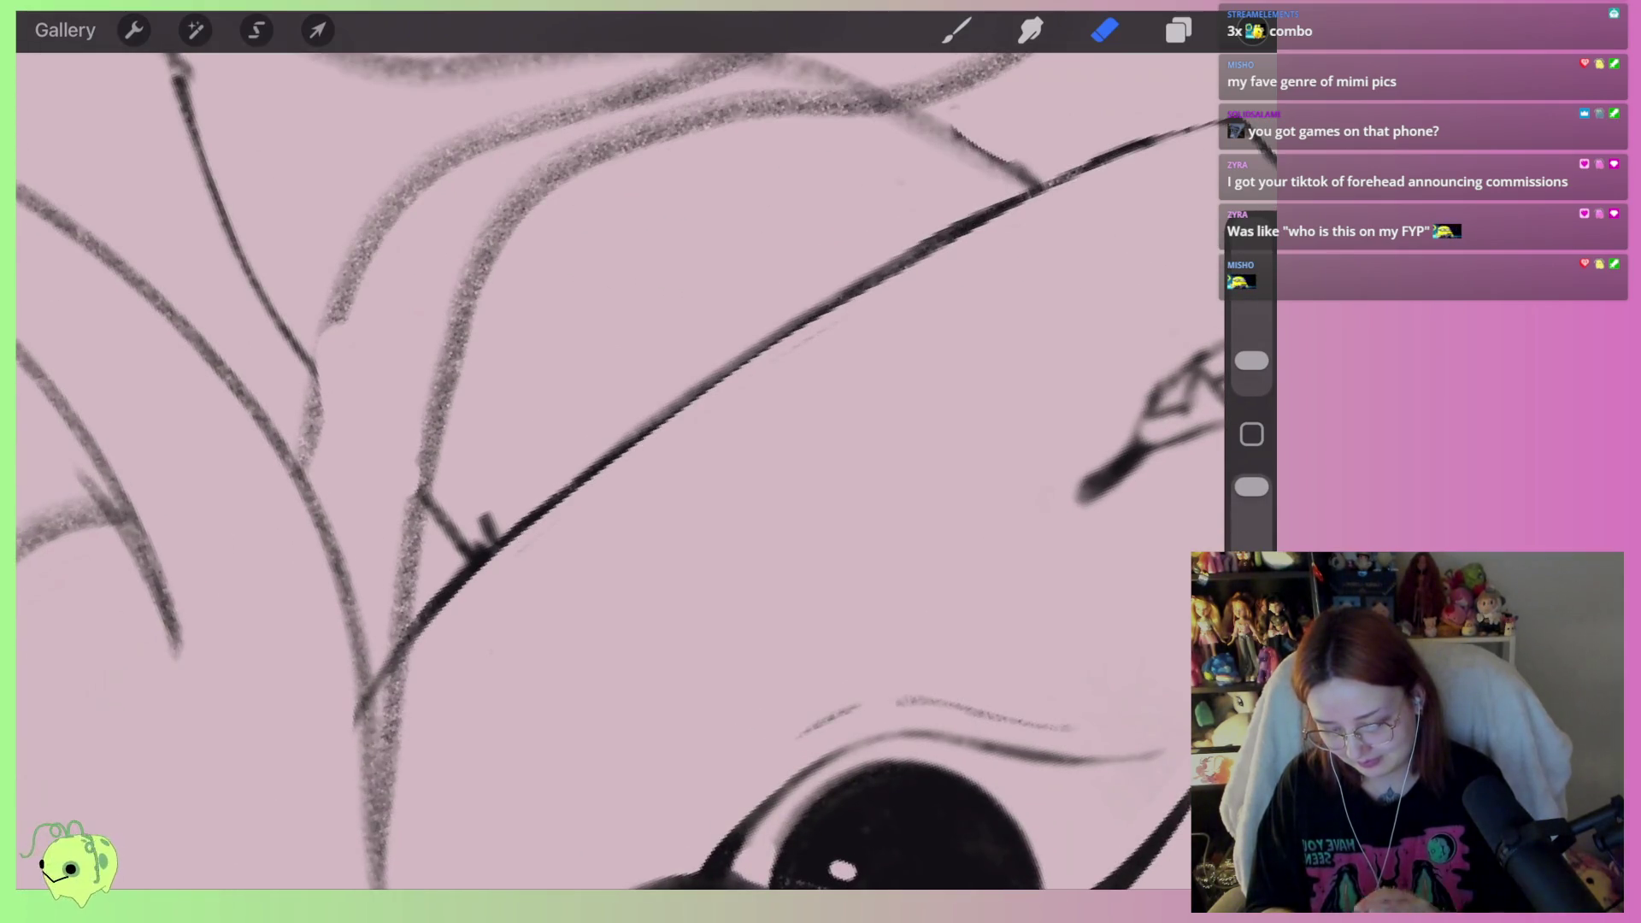
scroll(621, 471, "up", 3)
mouse_move(803, 363)
left_mouse_down()
mouse_move(941, 299)
mouse_move(836, 328)
mouse_move(475, 554)
mouse_move(408, 560)
left_mouse_up()
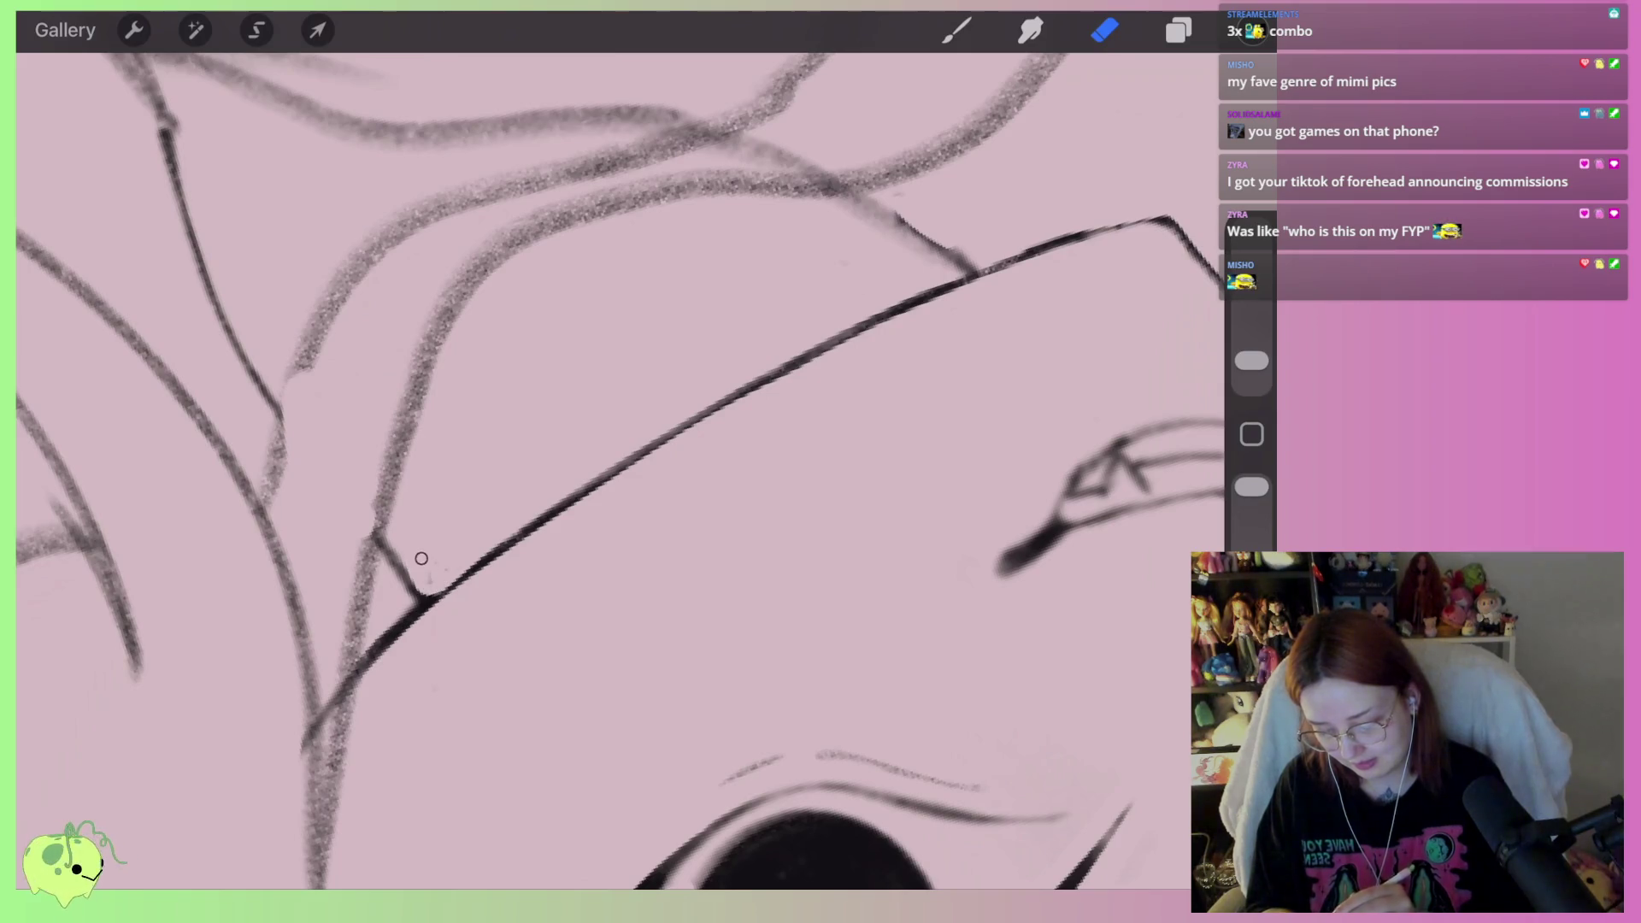
scroll(620, 470, "down", 5)
scroll(620, 470, "up", 5)
Ink the line near the eye, thin the diagonal contour, and erase the red sketch line's tip
left_click(958, 29)
mouse_move(707, 419)
left_mouse_down()
mouse_move(602, 573)
mouse_move(472, 588)
left_mouse_up()
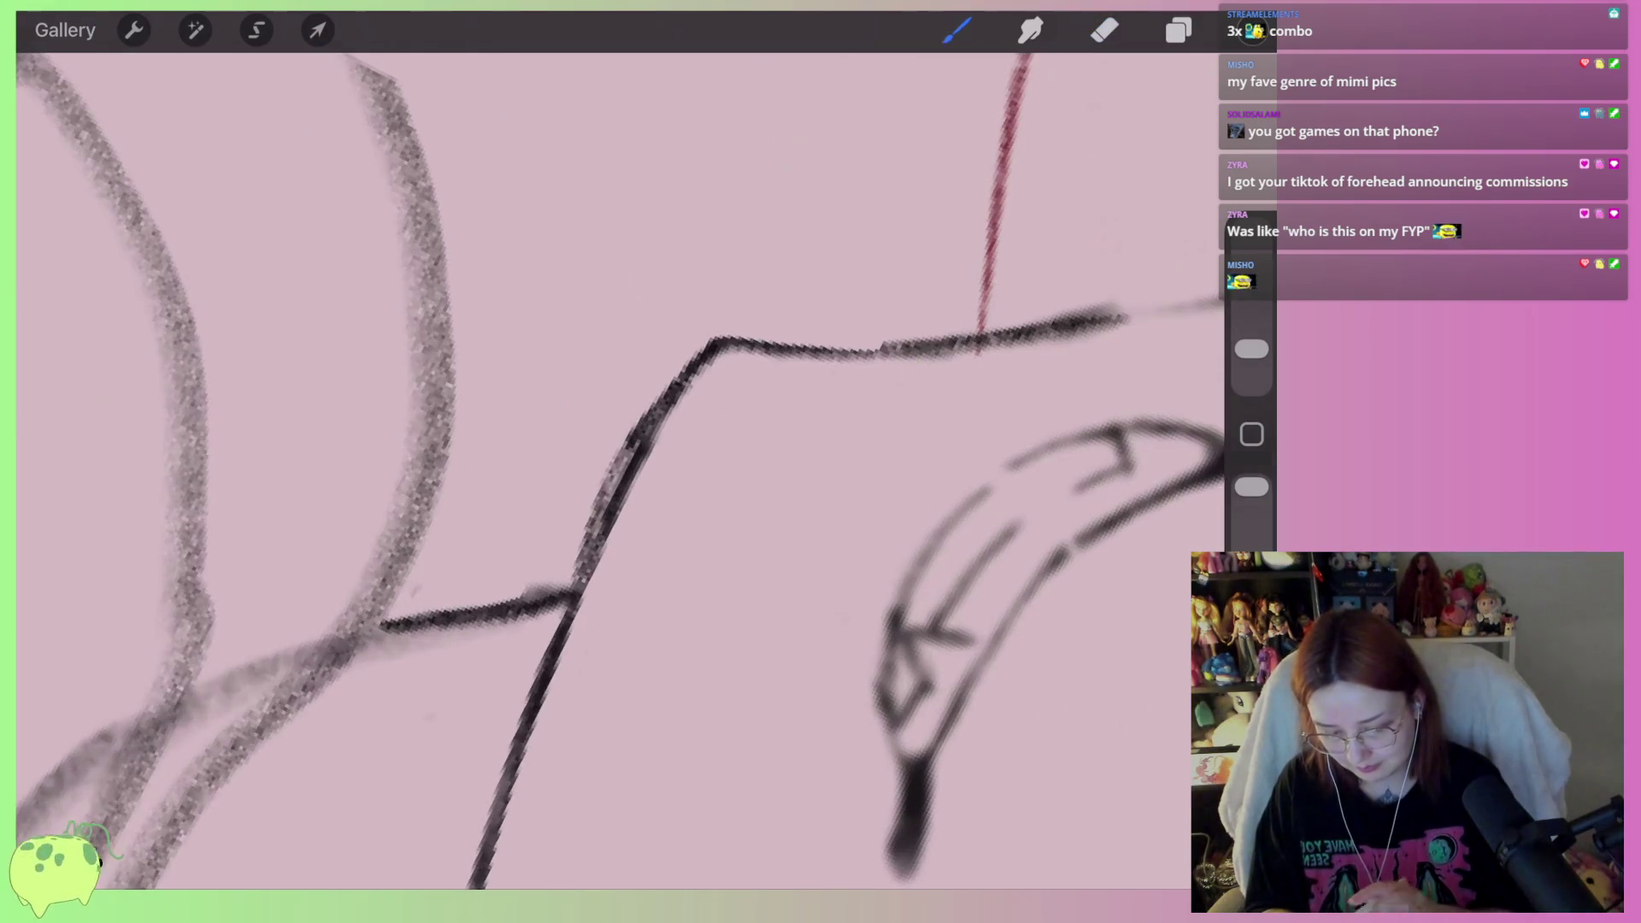
scroll(695, 671, "up", 2)
left_click(1104, 30)
mouse_move(674, 374)
left_mouse_down()
mouse_move(552, 588)
mouse_move(390, 624)
left_mouse_up()
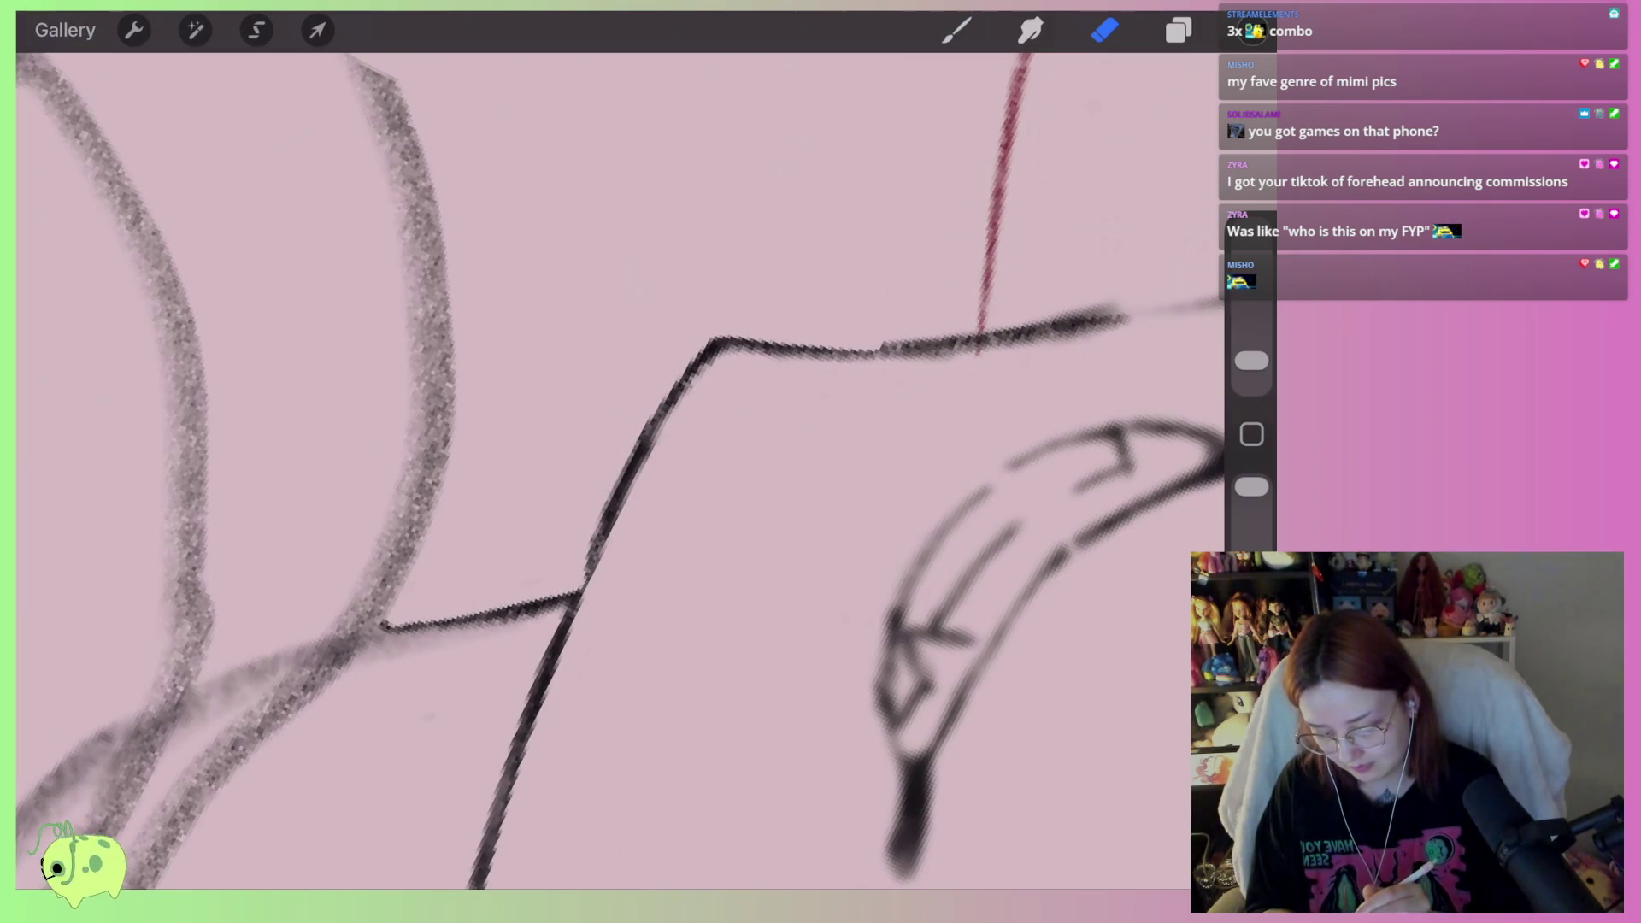
left_click_drag(596, 515, 680, 376)
scroll(621, 470, "down", 2)
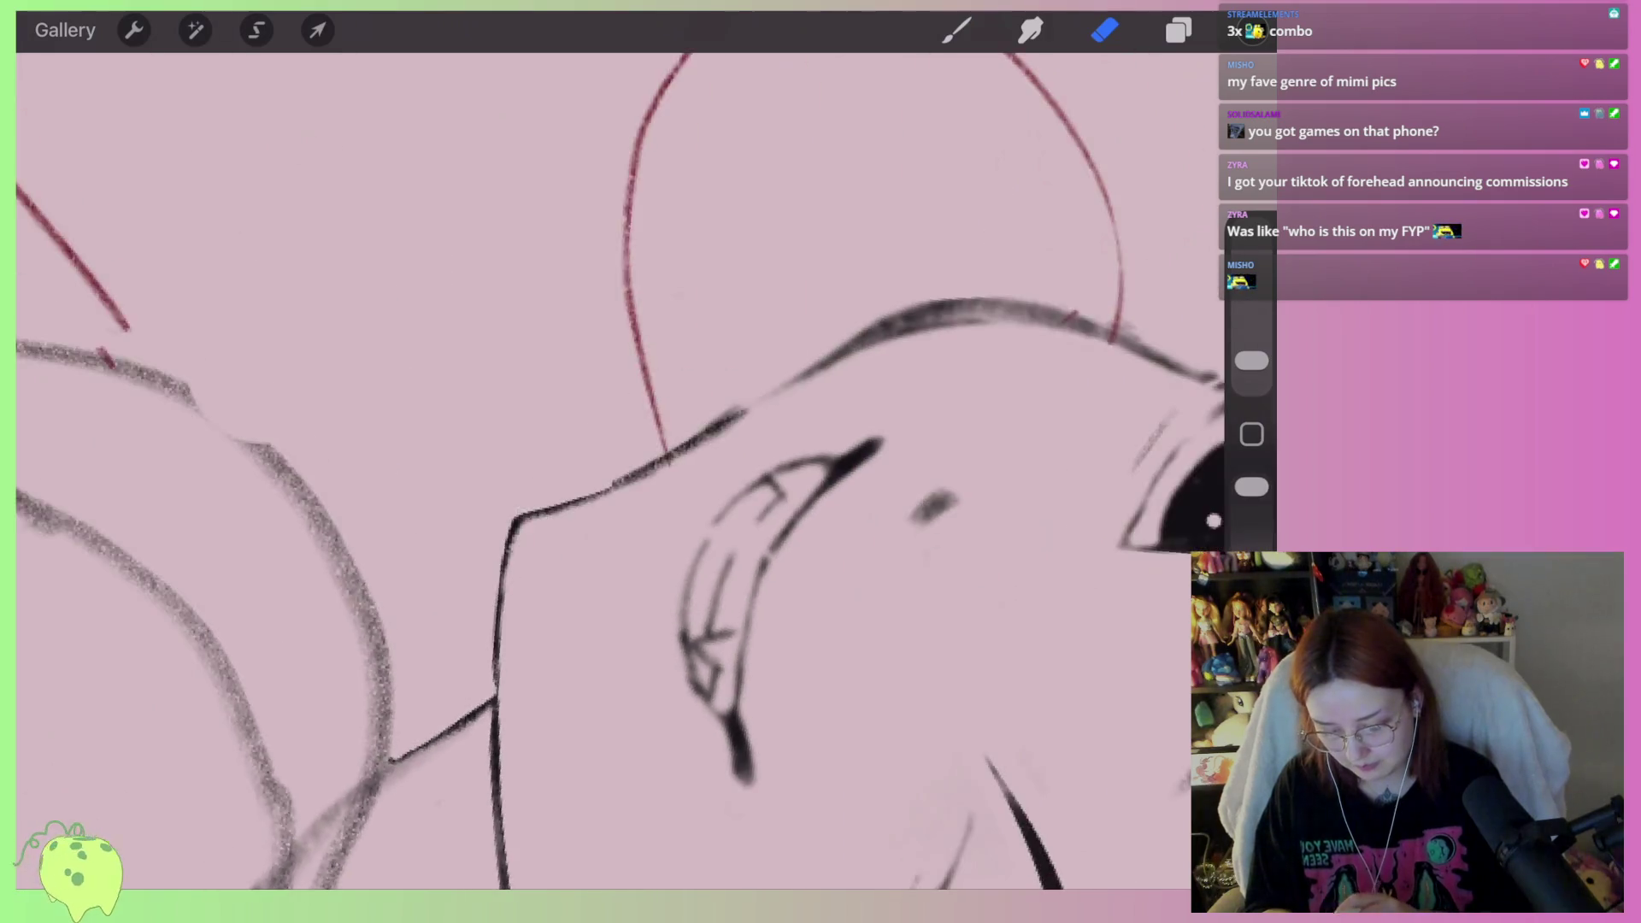
scroll(621, 470, "up", 2)
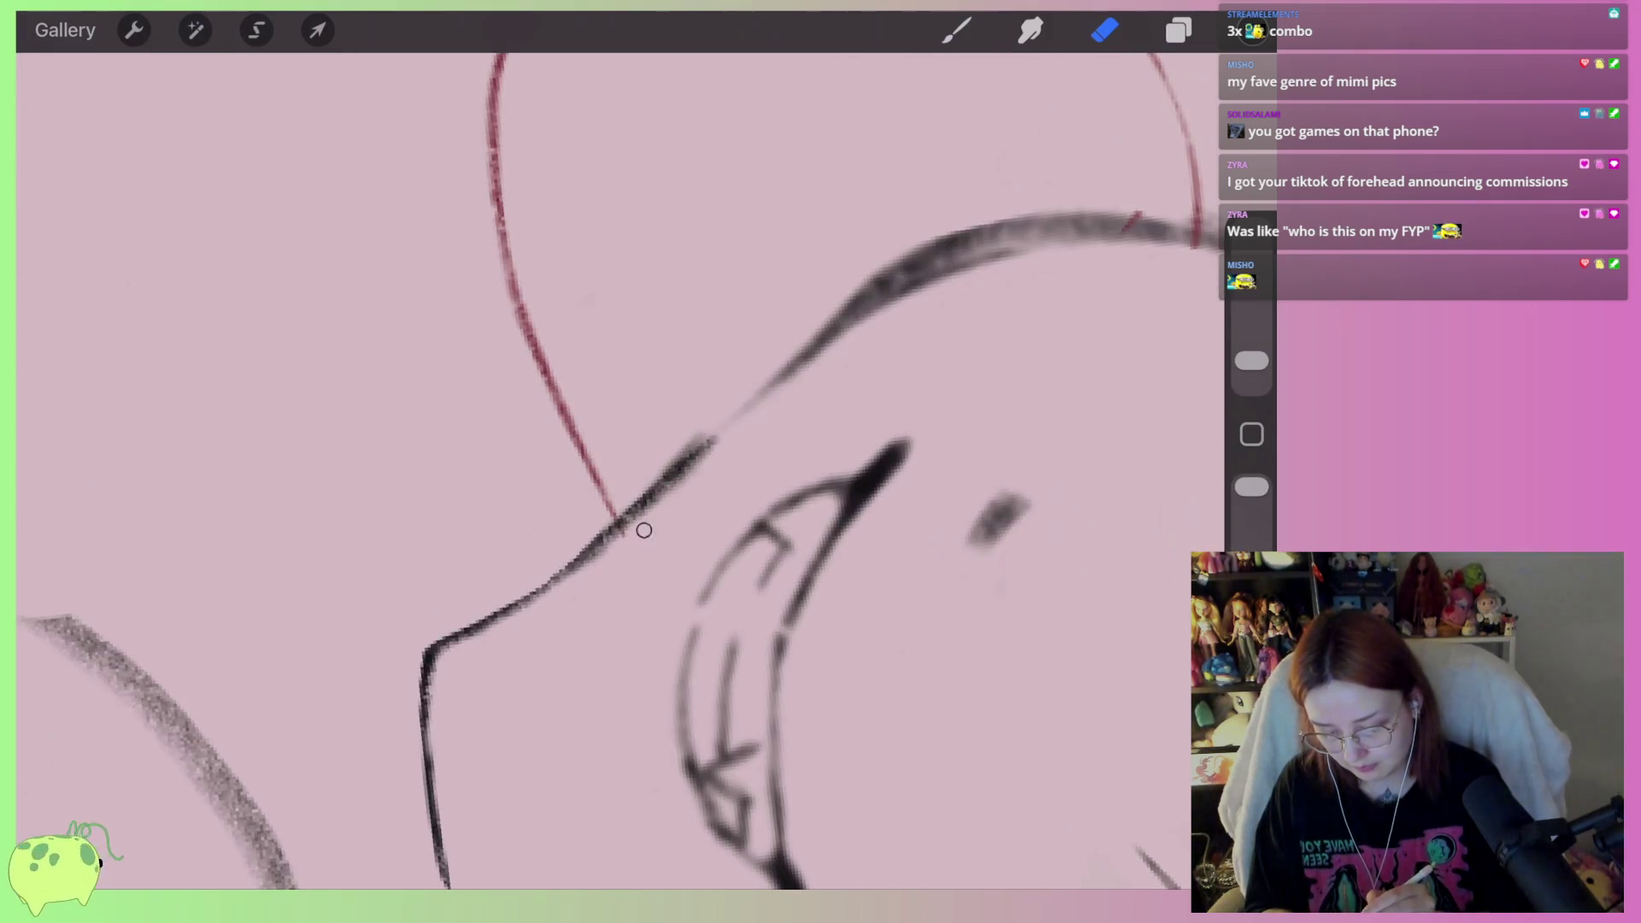
mouse_move(609, 518)
left_mouse_down()
mouse_move(684, 455)
mouse_move(598, 538)
left_mouse_up()
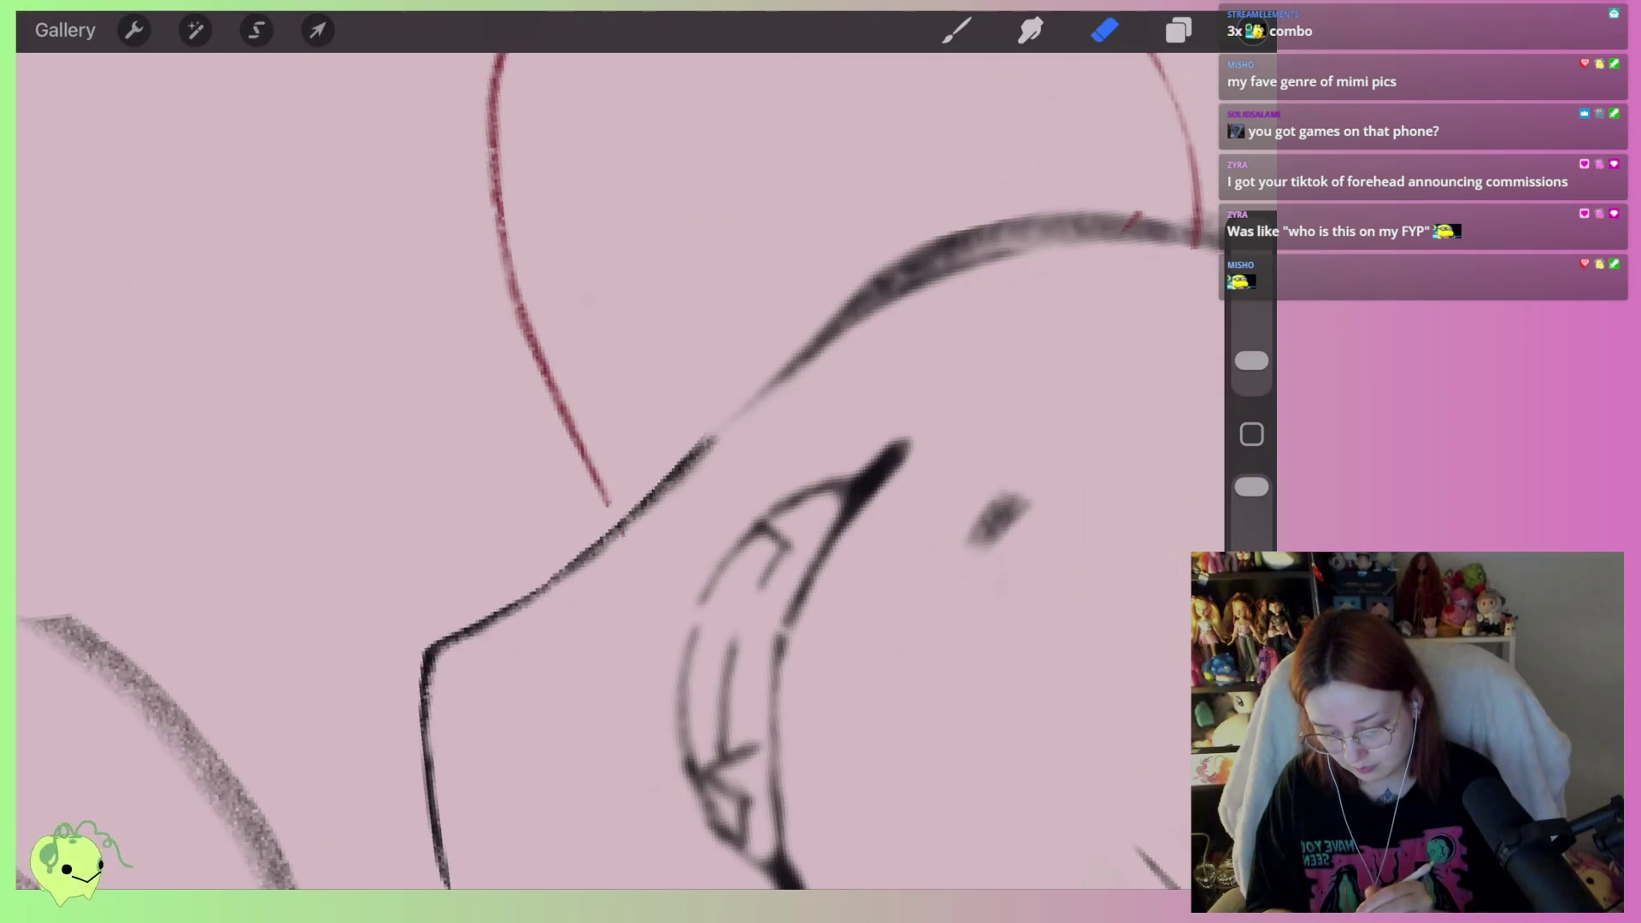
Redraw the dark diagonal contour stroke, then undo it
left_click(956, 30)
left_click_drag(675, 470, 872, 278)
scroll(770, 470, "down", 1)
key("ctrl+z")
Redraw the contour stroke and start the thick upper eyeliner and lower lid line
left_click_drag(633, 534, 795, 342)
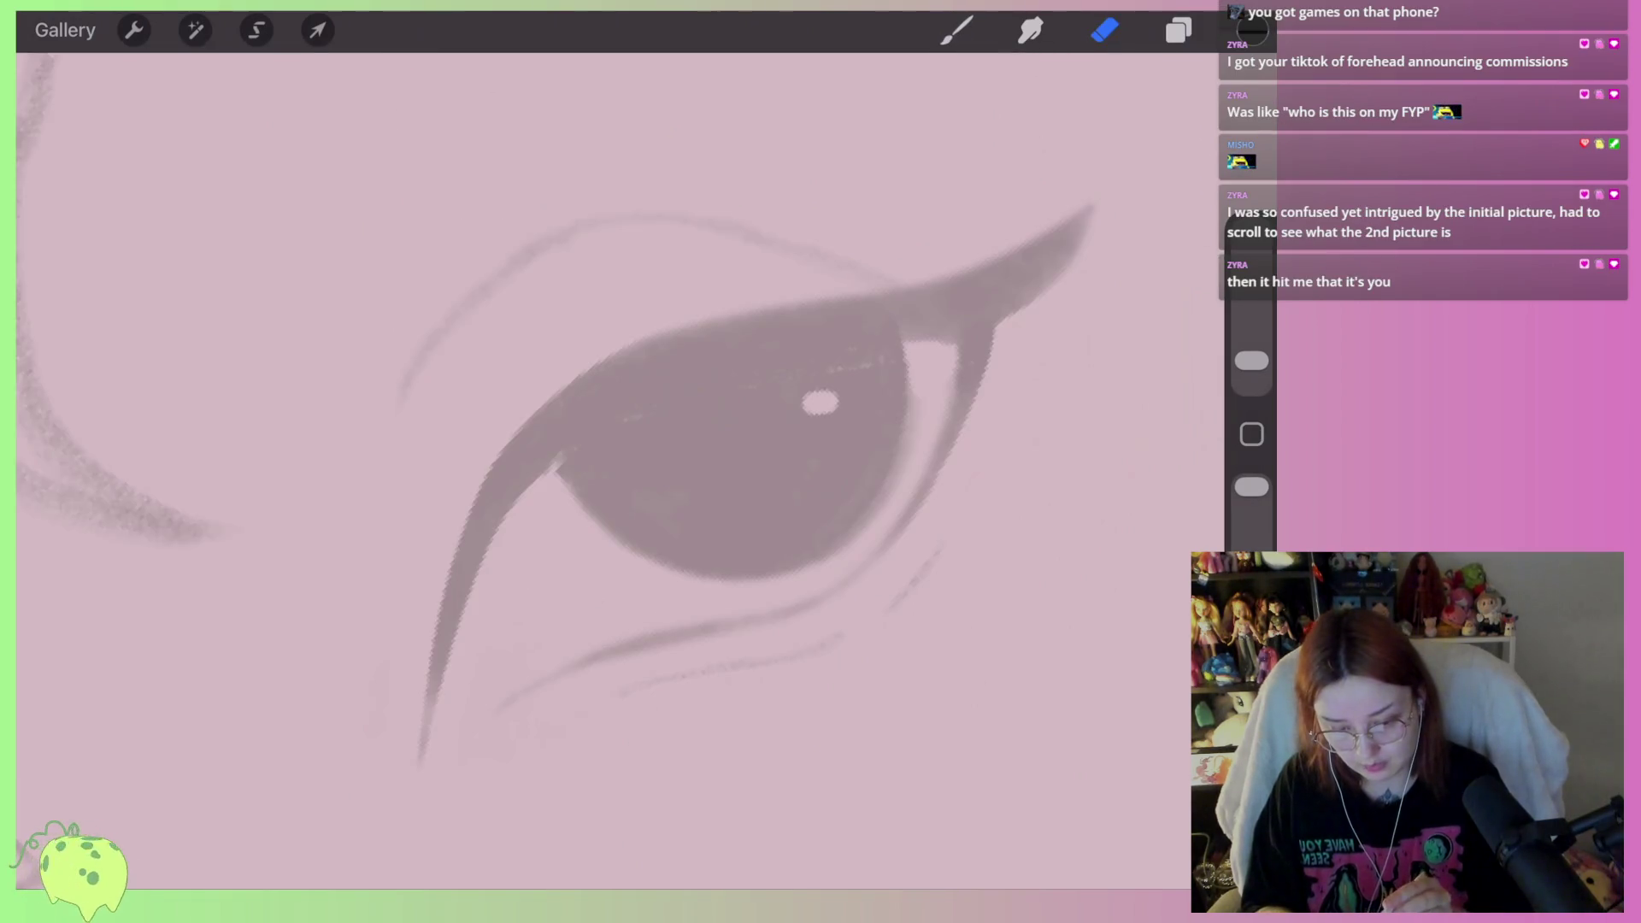
key("b")
scroll(649, 479, "down", 3)
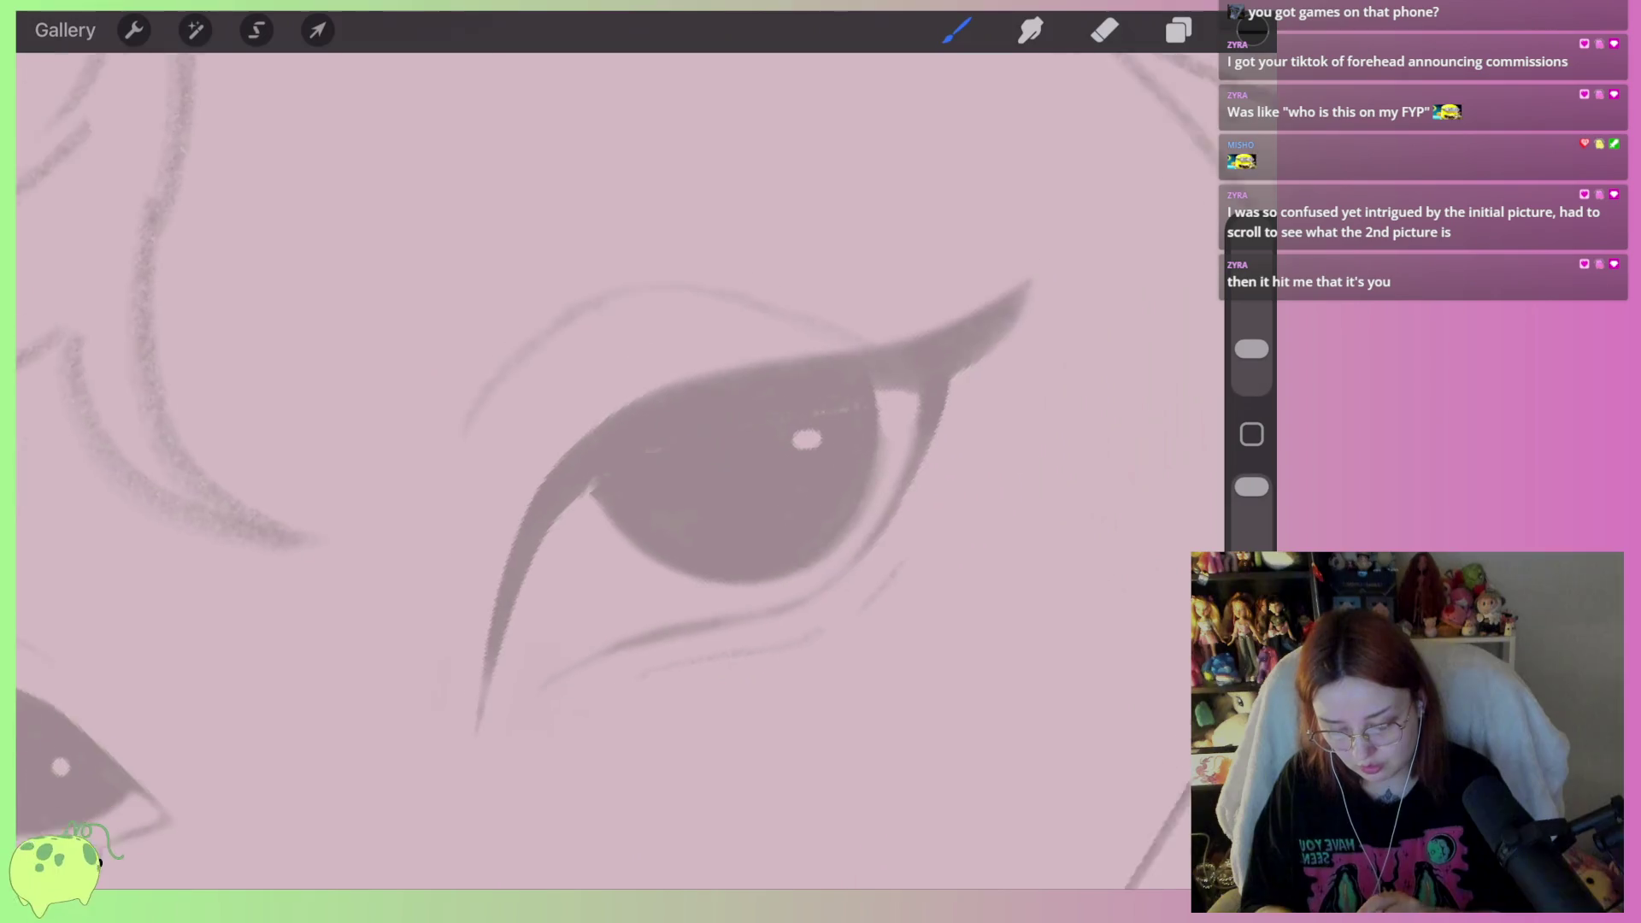
mouse_move(601, 479)
left_mouse_down()
mouse_move(631, 437)
mouse_move(1004, 323)
mouse_move(919, 402)
mouse_move(659, 449)
mouse_move(701, 423)
mouse_move(650, 432)
mouse_move(709, 406)
mouse_move(551, 491)
mouse_move(489, 701)
mouse_move(632, 461)
mouse_move(547, 539)
mouse_move(596, 473)
mouse_move(517, 585)
mouse_move(555, 530)
left_mouse_up()
left_click_drag(519, 588, 489, 677)
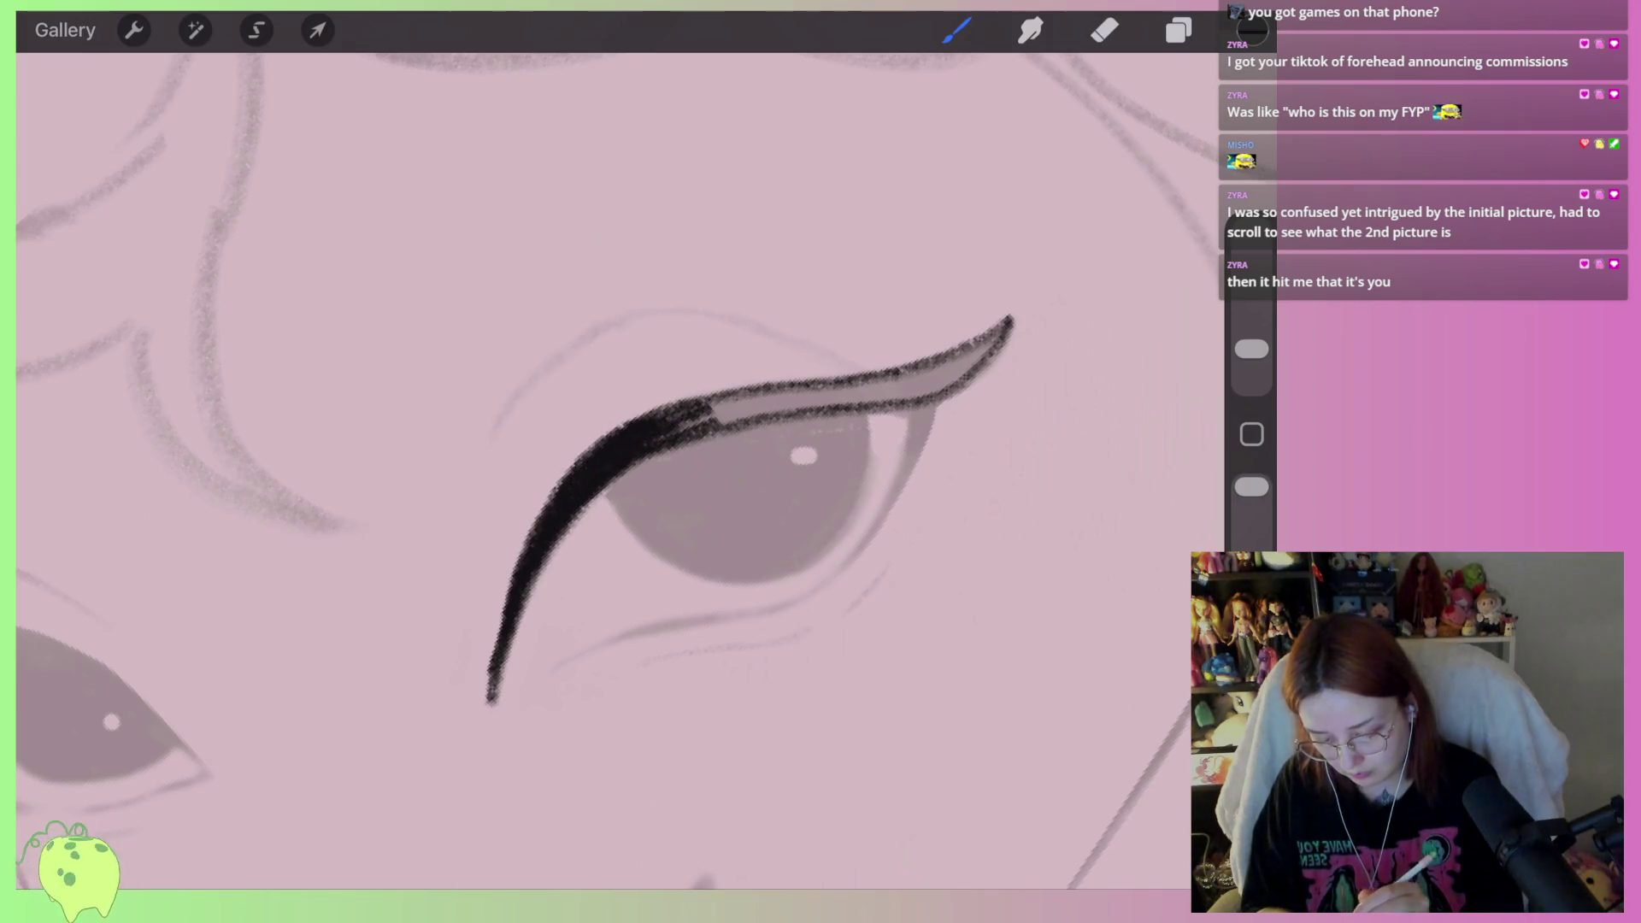
scroll(684, 479, "up", 3)
mouse_move(589, 506)
left_mouse_down()
mouse_move(517, 564)
mouse_move(663, 462)
mouse_move(645, 475)
left_mouse_up()
left_click_drag(573, 534, 735, 440)
mouse_move(637, 479)
left_mouse_down()
mouse_move(765, 414)
mouse_move(761, 432)
mouse_move(795, 428)
left_mouse_up()
Fill the upper eyeliner and its wing solid black, closing the light gaps
scroll(453, 598, "up", 3)
left_click_drag(619, 513, 726, 446)
left_click_drag(620, 478, 790, 395)
left_click_drag(718, 458, 824, 376)
mouse_move(769, 470)
left_mouse_down()
mouse_move(851, 346)
mouse_move(706, 477)
mouse_move(795, 414)
left_mouse_up()
left_click_drag(688, 500, 855, 342)
left_click_drag(495, 645, 821, 502)
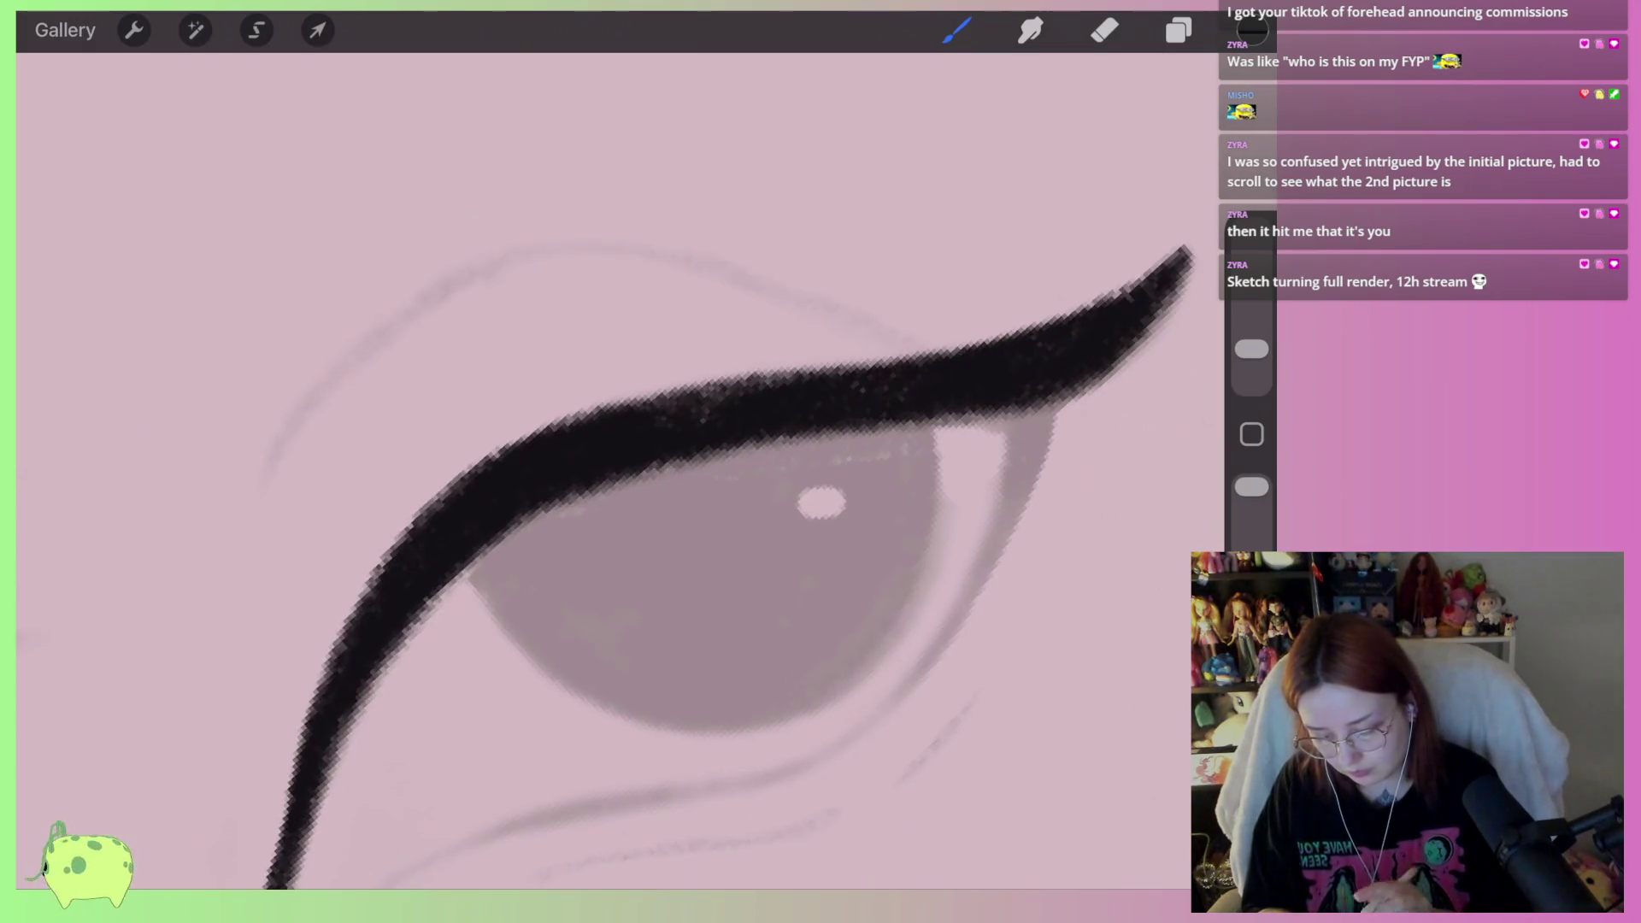
left_click_drag(701, 406, 795, 373)
left_click_drag(821, 503, 756, 407)
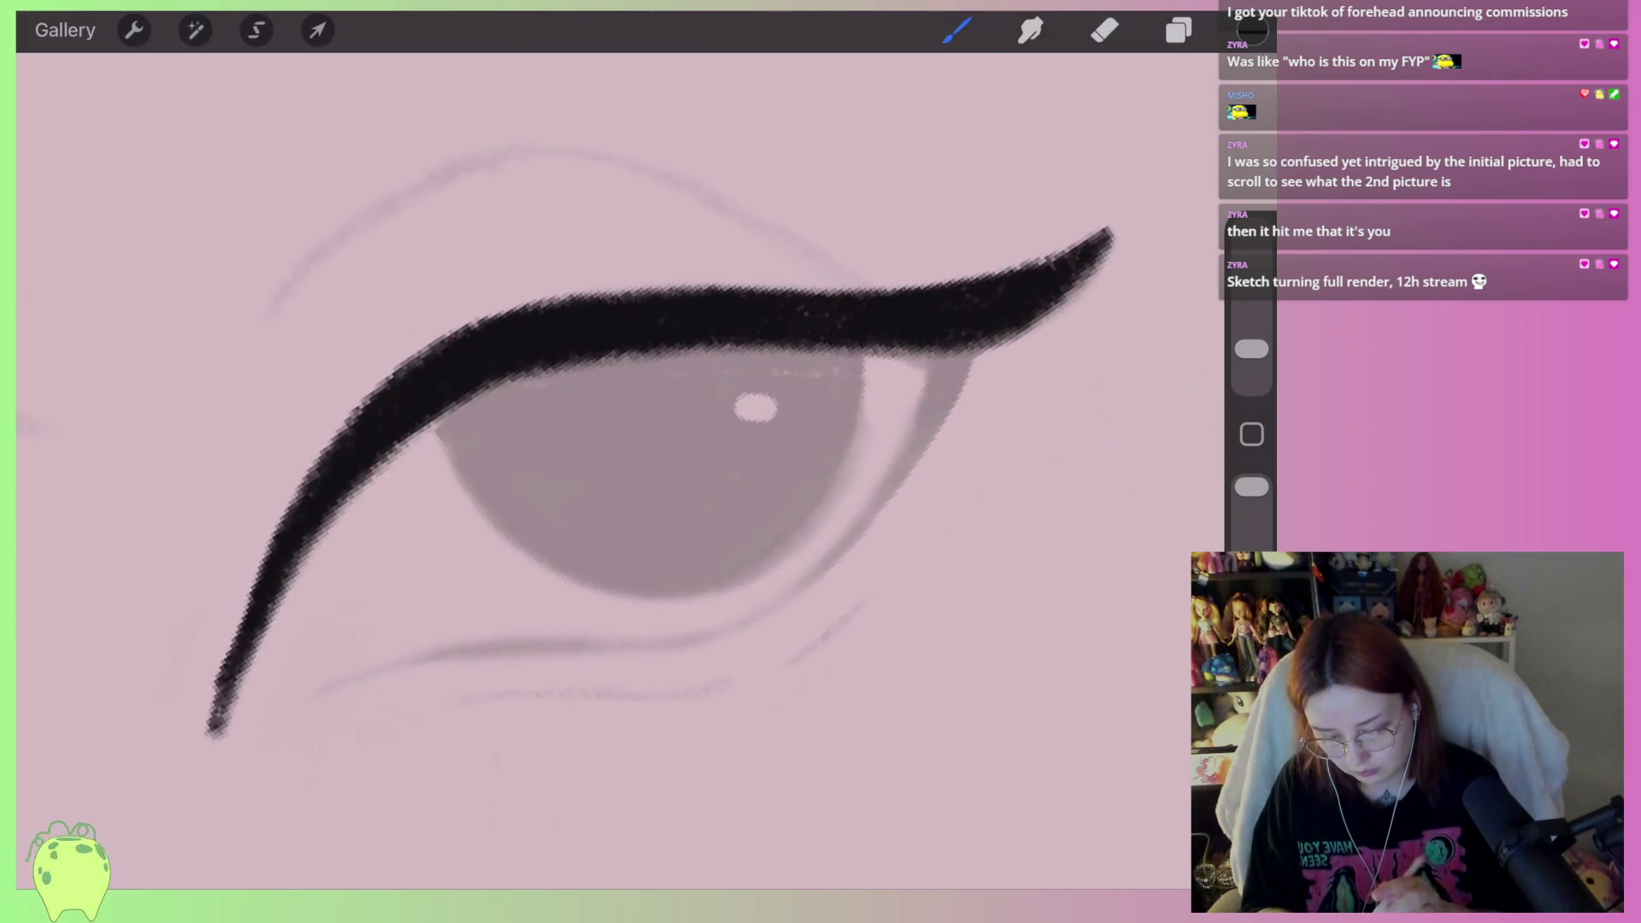
Paint a dark outer-corner wedge linking the upper liner to the lower lid
mouse_move(941, 346)
left_mouse_down()
mouse_move(922, 432)
mouse_move(915, 417)
mouse_move(828, 568)
mouse_move(582, 655)
mouse_move(329, 697)
left_mouse_up()
key("ctrl+z")
mouse_move(949, 350)
left_mouse_down()
mouse_move(919, 418)
mouse_move(972, 348)
mouse_move(846, 526)
mouse_move(662, 641)
mouse_move(312, 692)
left_mouse_up()
left_click_drag(928, 431, 842, 543)
left_click_drag(983, 342, 898, 478)
left_click_drag(927, 346, 864, 492)
left_click_drag(756, 346, 649, 354)
scroll(649, 462, "down", 5)
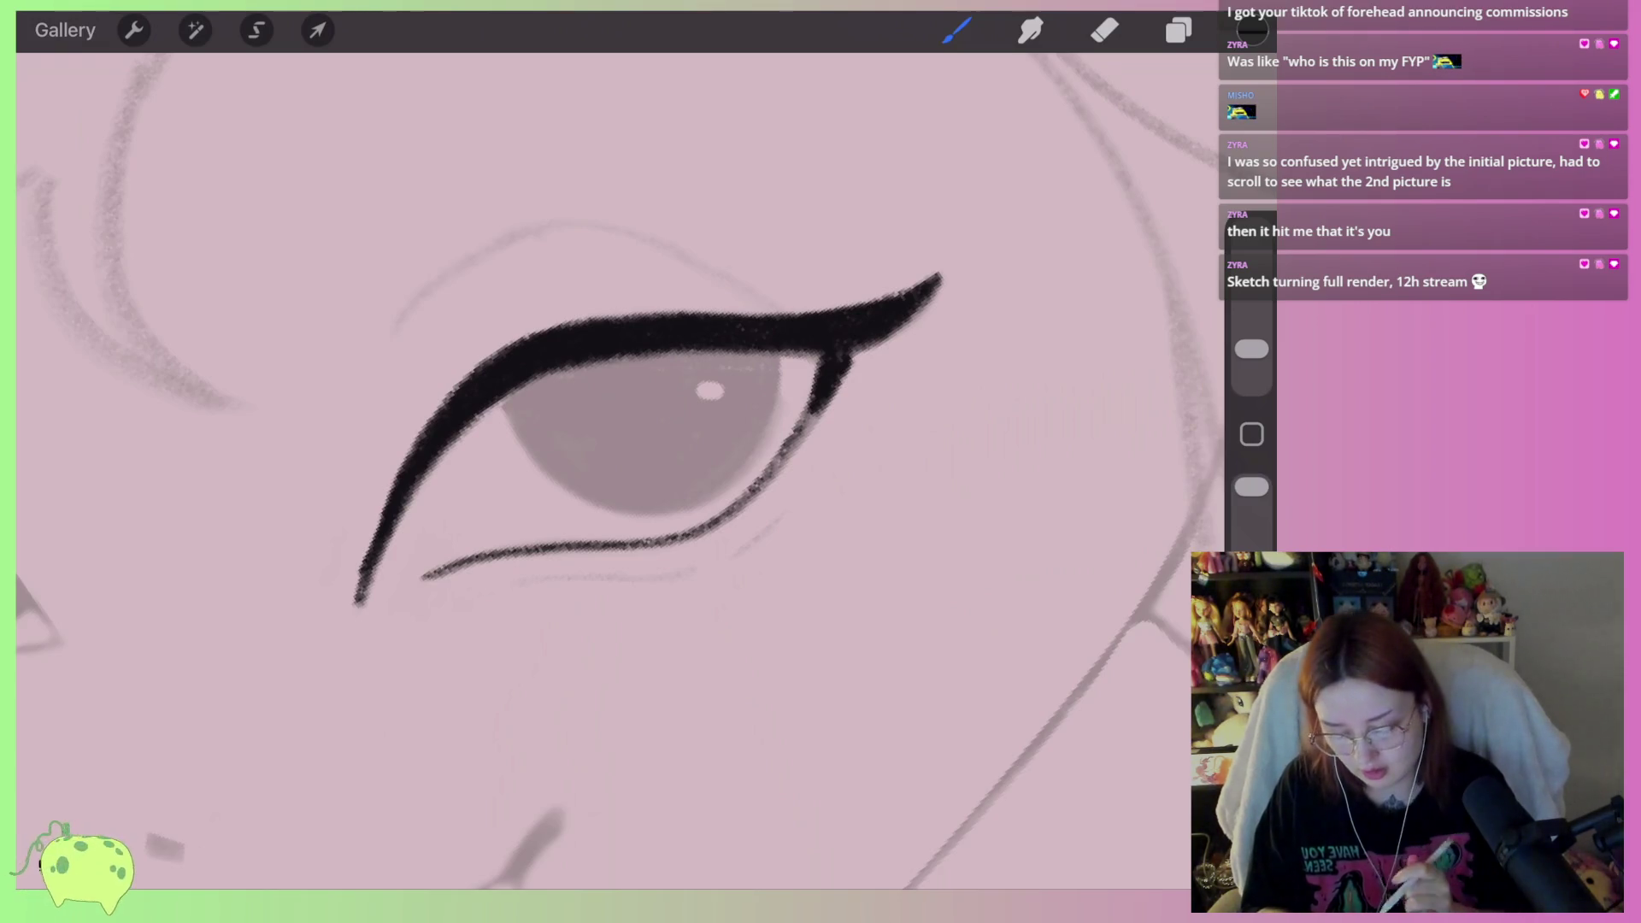
Erase along the eyeliner's lower tip edge, then undo that erase
scroll(575, 640, "up", 3)
scroll(650, 384, "up", 3)
key("e")
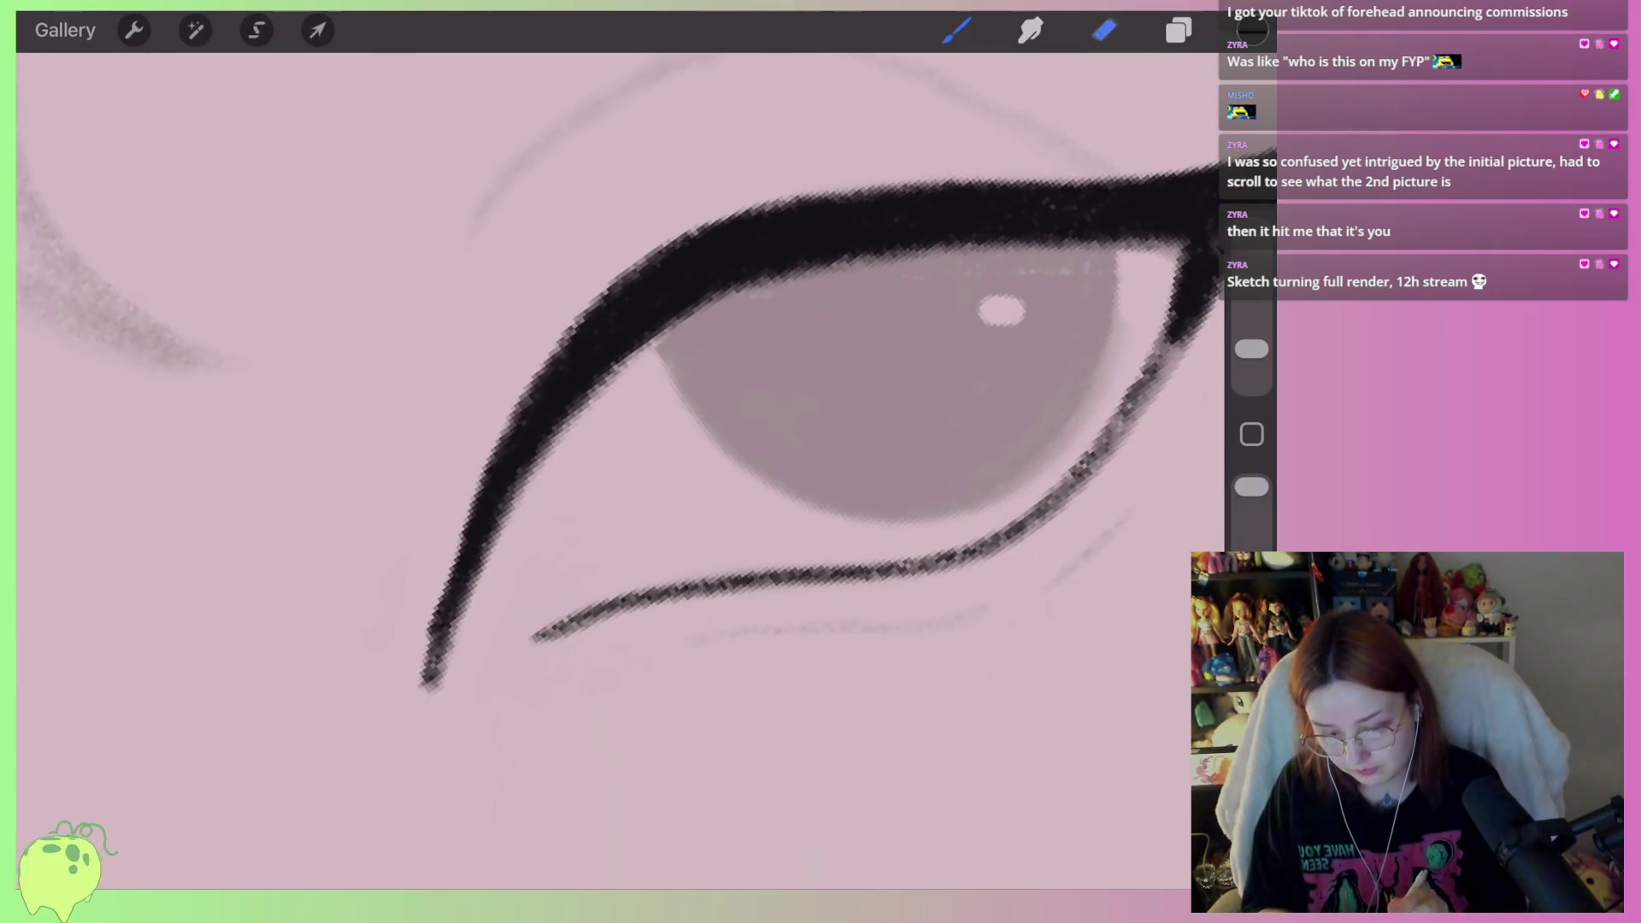
mouse_move(432, 624)
left_mouse_down()
mouse_move(424, 686)
mouse_move(479, 568)
mouse_move(652, 336)
left_mouse_up()
scroll(769, 427, "up", 1)
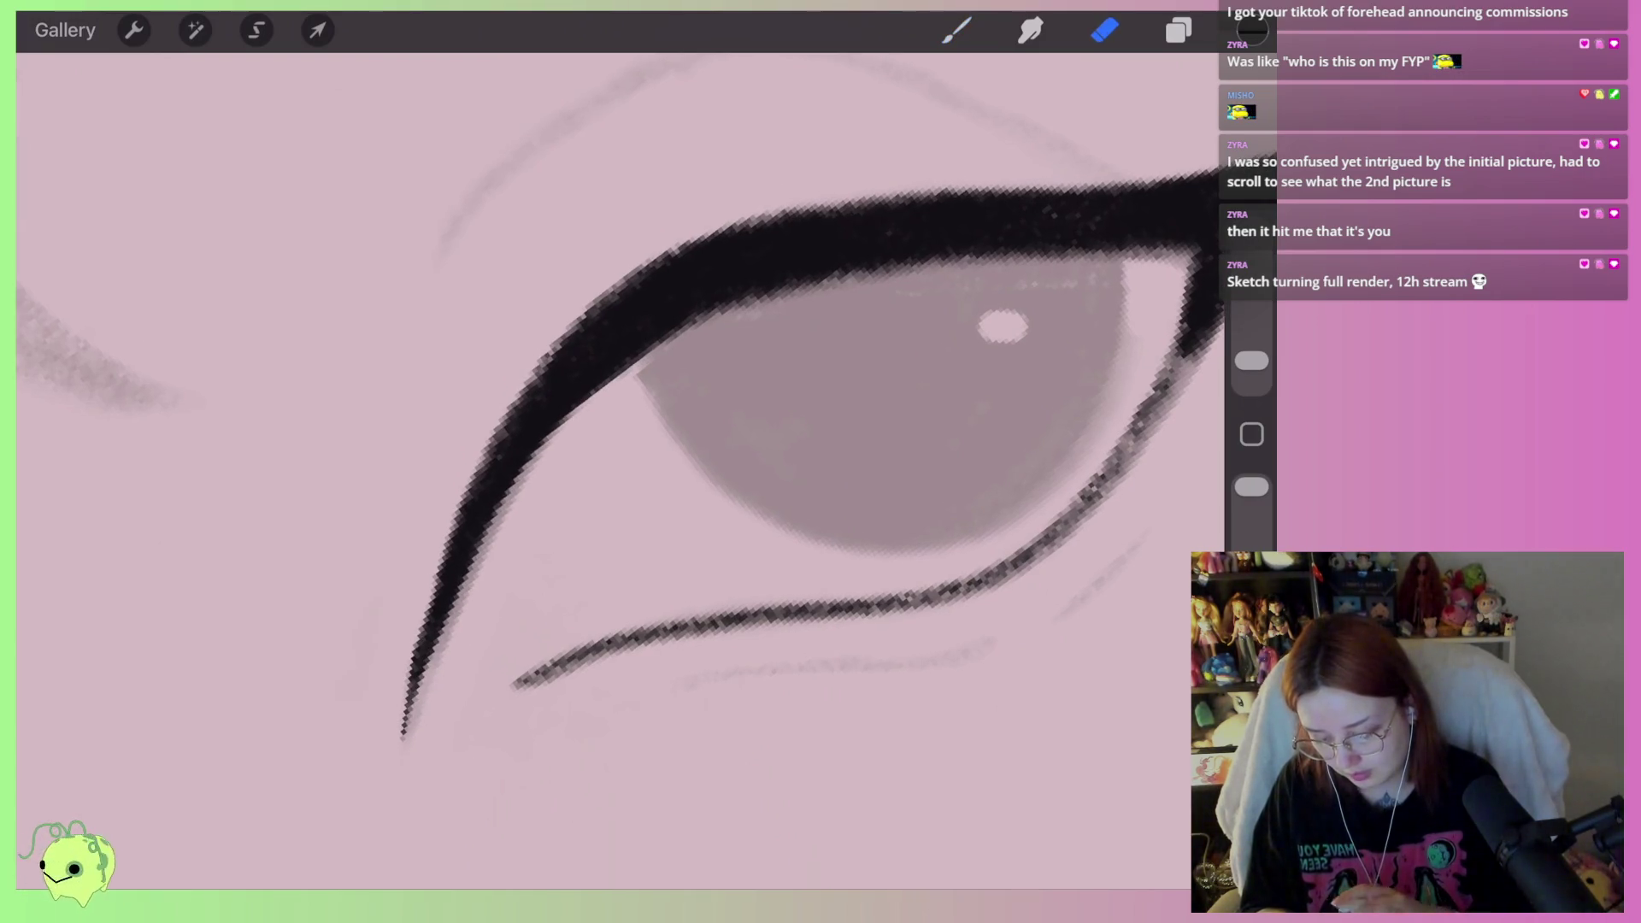
key("ctrl+z")
key("ctrl+z")
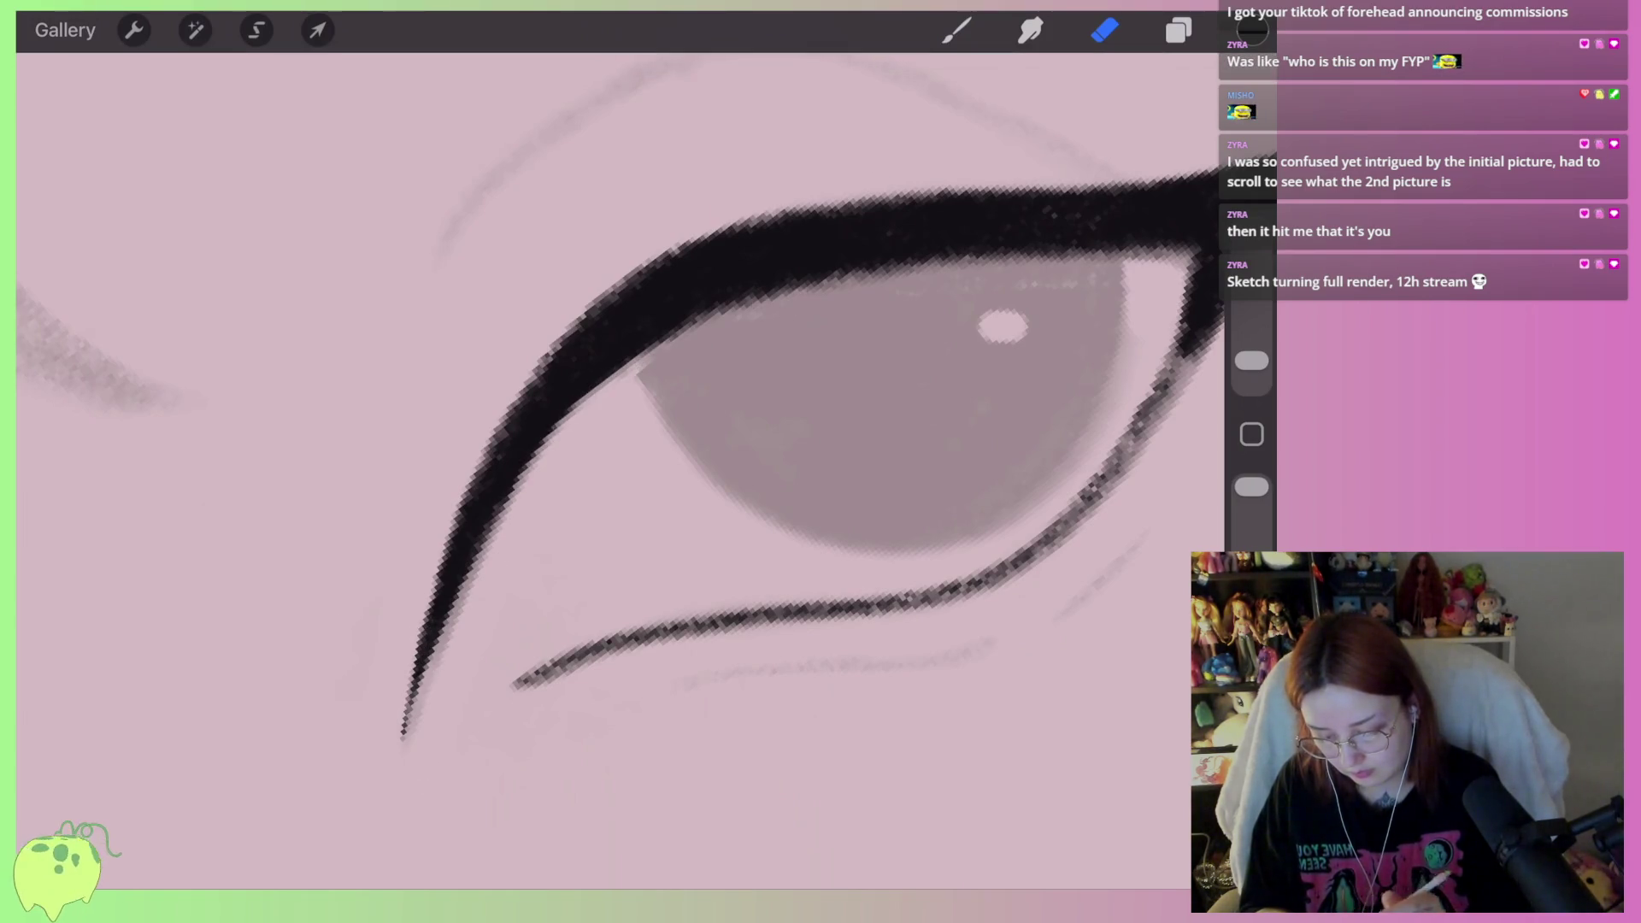
scroll(616, 478, "down", 3)
scroll(530, 547, "up", 2)
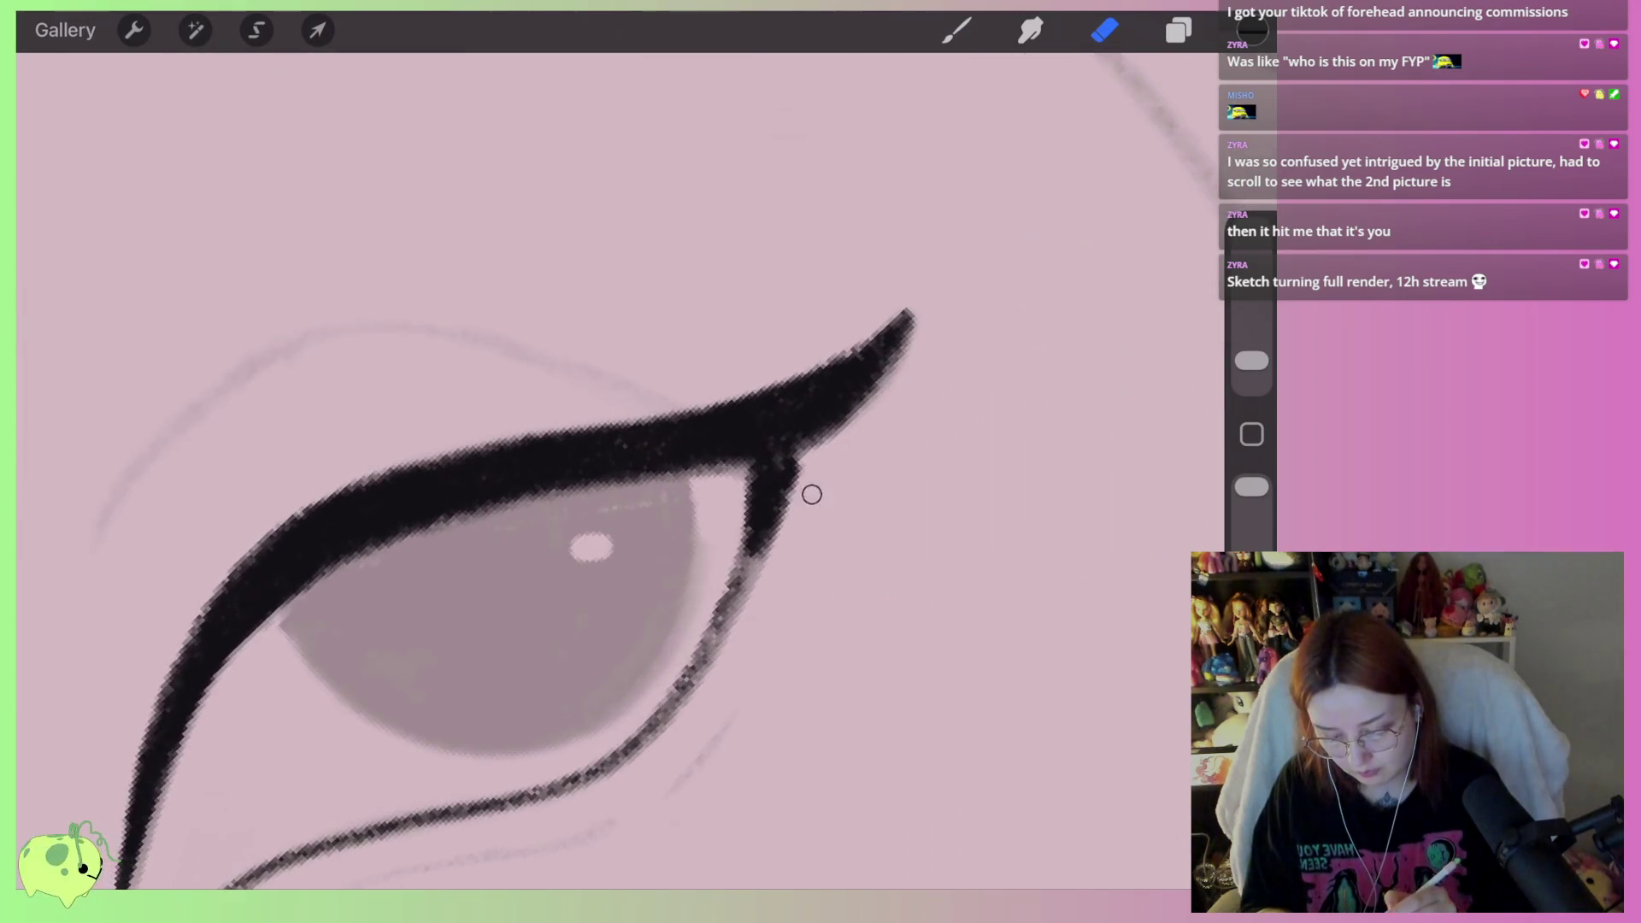
Trim the eyeliner wing, upper lid edge, inner stroke and lower lid line so they taper cleanly
left_click_drag(807, 464, 919, 301)
left_click_drag(848, 340, 444, 441)
scroll(616, 479, "up", 2)
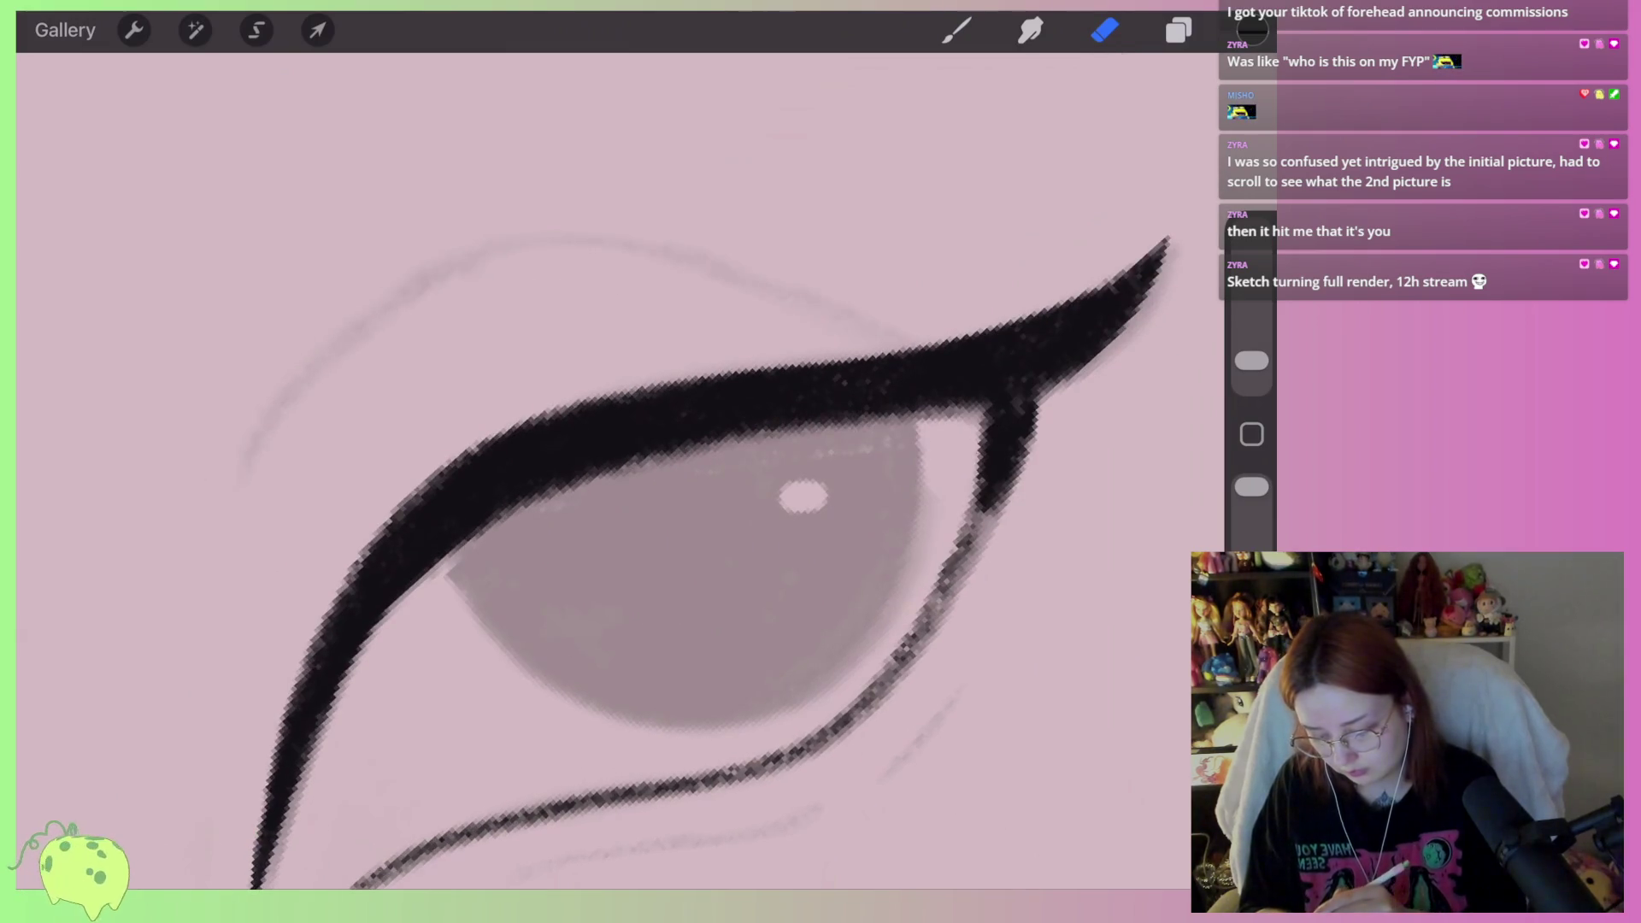
mouse_move(363, 523)
left_mouse_down()
mouse_move(466, 441)
mouse_move(666, 385)
left_mouse_up()
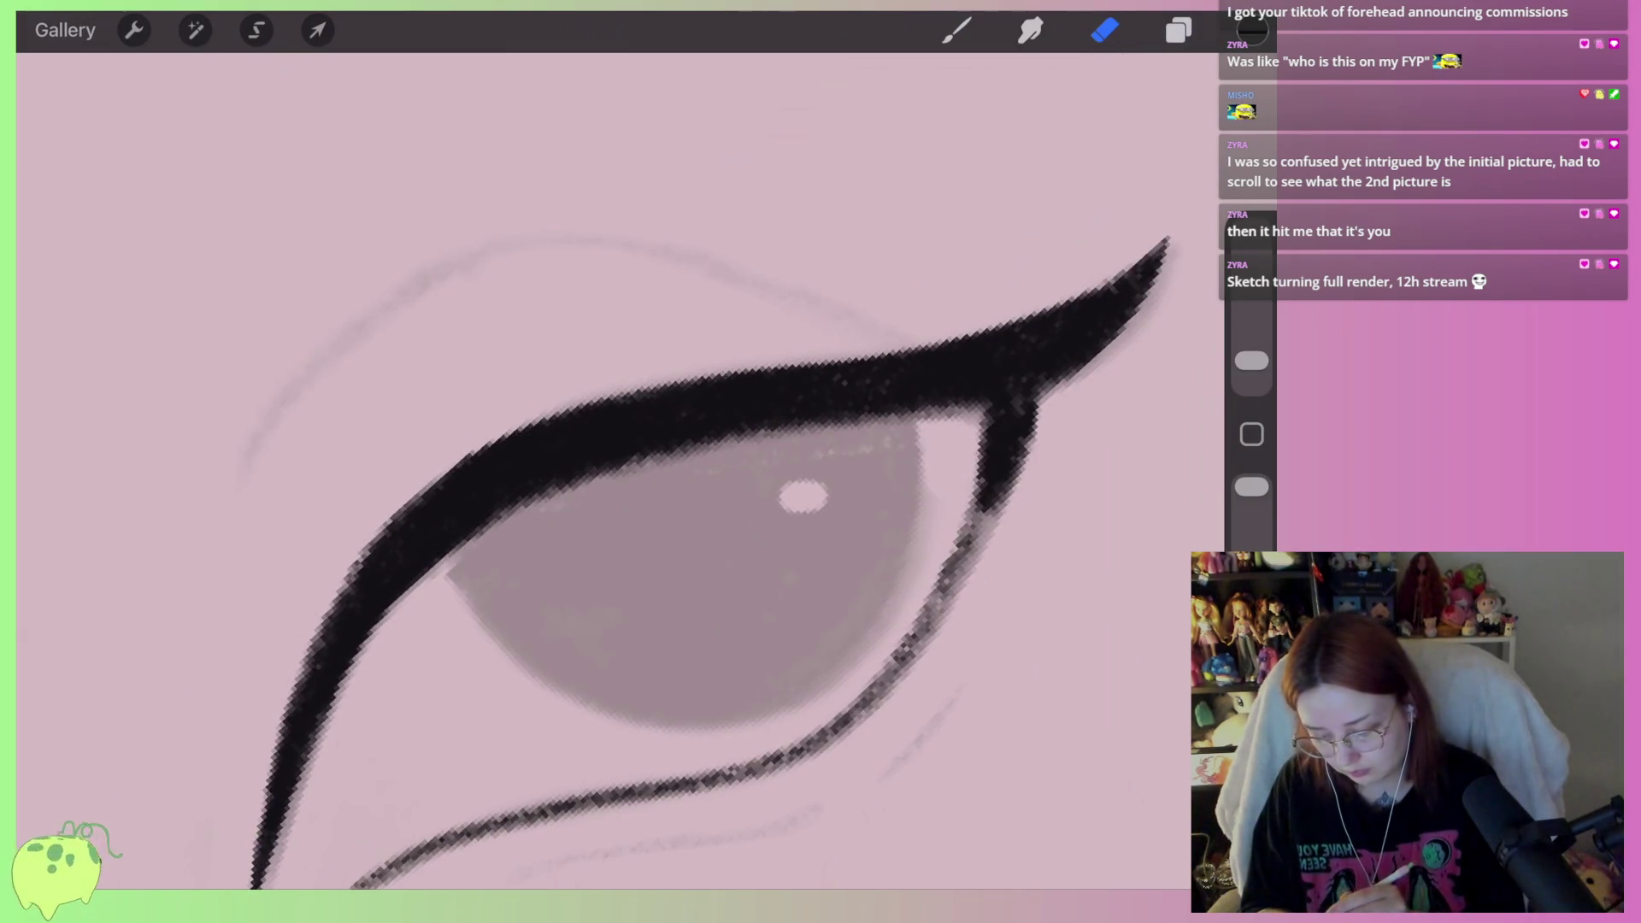
mouse_move(272, 689)
left_mouse_down()
mouse_move(234, 813)
mouse_move(265, 810)
left_mouse_up()
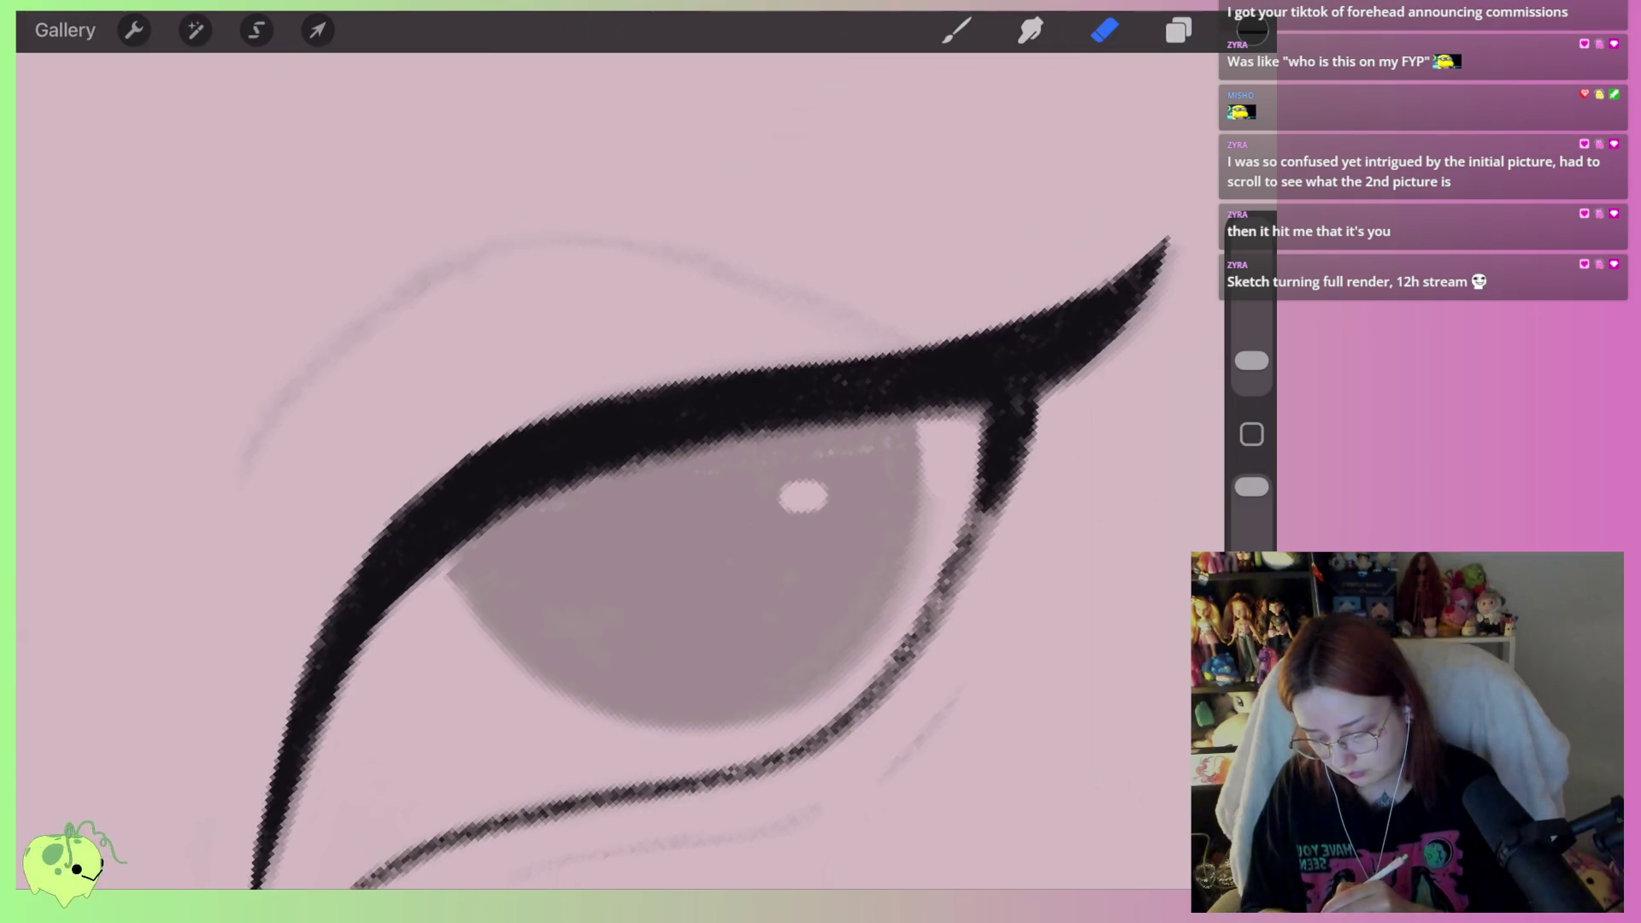
scroll(615, 478, "down", 2)
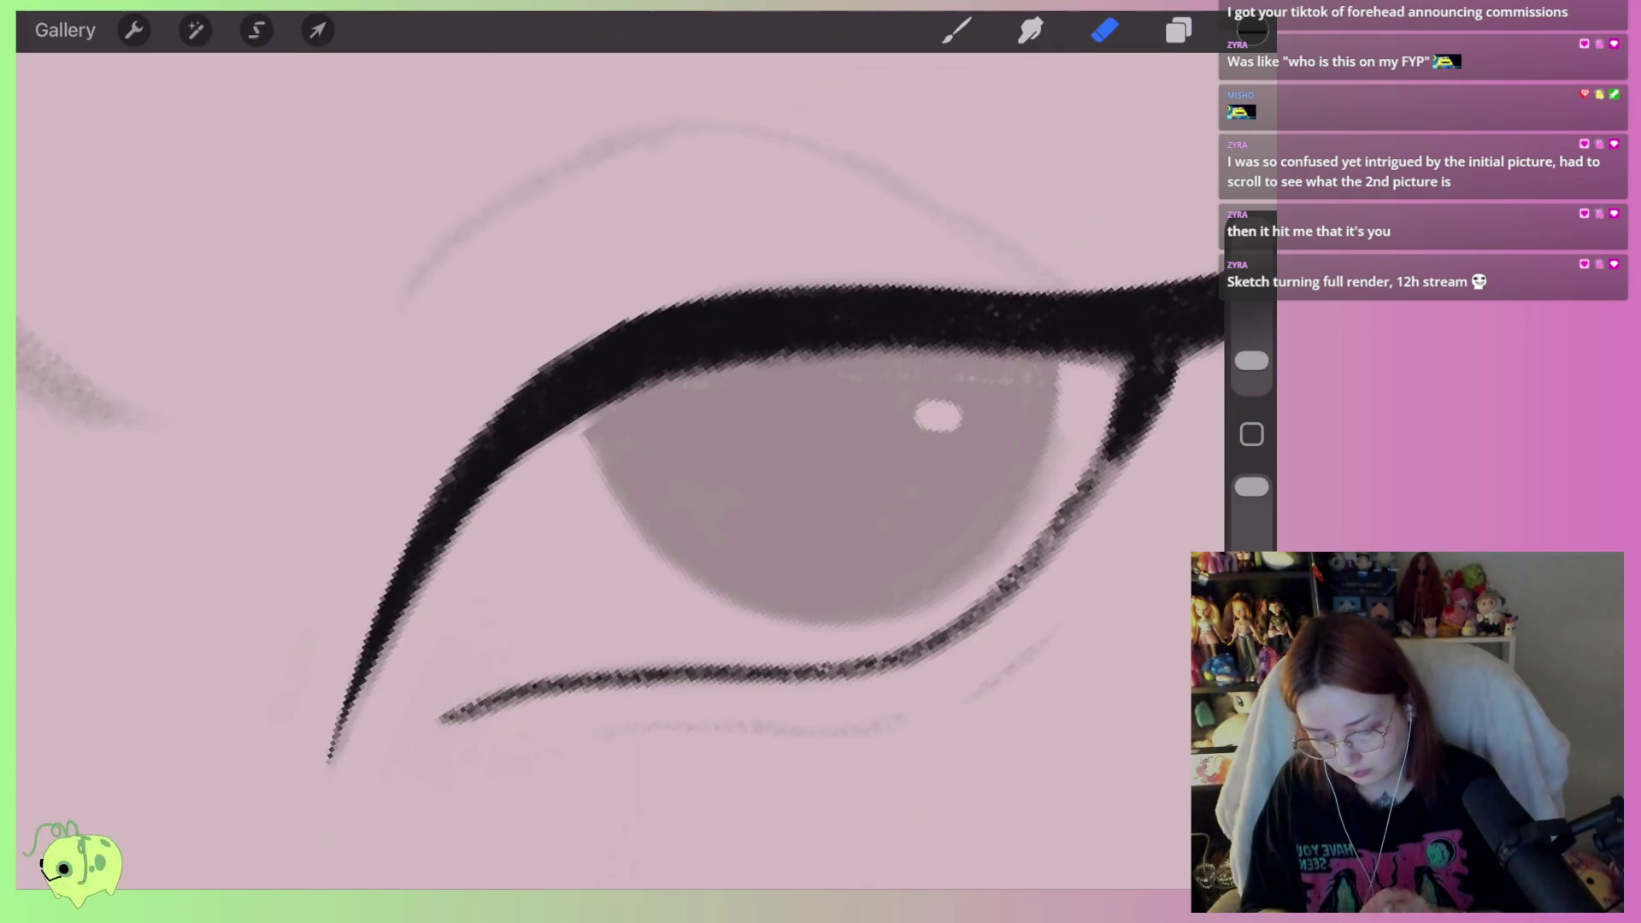
scroll(615, 479, "up", 2)
mouse_move(758, 638)
left_mouse_down()
mouse_move(341, 678)
mouse_move(250, 725)
left_mouse_up()
scroll(615, 479, "down", 1)
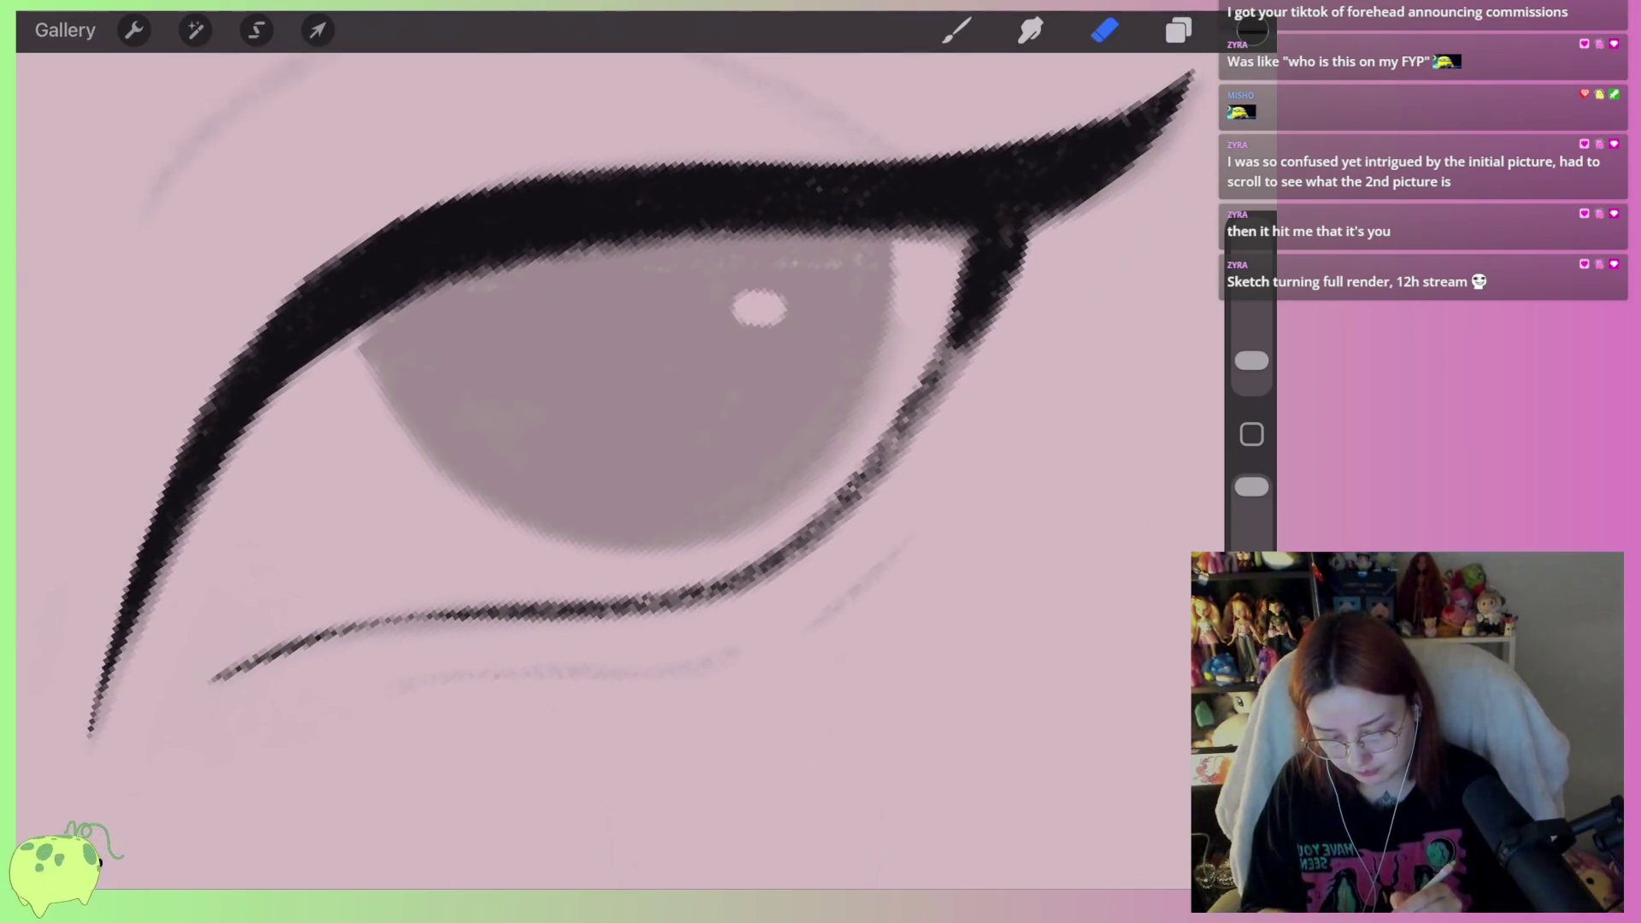
mouse_move(860, 519)
left_mouse_down()
mouse_move(743, 589)
mouse_move(551, 624)
left_mouse_up()
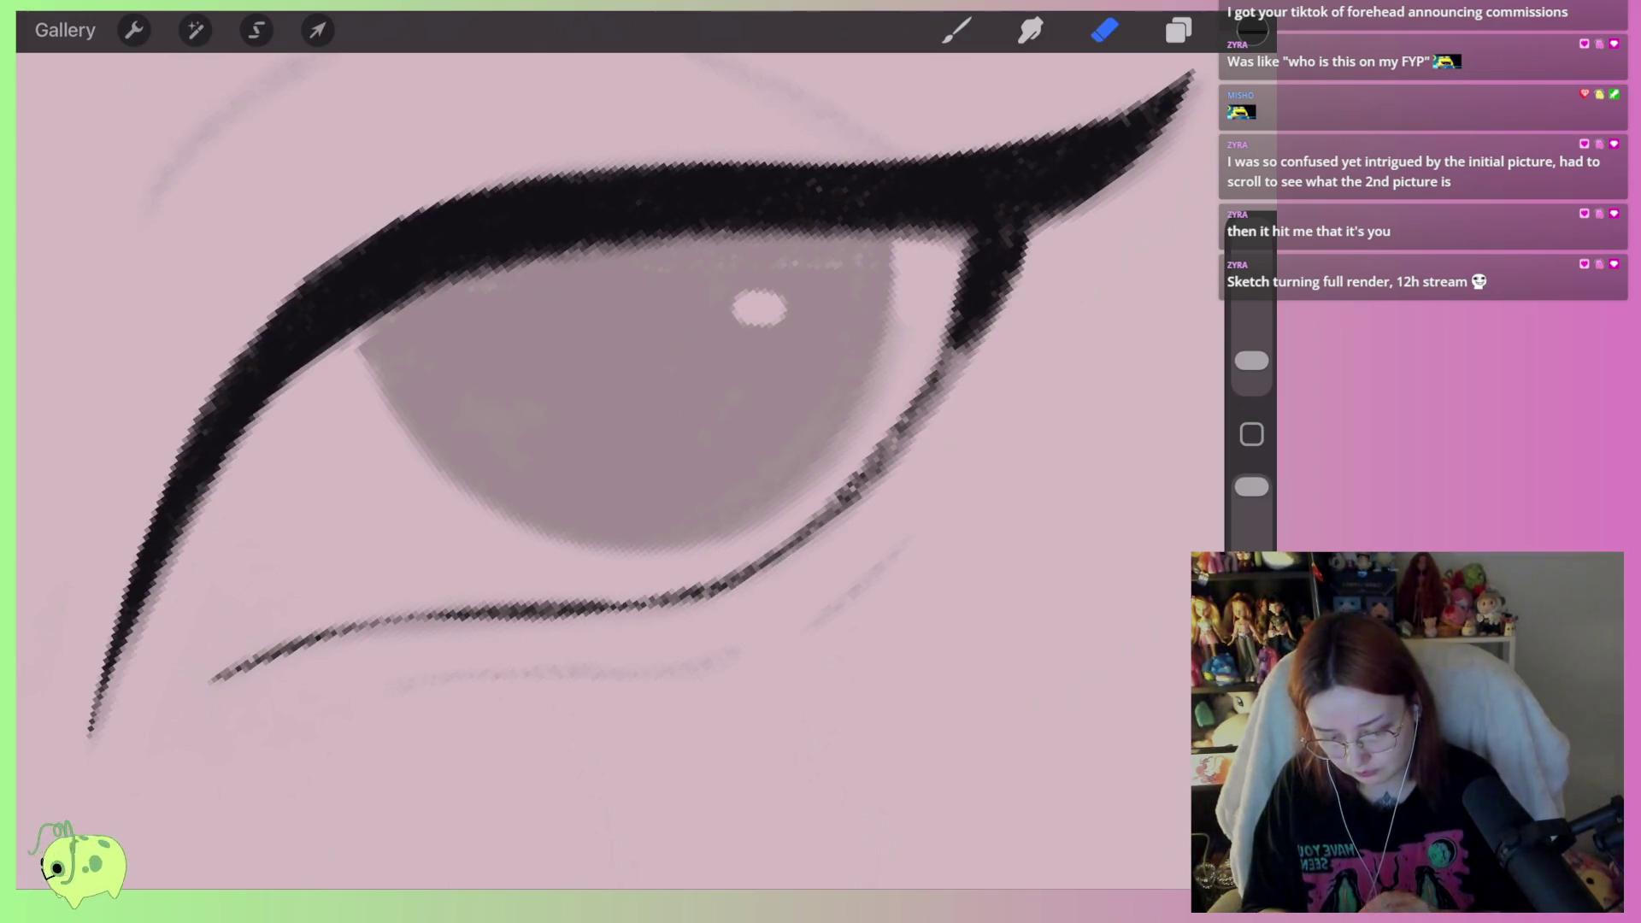
scroll(615, 427, "down", 2)
Touch up the liner's outer corner and add a short black flick at the inner eye corner
key("b")
mouse_move(821, 419)
left_mouse_down()
mouse_move(770, 508)
mouse_move(619, 628)
left_mouse_up()
scroll(547, 428, "up", 2)
key("e")
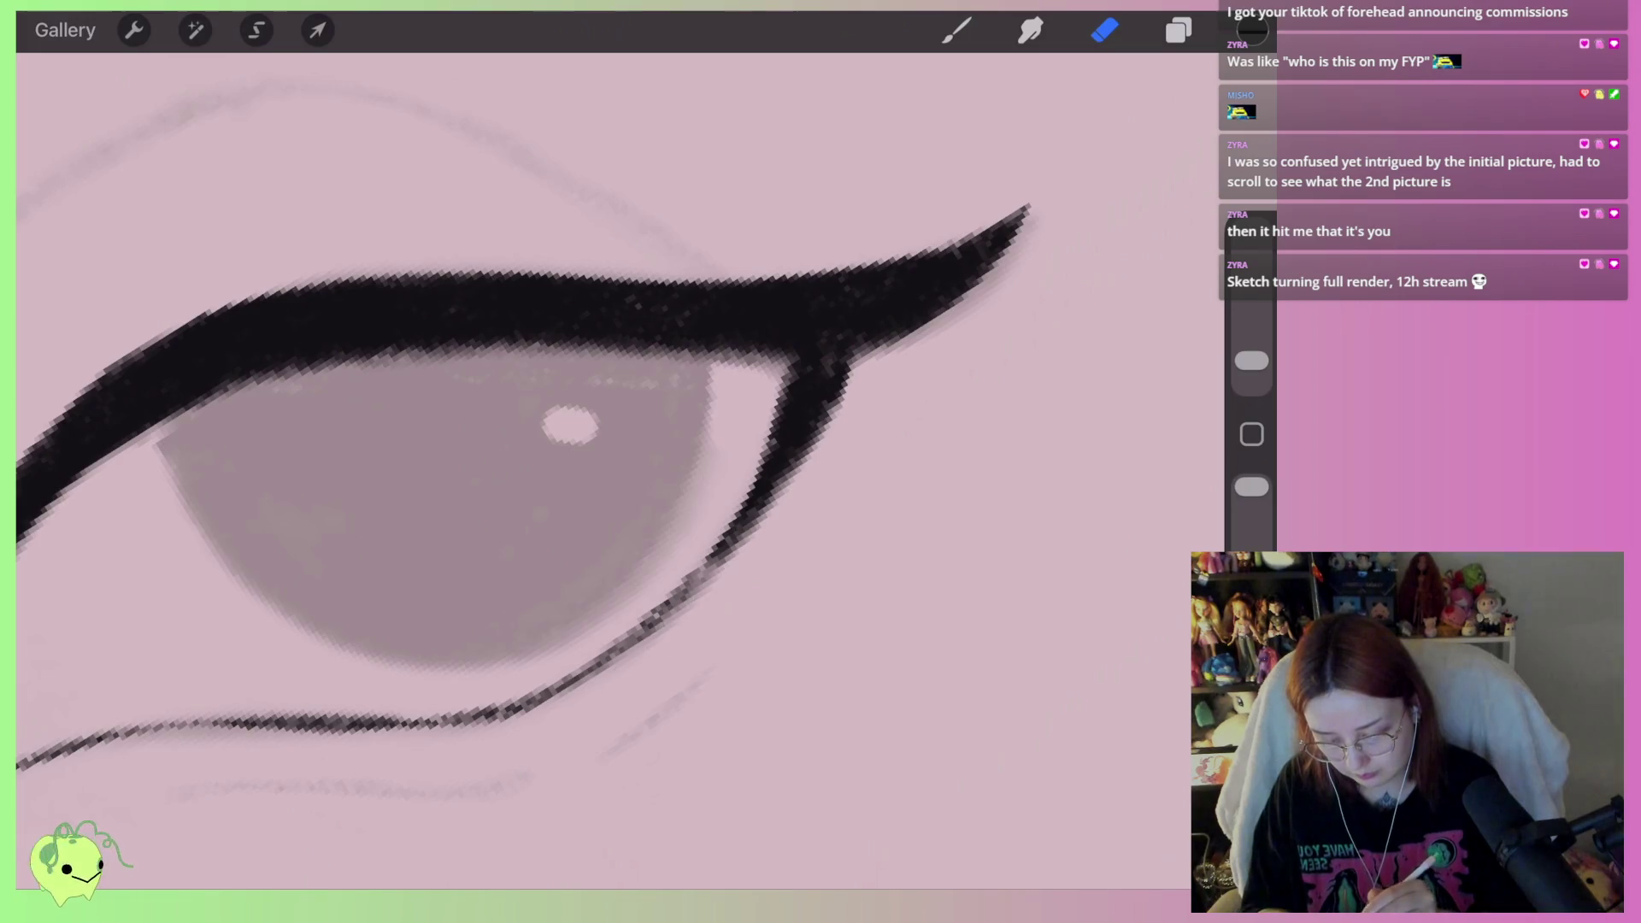
scroll(598, 470, "down", 5)
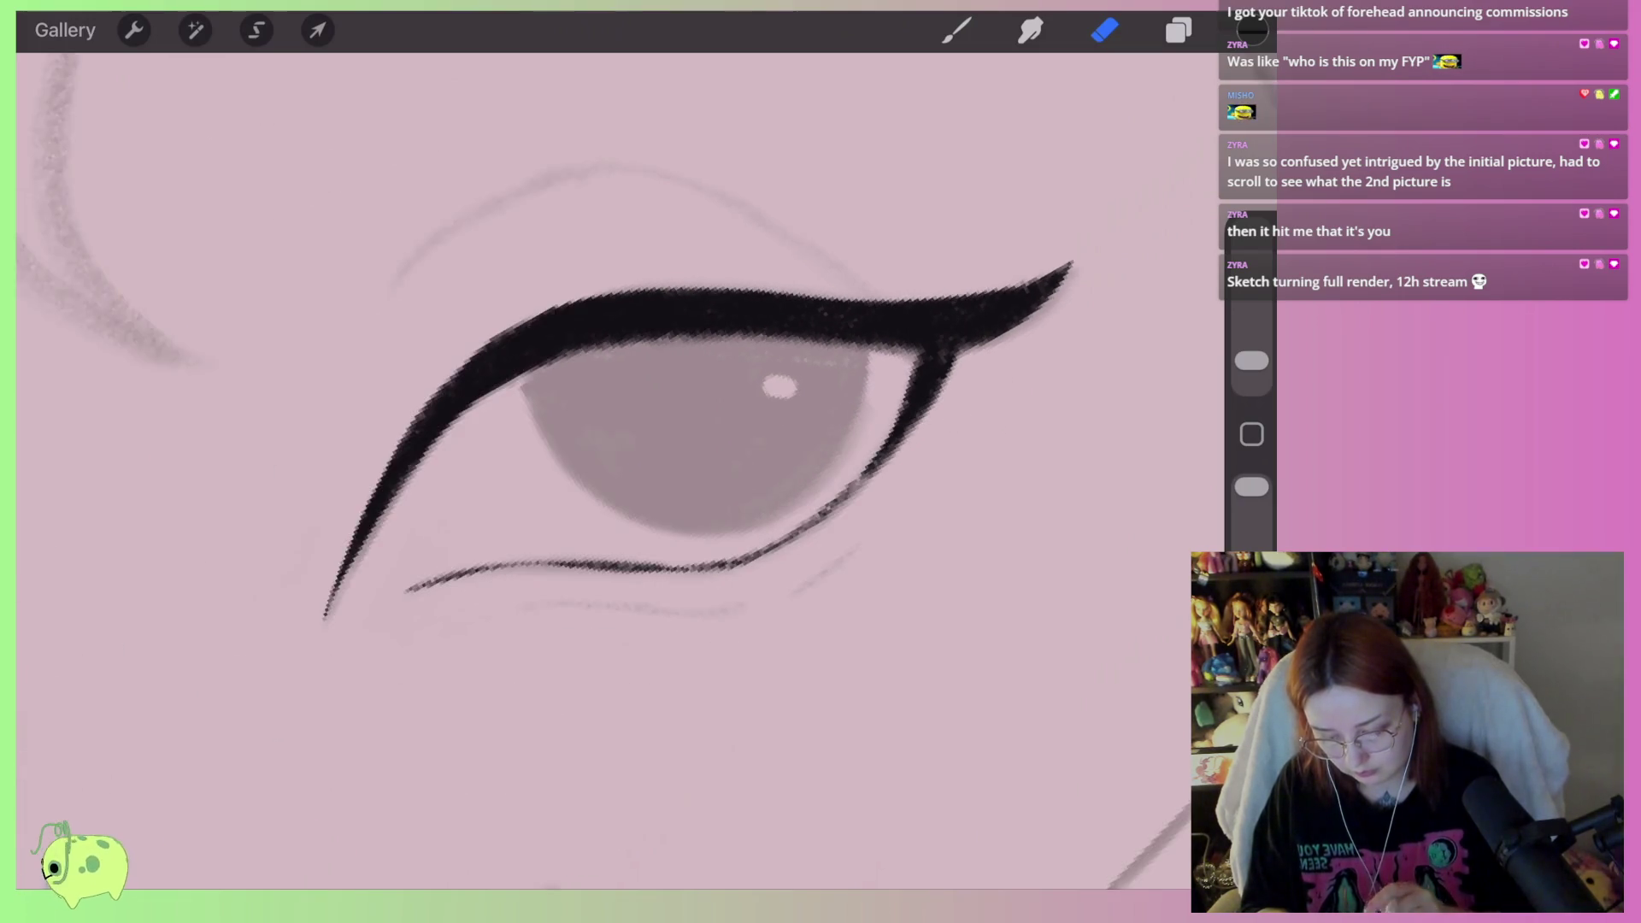
scroll(735, 479, "up", 3)
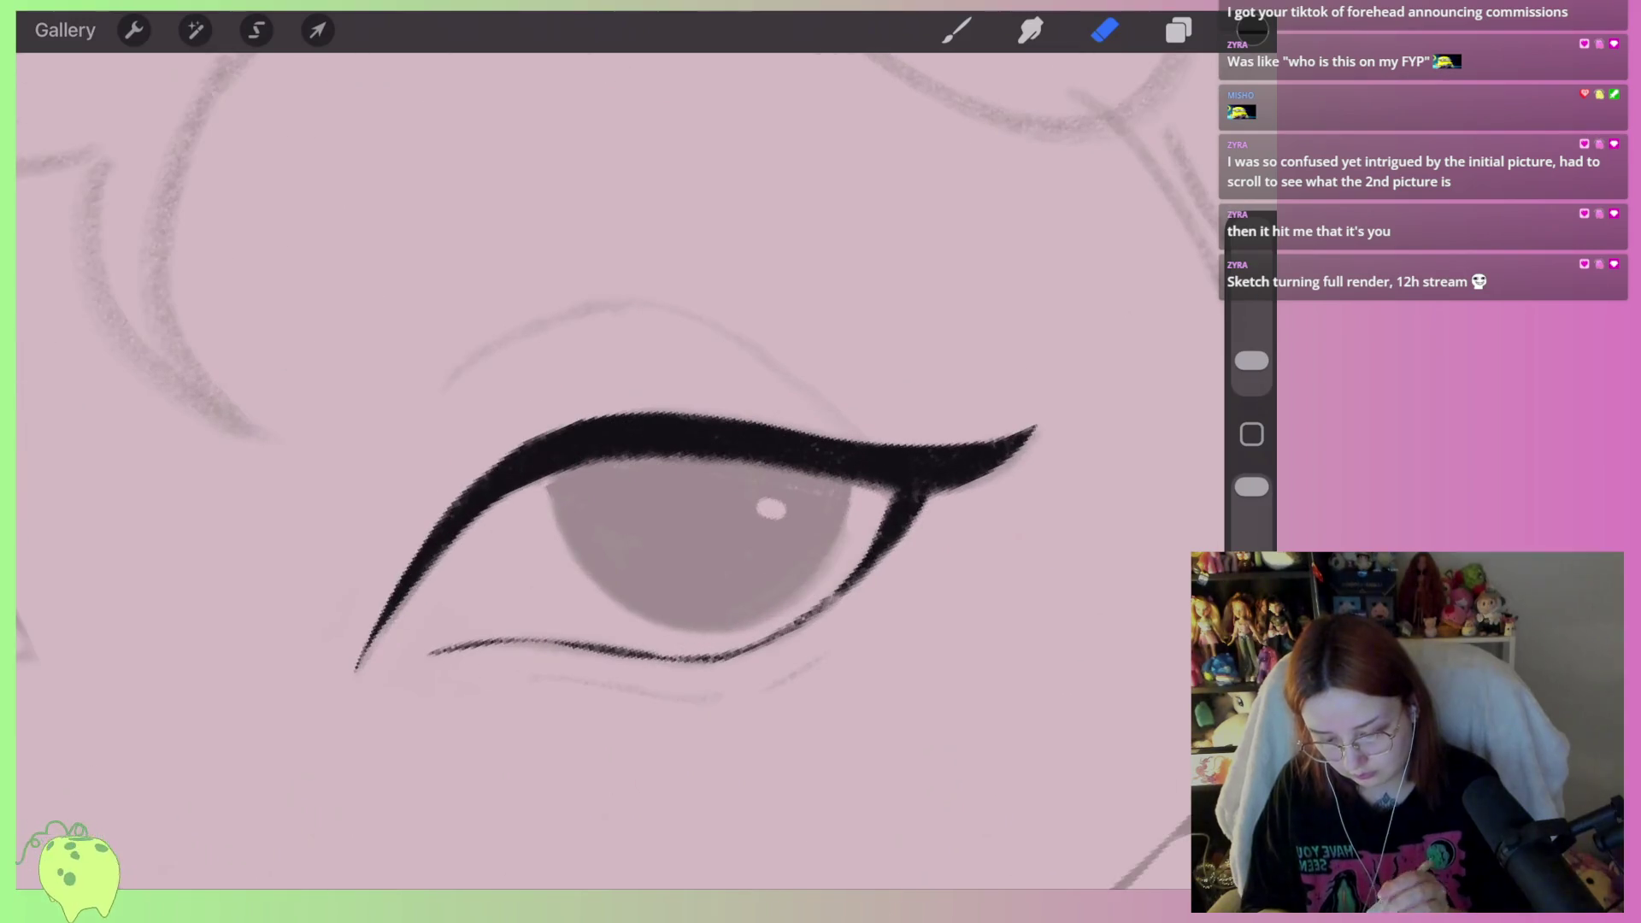
left_click(957, 30)
scroll(735, 555, "up", 3)
mouse_move(474, 526)
left_mouse_down()
mouse_move(361, 468)
mouse_move(400, 496)
left_mouse_up()
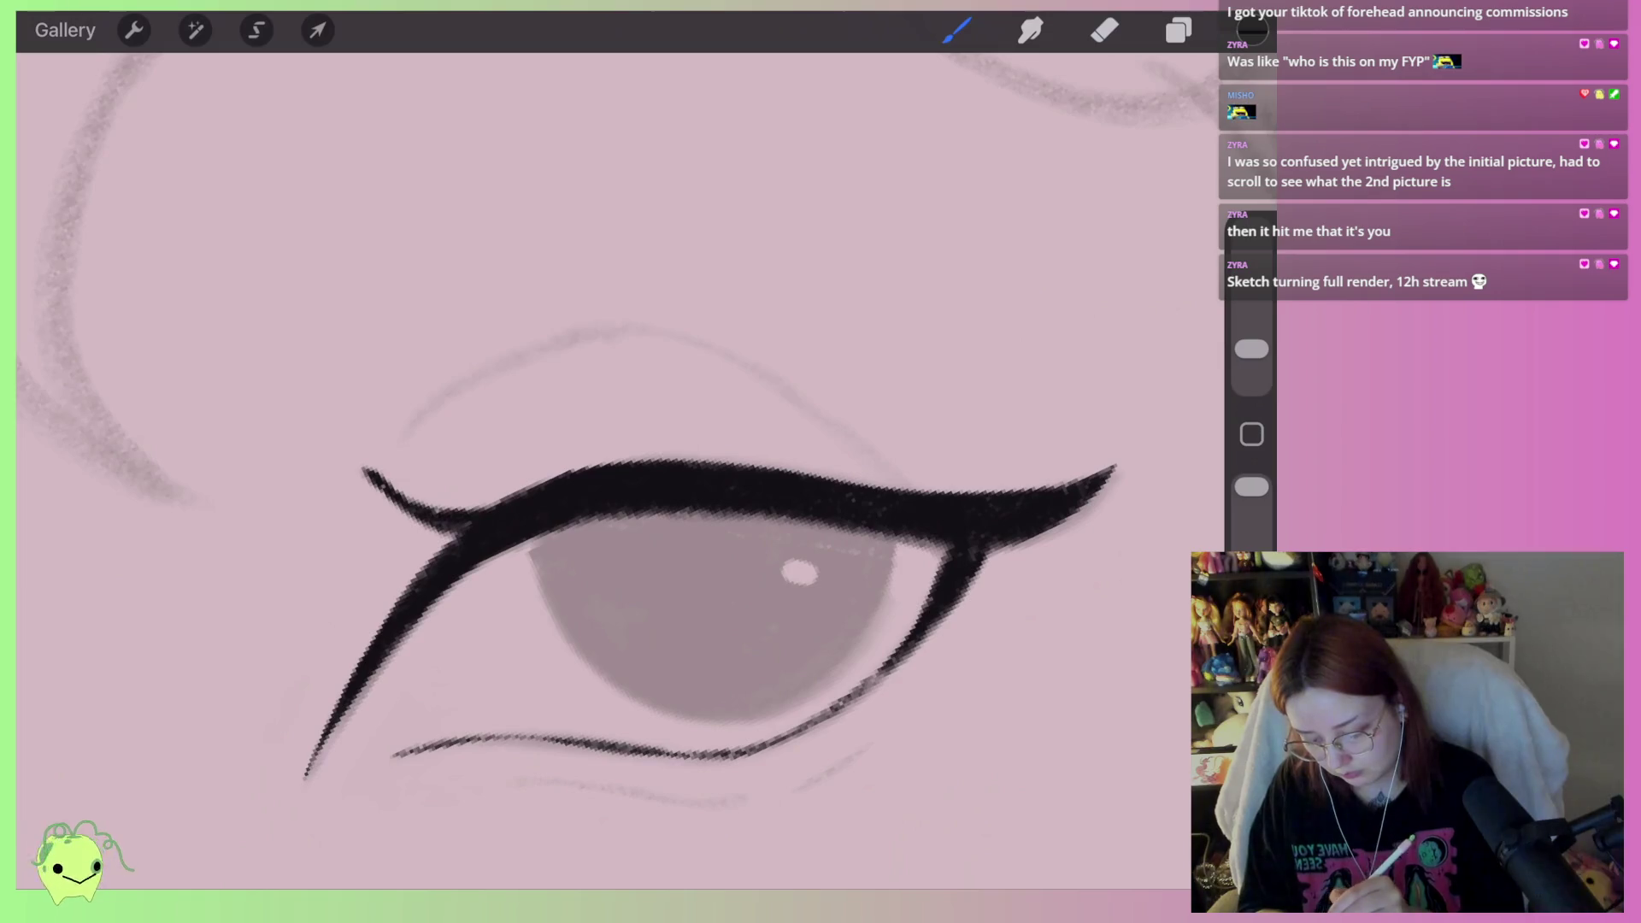
Draw two tall upper eyelash spikes, lengthening and thickening each, redoing the second once
mouse_move(696, 462)
left_mouse_down()
mouse_move(756, 282)
mouse_move(709, 420)
mouse_move(756, 314)
left_mouse_up()
left_click_drag(727, 423, 765, 248)
mouse_move(733, 469)
left_mouse_down()
mouse_move(761, 252)
mouse_move(756, 313)
left_mouse_up()
mouse_move(863, 483)
left_mouse_down()
mouse_move(951, 364)
mouse_move(940, 491)
left_mouse_up()
mouse_move(926, 429)
left_mouse_down()
mouse_move(872, 489)
mouse_move(968, 386)
left_mouse_up()
key("ctrl+z")
key("ctrl+z")
key("ctrl+z")
left_click_drag(940, 491, 989, 318)
mouse_move(923, 496)
left_mouse_down()
mouse_move(958, 440)
mouse_move(940, 449)
left_mouse_up()
mouse_move(923, 483)
left_mouse_down()
mouse_move(958, 412)
mouse_move(952, 433)
left_mouse_up()
left_click_drag(910, 494, 930, 450)
left_click_drag(914, 457, 978, 373)
left_click_drag(944, 417, 988, 307)
Add short lash ticks under the lower lid, including one at the outer corner
scroll(598, 462, "down", 5)
left_click_drag(538, 530, 496, 573)
left_click_drag(665, 554, 649, 611)
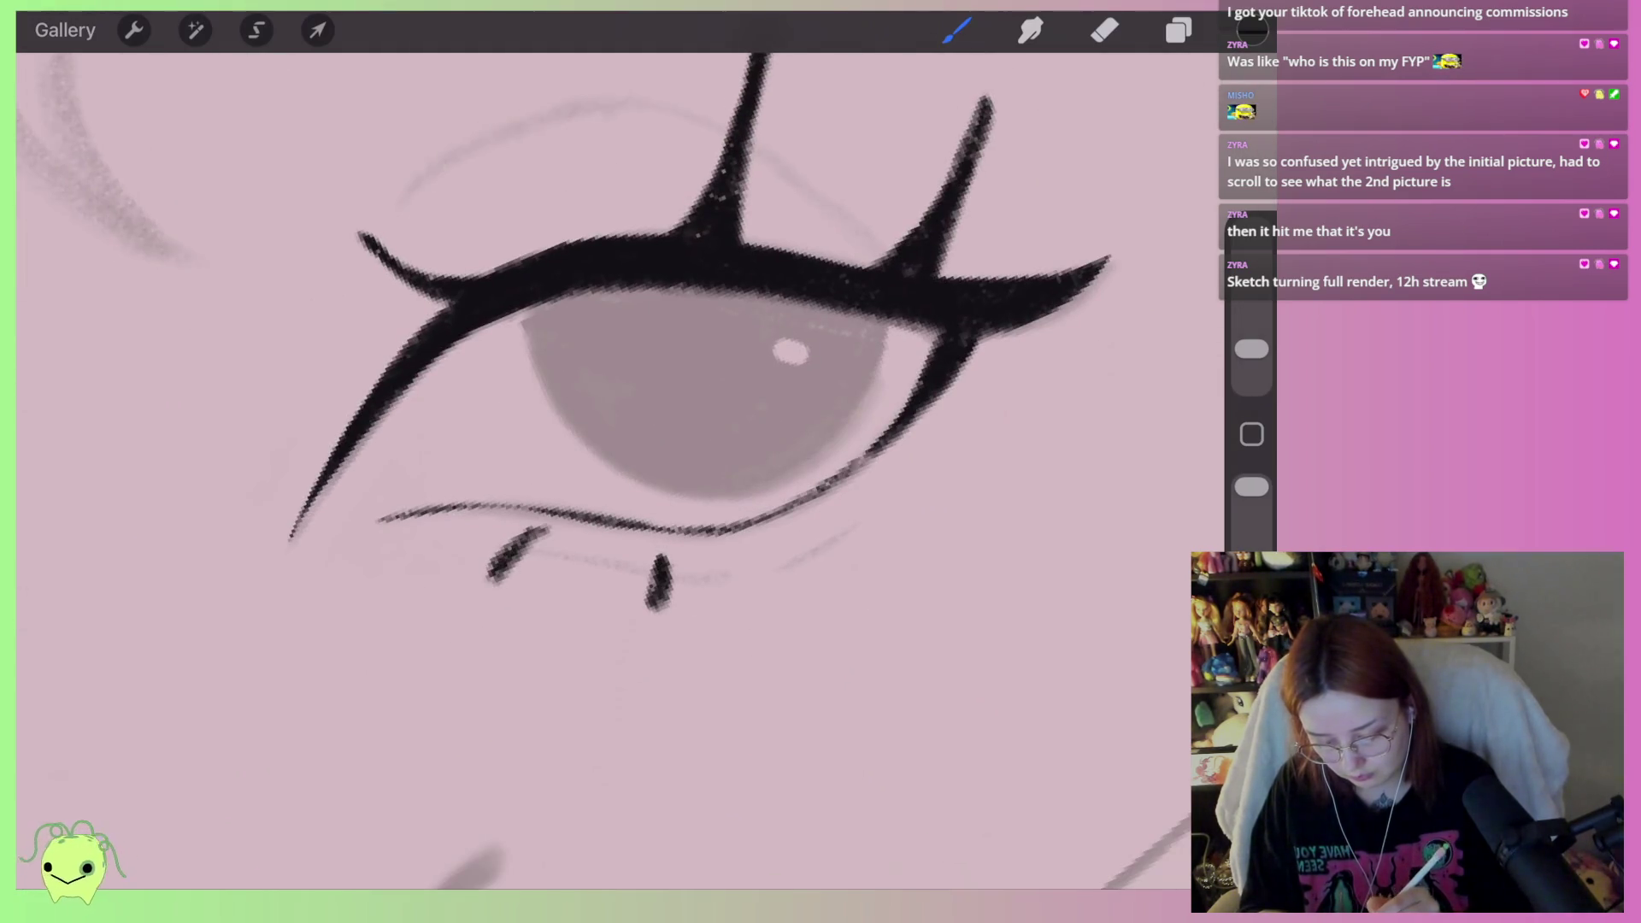
left_click_drag(782, 536, 813, 586)
left_click_drag(904, 478, 945, 493)
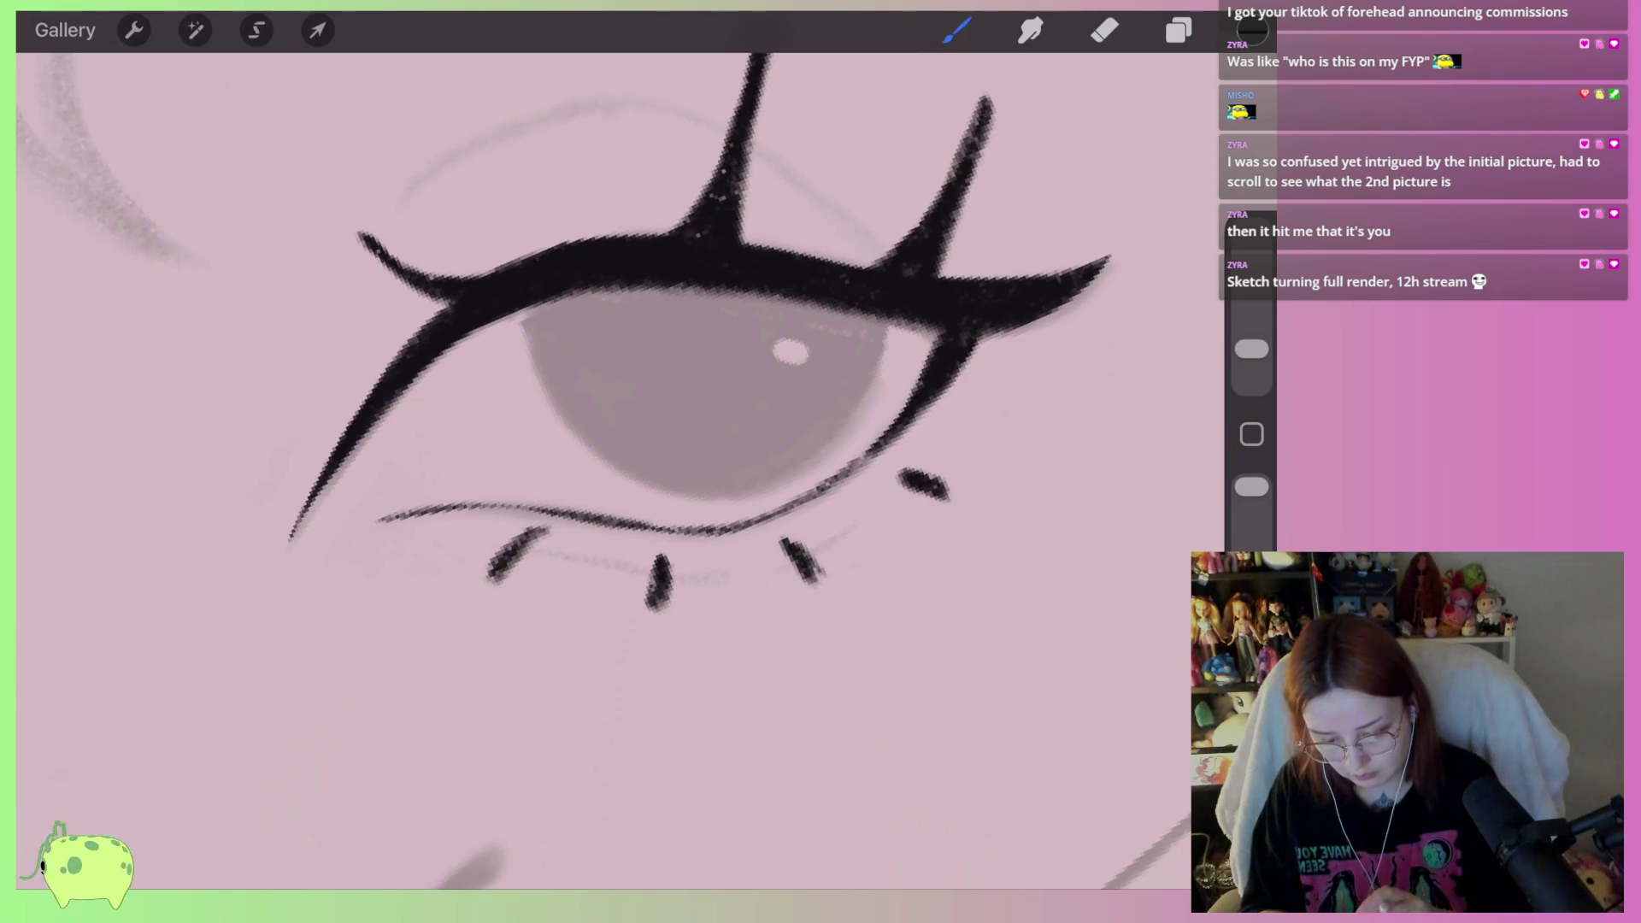
Thin the inner corner flick and taper the central eyelash to a sharp tip
scroll(650, 462, "down", 2)
left_click(1104, 30)
scroll(769, 427, "up", 5)
mouse_move(575, 530)
left_mouse_down()
mouse_move(524, 550)
mouse_move(392, 514)
left_mouse_up()
scroll(649, 462, "down", 3)
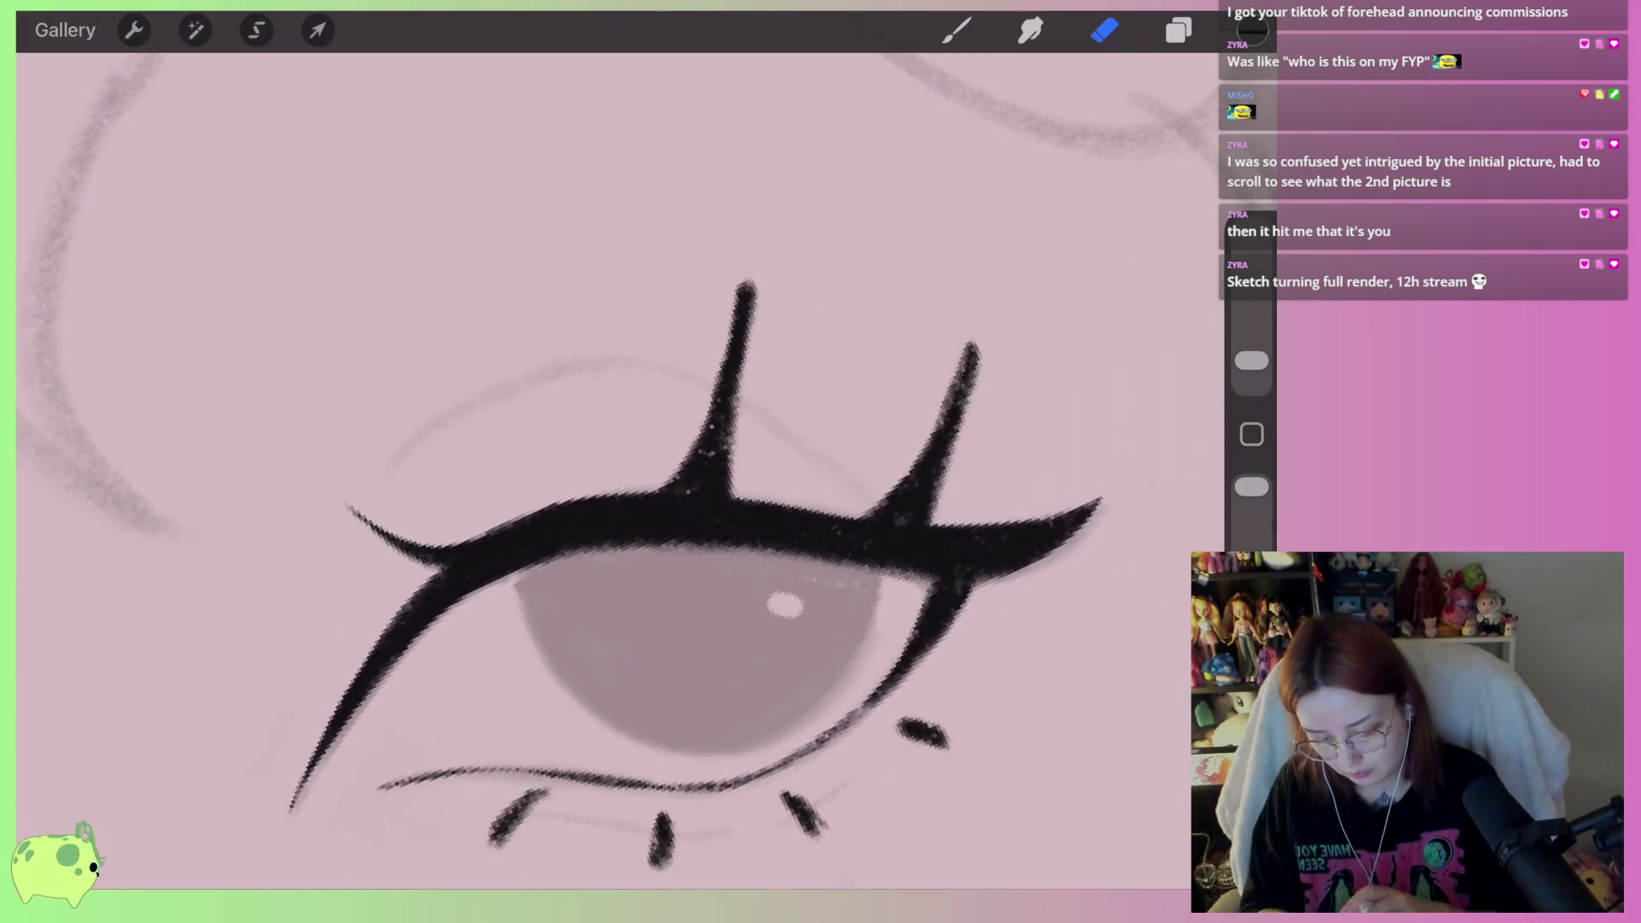
scroll(650, 513, "up", 3)
left_click_drag(623, 519, 715, 274)
mouse_move(614, 524)
left_mouse_down()
mouse_move(688, 410)
mouse_move(722, 297)
left_mouse_up()
left_click_drag(724, 442, 734, 306)
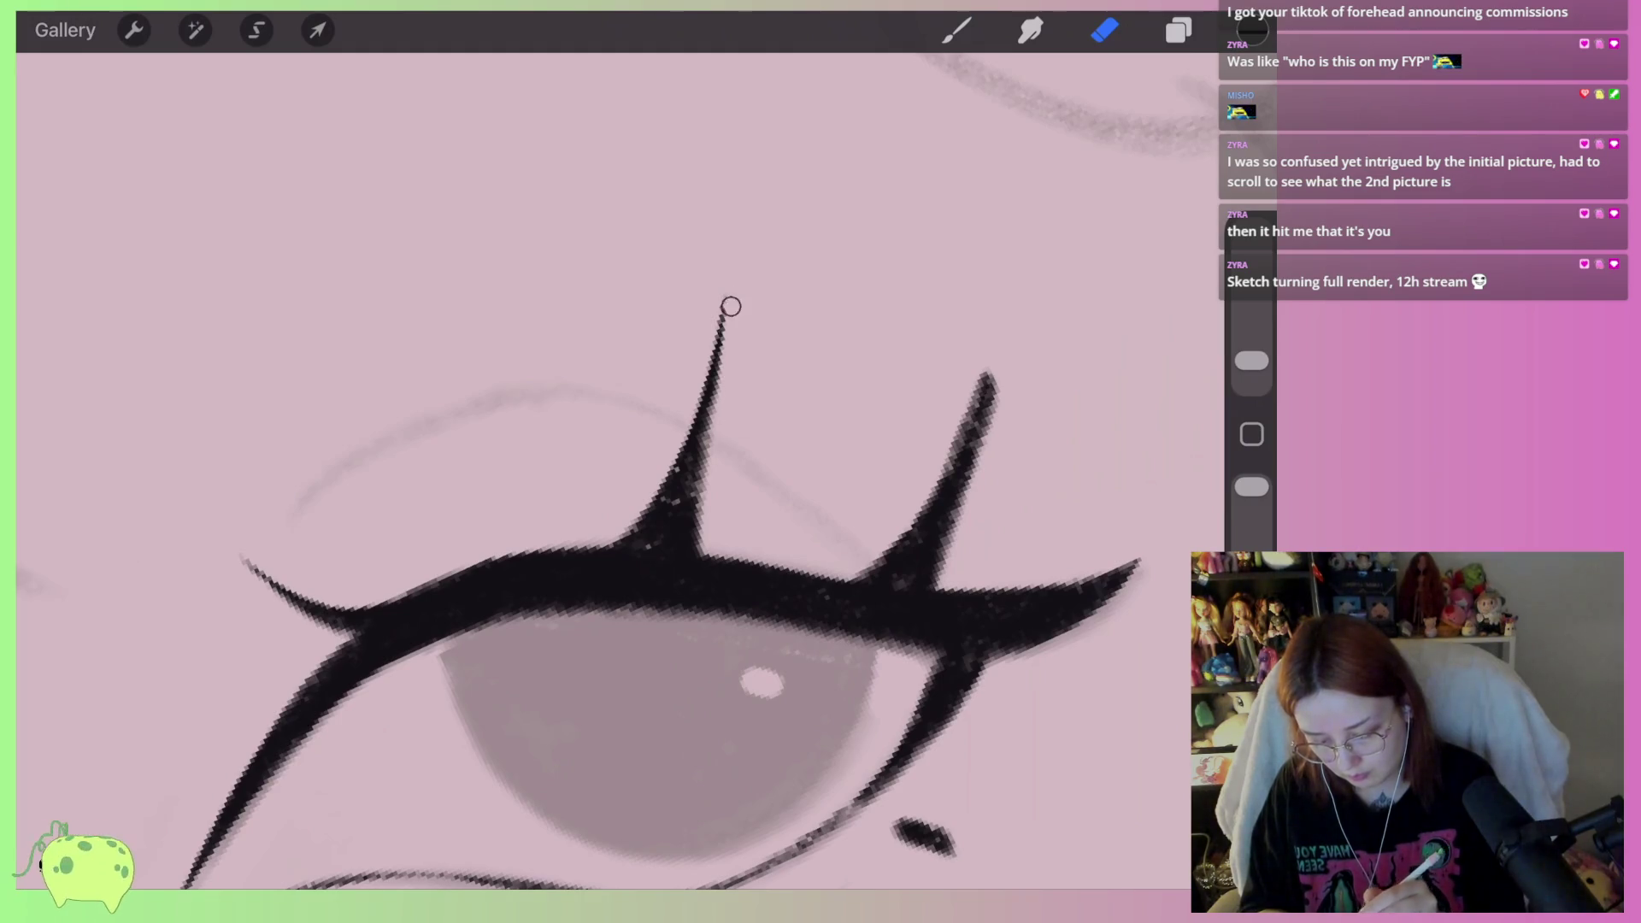
Taper the right eyelash to its tip and slim the right lower lash
scroll(598, 512, "right", 2)
left_click_drag(814, 494, 890, 369)
mouse_move(895, 437)
left_mouse_down()
mouse_move(889, 395)
mouse_move(865, 470)
left_mouse_up()
scroll(599, 470, "down", 3)
scroll(799, 534, "up", 3)
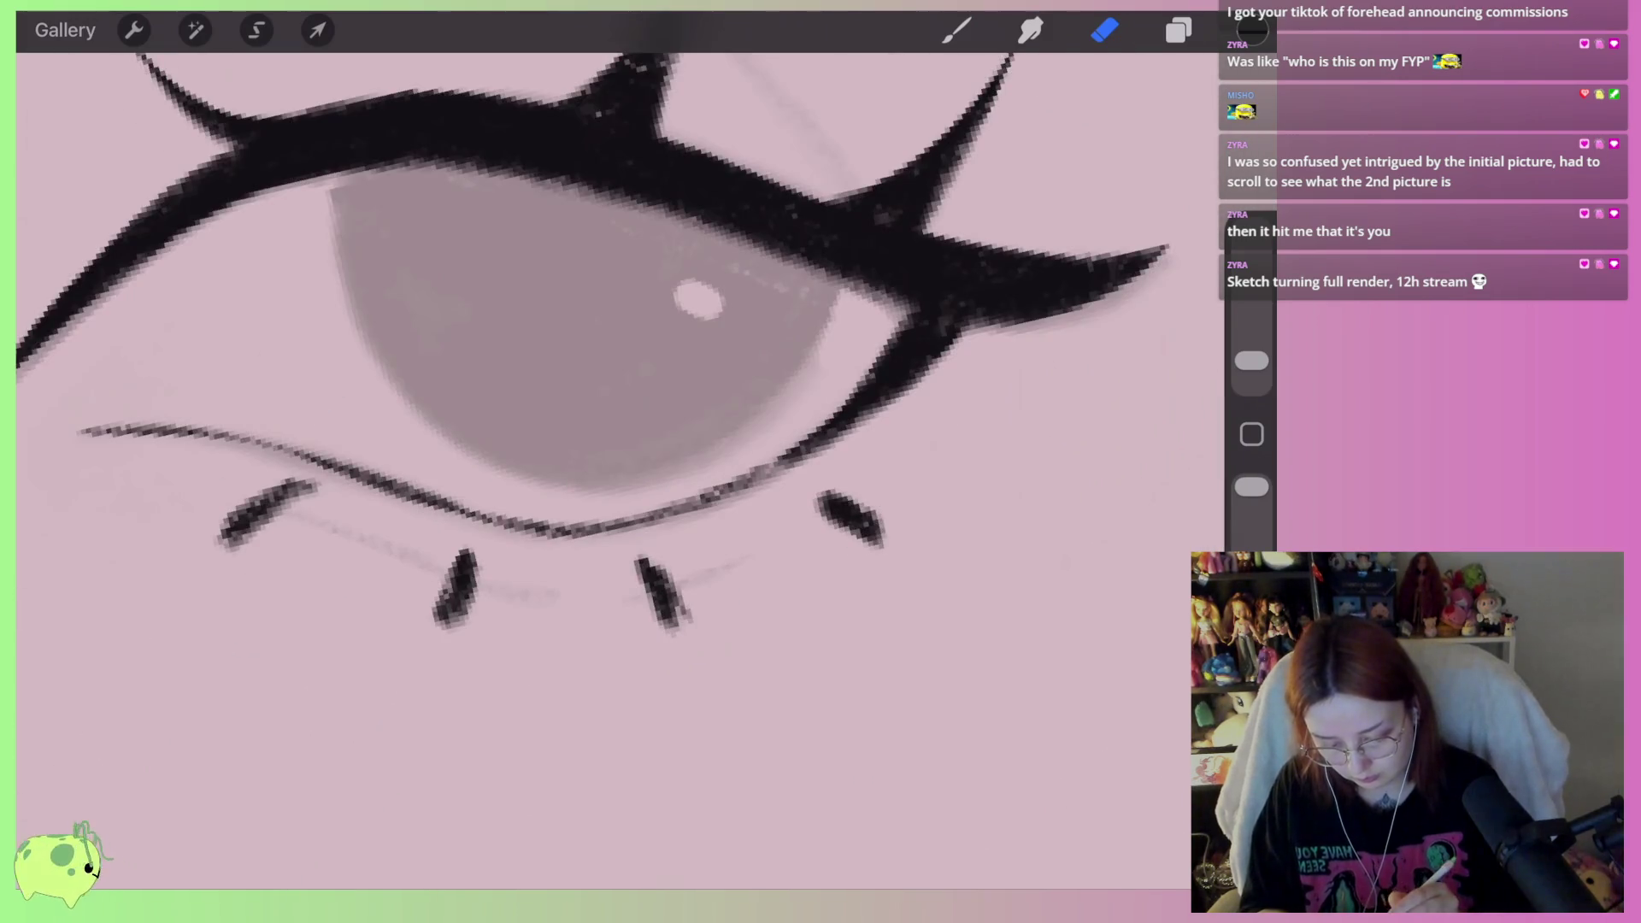
left_click_drag(816, 522, 886, 525)
left_click_drag(683, 624, 677, 596)
Lasso the inner upper lash spike with a freehand selection
scroll(622, 315, "left", 3)
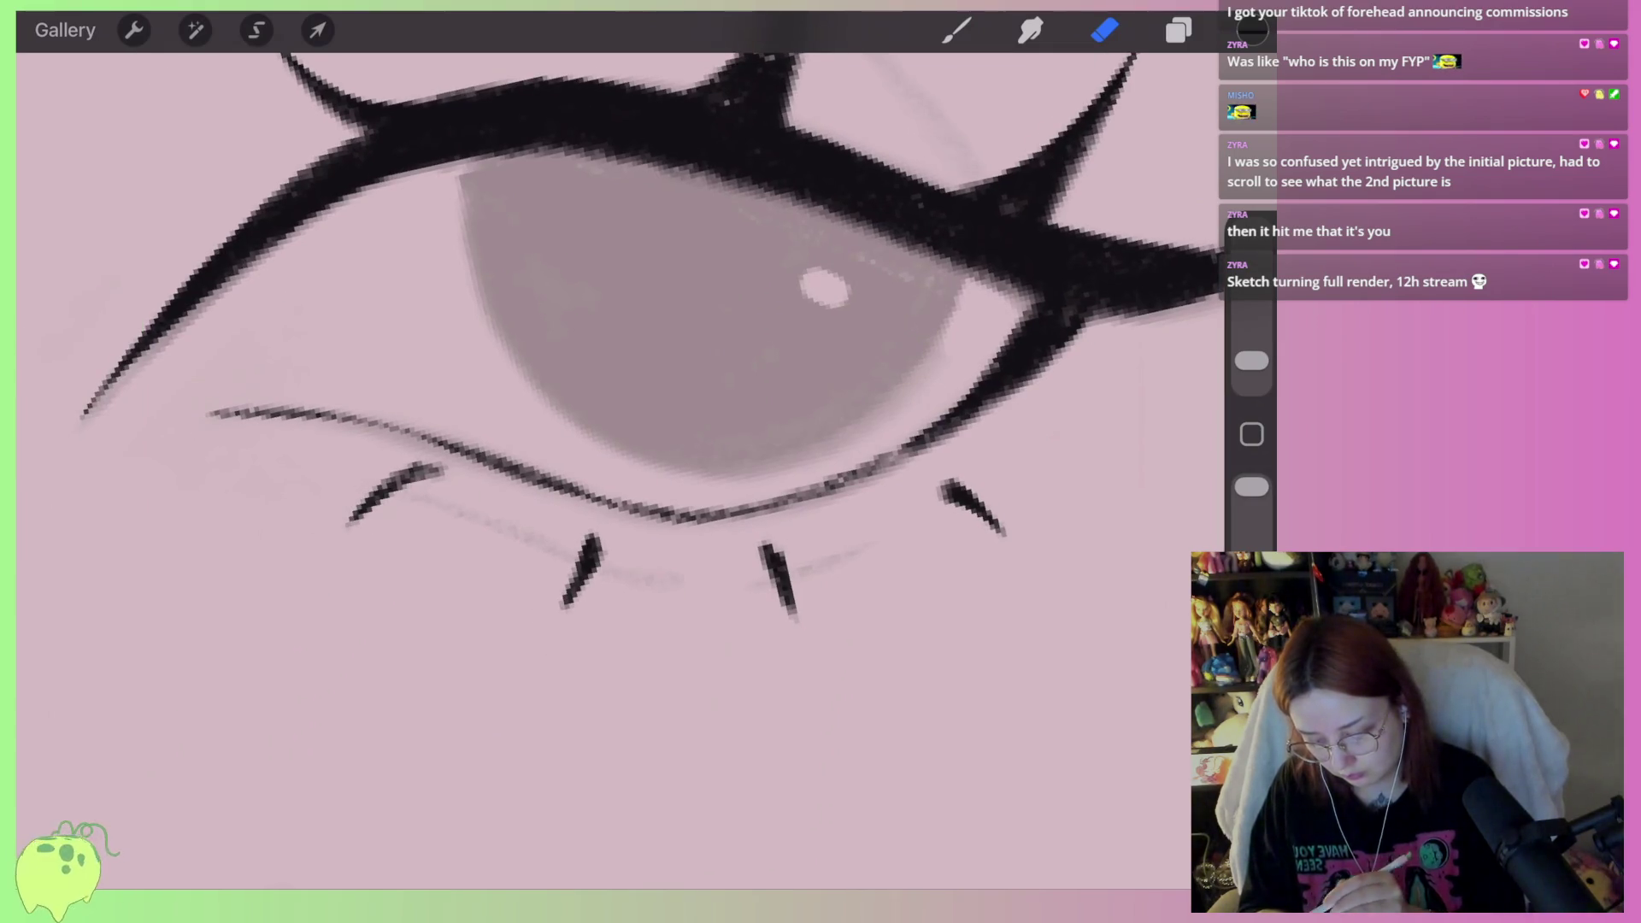
scroll(622, 462, "down", 5)
scroll(622, 462, "down", 5)
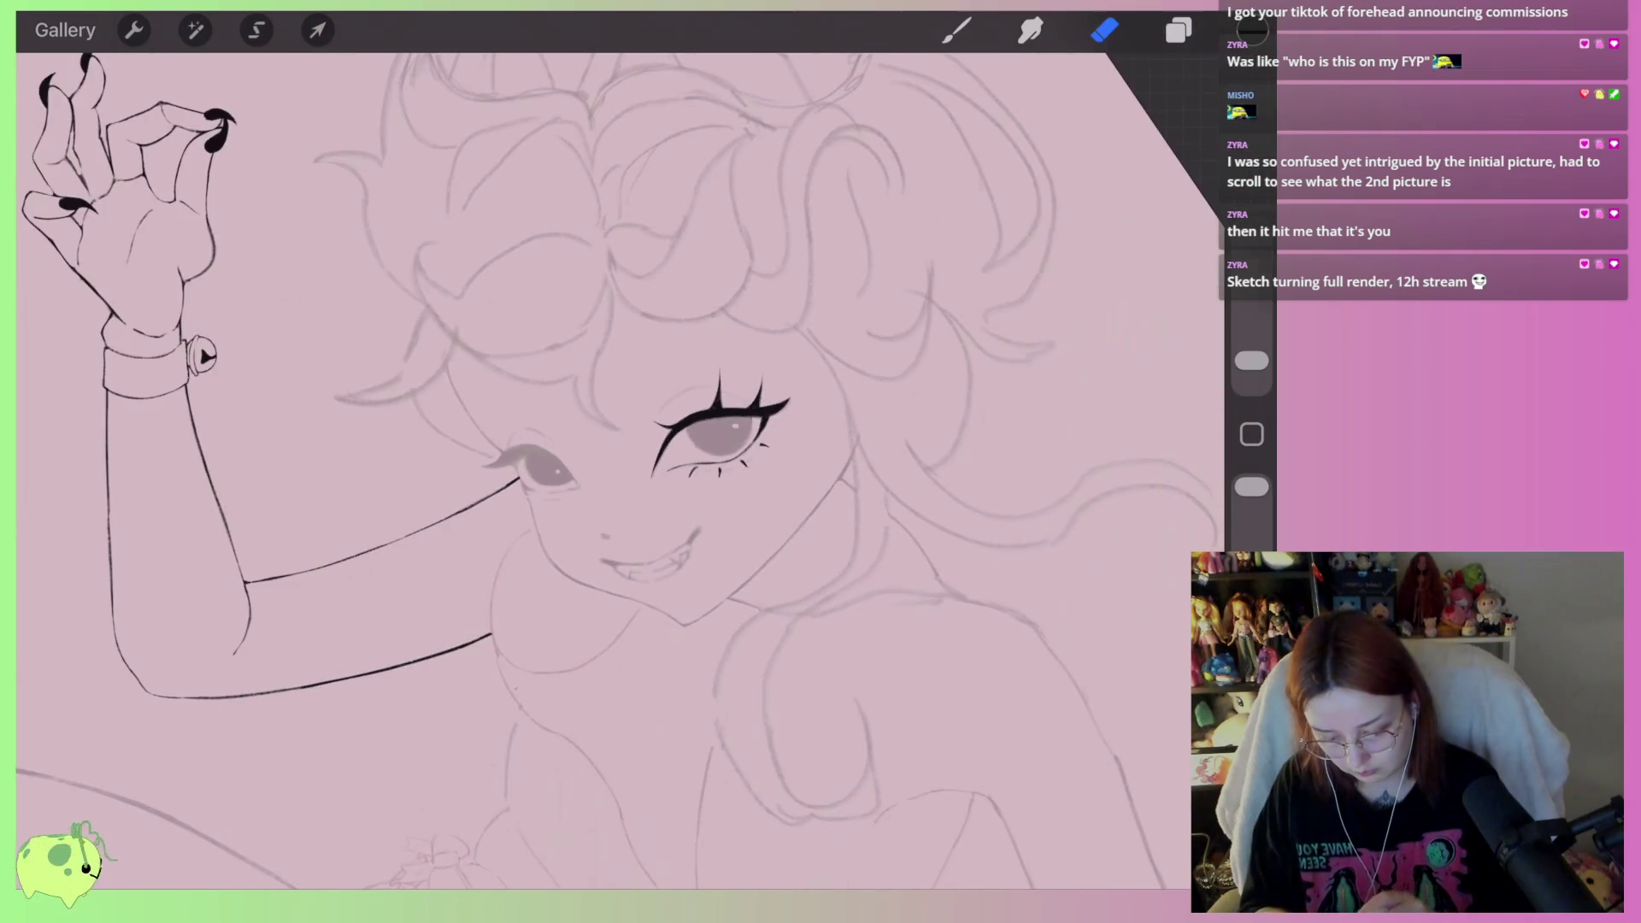
scroll(650, 453, "up", 5)
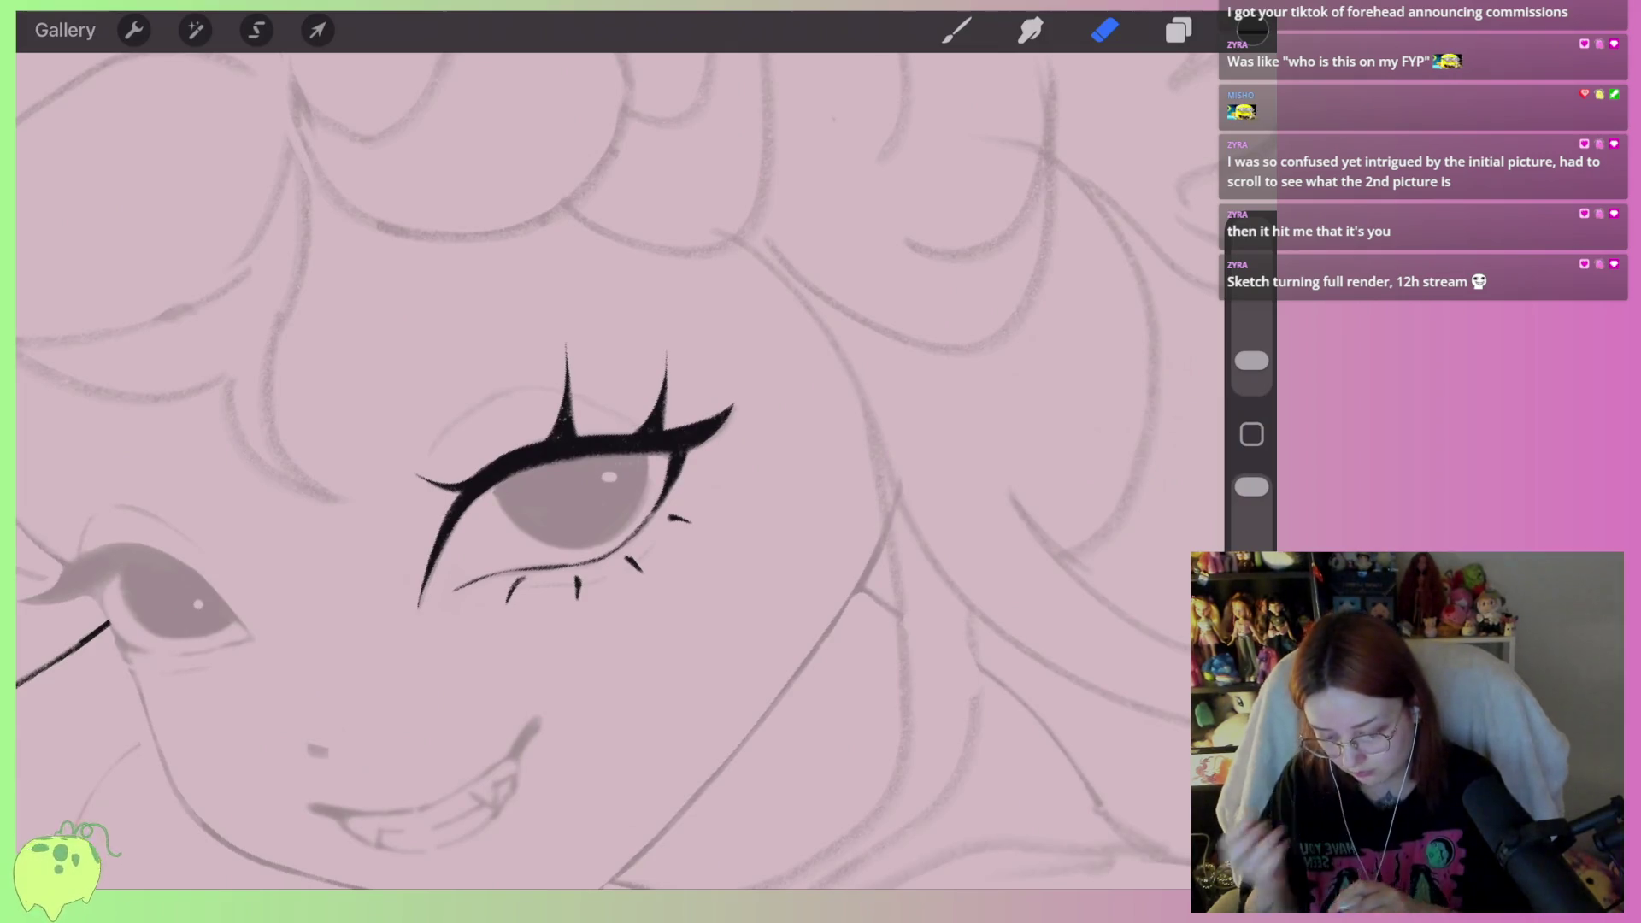
scroll(581, 479, "up", 2)
key("s")
scroll(649, 479, "up", 3)
left_click_drag(735, 419, 711, 440)
left_click_drag(665, 380, 726, 431)
left_click(317, 30)
Tilt the selected lash spike leftward and counter-clockwise with a free distort transform
left_click(726, 764)
left_click_drag(649, 342, 522, 351)
left_click_drag(497, 241, 469, 264)
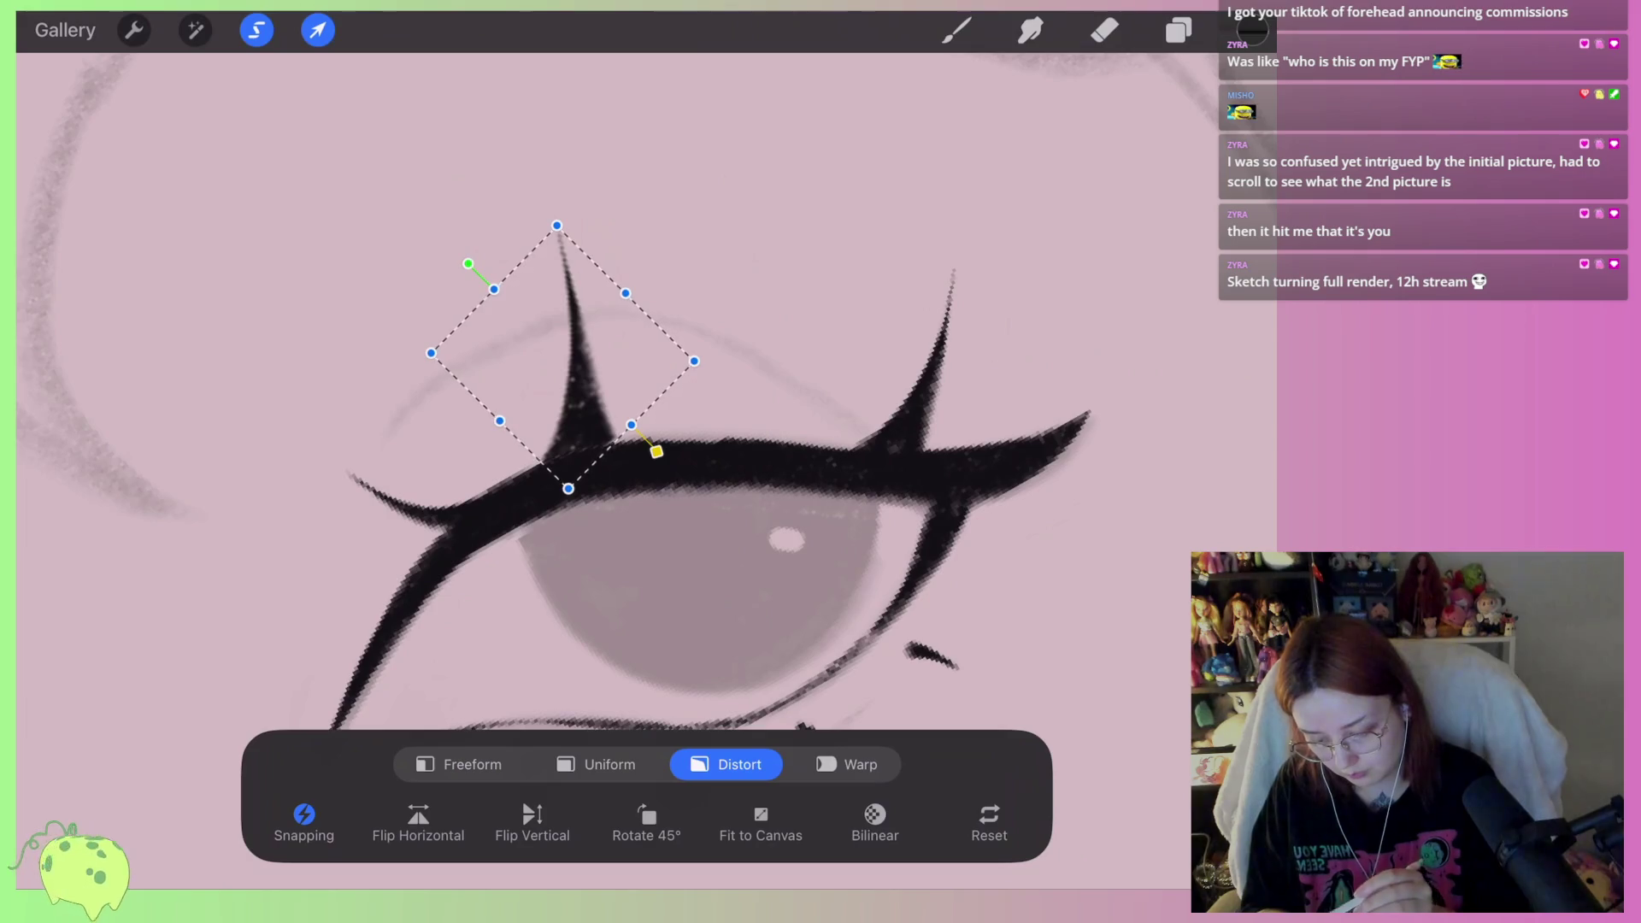
left_click(1103, 30)
scroll(645, 275, "up", 3)
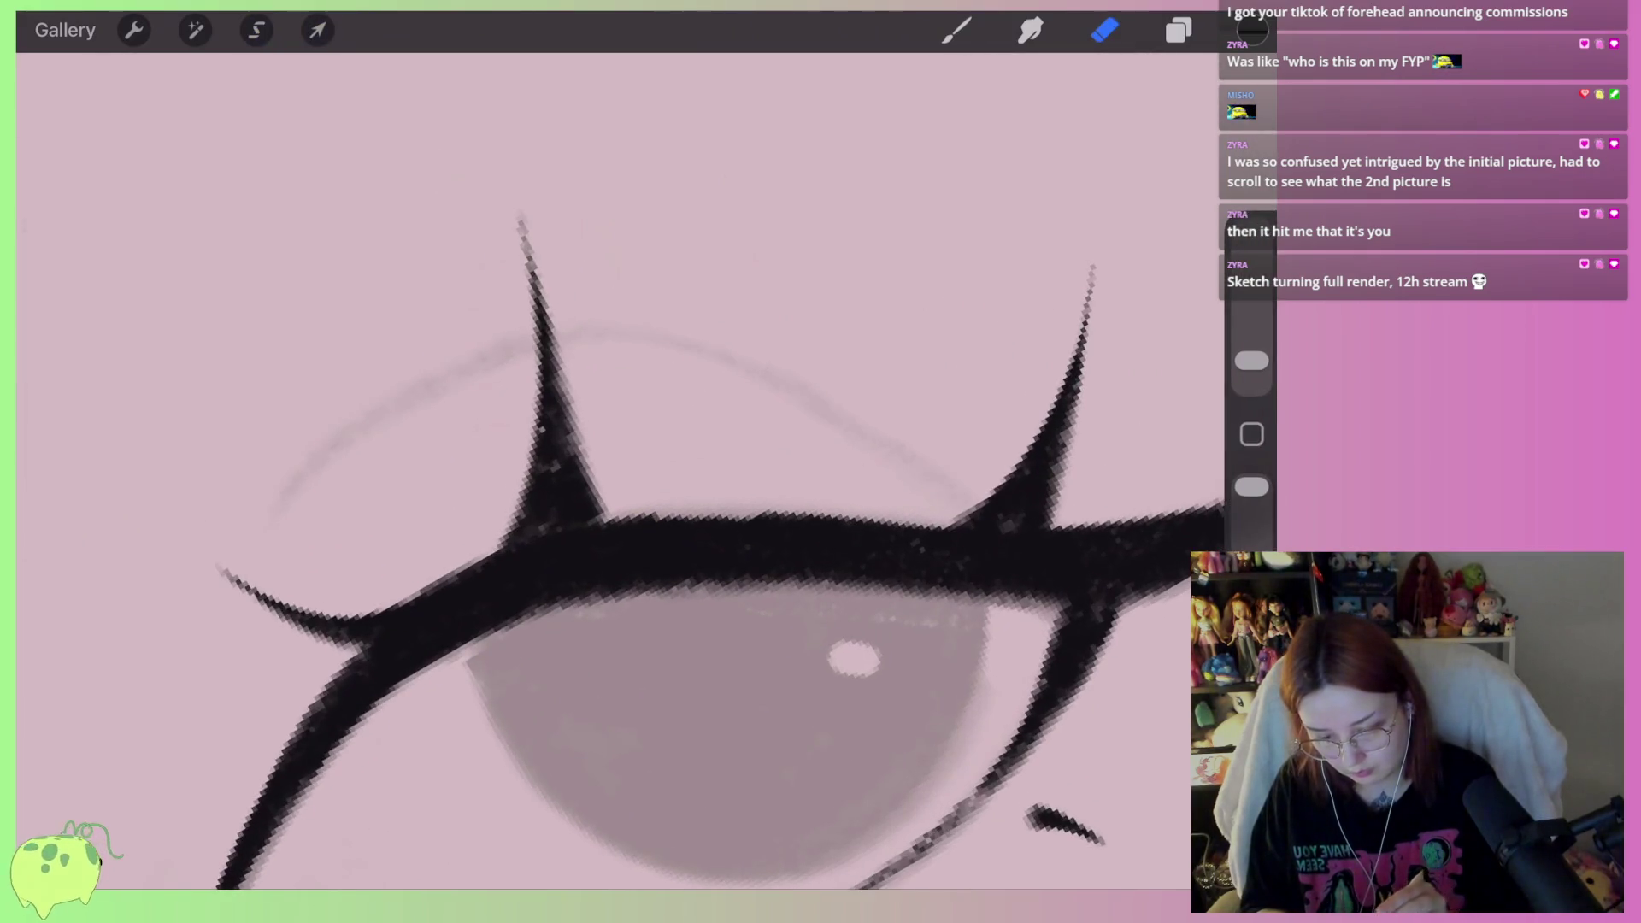
Thicken the top edge of the lash line and extend the upper-right lash spike
key("b")
left_click_drag(585, 515, 884, 513)
left_click_drag(785, 518, 946, 519)
left_click_drag(597, 512, 689, 511)
scroll(599, 479, "down", 5)
scroll(547, 479, "up", 8)
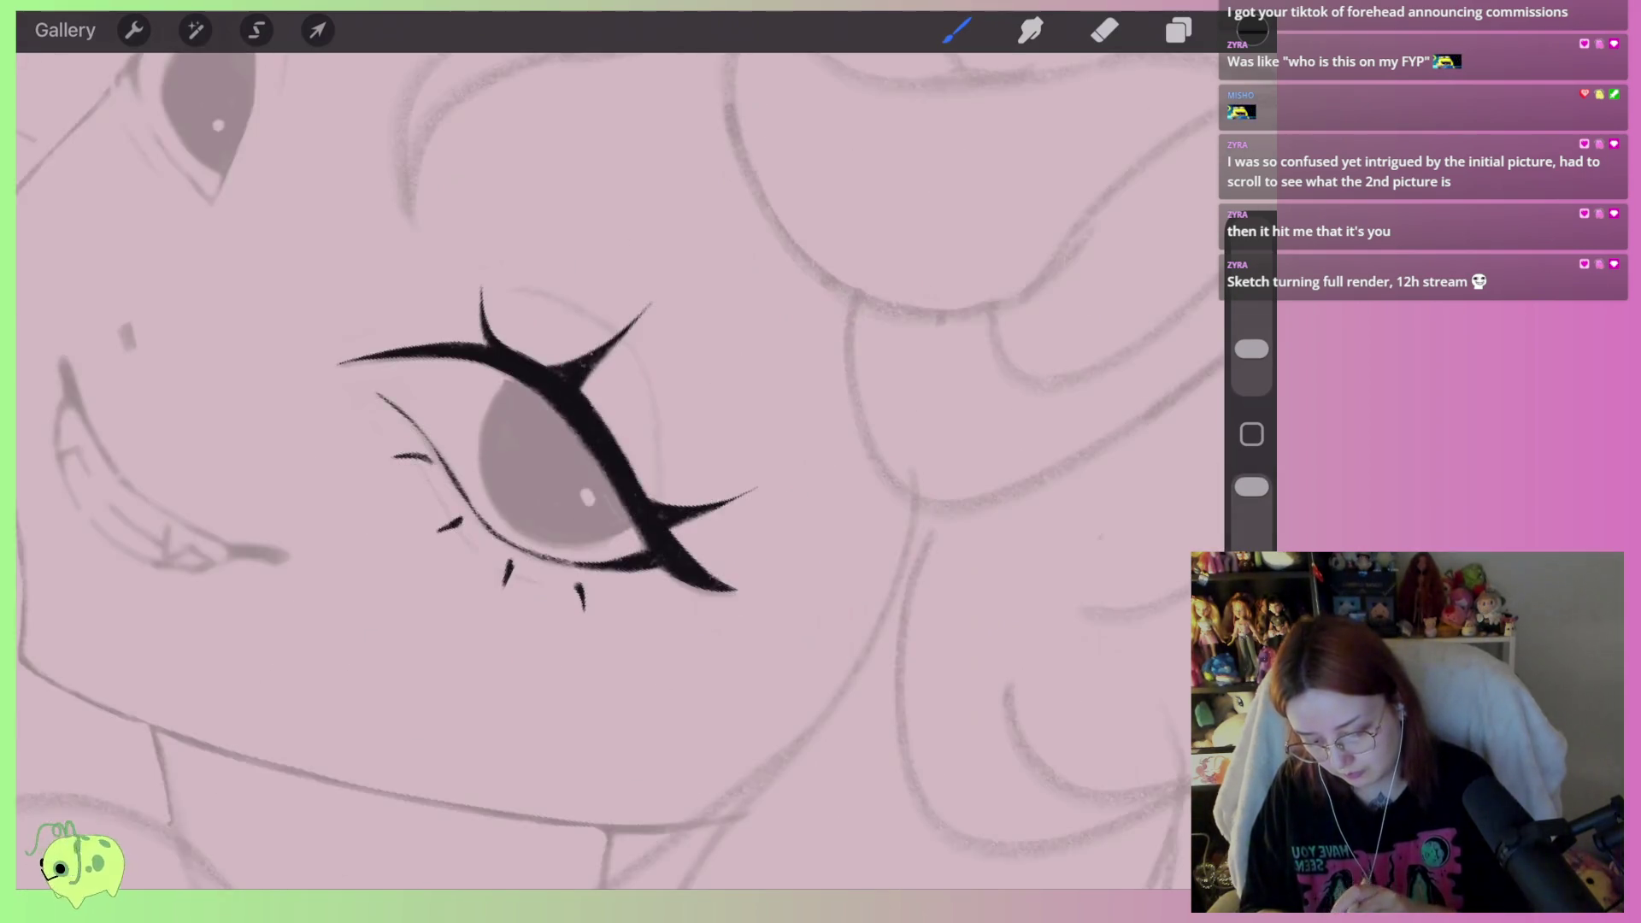
left_click_drag(539, 513, 761, 317)
mouse_move(590, 428)
left_mouse_down()
mouse_move(714, 342)
mouse_move(547, 444)
mouse_move(754, 312)
mouse_move(547, 525)
left_mouse_up()
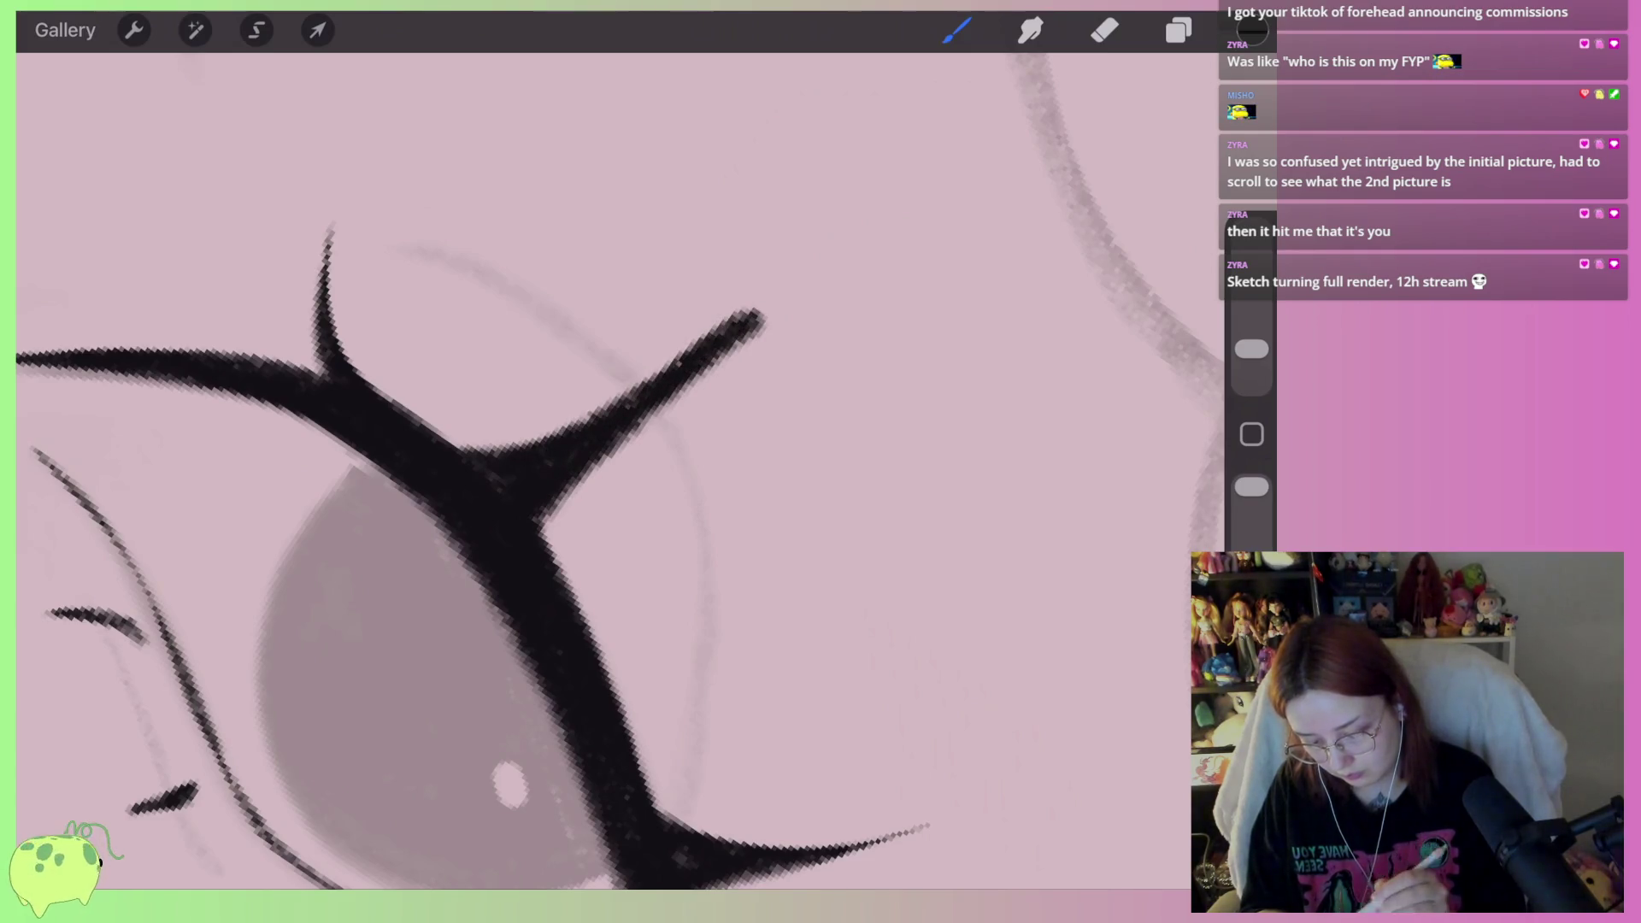
Slim the lash spike's tip, upper edge and left edge with the eraser
left_click(1104, 30)
mouse_move(769, 318)
left_mouse_down()
mouse_move(683, 394)
mouse_move(711, 374)
left_mouse_up()
mouse_move(747, 312)
left_mouse_down()
mouse_move(671, 366)
mouse_move(554, 518)
left_mouse_up()
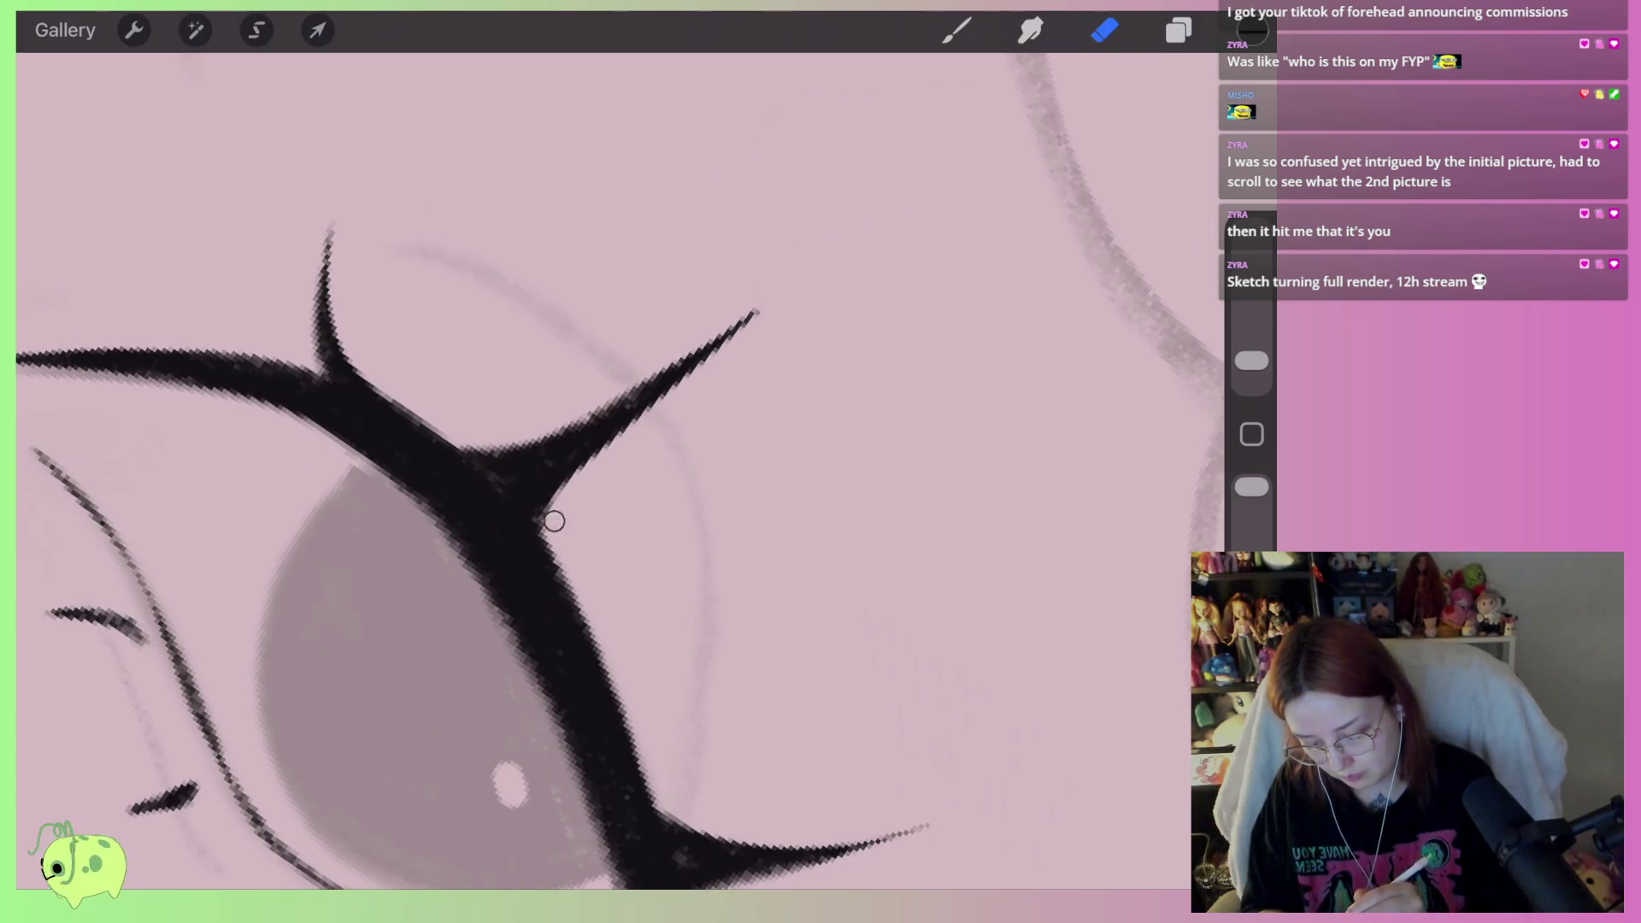
scroll(598, 461, "down", 10)
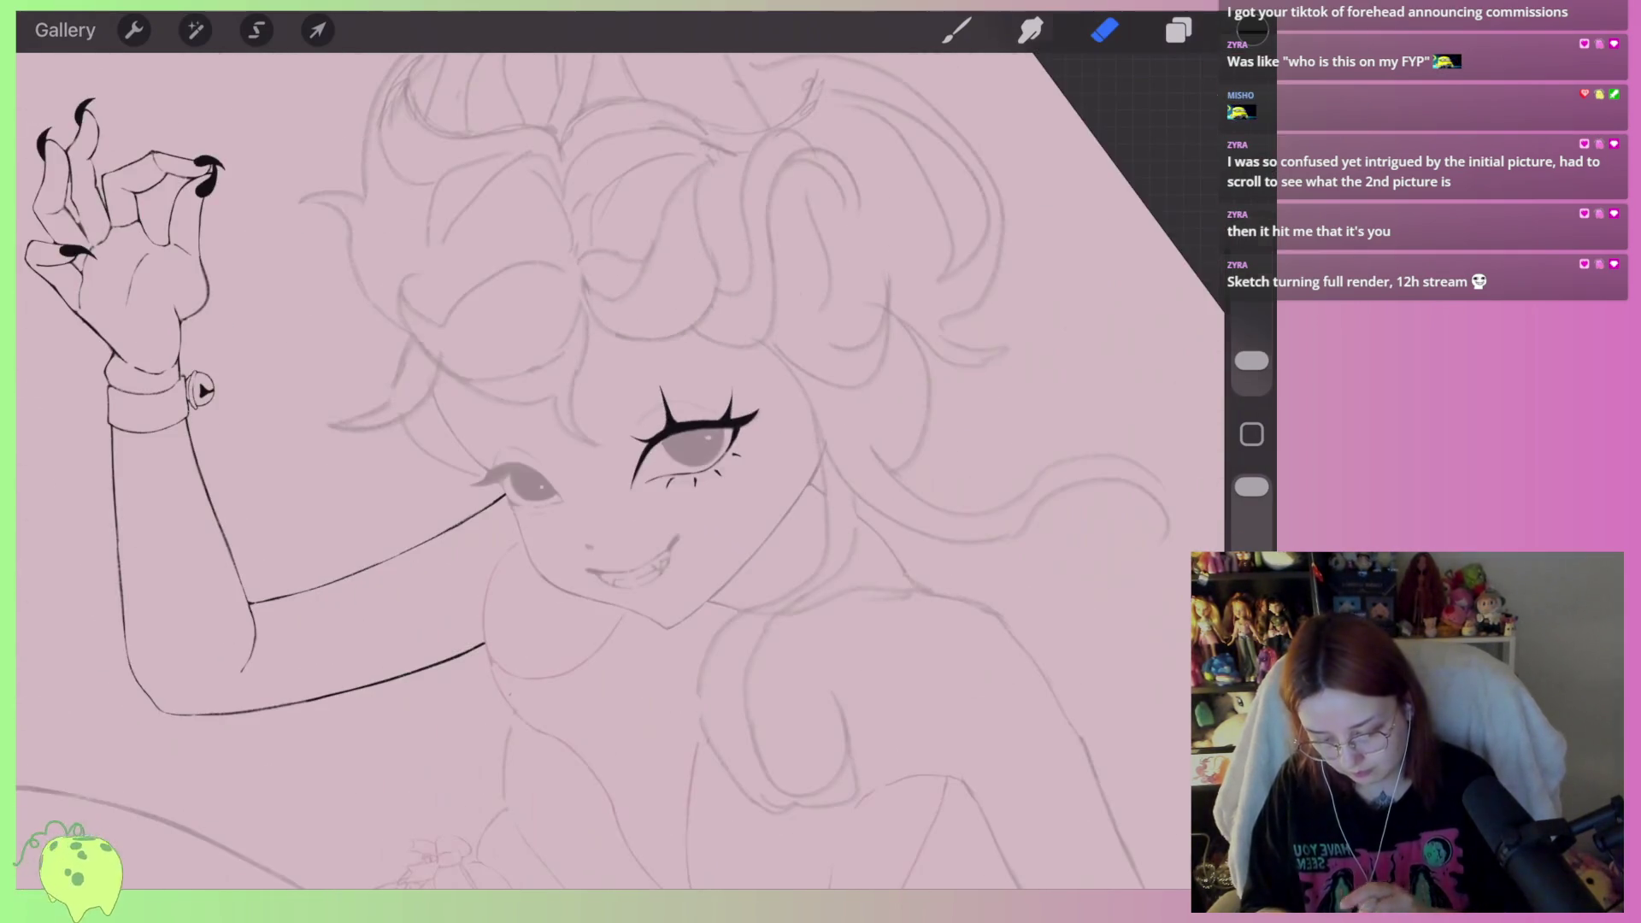
scroll(731, 393, "up", 10)
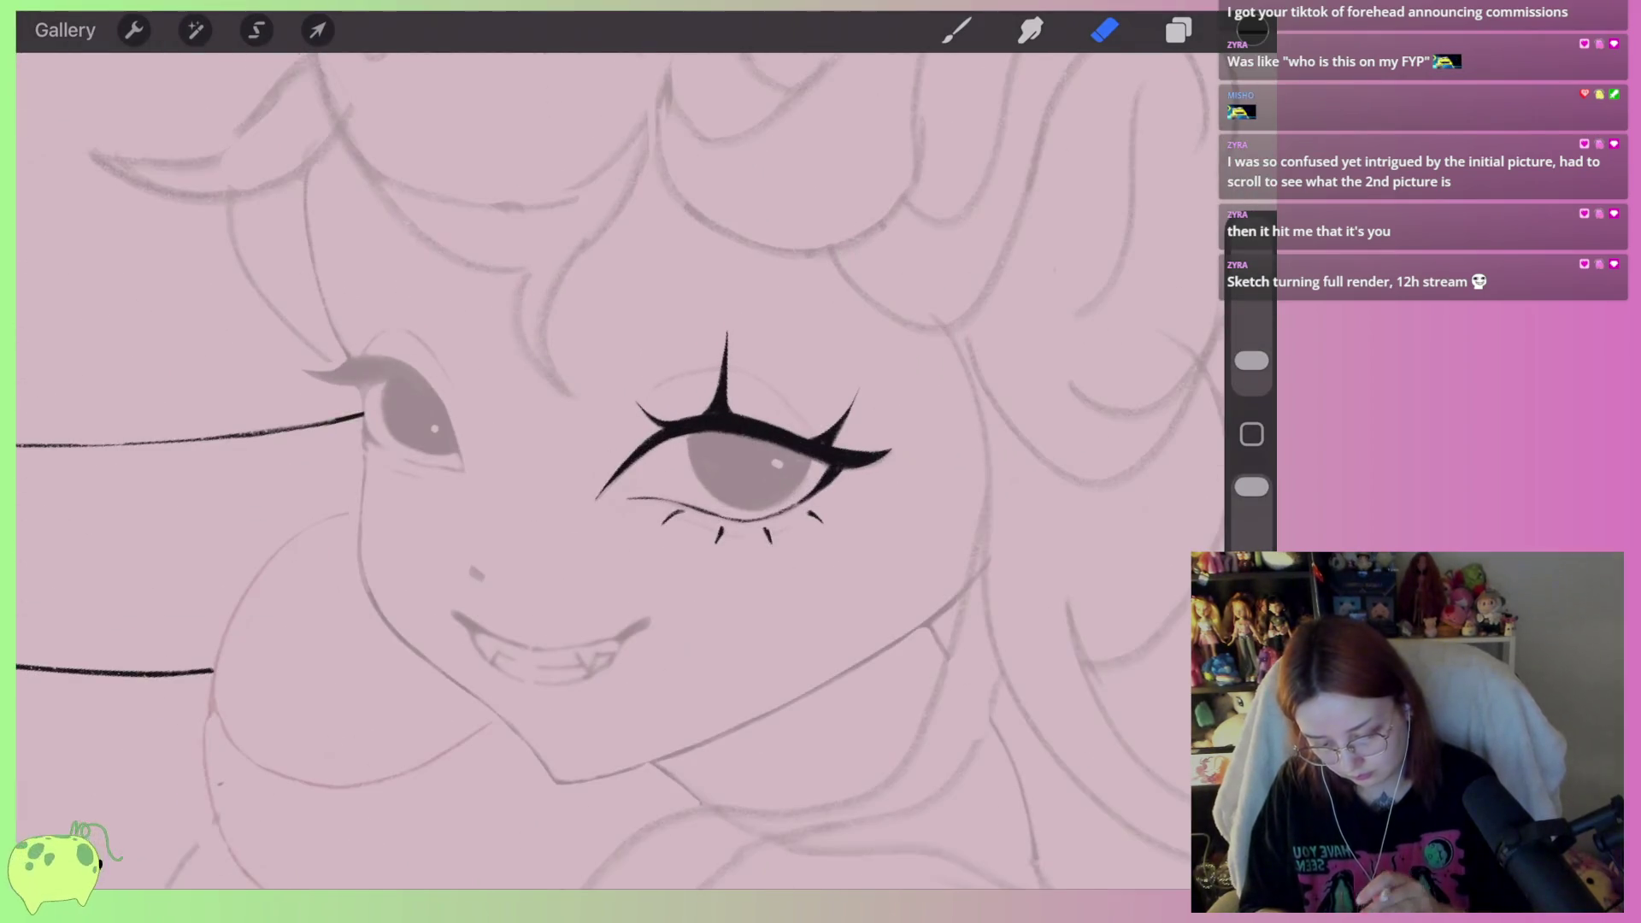
scroll(747, 342, "up", 5)
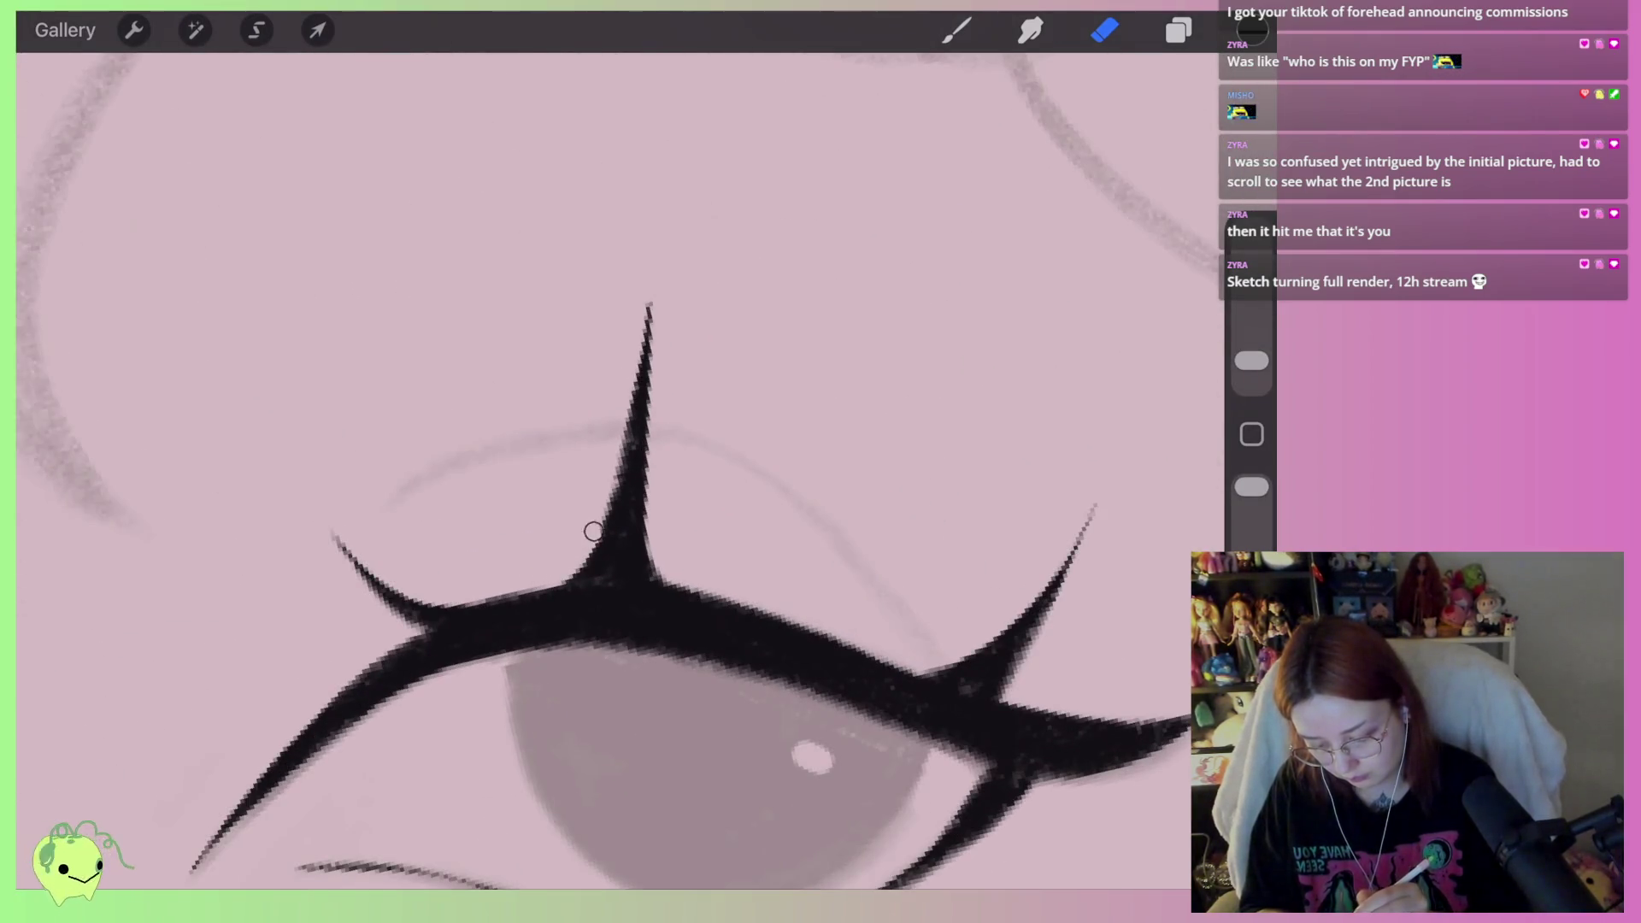
left_click_drag(588, 538, 628, 358)
scroll(710, 410, "down", 2)
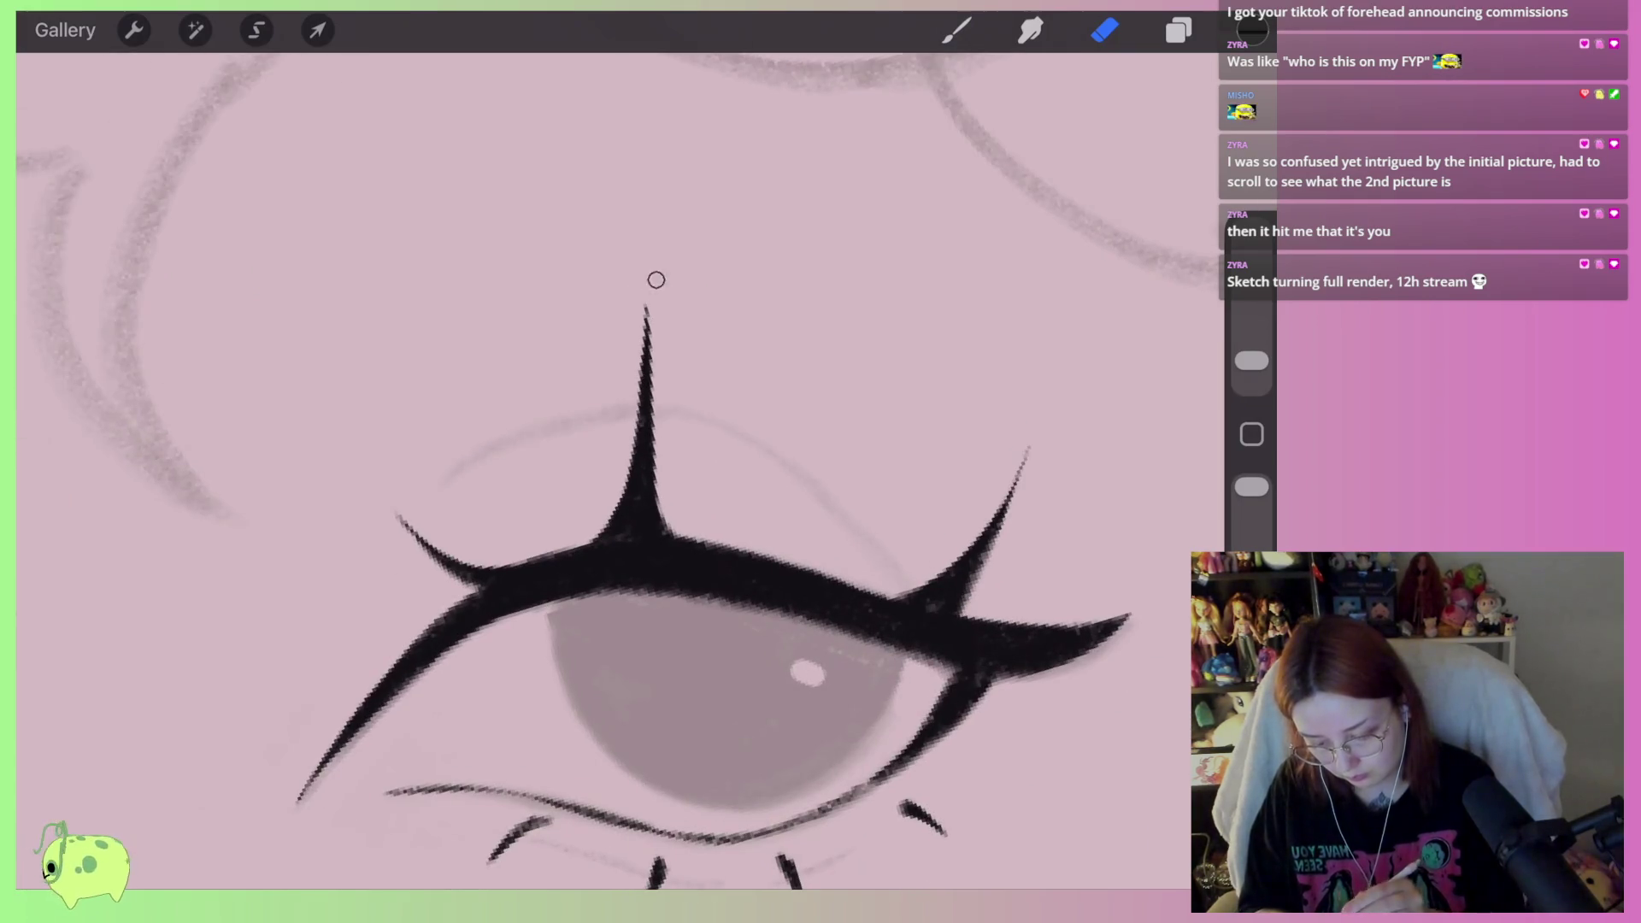
scroll(710, 598, "down", 3)
scroll(556, 555, "up", 5)
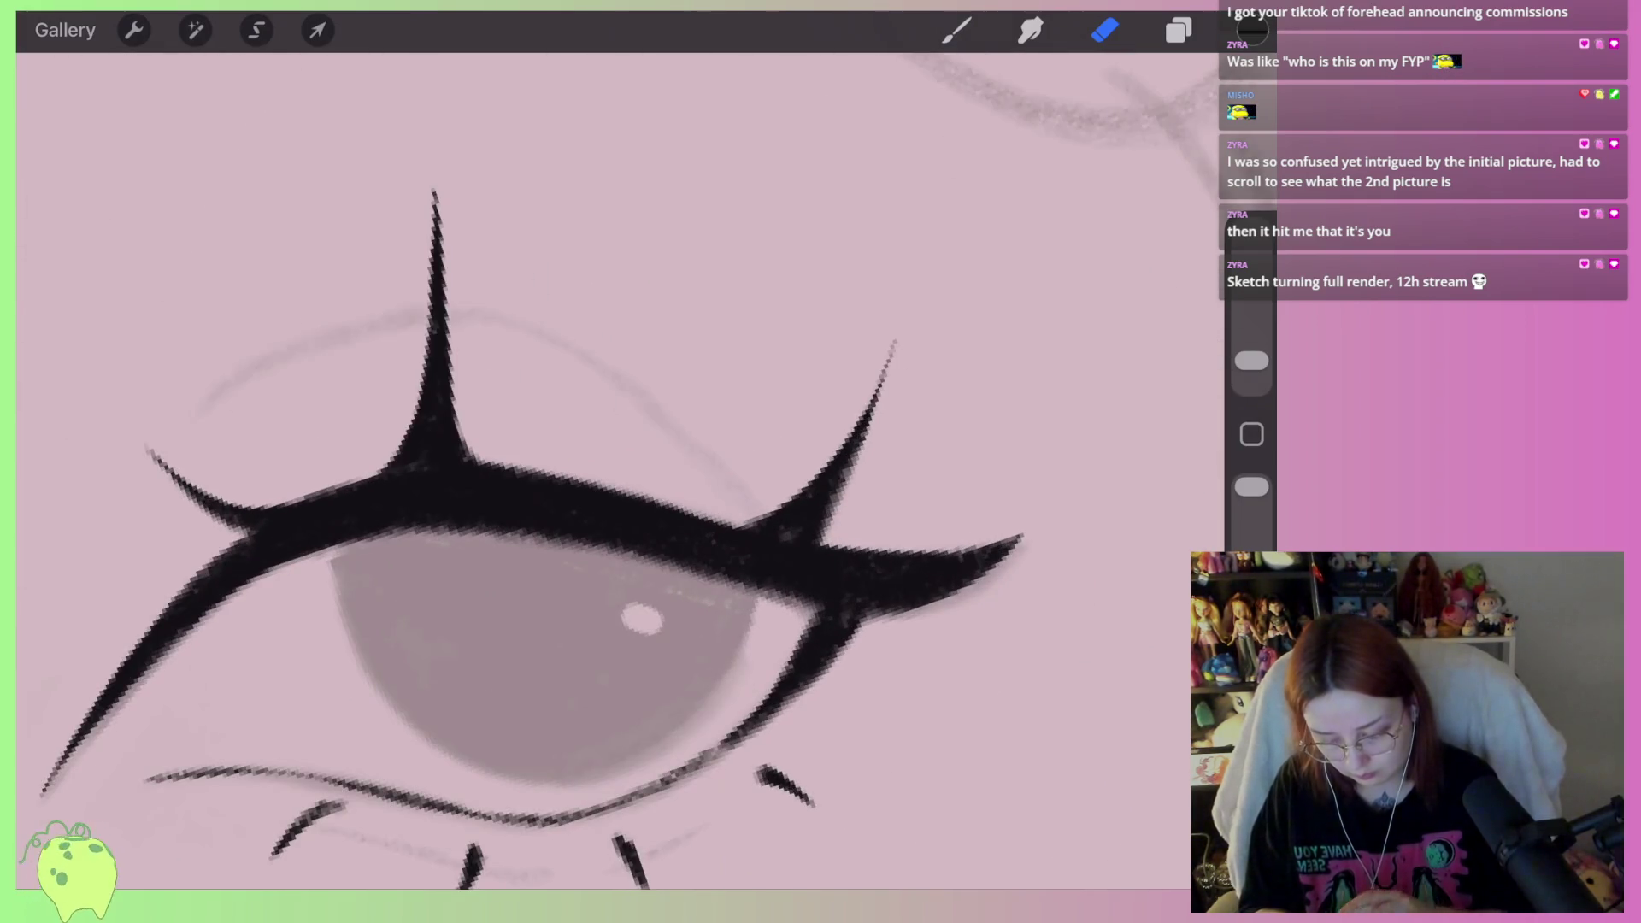
scroll(709, 445, "down", 6)
scroll(769, 445, "up", 2)
scroll(650, 459, "up", 4)
left_click(957, 30)
scroll(931, 436, "up", 5)
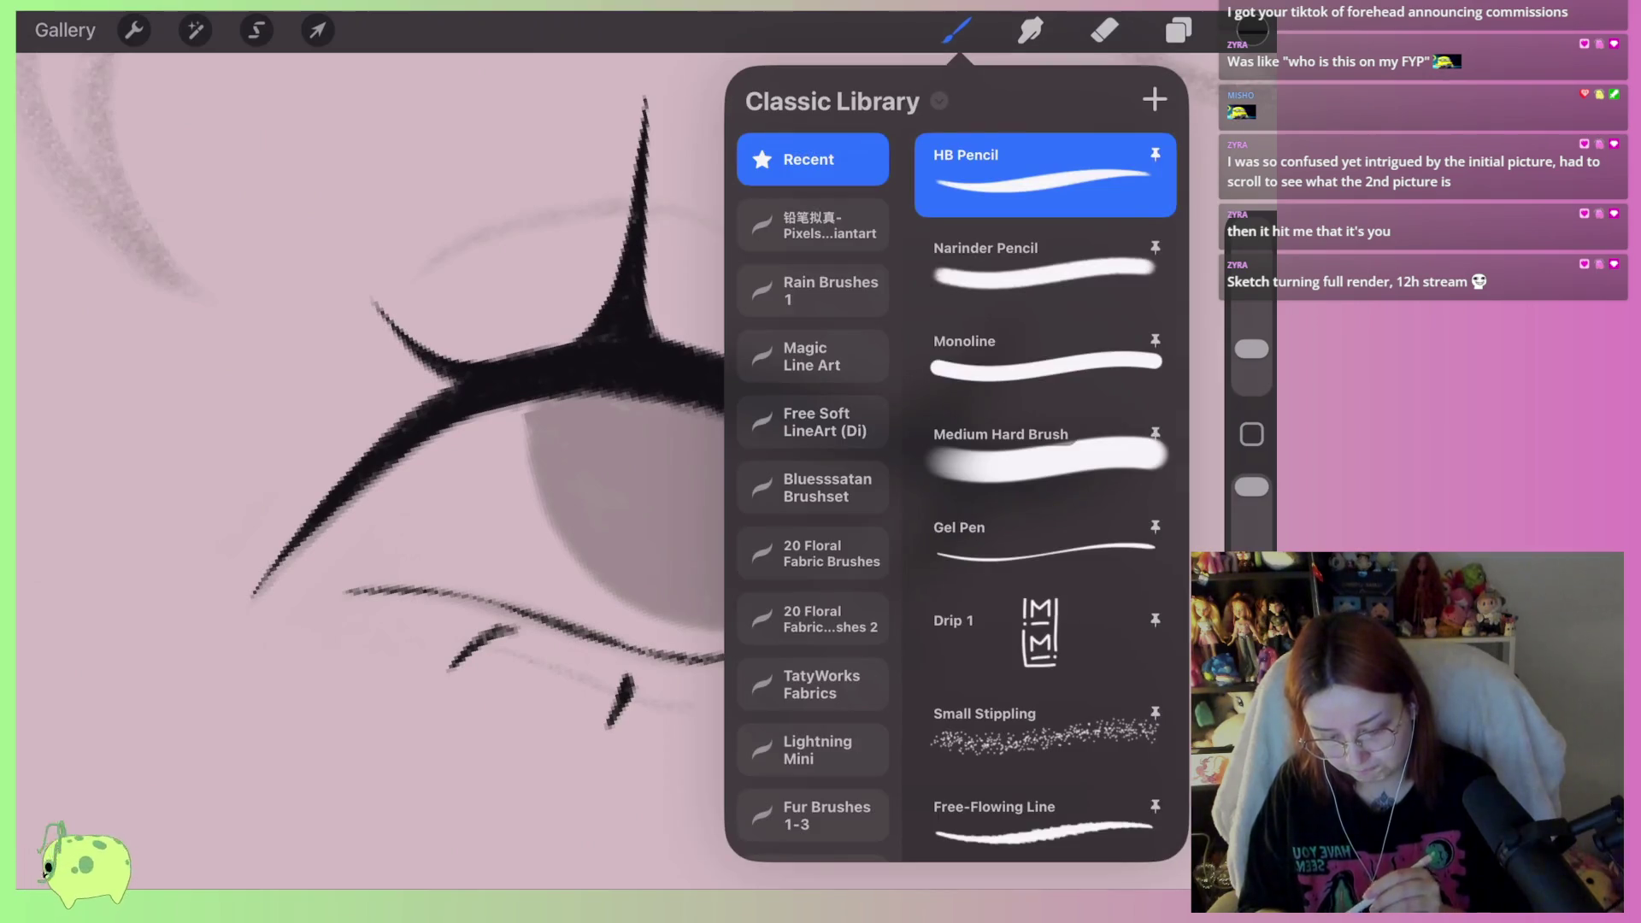
scroll(598, 462, "down", 5)
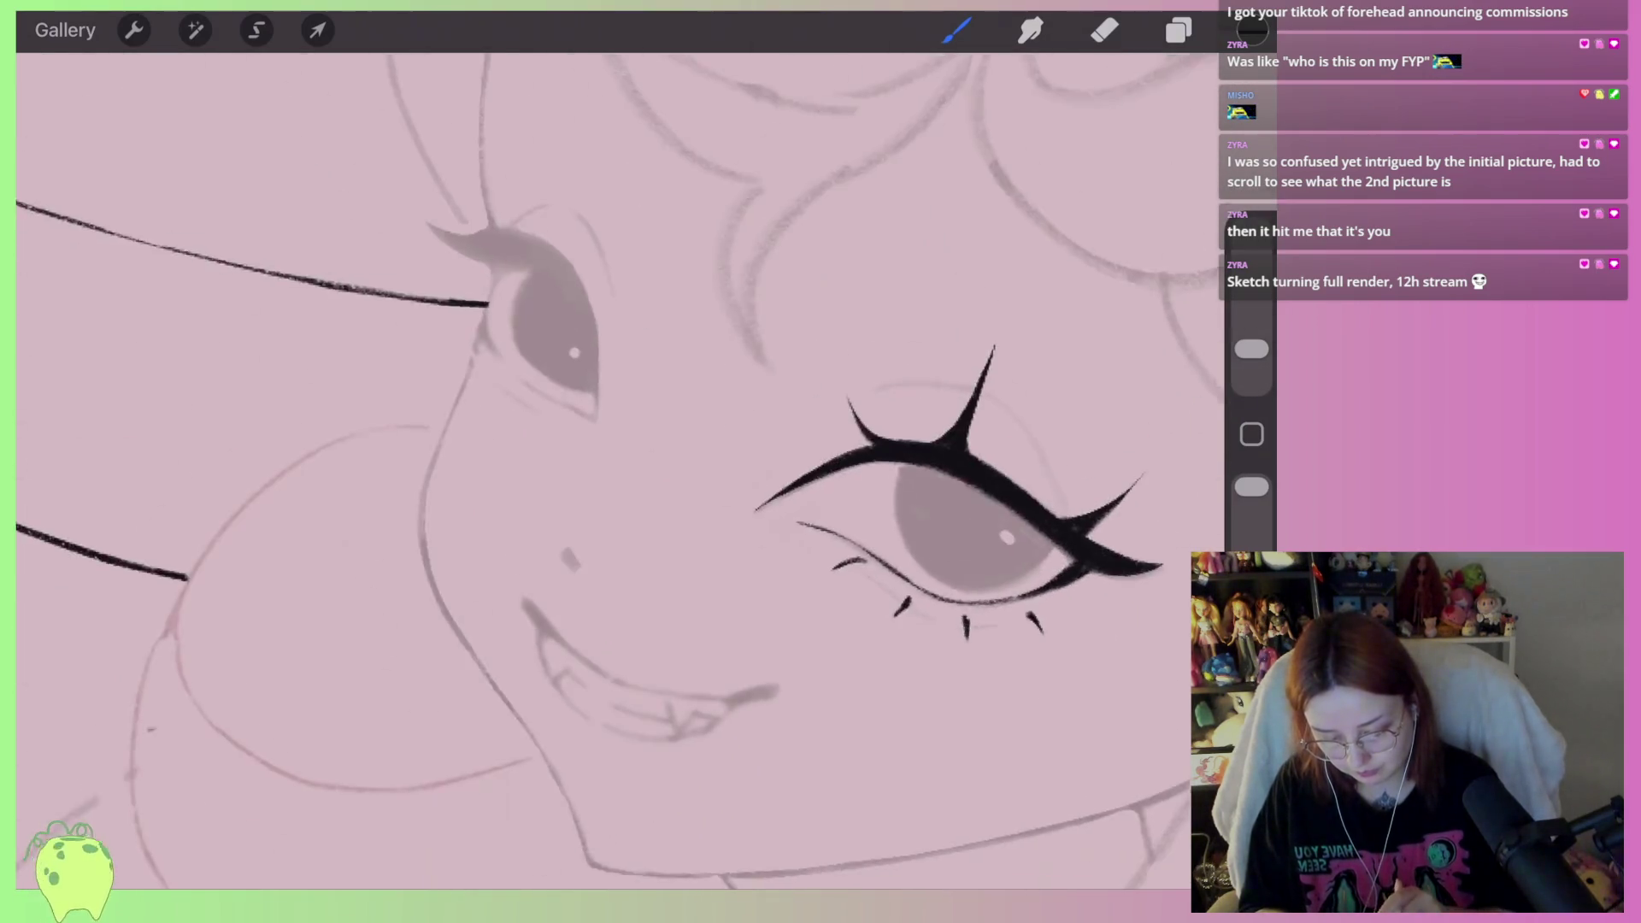
scroll(676, 466, "up", 10)
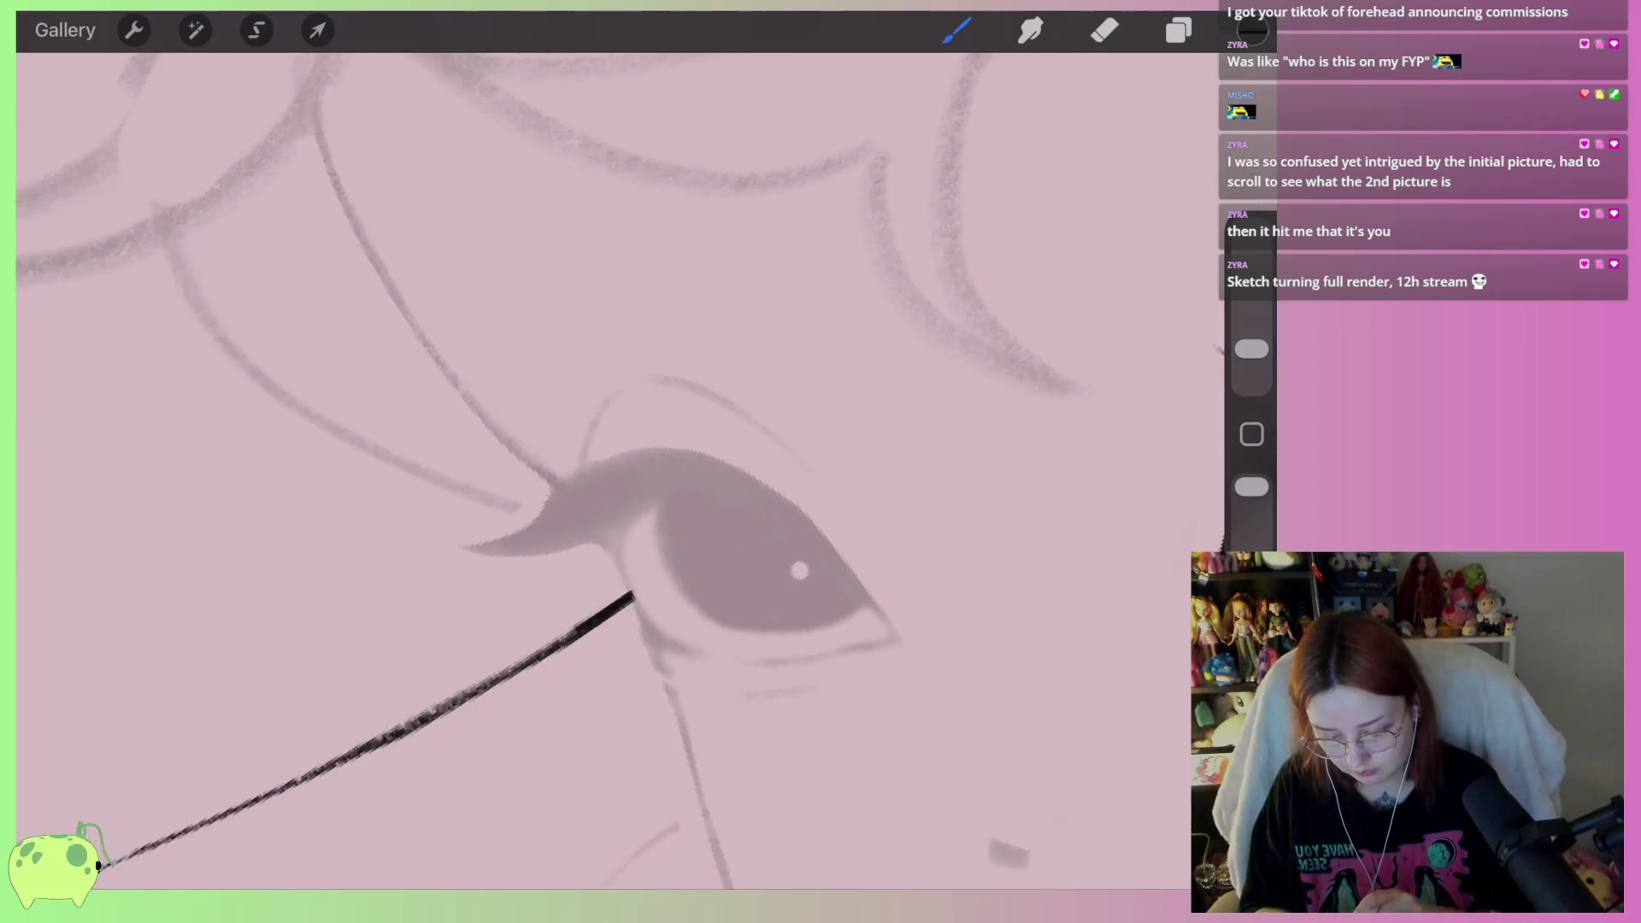
Draw the other eye's V-shaped corner lash and its upper lid line
mouse_move(671, 465)
left_mouse_down()
mouse_move(588, 571)
mouse_move(469, 628)
mouse_move(696, 385)
mouse_move(748, 376)
left_mouse_up()
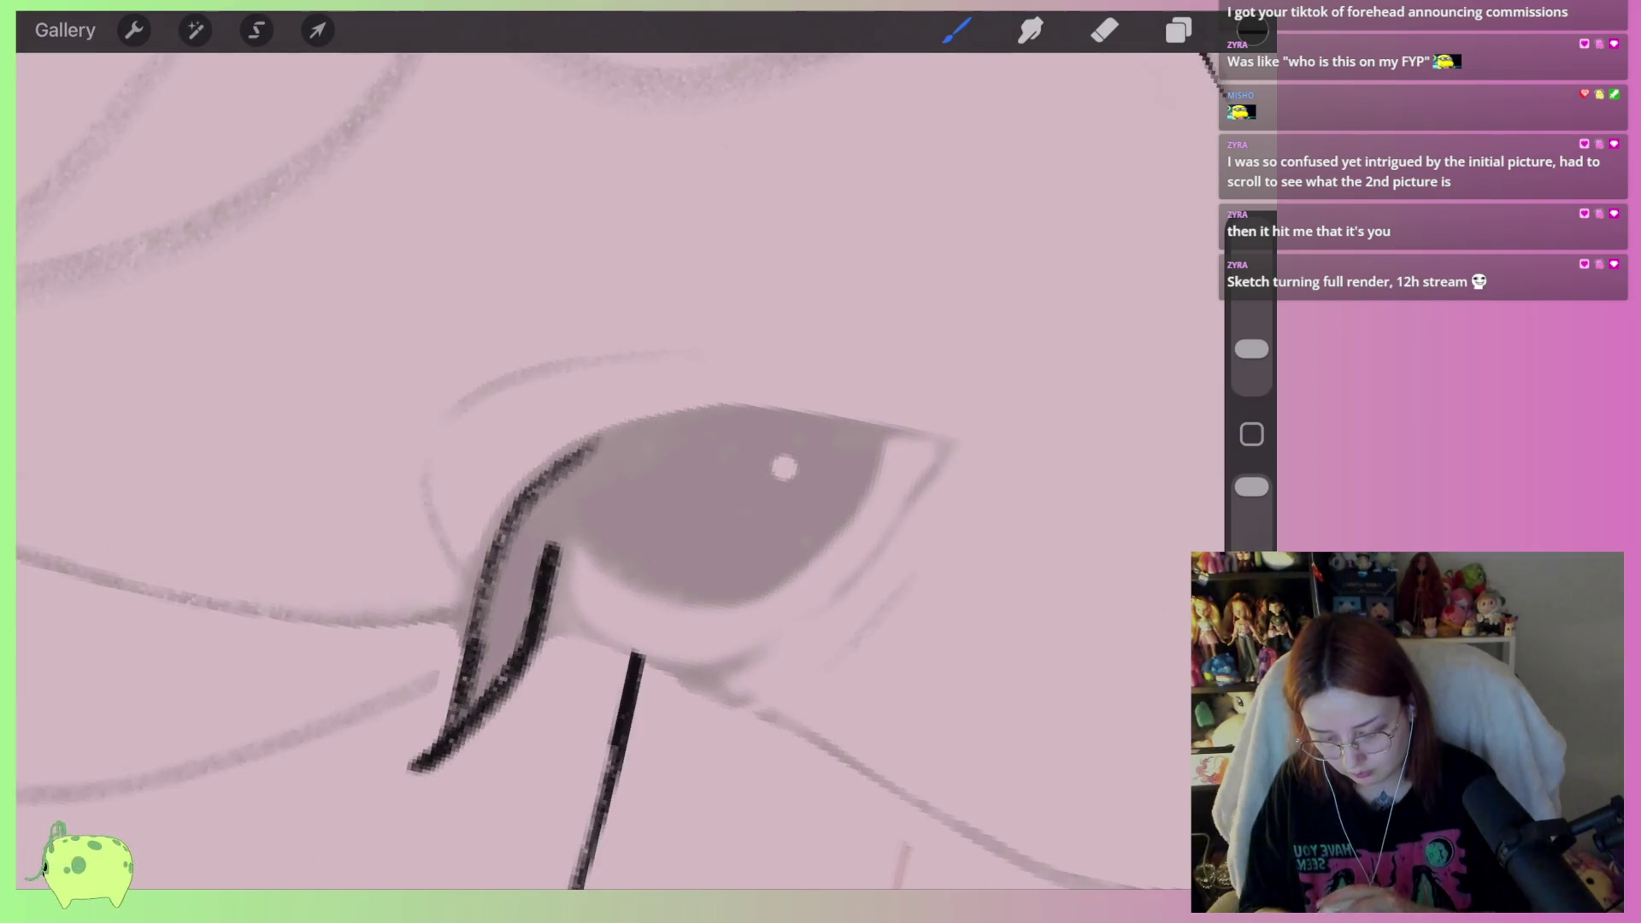
left_click_drag(714, 437, 823, 420)
left_click_drag(551, 581, 720, 432)
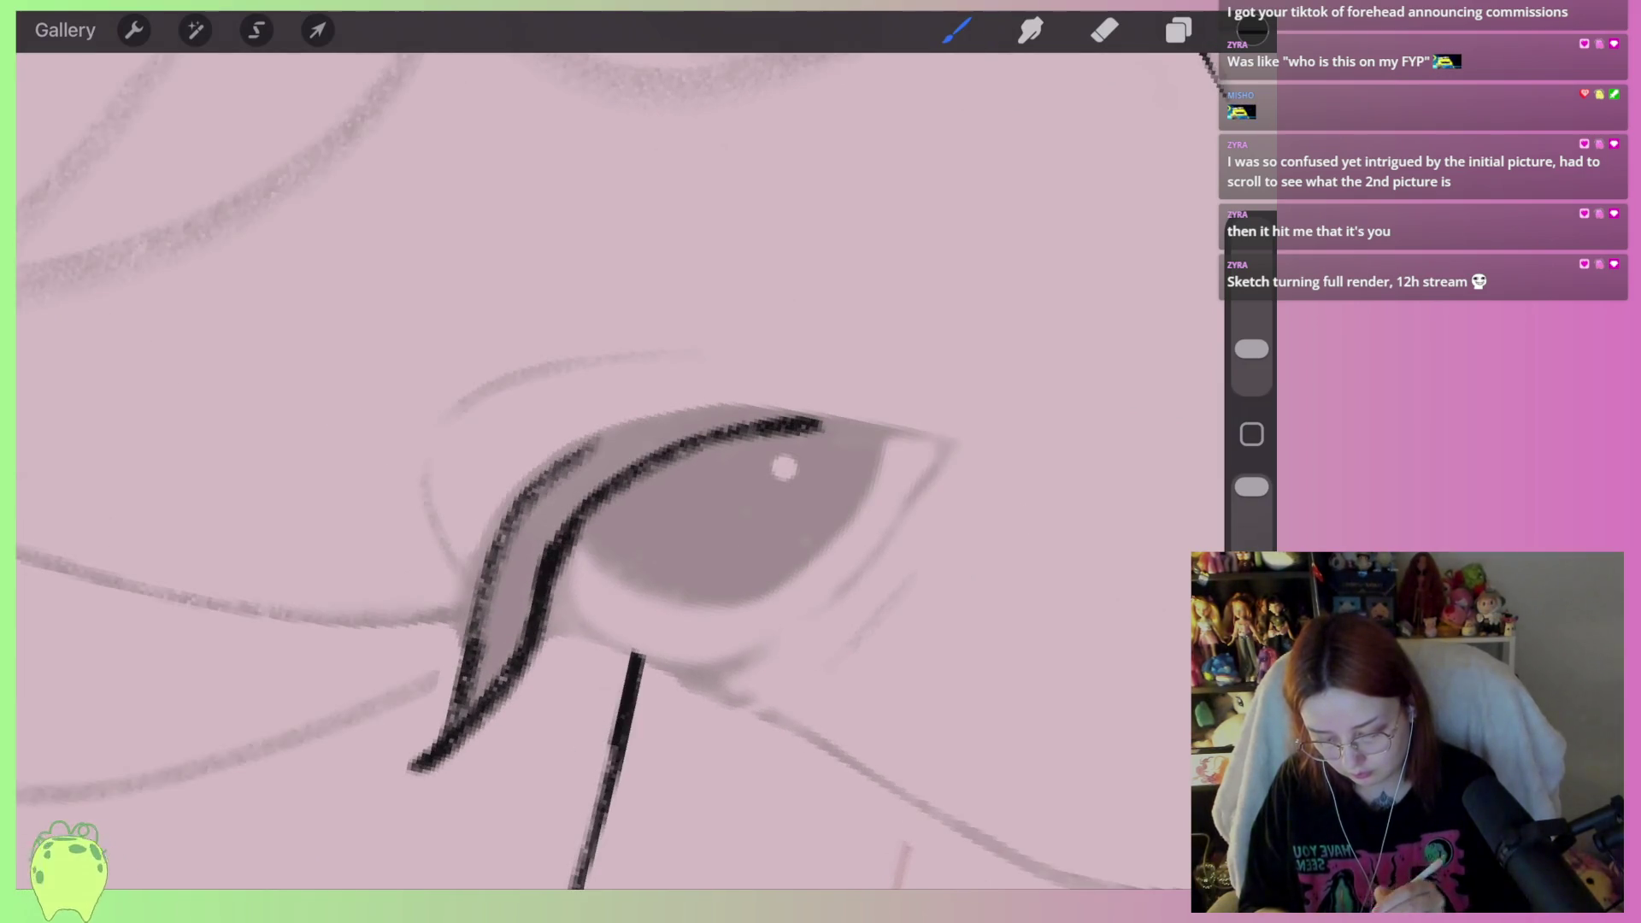
mouse_move(697, 494)
left_mouse_down()
mouse_move(835, 462)
mouse_move(547, 521)
mouse_move(513, 547)
mouse_move(684, 478)
mouse_move(521, 547)
mouse_move(453, 667)
mouse_move(547, 556)
mouse_move(448, 650)
left_mouse_up()
Fill the inner-corner wing solid black and extend its lower tip
left_click_drag(504, 551, 428, 735)
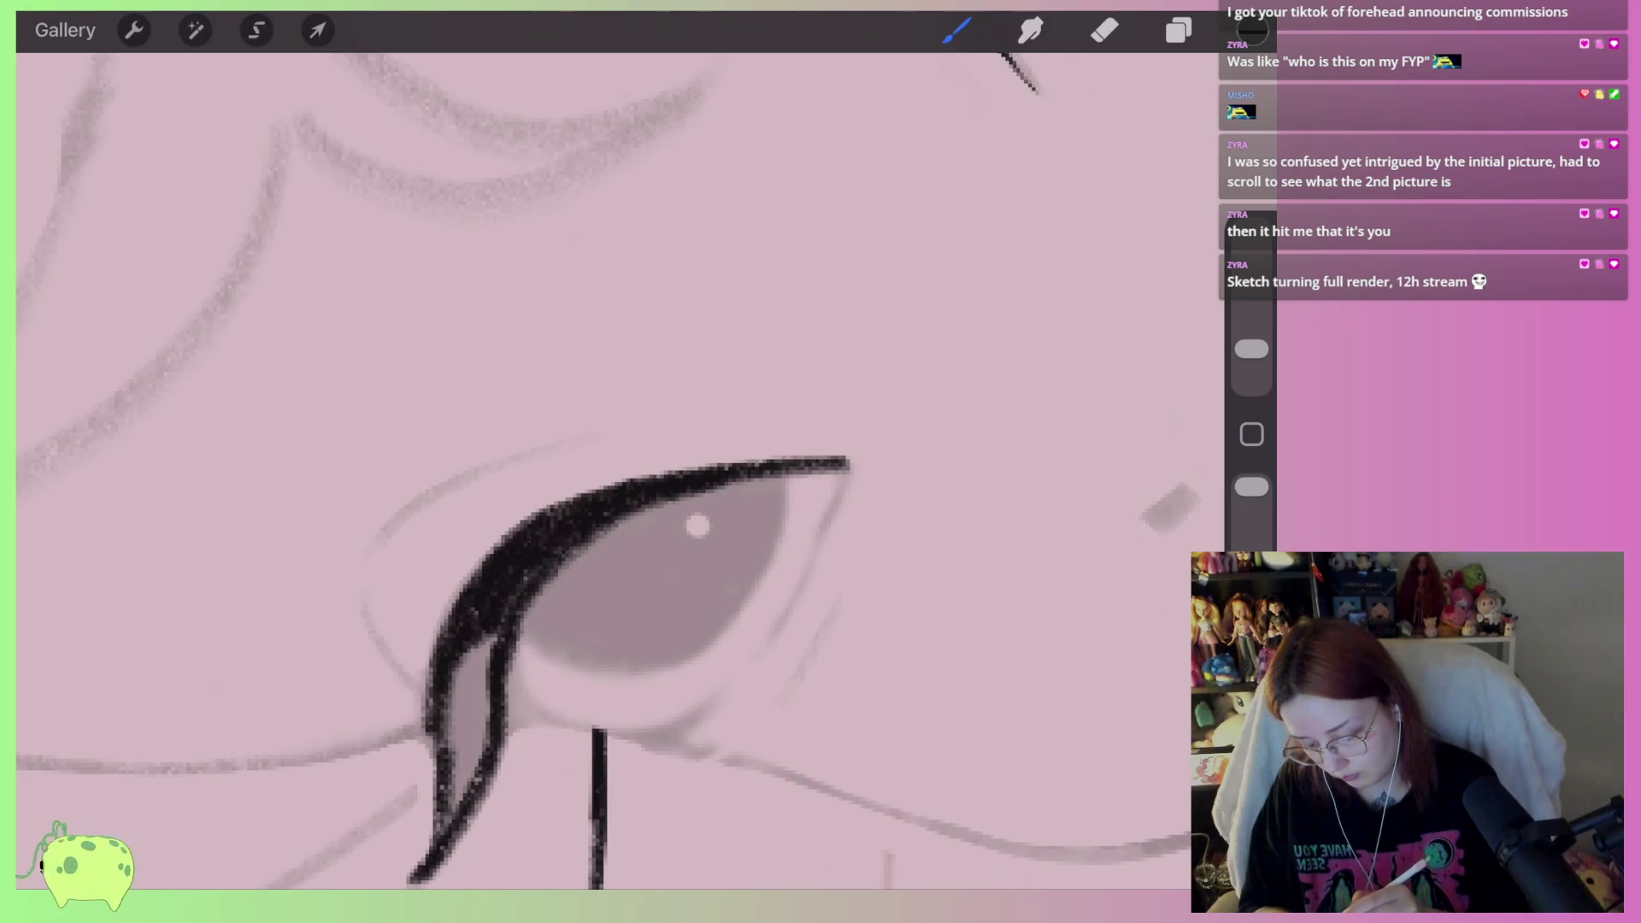
left_click_drag(459, 676, 425, 778)
left_click_drag(496, 630, 455, 731)
scroll(598, 513, "up", 2)
left_click_drag(466, 599, 432, 739)
left_click_drag(521, 566, 466, 707)
left_click_drag(539, 483, 492, 684)
left_click_drag(524, 566, 461, 744)
left_click_drag(547, 470, 509, 564)
left_click_drag(590, 402, 504, 513)
left_click_drag(526, 444, 487, 564)
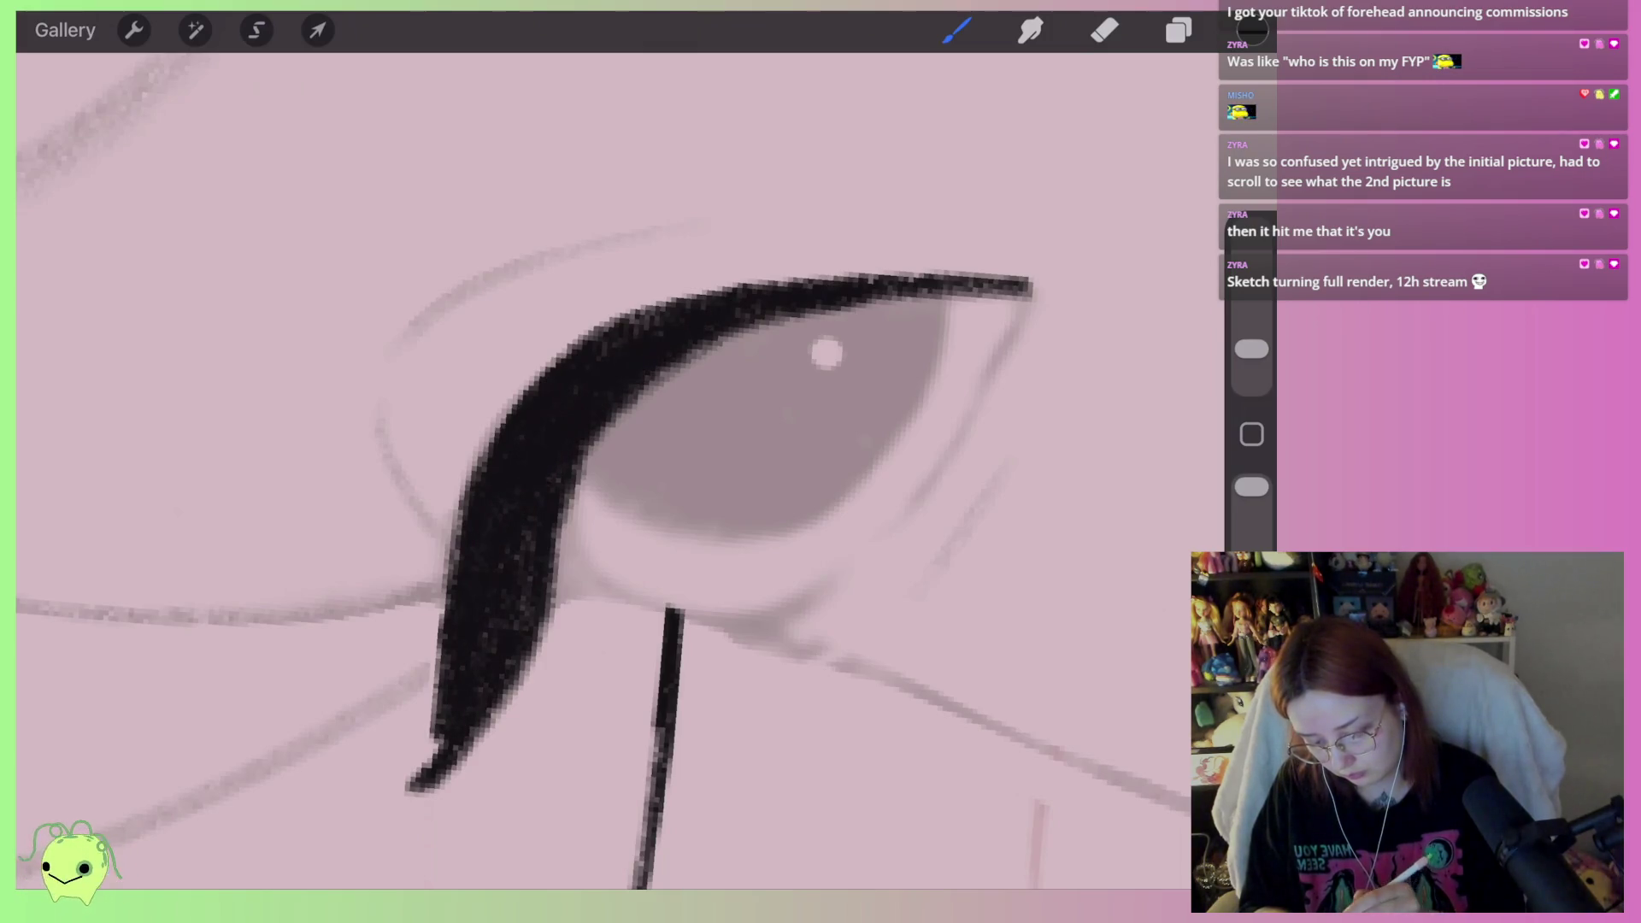
left_click_drag(524, 675, 397, 817)
left_click_drag(443, 735, 409, 791)
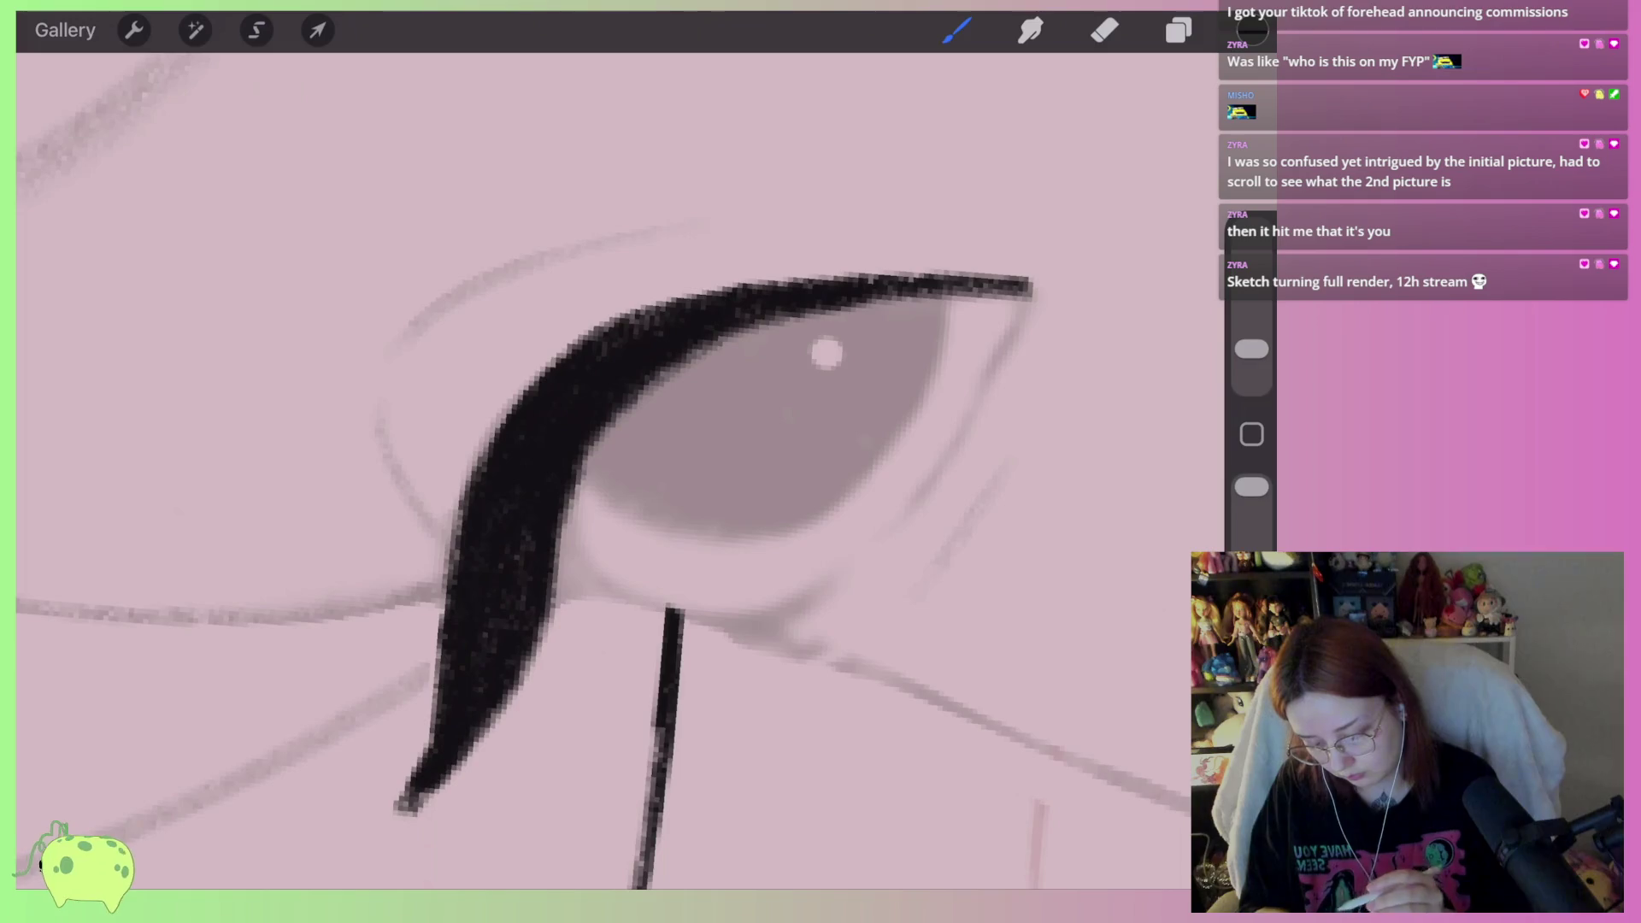
Slim the wing's lower tip and clean the lid line's top edge, undoing one erase
left_click(1105, 30)
left_click_drag(453, 530, 397, 804)
left_click_drag(431, 740, 402, 817)
left_click_drag(539, 641, 414, 816)
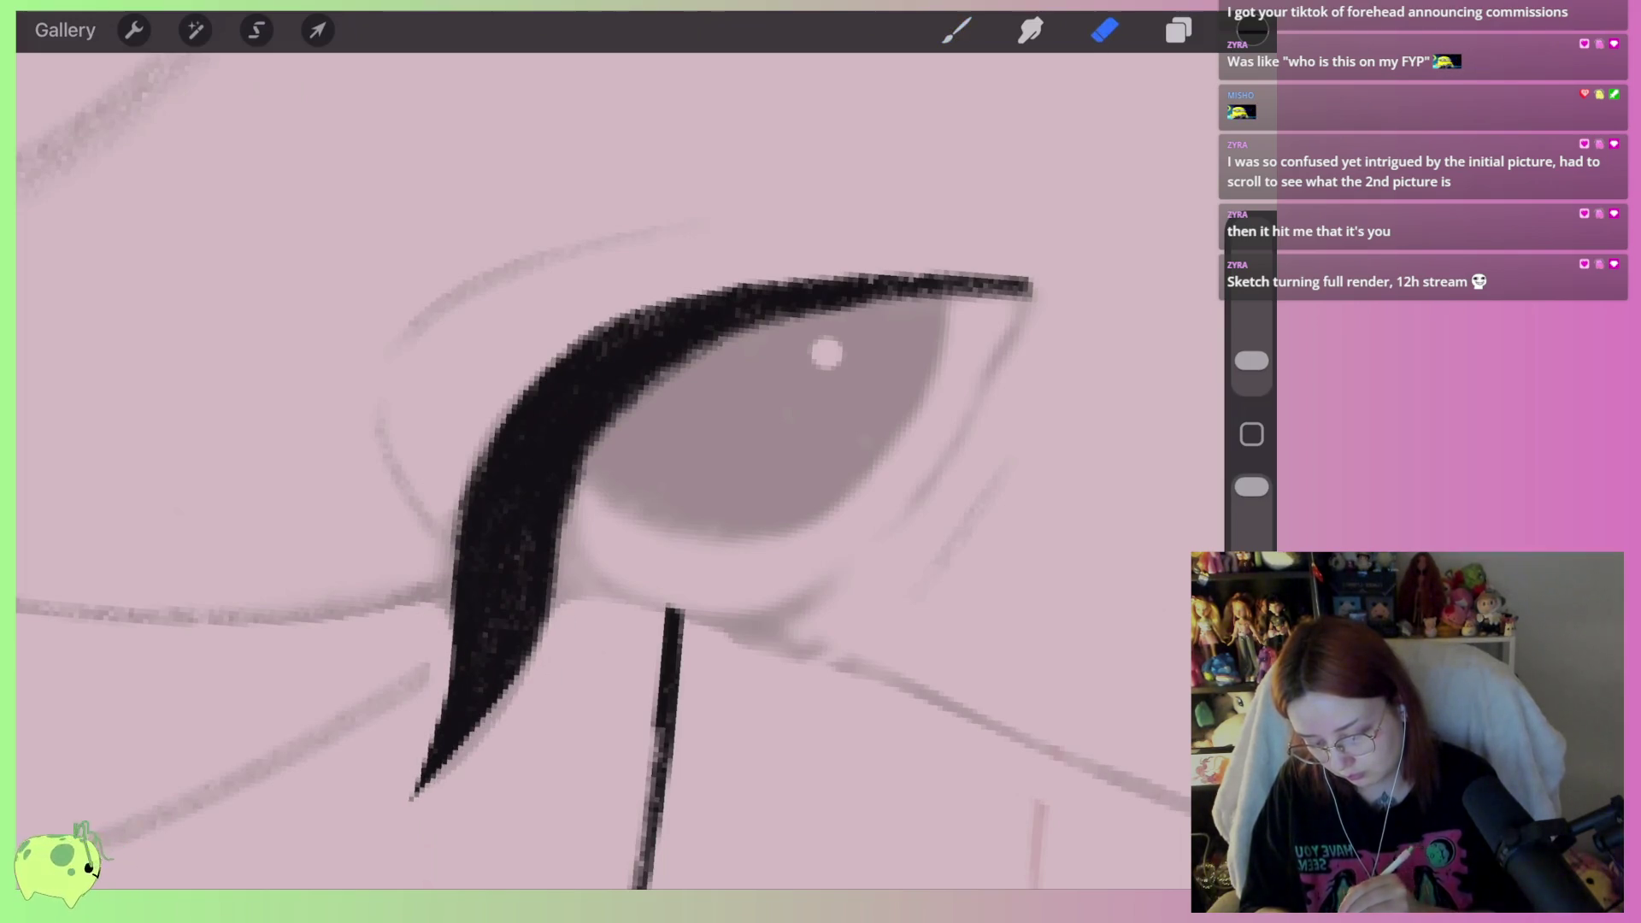
left_click_drag(446, 574, 421, 799)
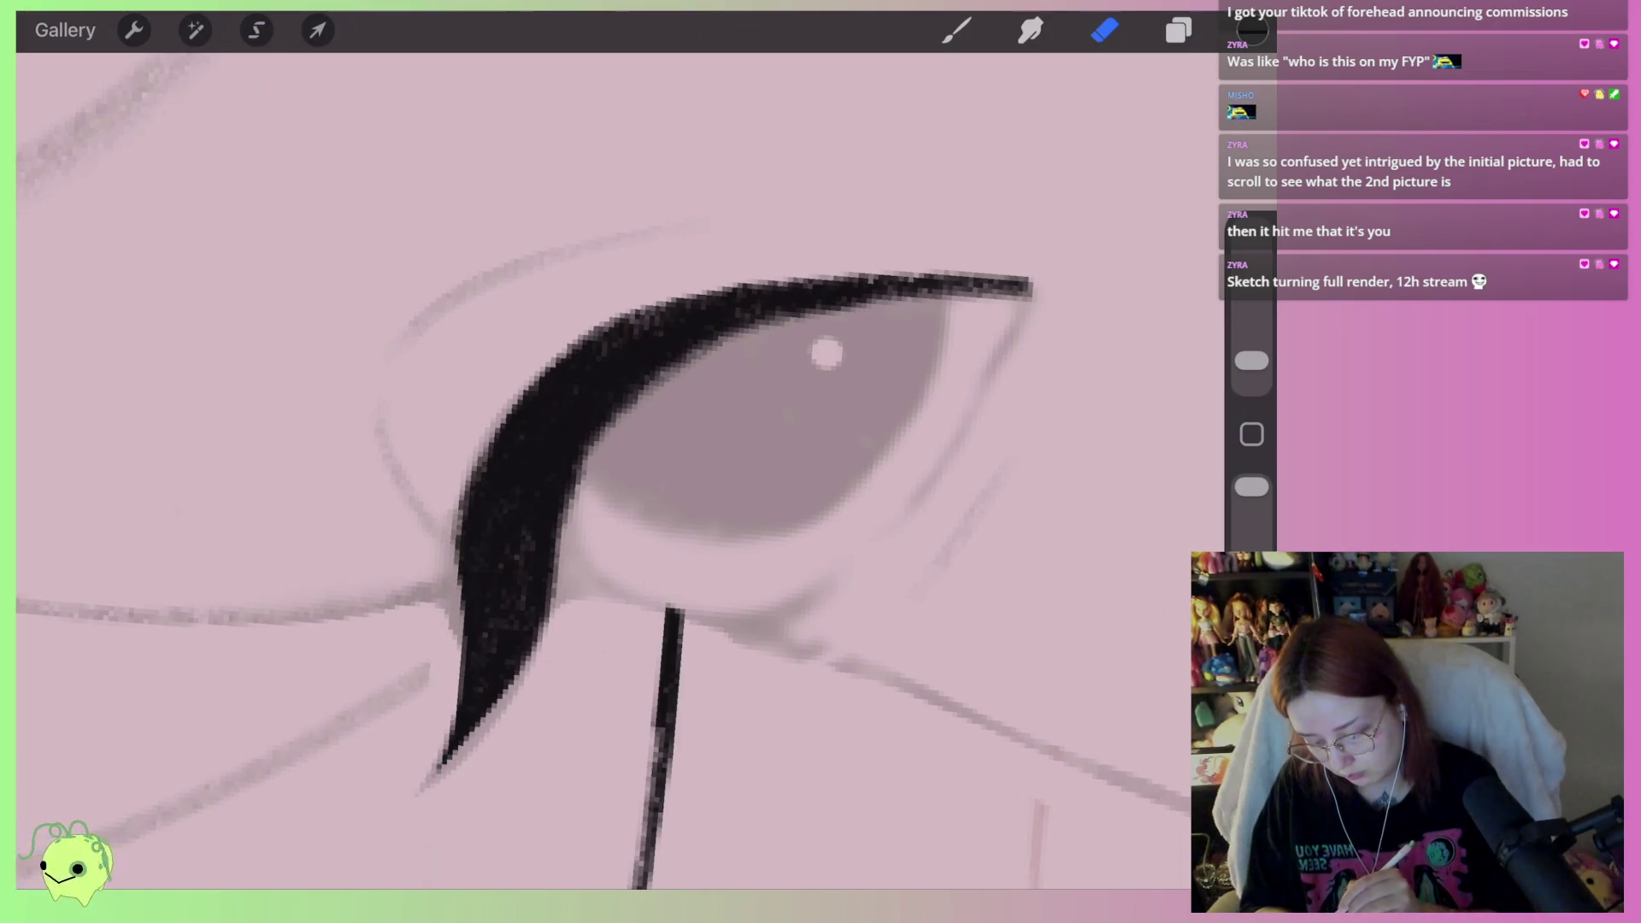
mouse_move(633, 402)
left_mouse_down()
mouse_move(795, 312)
mouse_move(996, 286)
left_mouse_up()
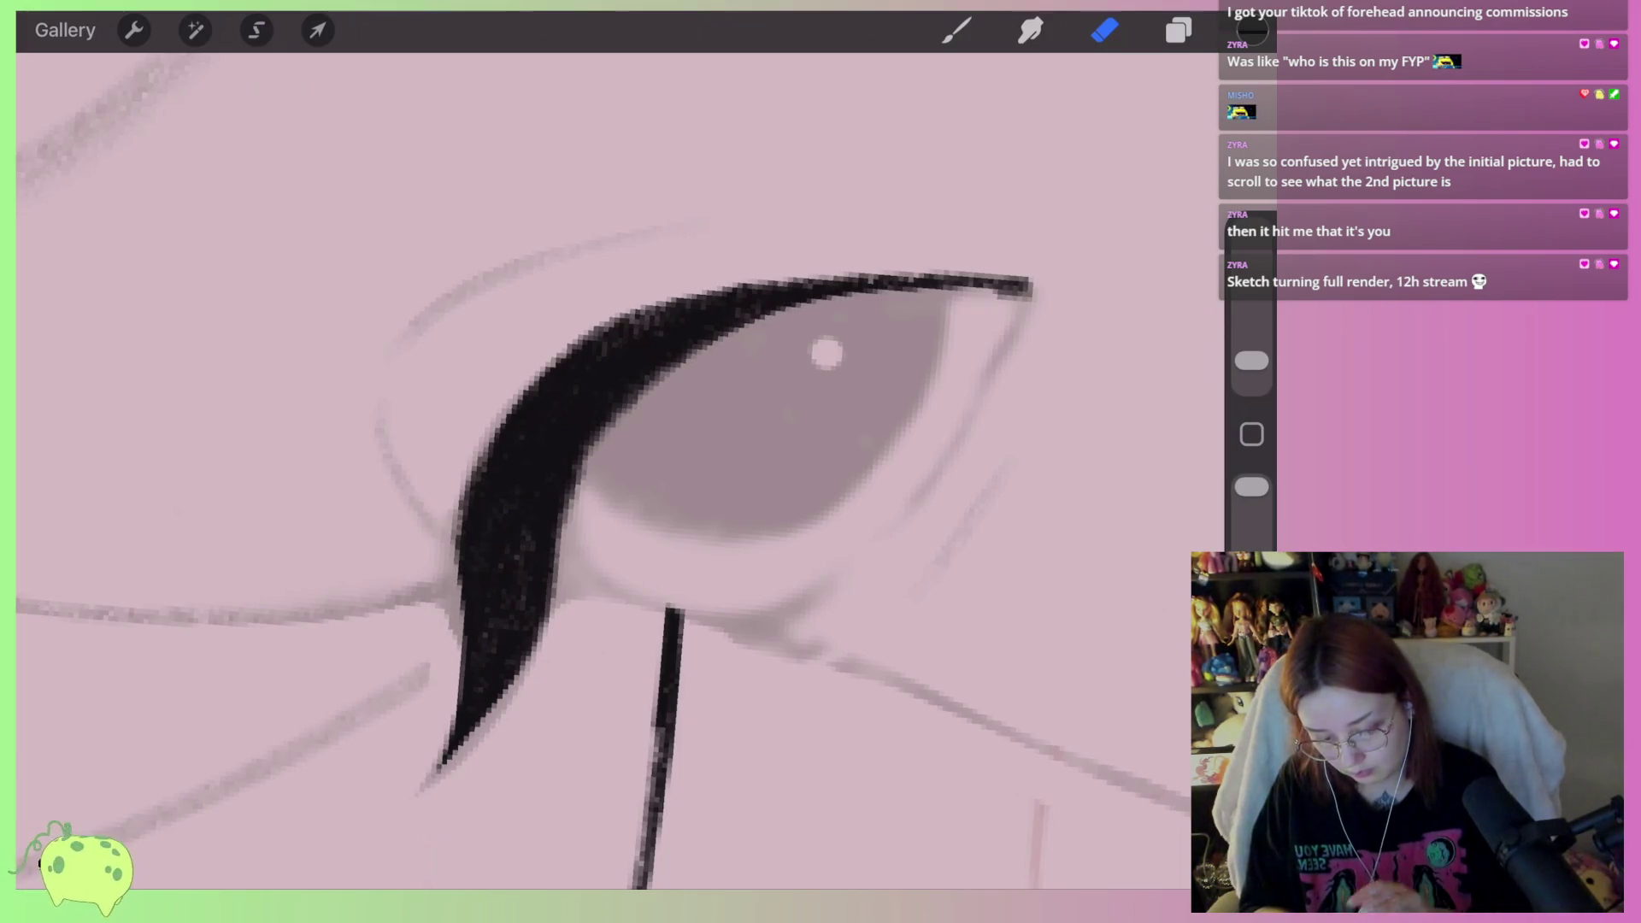
key("ctrl+z")
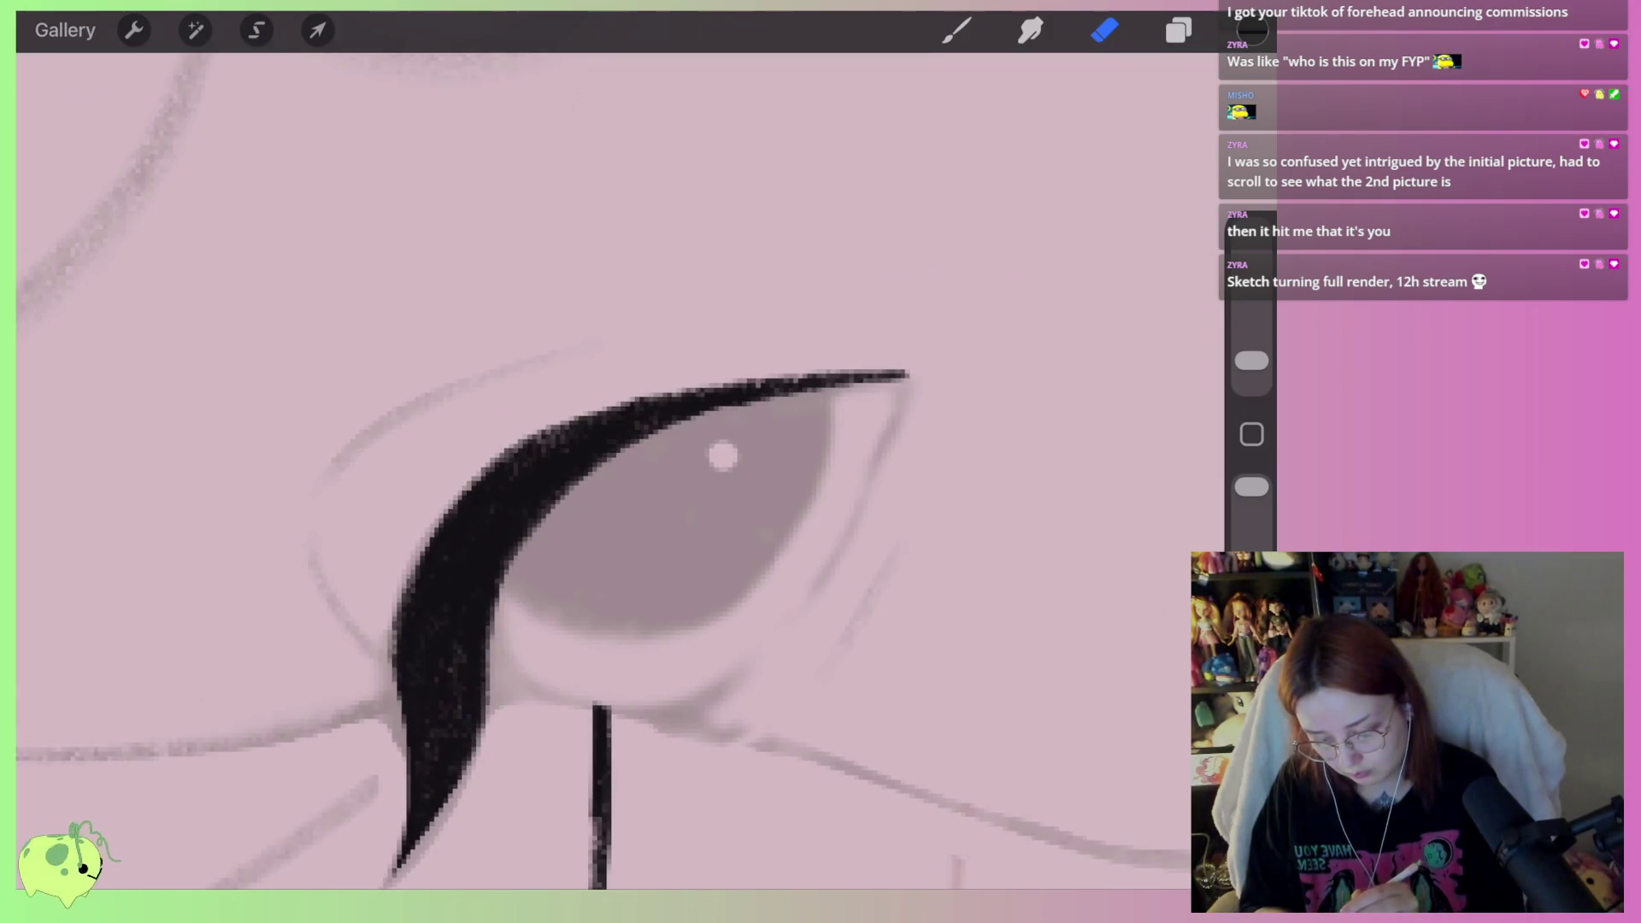
left_click_drag(671, 380, 902, 373)
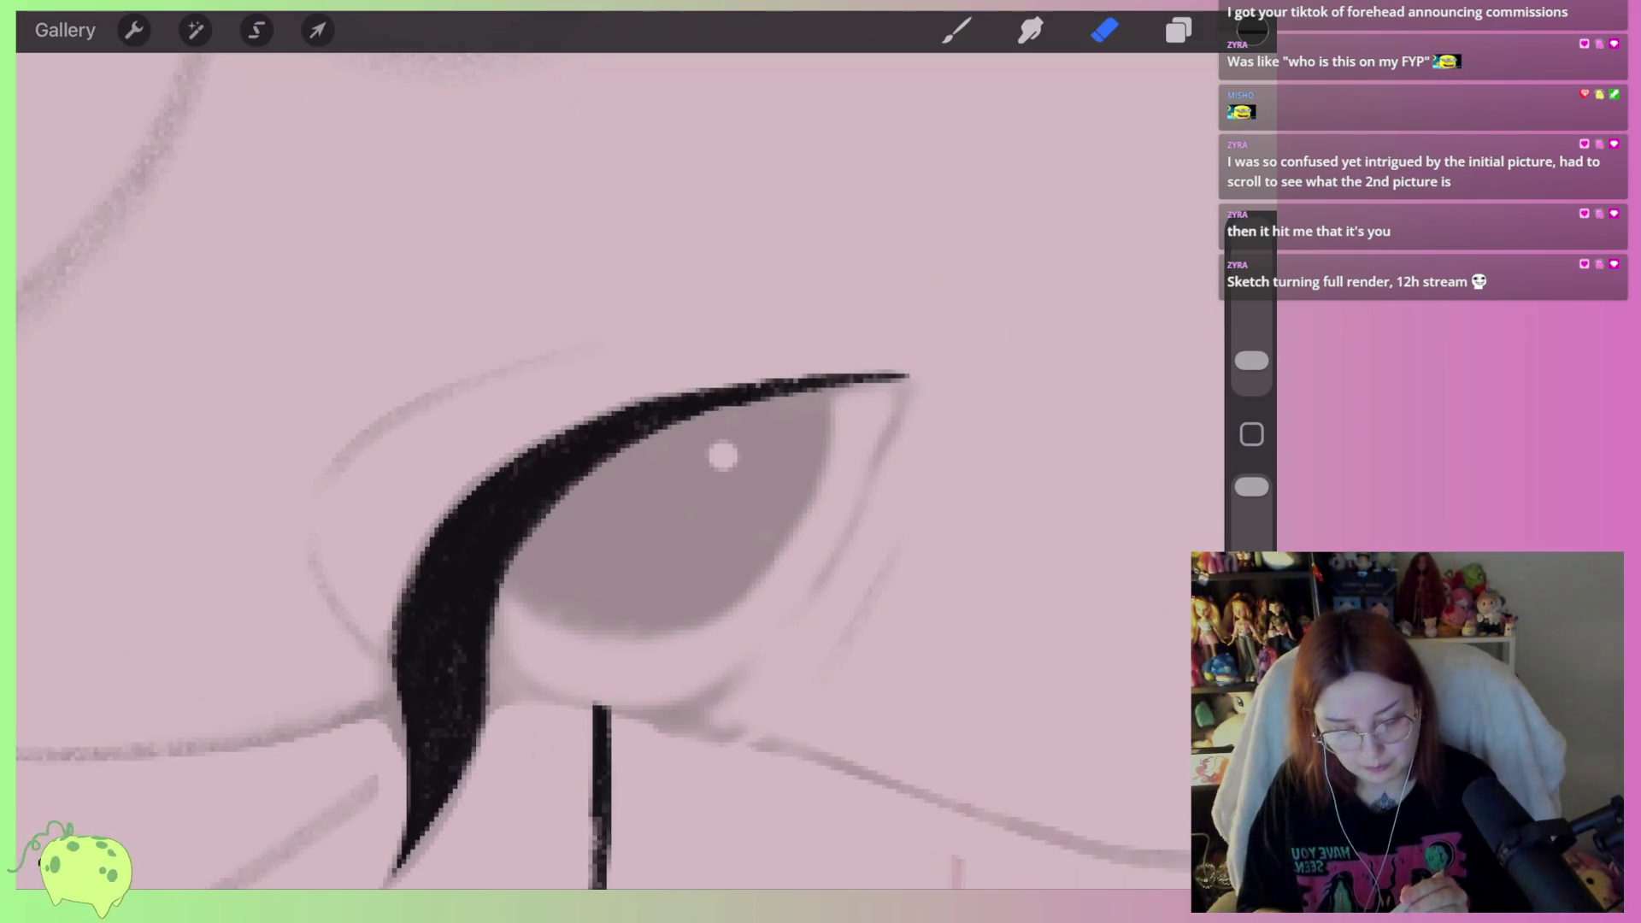
Draw the lower lash and outer corner lines, then thin them to tapered strokes
left_click(957, 29)
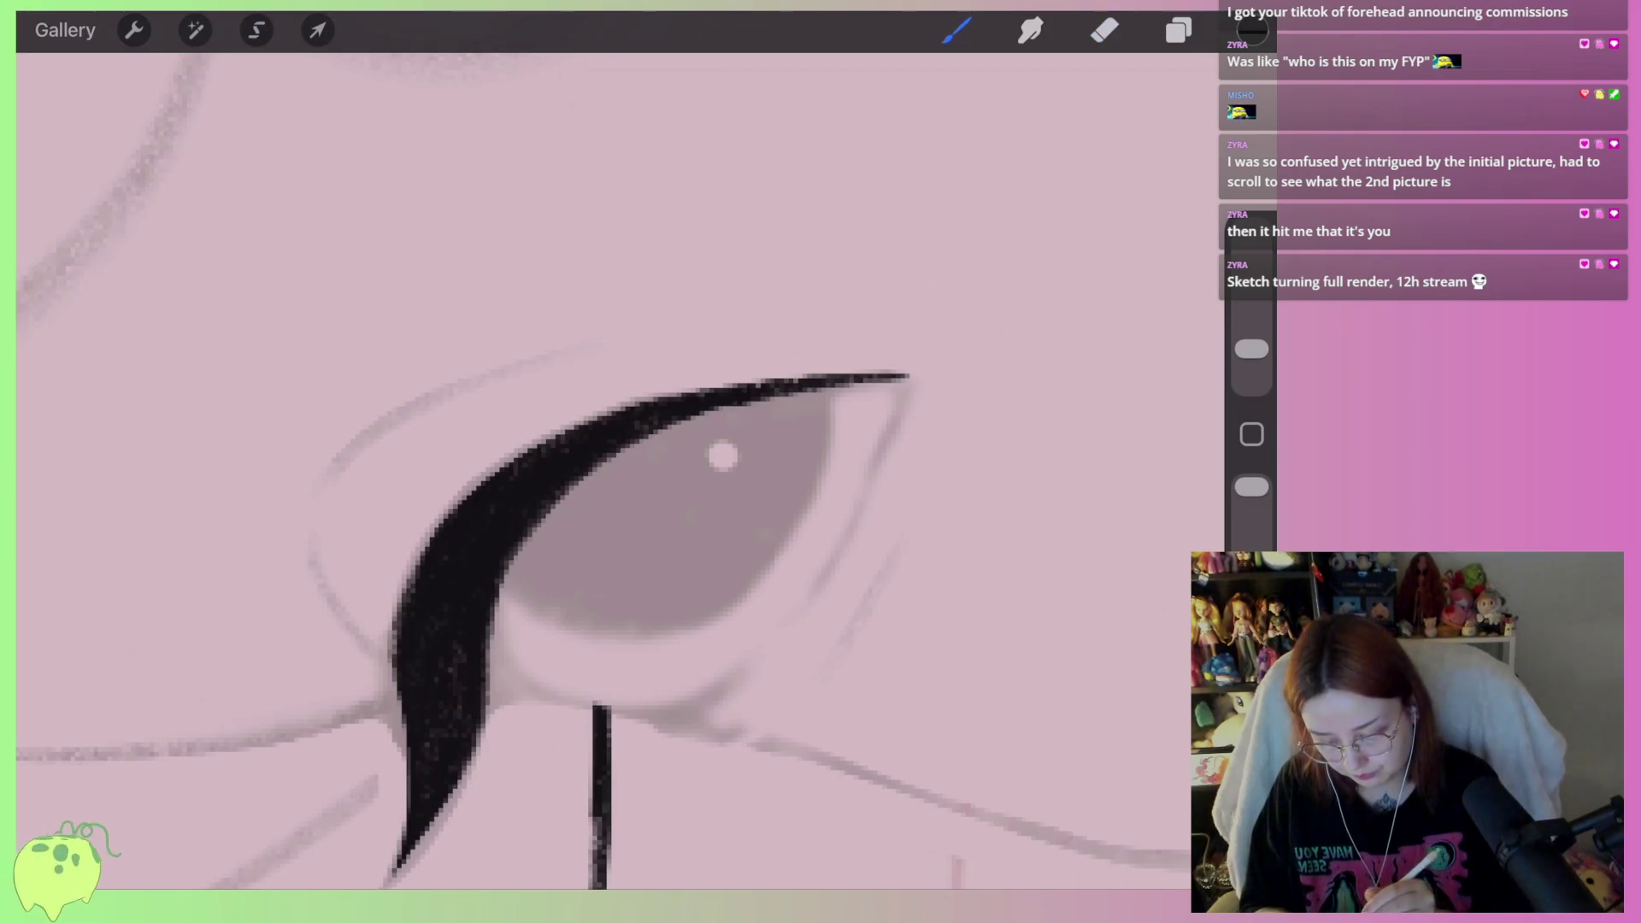
mouse_move(535, 693)
left_mouse_down()
mouse_move(594, 711)
mouse_move(487, 667)
mouse_move(534, 709)
mouse_move(577, 716)
mouse_move(761, 654)
mouse_move(684, 684)
left_mouse_up()
mouse_move(564, 697)
left_mouse_down()
mouse_move(603, 711)
mouse_move(782, 650)
mouse_move(906, 405)
mouse_move(786, 624)
left_mouse_up()
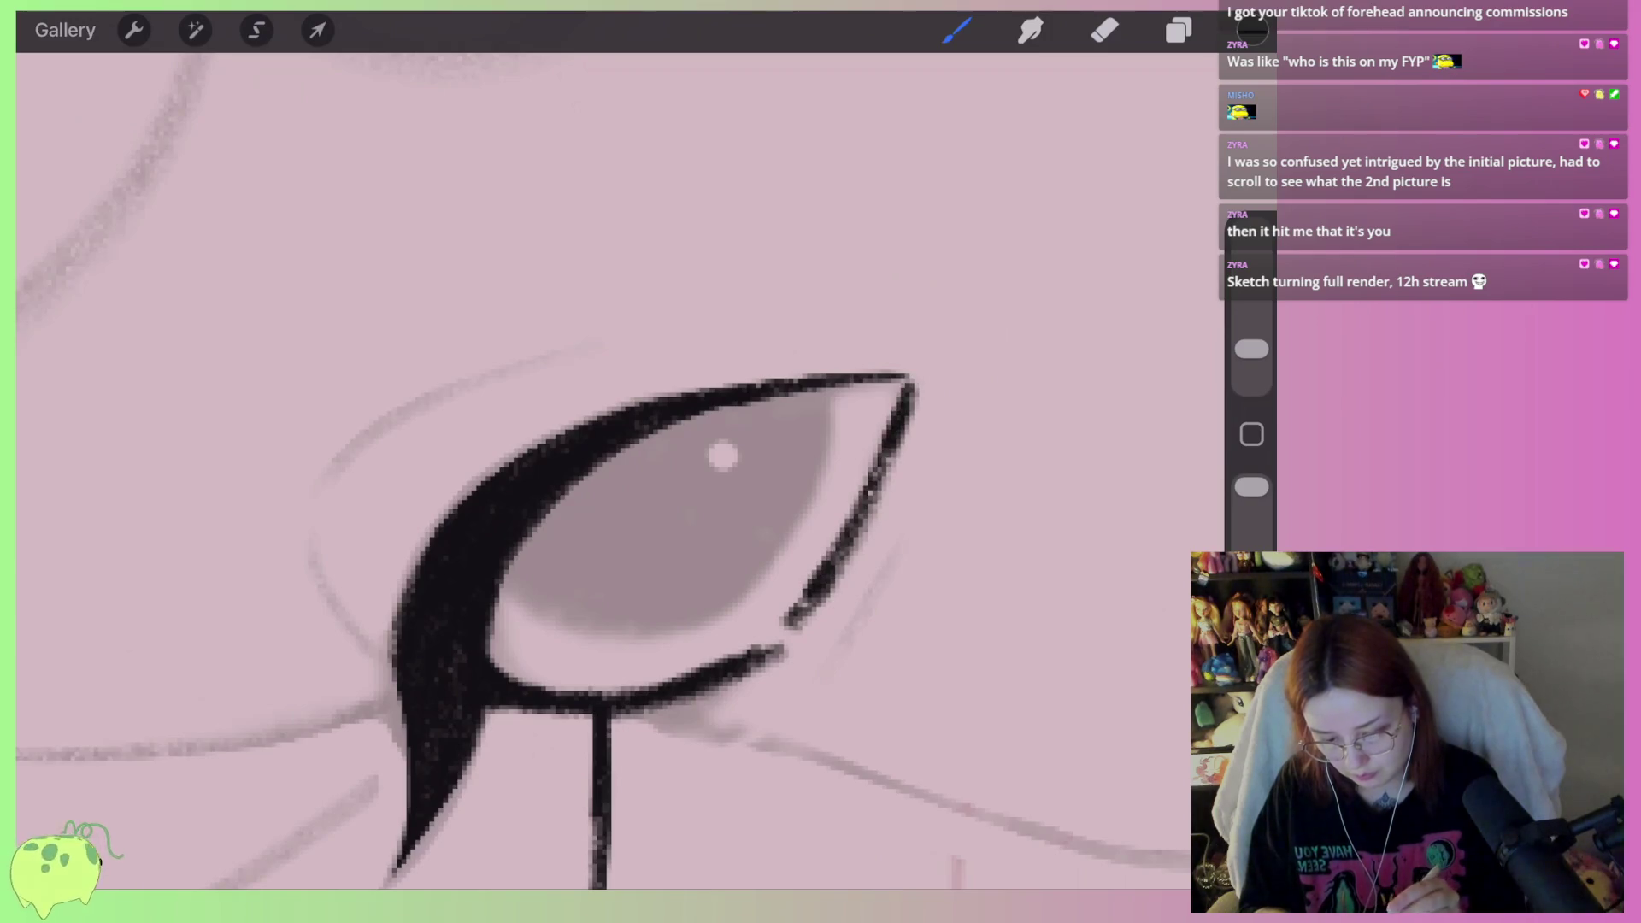
left_click(1104, 30)
mouse_move(926, 381)
left_mouse_down()
mouse_move(826, 610)
mouse_move(898, 394)
left_mouse_up()
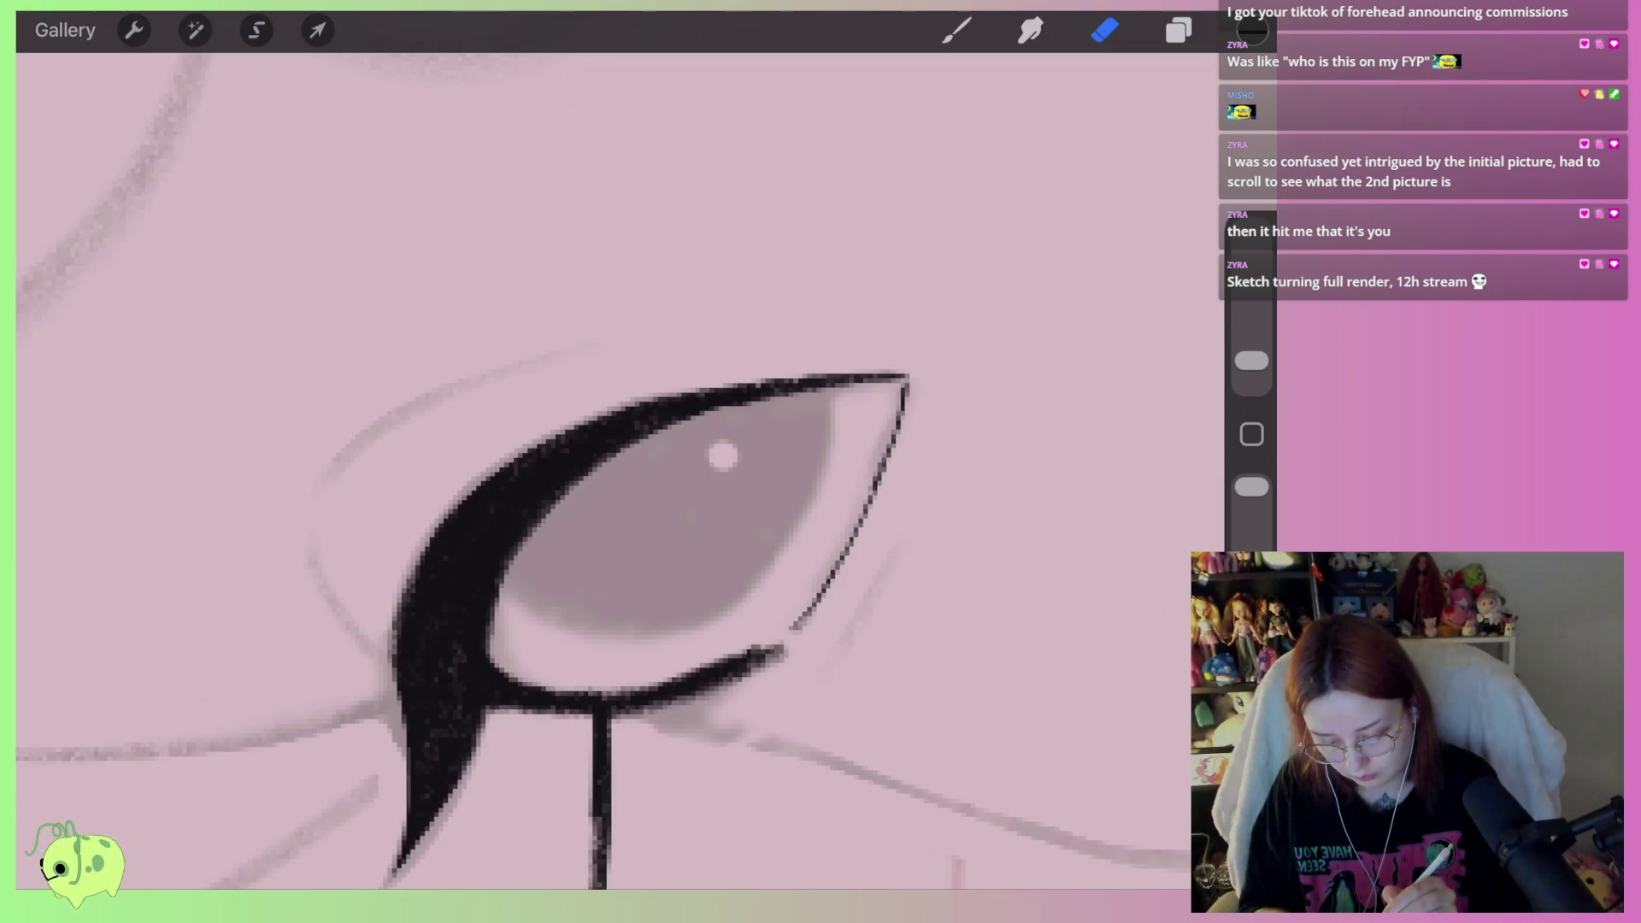
left_click_drag(760, 654, 504, 684)
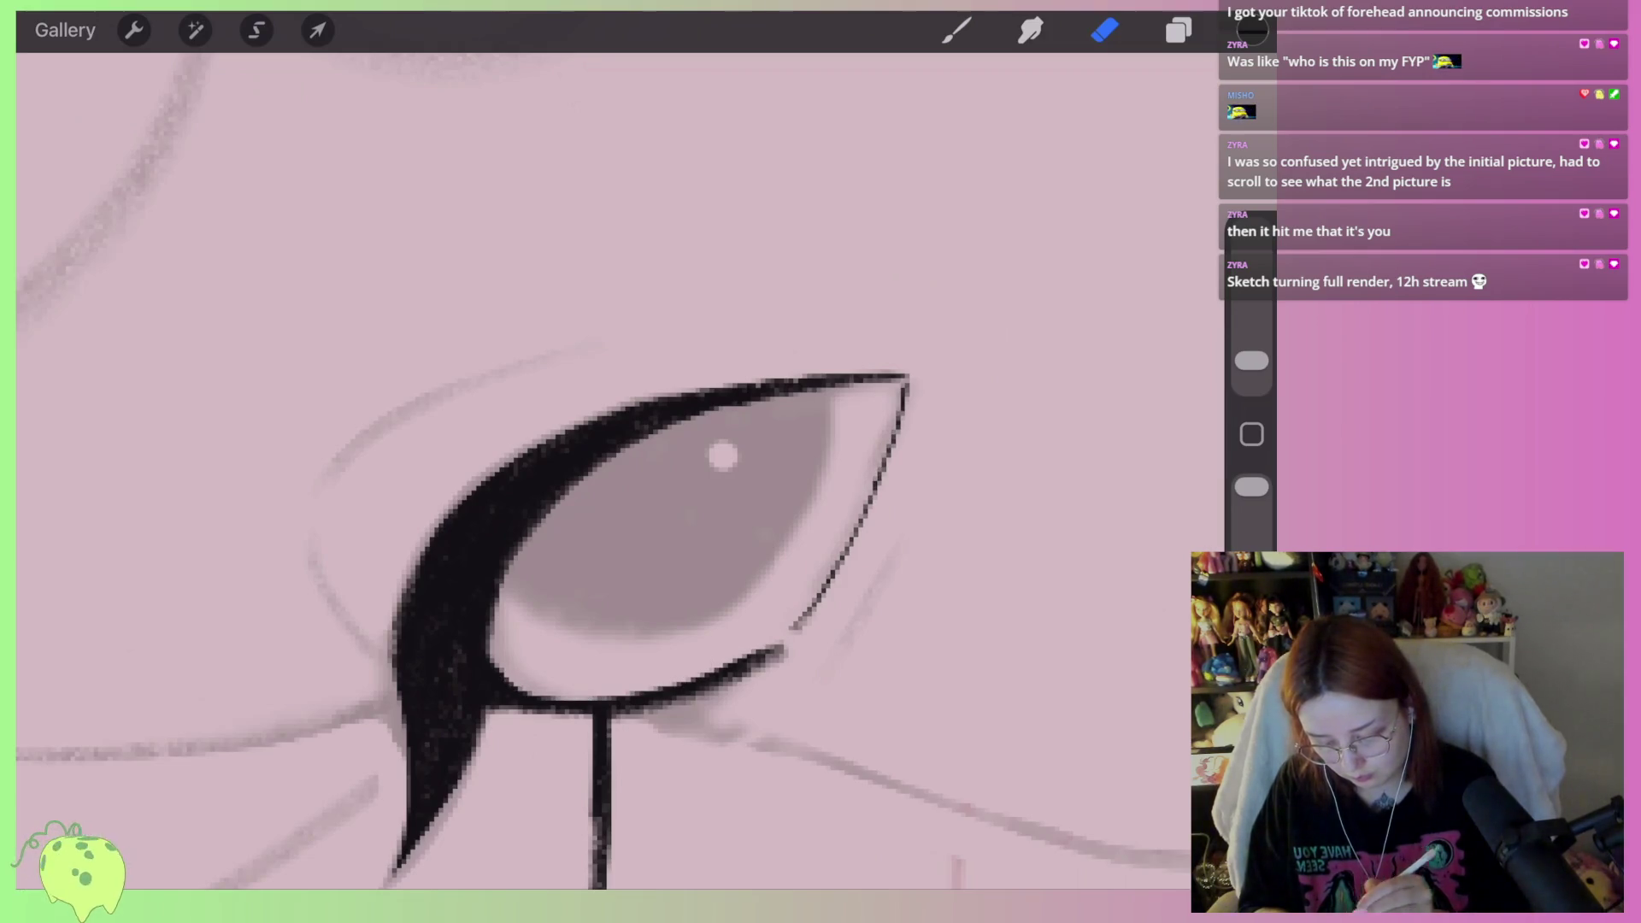
mouse_move(780, 656)
left_mouse_down()
mouse_move(728, 693)
mouse_move(547, 713)
left_mouse_up()
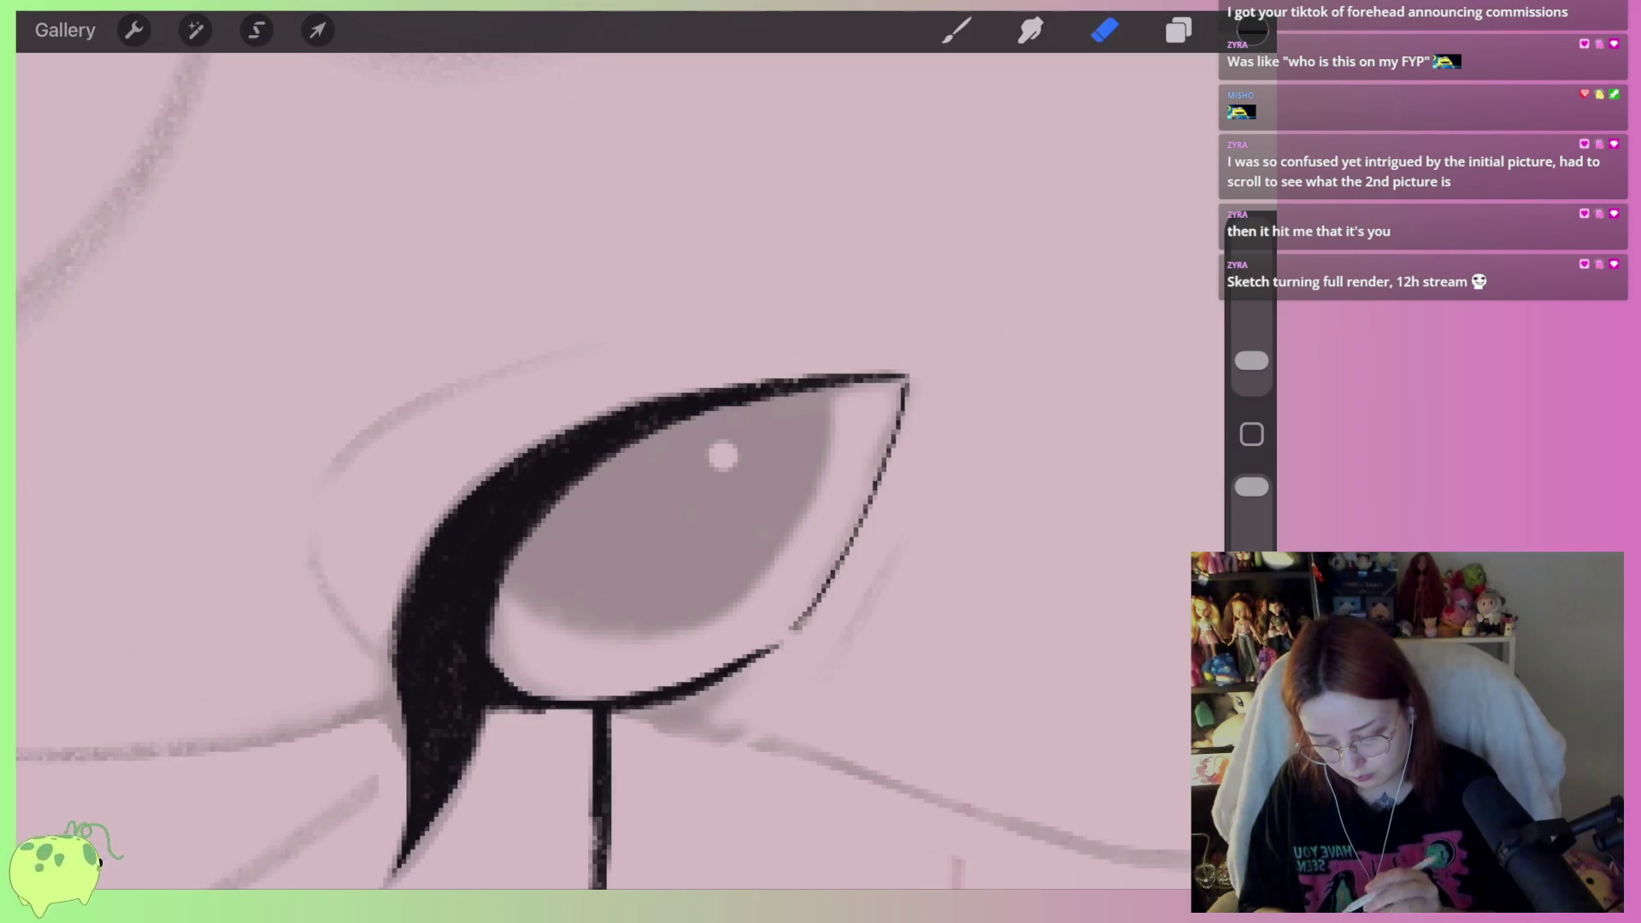
scroll(603, 470, "down", 5)
scroll(502, 447, "up", 5)
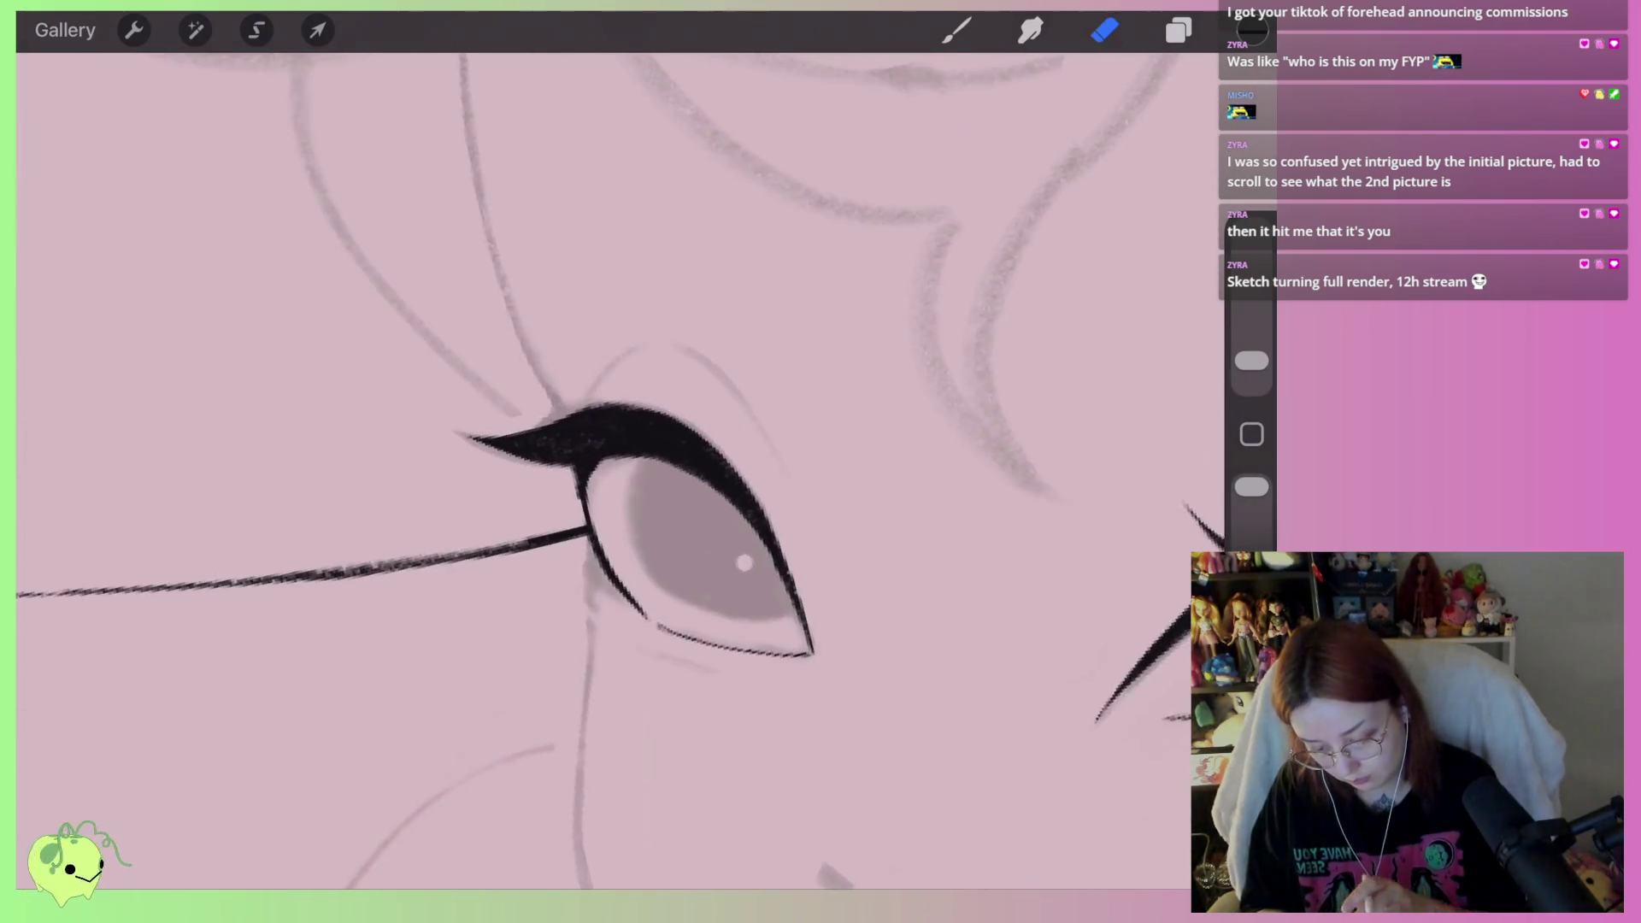
With the inking brush, darken and thicken the line at the left eye's inner corner
left_click(957, 30)
left_click_drag(567, 475, 573, 564)
scroll(564, 513, "up", 2)
left_click_drag(542, 474, 560, 602)
left_click_drag(611, 500, 582, 623)
left_click_drag(620, 494, 585, 574)
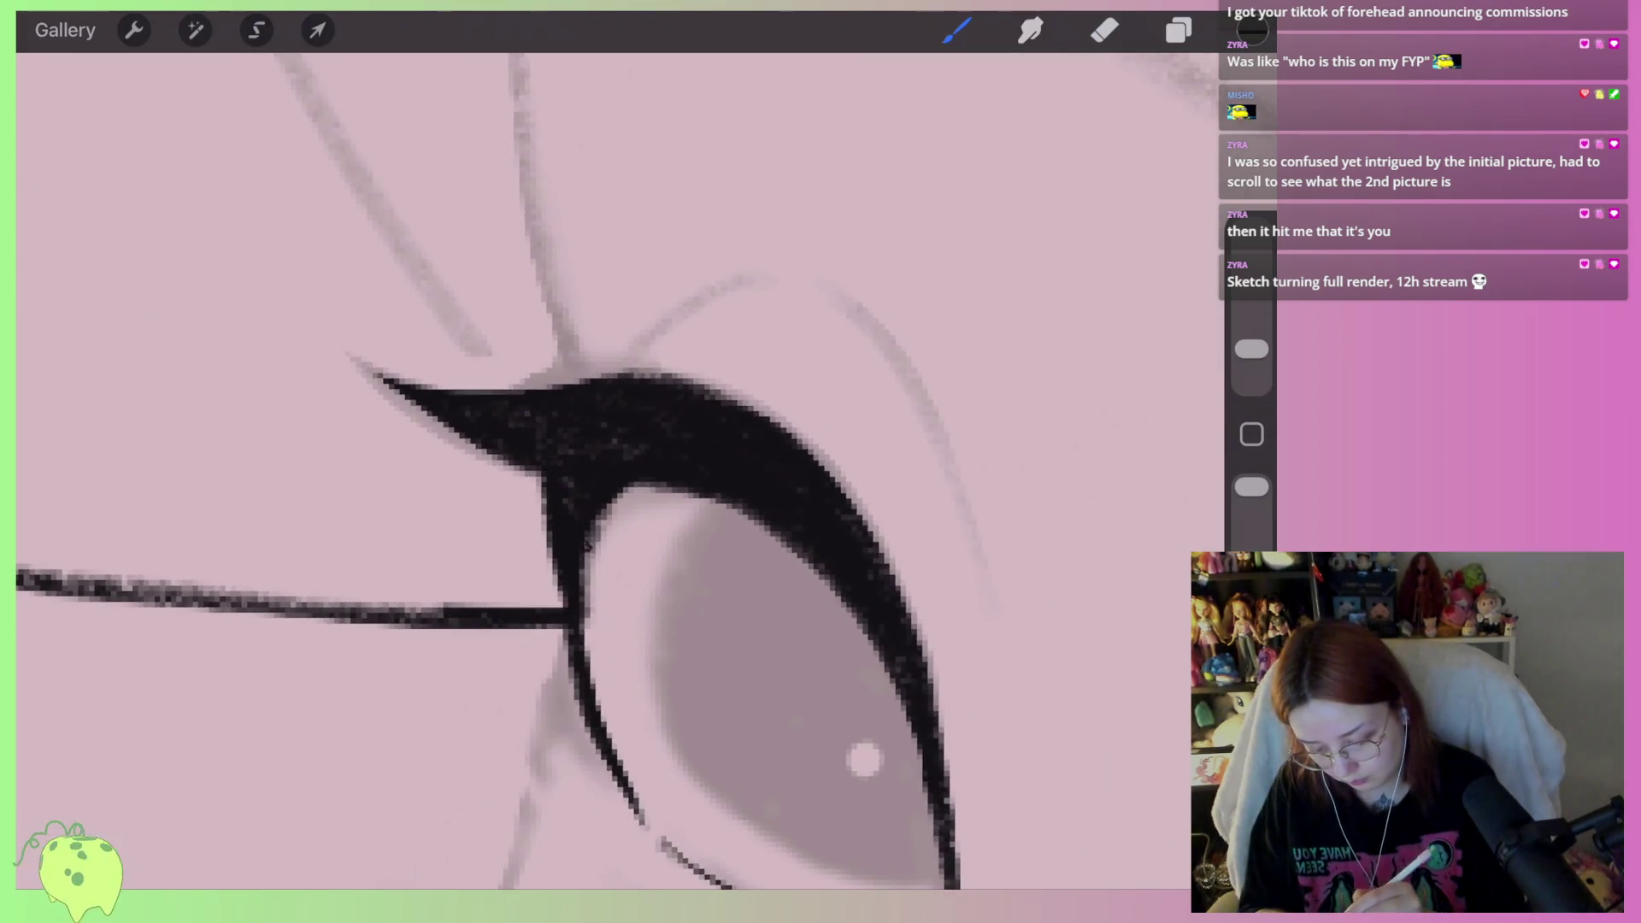
Erase along the inner-corner eye line to thin and lighten it
left_click(1104, 30)
left_click_drag(532, 488, 555, 603)
left_click_drag(594, 539, 594, 648)
left_click_drag(619, 504, 574, 726)
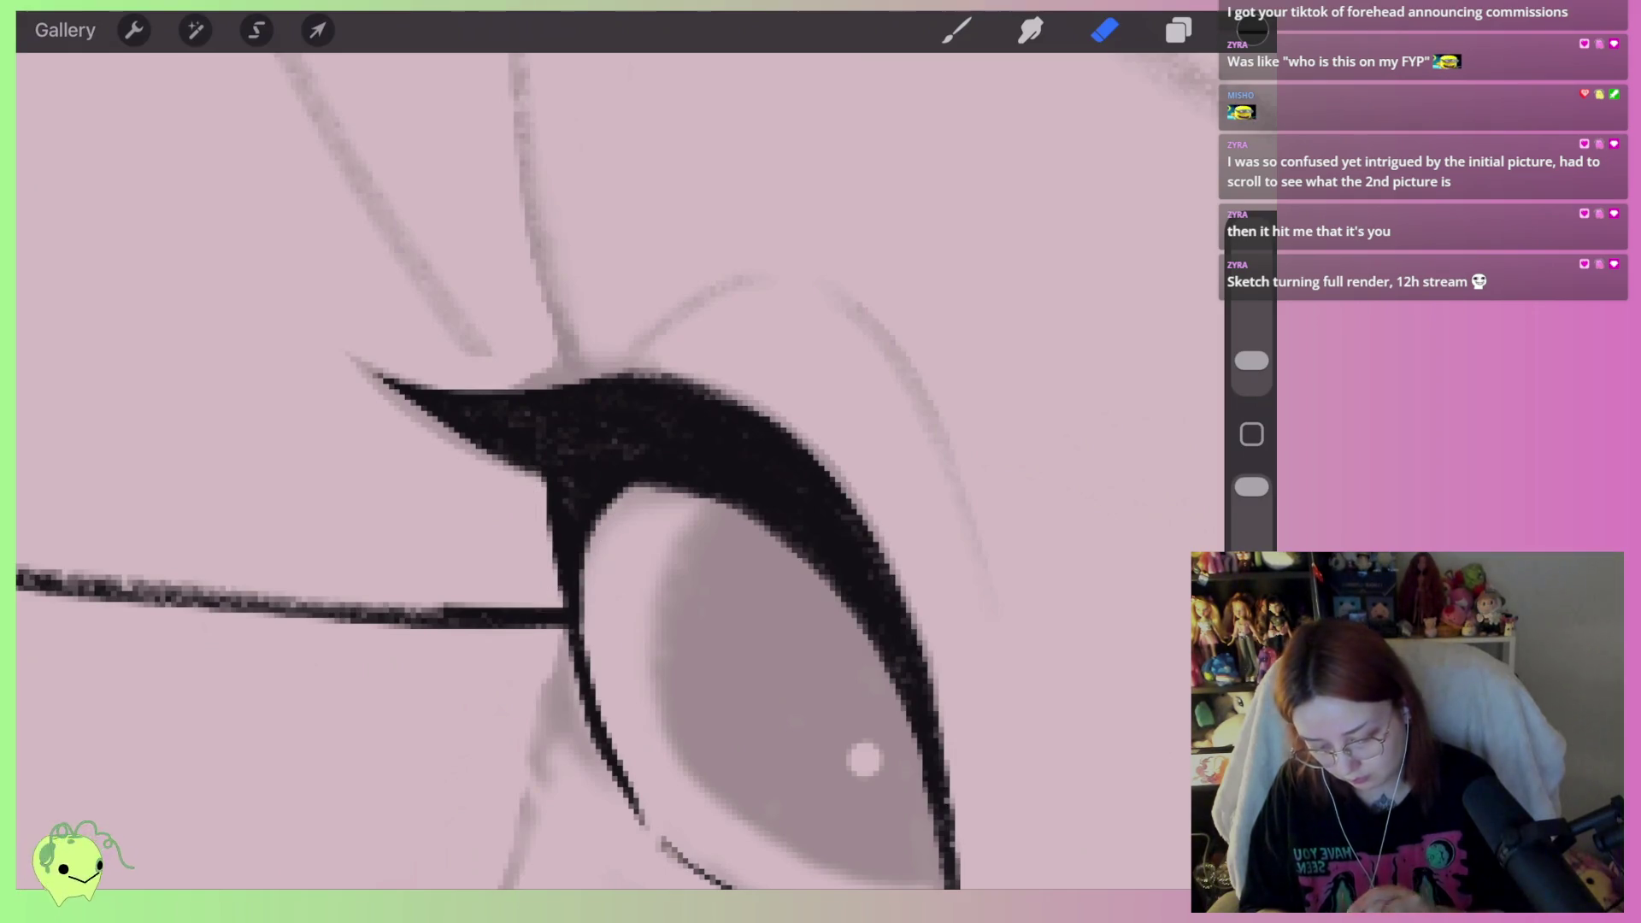
scroll(599, 513, "down", 5)
scroll(598, 512, "up", 5)
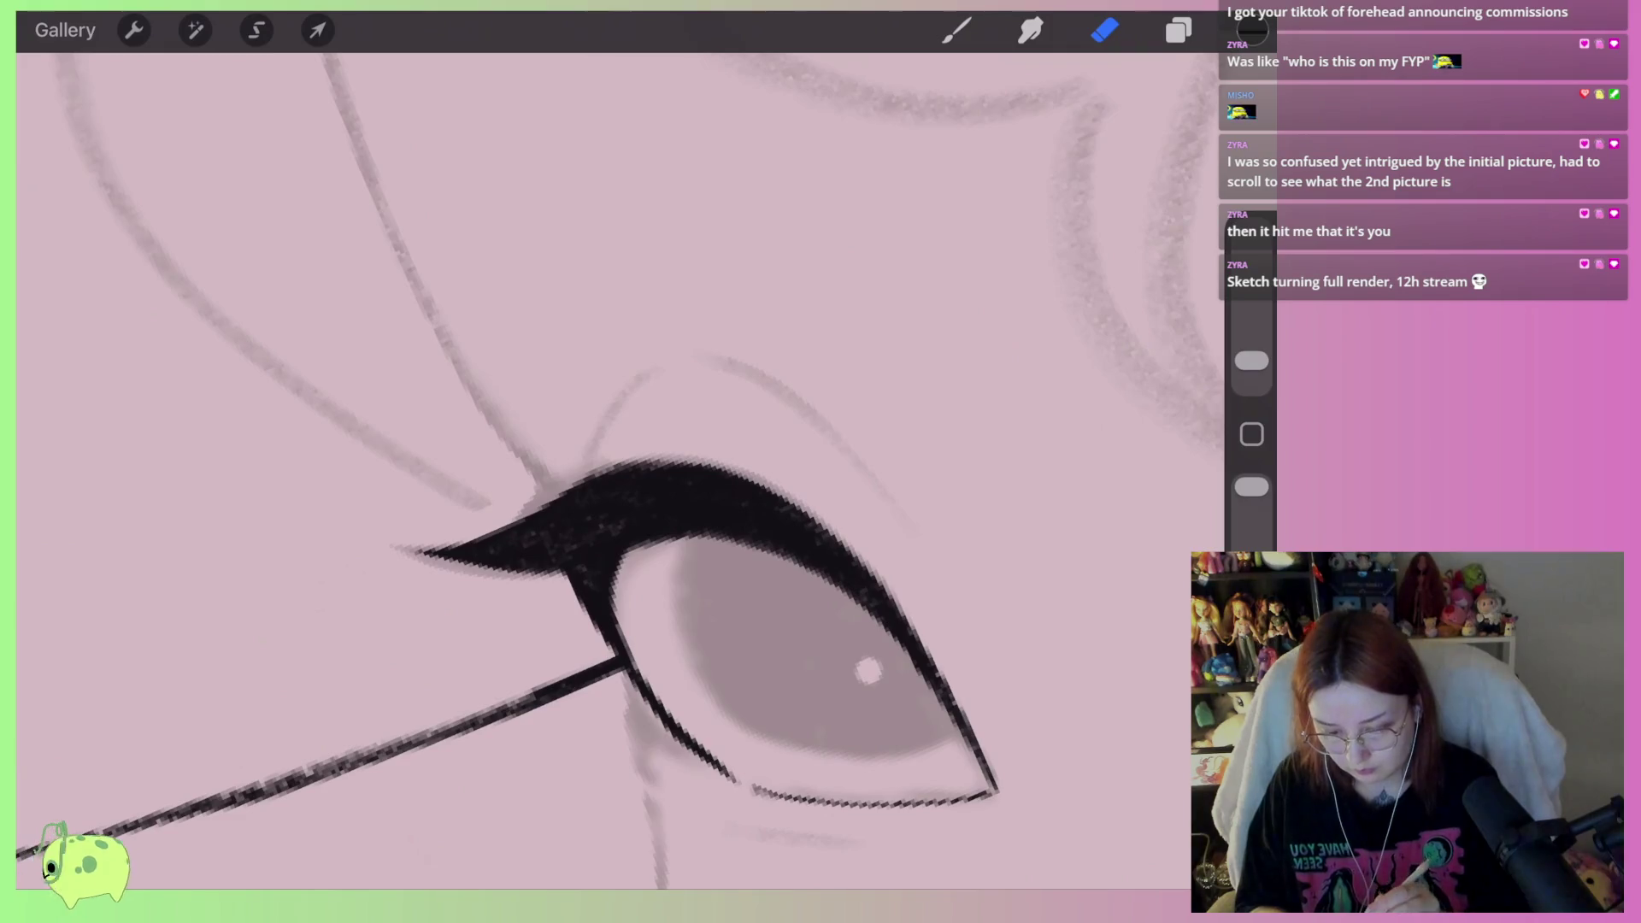
Ink an inner-corner lash, a tall central lash and another spike along the upper lid
left_click(956, 30)
scroll(684, 556, "up", 2)
mouse_move(556, 530)
left_mouse_down()
mouse_move(451, 462)
mouse_move(502, 504)
mouse_move(481, 481)
left_mouse_up()
left_click_drag(462, 483, 414, 423)
left_click_drag(598, 513, 534, 511)
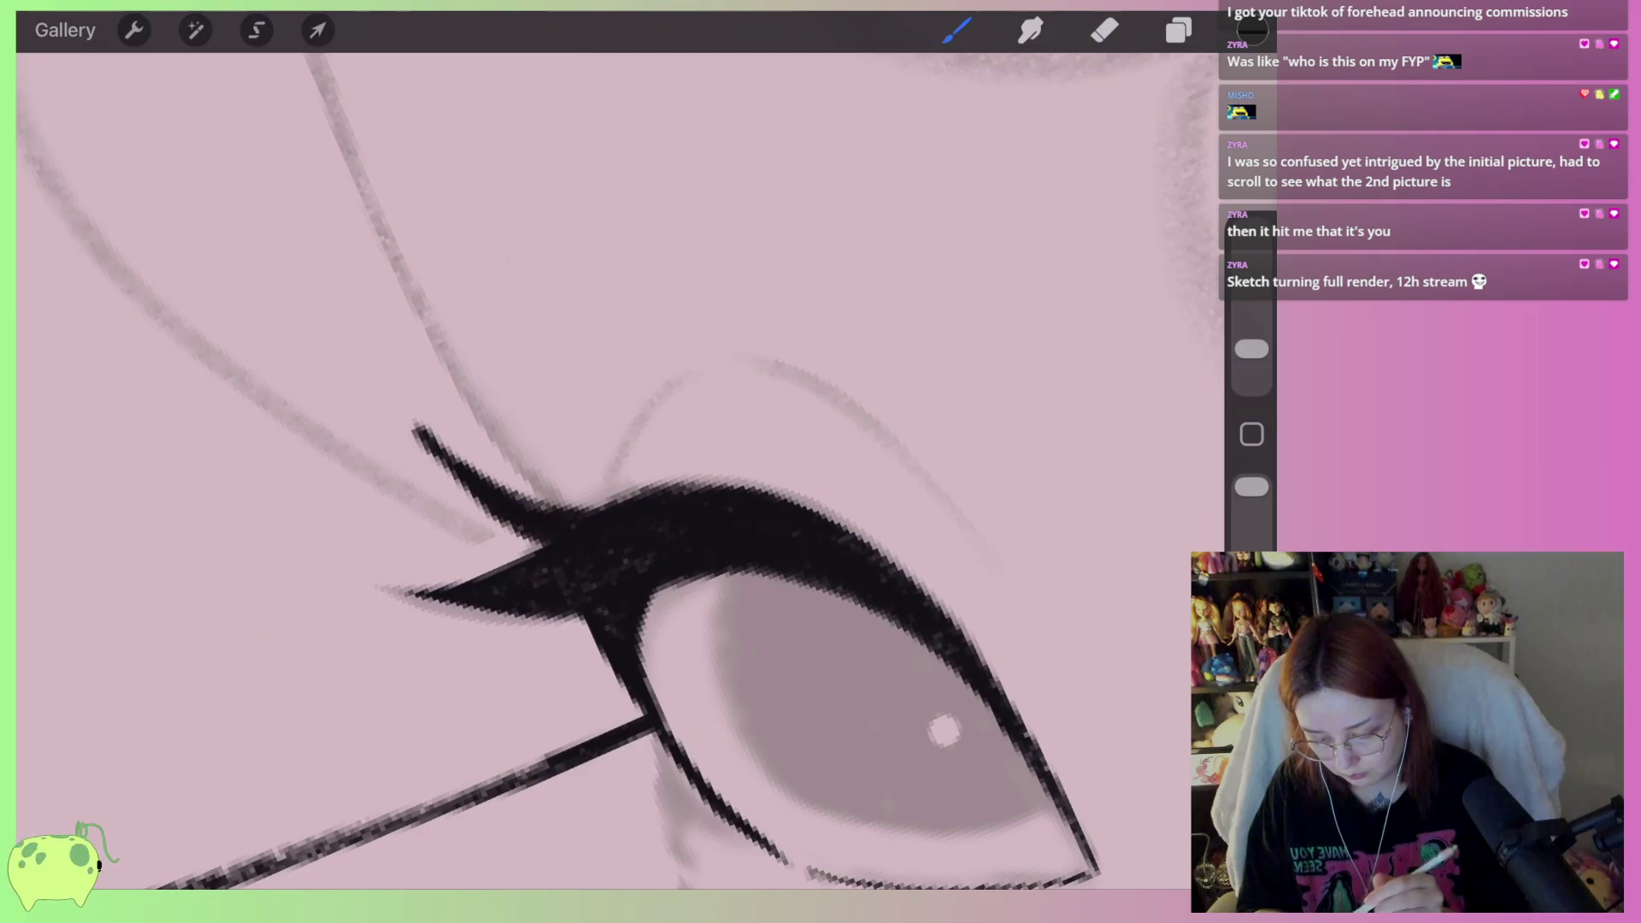
mouse_move(679, 487)
left_mouse_down()
mouse_move(622, 342)
mouse_move(617, 277)
left_mouse_up()
left_click_drag(867, 543, 838, 402)
Undo a faint stroke, then draw and darken more black lashes on the upper lid
scroll(598, 470, "down", 5)
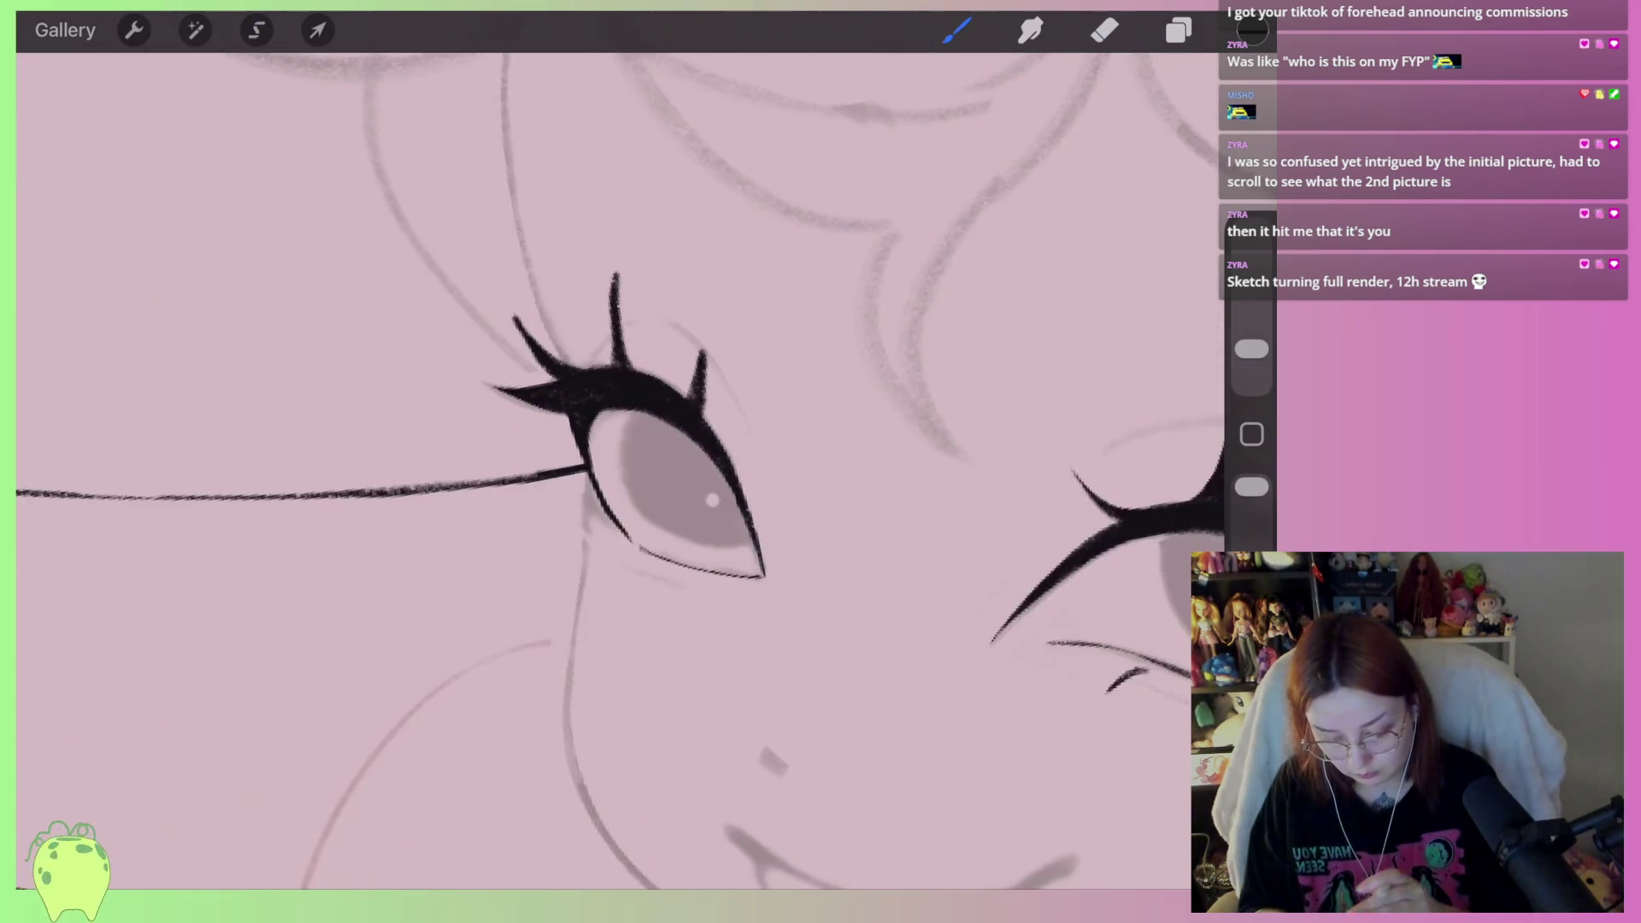
scroll(598, 470, "down", 3)
scroll(556, 513, "up", 5)
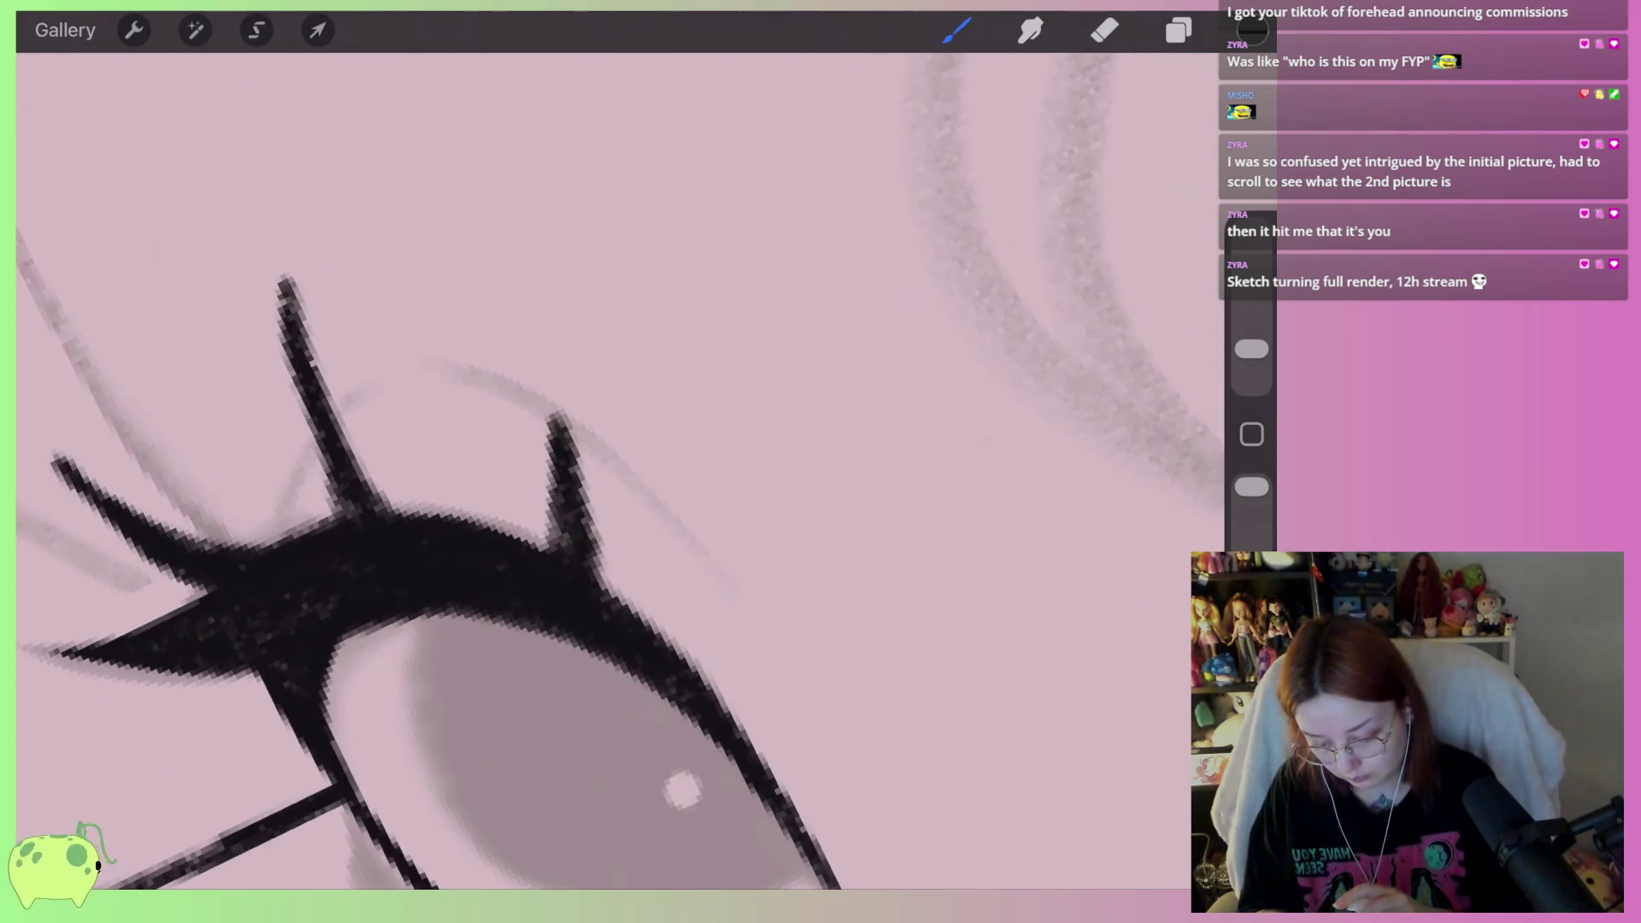
key("ctrl+z")
left_click_drag(599, 589, 693, 491)
mouse_move(427, 515)
left_mouse_down()
mouse_move(337, 423)
mouse_move(359, 453)
left_mouse_up()
left_click_drag(436, 512, 299, 321)
Erase to thin the tip and trim the edge of the right eyelash
scroll(427, 470, "down", 3)
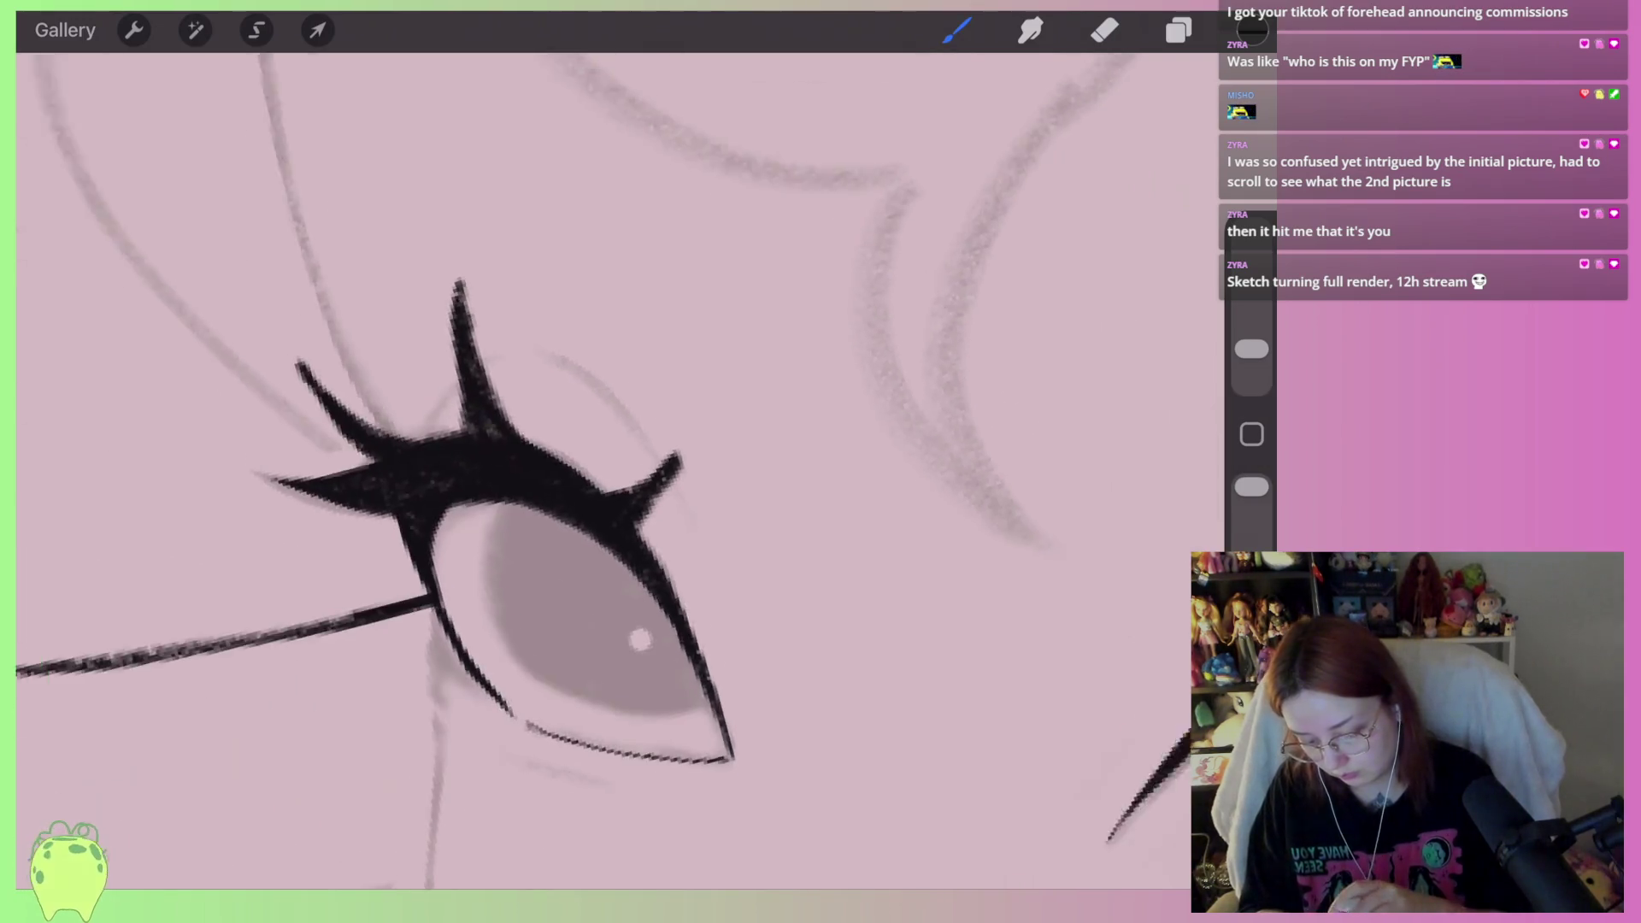
scroll(428, 470, "up", 3)
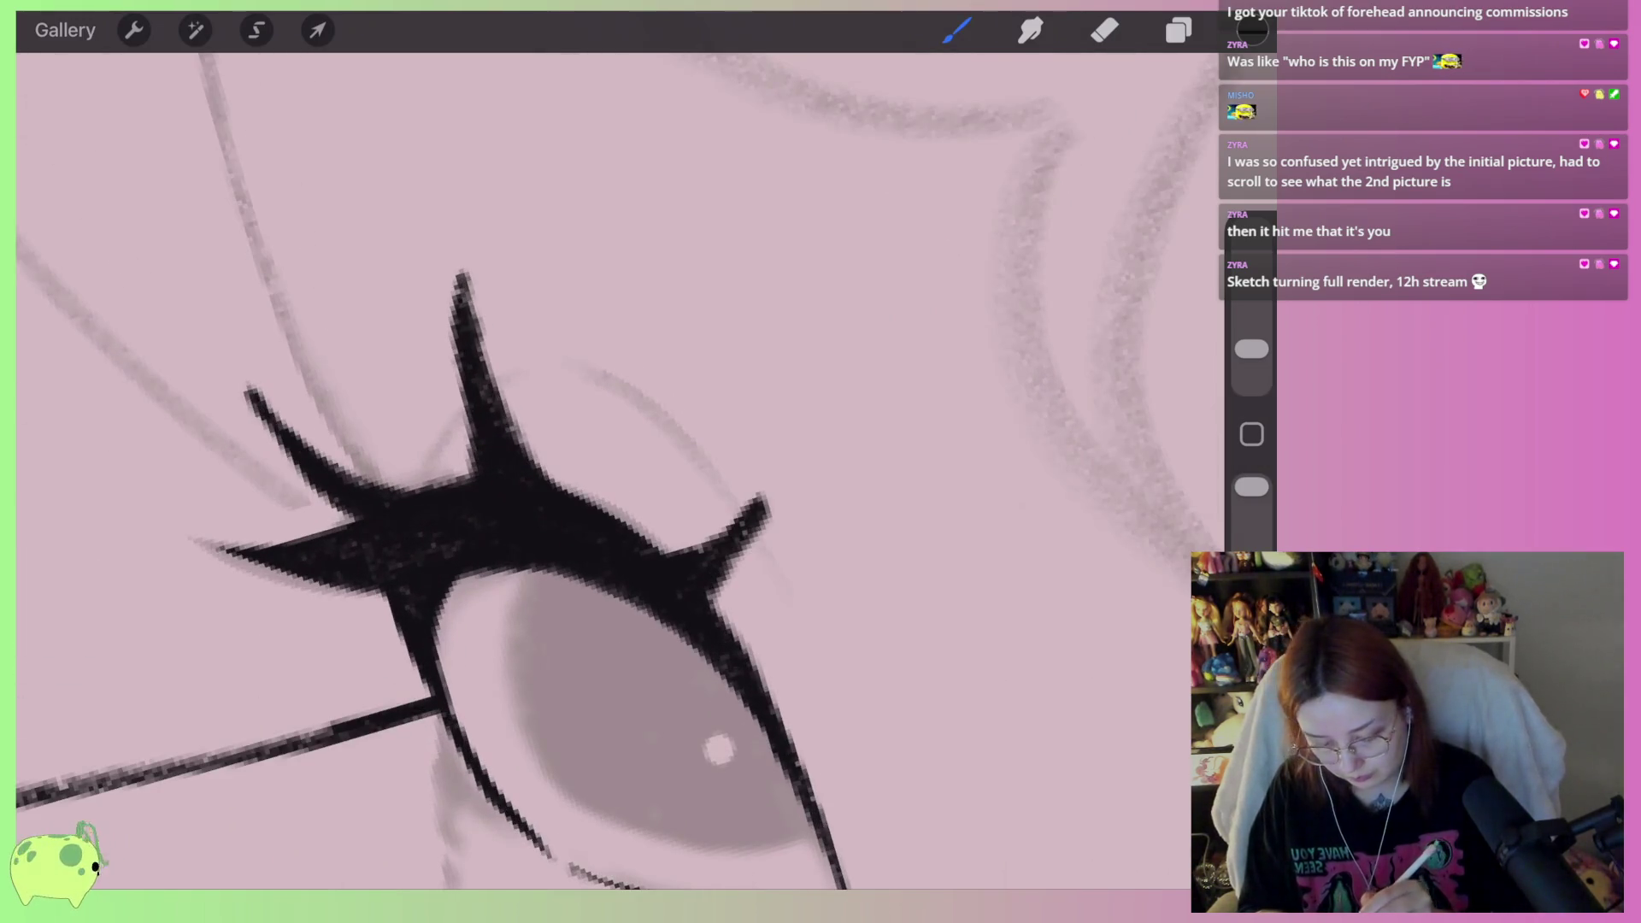
left_click(1104, 30)
left_click_drag(688, 547, 763, 503)
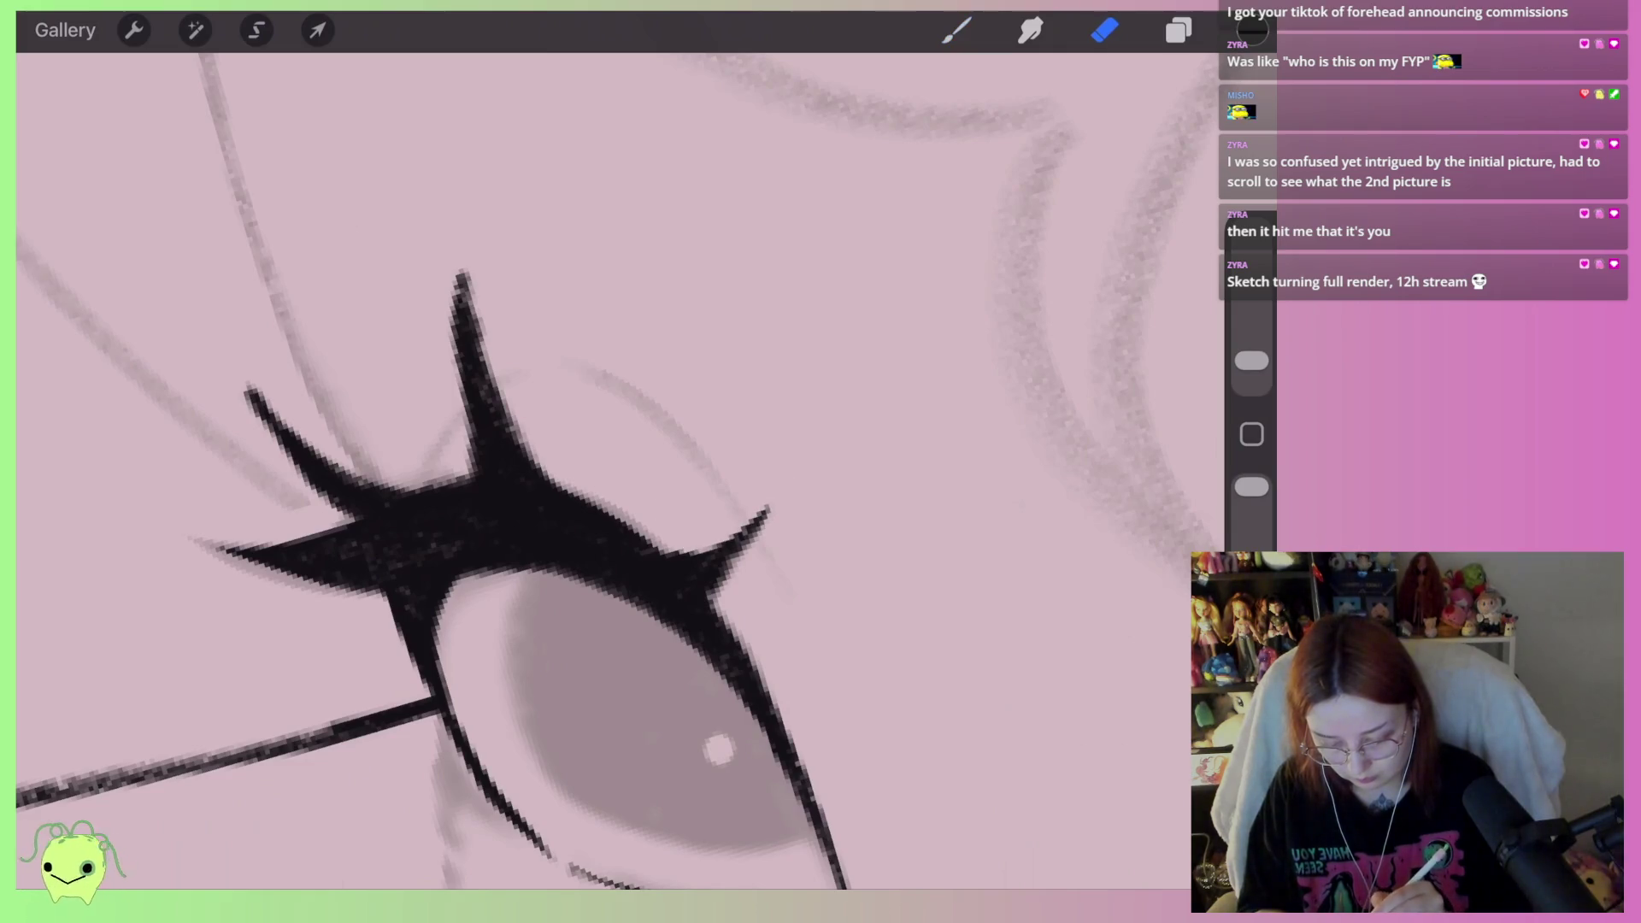
scroll(444, 470, "down", 3)
scroll(445, 470, "up", 3)
left_click_drag(721, 605, 780, 615)
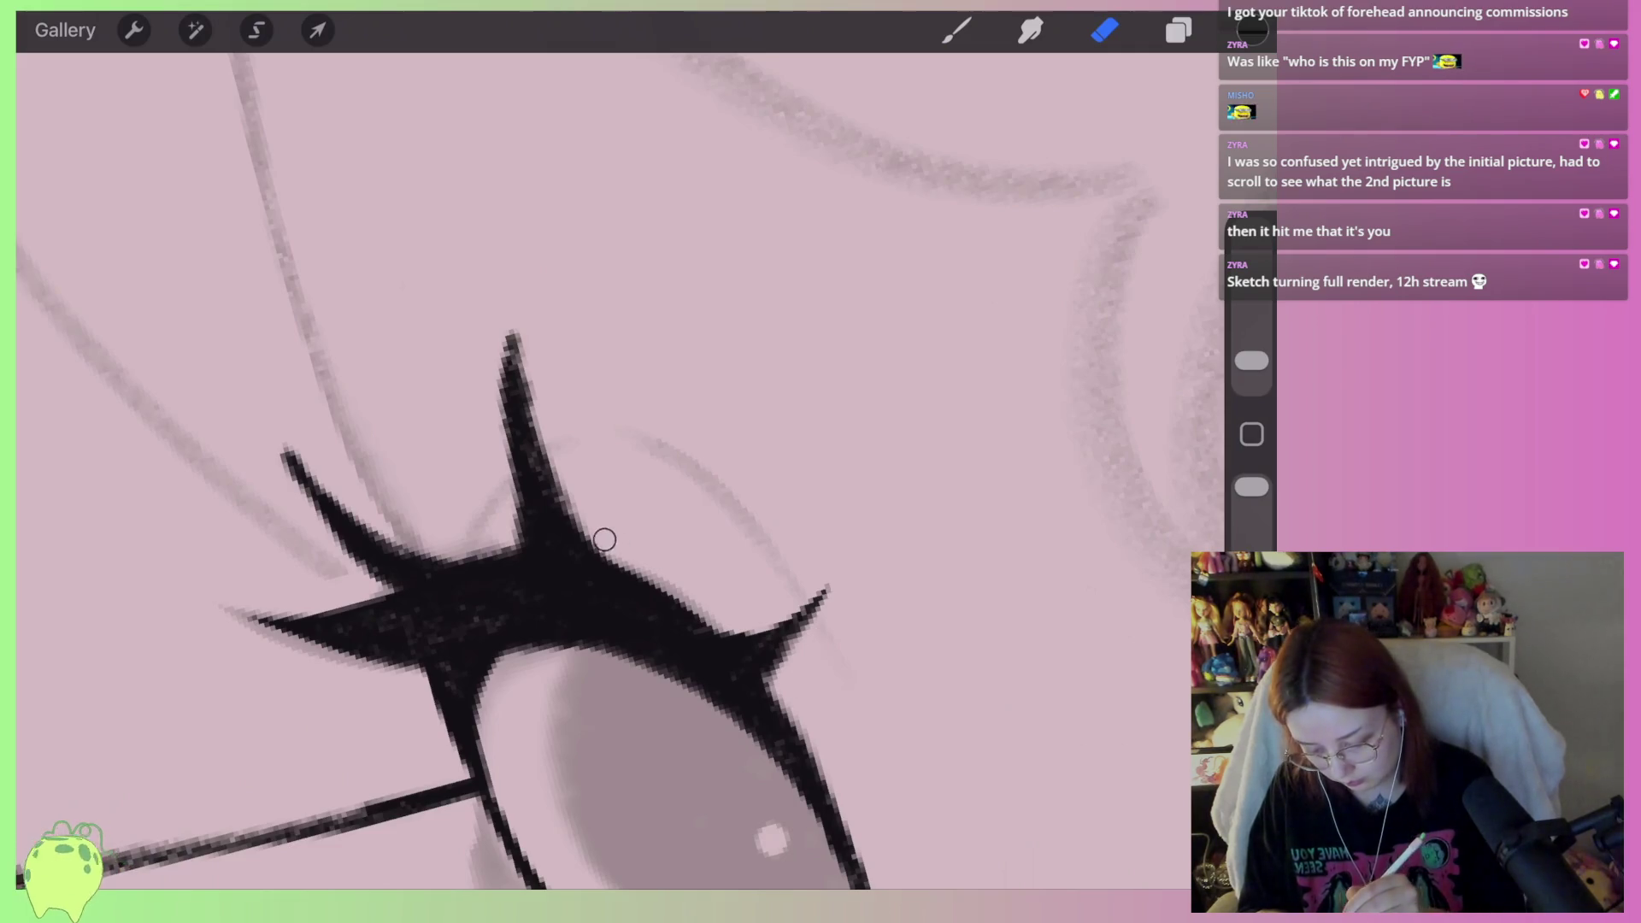
Slim the tall central lash to a fine point, undoing the unwanted trims on the left lash
left_click_drag(609, 545, 514, 330)
mouse_move(486, 532)
left_mouse_down()
mouse_move(304, 480)
mouse_move(287, 451)
left_mouse_up()
key("ctrl+z")
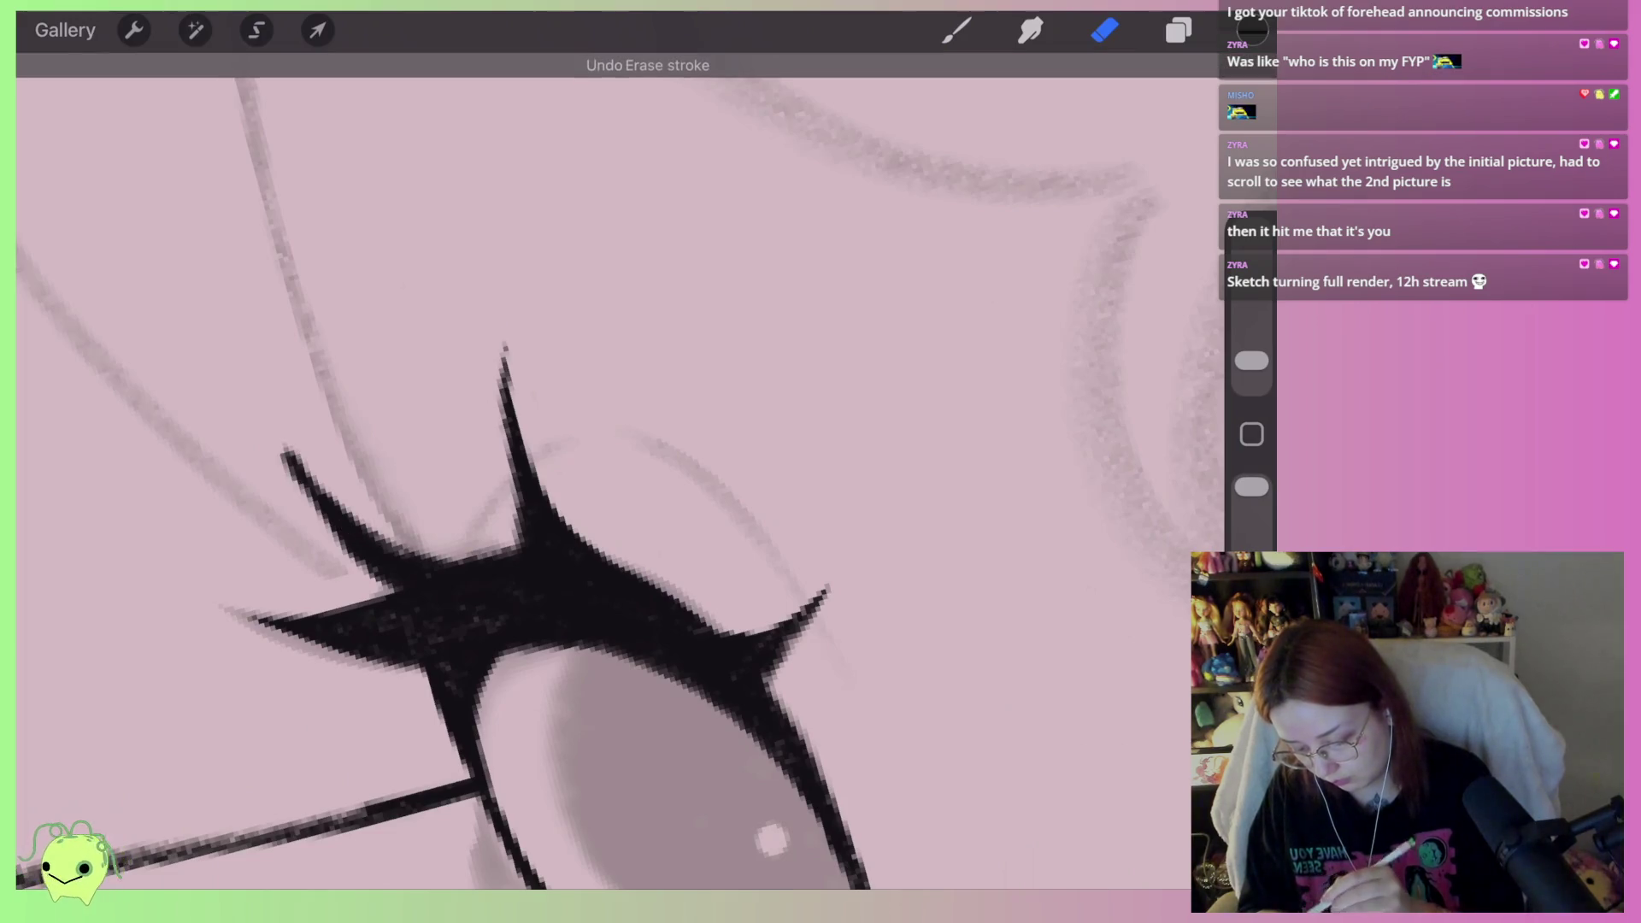
mouse_move(487, 531)
left_mouse_down()
mouse_move(288, 466)
mouse_move(352, 558)
left_mouse_up()
key("ctrl+z")
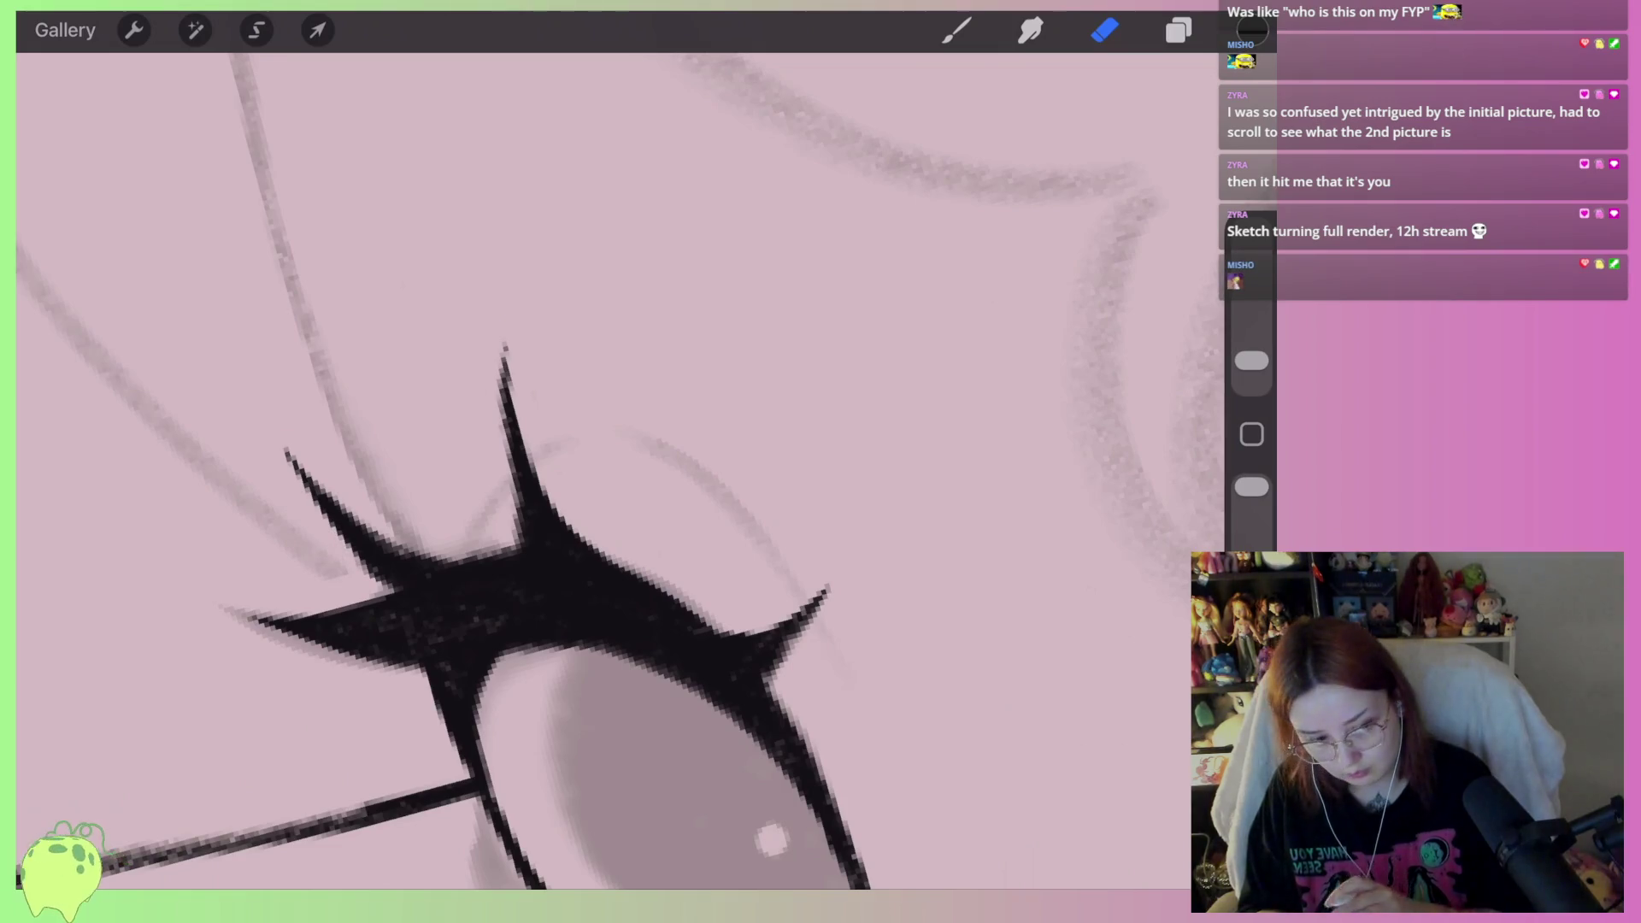
scroll(401, 427, "up", 3)
key("ctrl+z")
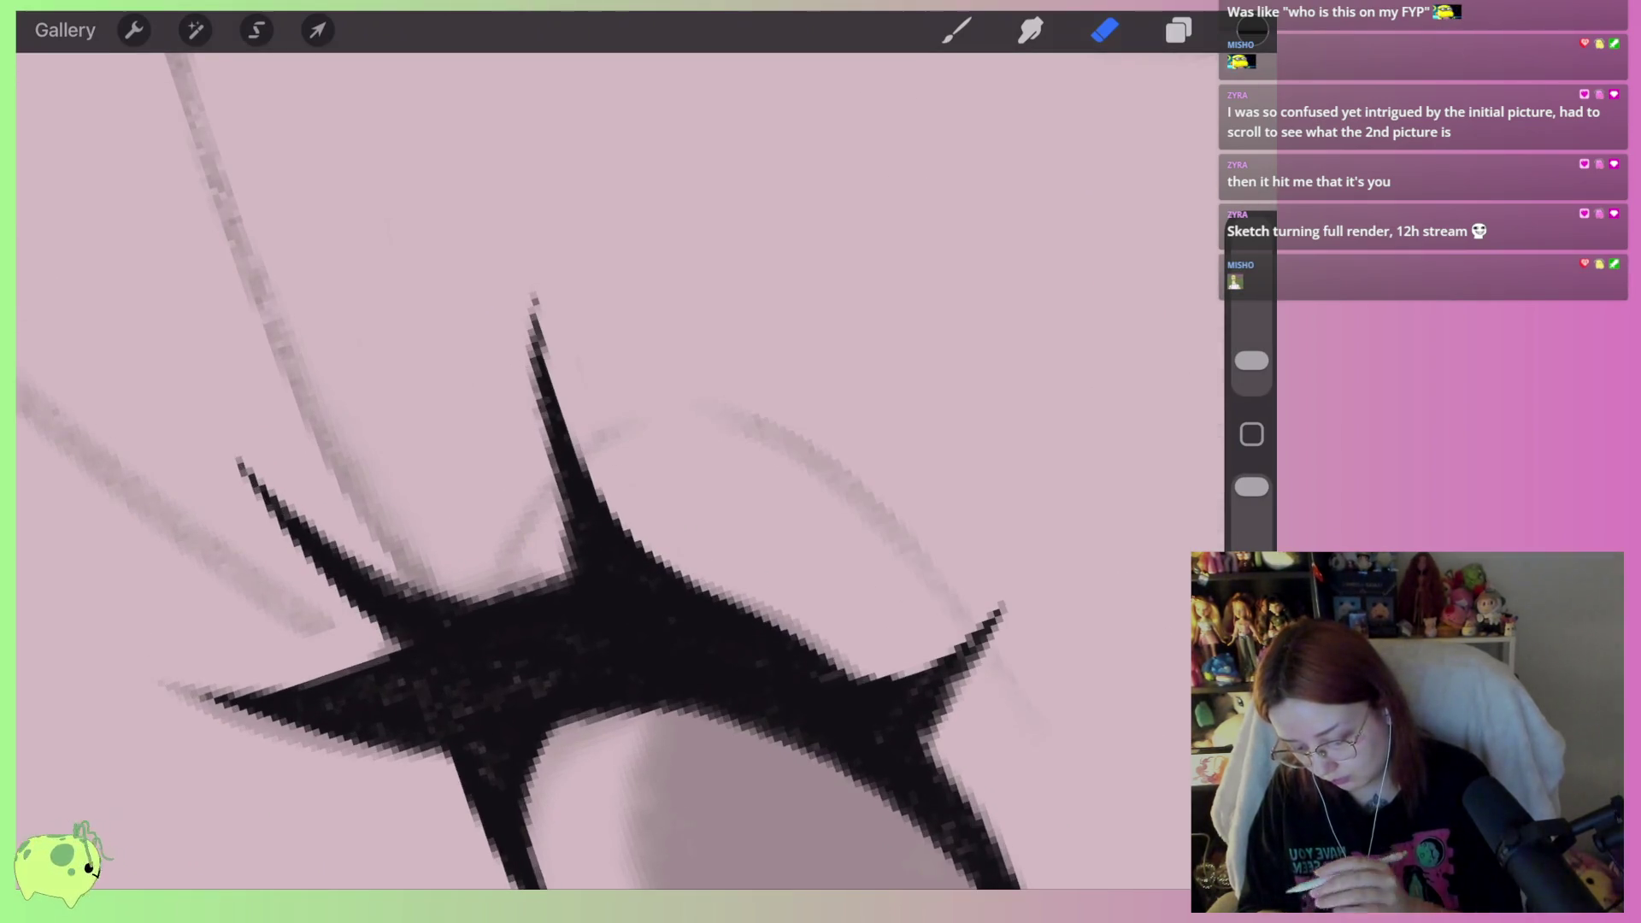
scroll(598, 513, "down", 10)
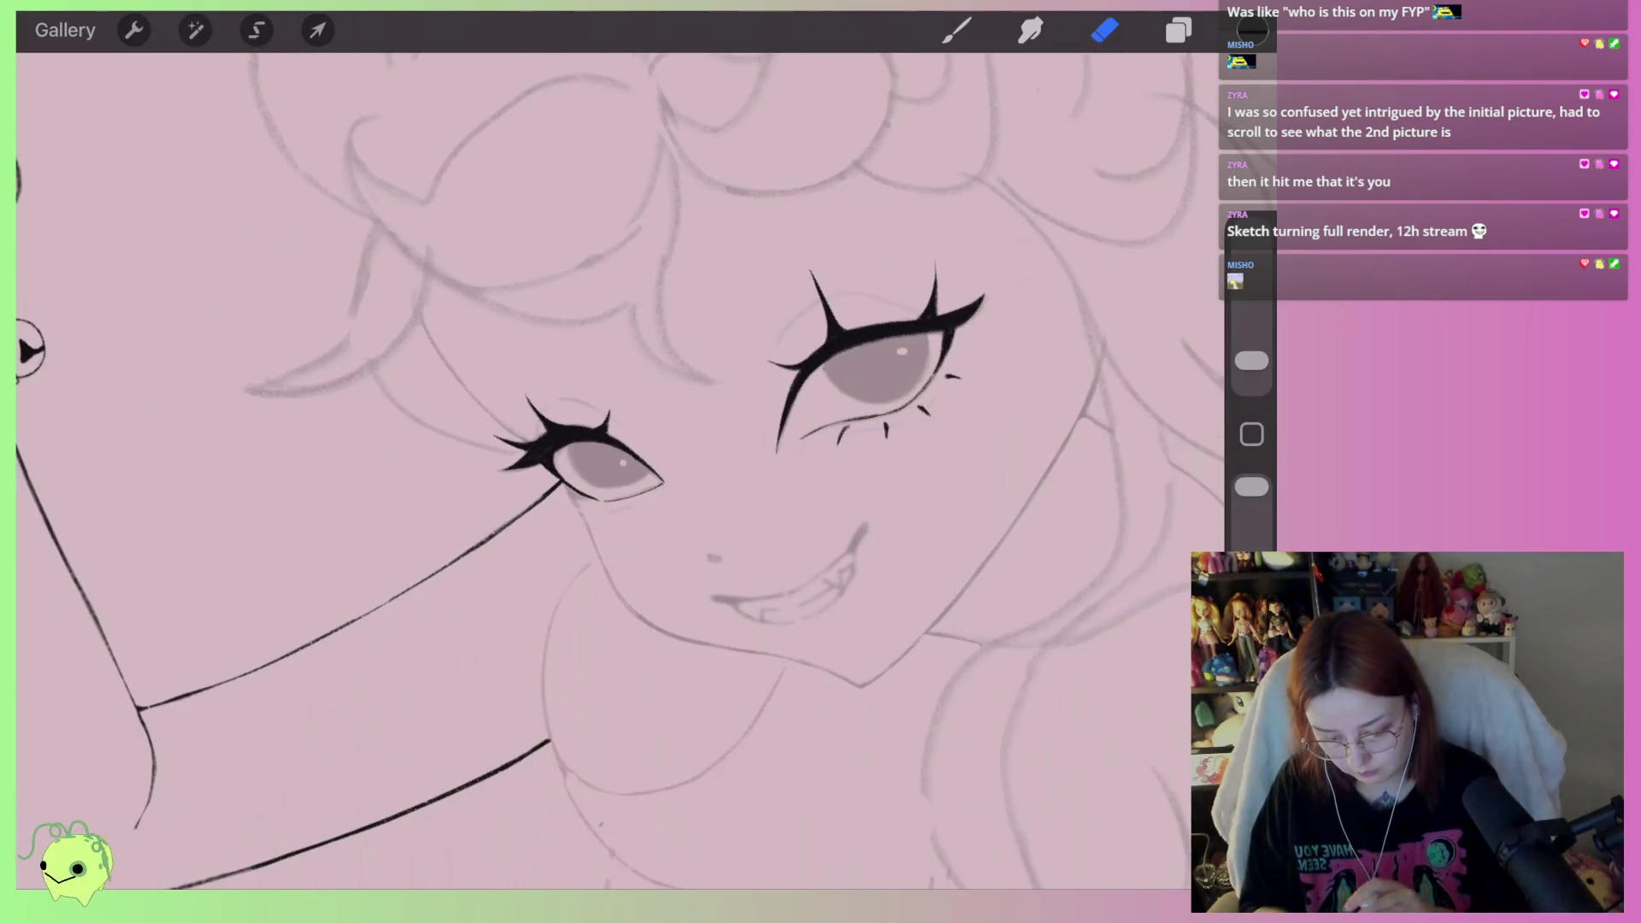
Zoom in on the left eye and draw three short black ticks under its lower lid
scroll(614, 405, "up", 8)
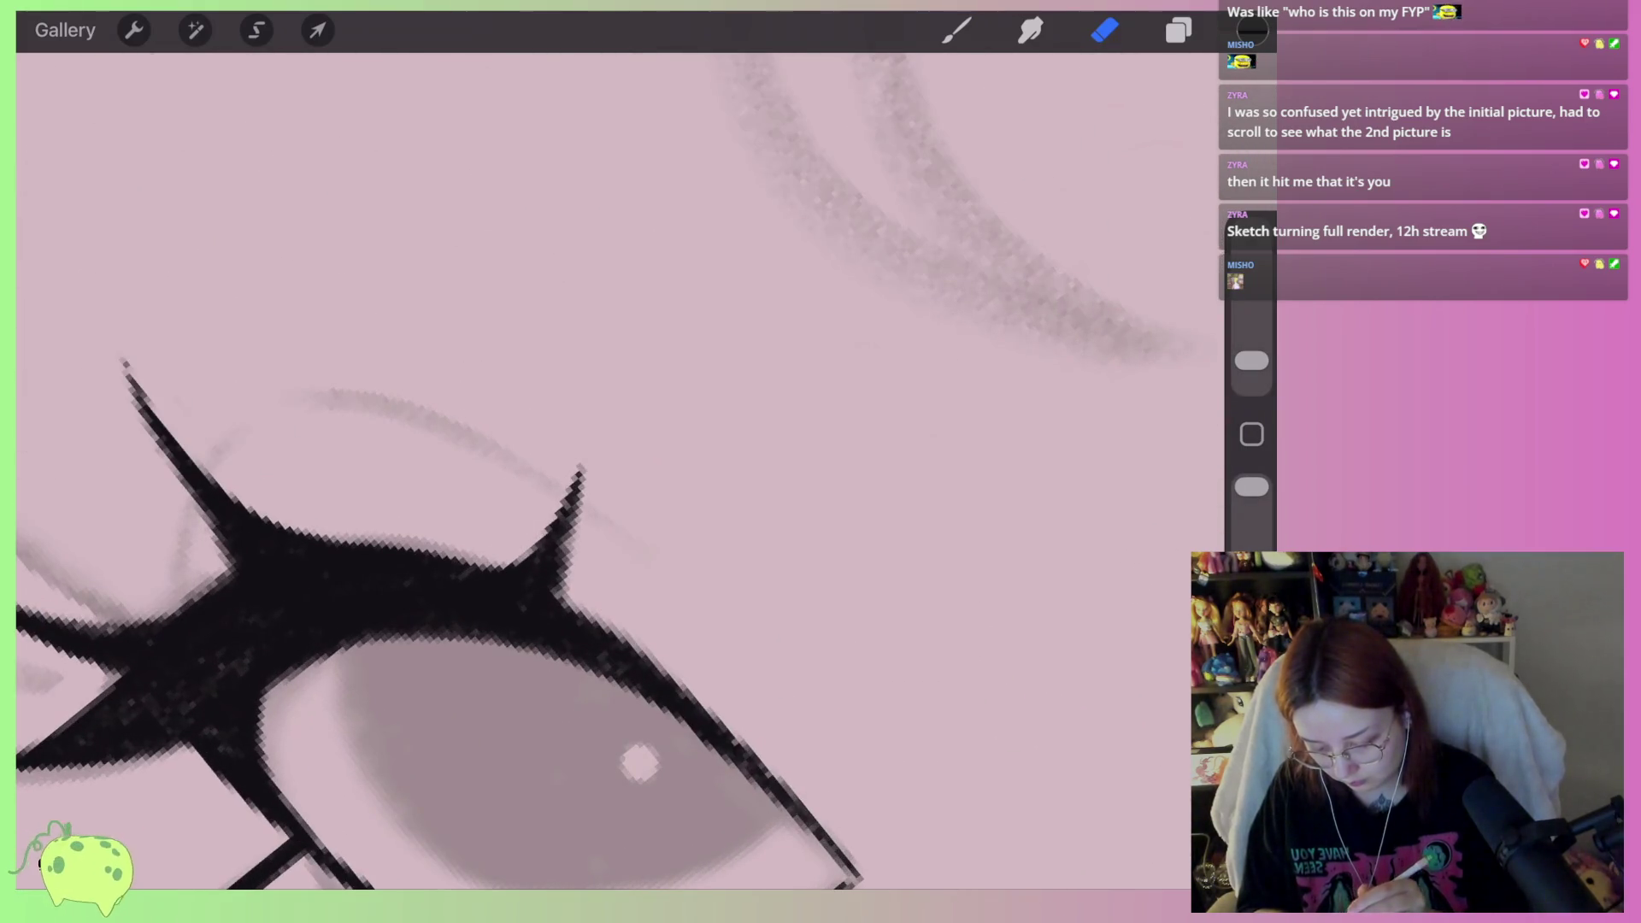
scroll(615, 470, "down", 8)
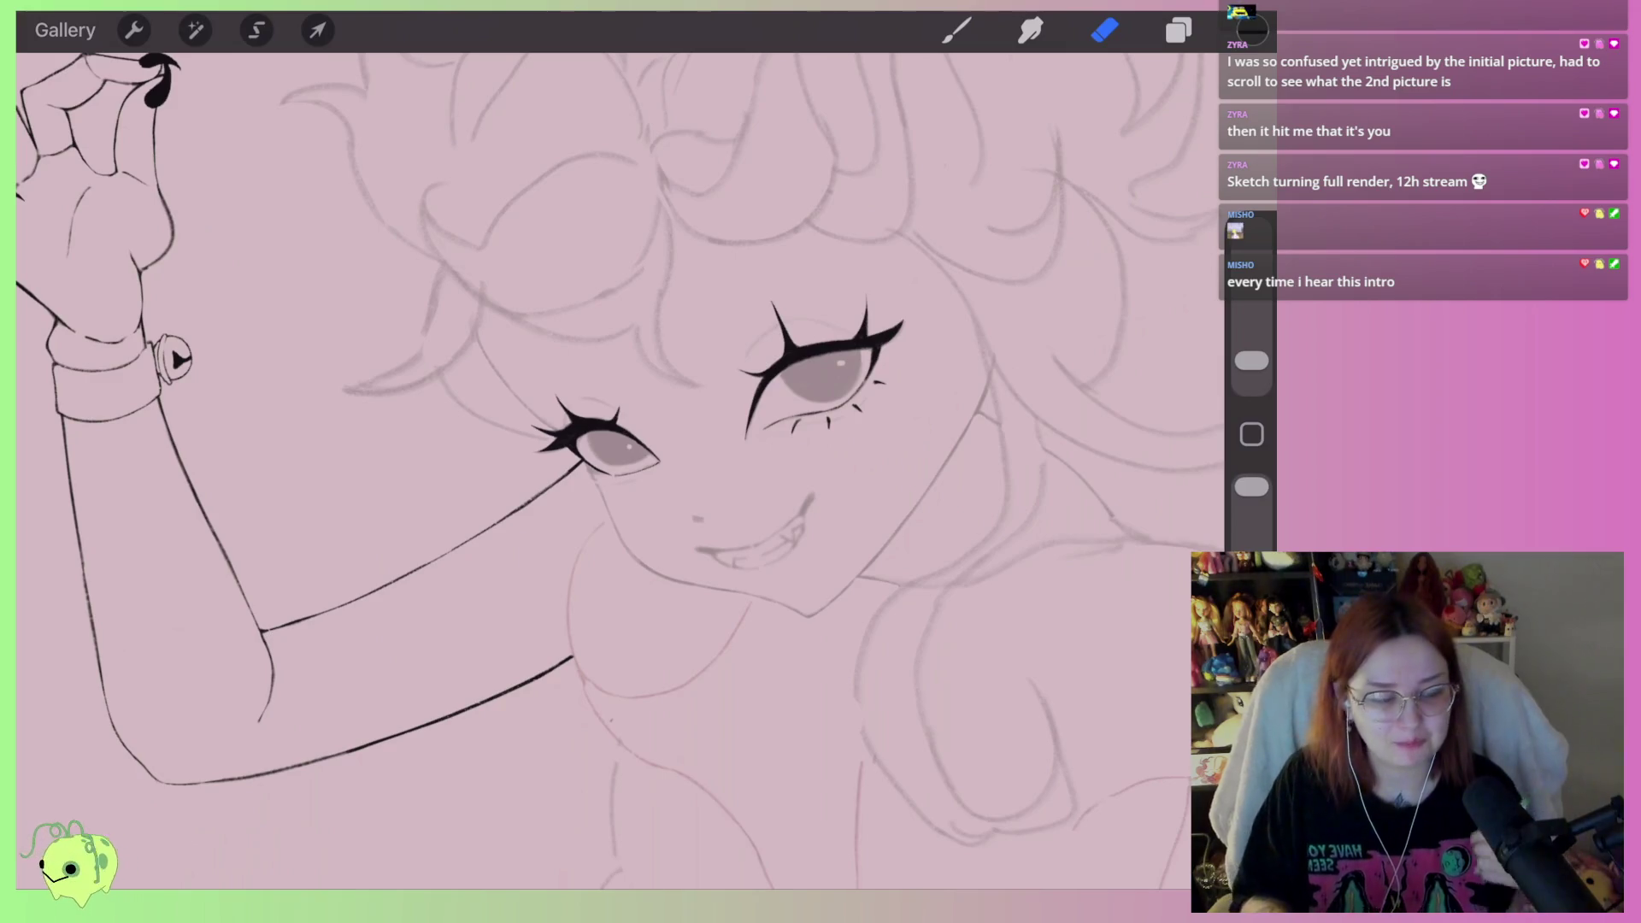
scroll(844, 353, "up", 5)
scroll(616, 470, "left", 2)
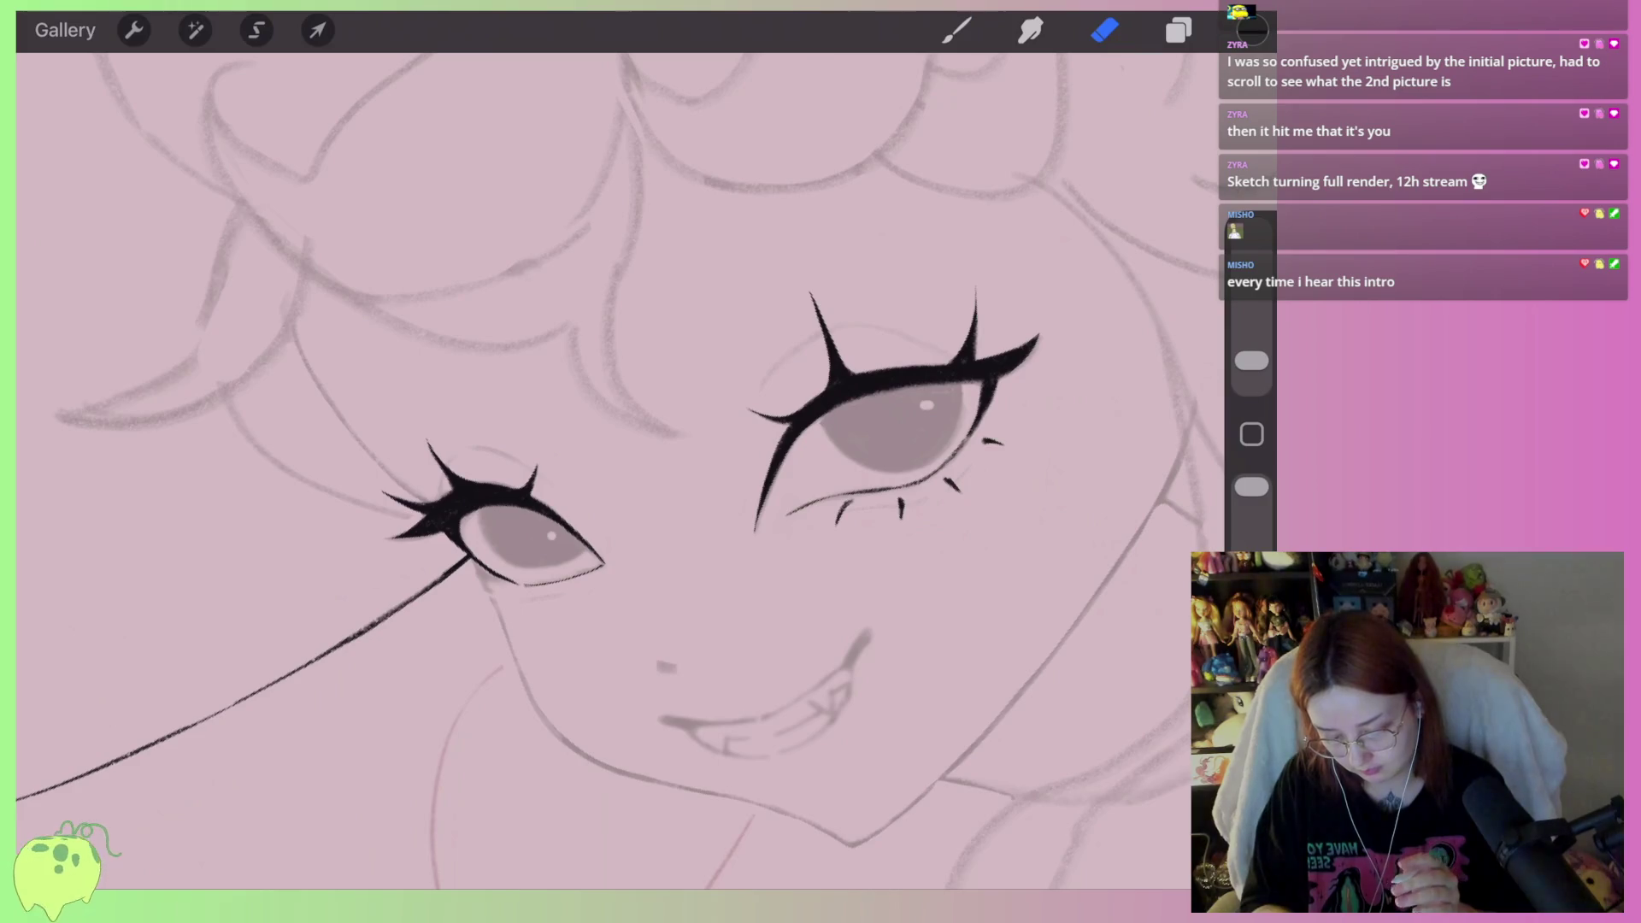
scroll(530, 525, "up", 3)
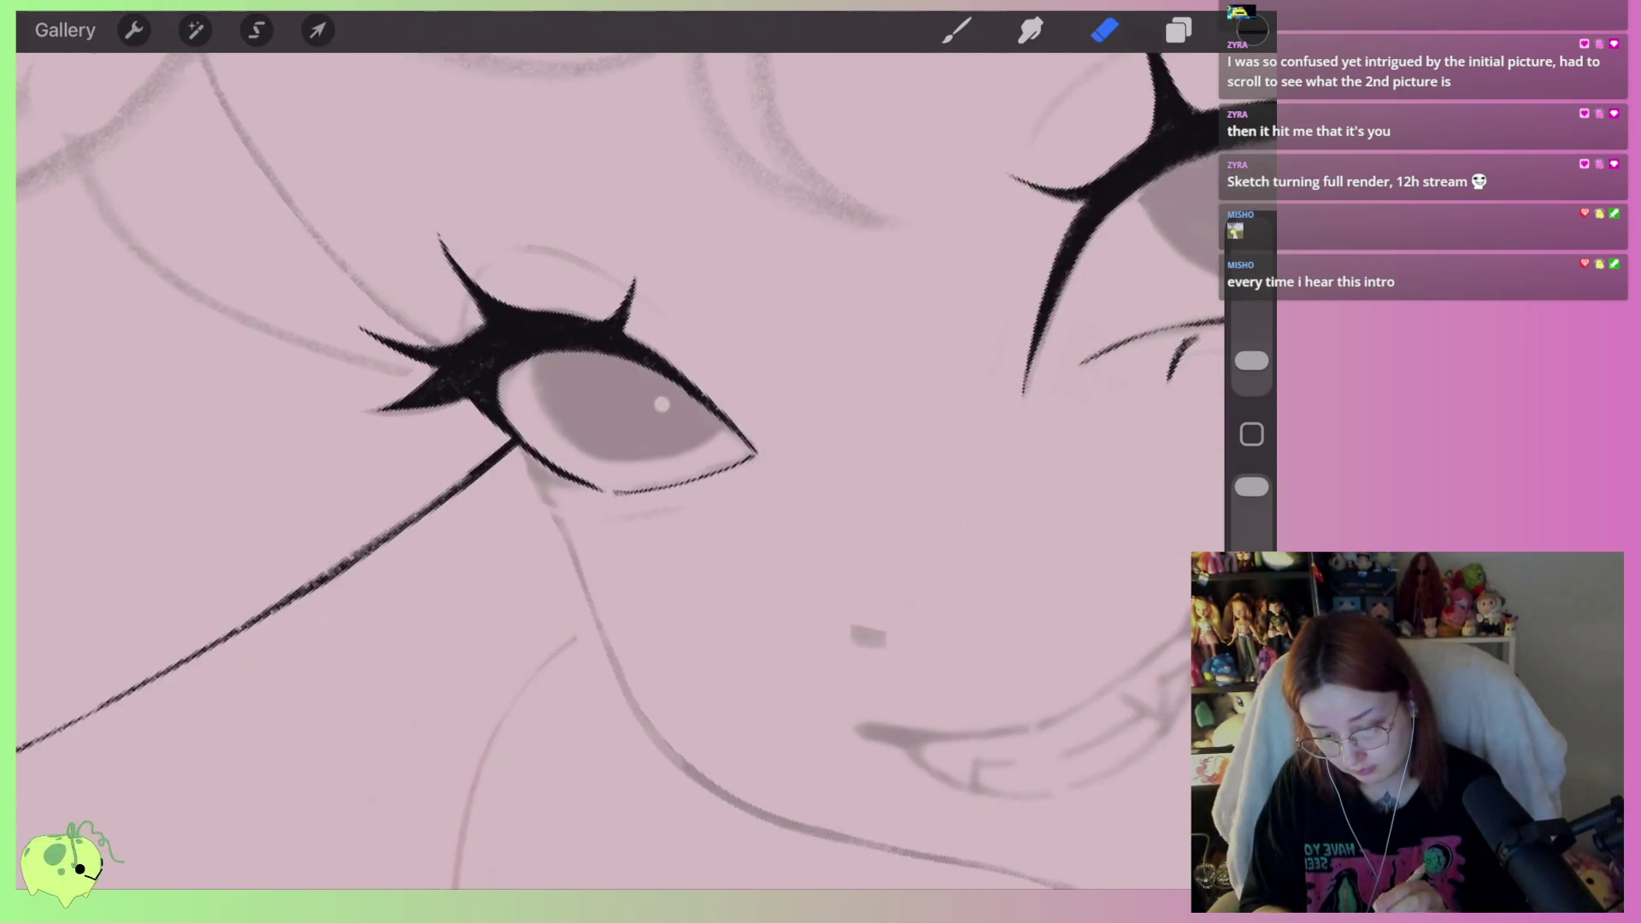
key("b")
scroll(556, 513, "up", 5)
left_click_drag(568, 554, 536, 594)
left_click_drag(637, 562, 622, 617)
left_click_drag(711, 553, 728, 593)
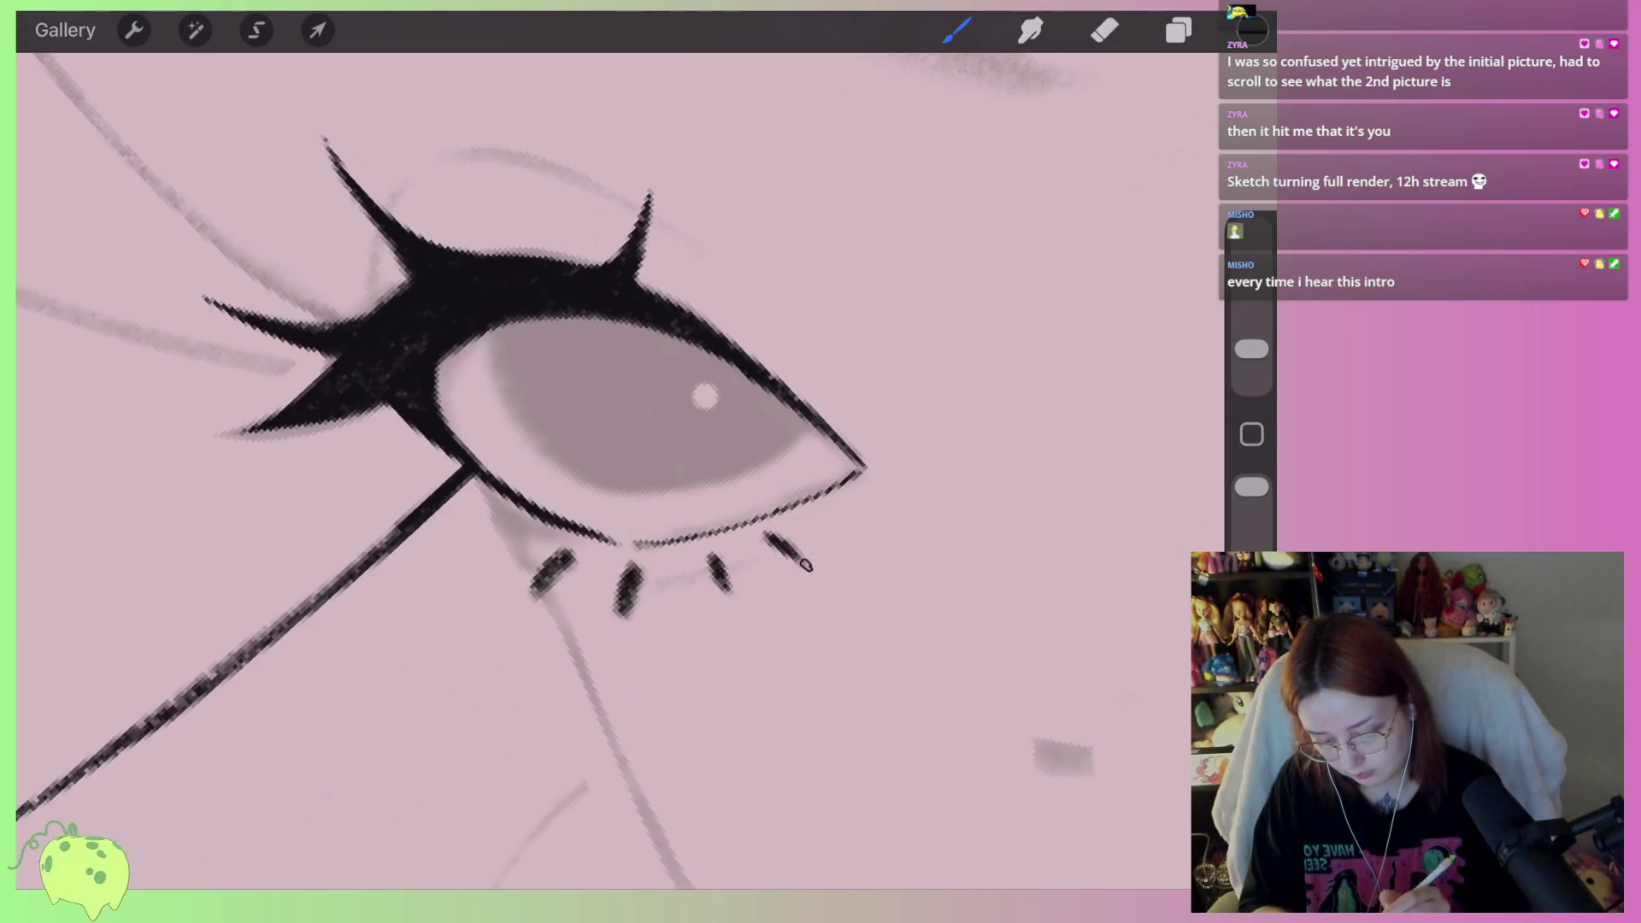
key("e")
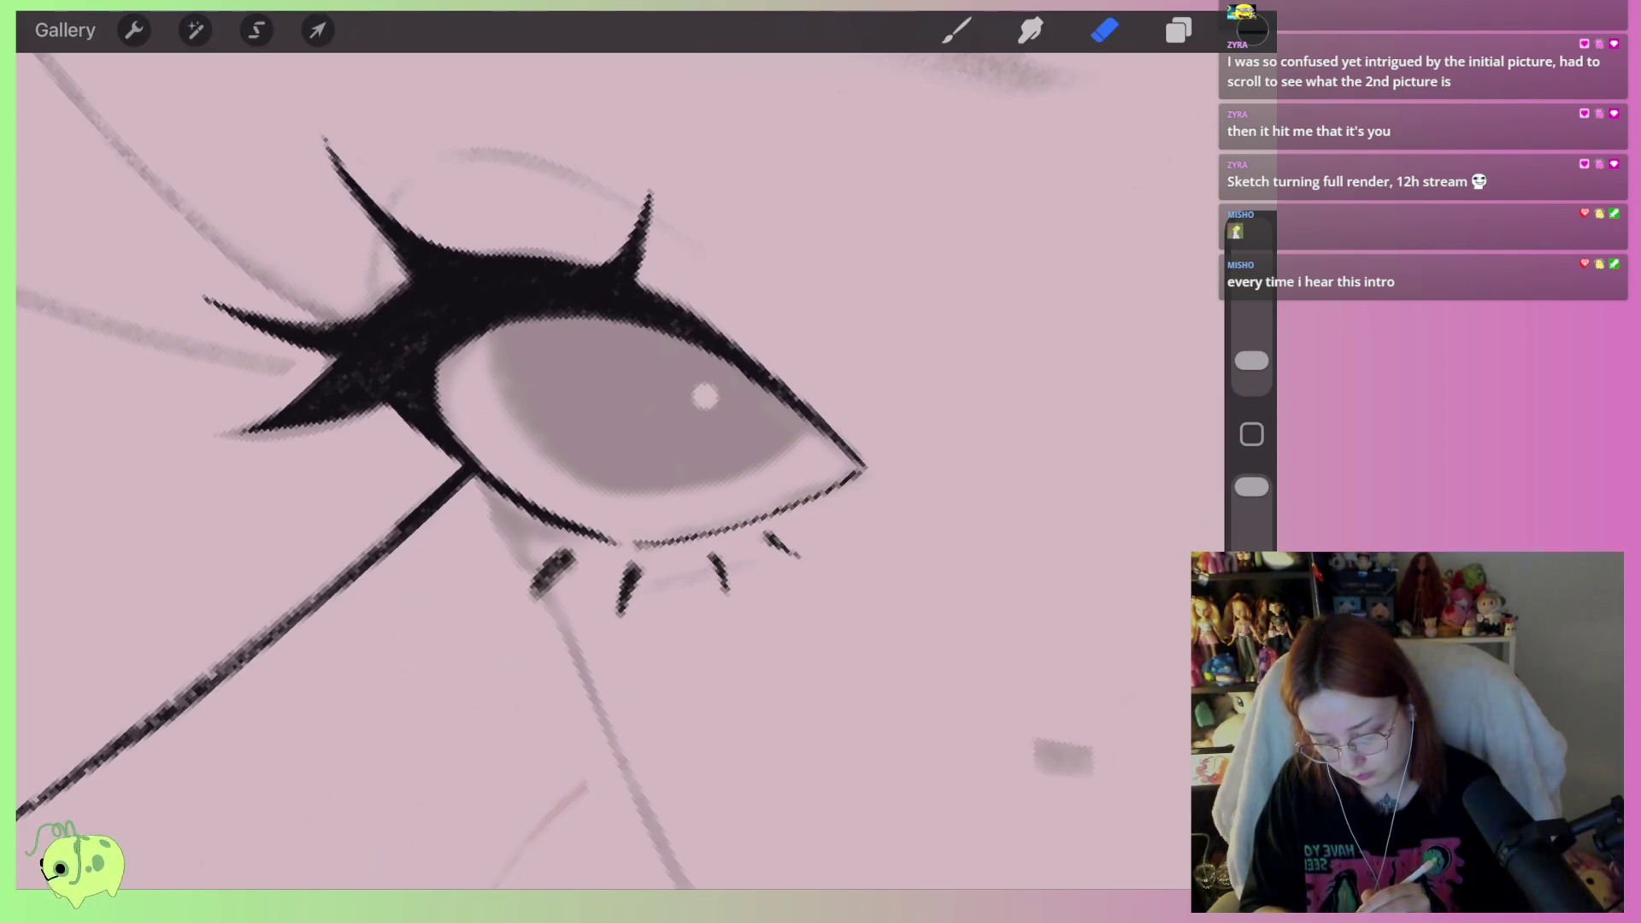
scroll(516, 592, "down", 5)
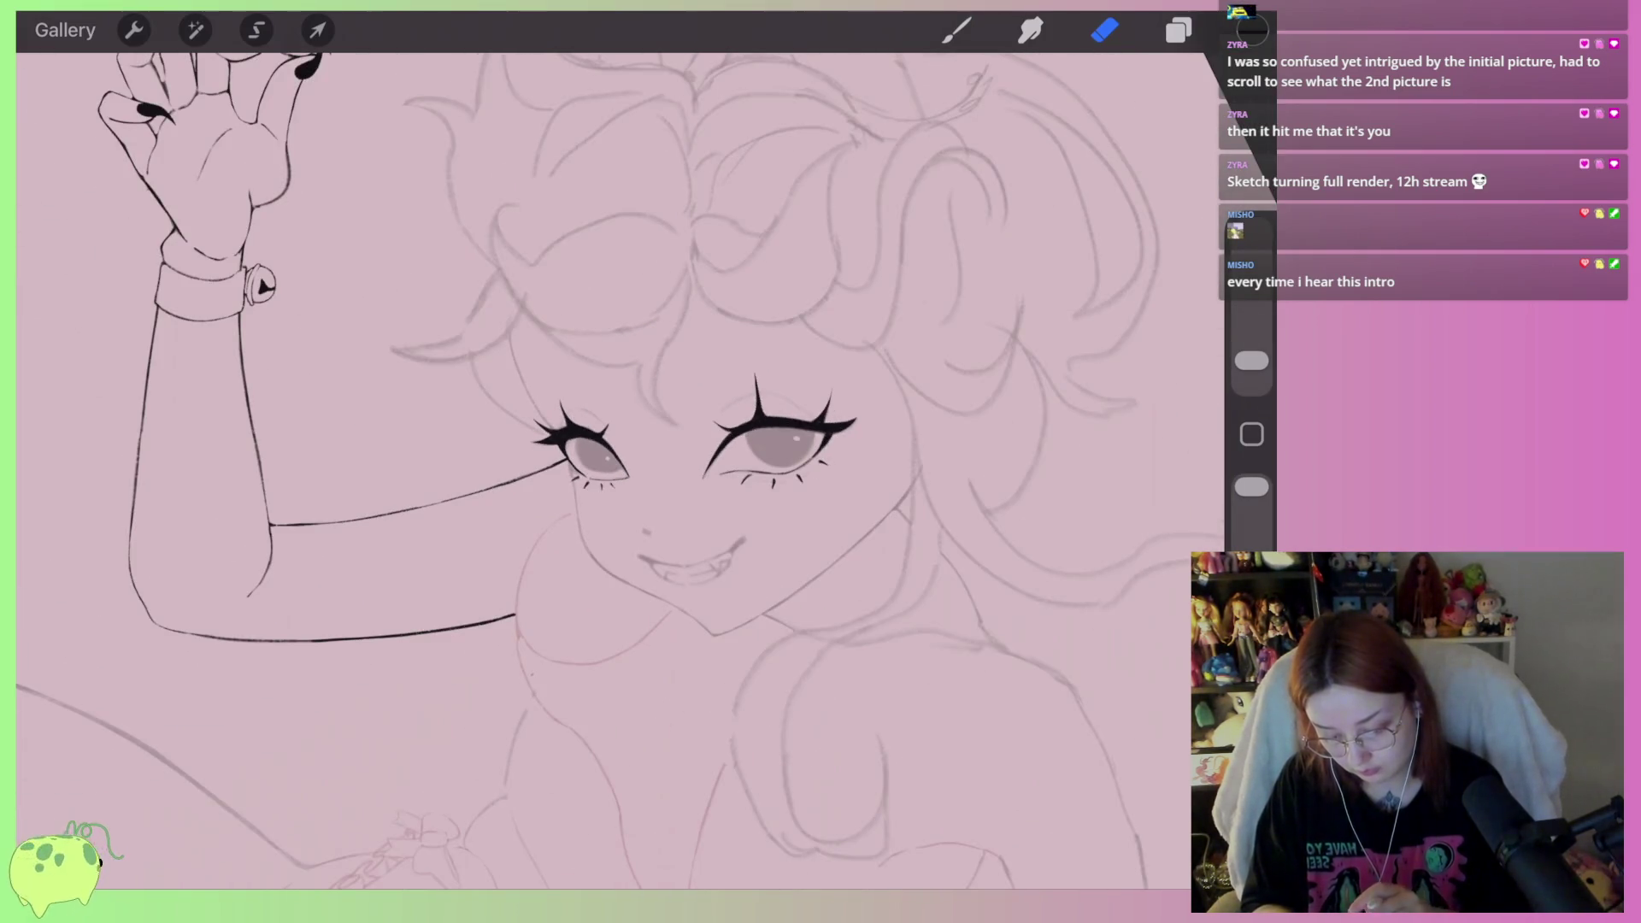
scroll(769, 428, "up", 5)
left_click(957, 30)
scroll(769, 427, "up", 3)
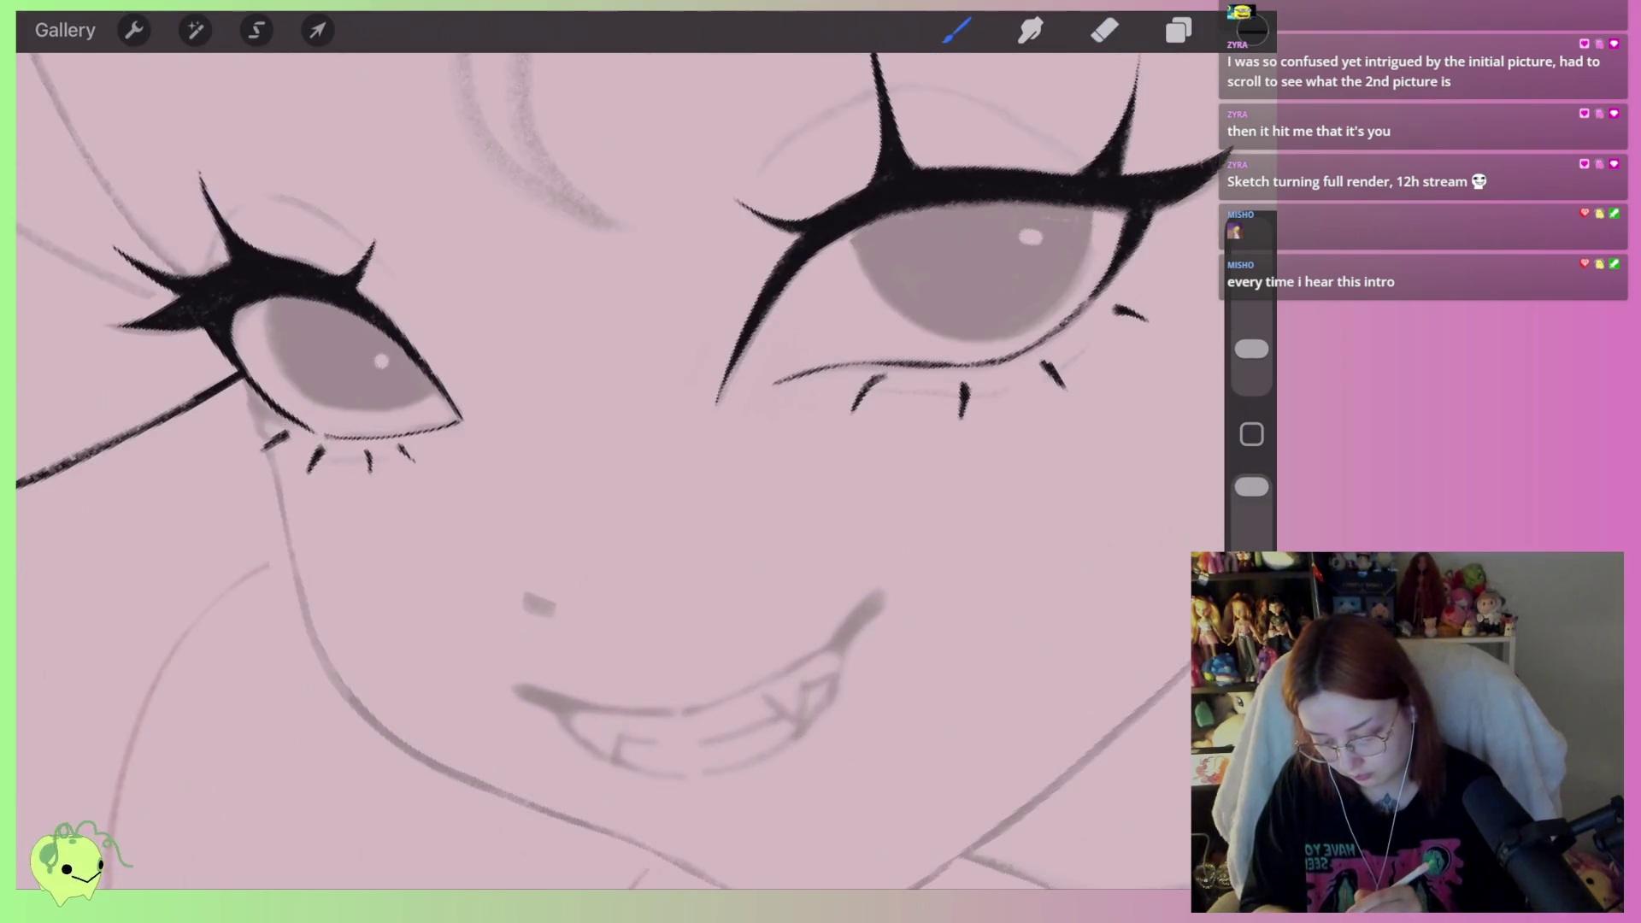
scroll(636, 470, "down", 5)
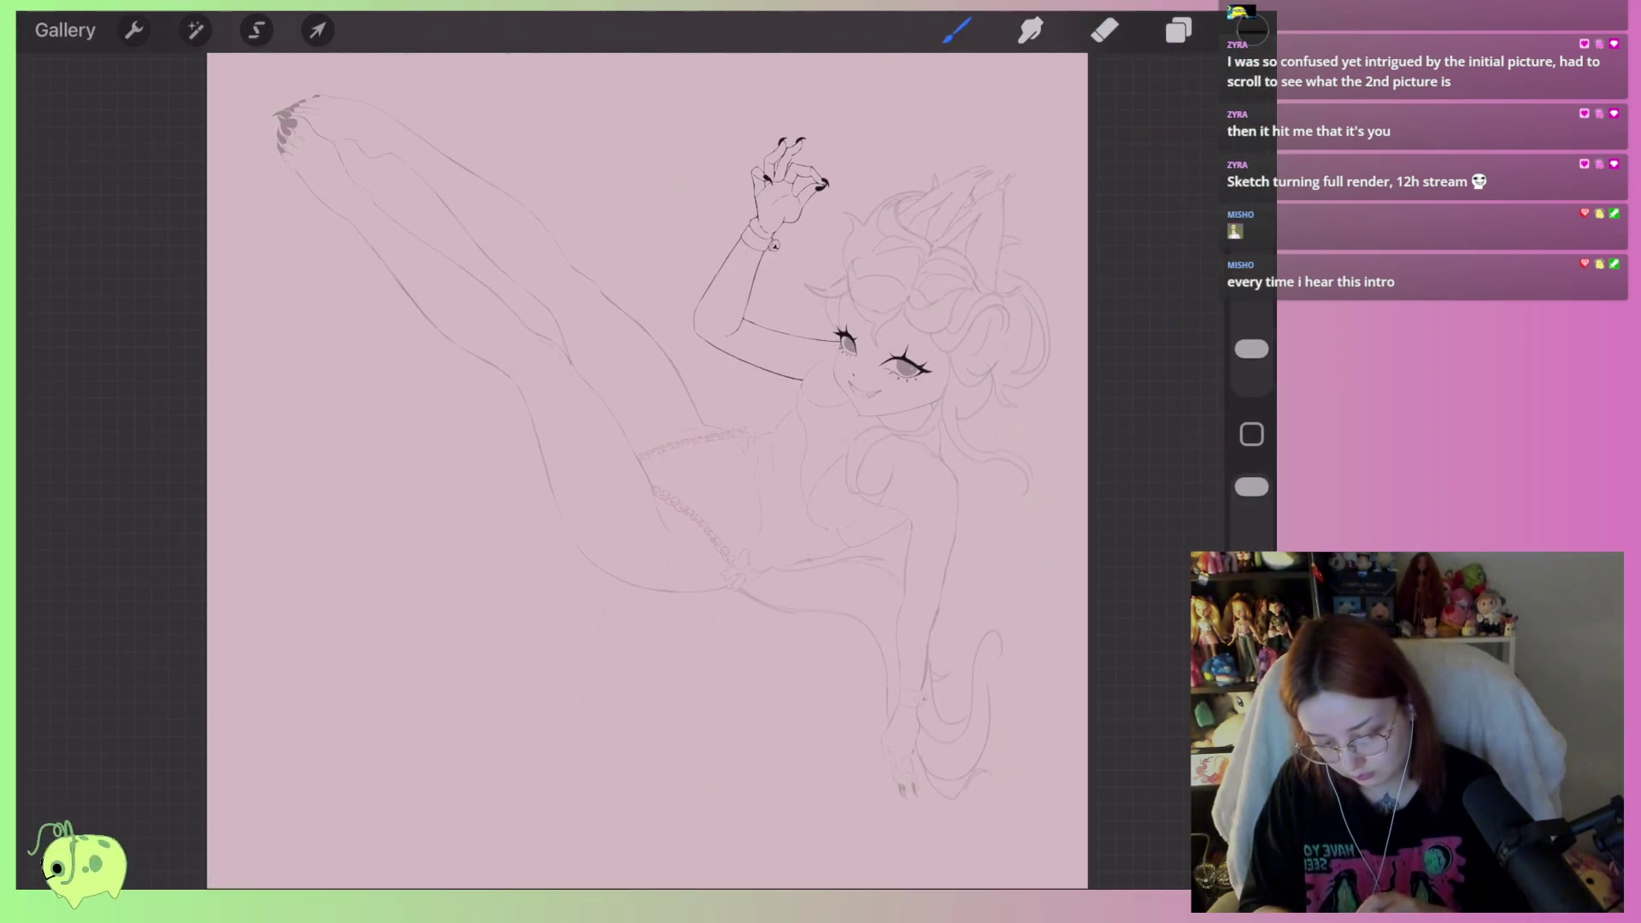
scroll(864, 367, "up", 8)
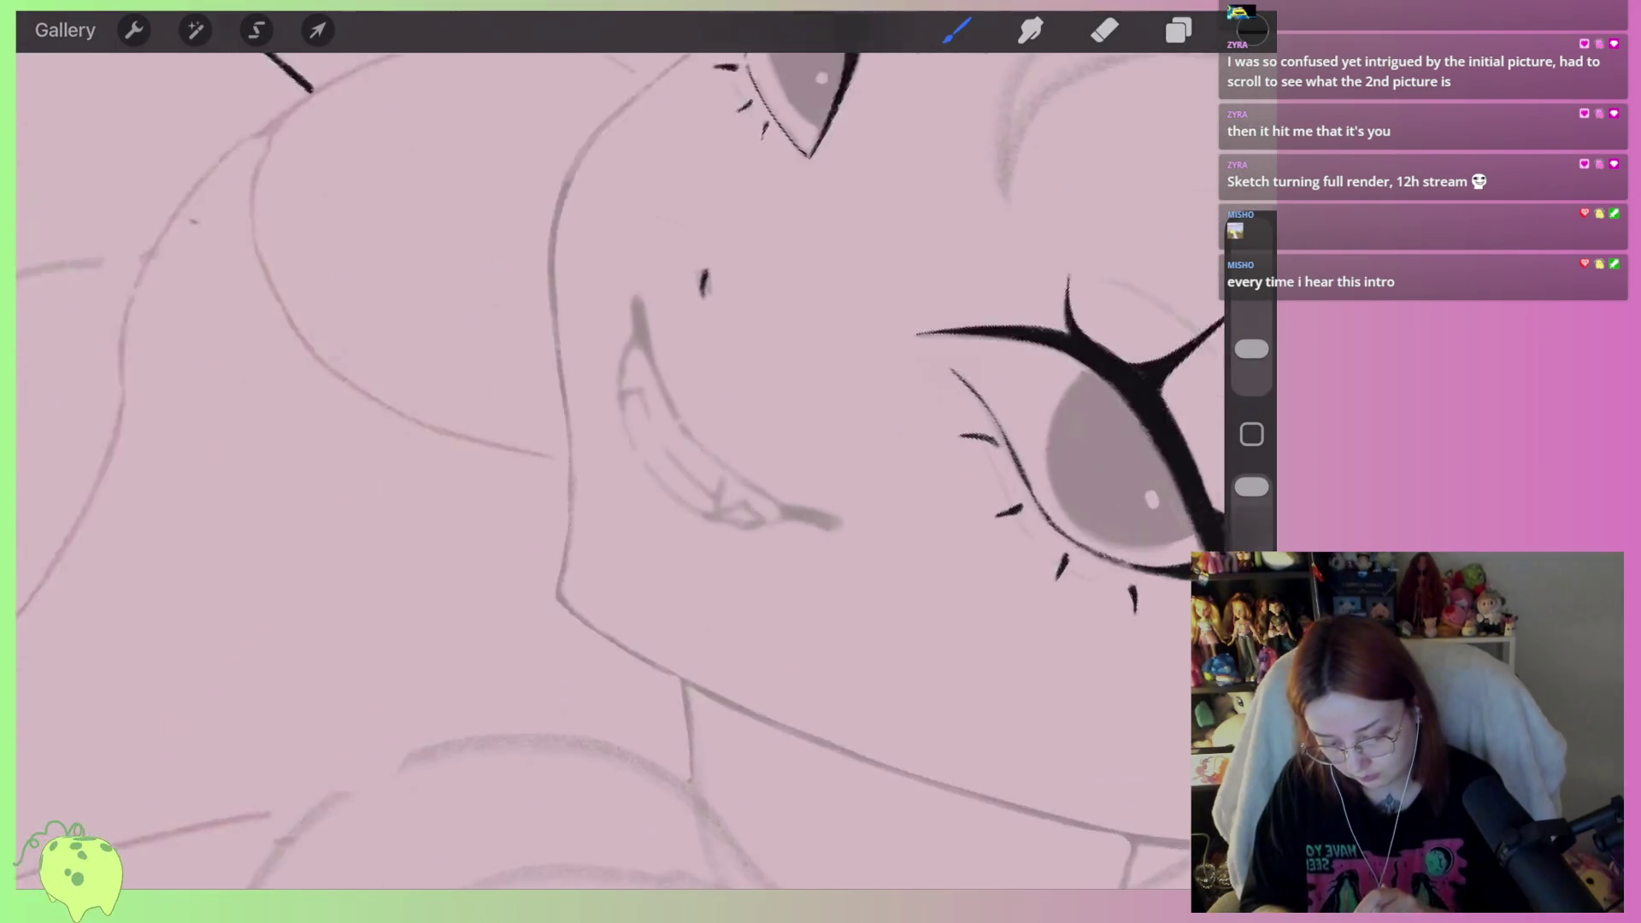
Ink the grin line from the right corner, then erase to thin its right and left ends
scroll(598, 427, "up", 5)
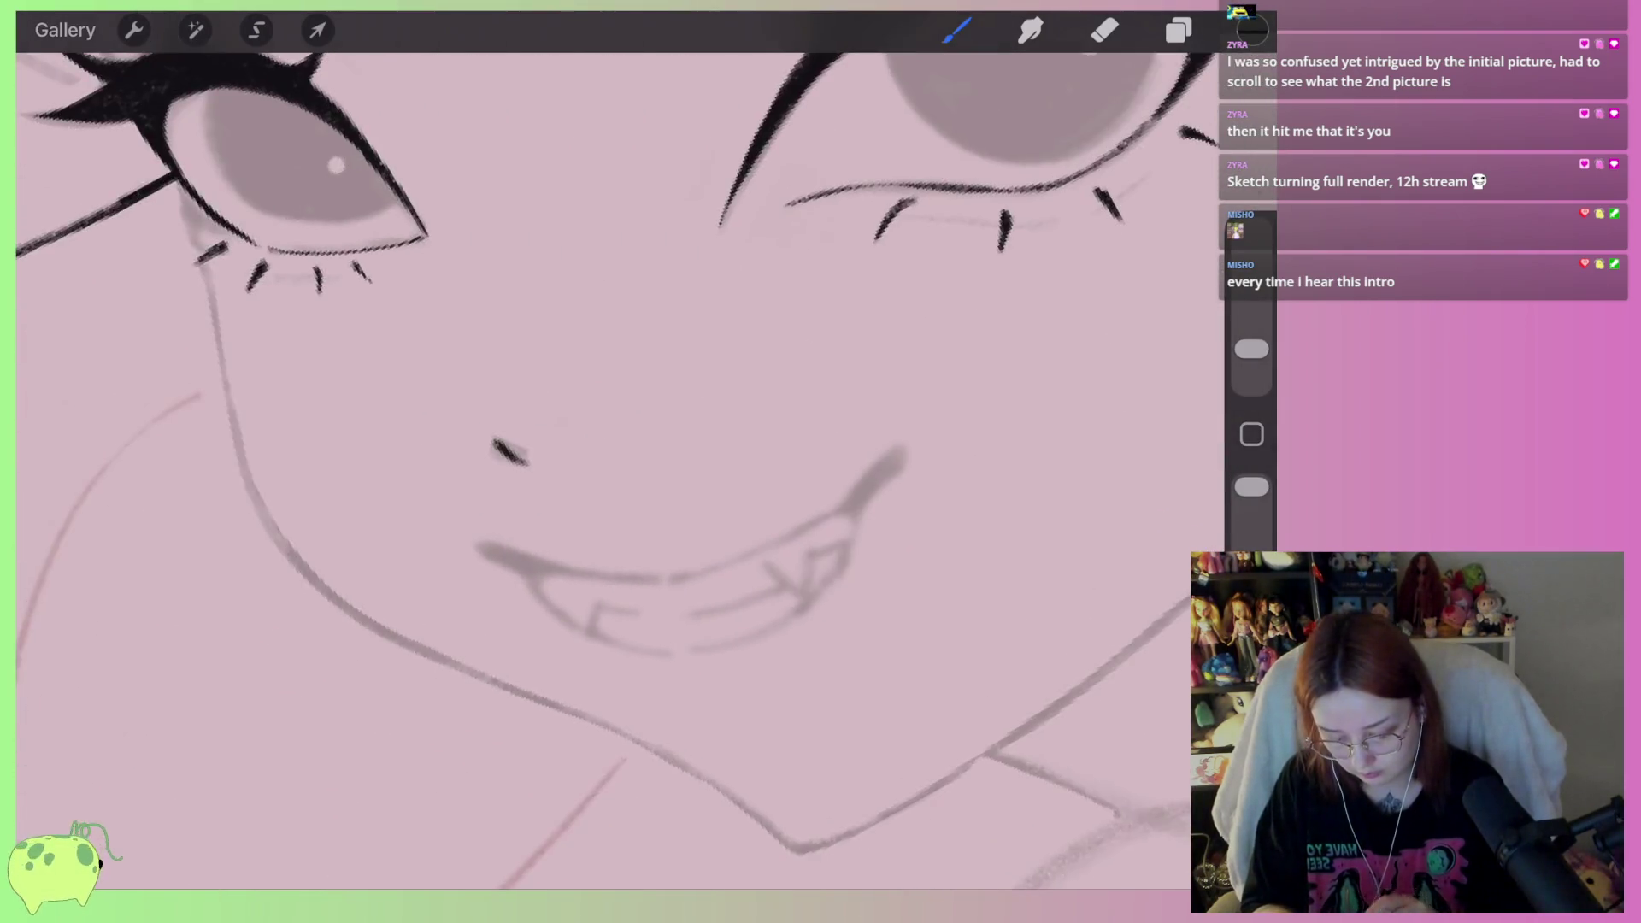
mouse_move(712, 591)
left_mouse_down()
mouse_move(949, 446)
mouse_move(867, 512)
mouse_move(689, 603)
mouse_move(425, 548)
mouse_move(683, 602)
mouse_move(438, 562)
left_mouse_up()
key("ctrl+z")
left_click_drag(964, 430, 427, 559)
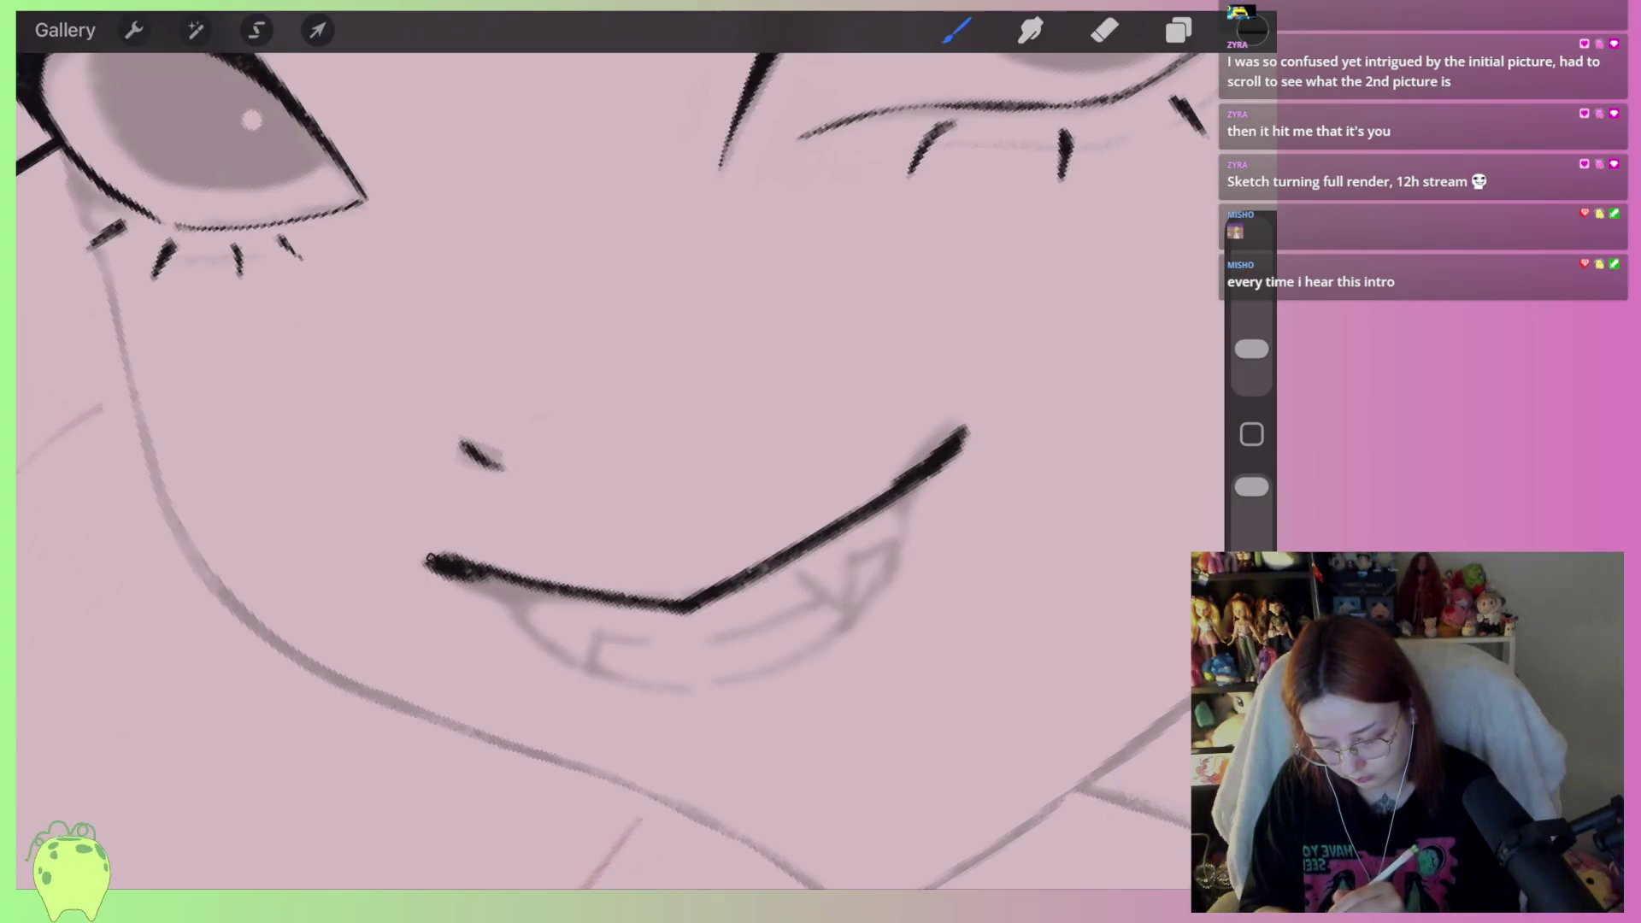
key("e")
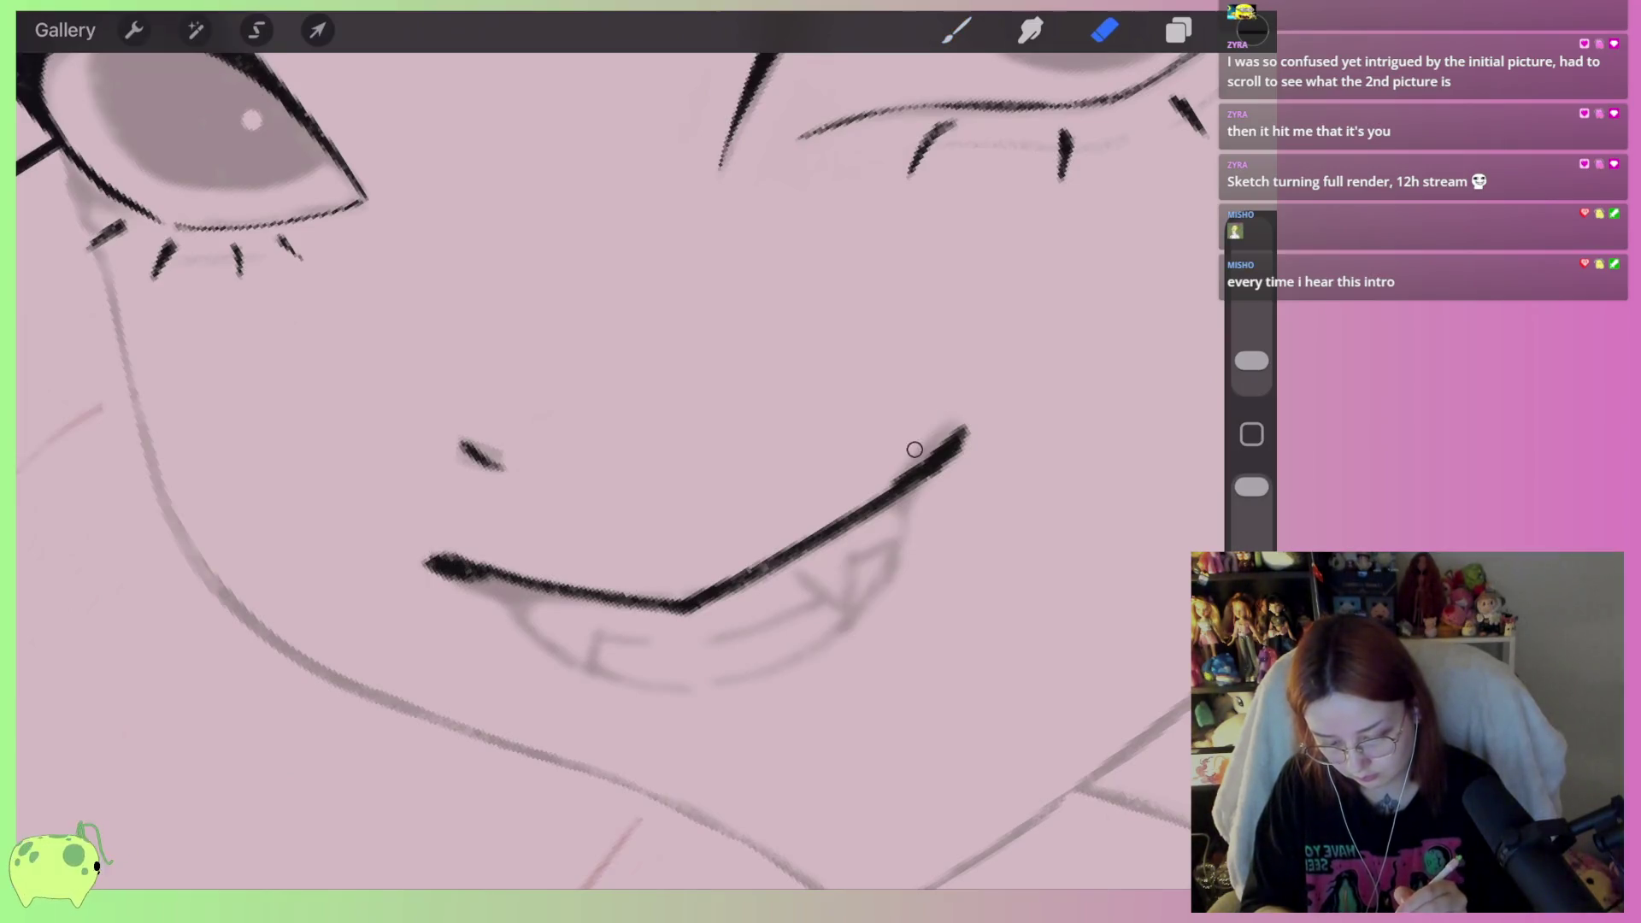
left_click_drag(948, 438, 689, 590)
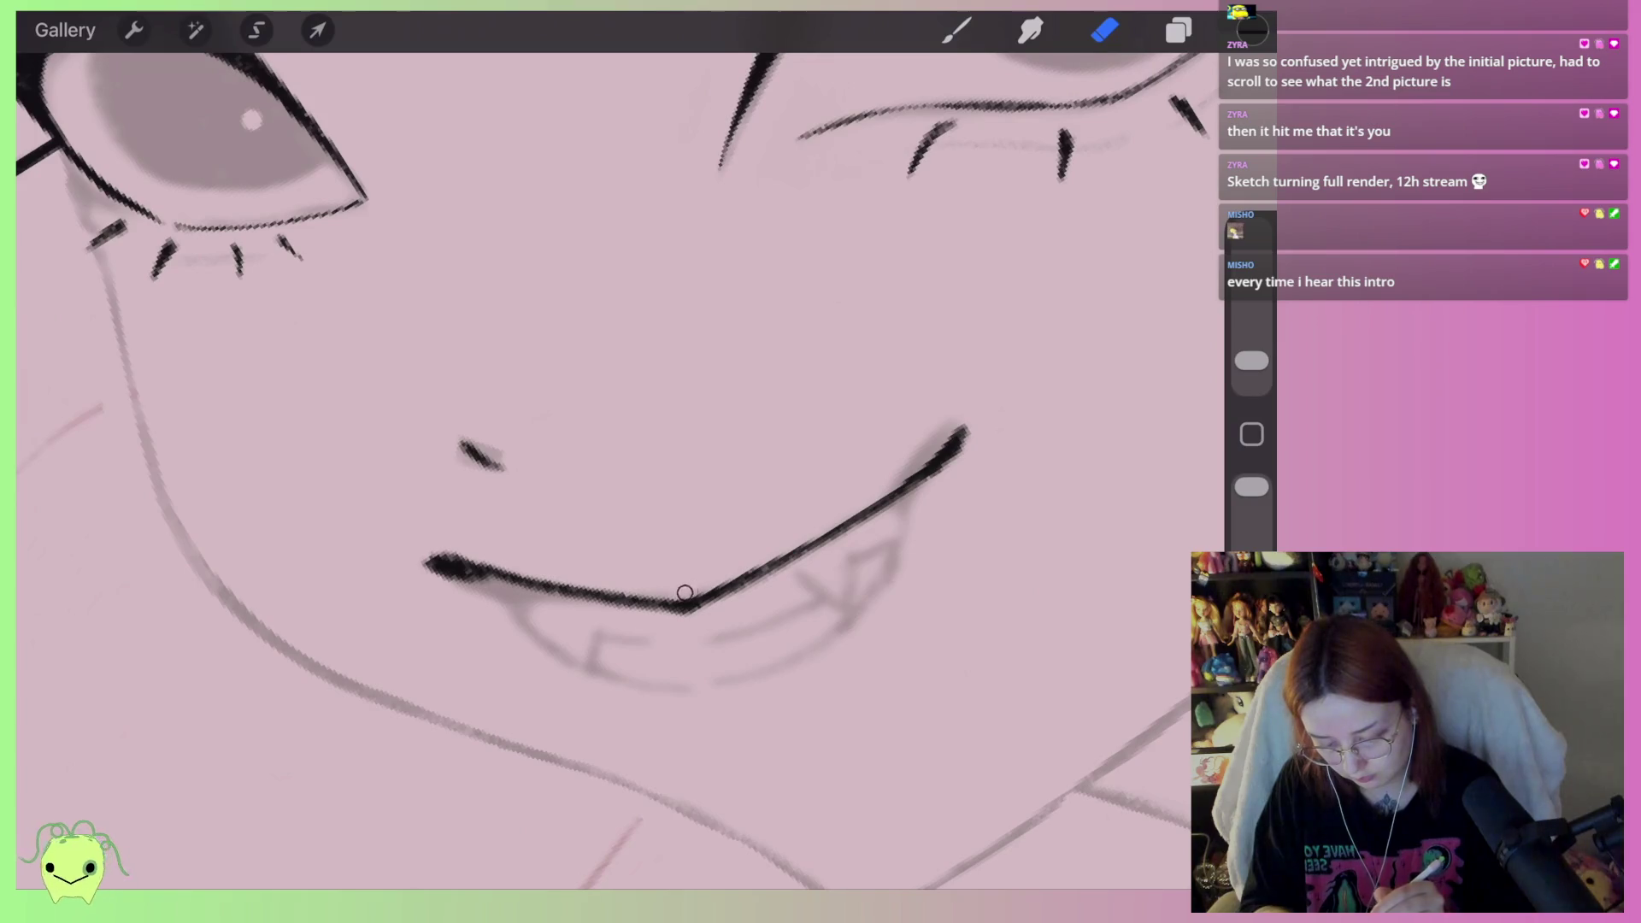
left_click_drag(487, 586, 396, 572)
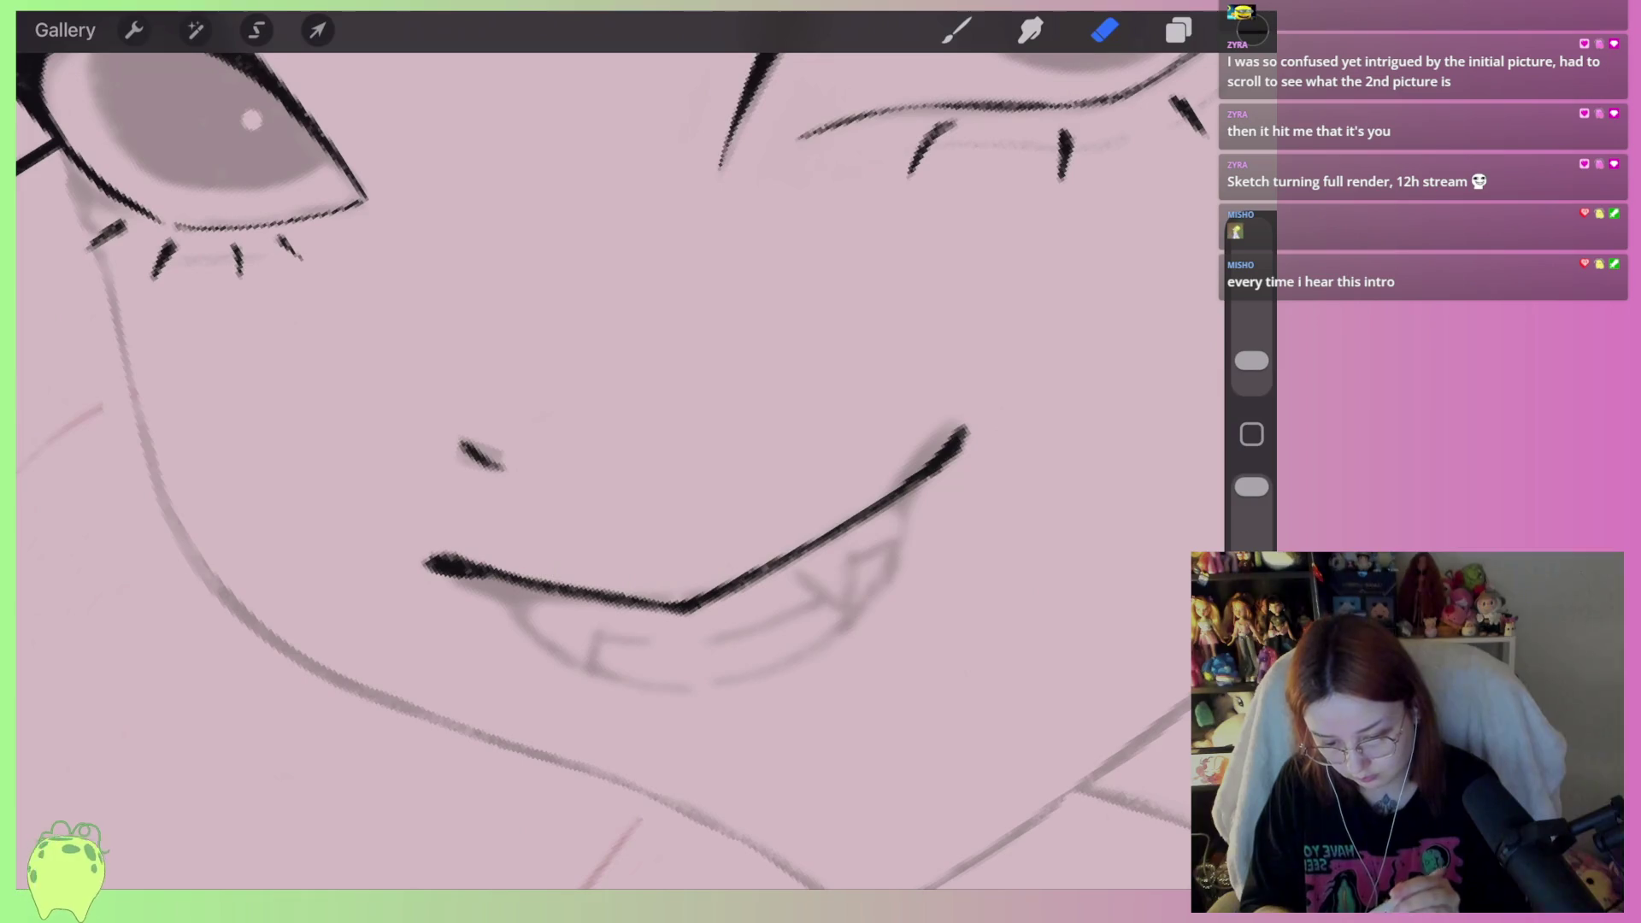
Redraw the grin's curved lower lip line, darken its right corner and thicken a short section
key("b")
scroll(649, 512, "up", 2)
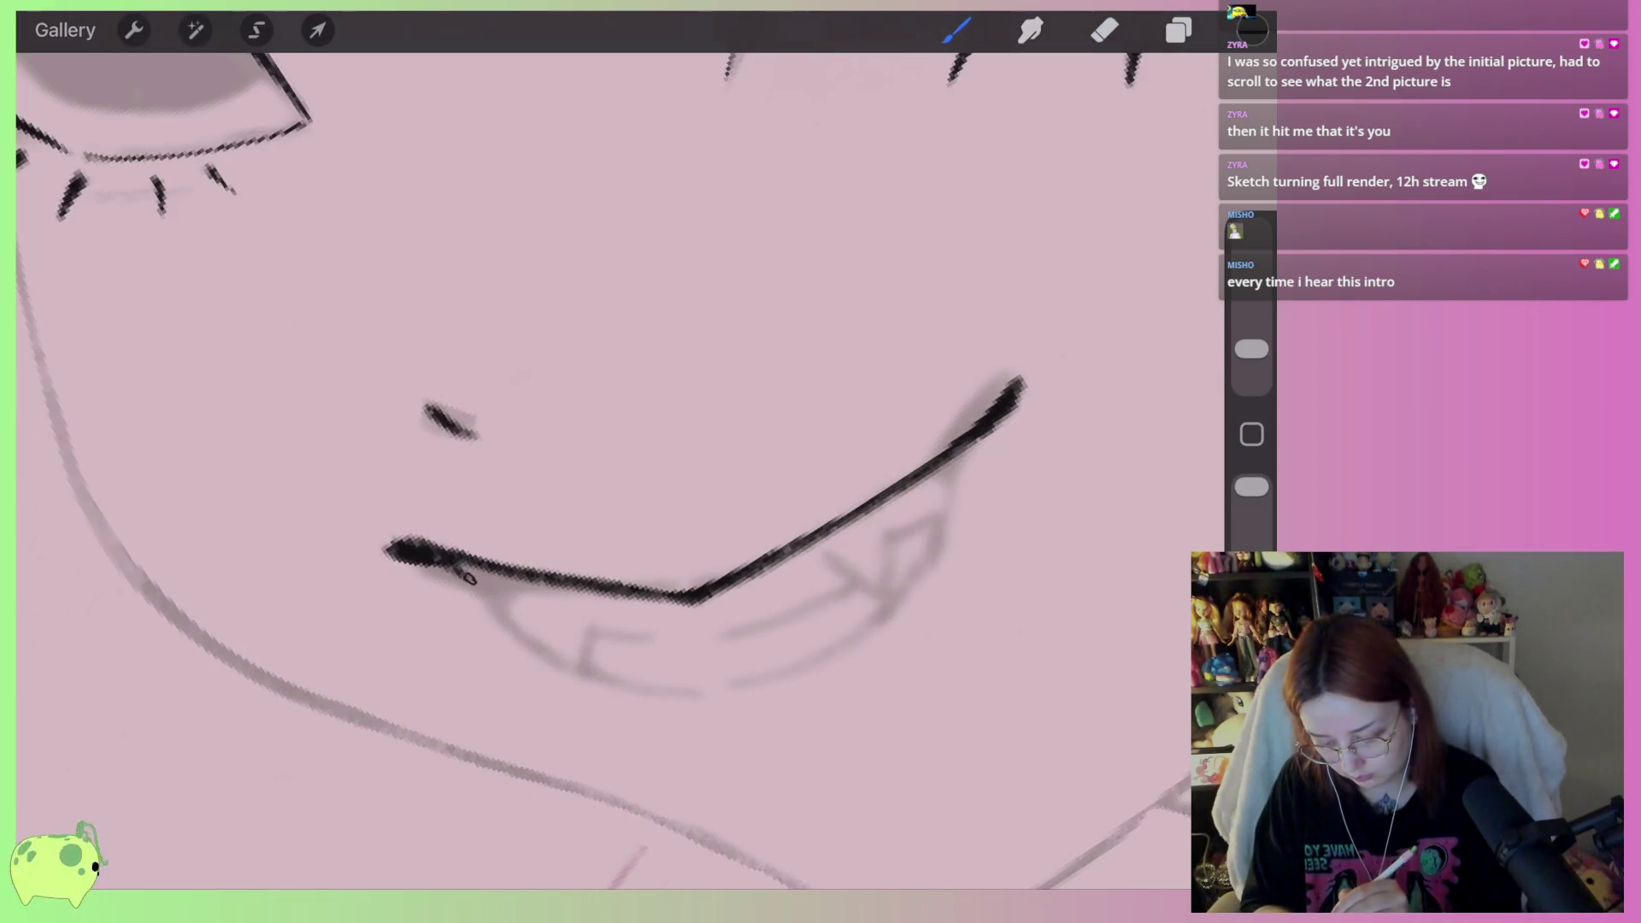
mouse_move(469, 574)
left_mouse_down()
mouse_move(605, 668)
mouse_move(705, 708)
left_mouse_up()
key("ctrl+z")
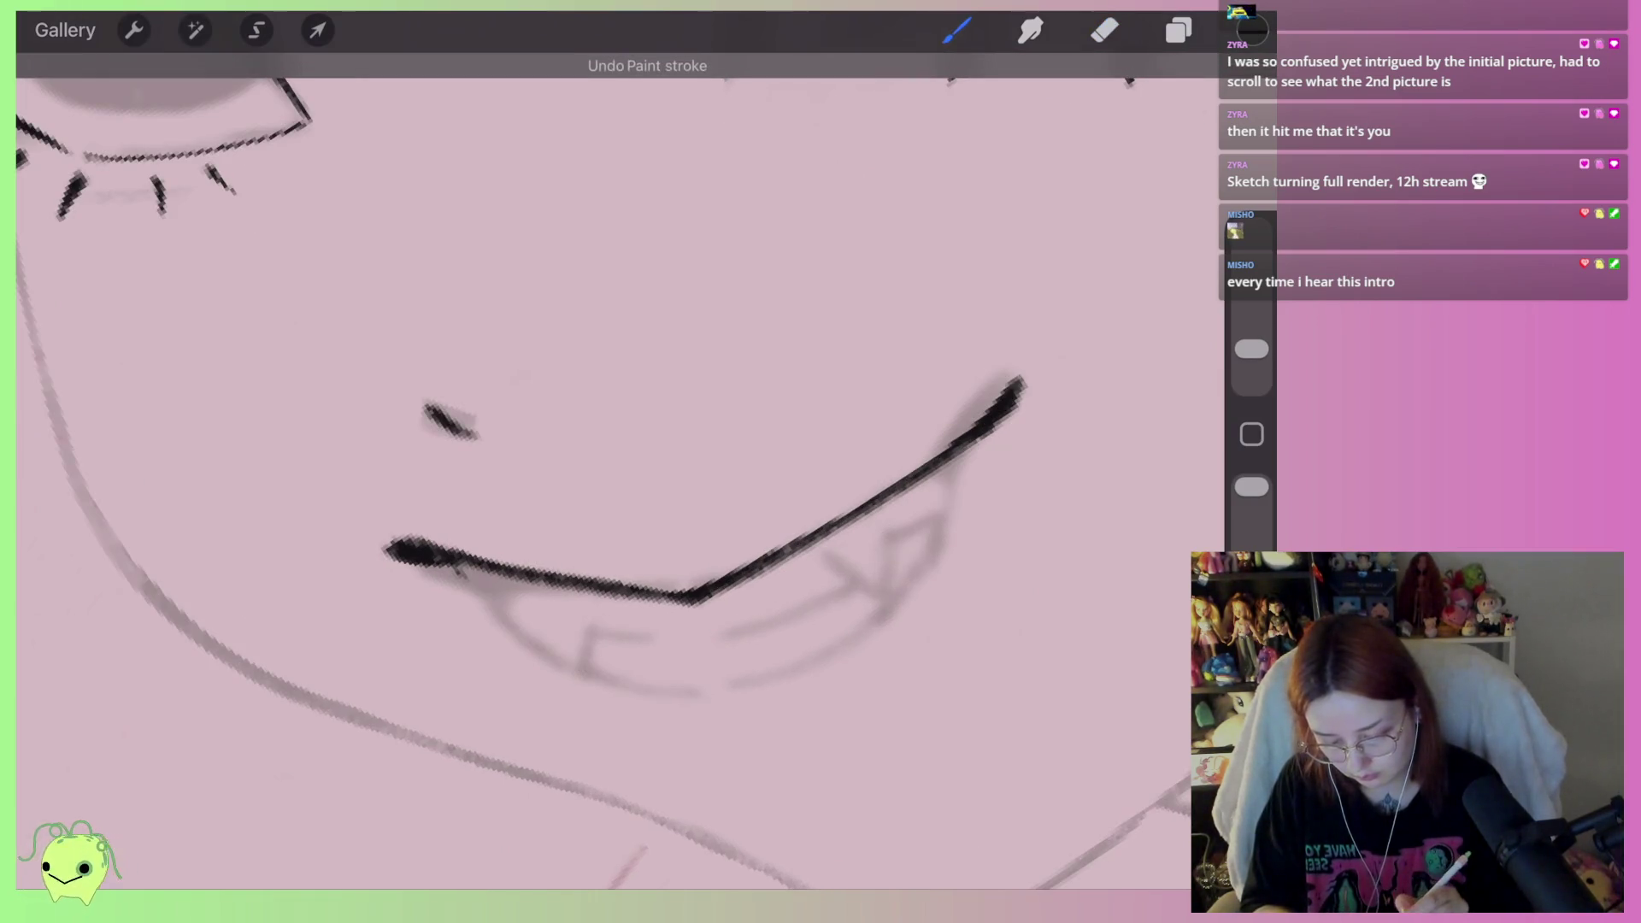
mouse_move(966, 468)
left_mouse_down()
mouse_move(848, 632)
mouse_move(713, 710)
mouse_move(445, 570)
left_mouse_up()
scroll(621, 470, "down", 3)
scroll(621, 470, "up", 3)
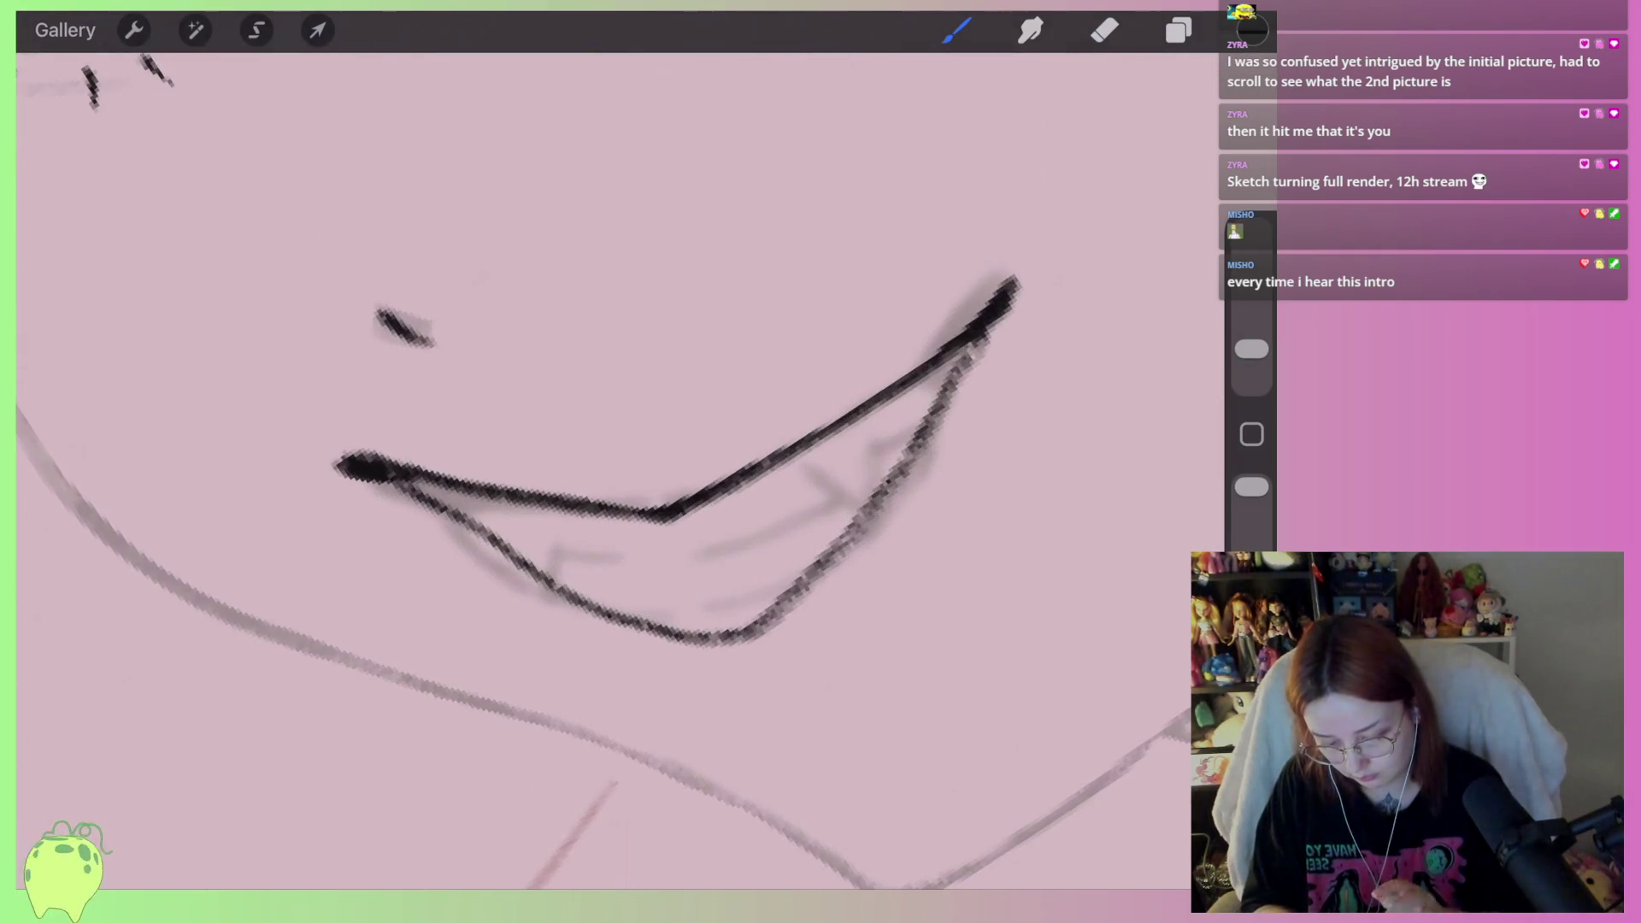
mouse_move(389, 481)
left_mouse_down()
mouse_move(470, 518)
mouse_move(551, 585)
mouse_move(735, 641)
mouse_move(908, 463)
mouse_move(981, 340)
left_mouse_up()
mouse_move(947, 403)
left_mouse_down()
mouse_move(930, 366)
mouse_move(915, 383)
left_mouse_up()
left_click_drag(418, 484, 486, 534)
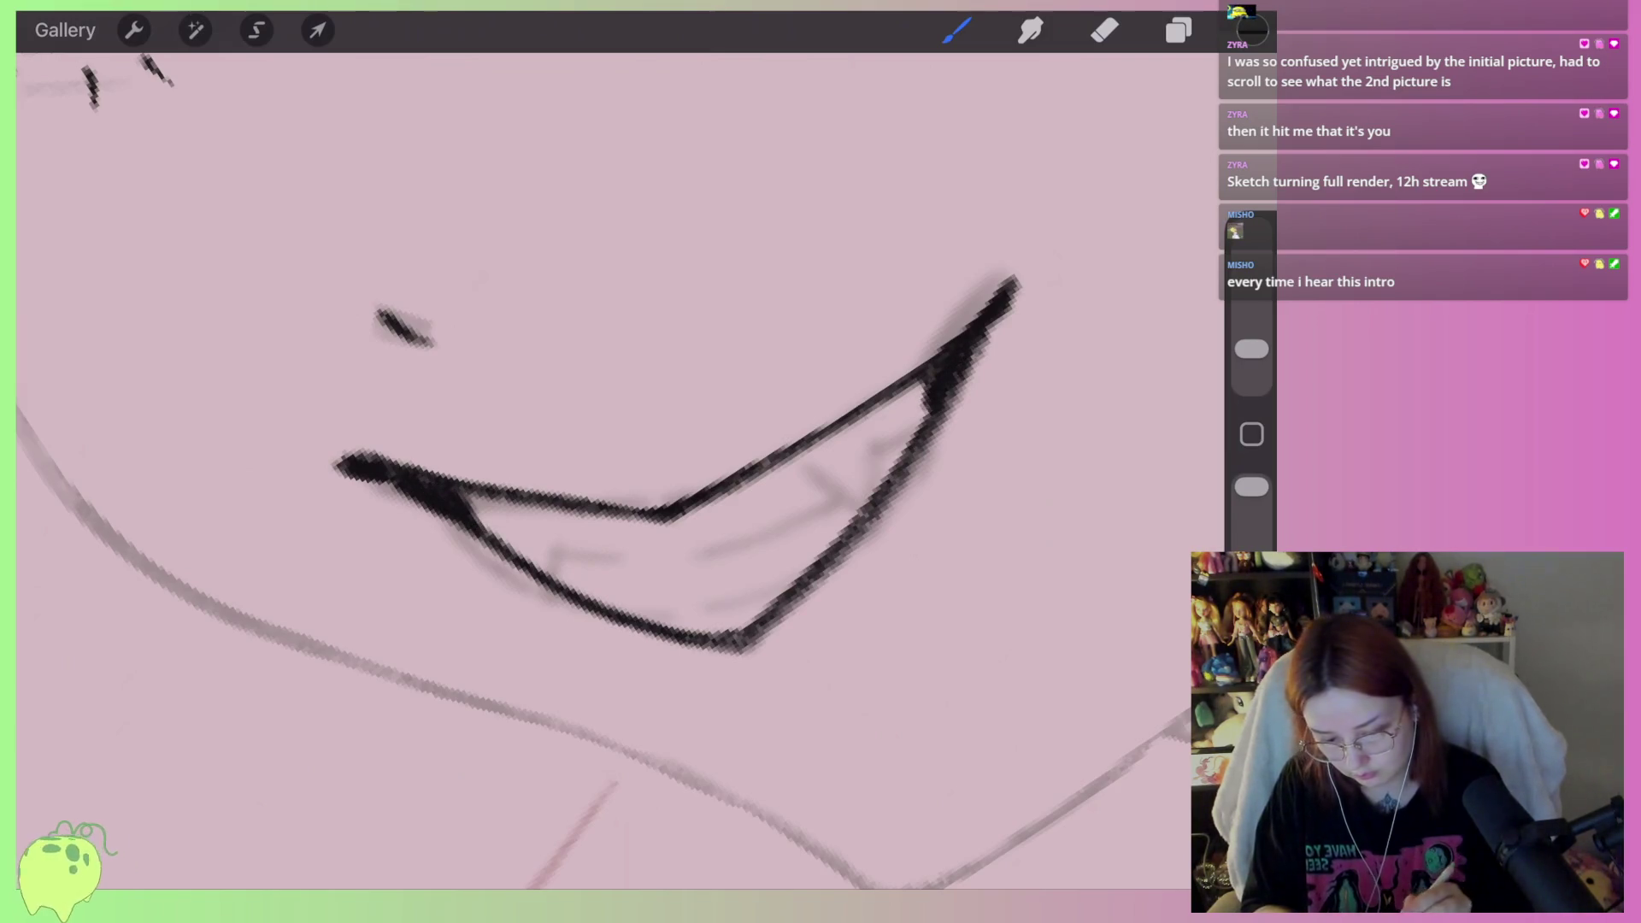
Erase to thin the grin's right and lower-right strokes and trim its lower-left tip
left_click(1104, 31)
left_click_drag(914, 475, 970, 388)
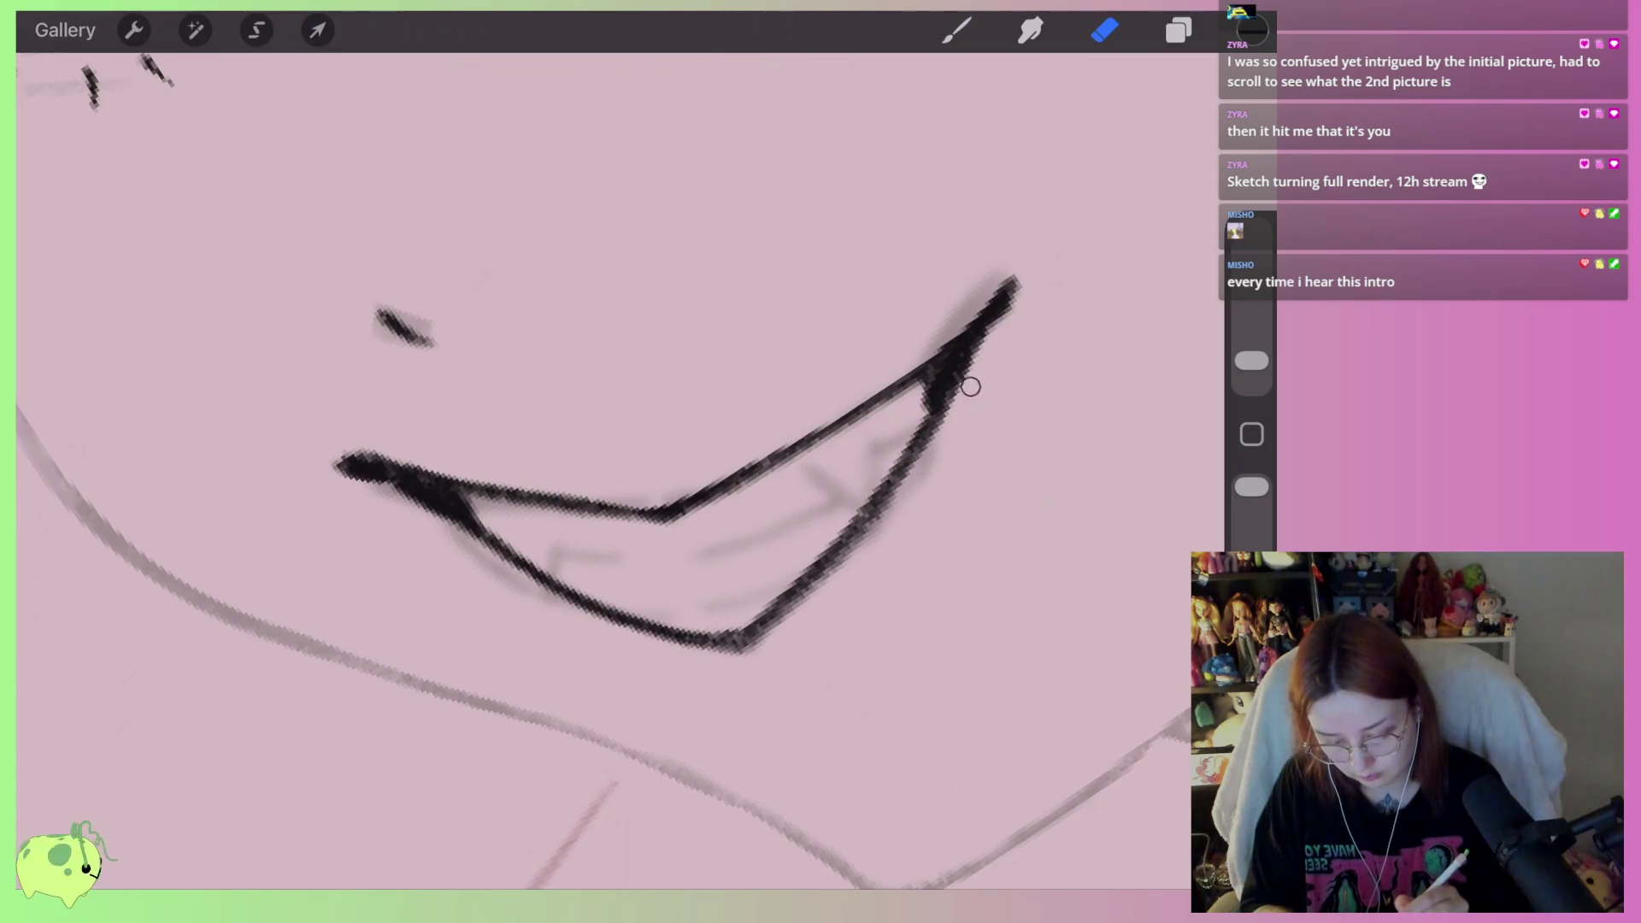
left_click_drag(881, 521, 735, 645)
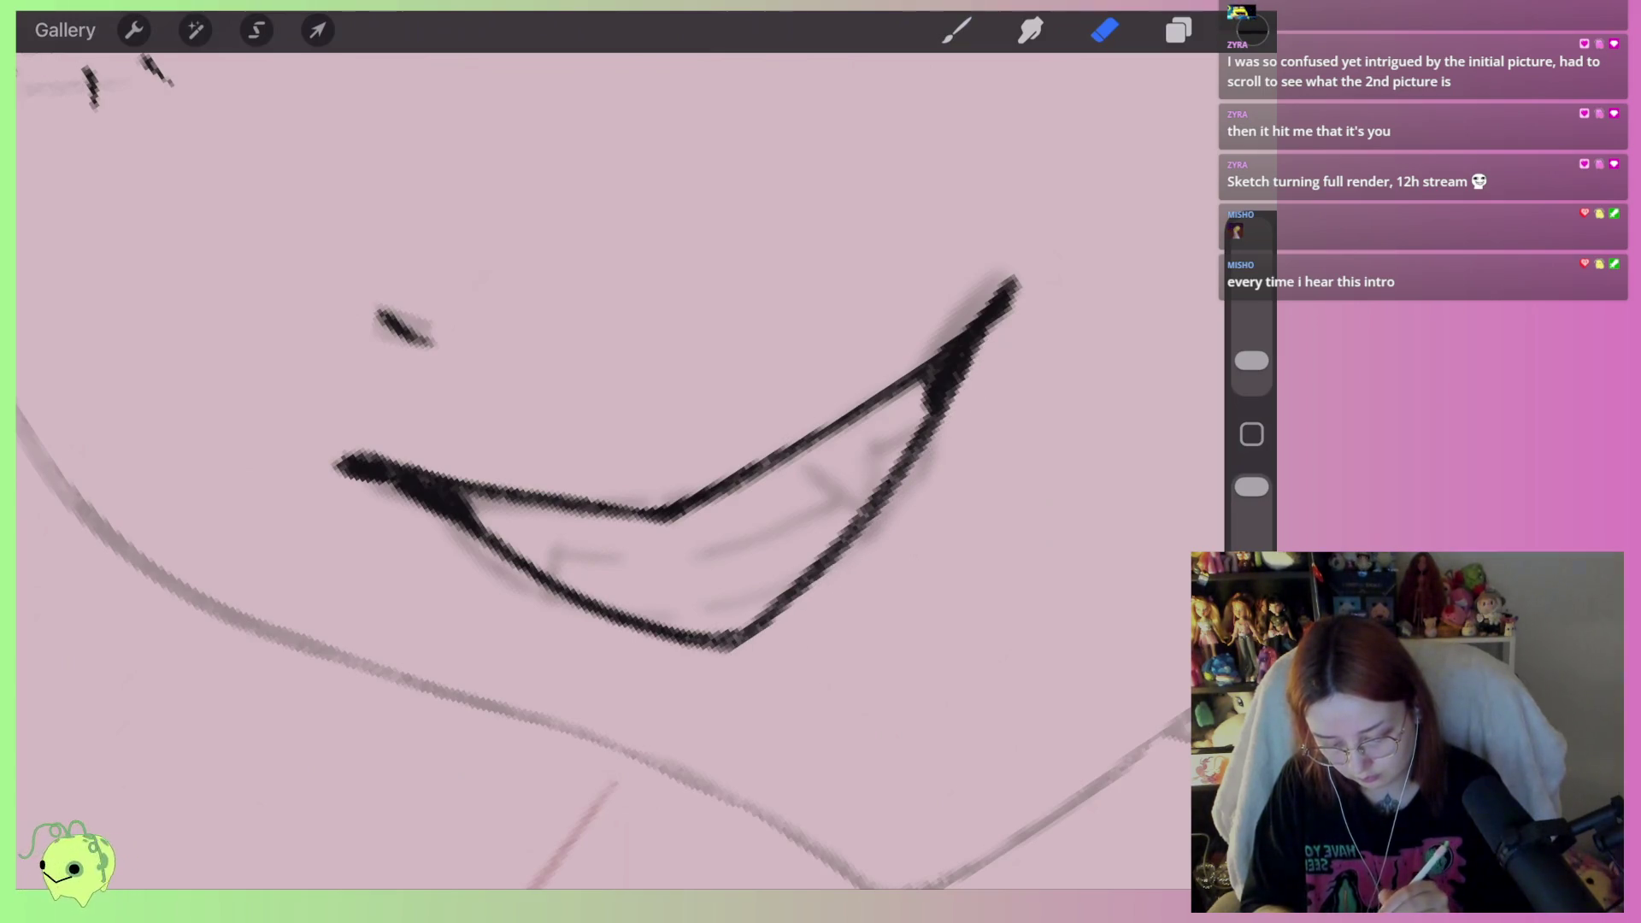
scroll(649, 385, "left", 3)
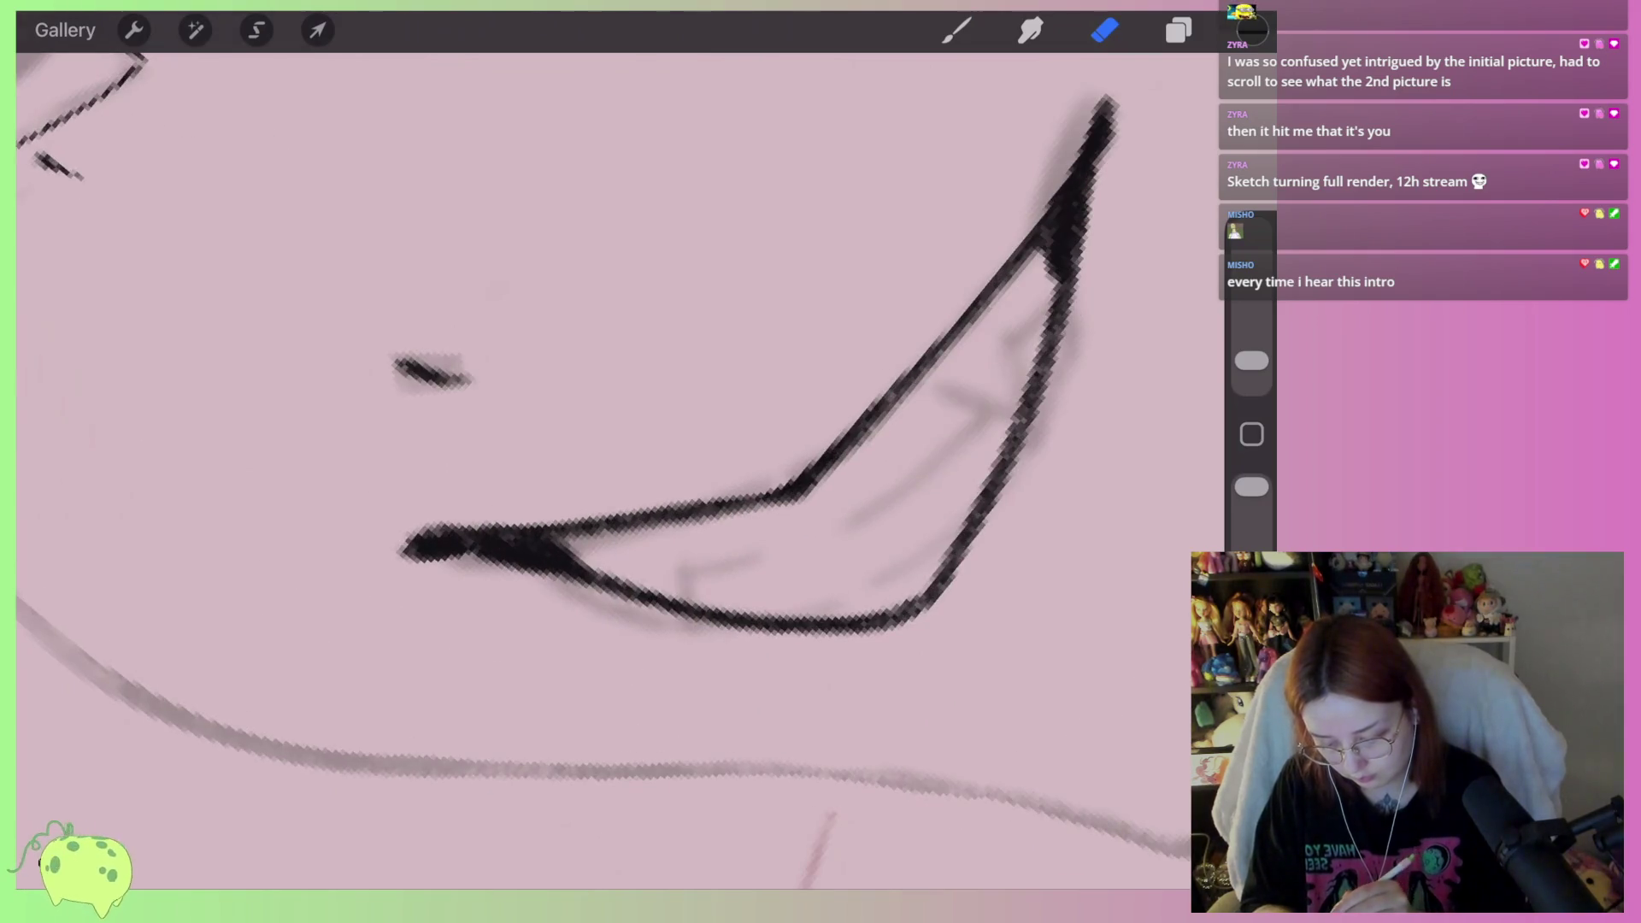
mouse_move(454, 572)
left_mouse_down()
mouse_move(434, 577)
mouse_move(607, 594)
left_mouse_up()
Thin the grin's lower, upper and inner-right edges, undoing the last erase
mouse_move(504, 569)
left_mouse_down()
mouse_move(616, 595)
mouse_move(671, 633)
mouse_move(674, 612)
mouse_move(779, 633)
left_mouse_up()
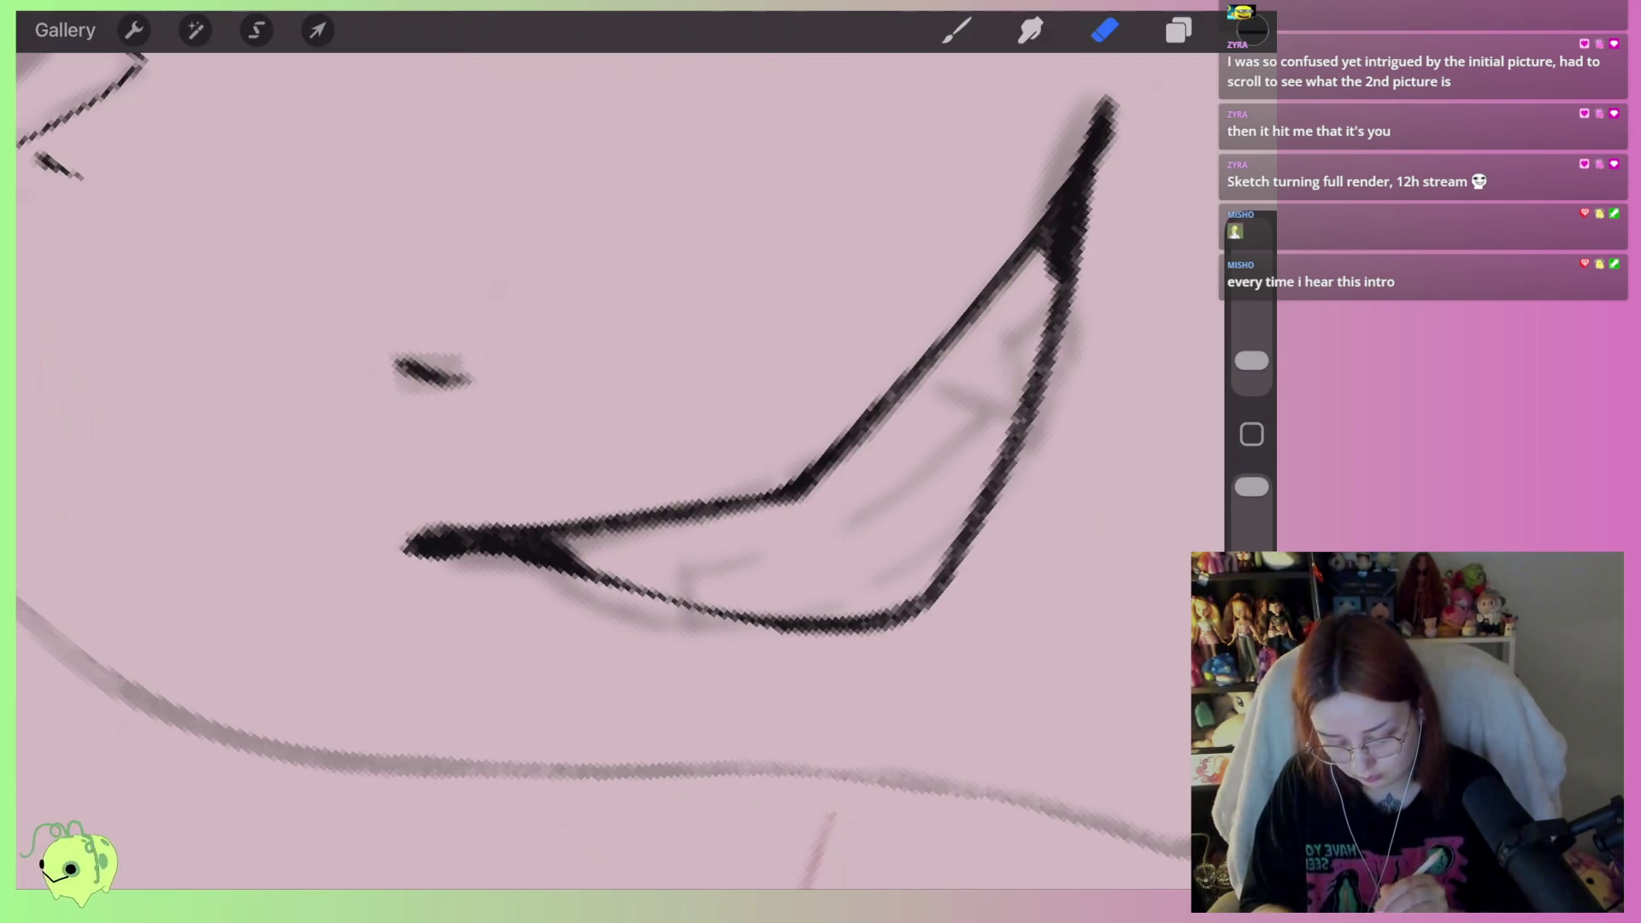
left_click_drag(890, 634, 735, 628)
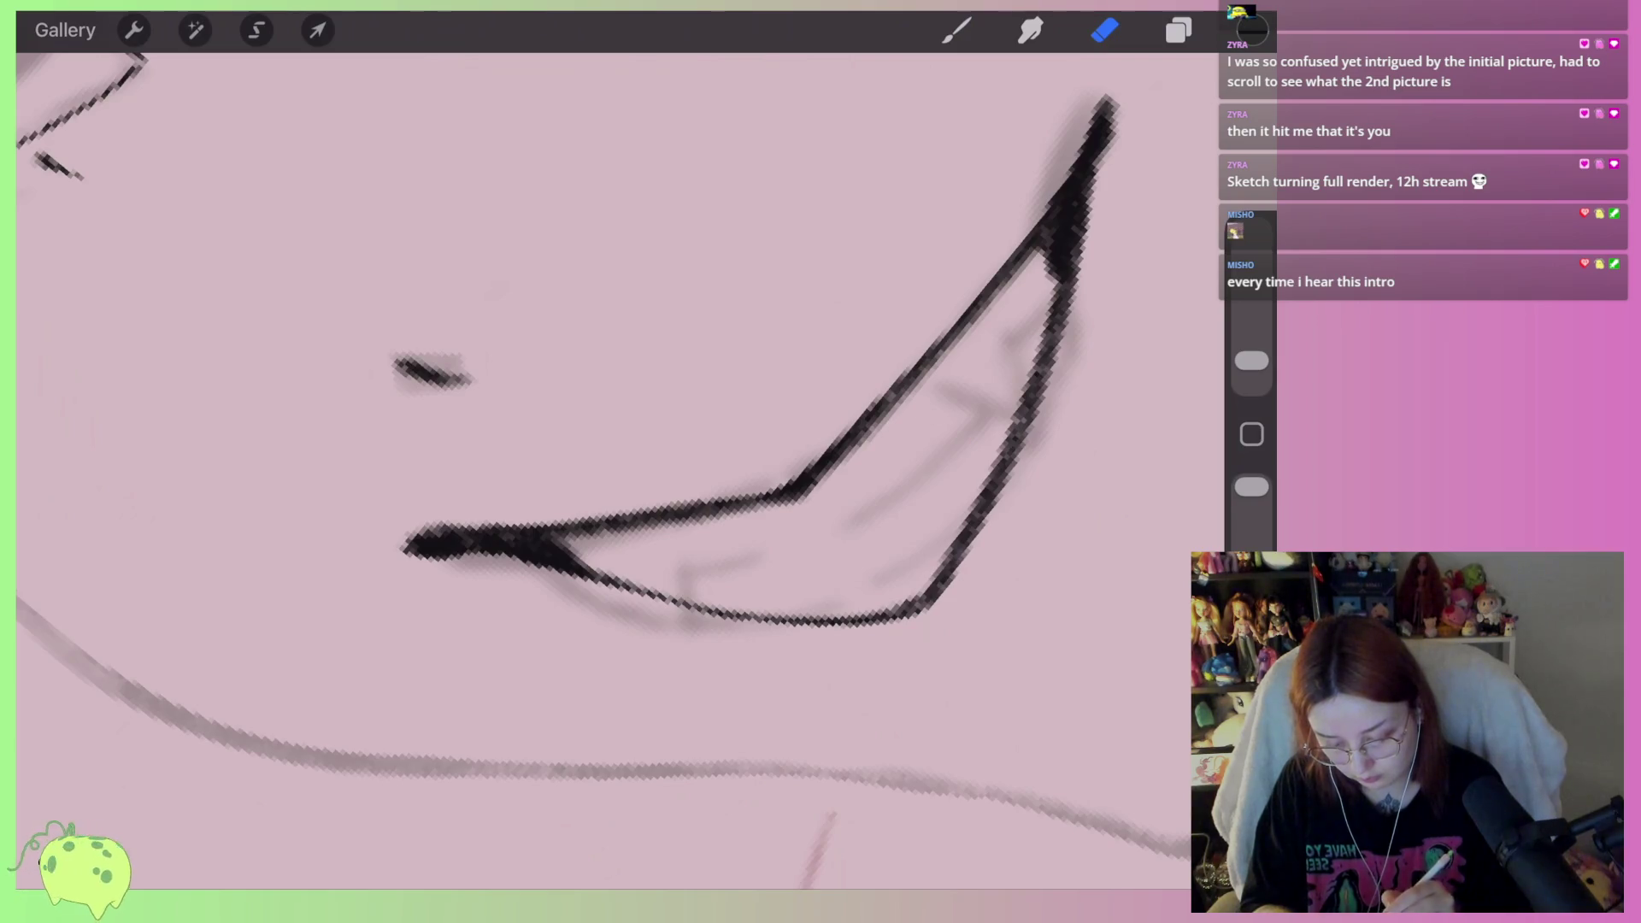
mouse_move(748, 519)
left_mouse_down()
mouse_move(579, 544)
mouse_move(791, 465)
mouse_move(842, 419)
left_mouse_up()
mouse_move(940, 568)
left_mouse_down()
mouse_move(1034, 329)
mouse_move(978, 530)
left_mouse_up()
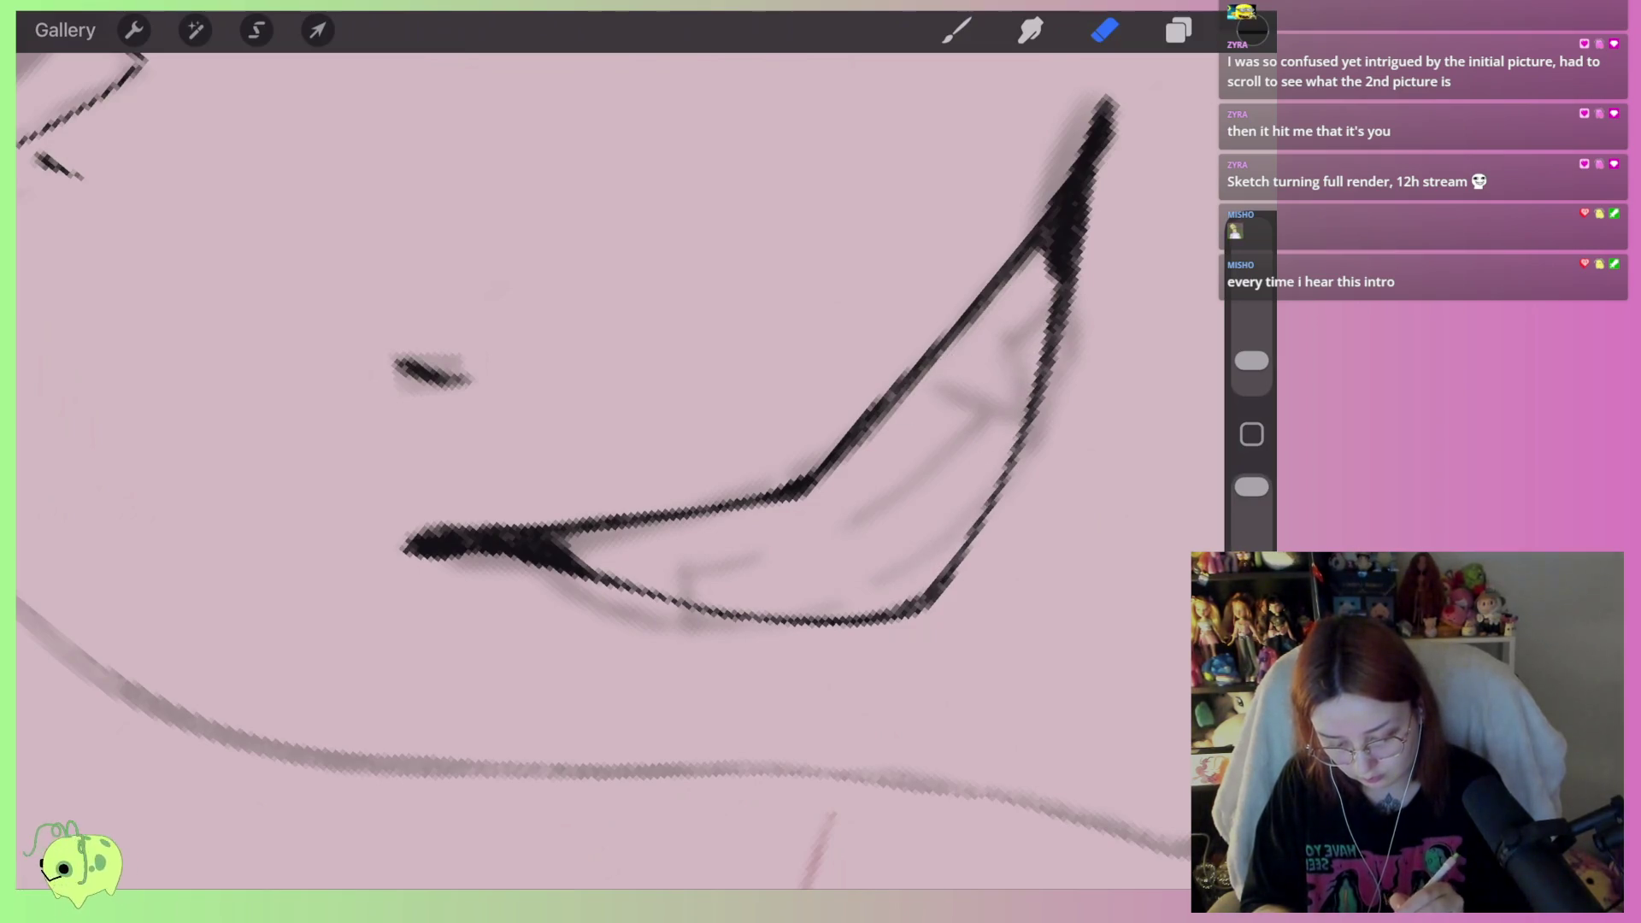
scroll(603, 470, "down", 5)
scroll(603, 470, "up", 5)
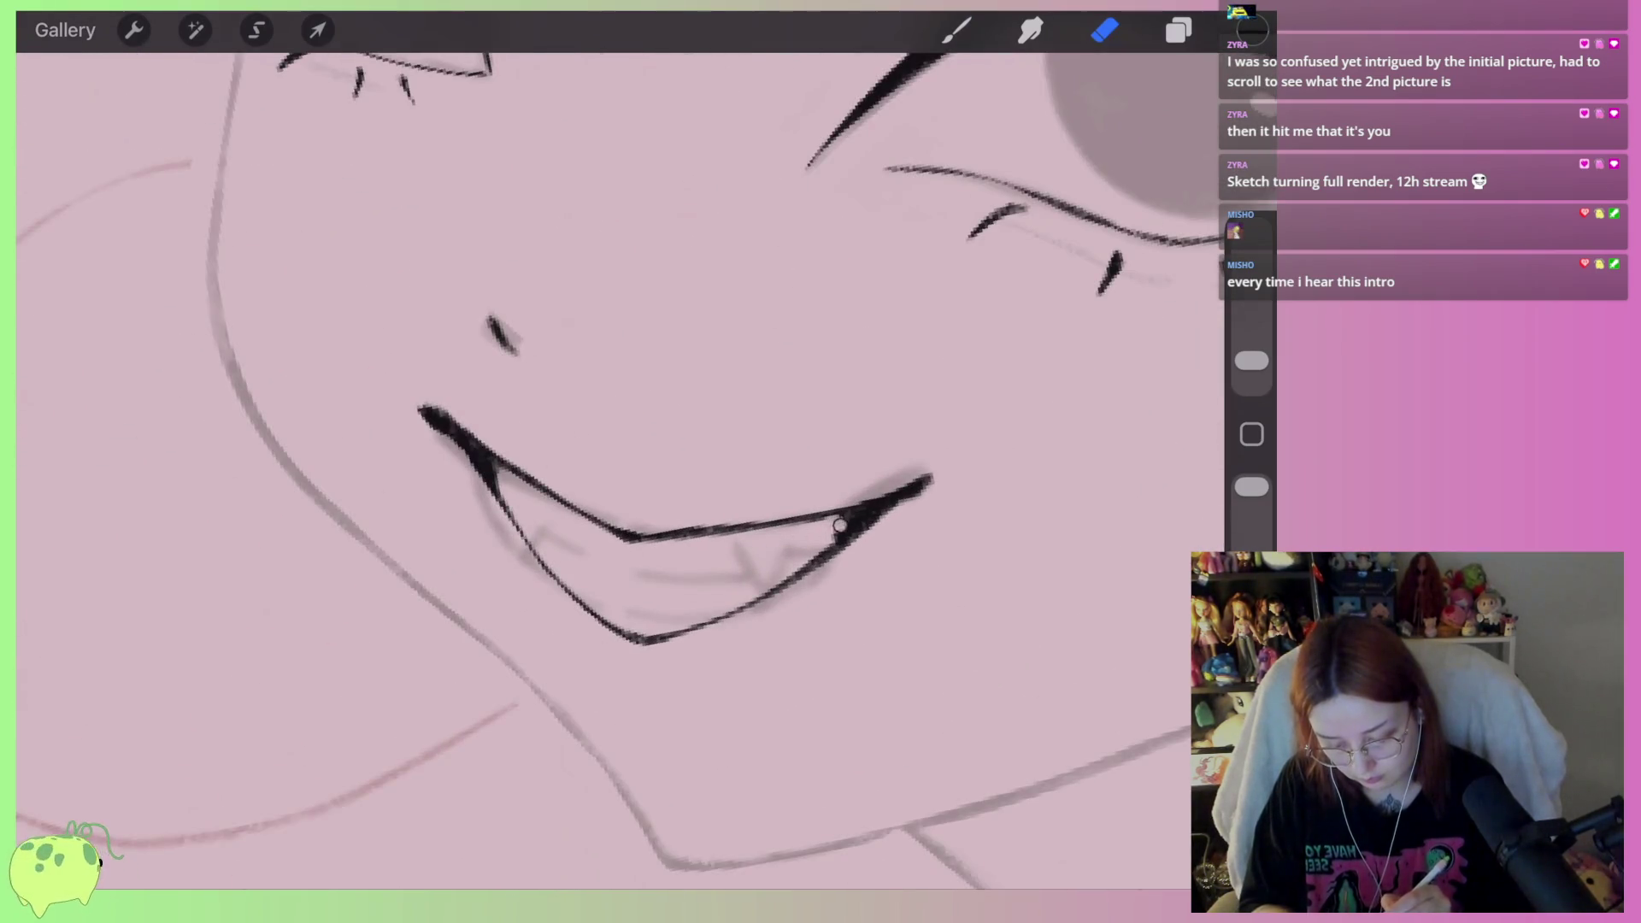
scroll(996, 385, "up", 3)
key("ctrl+z")
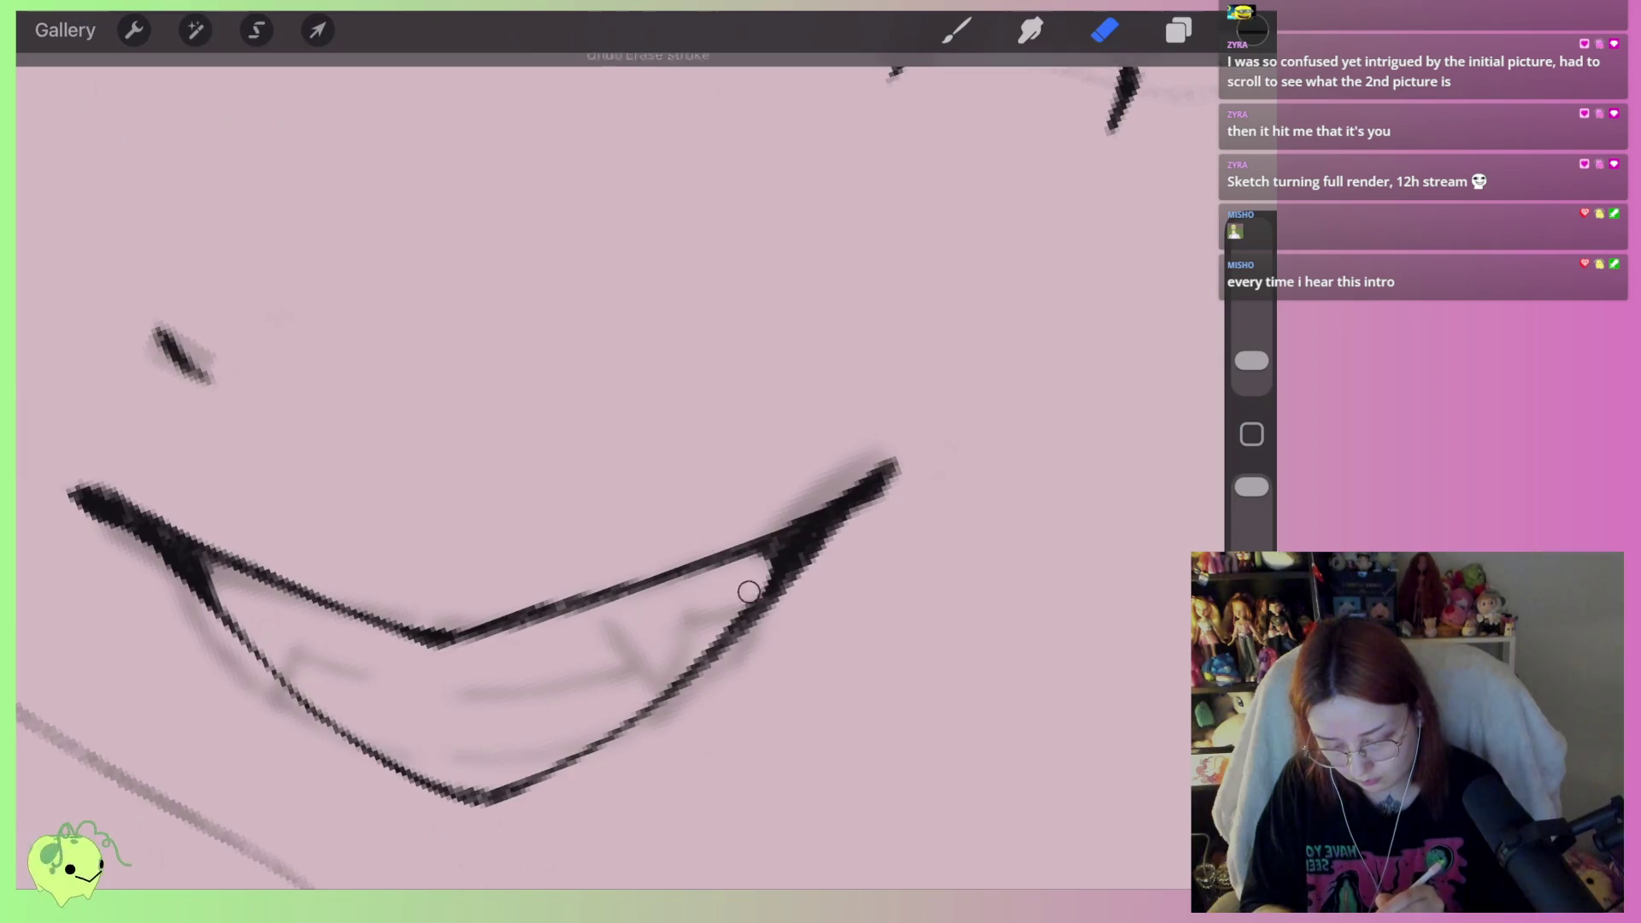
scroll(603, 470, "down", 5)
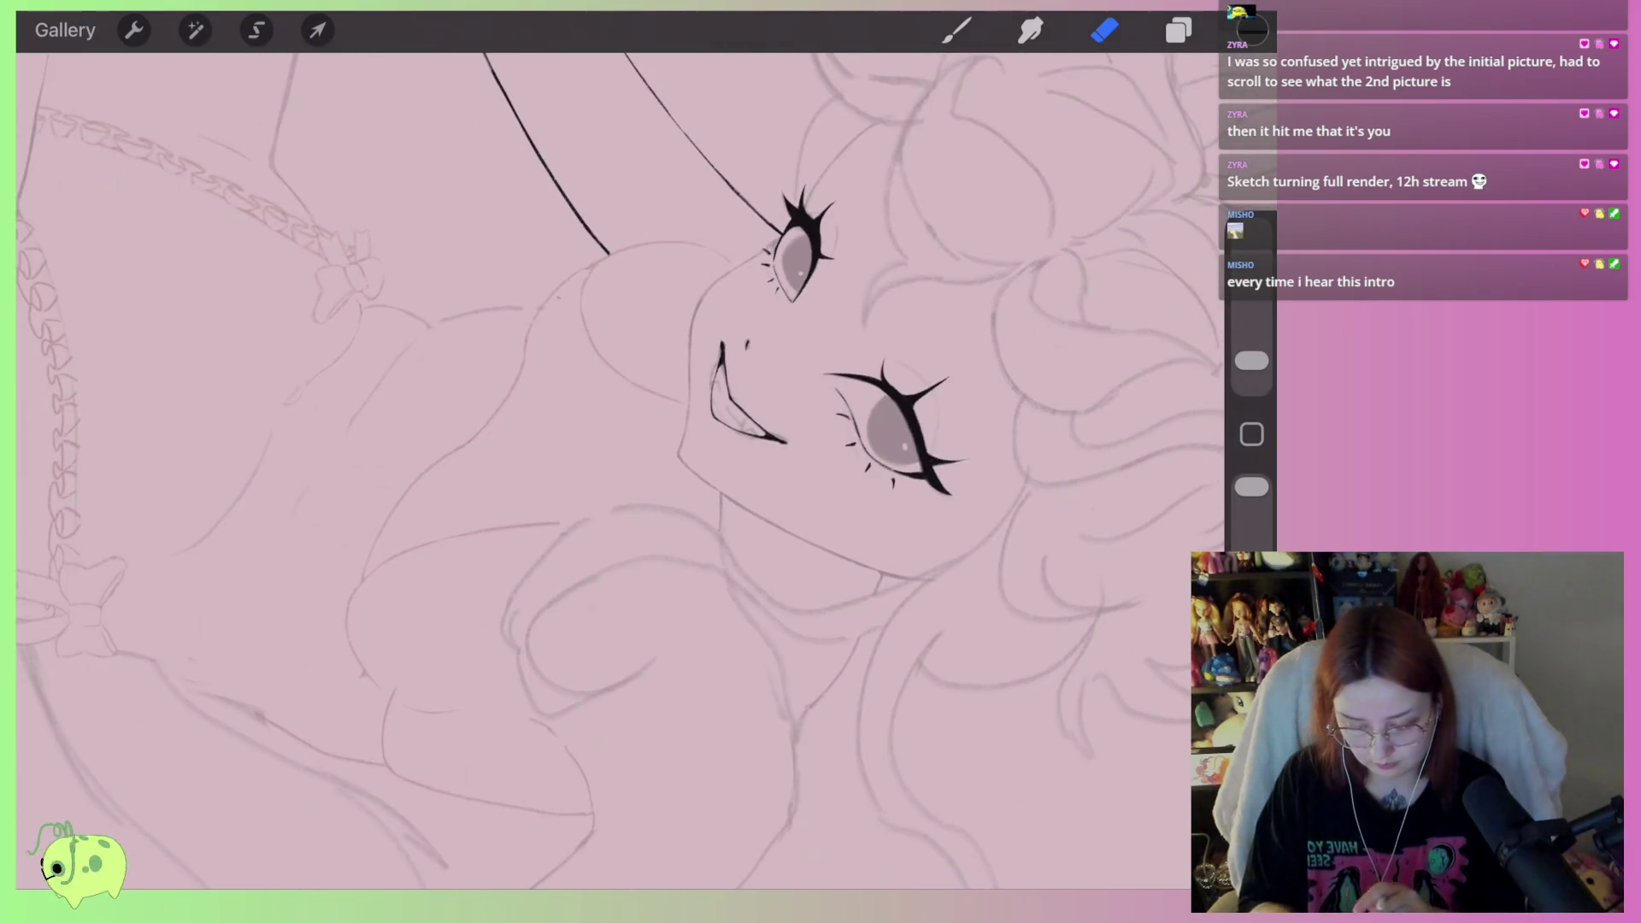
scroll(675, 478, "up", 3)
scroll(675, 479, "down", 3)
scroll(675, 479, "up", 5)
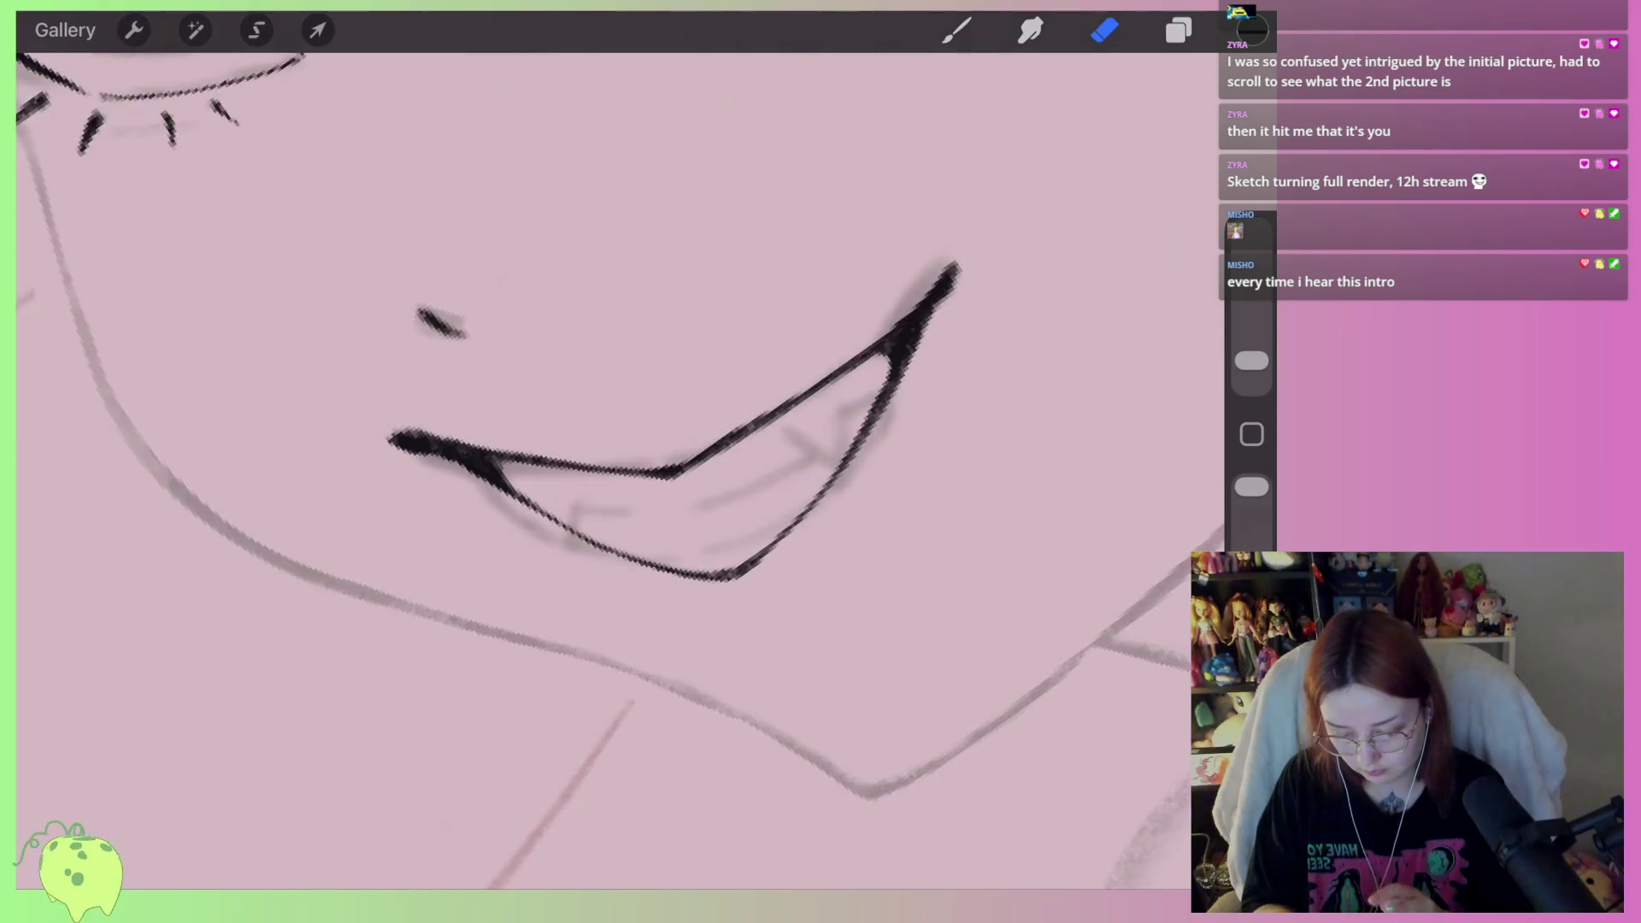
scroll(676, 428, "up", 2)
key("b")
scroll(603, 370, "up", 2)
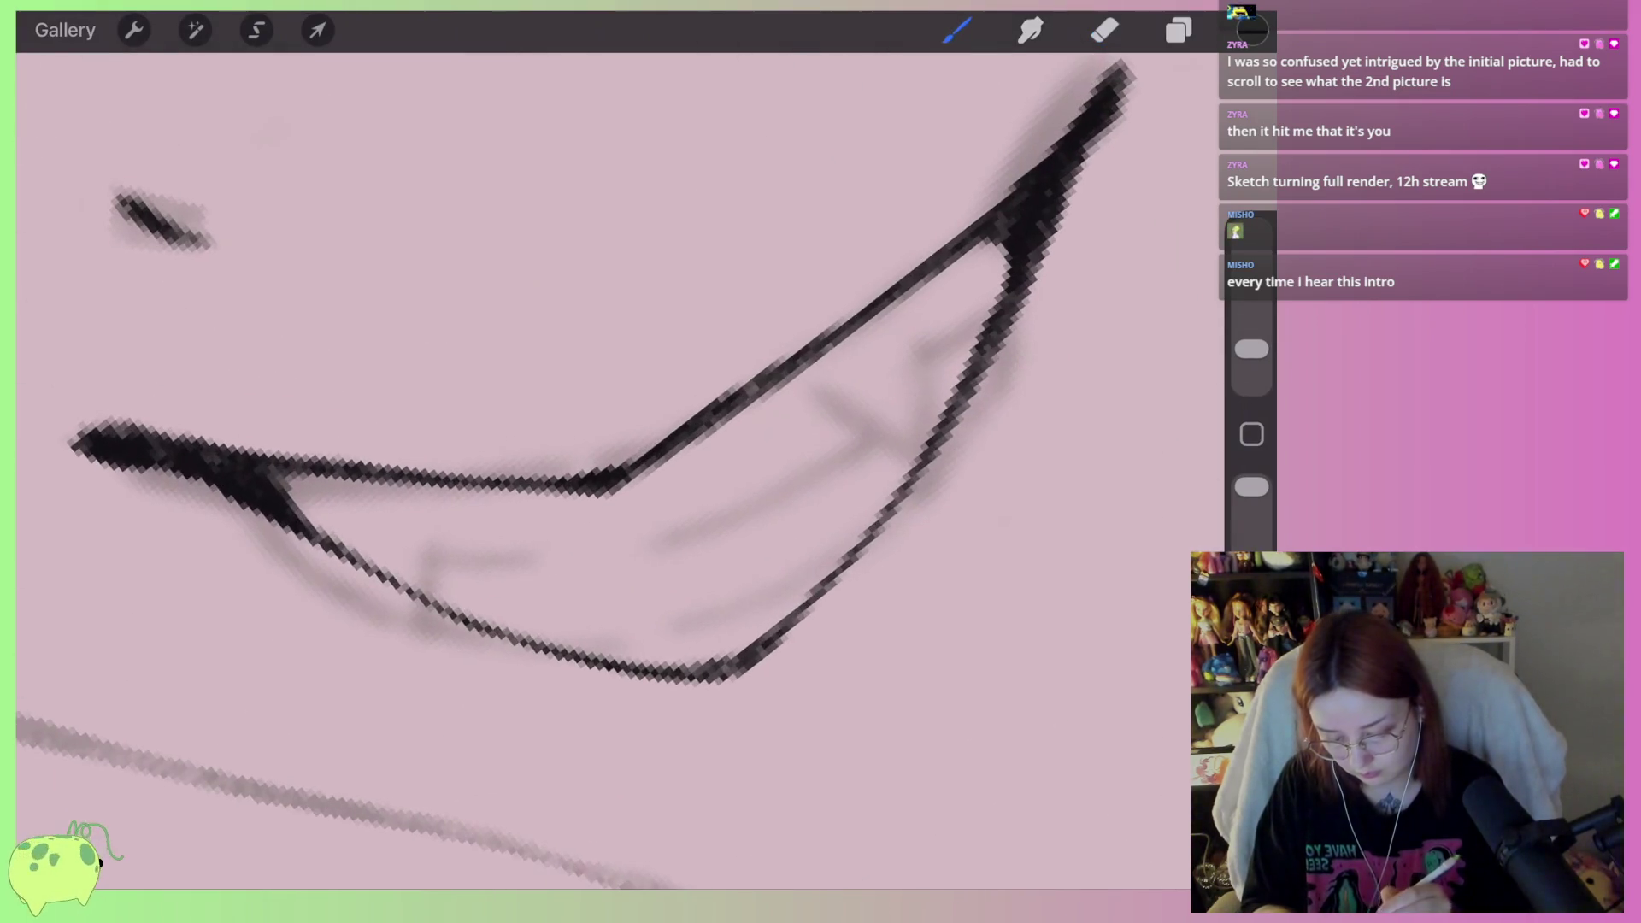
Select the Technical Pen brush from the brush library
left_click(957, 30)
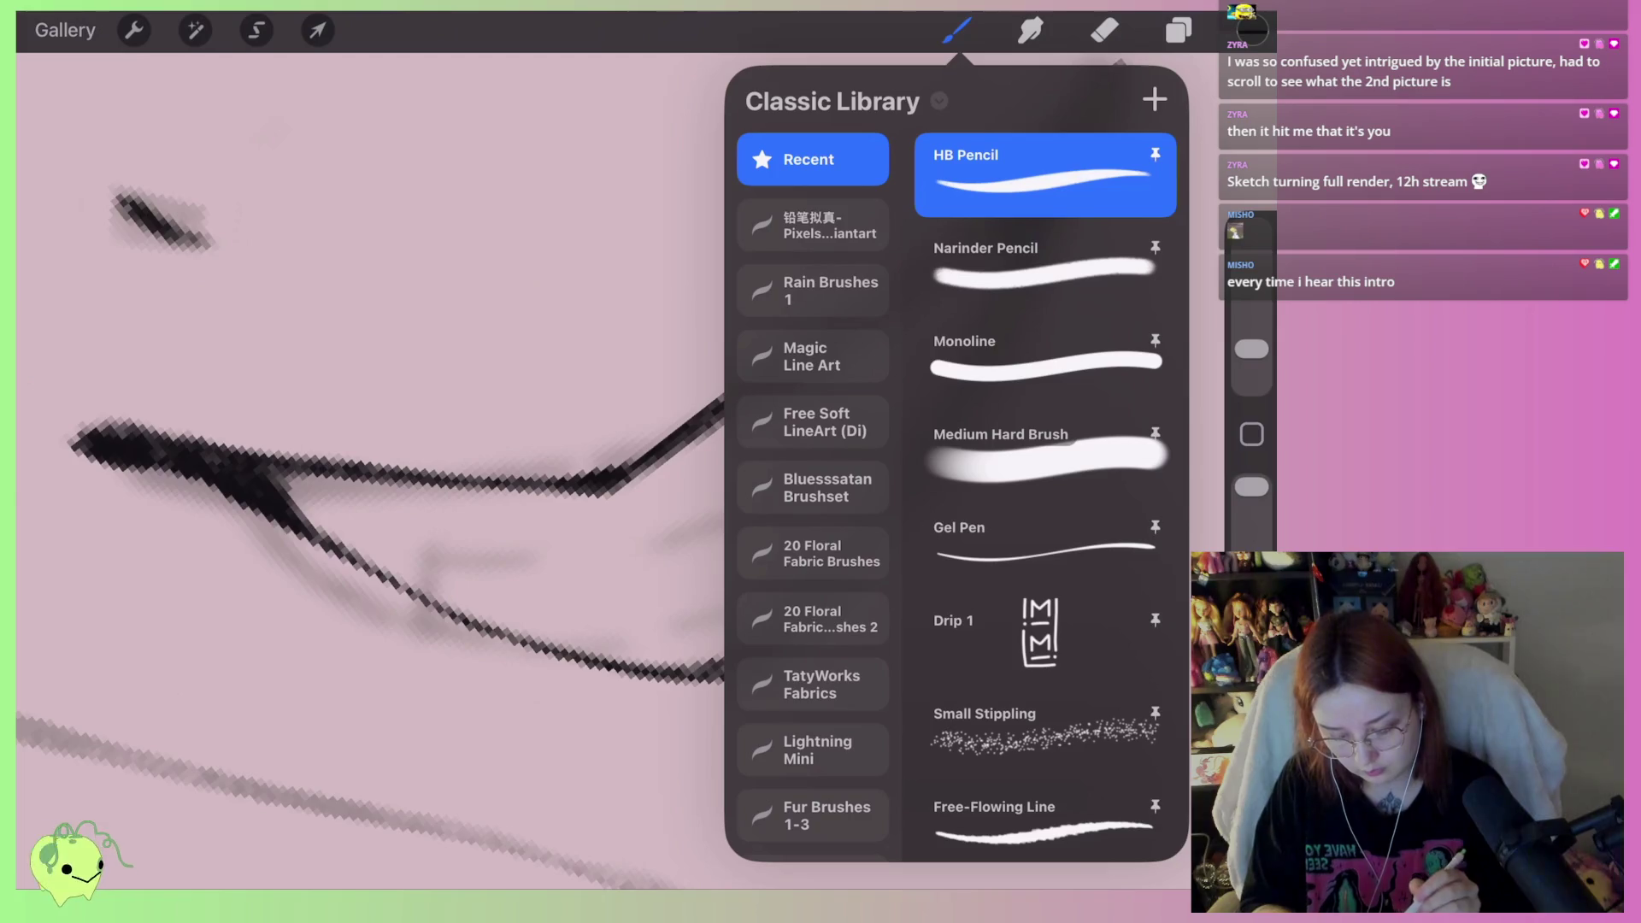
scroll(1044, 495, "down", 5)
left_click(1045, 612)
left_click(957, 30)
Ink the pointed tooth lines in the mouth, undoing and redrawing unwanted strokes
mouse_move(750, 495)
left_mouse_down()
mouse_move(800, 537)
mouse_move(846, 442)
left_mouse_up()
key("ctrl+z")
mouse_move(746, 501)
left_mouse_down()
mouse_move(782, 539)
mouse_move(817, 488)
mouse_move(889, 436)
left_mouse_up()
left_click_drag(759, 503, 589, 595)
key("ctrl+z")
left_click_drag(918, 398, 727, 471)
mouse_move(458, 496)
left_mouse_down()
mouse_move(526, 461)
mouse_move(646, 458)
left_mouse_up()
Erase the short vertical tooth stroke and the zigzag tooth lines
scroll(616, 462, "down", 5)
scroll(667, 427, "down", 5)
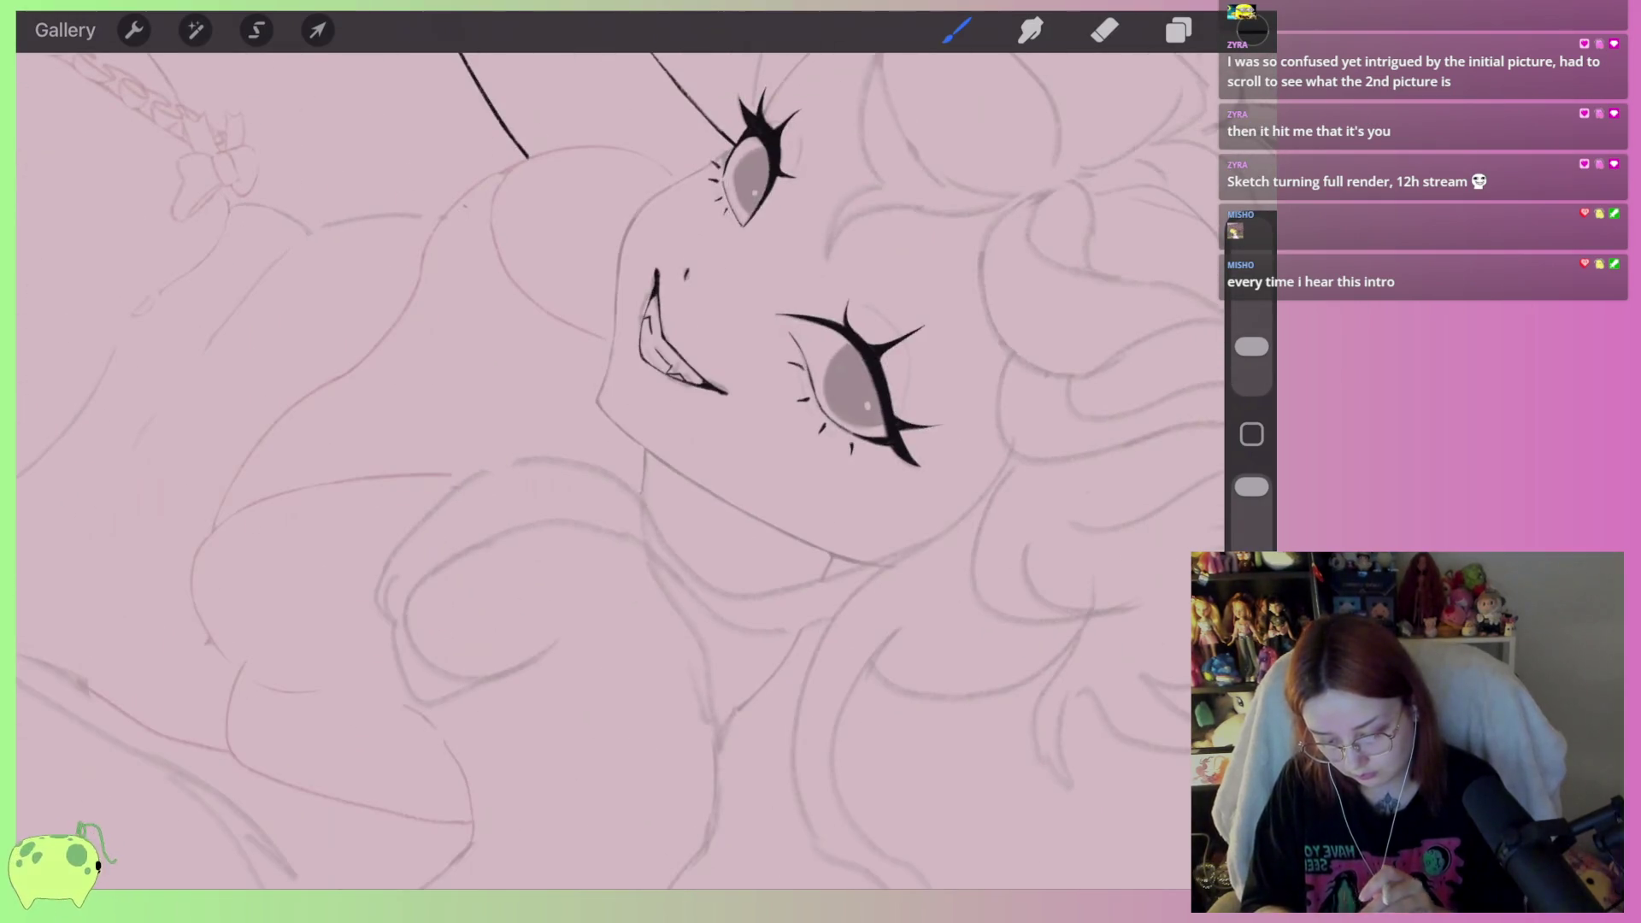
scroll(675, 342, "up", 10)
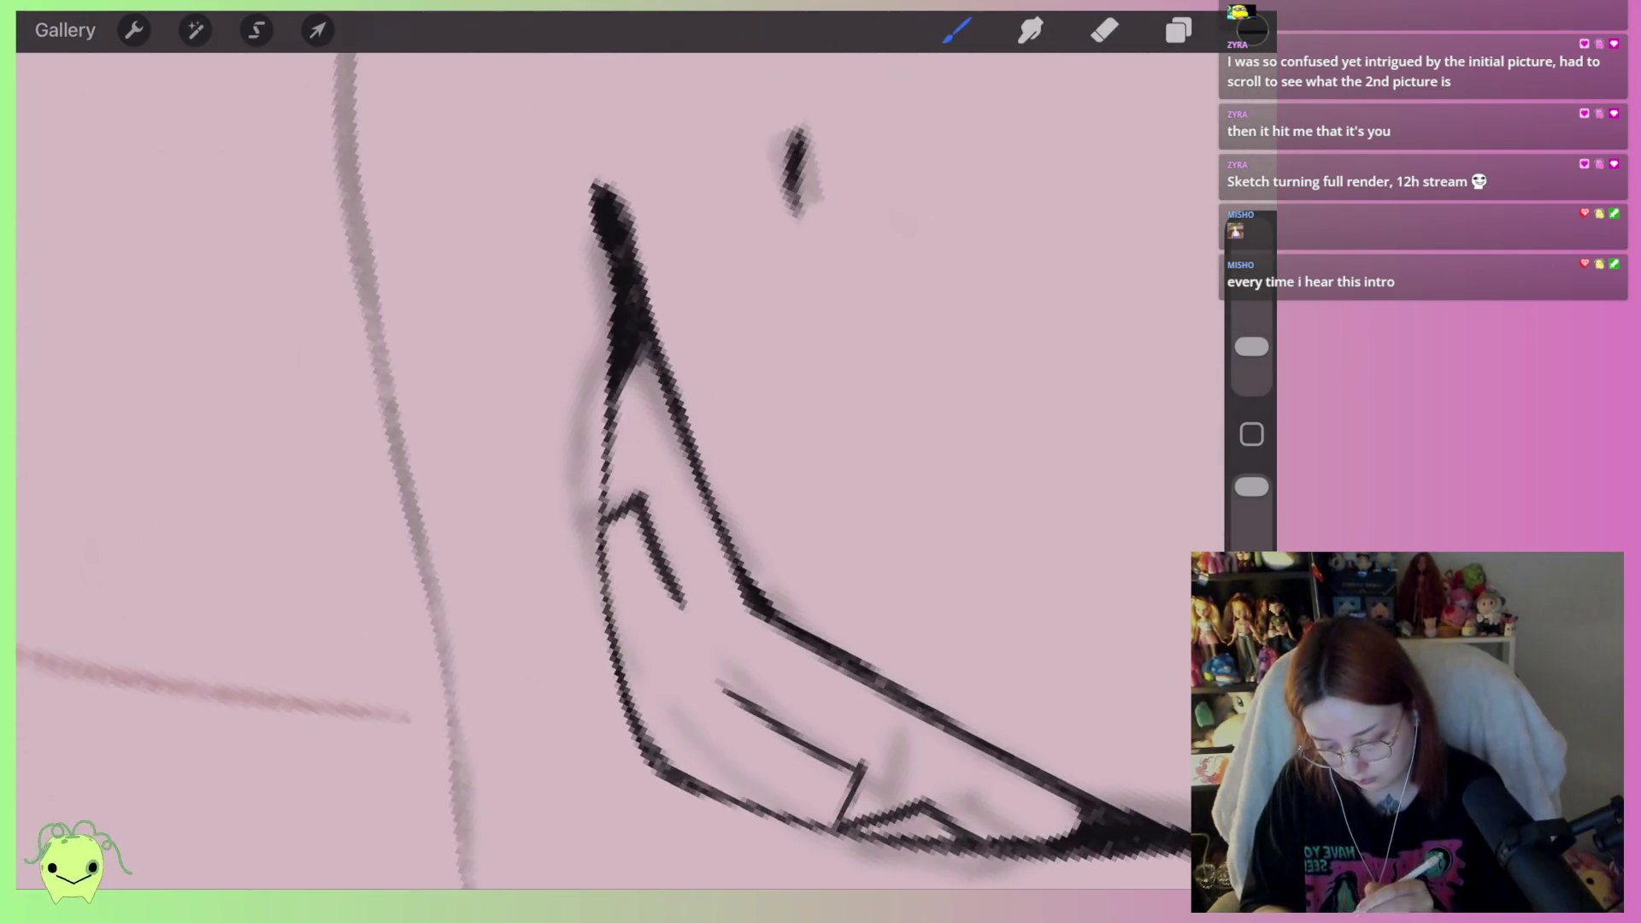
scroll(598, 427, "up", 3)
key("e")
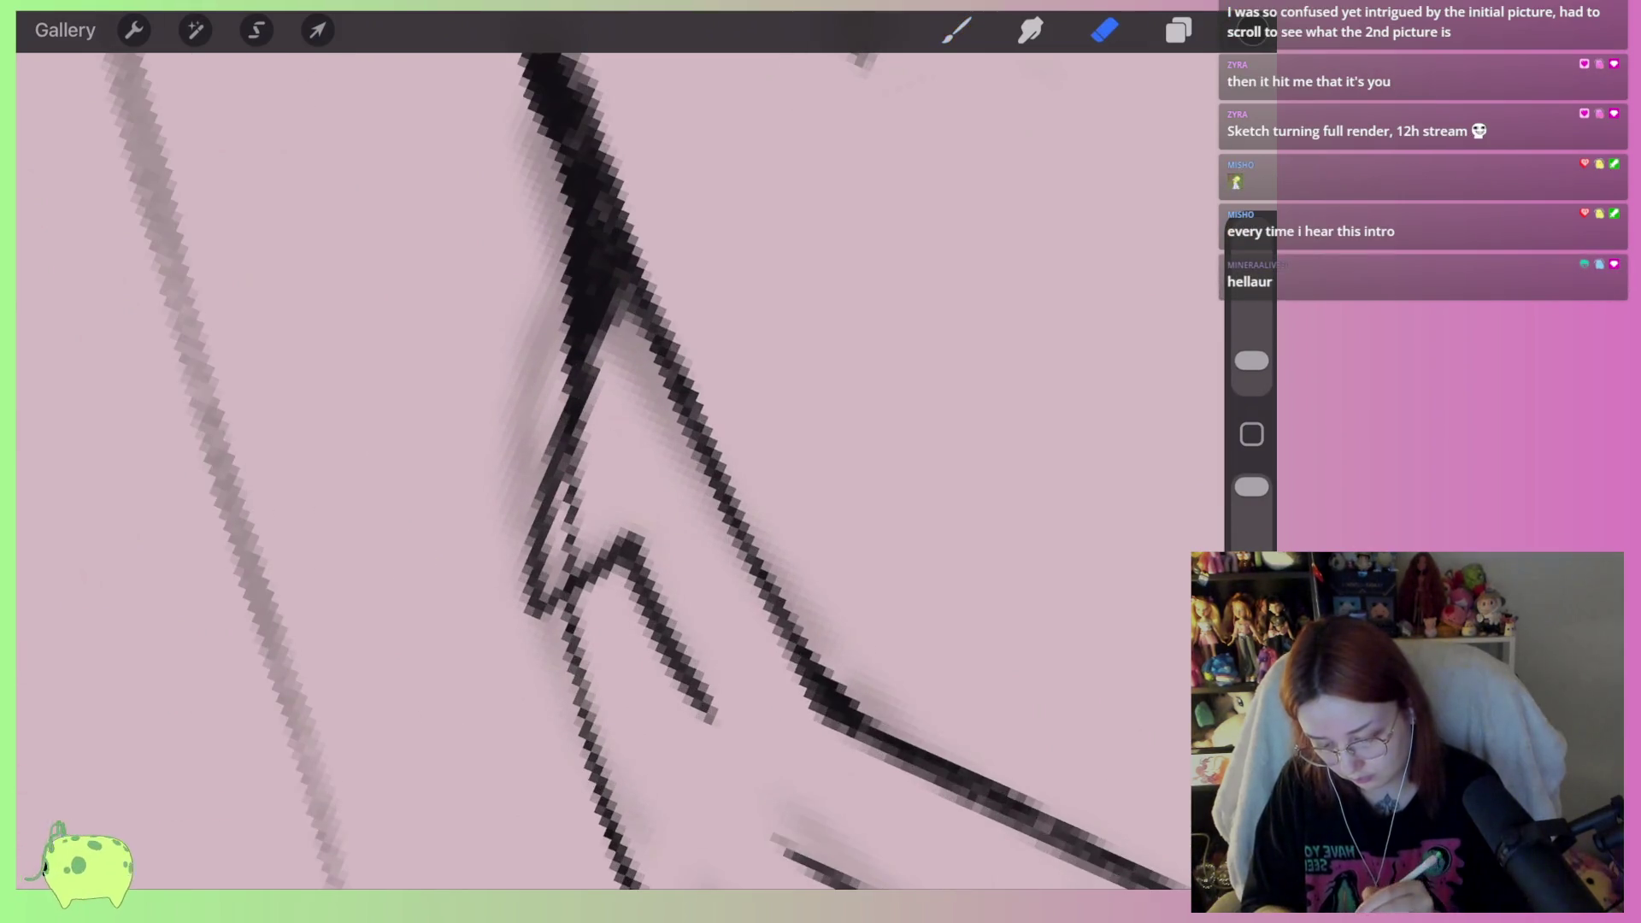
scroll(599, 427, "down", 4)
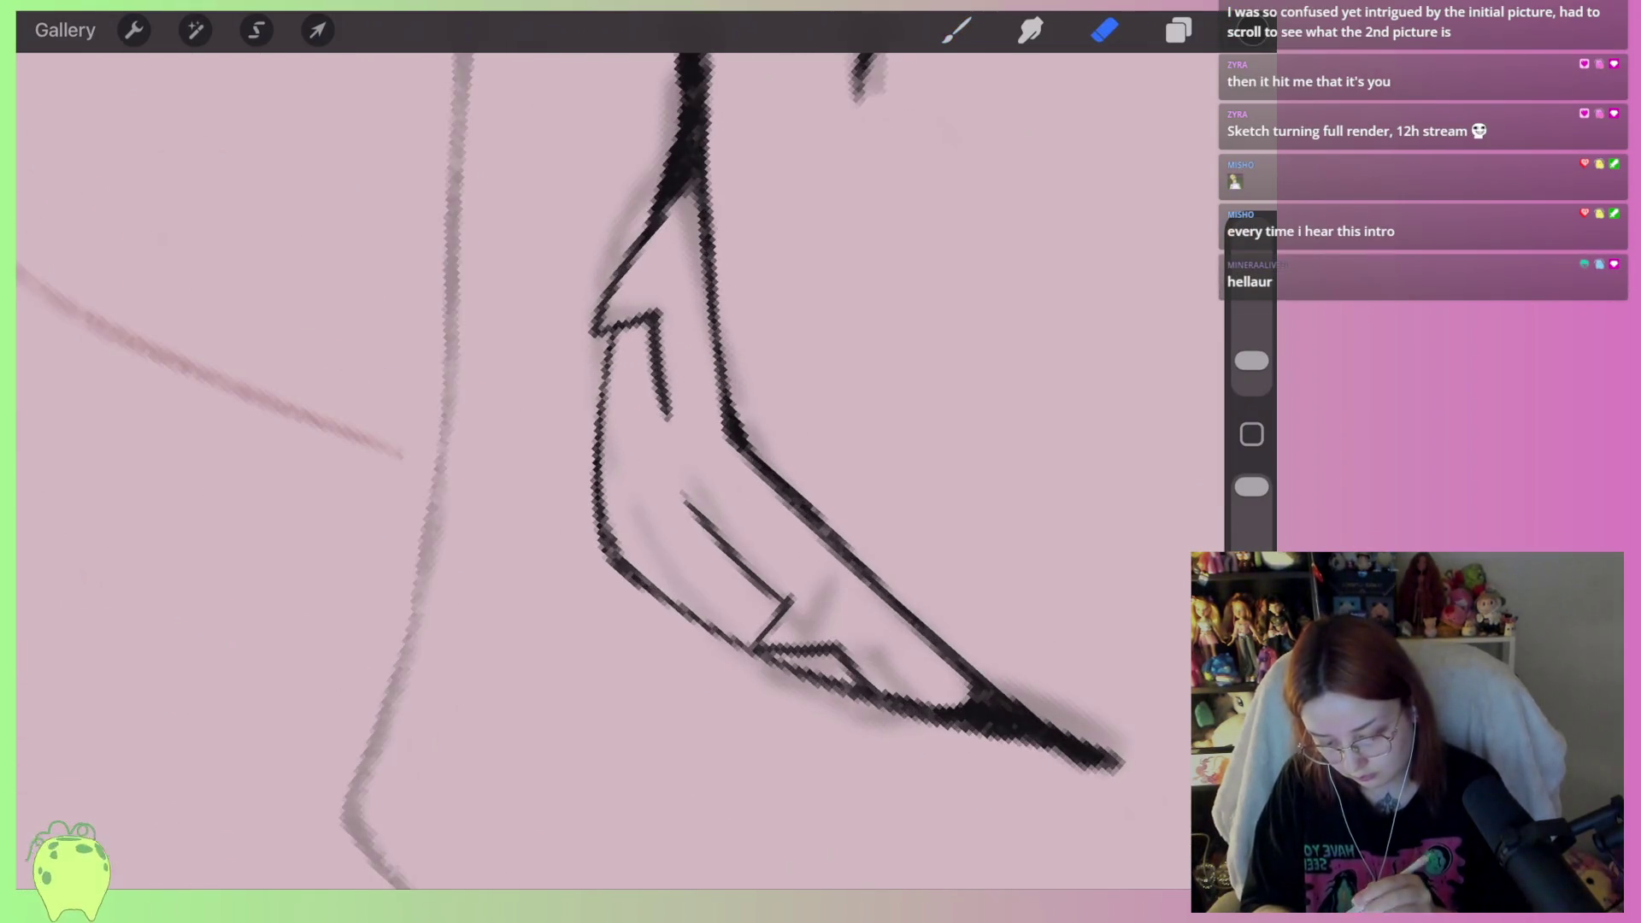
left_click_drag(668, 311, 665, 414)
scroll(666, 385, "up", 3)
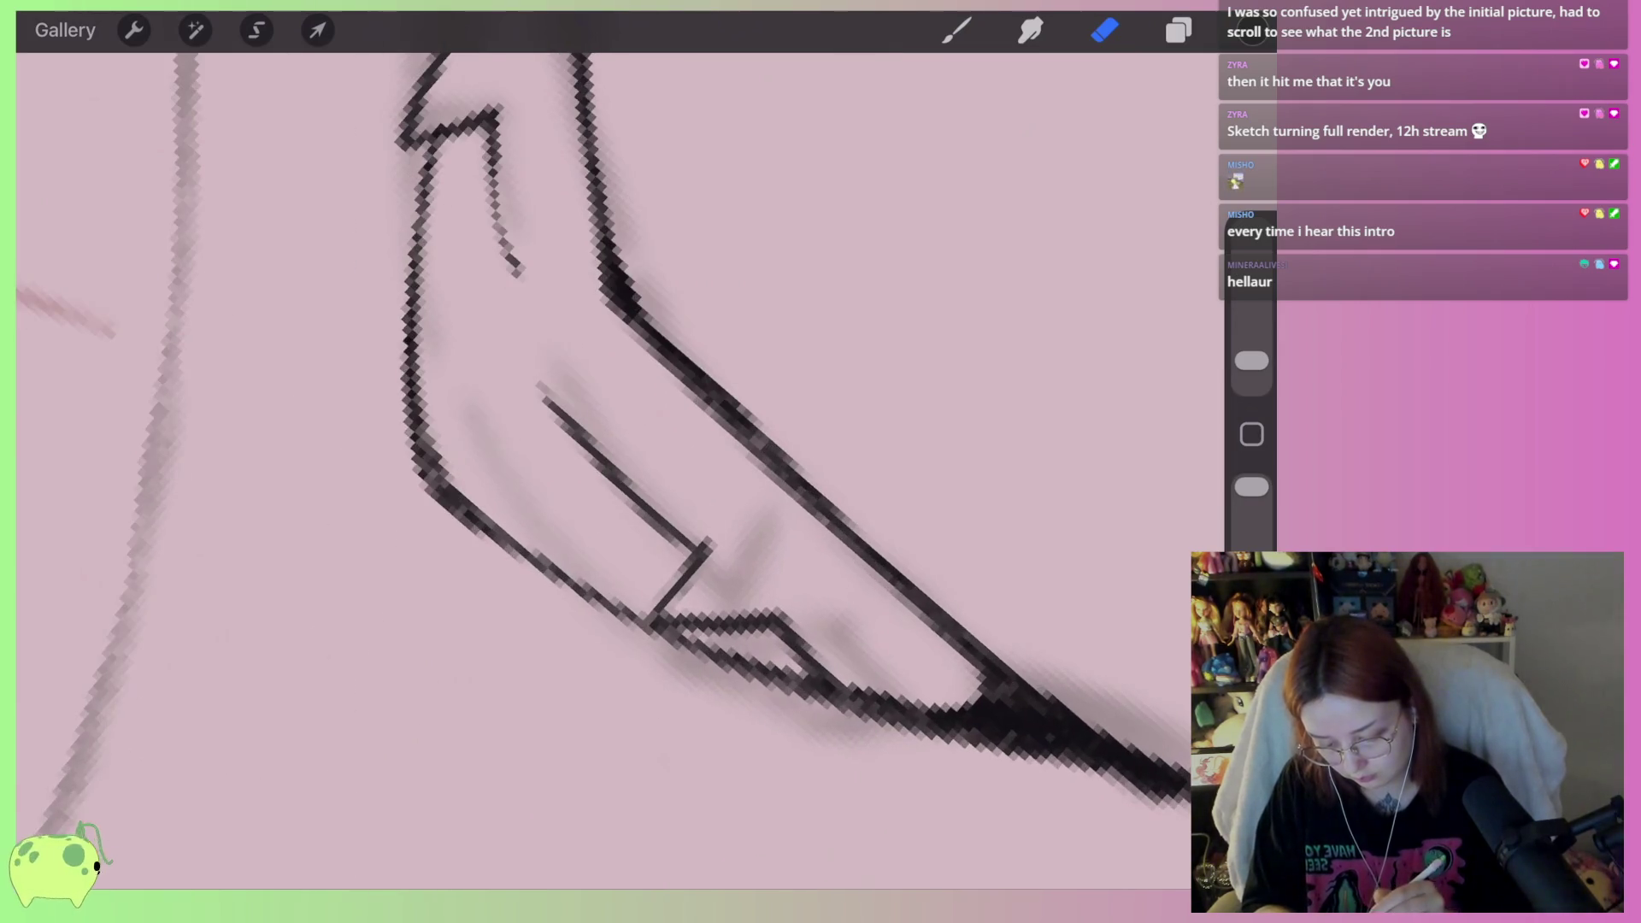
scroll(598, 427, "down", 6)
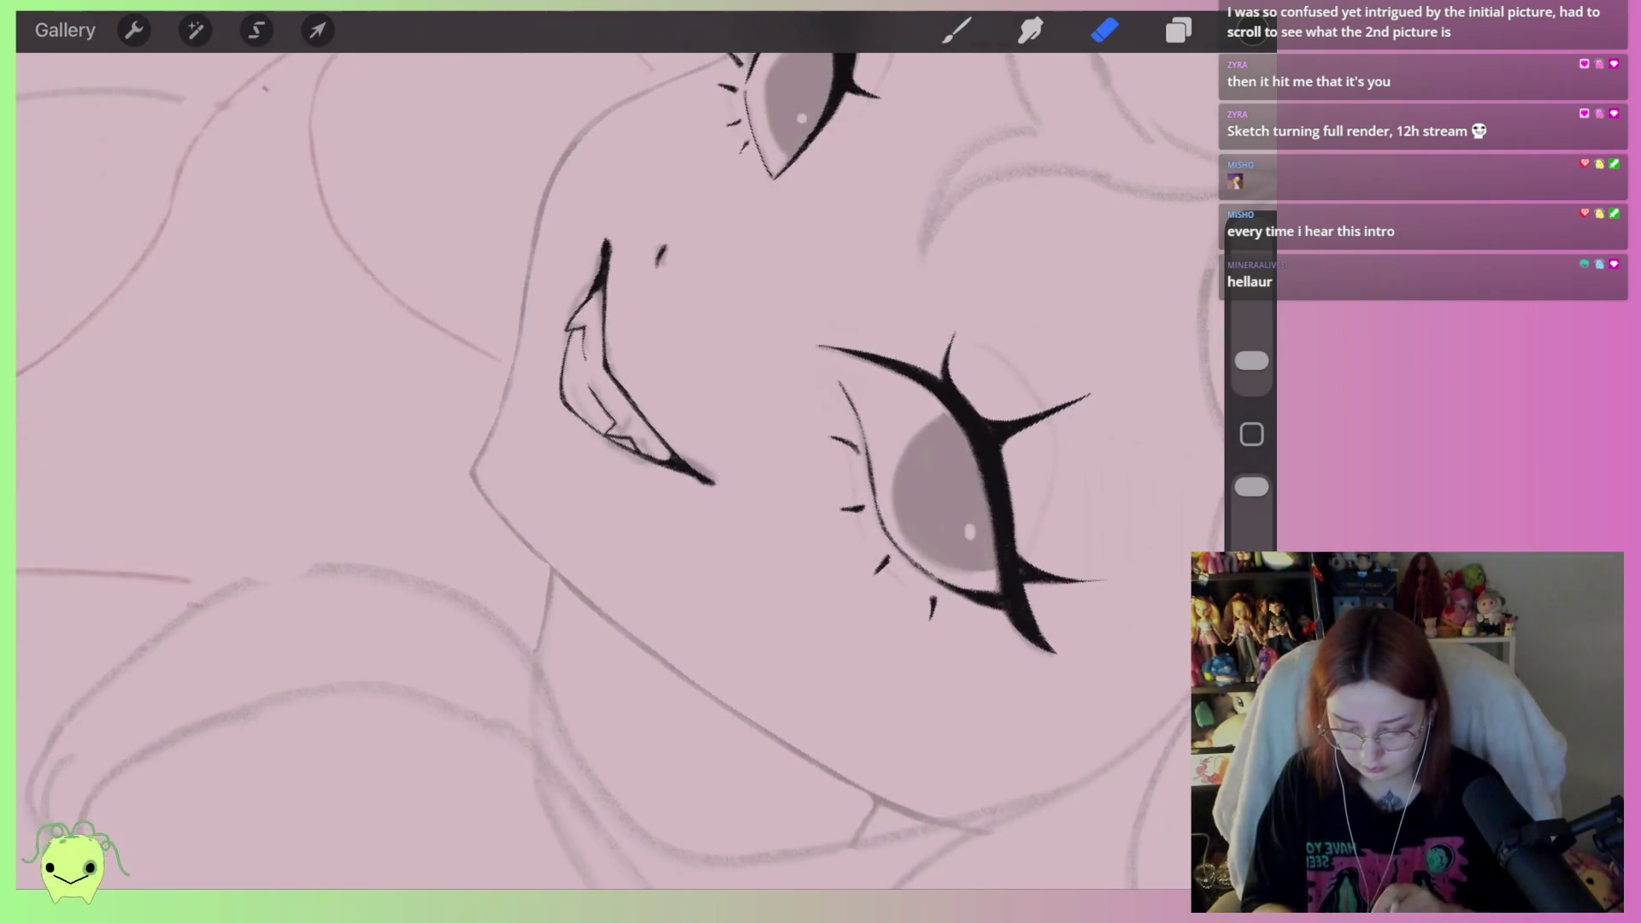
scroll(598, 427, "down", 4)
scroll(598, 427, "up", 6)
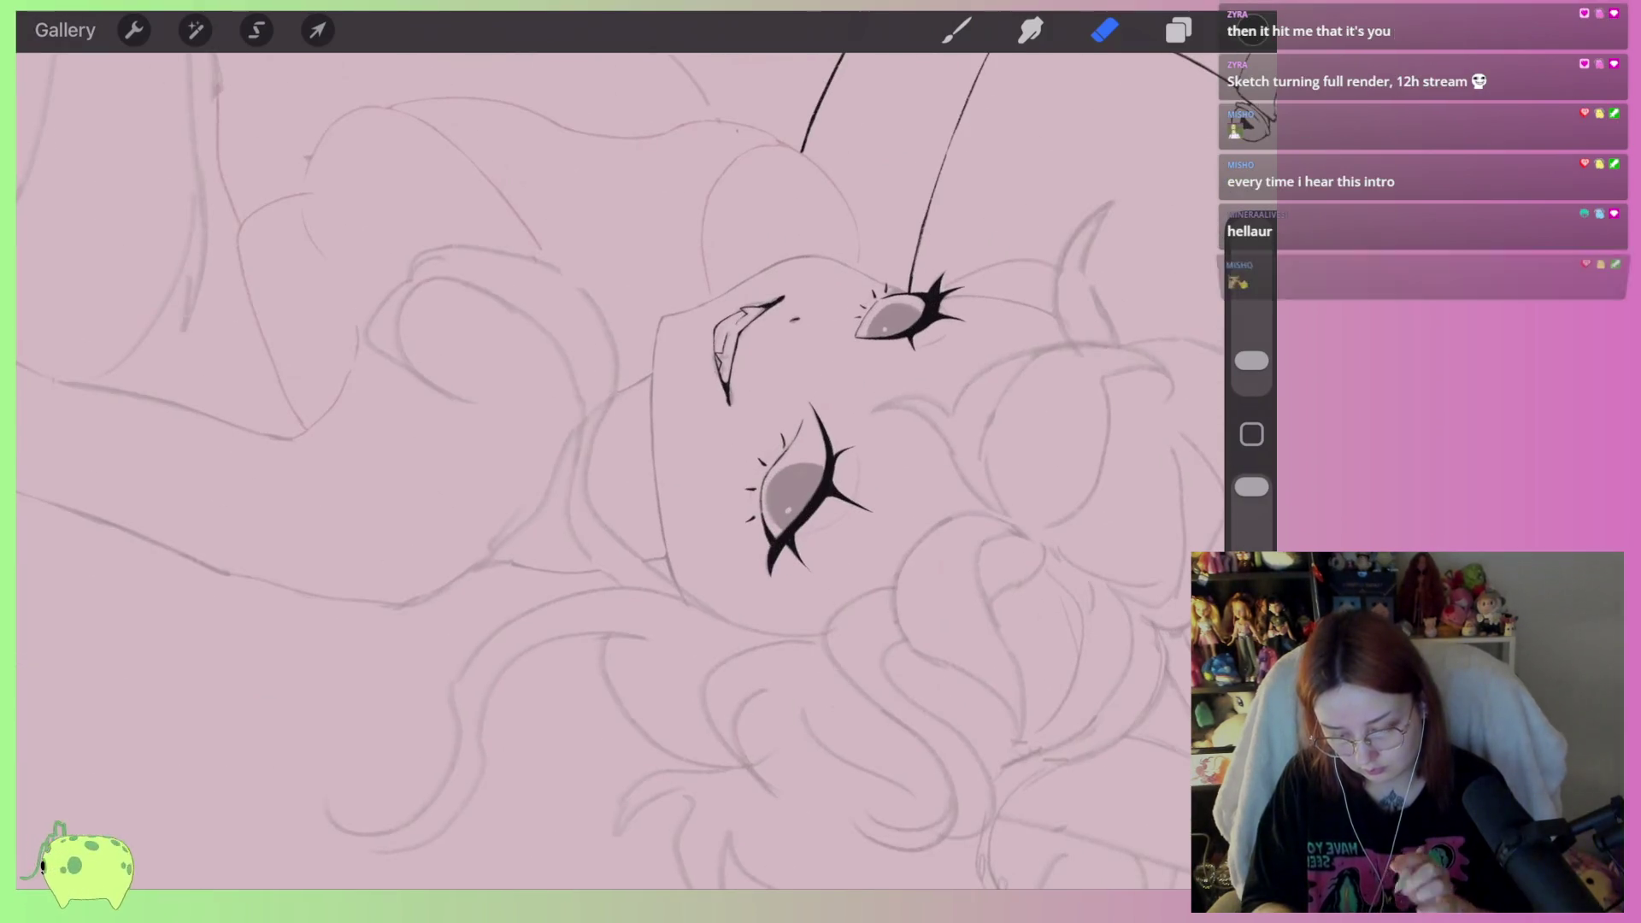
scroll(744, 351, "up", 8)
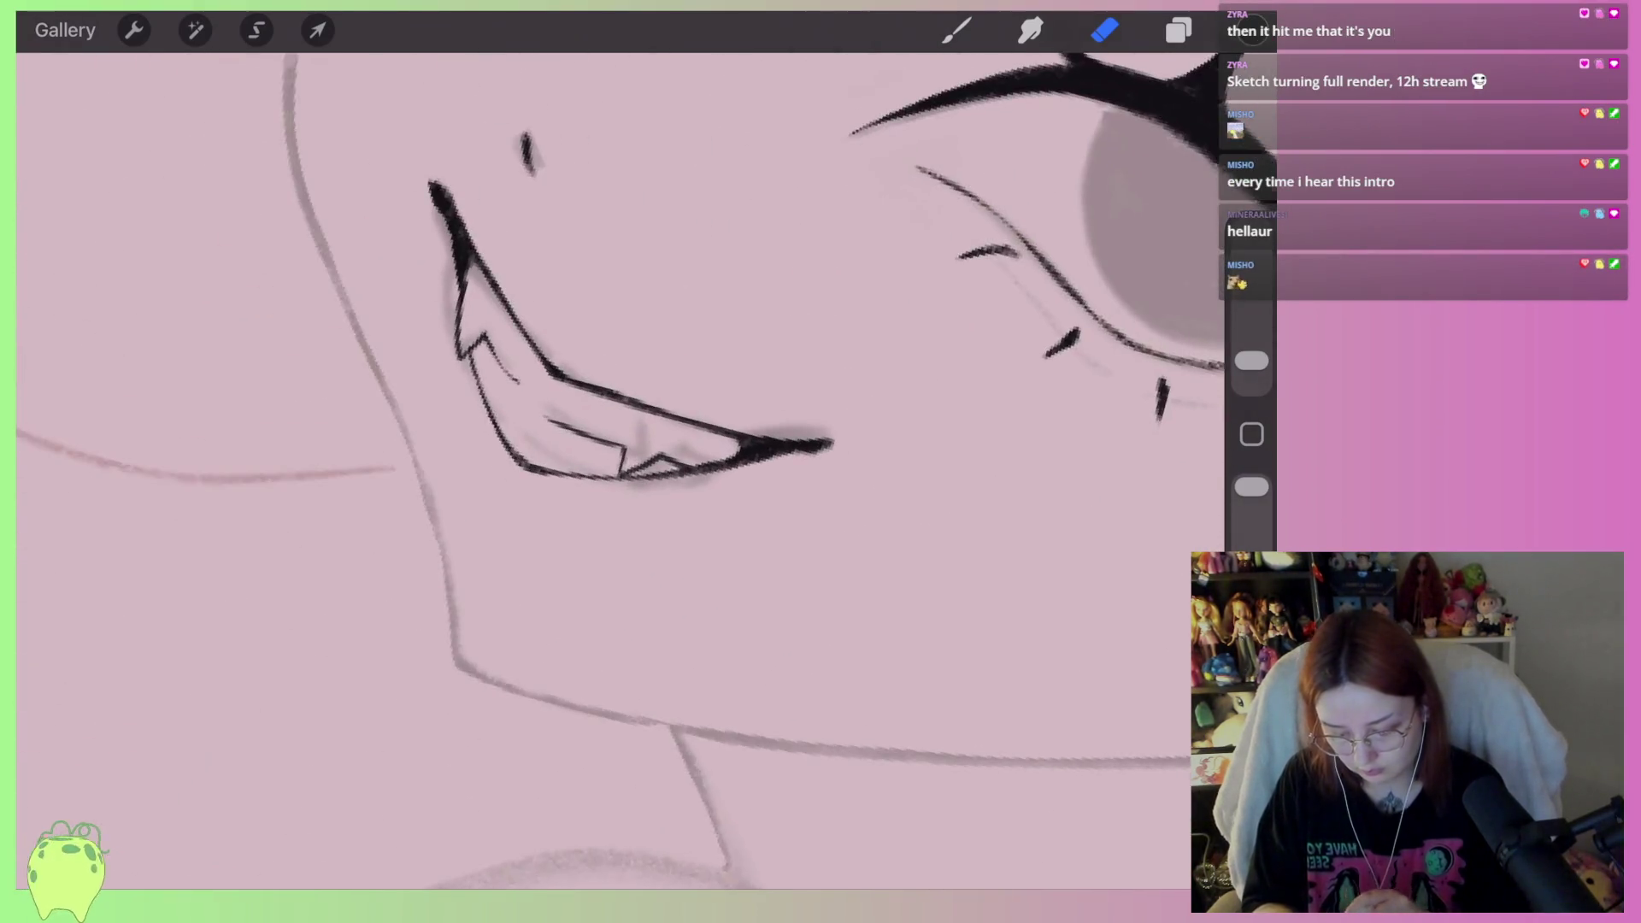
mouse_move(669, 527)
left_mouse_down()
mouse_move(675, 553)
mouse_move(754, 516)
mouse_move(773, 476)
mouse_move(848, 456)
mouse_move(808, 500)
left_mouse_up()
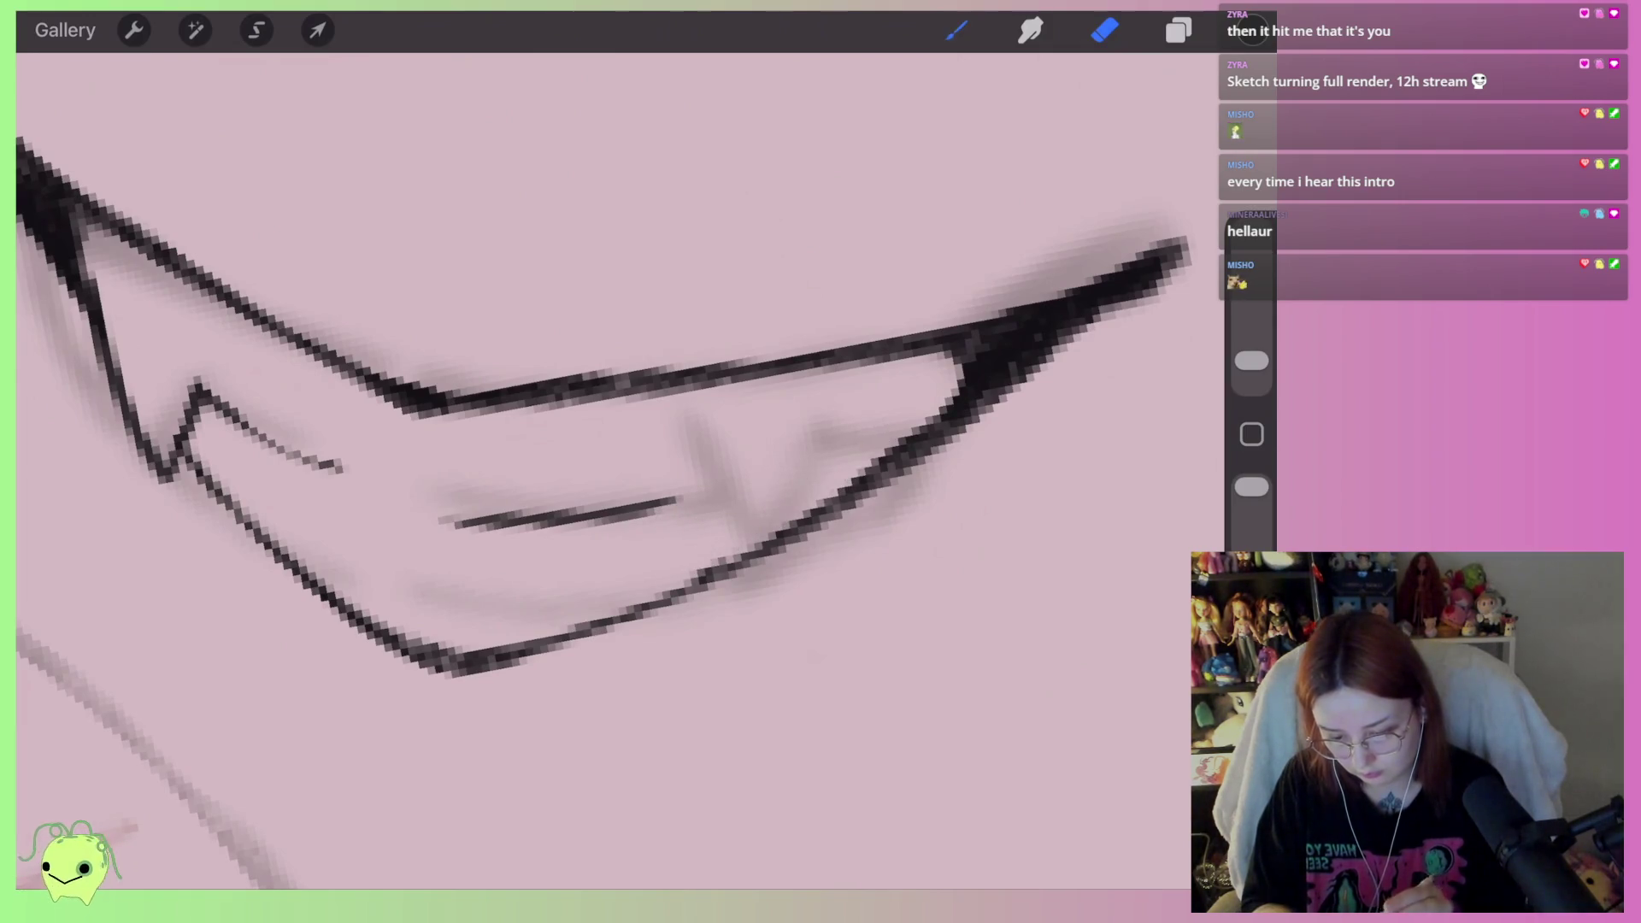
Draw a new zigzag row of teeth and erase the misplaced tooth strokes
left_click(956, 30)
mouse_move(684, 500)
left_mouse_down()
mouse_move(734, 607)
mouse_move(893, 469)
left_mouse_up()
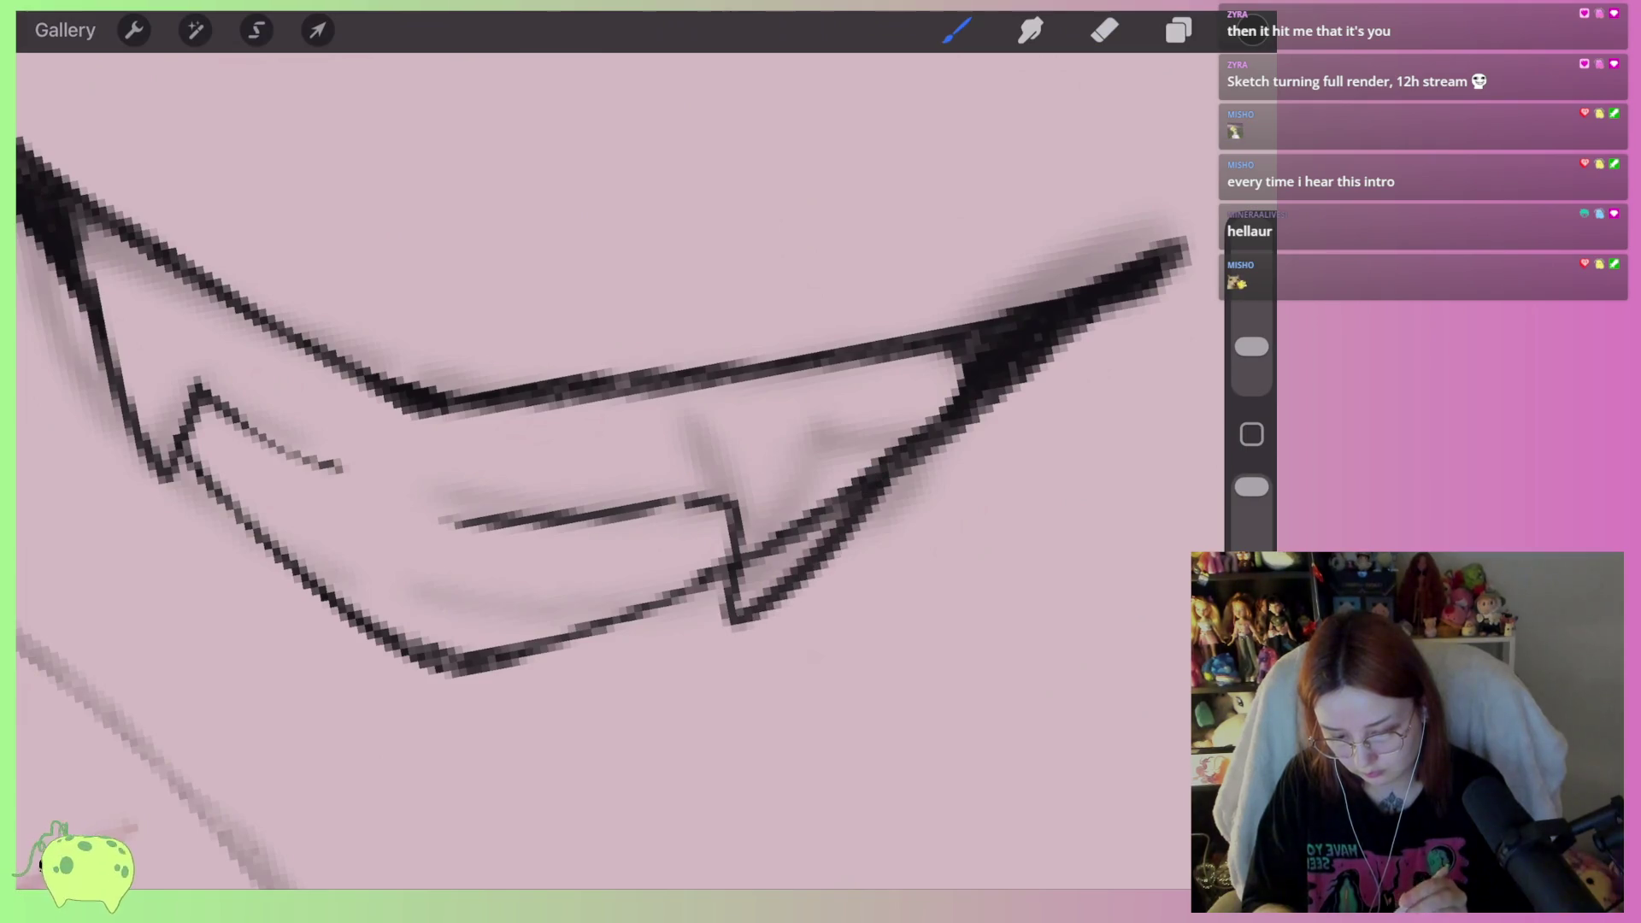
left_click(1104, 30)
mouse_move(757, 492)
left_mouse_down()
mouse_move(784, 549)
mouse_move(848, 485)
mouse_move(759, 499)
left_mouse_up()
scroll(857, 470, "down", 10)
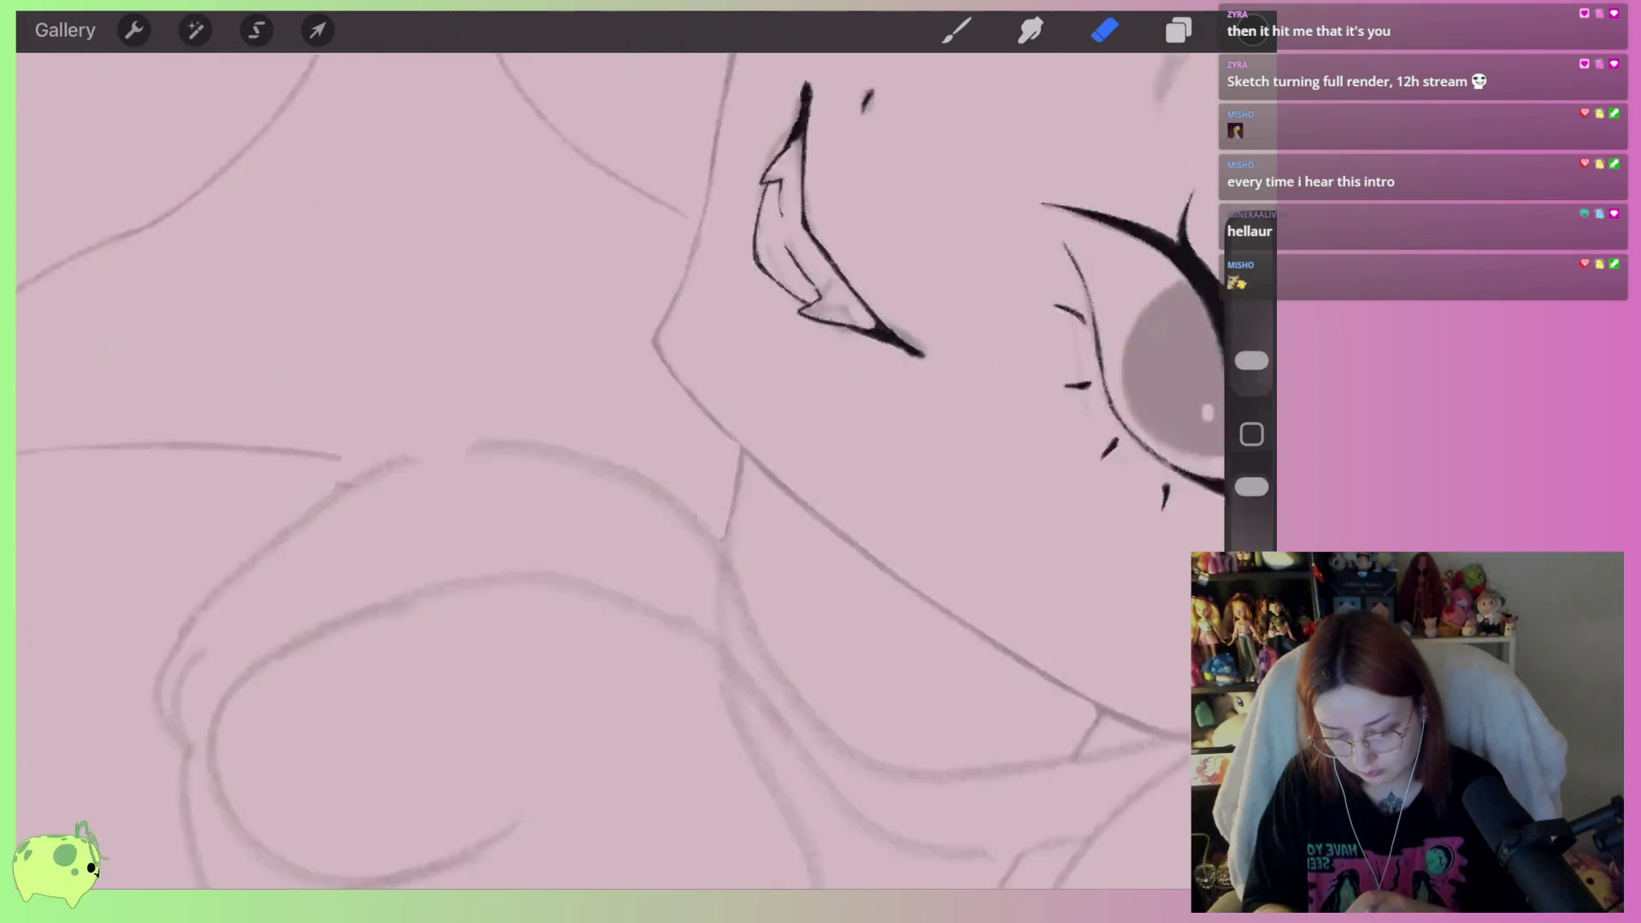
scroll(854, 257, "up", 5)
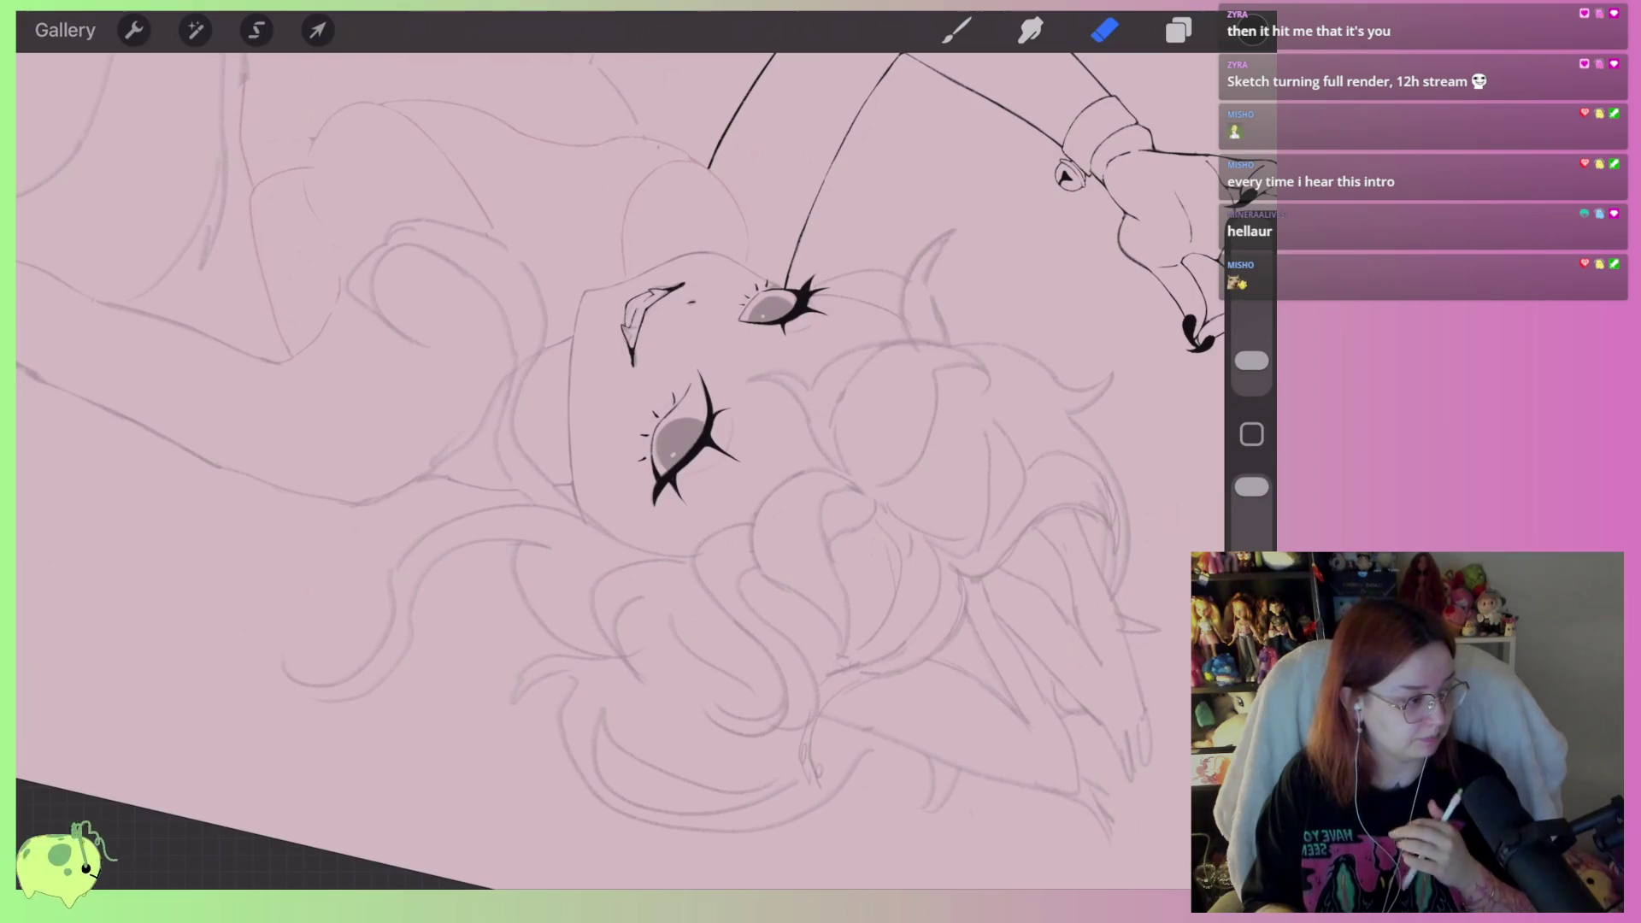
scroll(669, 259, "up", 5)
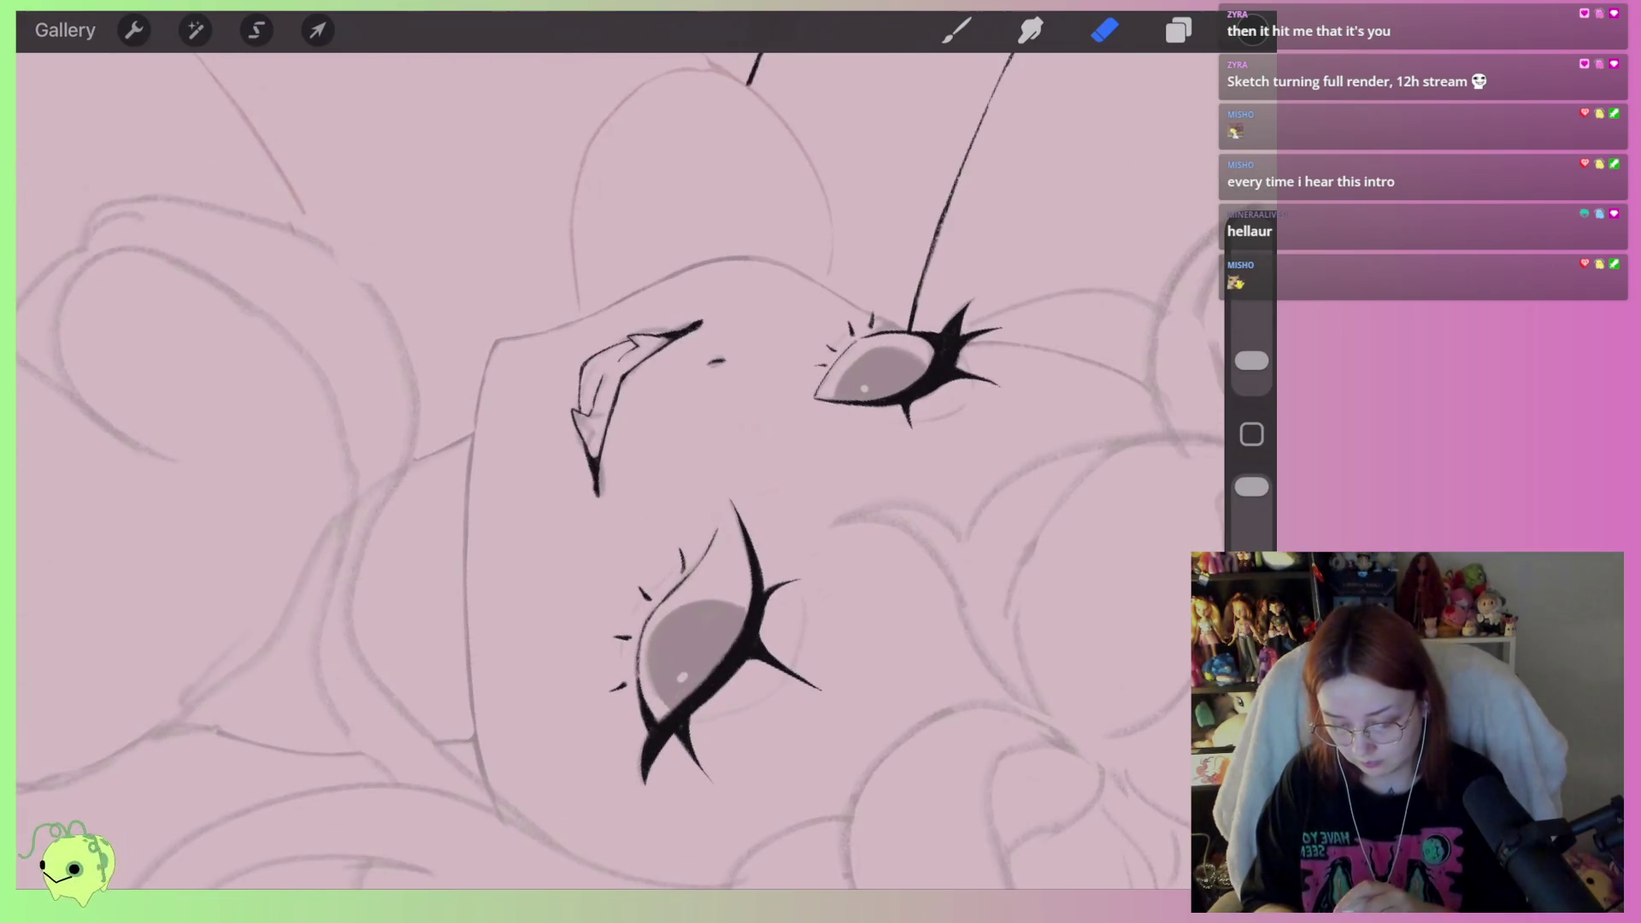
scroll(649, 359, "up", 5)
Thicken the grin's pointed end, then thin its thick end and the dark blob where strokes meet
key("b")
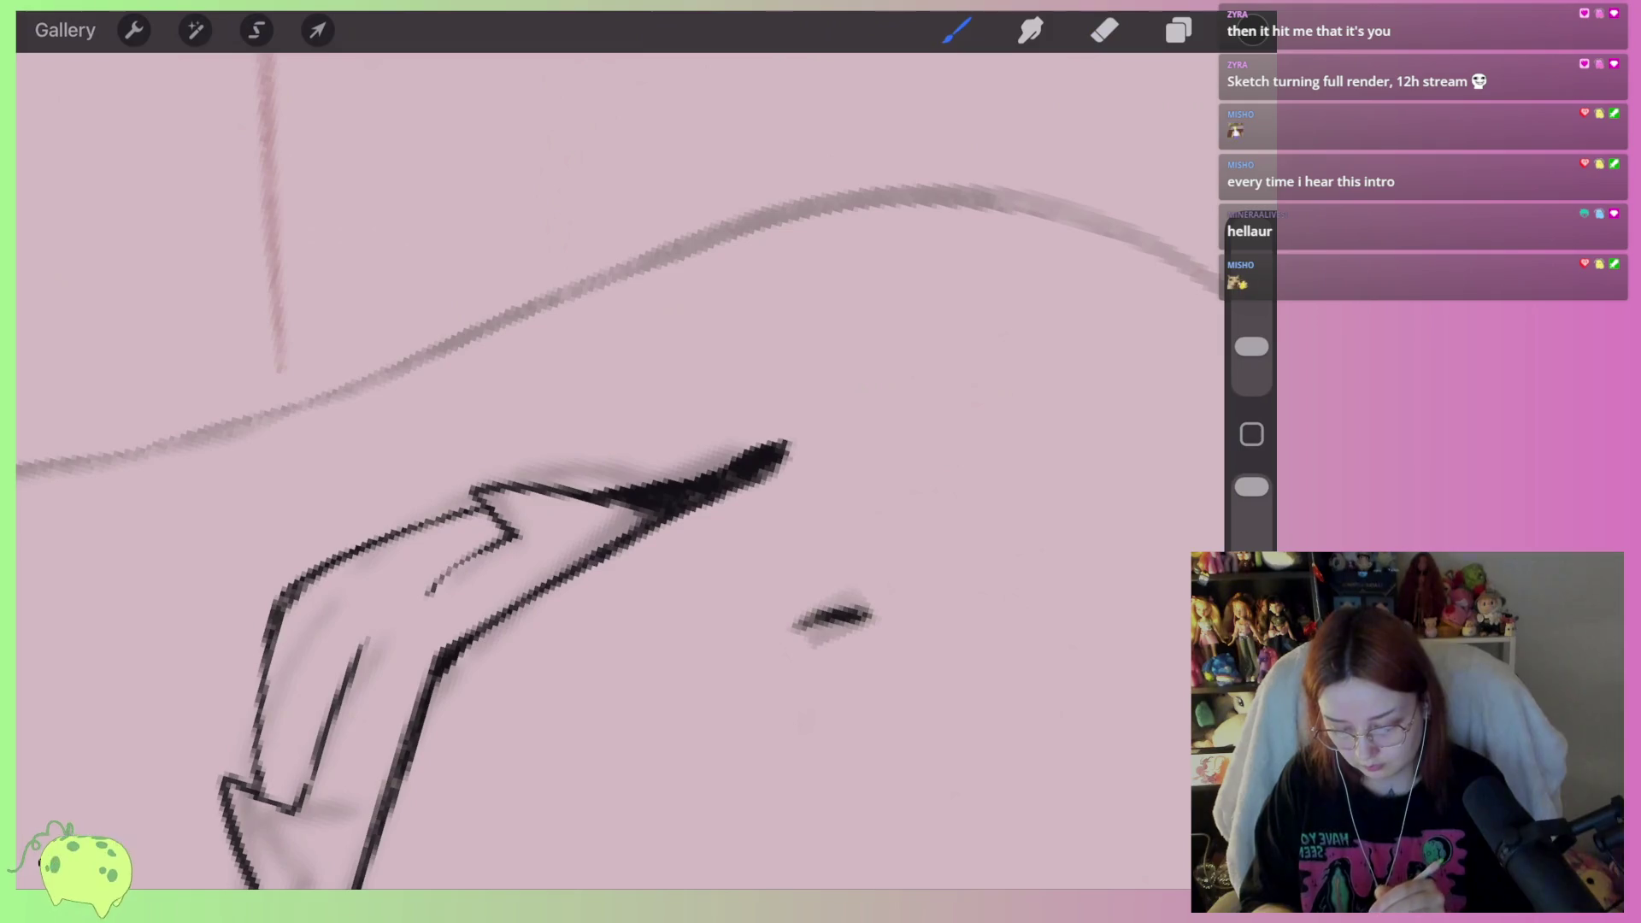
mouse_move(786, 451)
left_mouse_down()
mouse_move(718, 488)
mouse_move(817, 488)
mouse_move(782, 500)
mouse_move(795, 487)
left_mouse_up()
scroll(801, 371, "up", 3)
left_click(1104, 30)
left_click(956, 30)
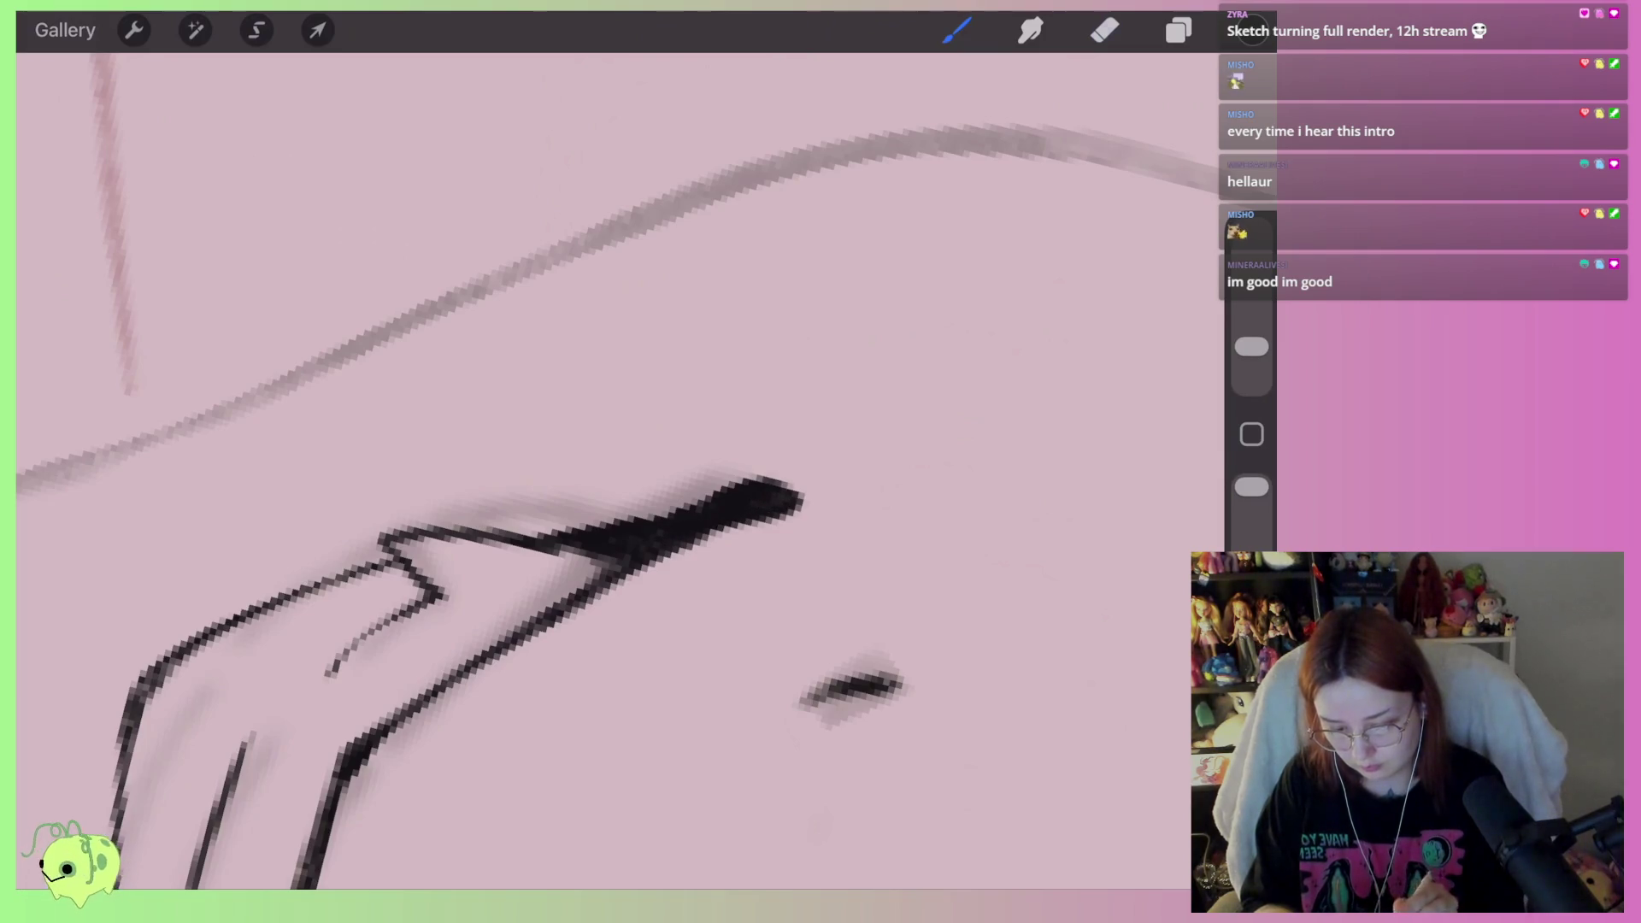
left_click(1105, 30)
left_click_drag(566, 518, 684, 505)
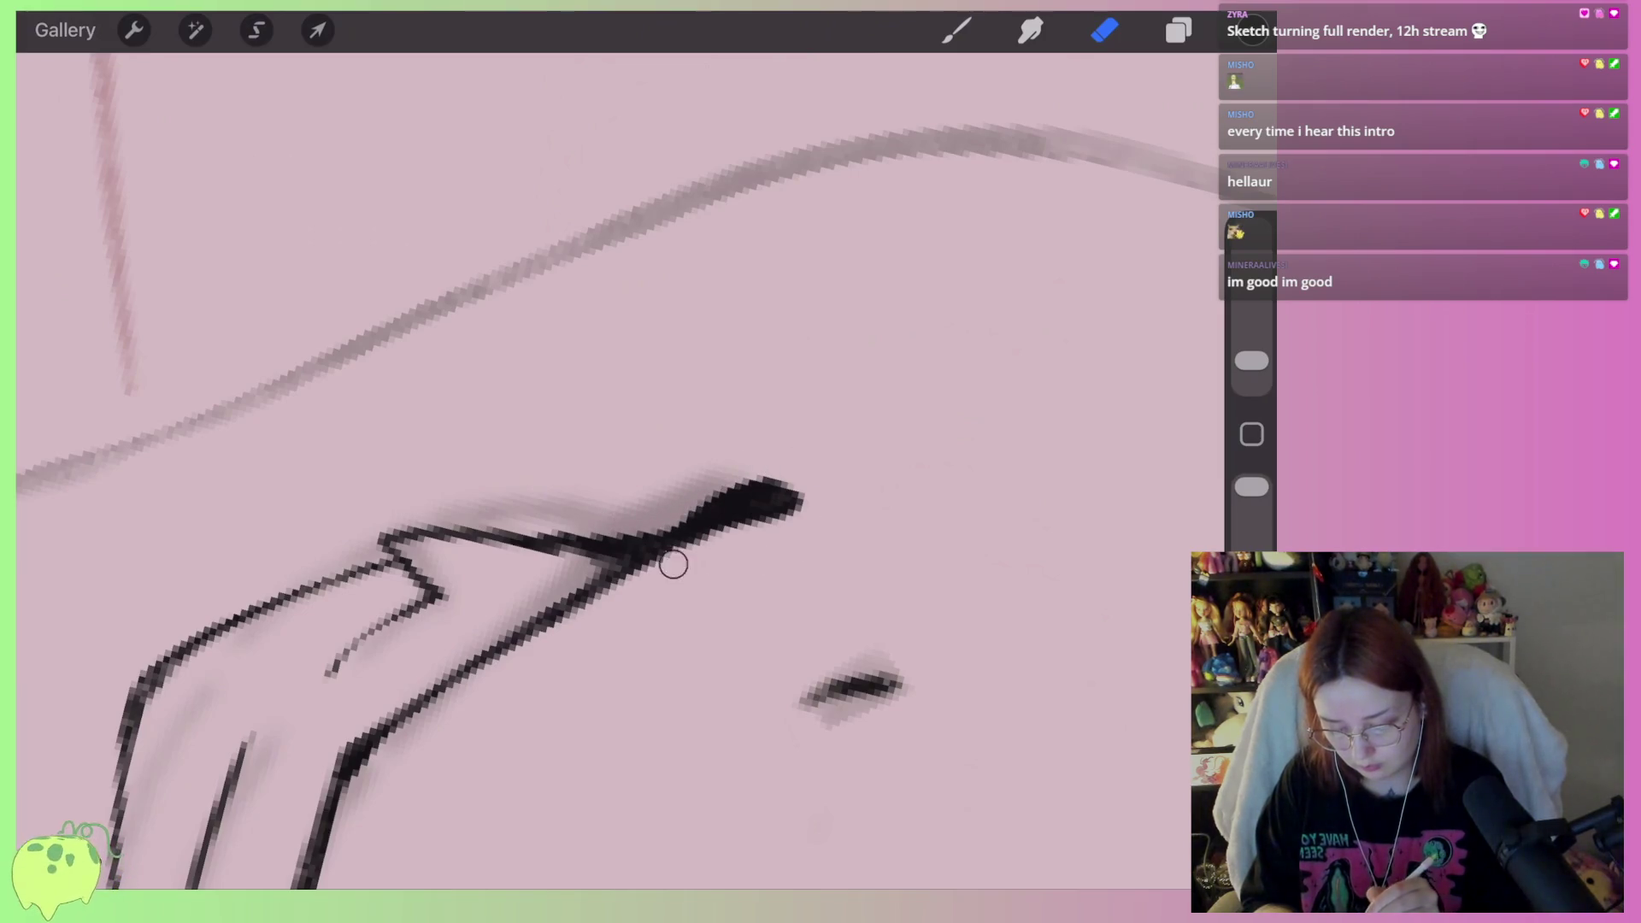
scroll(599, 513, "down", 3)
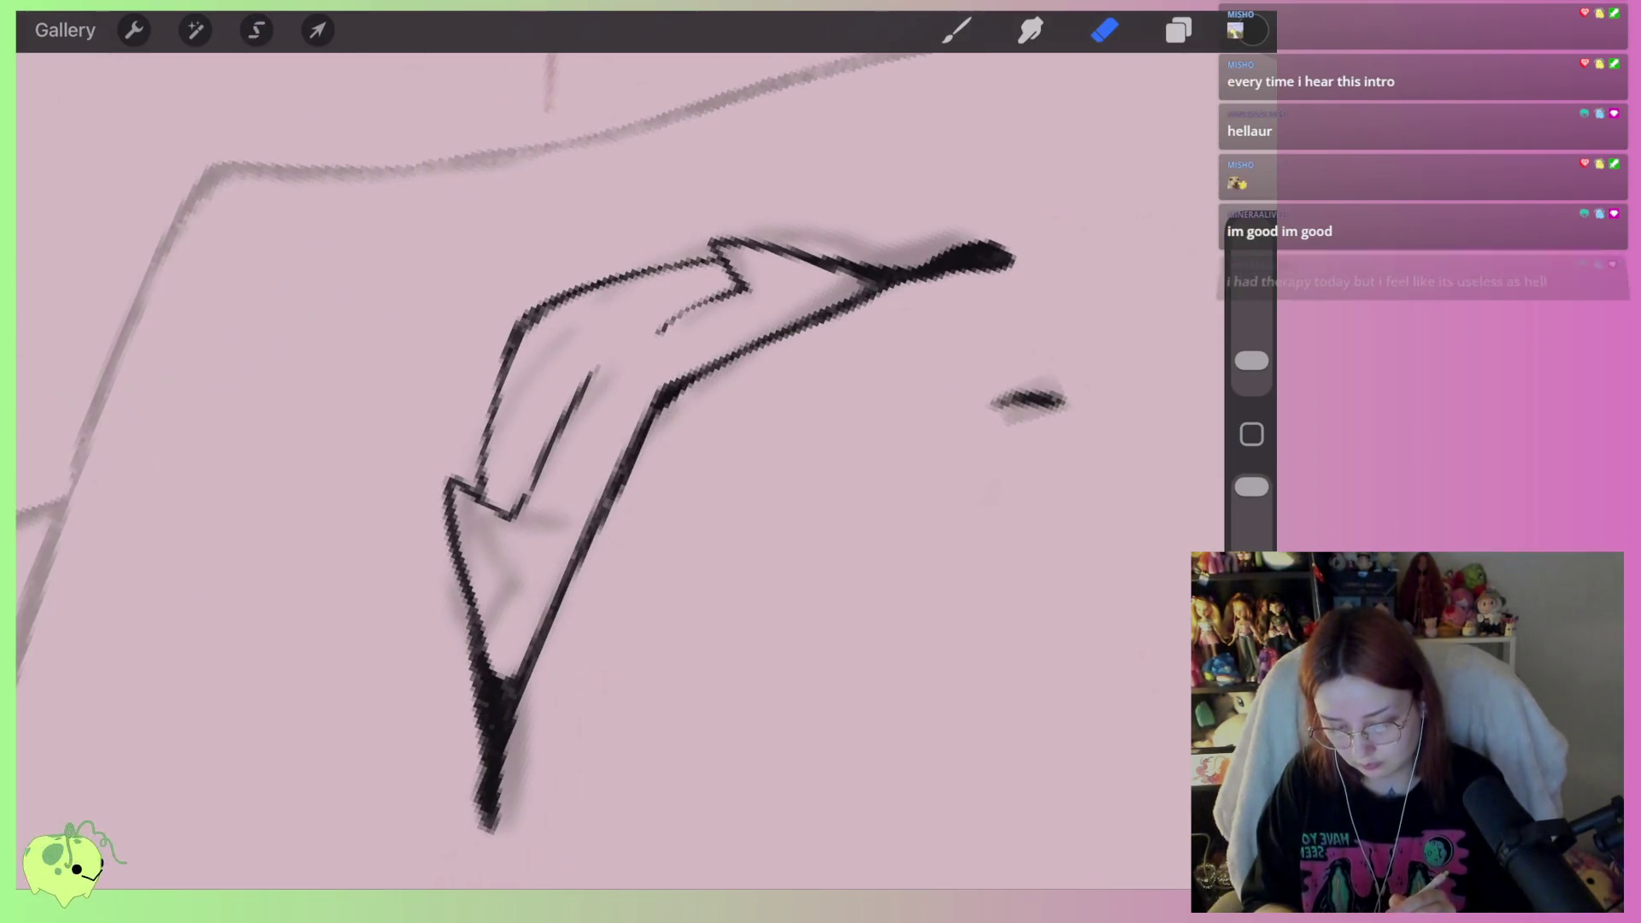
left_click_drag(693, 398, 671, 409)
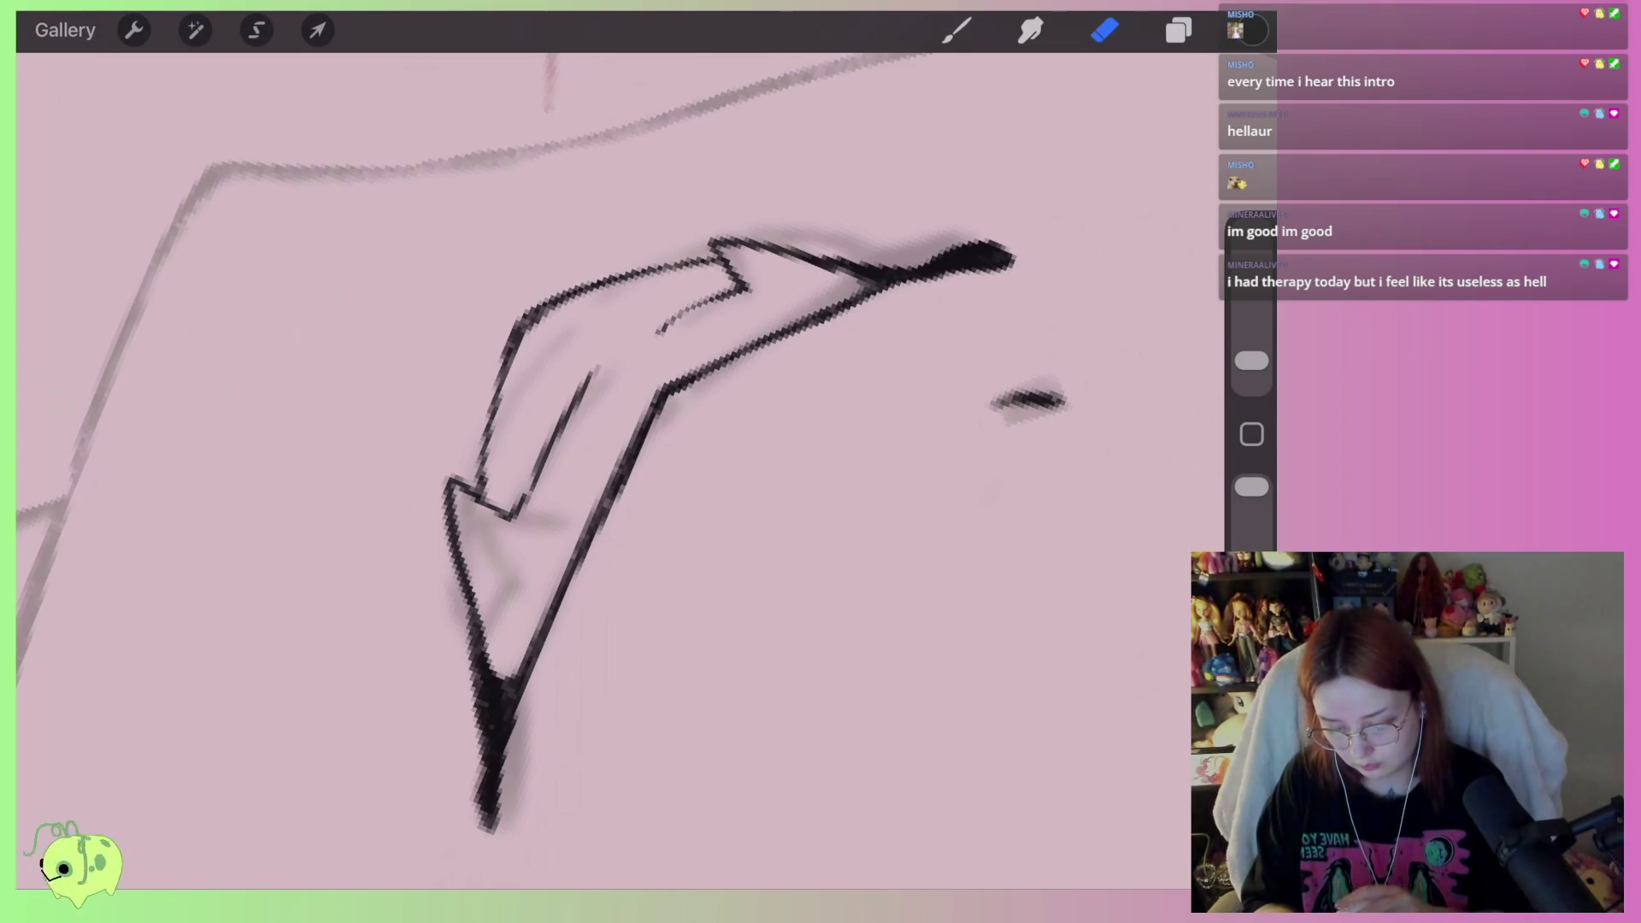
scroll(598, 428, "down", 3)
Thicken and extend the stroke's lower tip, undoing and restoring the last stroke
key("b")
left_click_drag(588, 677, 621, 657)
left_click_drag(617, 593, 605, 672)
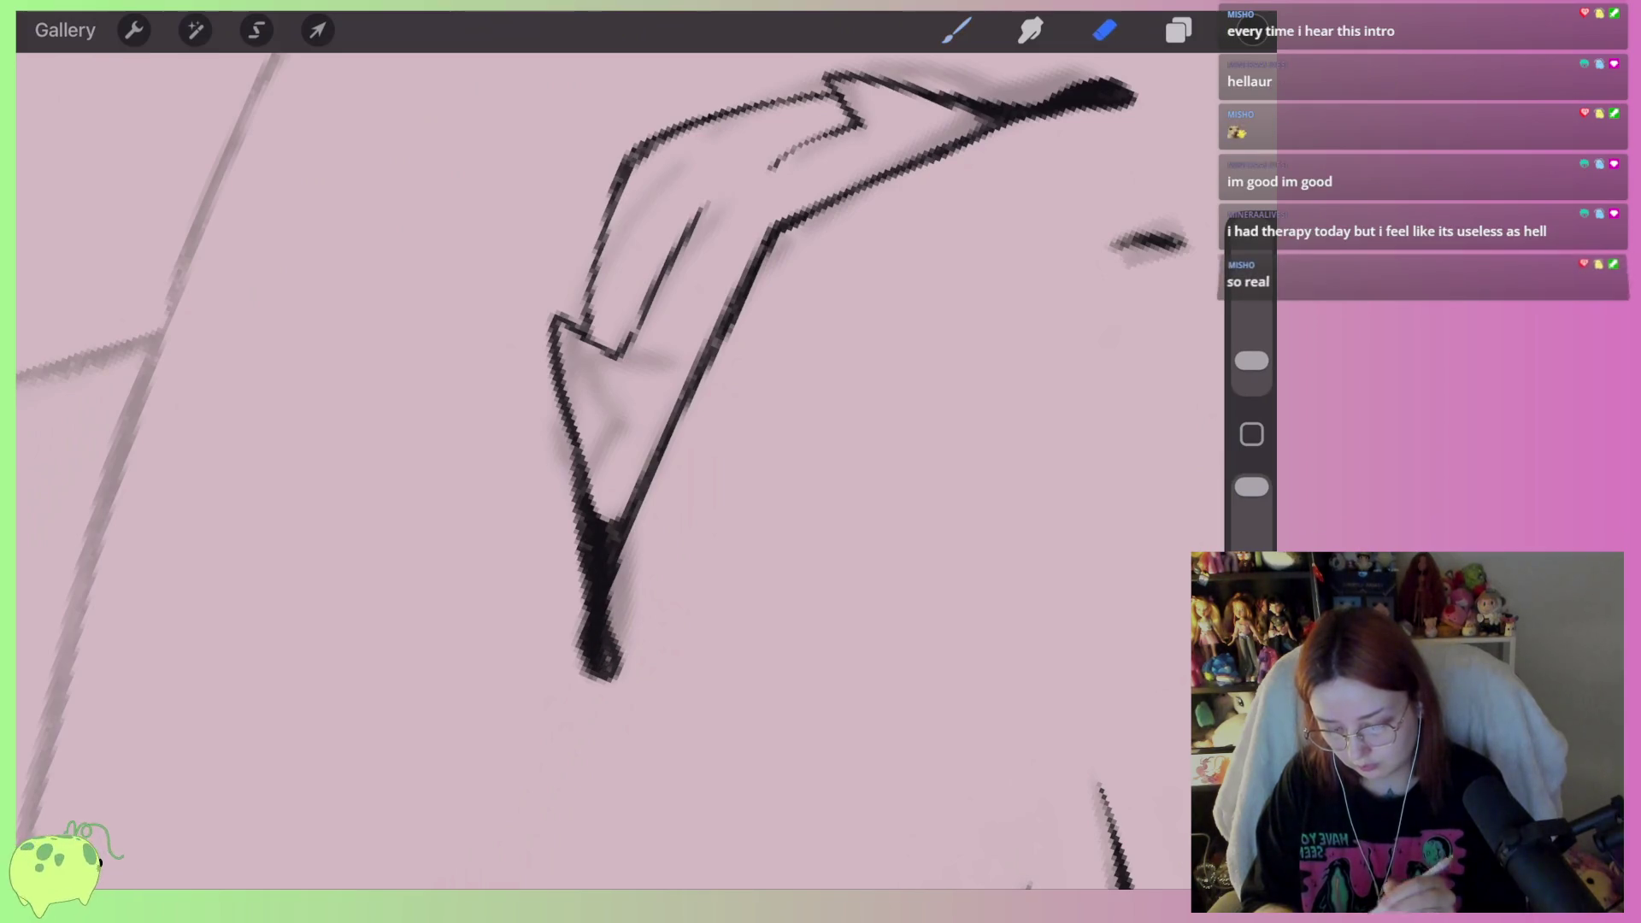
key("e")
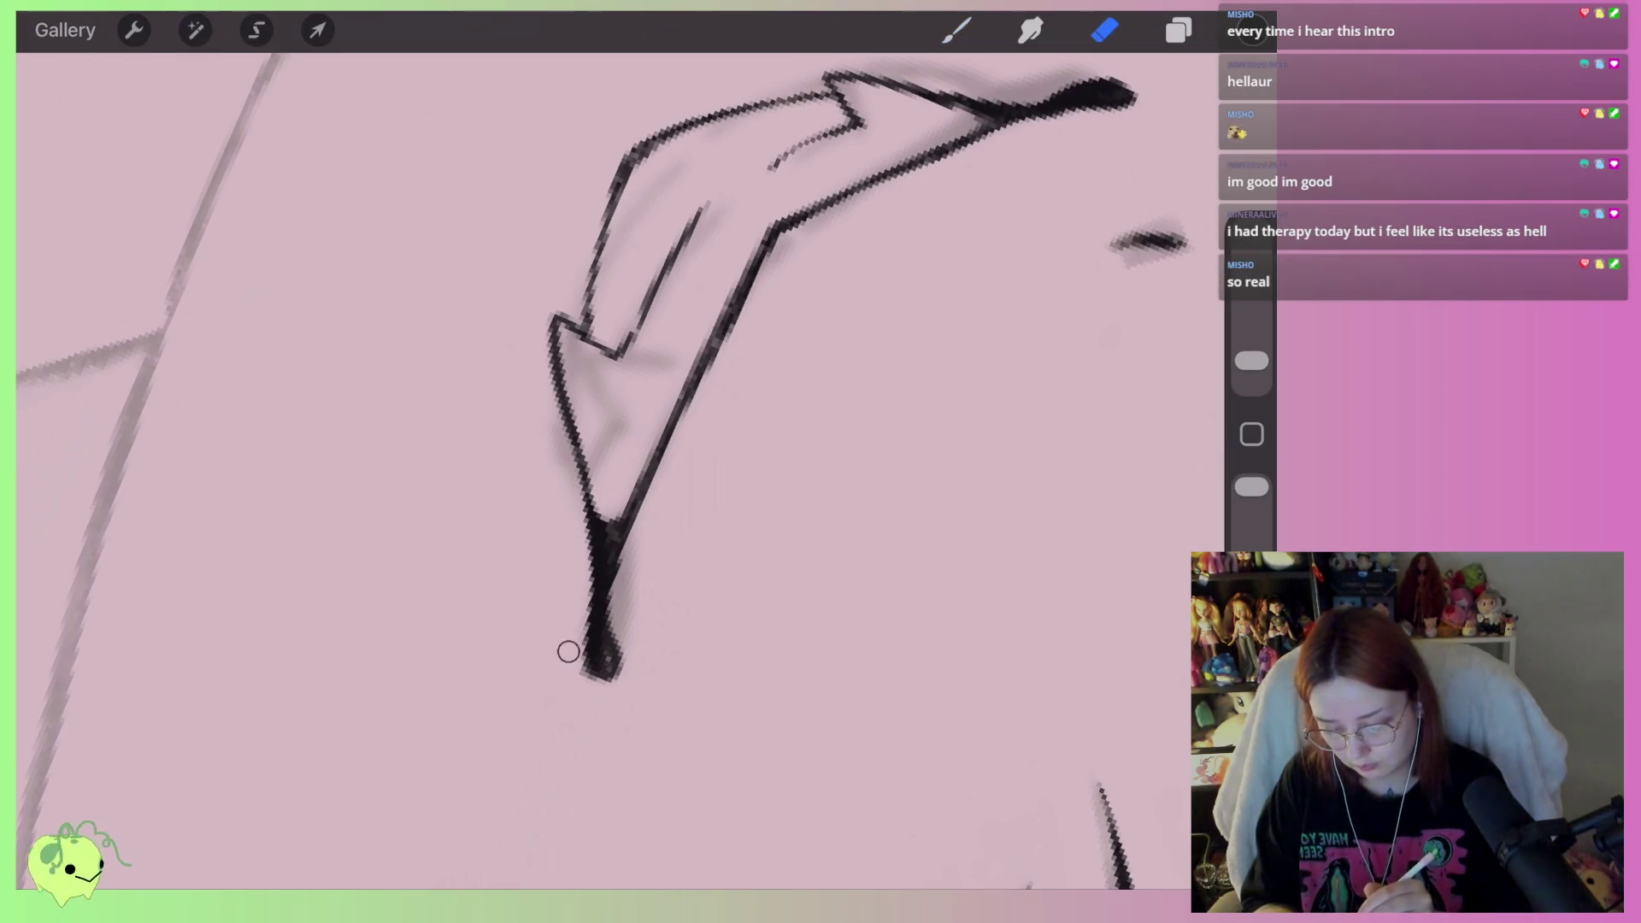
key("b")
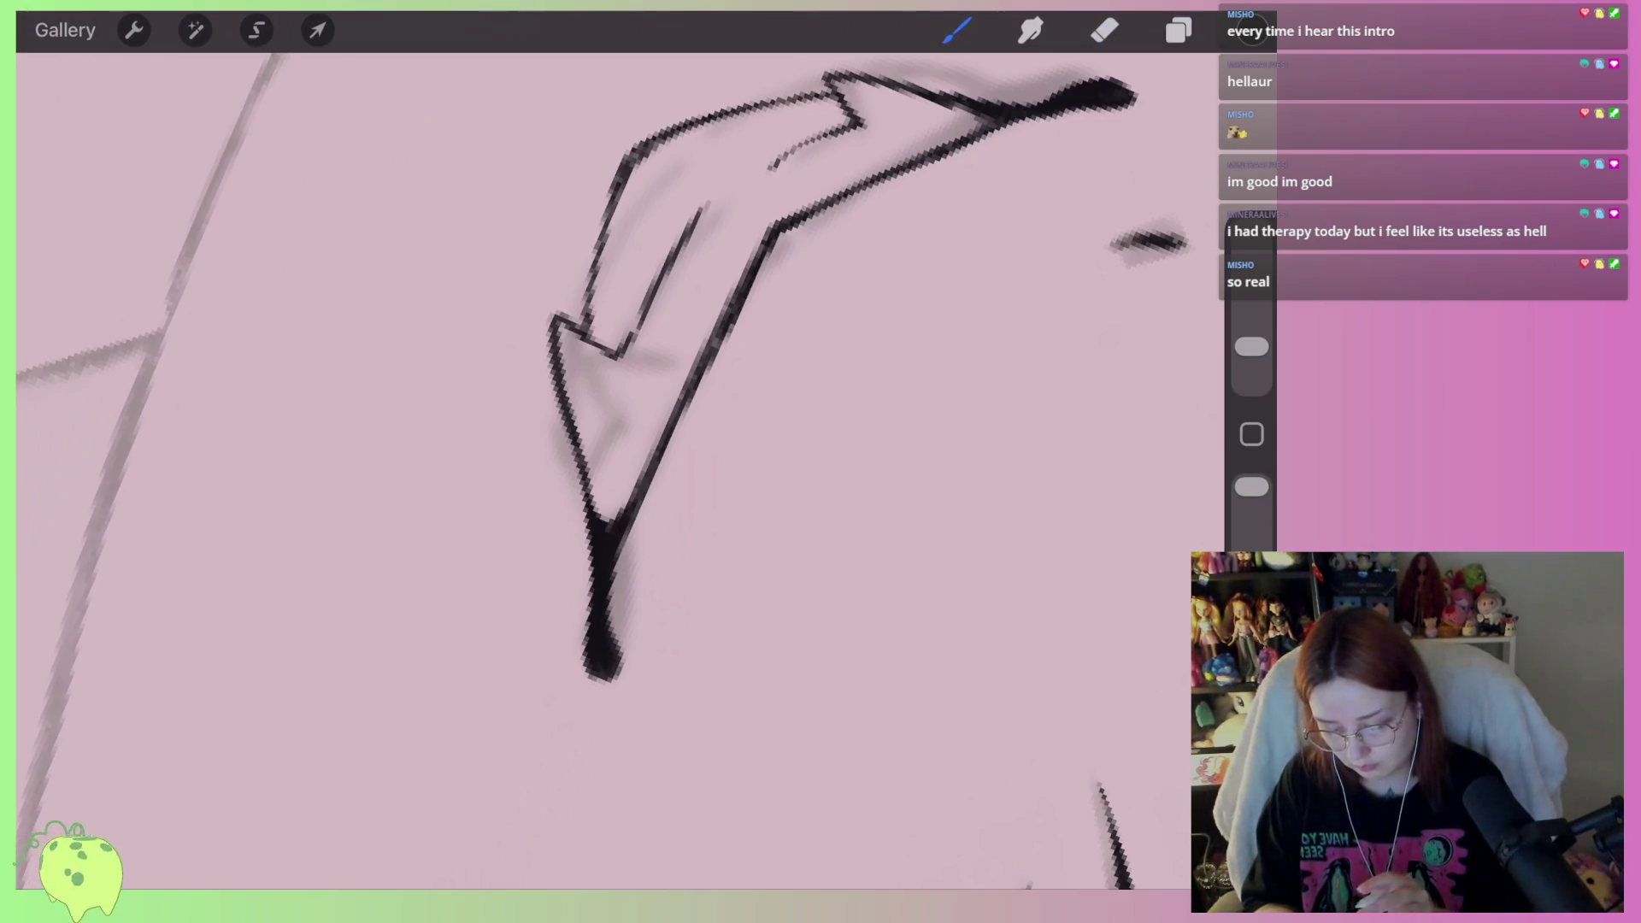
key("ctrl+z")
key("ctrl+shift+z")
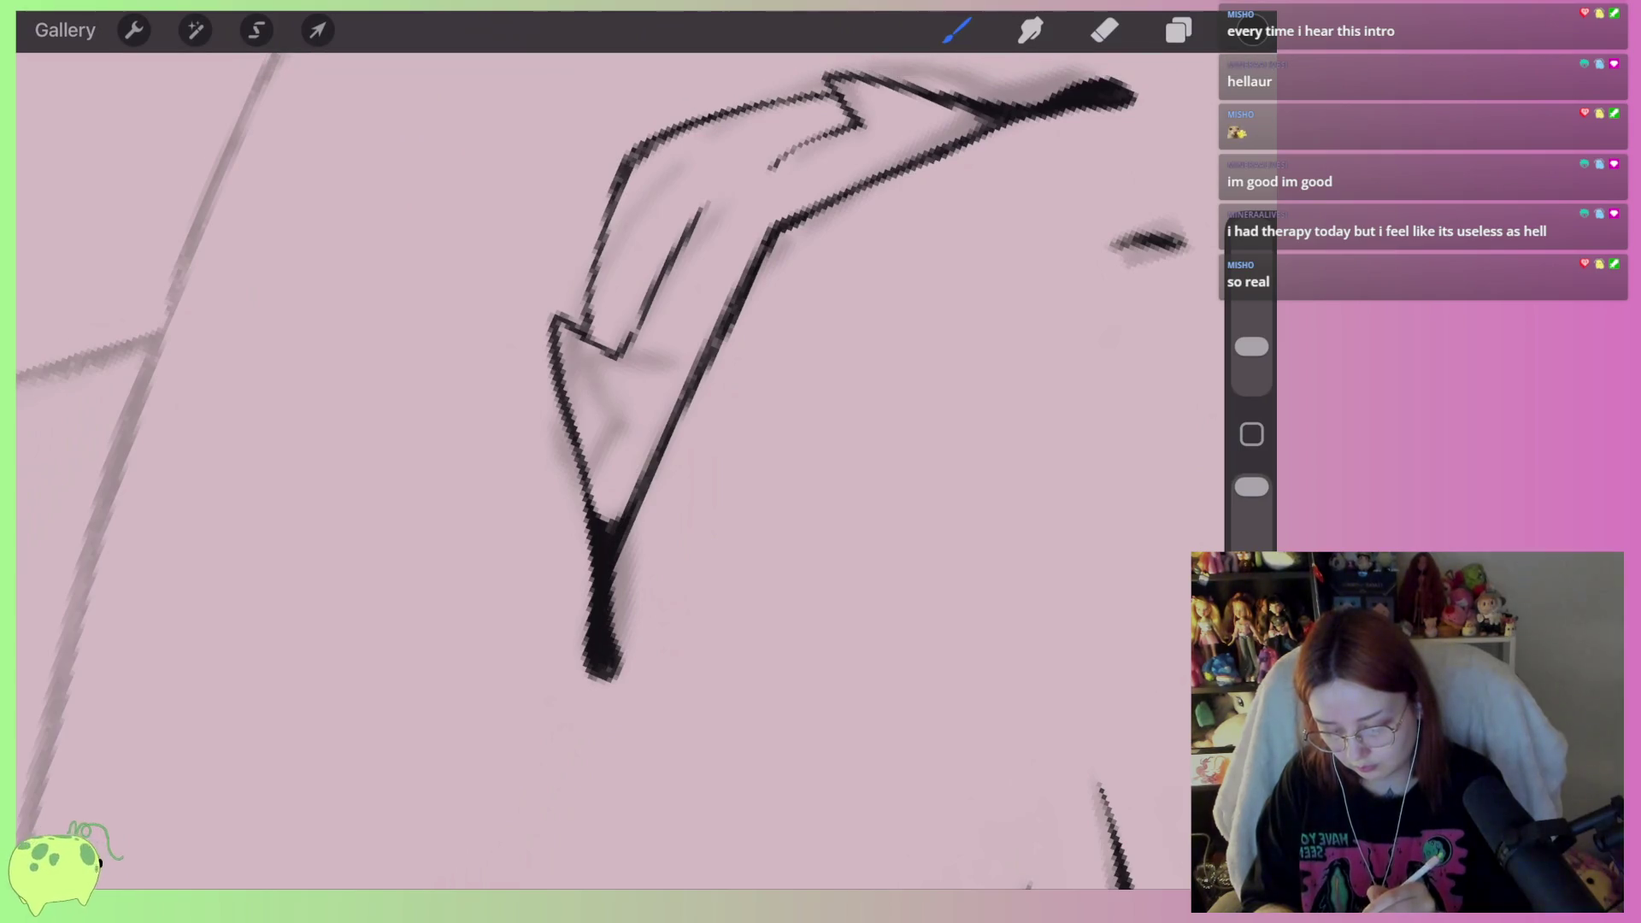
scroll(573, 470, "down", 10)
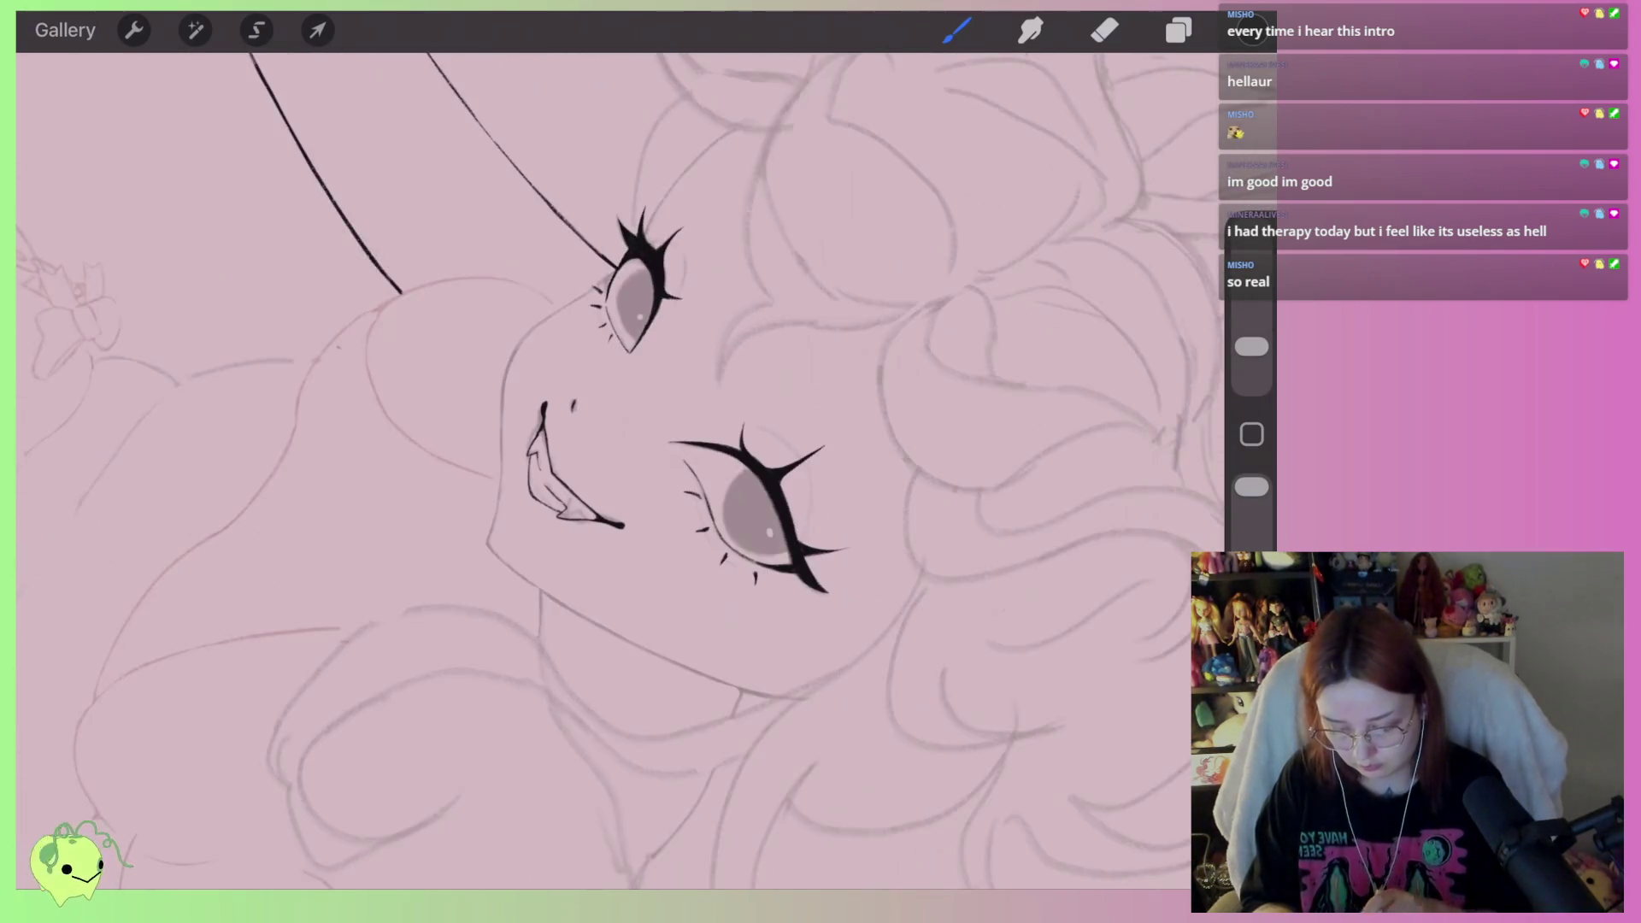
Make the lower Layer 2 sketch the active layer
scroll(572, 470, "down", 3)
scroll(572, 470, "up", 8)
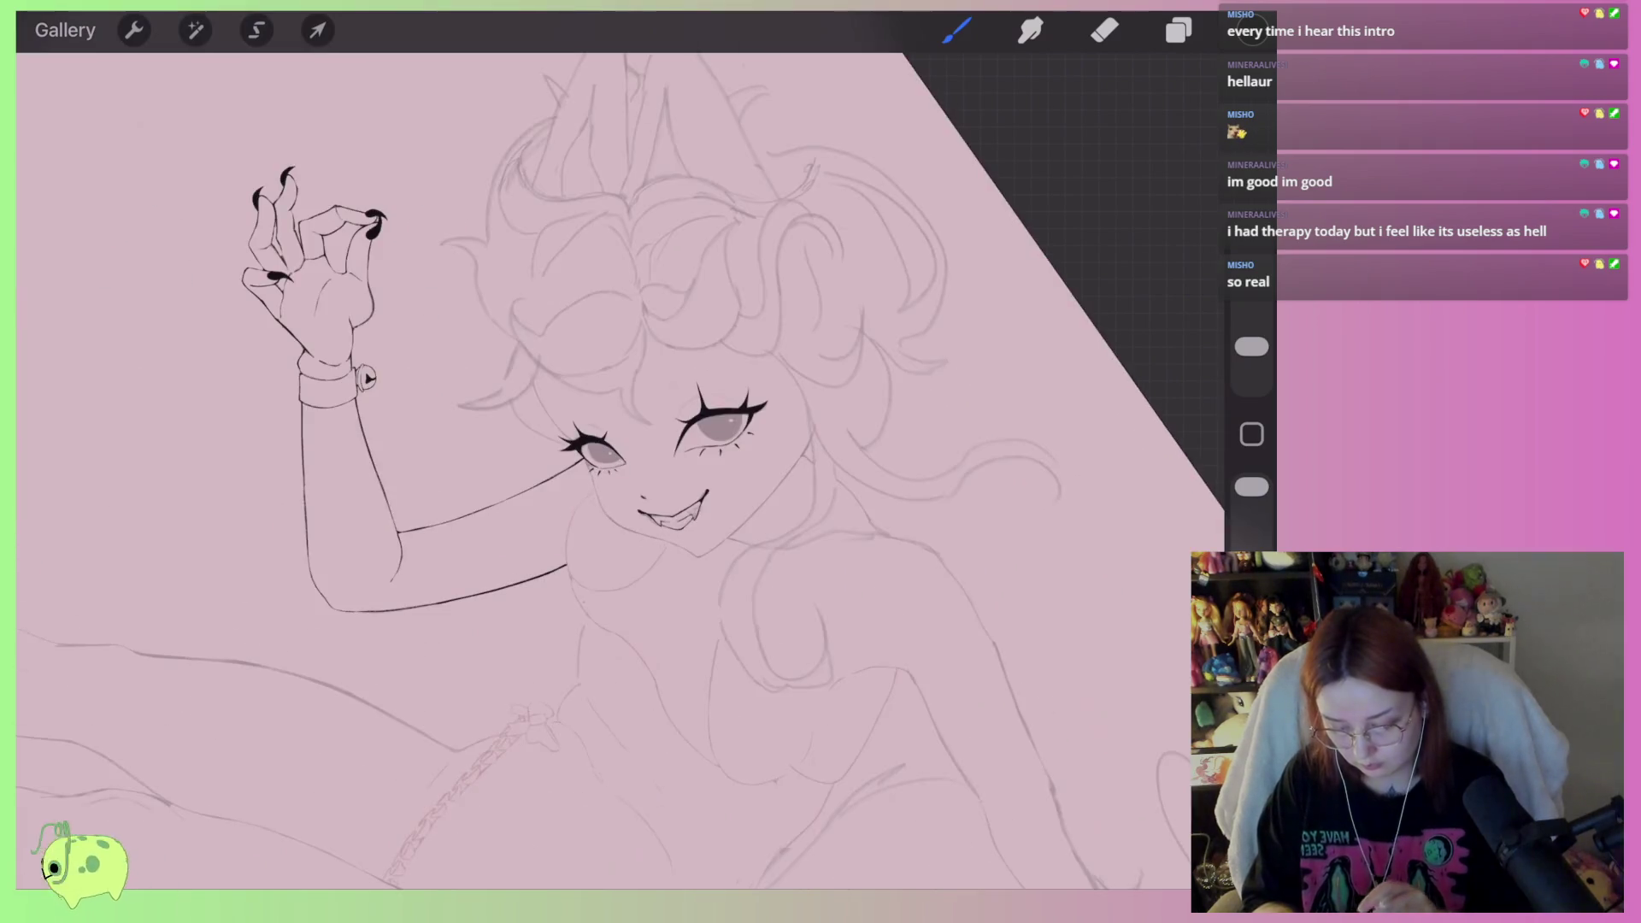
scroll(741, 447, "up", 3)
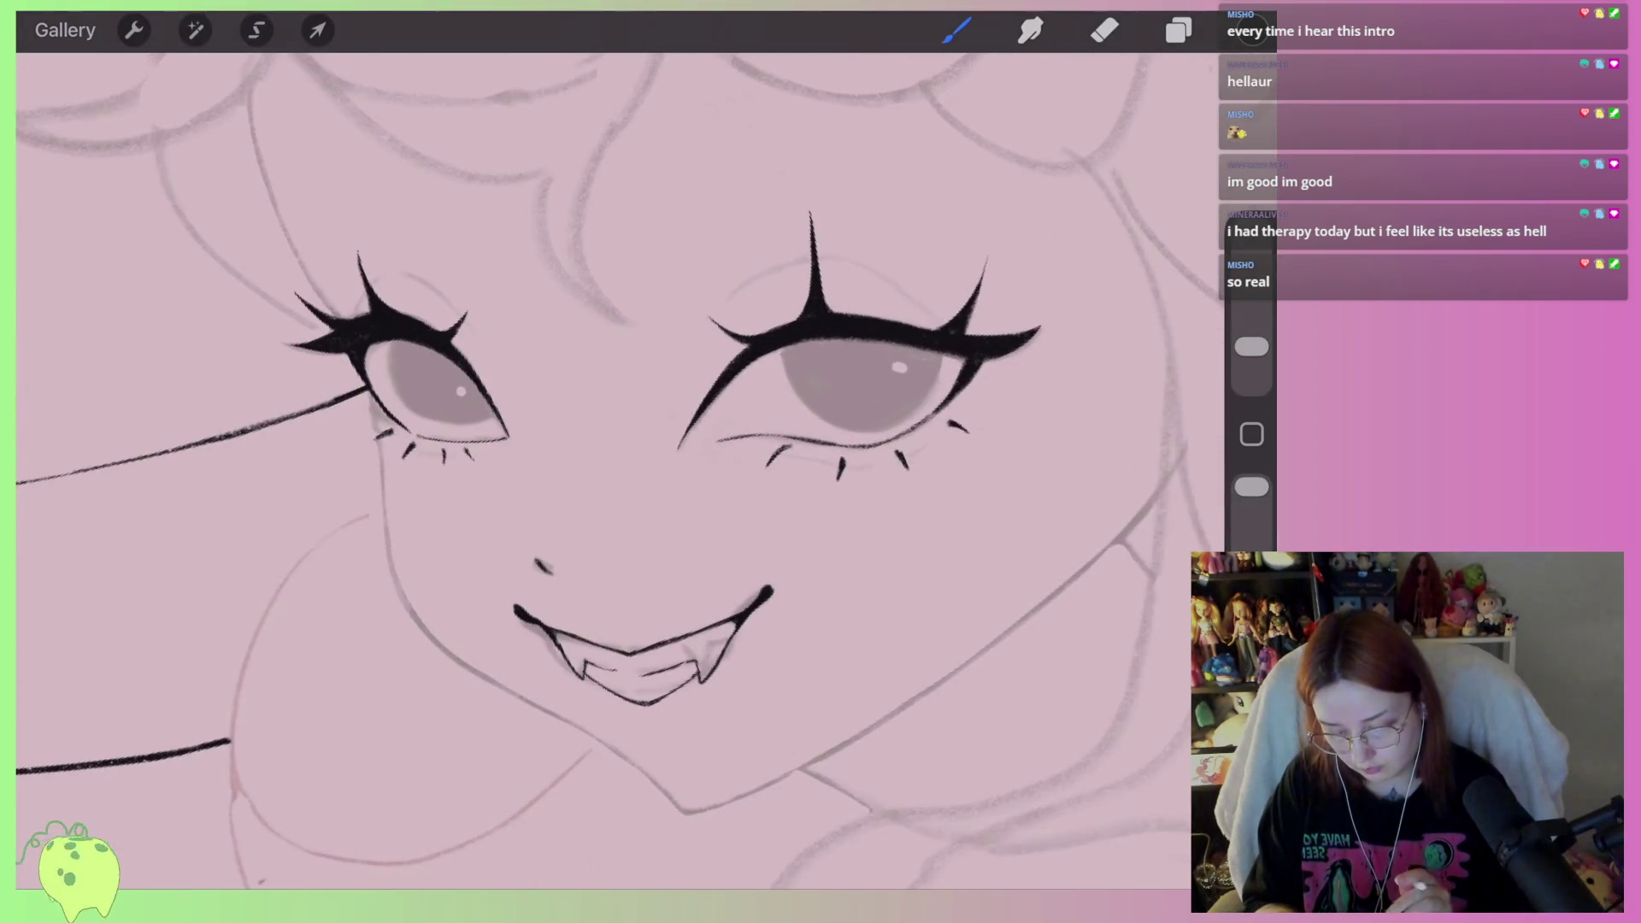
left_click(1178, 30)
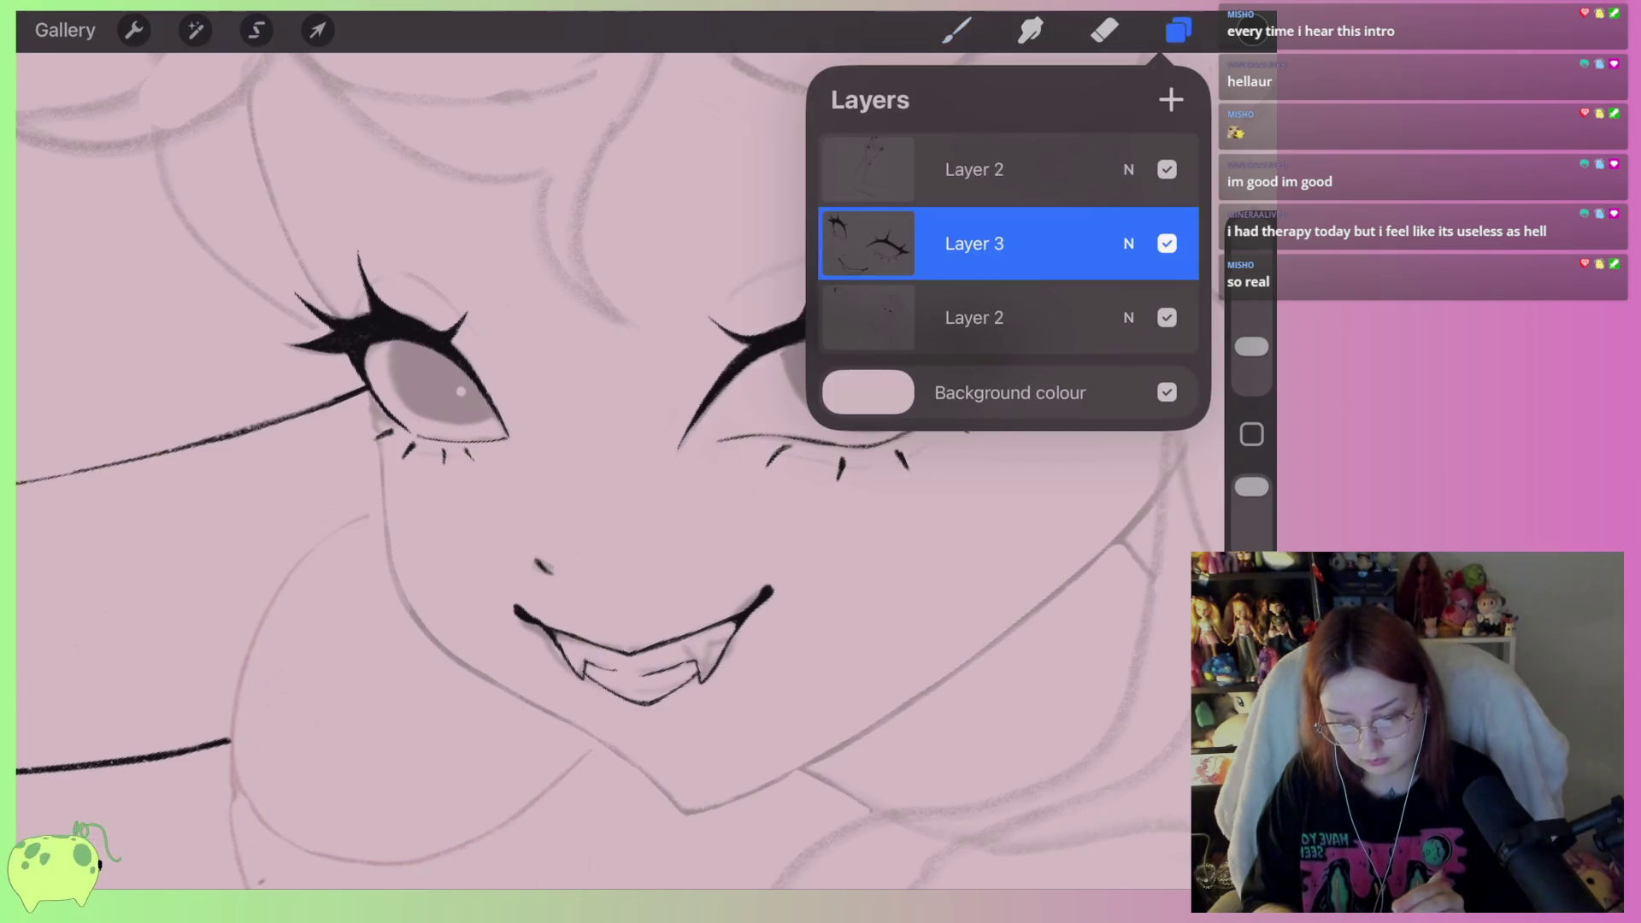
left_click(957, 30)
scroll(1044, 496, "up", 5)
left_click(1042, 175)
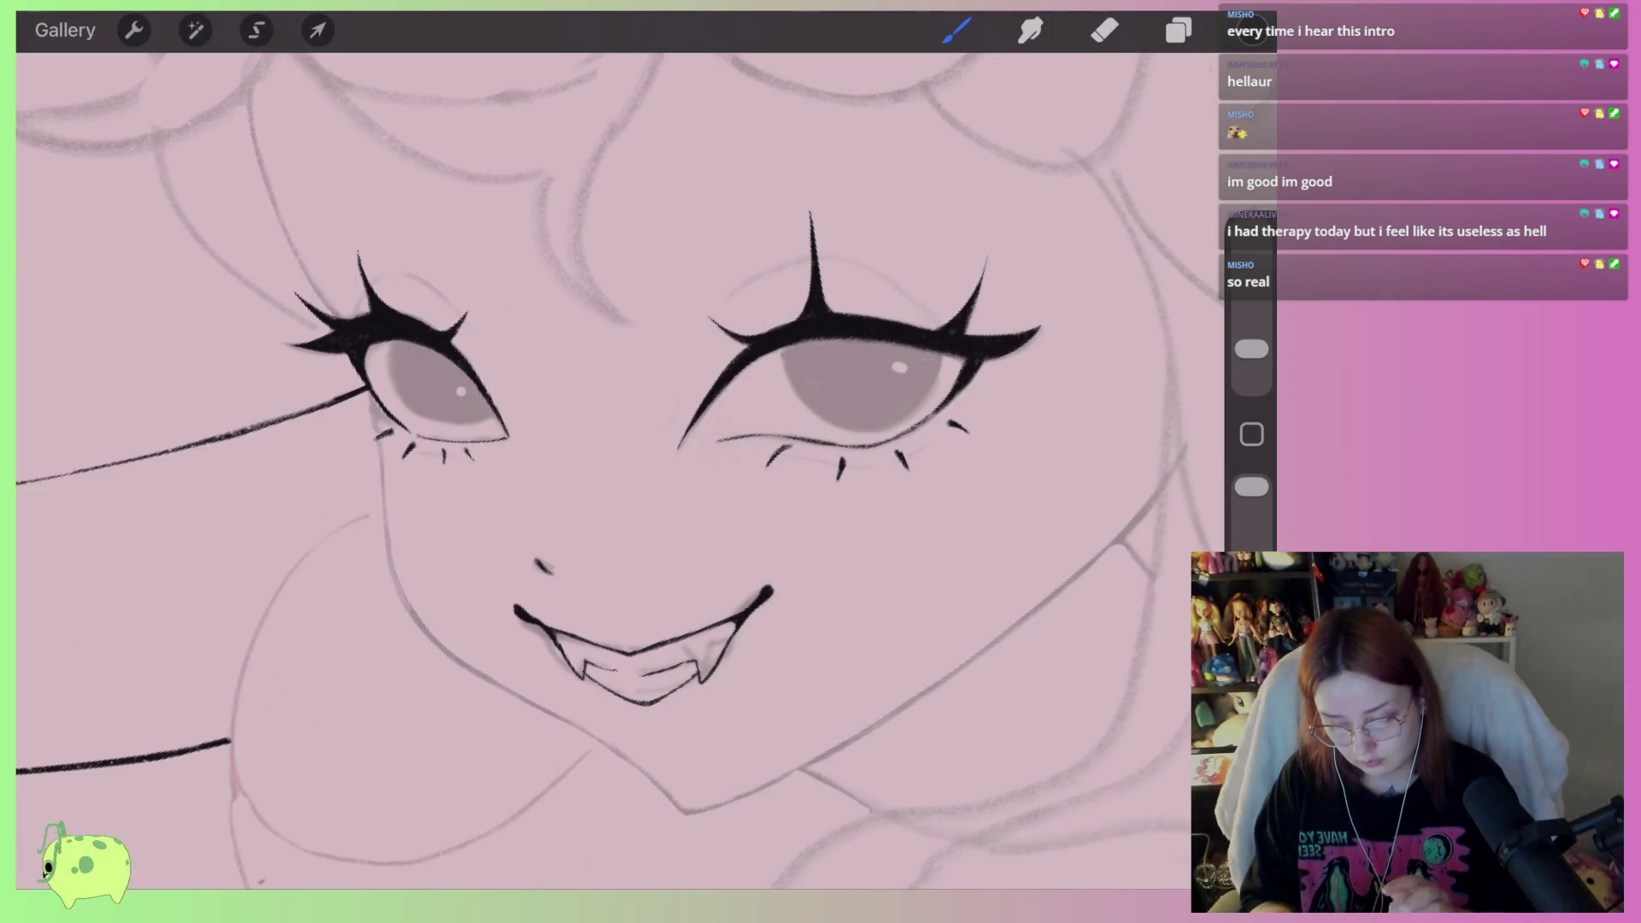
left_click(1179, 30)
left_click(974, 317)
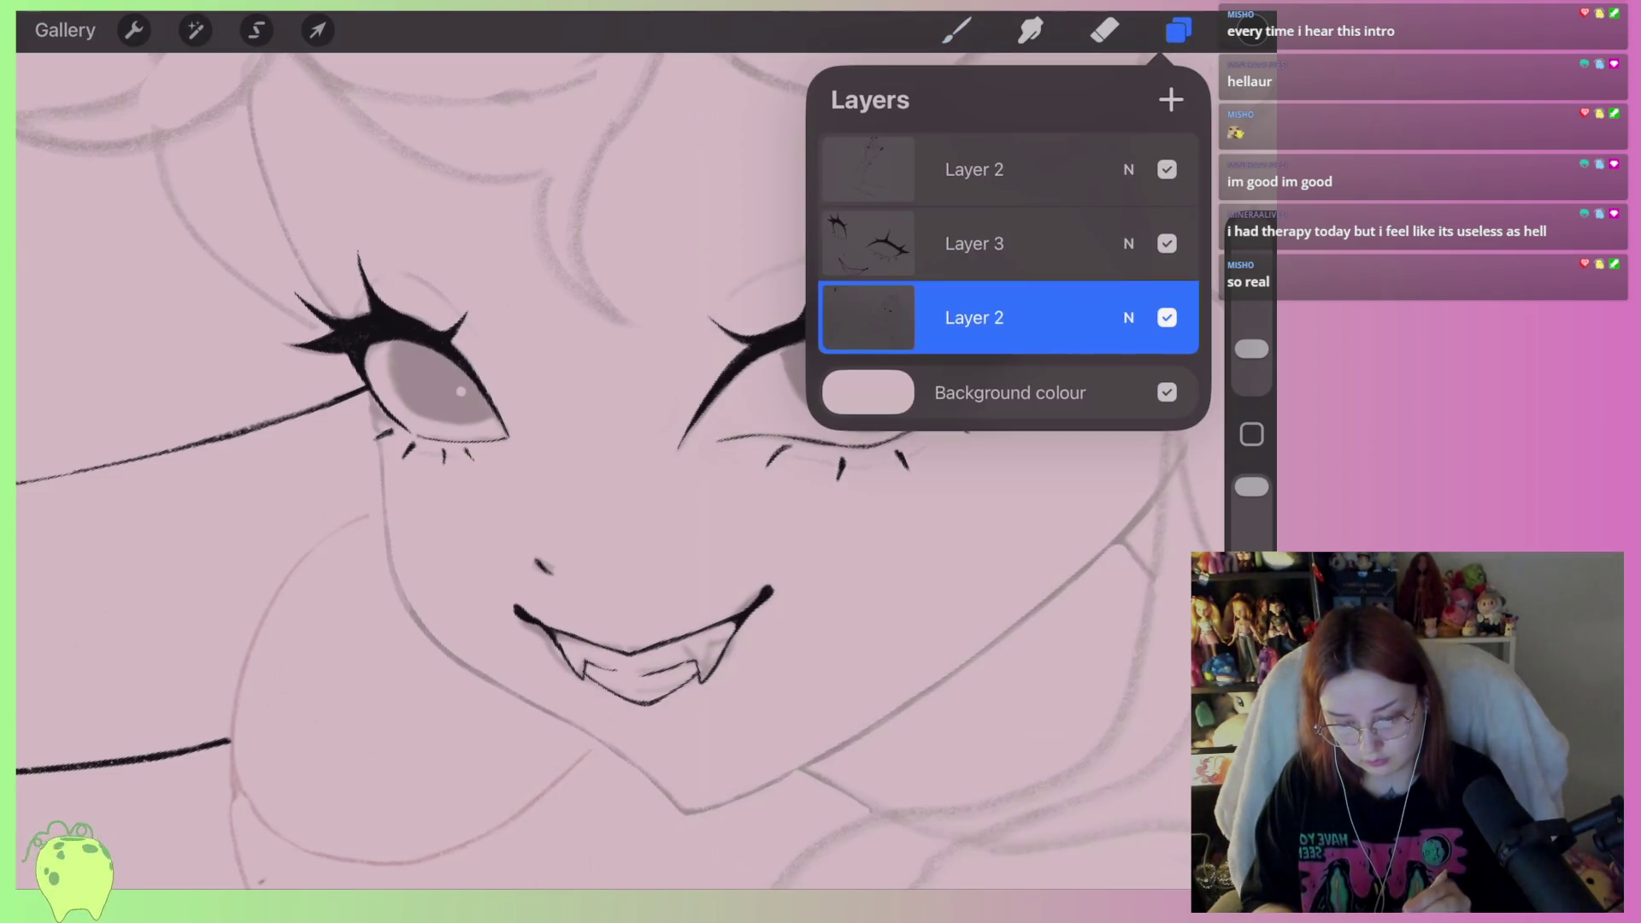
Enlarge the eraser and erase the right eye's upper and lower lid on the sketch
left_click(1104, 30)
left_click_drag(1252, 361, 1251, 341)
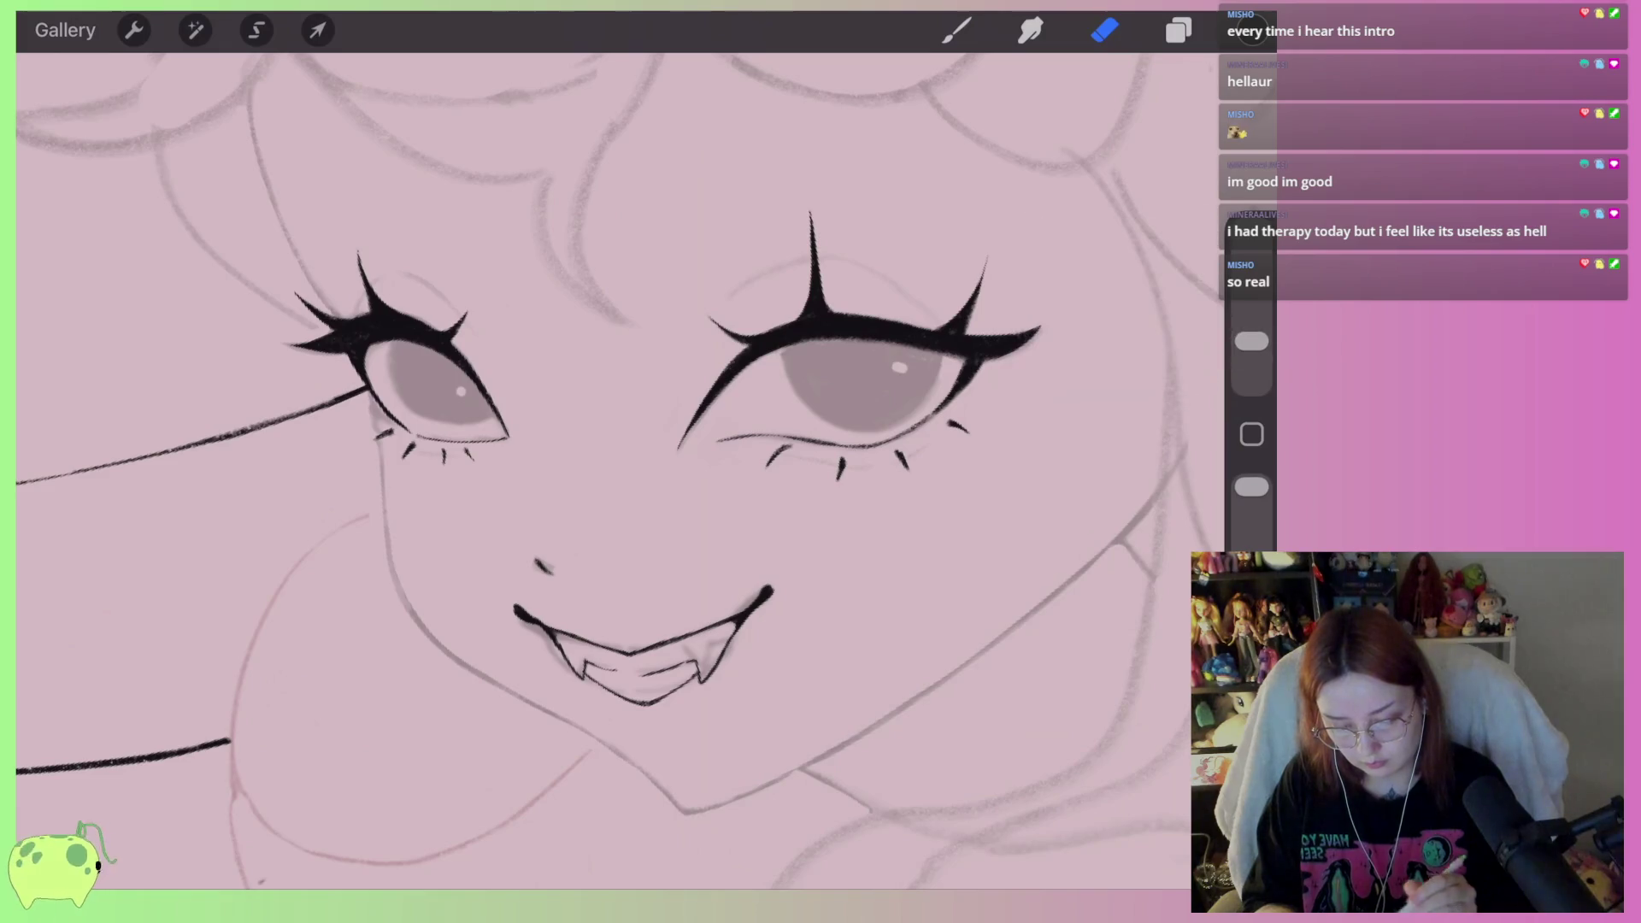
left_click_drag(816, 346, 741, 368)
left_click_drag(1251, 341, 1251, 327)
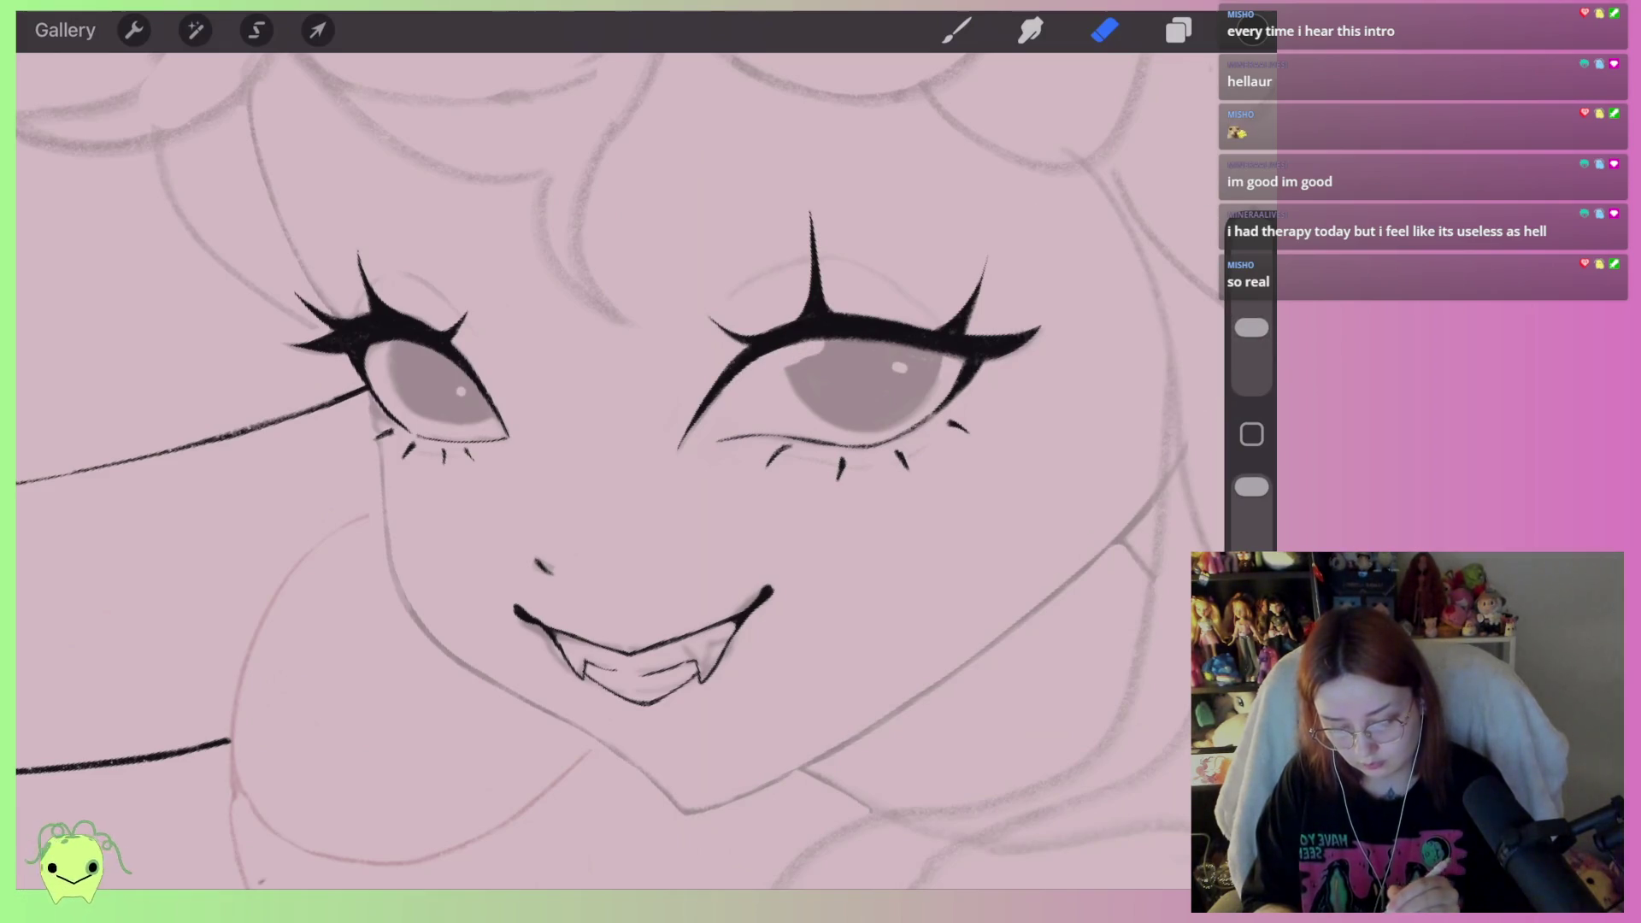
left_click_drag(716, 440, 1176, 403)
Raise Layer 2's opacity to Max and hide Layer 3's inked lashes
left_click(1179, 30)
left_click(1129, 317)
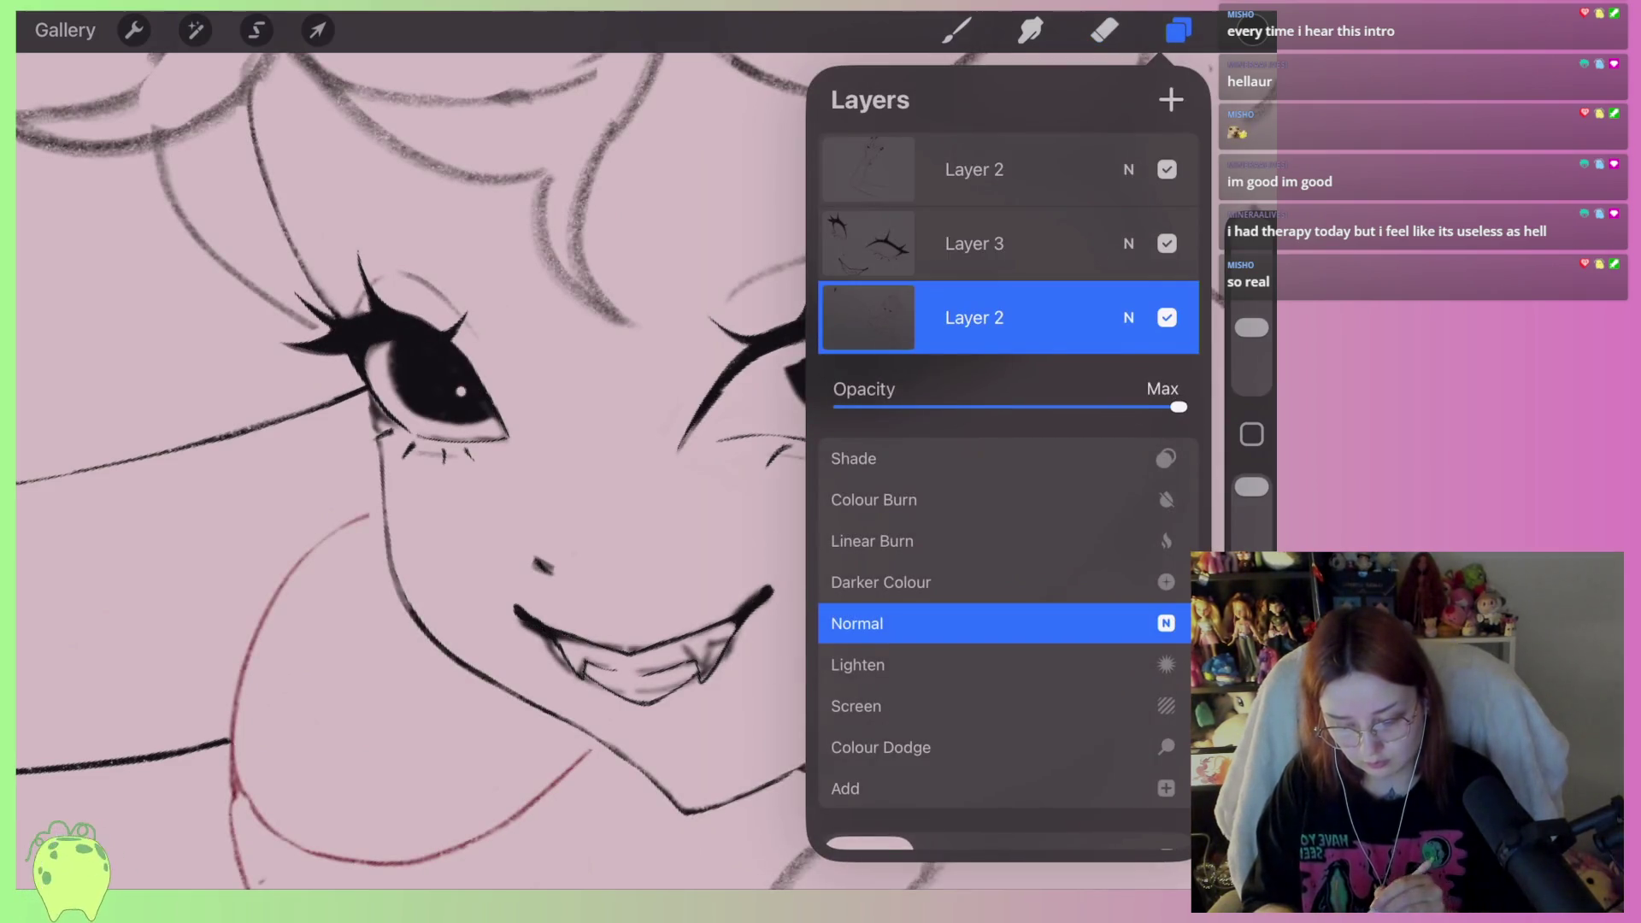
left_click(1129, 317)
left_click(695, 418)
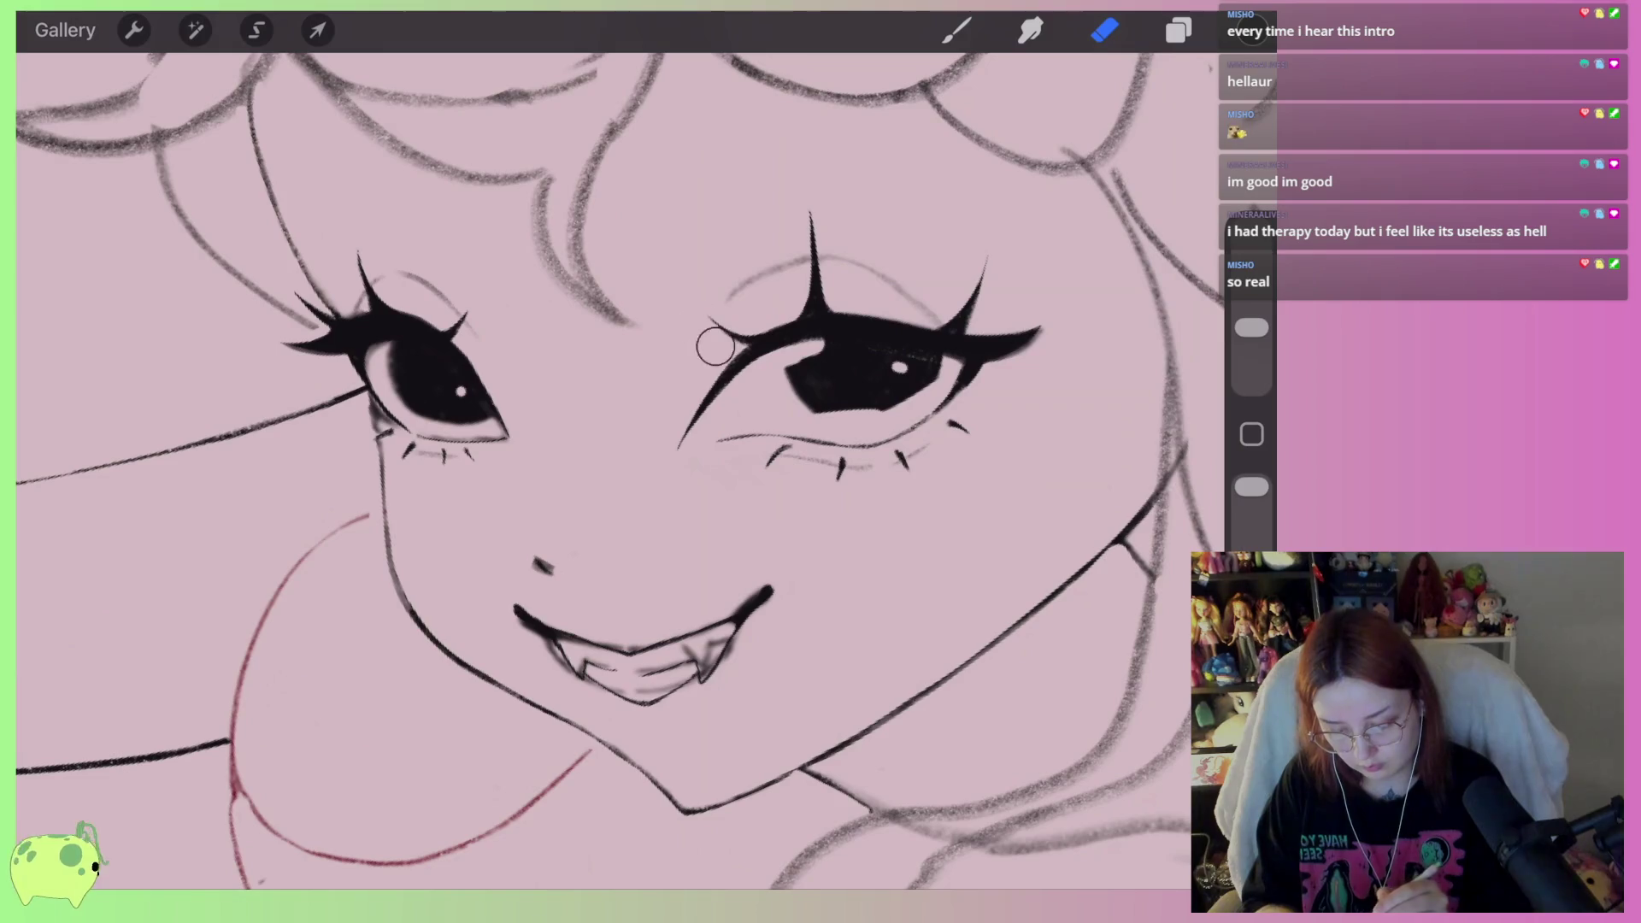
left_click(1178, 30)
left_click(1167, 244)
left_click(695, 418)
Erase the remaining right and left eye strokes and lighten the lash junction
mouse_move(828, 321)
left_mouse_down()
mouse_move(810, 384)
mouse_move(854, 325)
mouse_move(897, 351)
mouse_move(901, 322)
mouse_move(960, 377)
mouse_move(857, 377)
mouse_move(1066, 312)
mouse_move(1000, 374)
mouse_move(966, 308)
mouse_move(997, 370)
left_mouse_up()
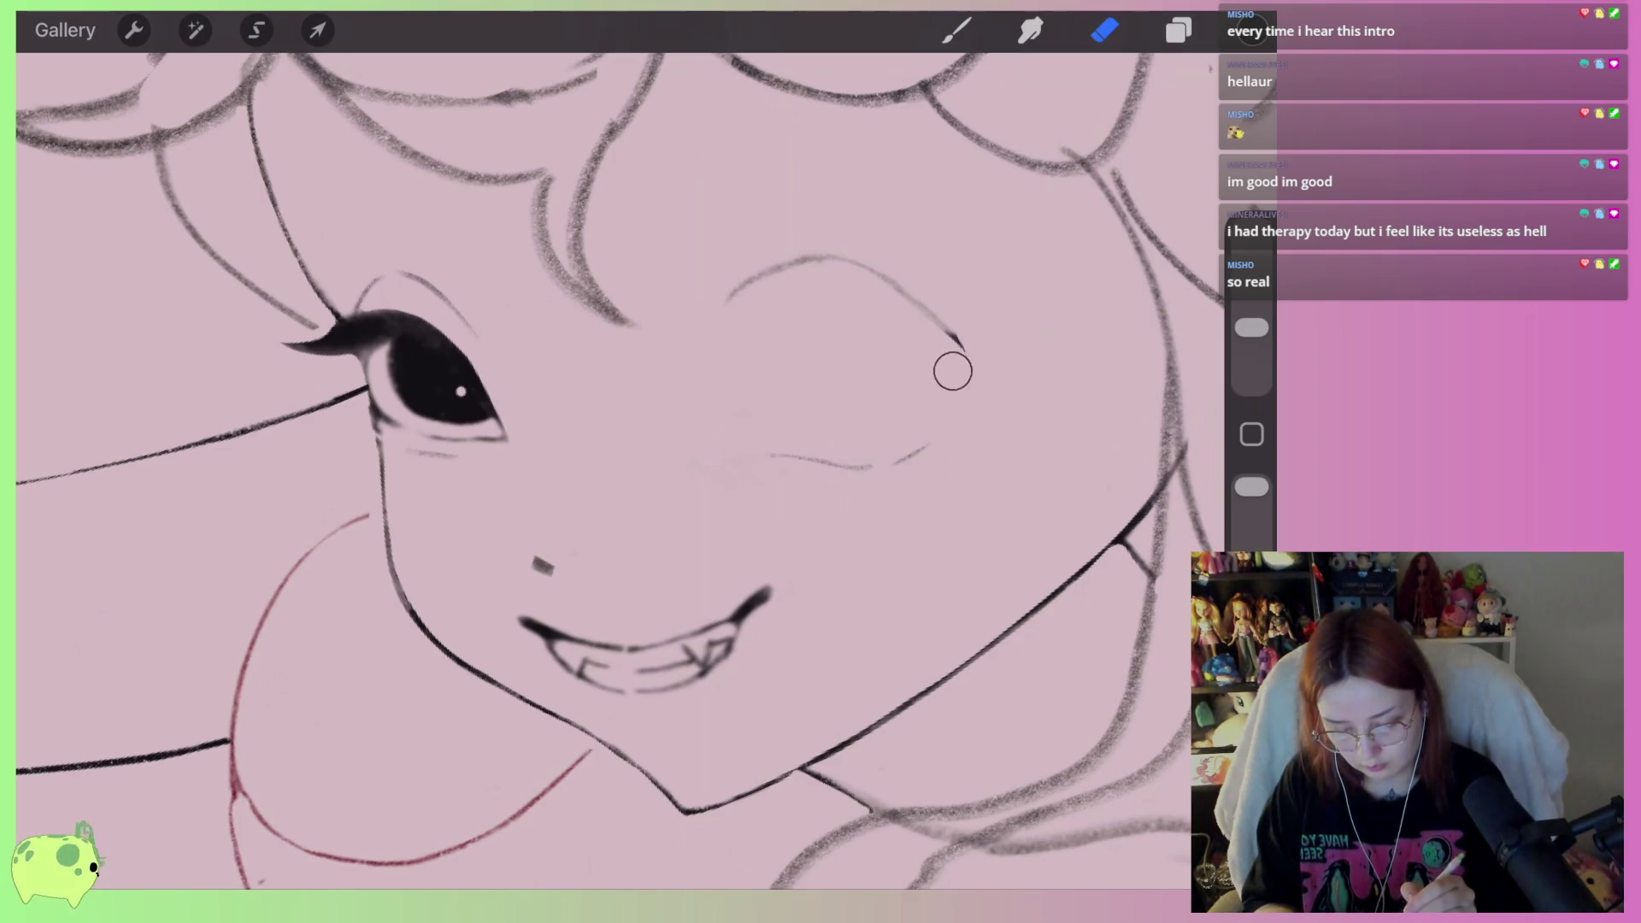
scroll(352, 224, "up", 3)
mouse_move(568, 509)
left_mouse_down()
mouse_move(429, 531)
mouse_move(400, 518)
mouse_move(381, 388)
mouse_move(498, 453)
mouse_move(414, 431)
mouse_move(374, 366)
mouse_move(388, 428)
mouse_move(373, 412)
left_mouse_up()
scroll(598, 471, "up", 1)
scroll(598, 470, "left", 3)
mouse_move(513, 462)
left_mouse_down()
mouse_move(549, 439)
mouse_move(568, 480)
left_mouse_up()
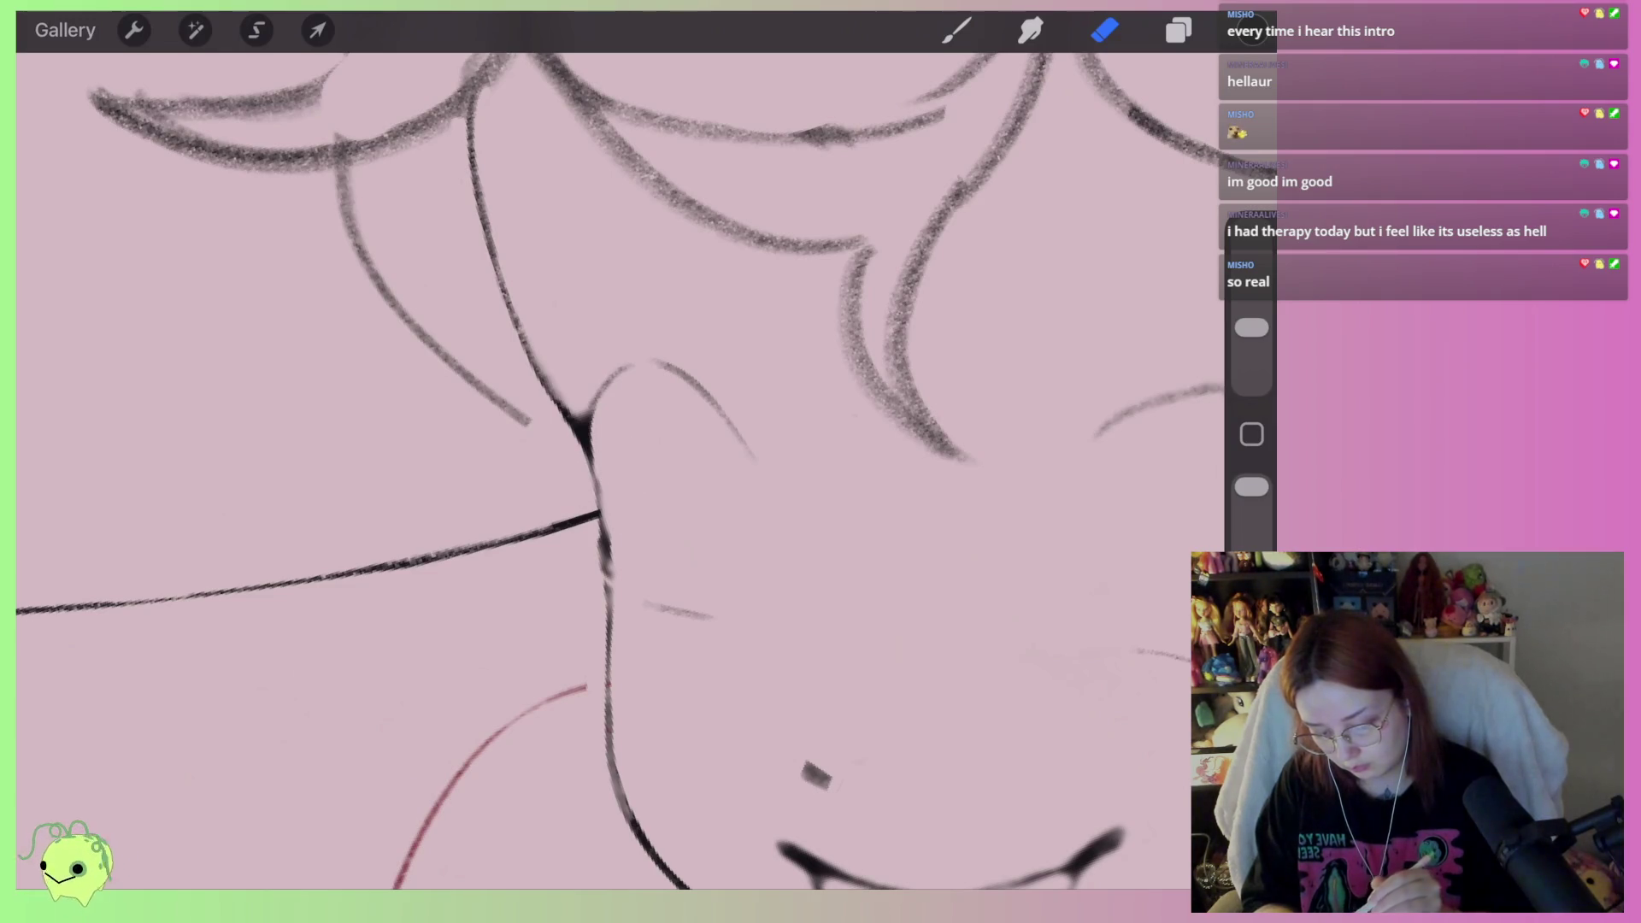
Ink the lower eye line darker and thicker
key("b")
scroll(598, 470, "down", 5)
scroll(598, 471, "up", 5)
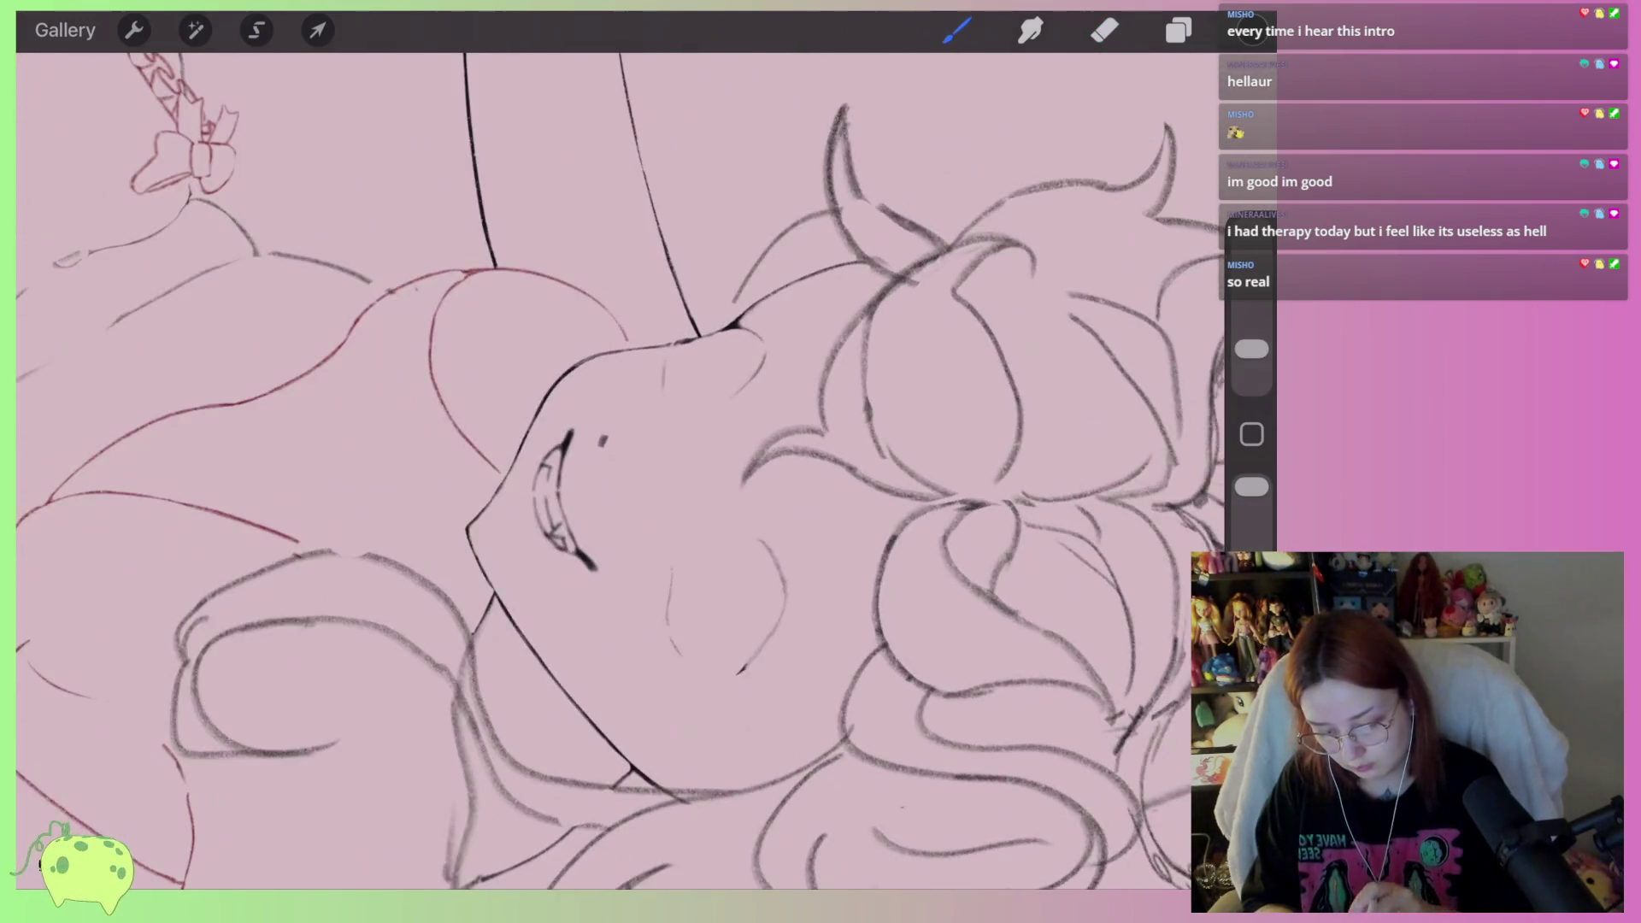
scroll(619, 470, "up", 3)
mouse_move(671, 463)
left_mouse_down()
mouse_move(521, 500)
mouse_move(733, 432)
mouse_move(654, 462)
left_mouse_up()
Thin the lower eye line and the thick line right of the junction, undoing bad erases
key("e")
left_click_drag(740, 453, 525, 500)
left_click_drag(608, 449, 475, 502)
left_click_drag(600, 464, 469, 516)
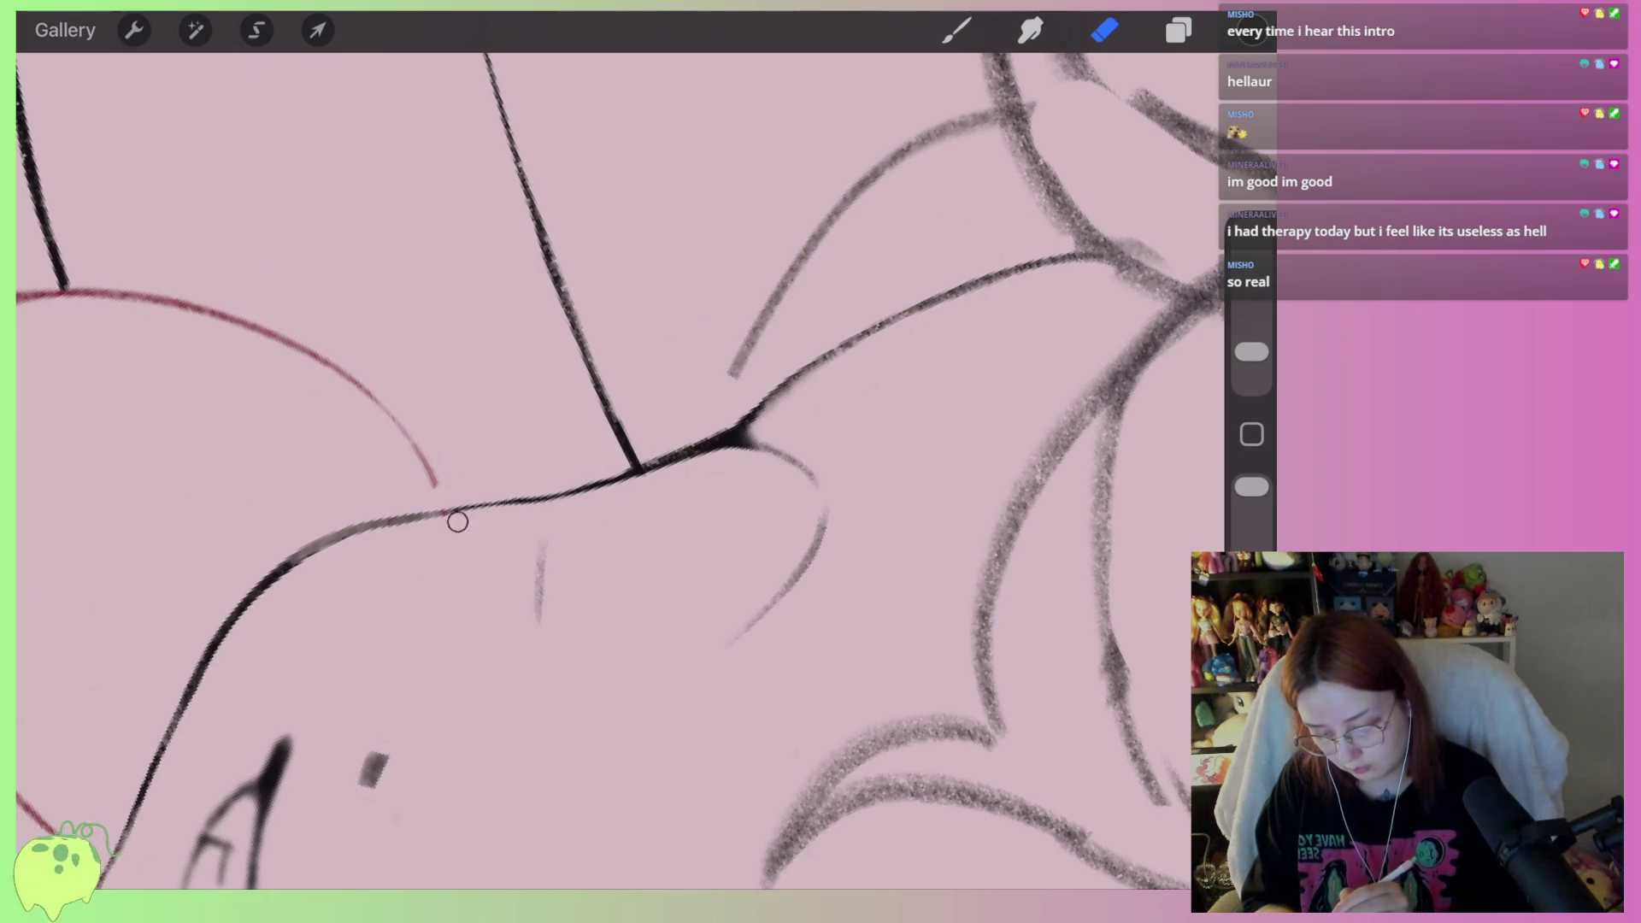
scroll(650, 470, "up", 3)
key("ctrl+z")
left_click_drag(433, 571, 535, 540)
key("ctrl+z")
scroll(650, 470, "right", 3)
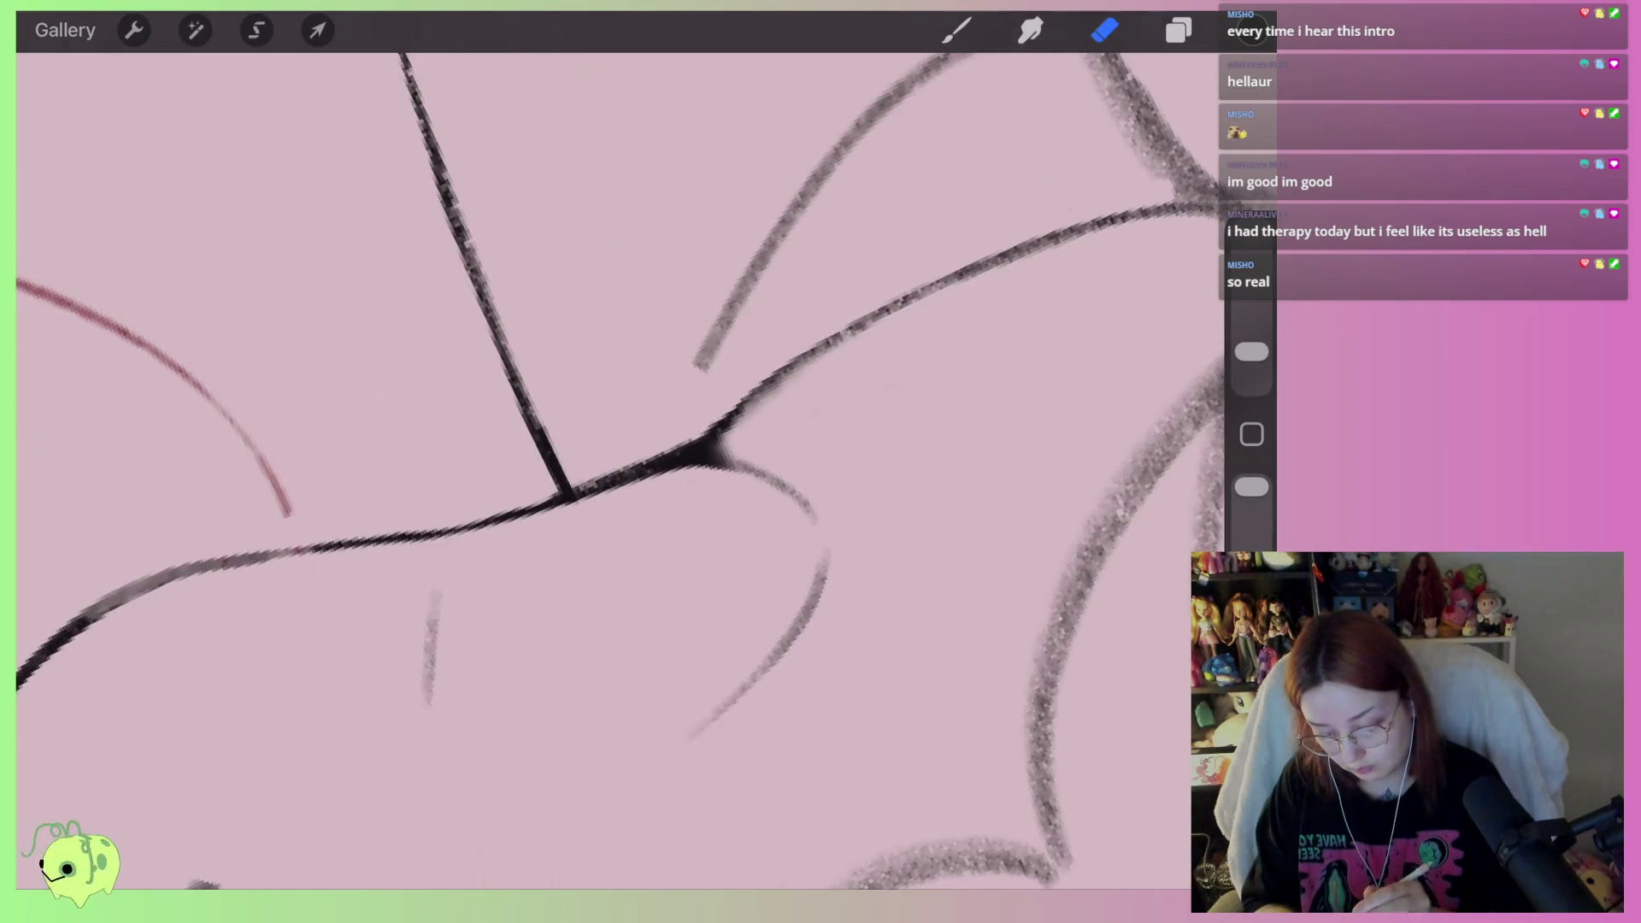
left_click_drag(593, 472, 705, 436)
key("ctrl+z")
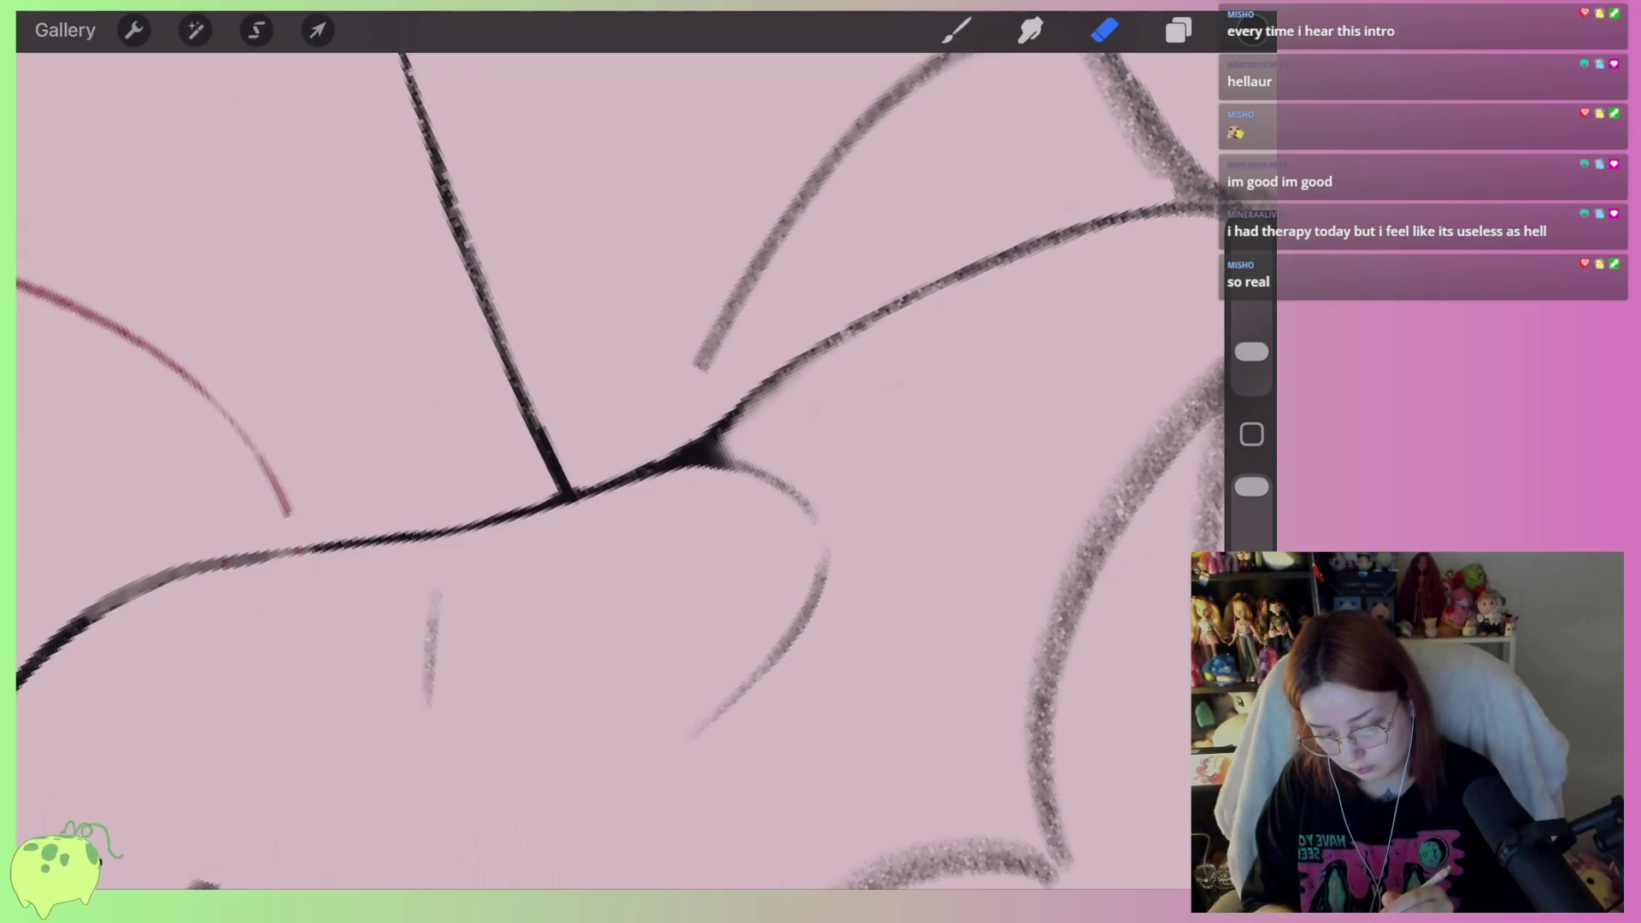
mouse_move(654, 491)
left_mouse_down()
mouse_move(769, 402)
mouse_move(609, 512)
left_mouse_up()
Thin the upper arc to the junction and erase the upper eye stroke and eyelid arcs
left_click(957, 30)
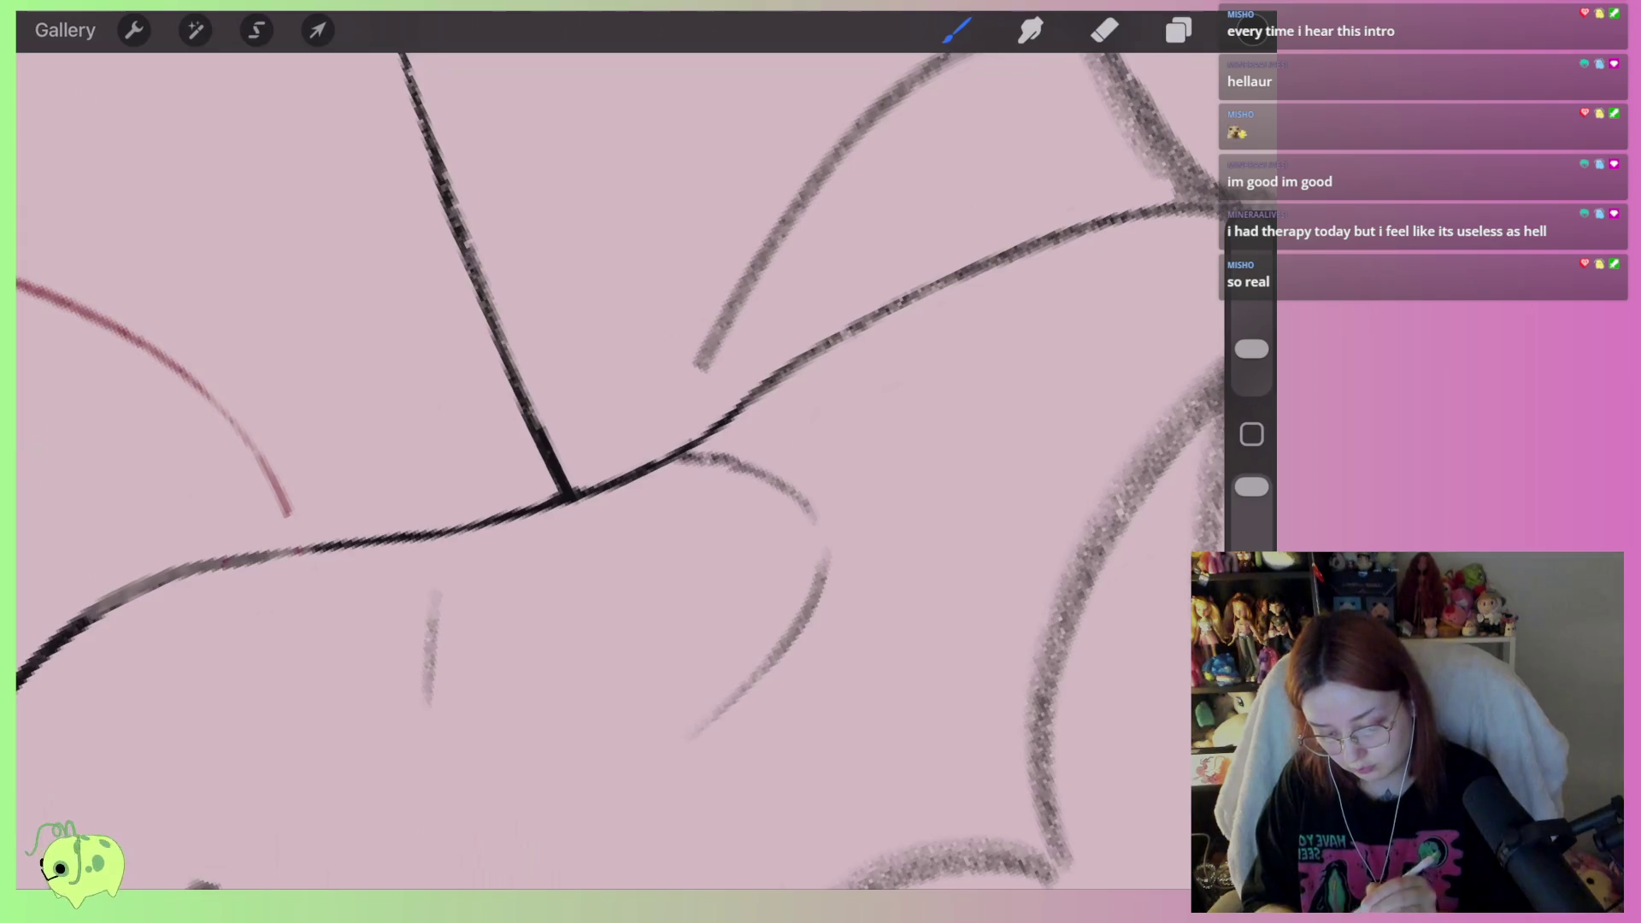
key("ctrl+z")
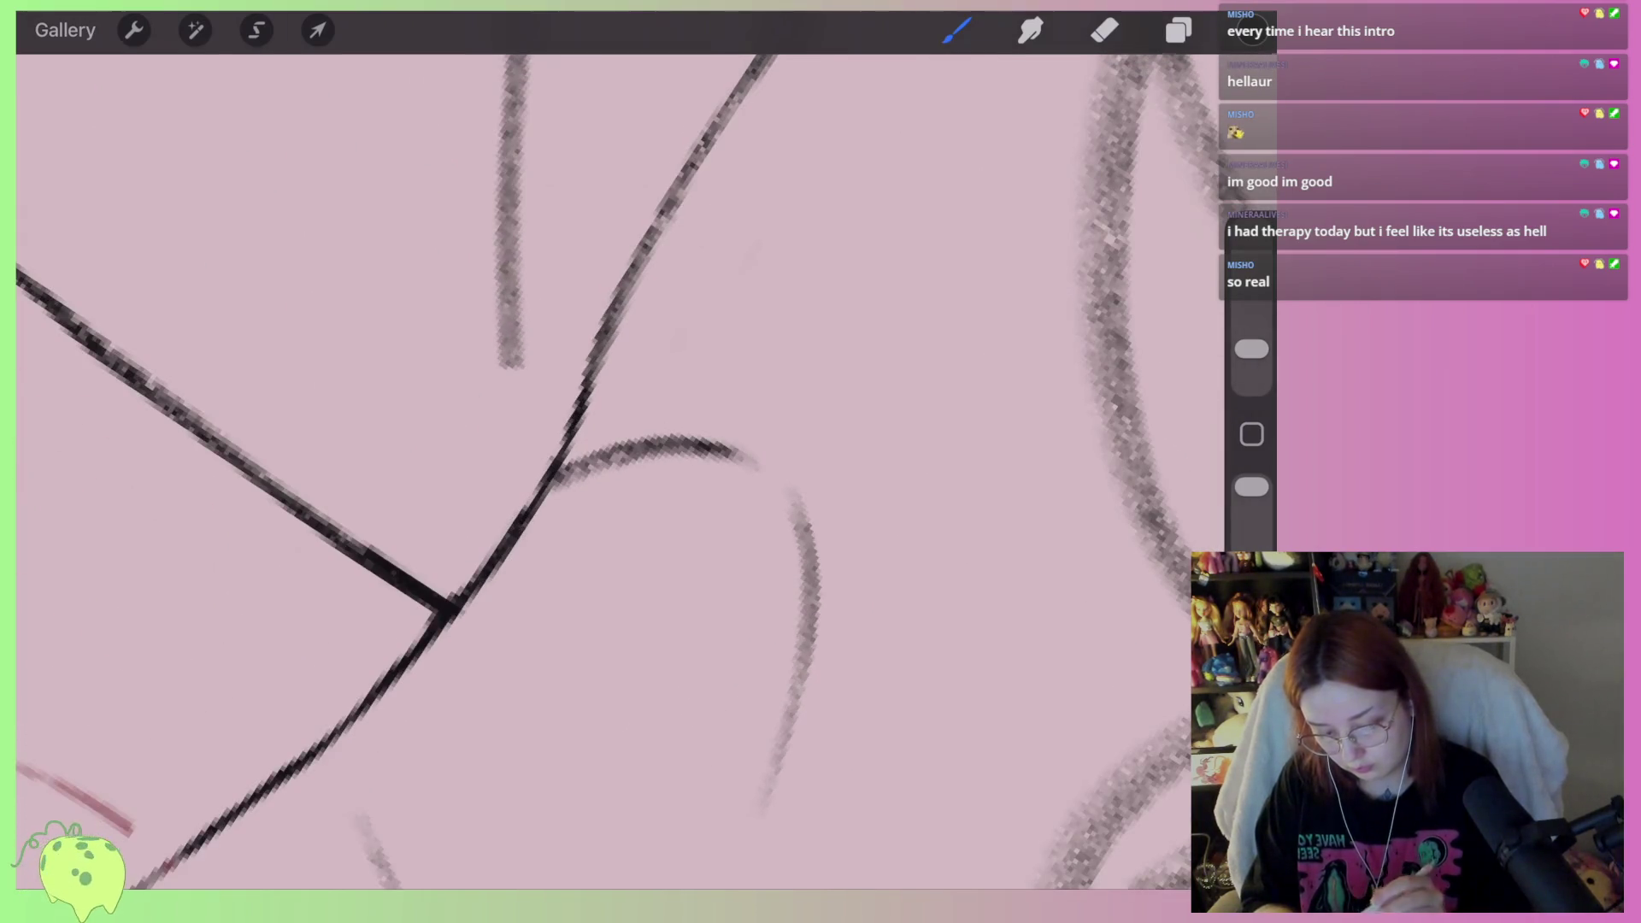
left_click(1104, 30)
mouse_move(747, 507)
left_mouse_down()
mouse_move(619, 476)
mouse_move(561, 515)
left_mouse_up()
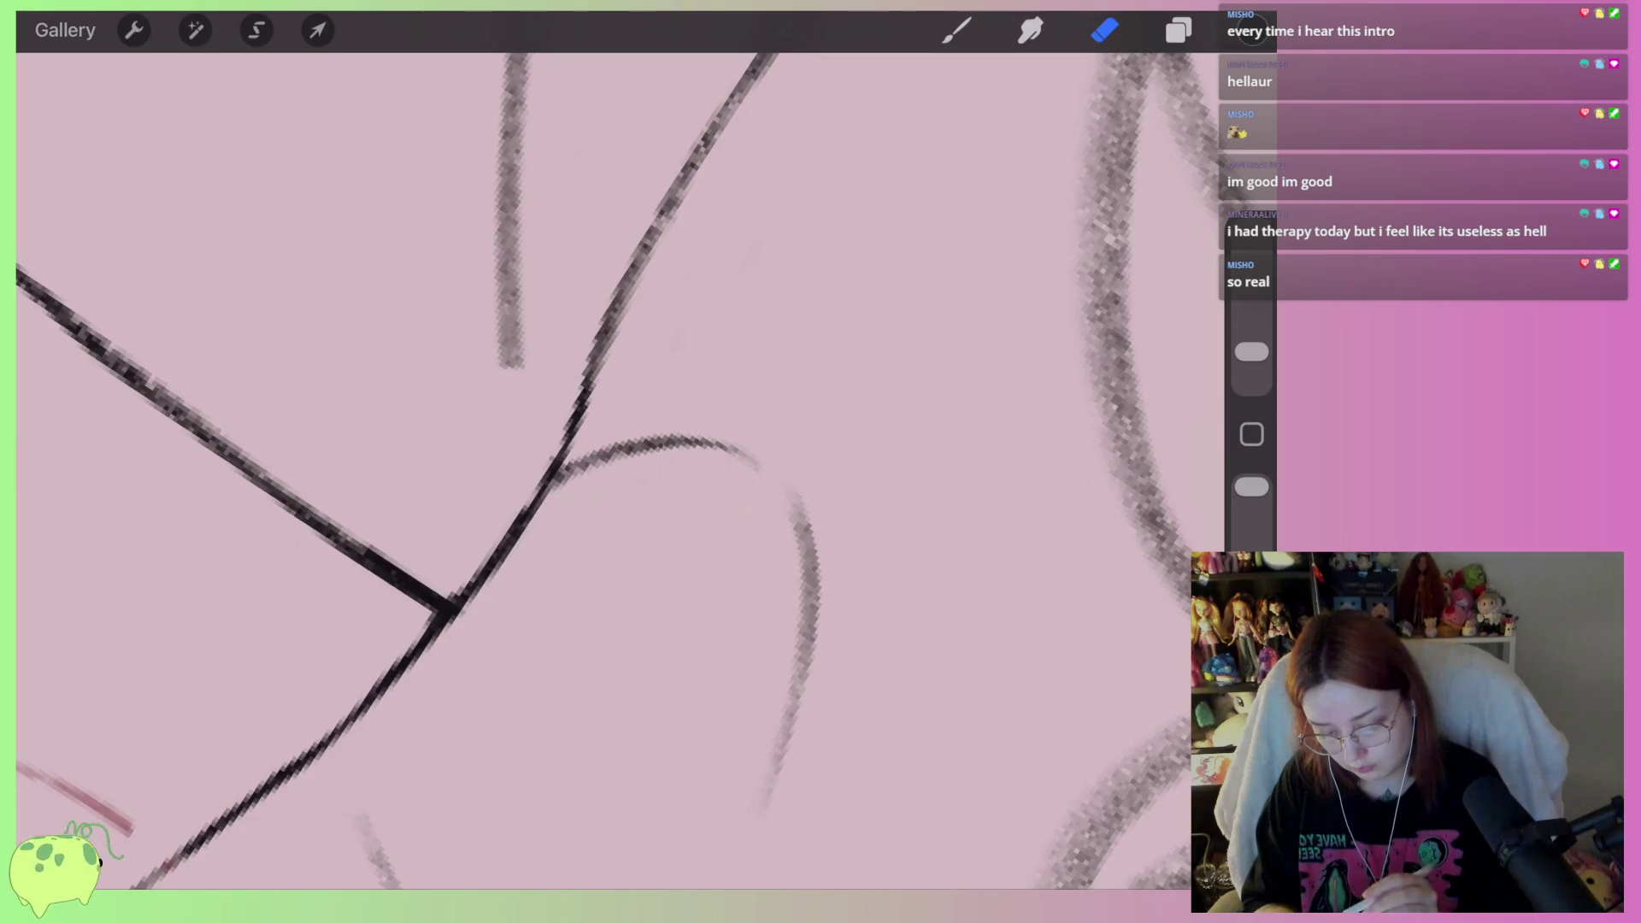
scroll(620, 470, "down", 10)
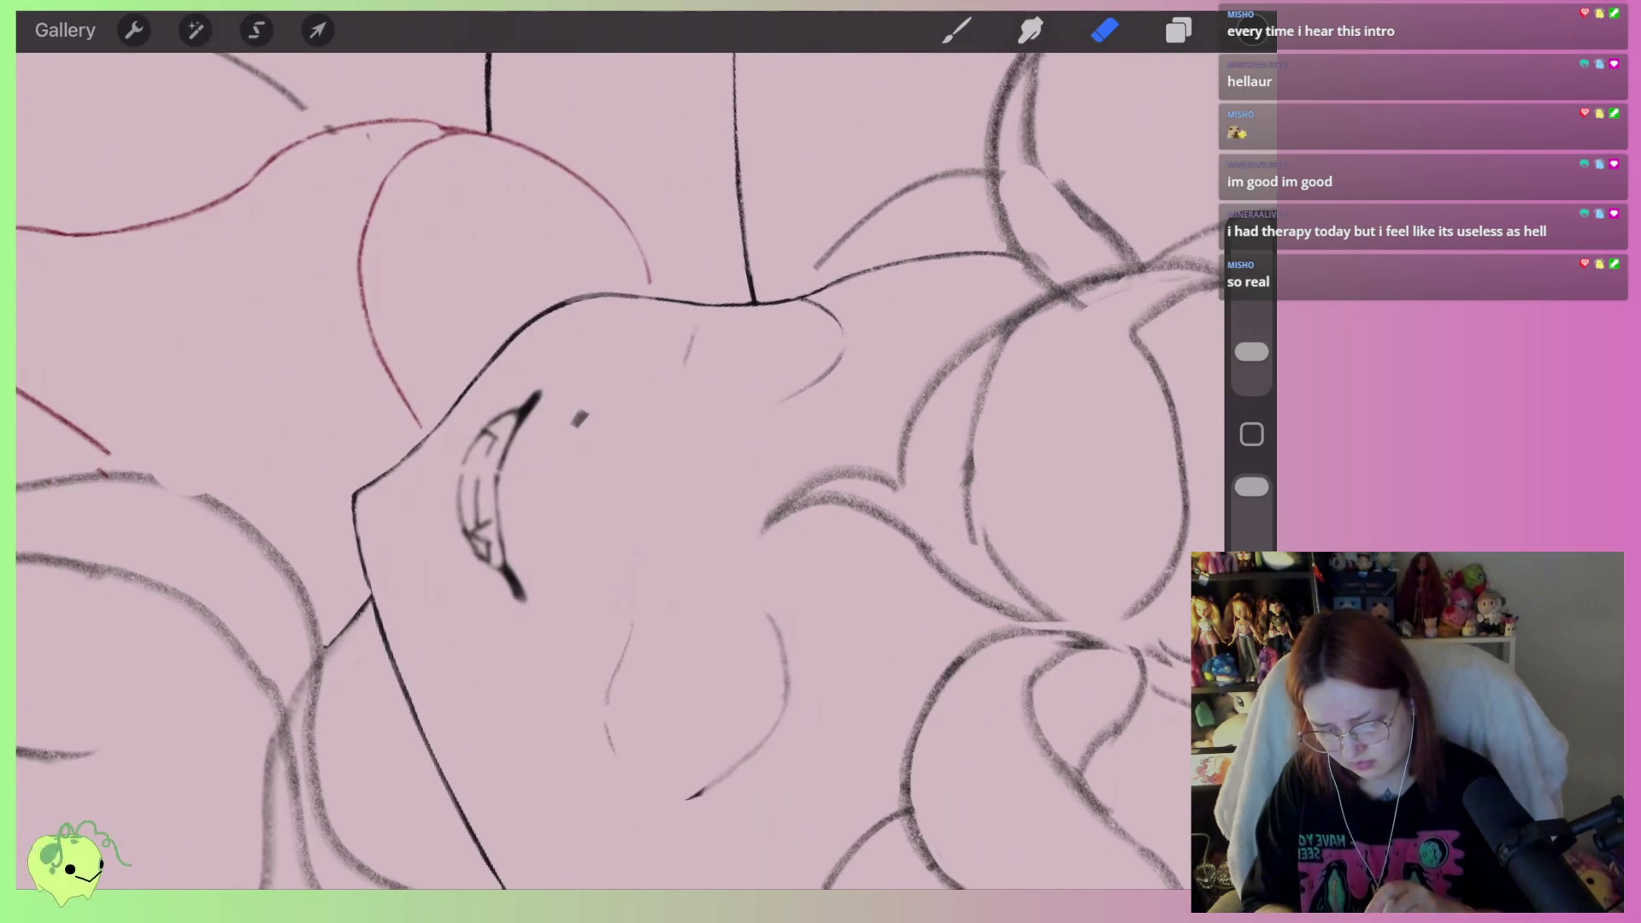
scroll(462, 385, "up", 2)
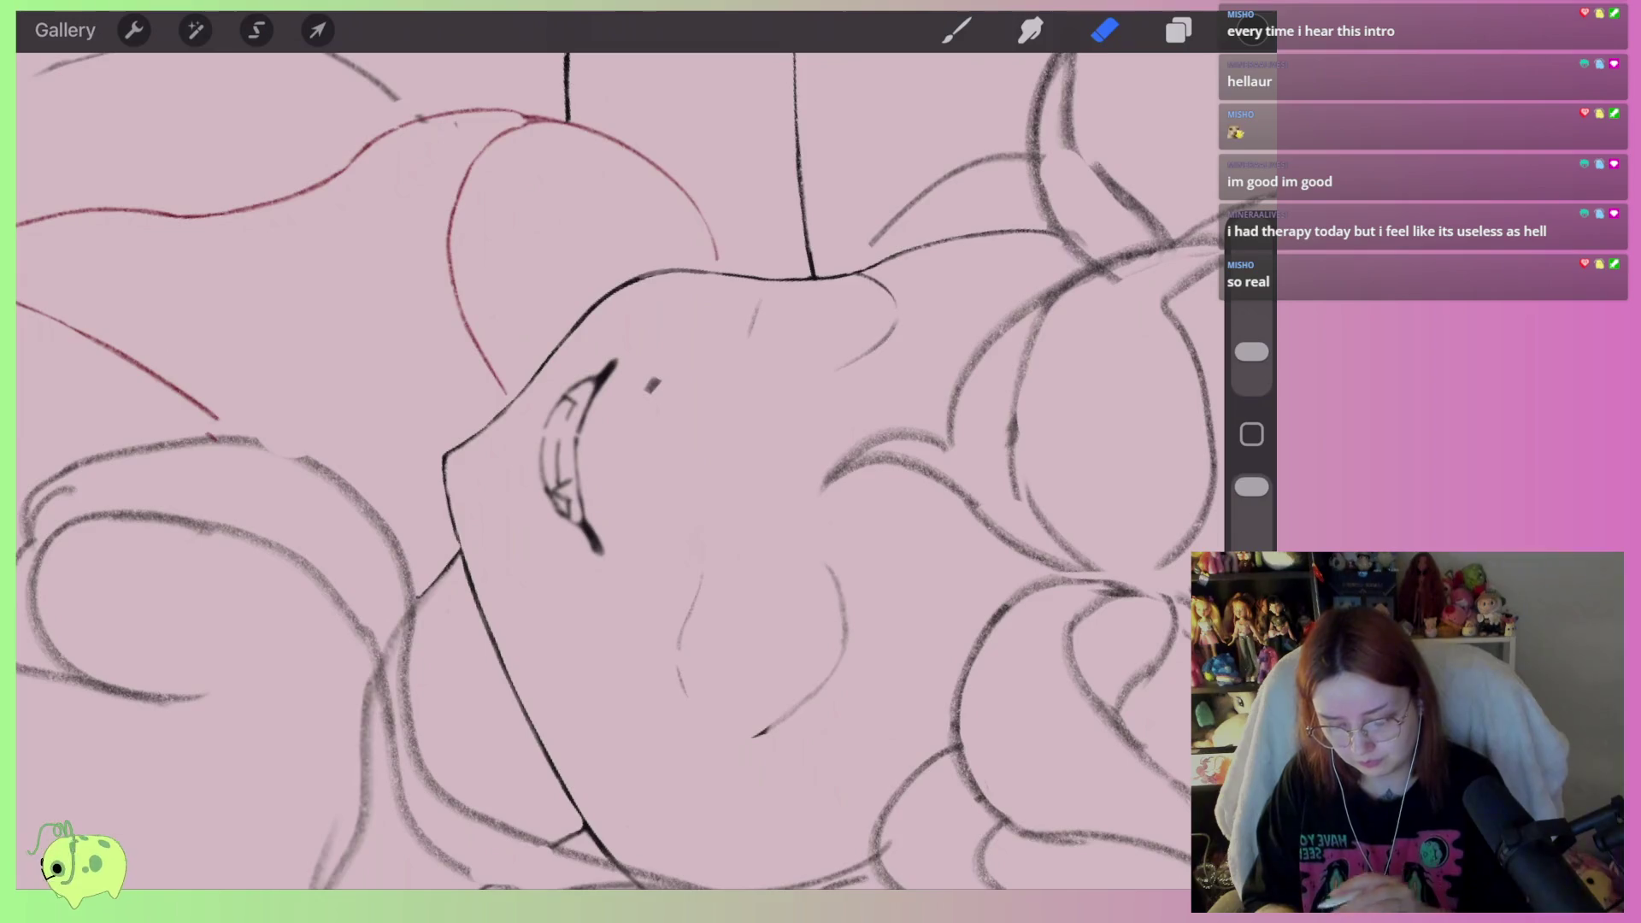
scroll(540, 374, "up", 2)
mouse_move(646, 362)
left_mouse_down()
mouse_move(586, 393)
mouse_move(538, 465)
mouse_move(561, 442)
mouse_move(561, 550)
mouse_move(589, 414)
mouse_move(561, 611)
mouse_move(582, 623)
mouse_move(623, 574)
left_mouse_up()
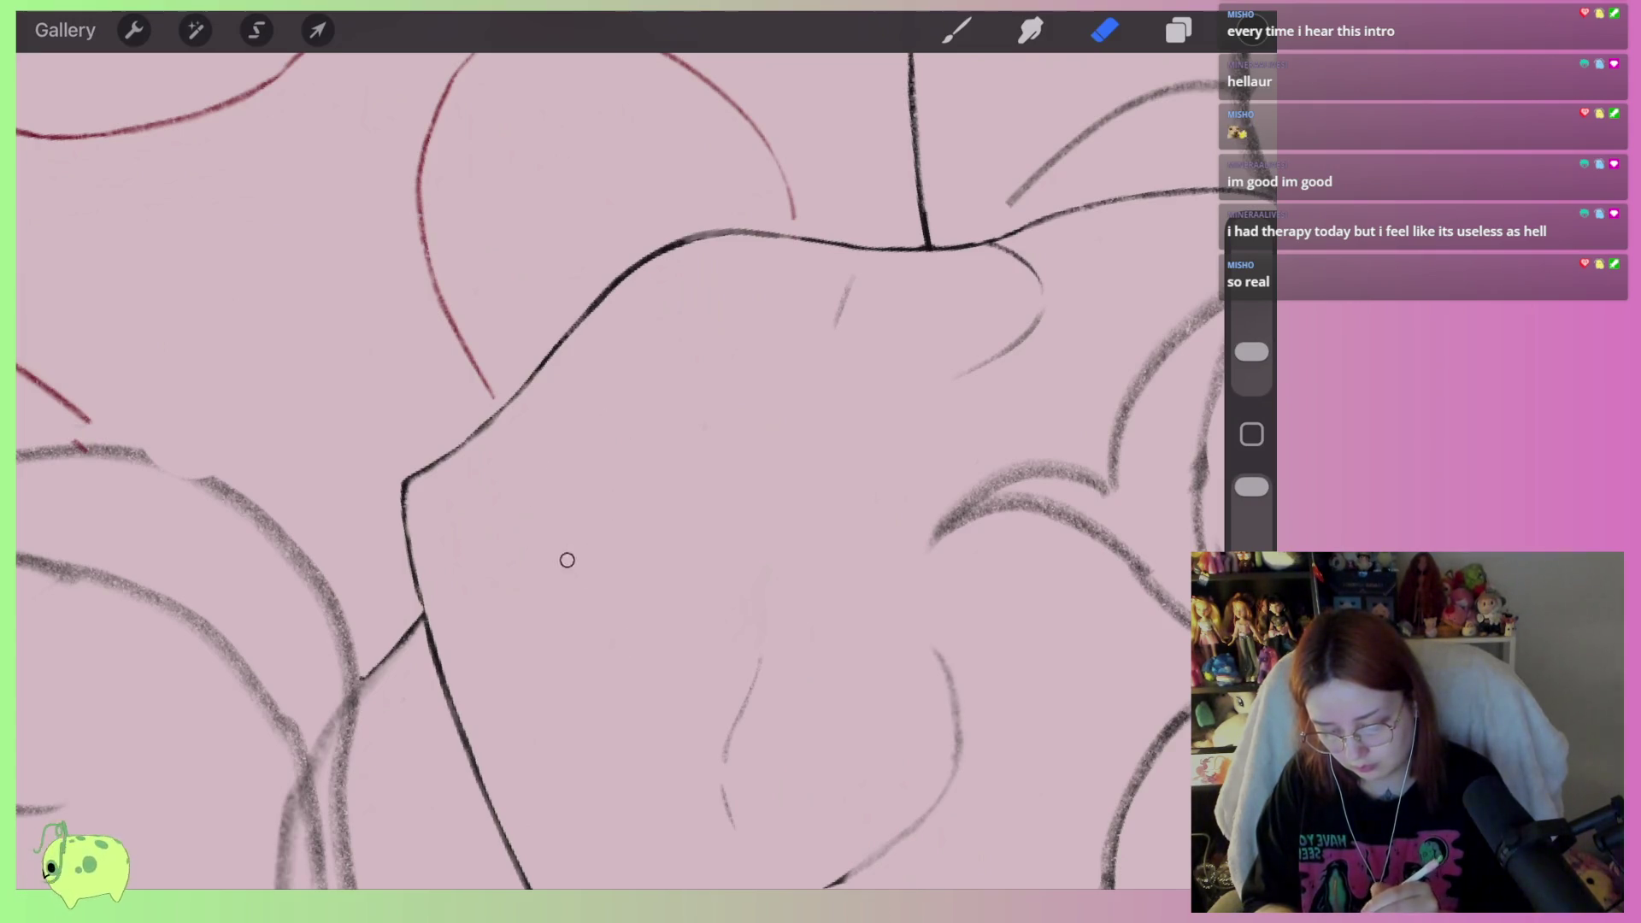
Check the layers list, then return to the Eraser
left_click(1179, 30)
scroll(599, 470, "down", 3)
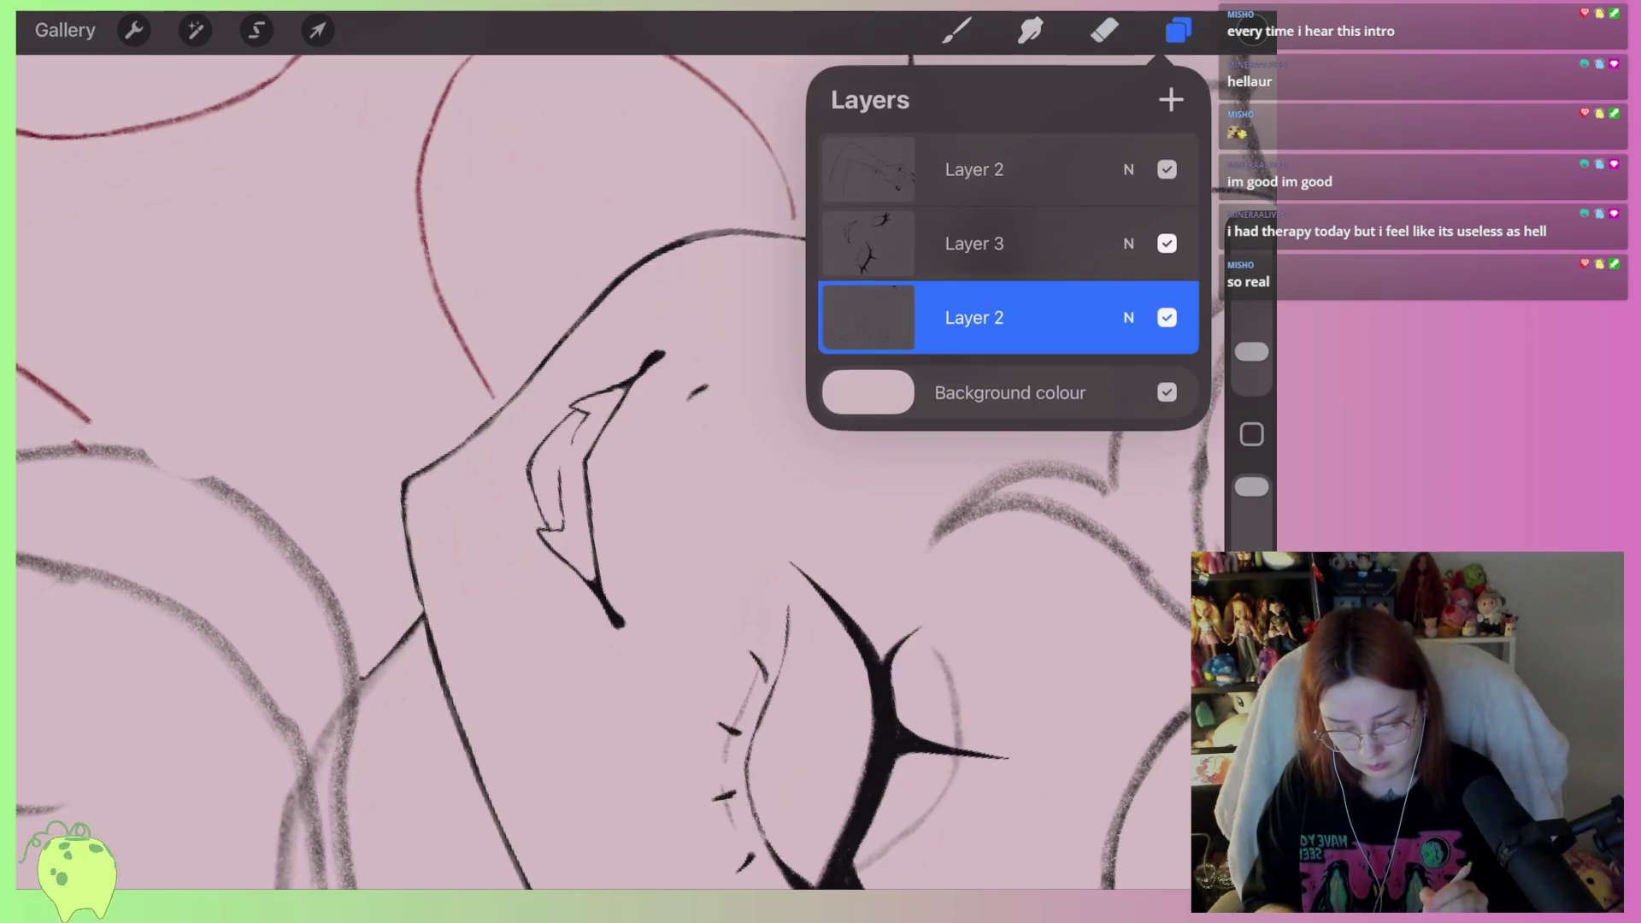
left_click(1104, 31)
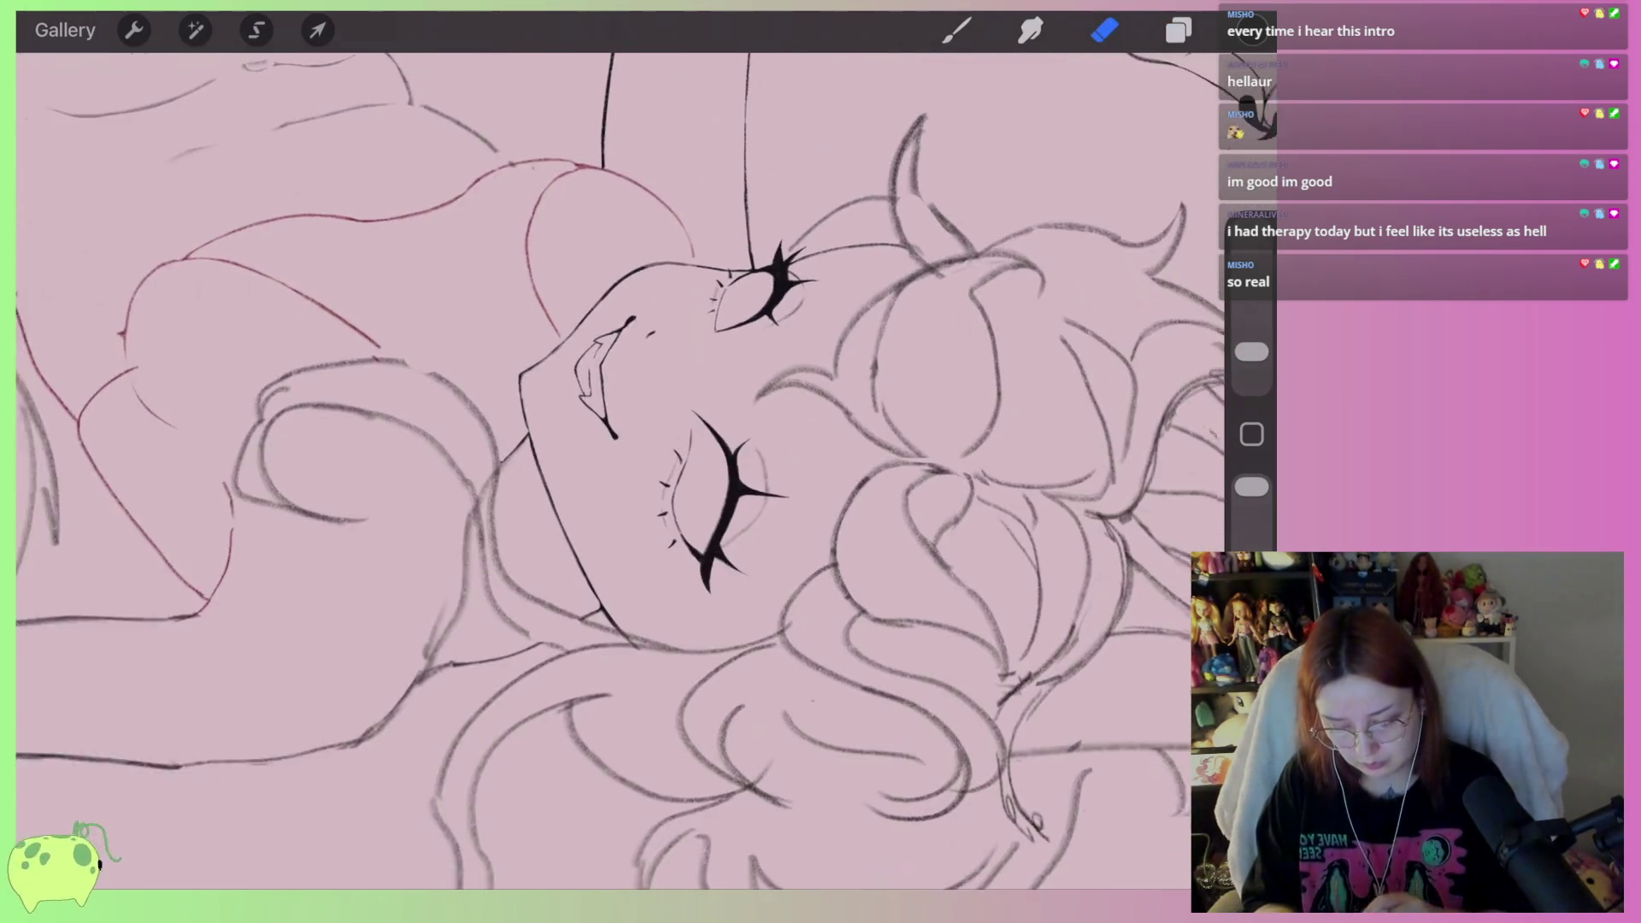
scroll(616, 427, "down", 5)
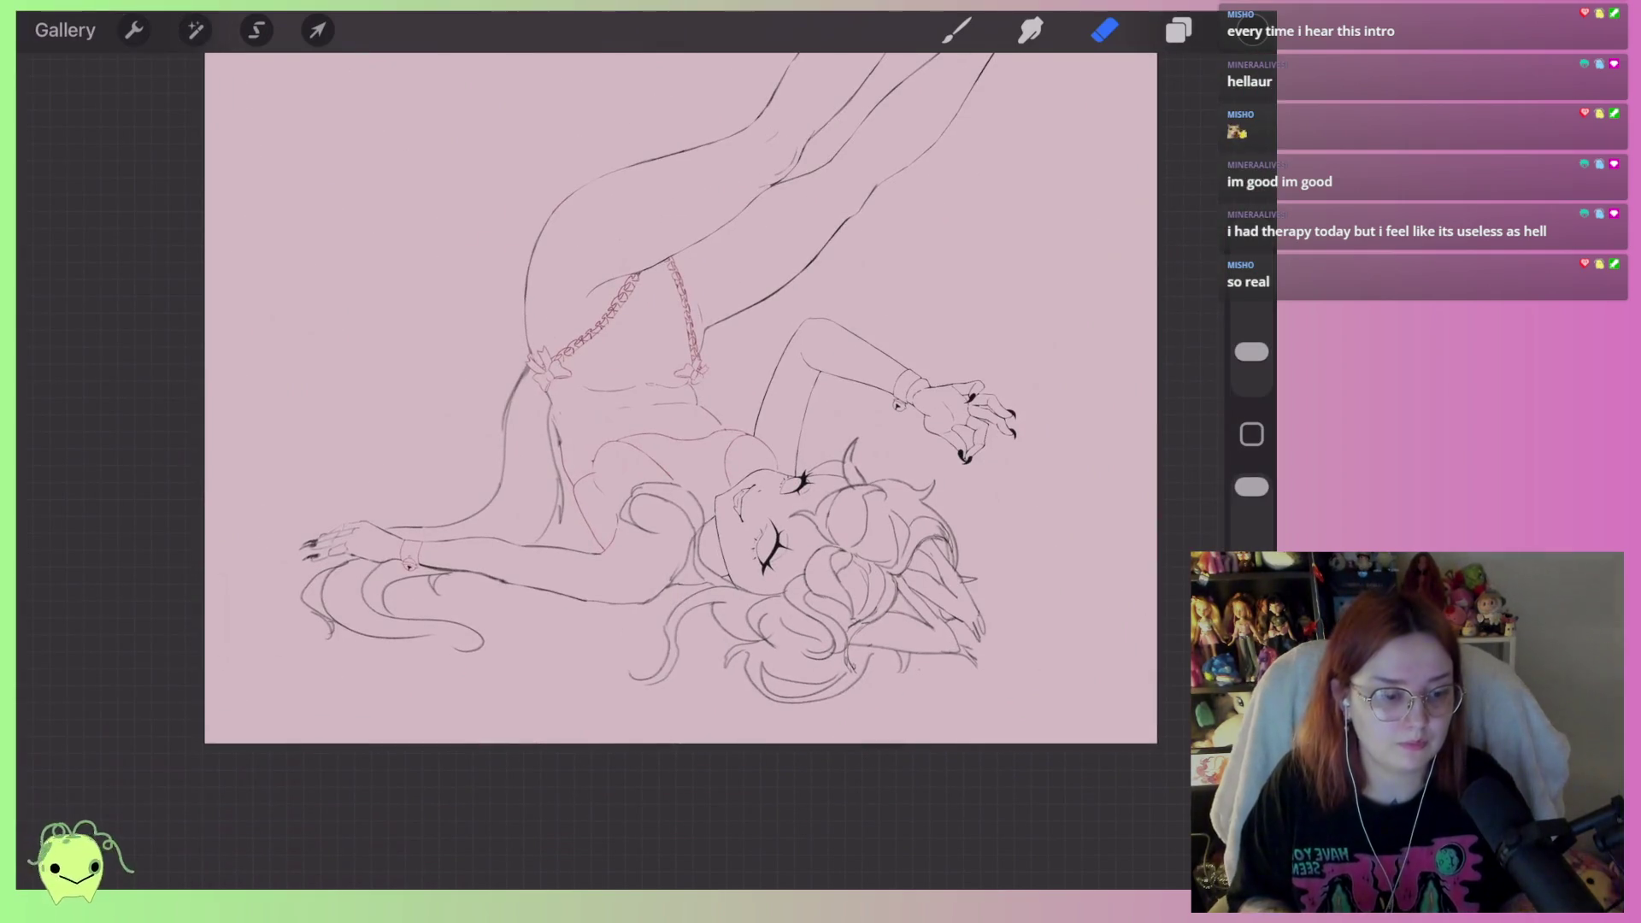
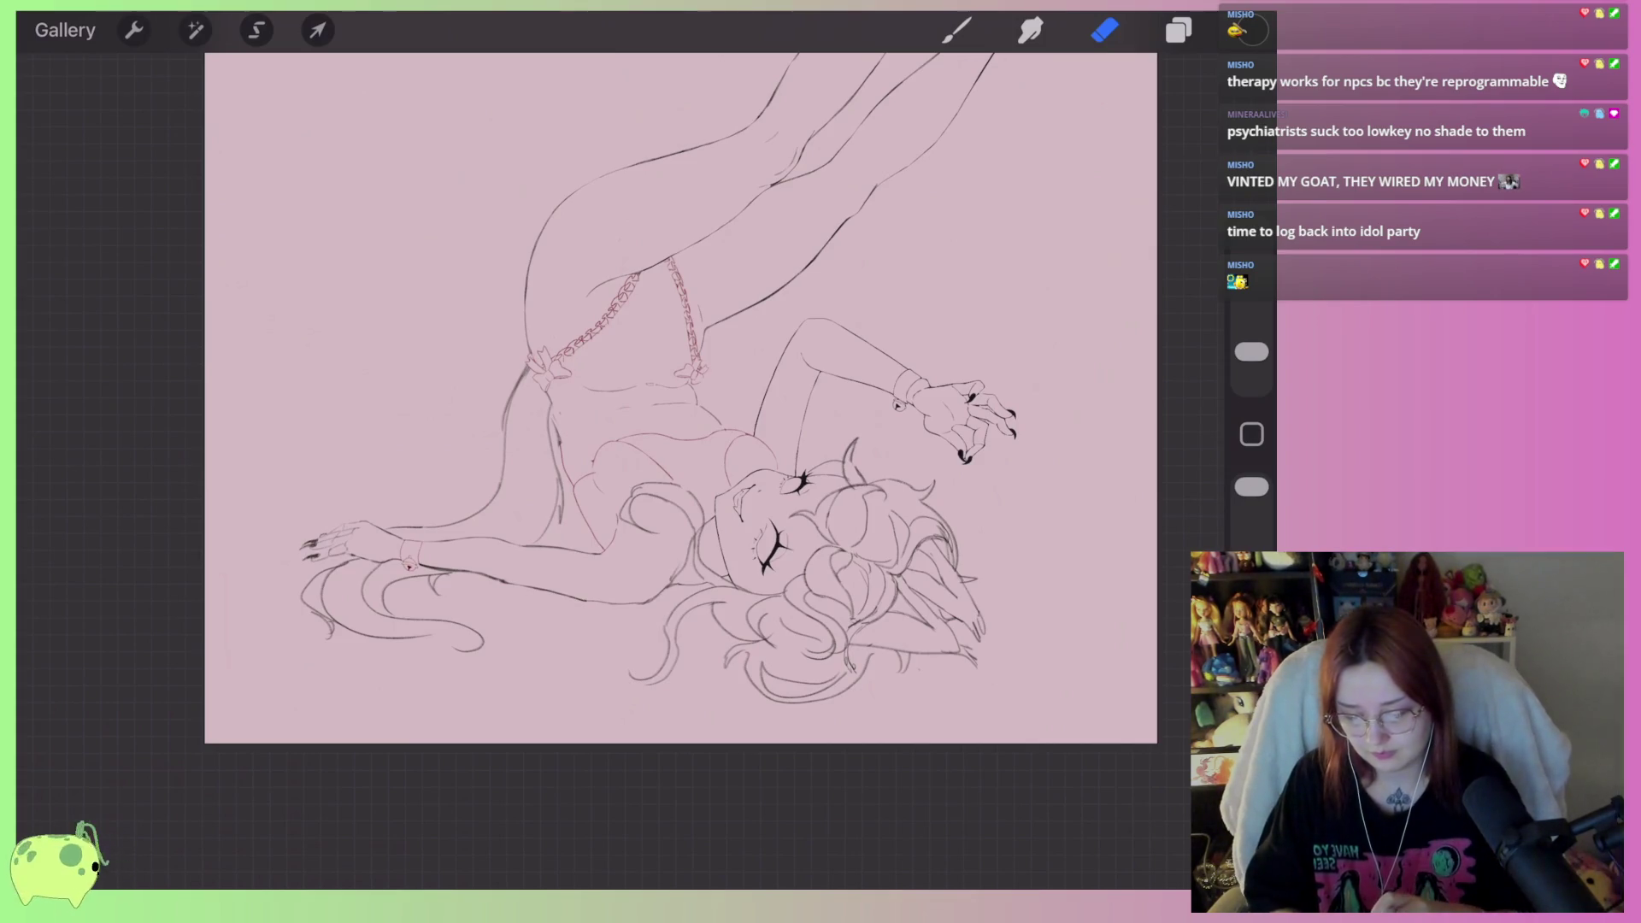
Drag the upper Layer 2 below Layer 3 in the layers list
scroll(621, 424, "up", 1)
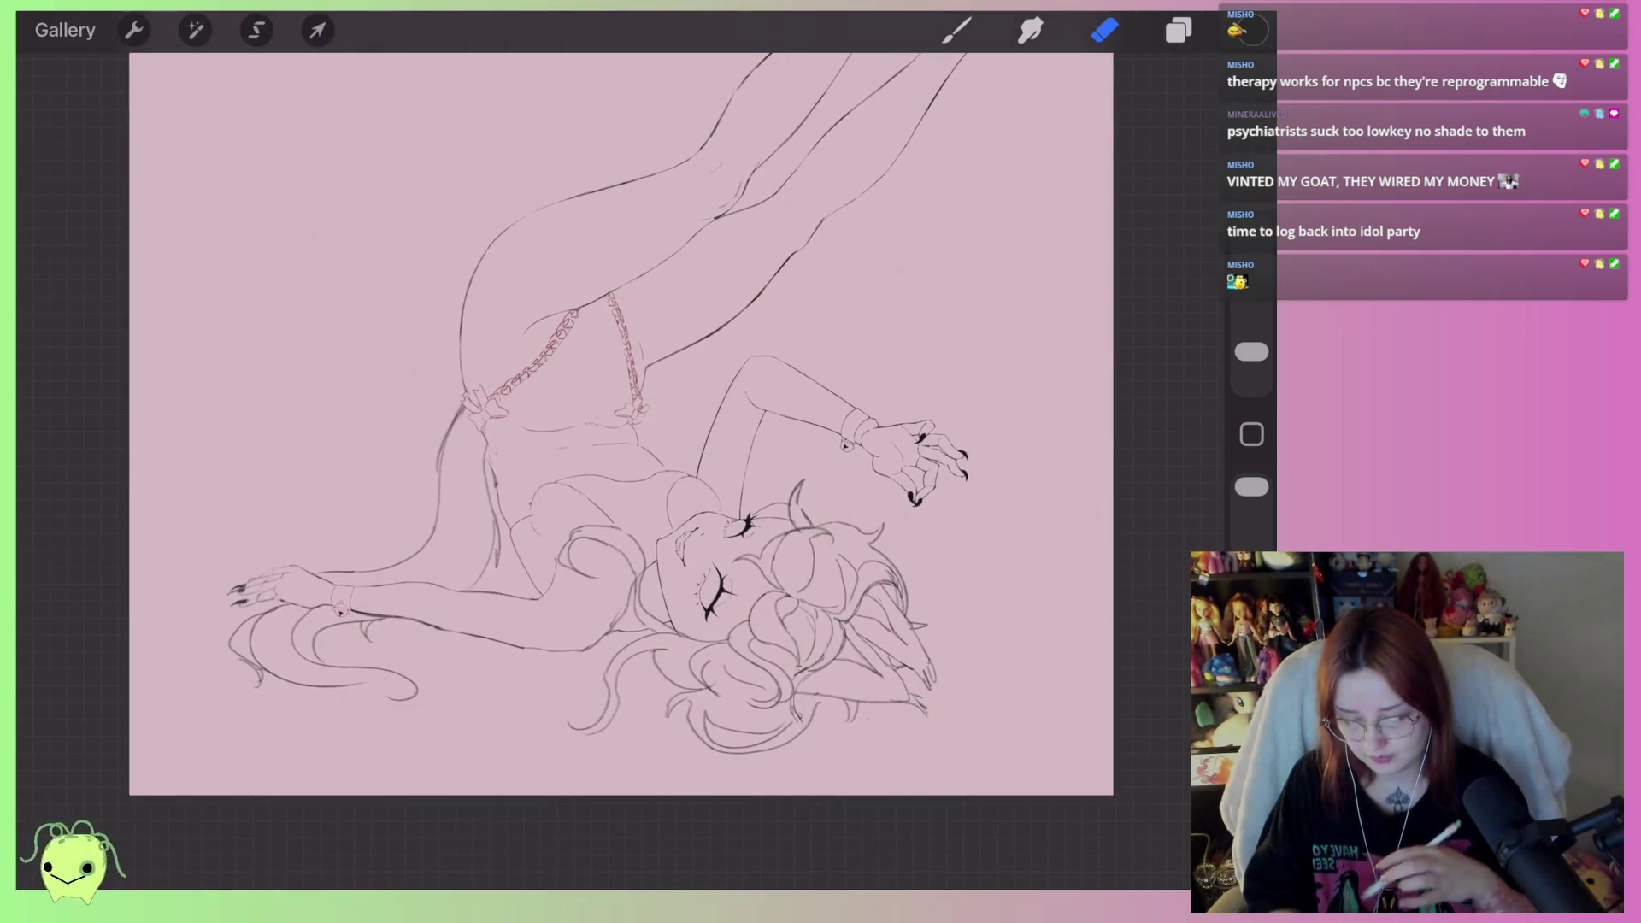
scroll(609, 470, "up", 3)
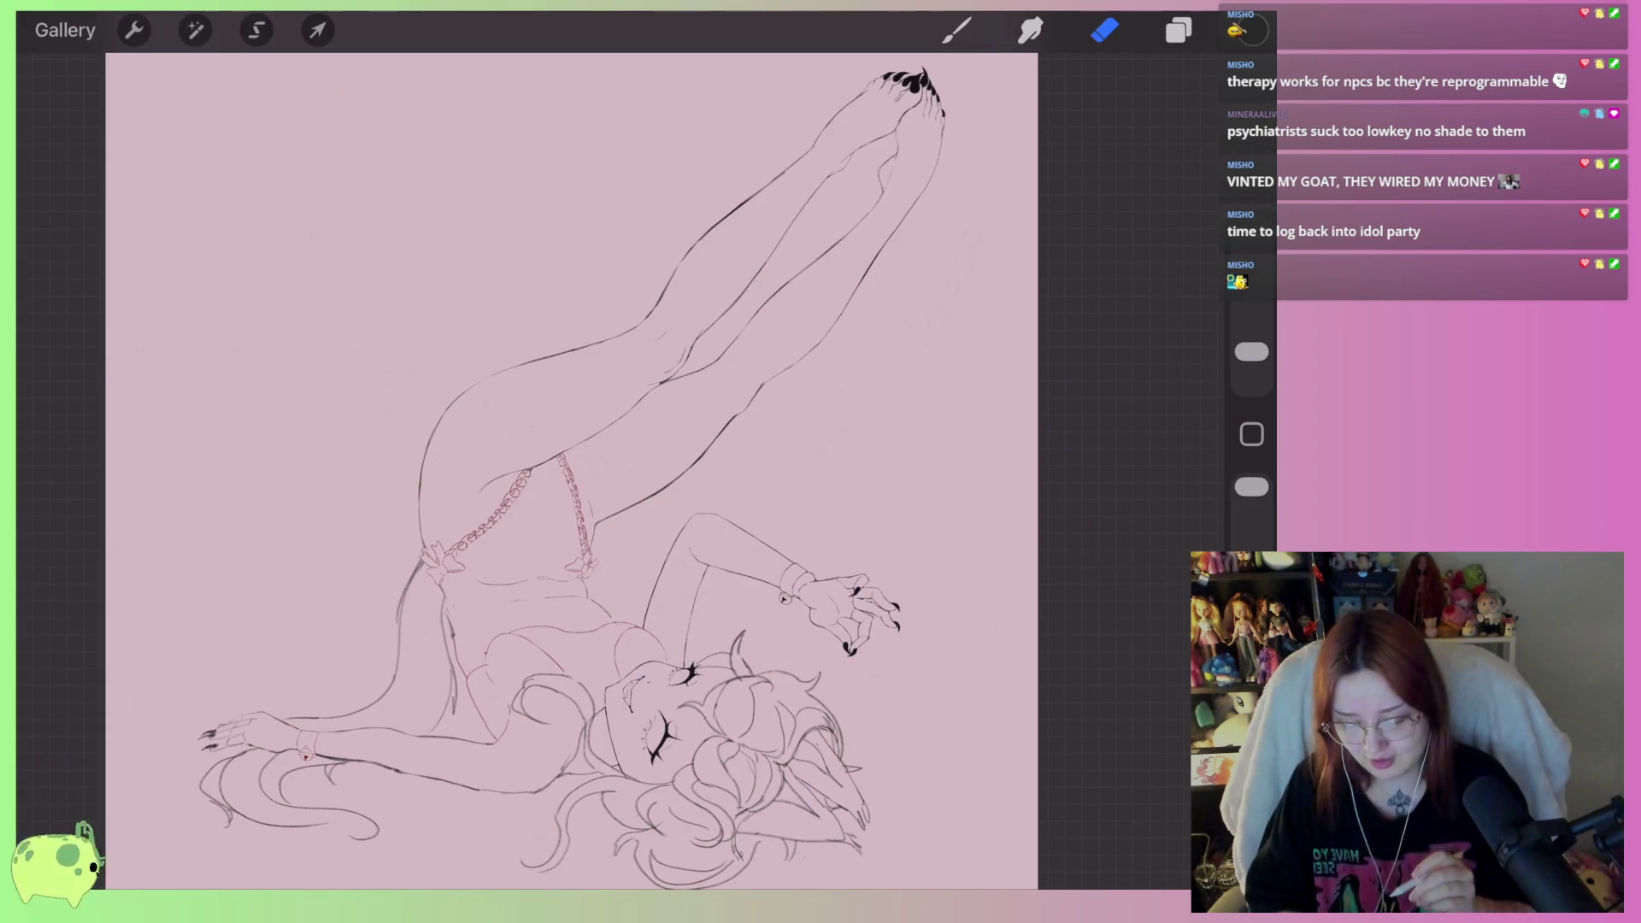
scroll(599, 470, "up", 2)
left_click(1178, 30)
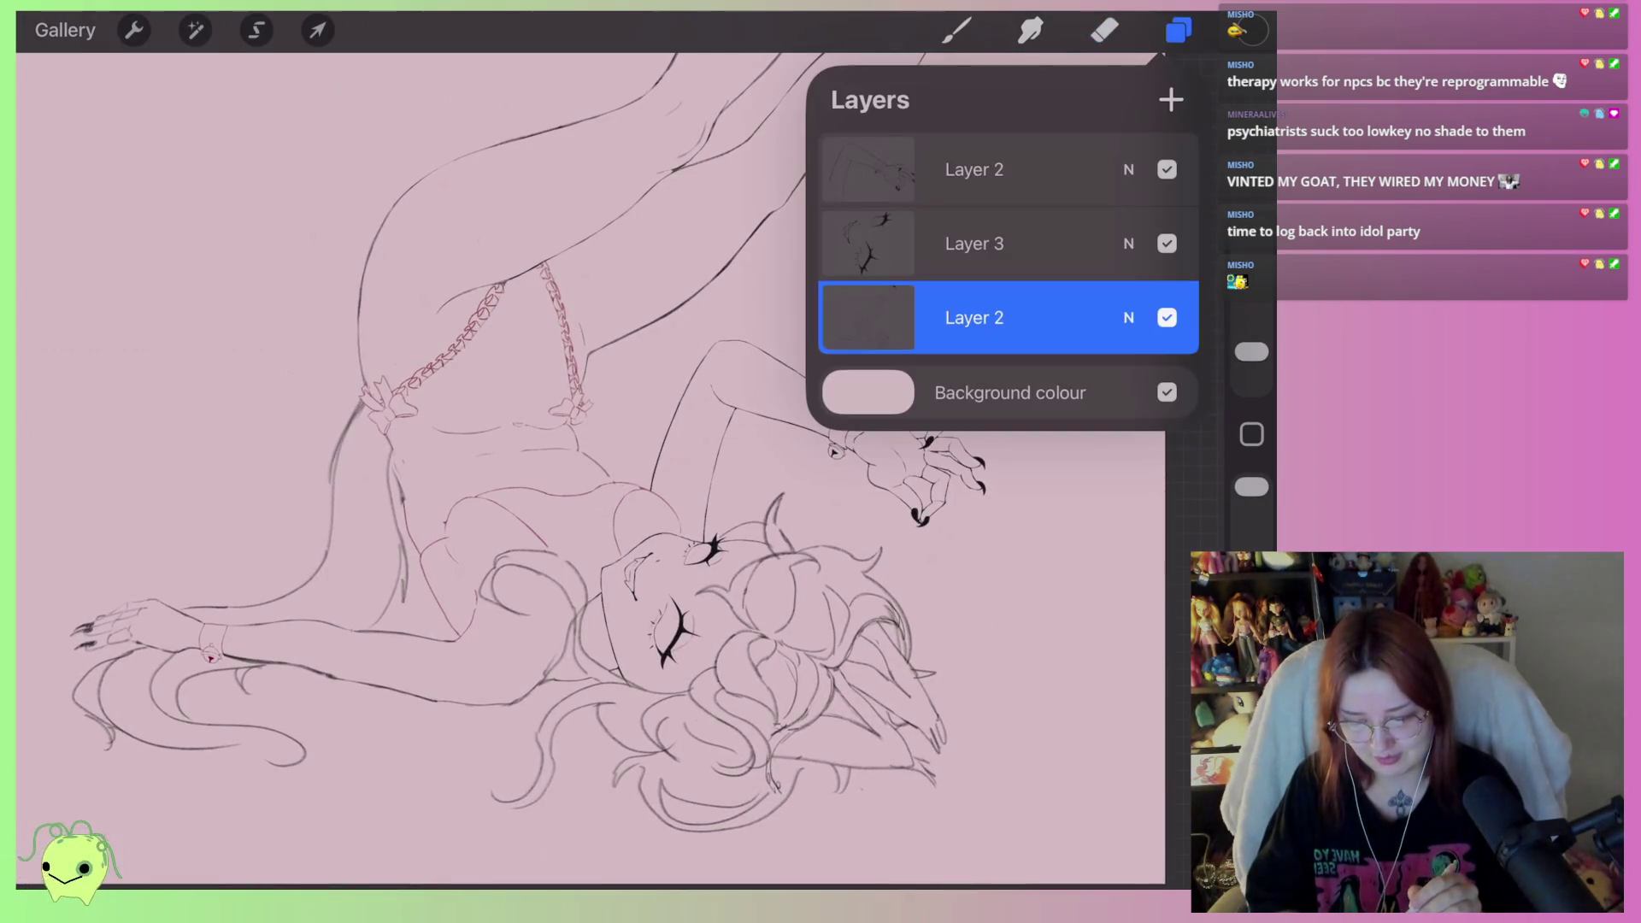
left_click(974, 169)
mouse_move(974, 170)
left_mouse_down()
mouse_move(996, 242)
mouse_move(974, 244)
left_mouse_up()
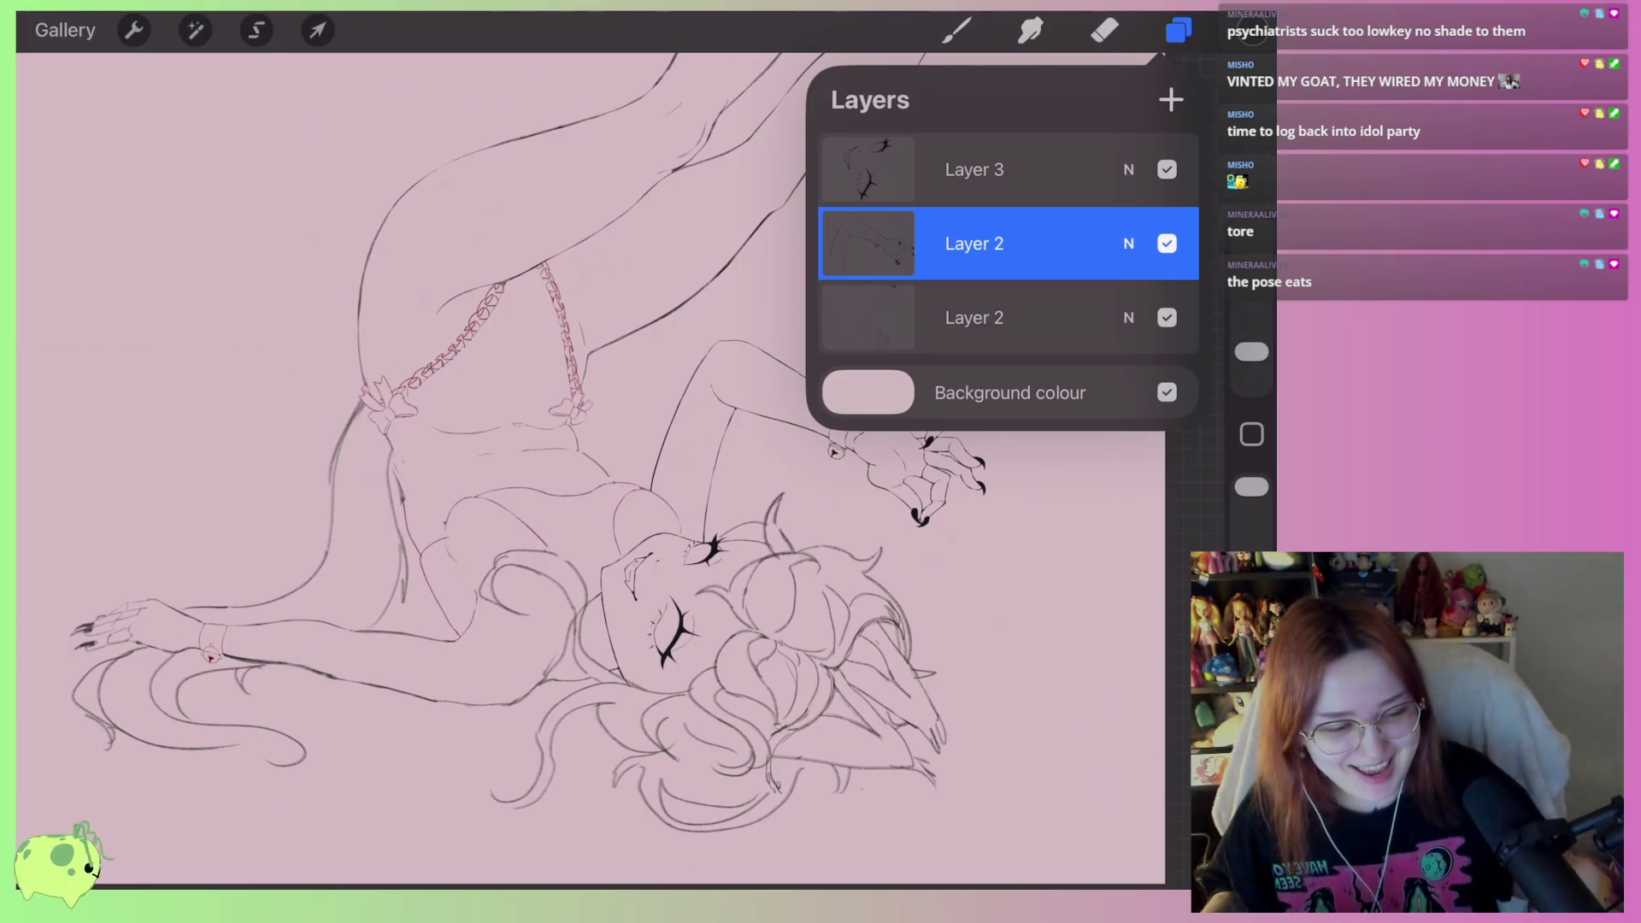
Combine Layer 2 down into the layer beneath it, leaving the Eraser active
left_click(1104, 30)
scroll(598, 427, "up", 5)
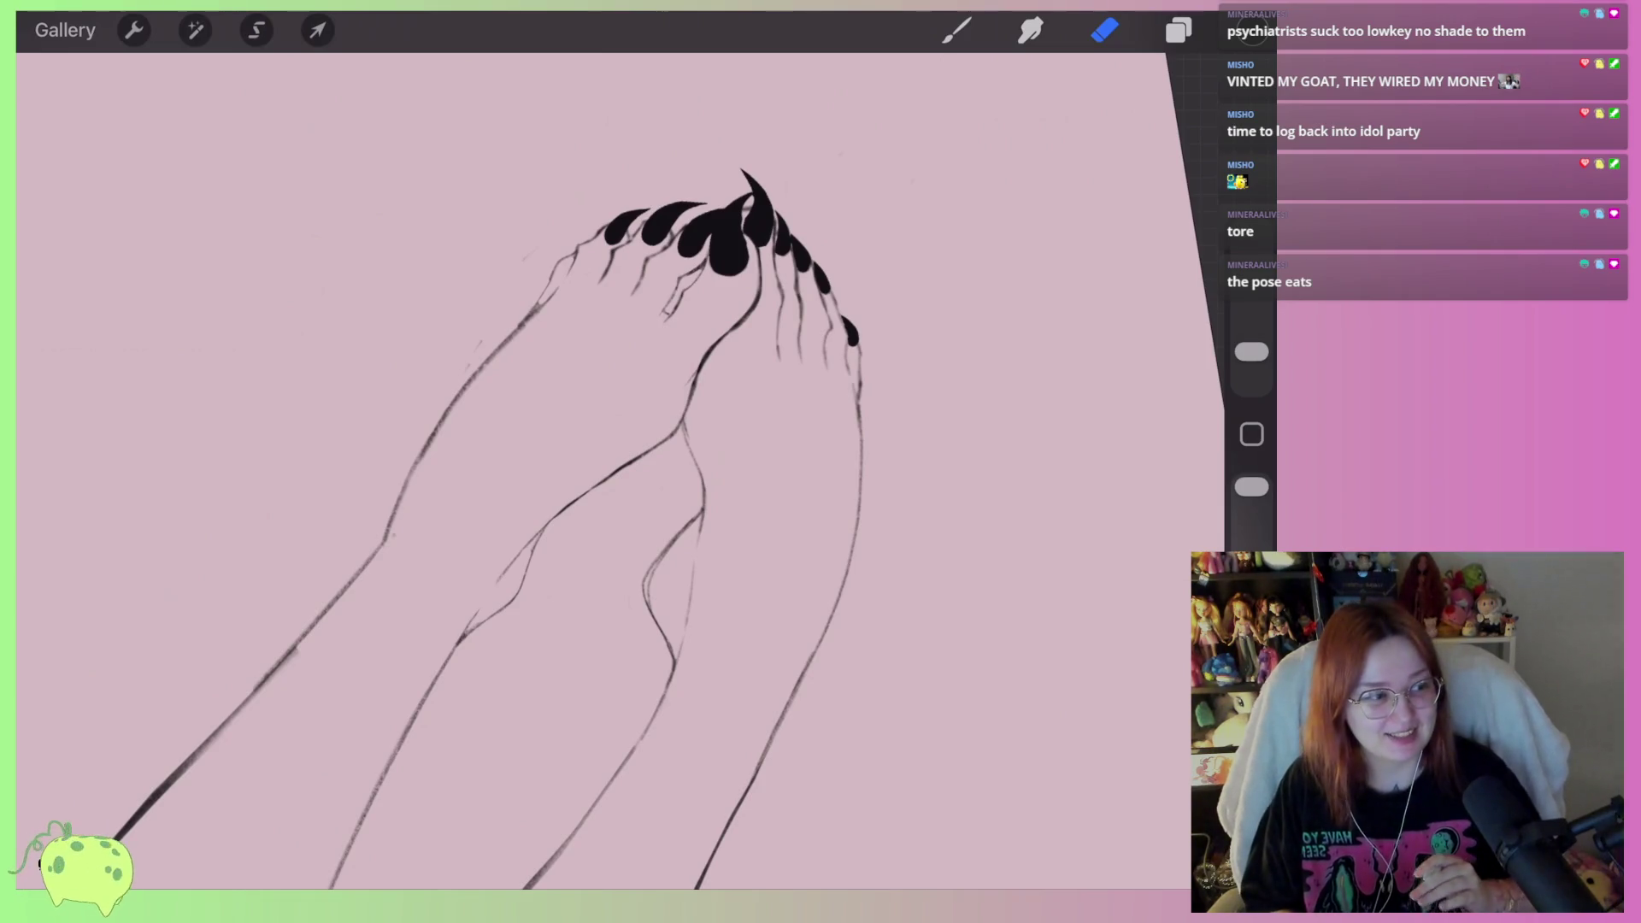
left_click(1179, 30)
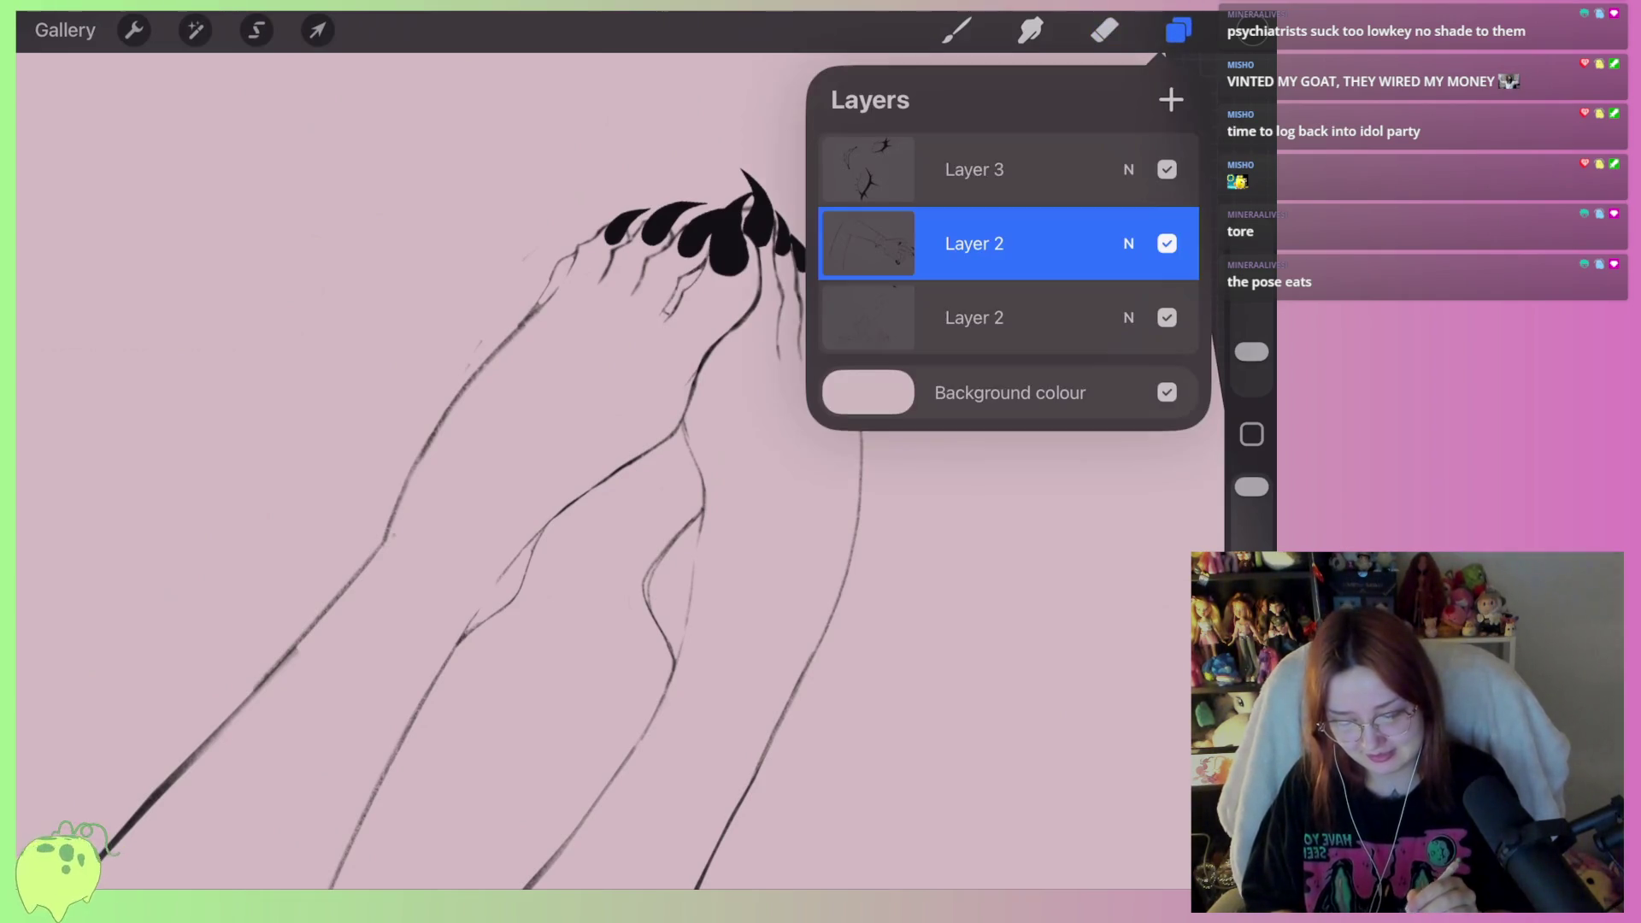
left_click(867, 243)
left_click(678, 496)
left_click(1104, 30)
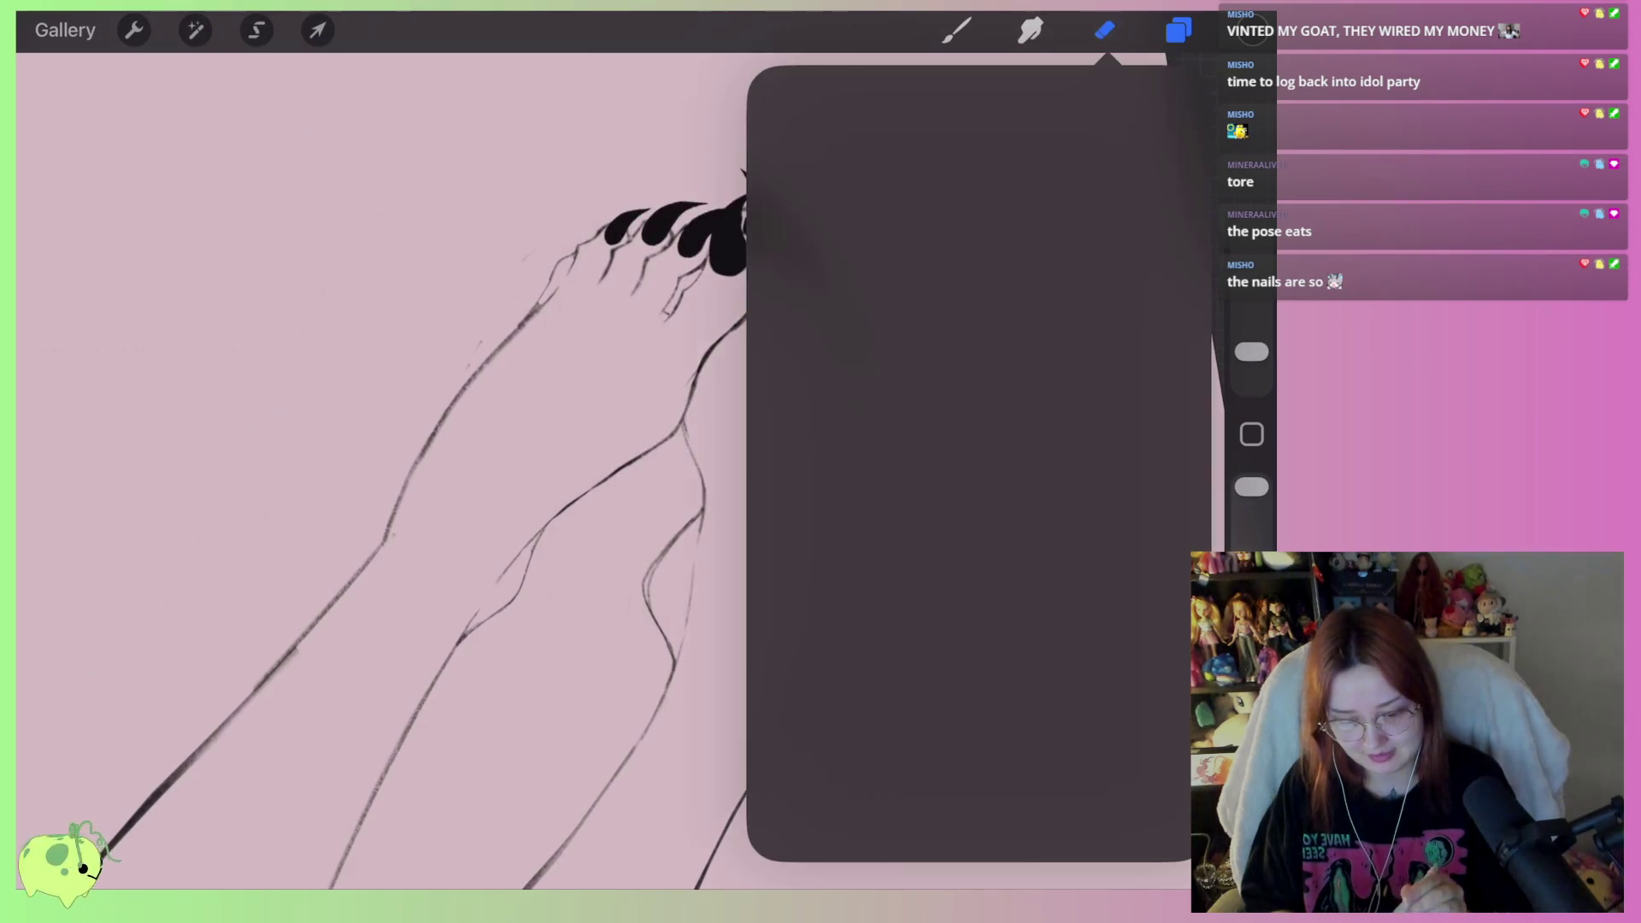
left_click(1104, 30)
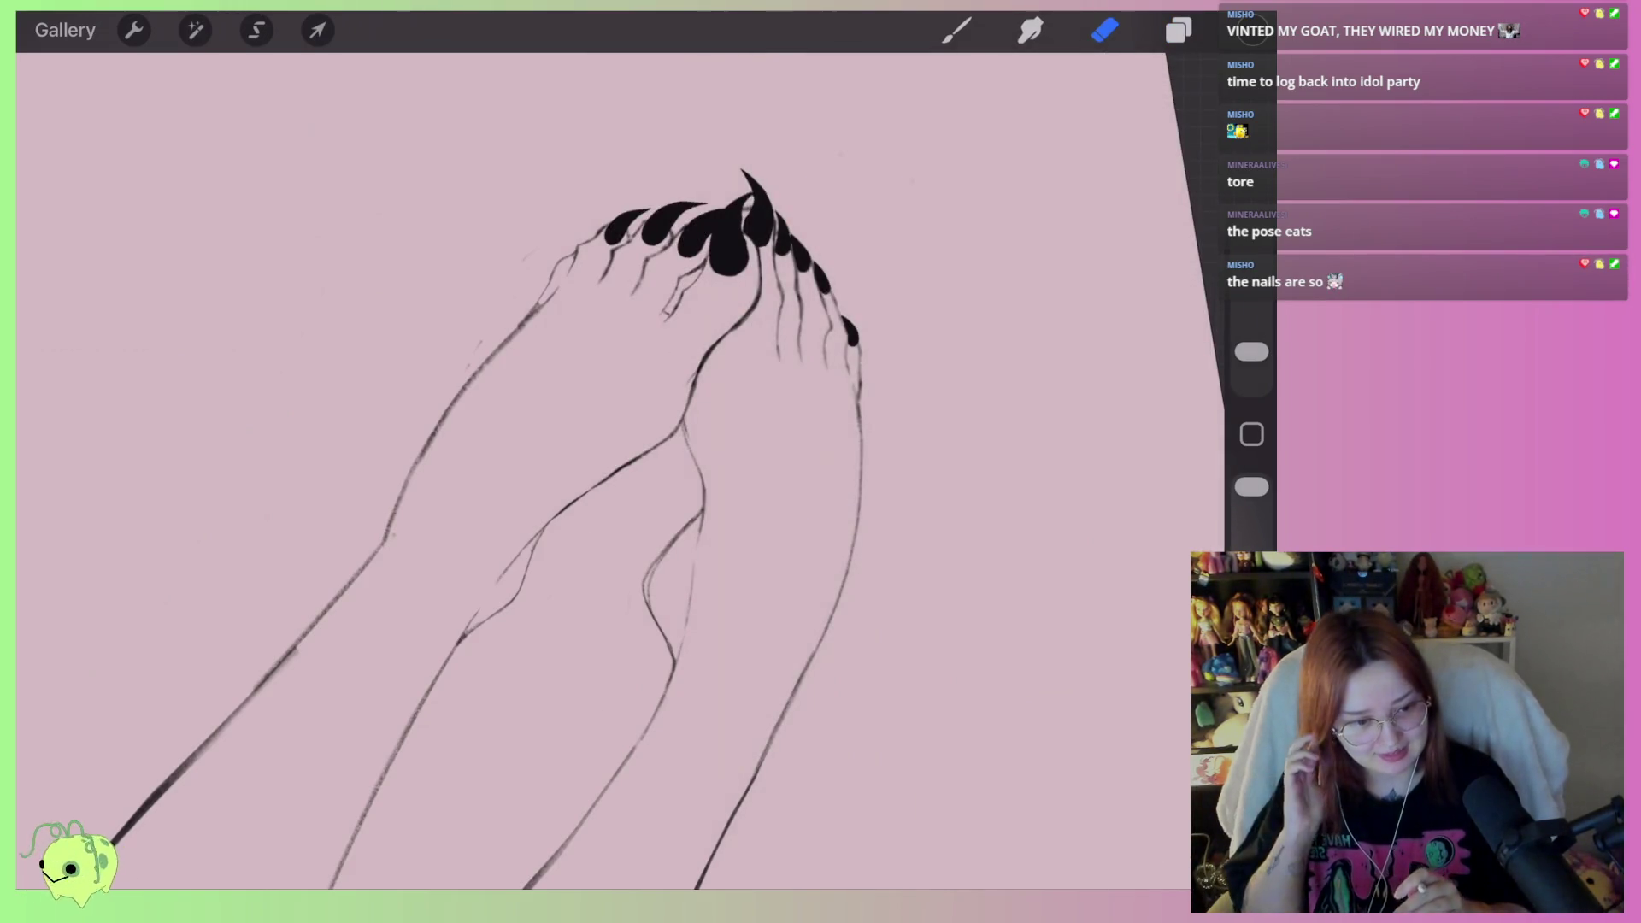
scroll(598, 470, "up", 5)
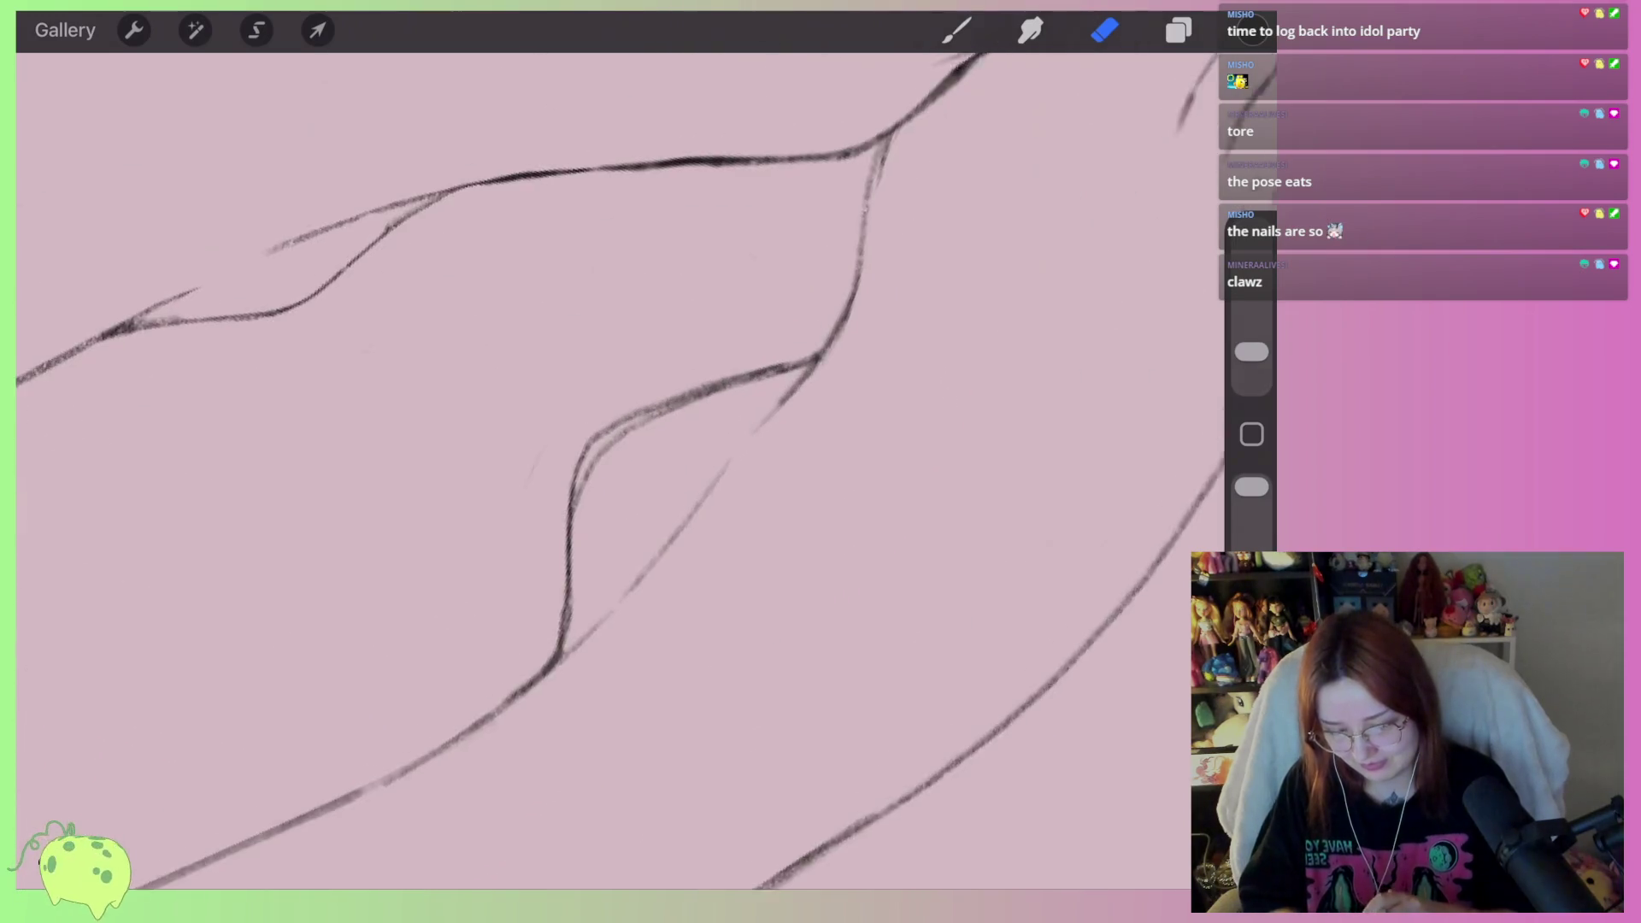
Erase the doubled strokes along the ankle line
scroll(598, 427, "up", 2)
mouse_move(708, 430)
left_mouse_down()
mouse_move(648, 440)
mouse_move(590, 513)
left_mouse_up()
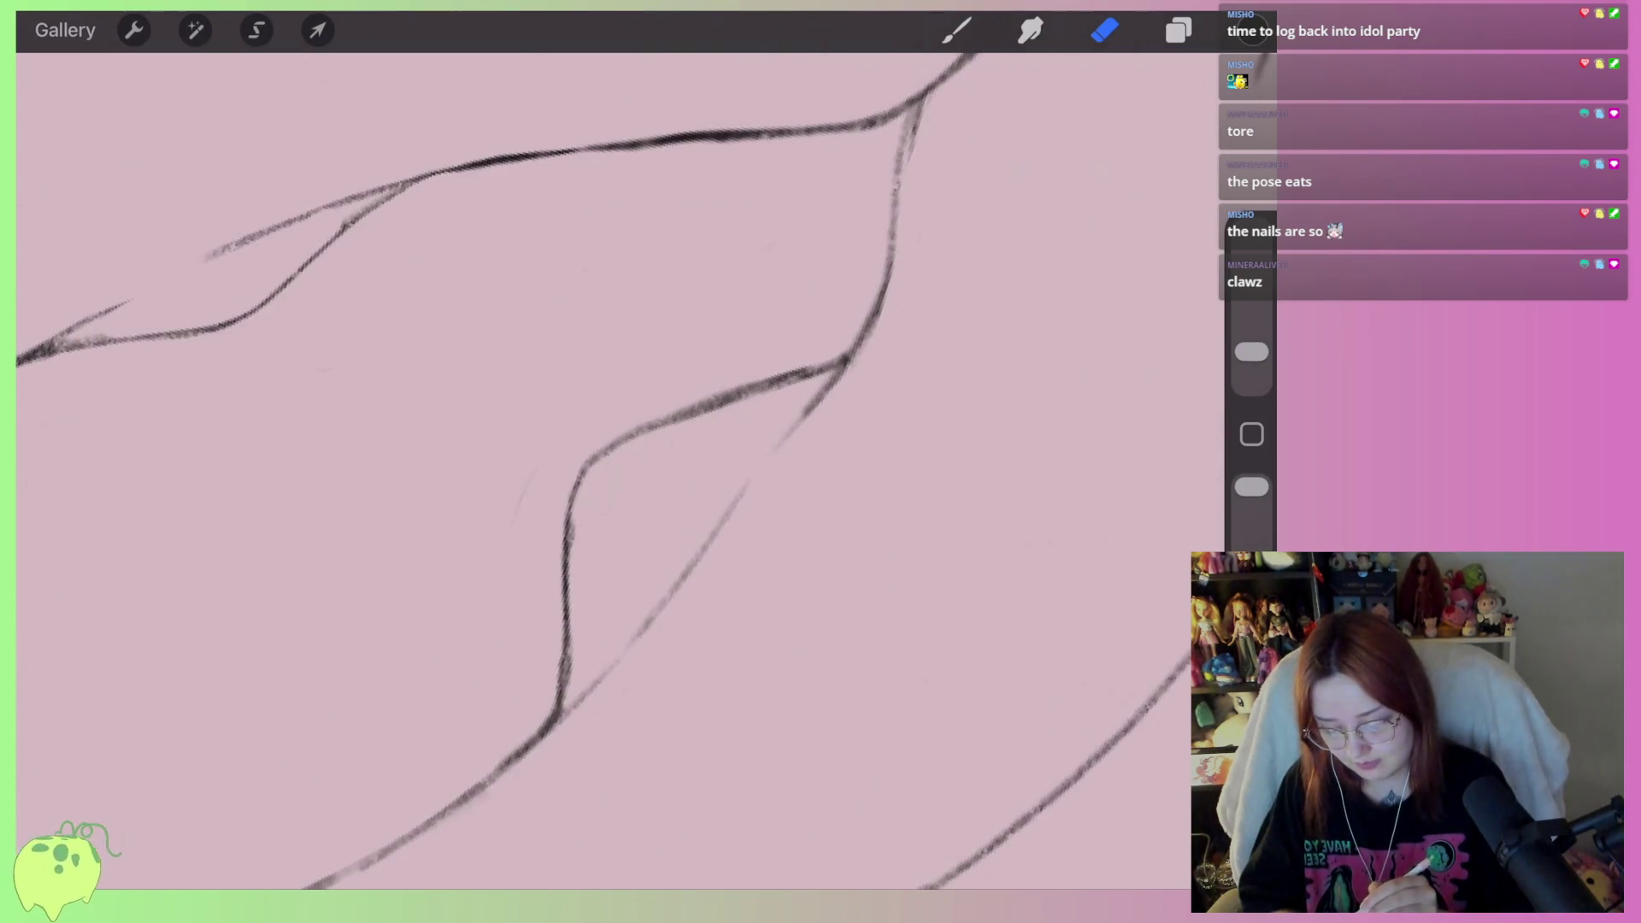
left_click_drag(571, 633, 571, 675)
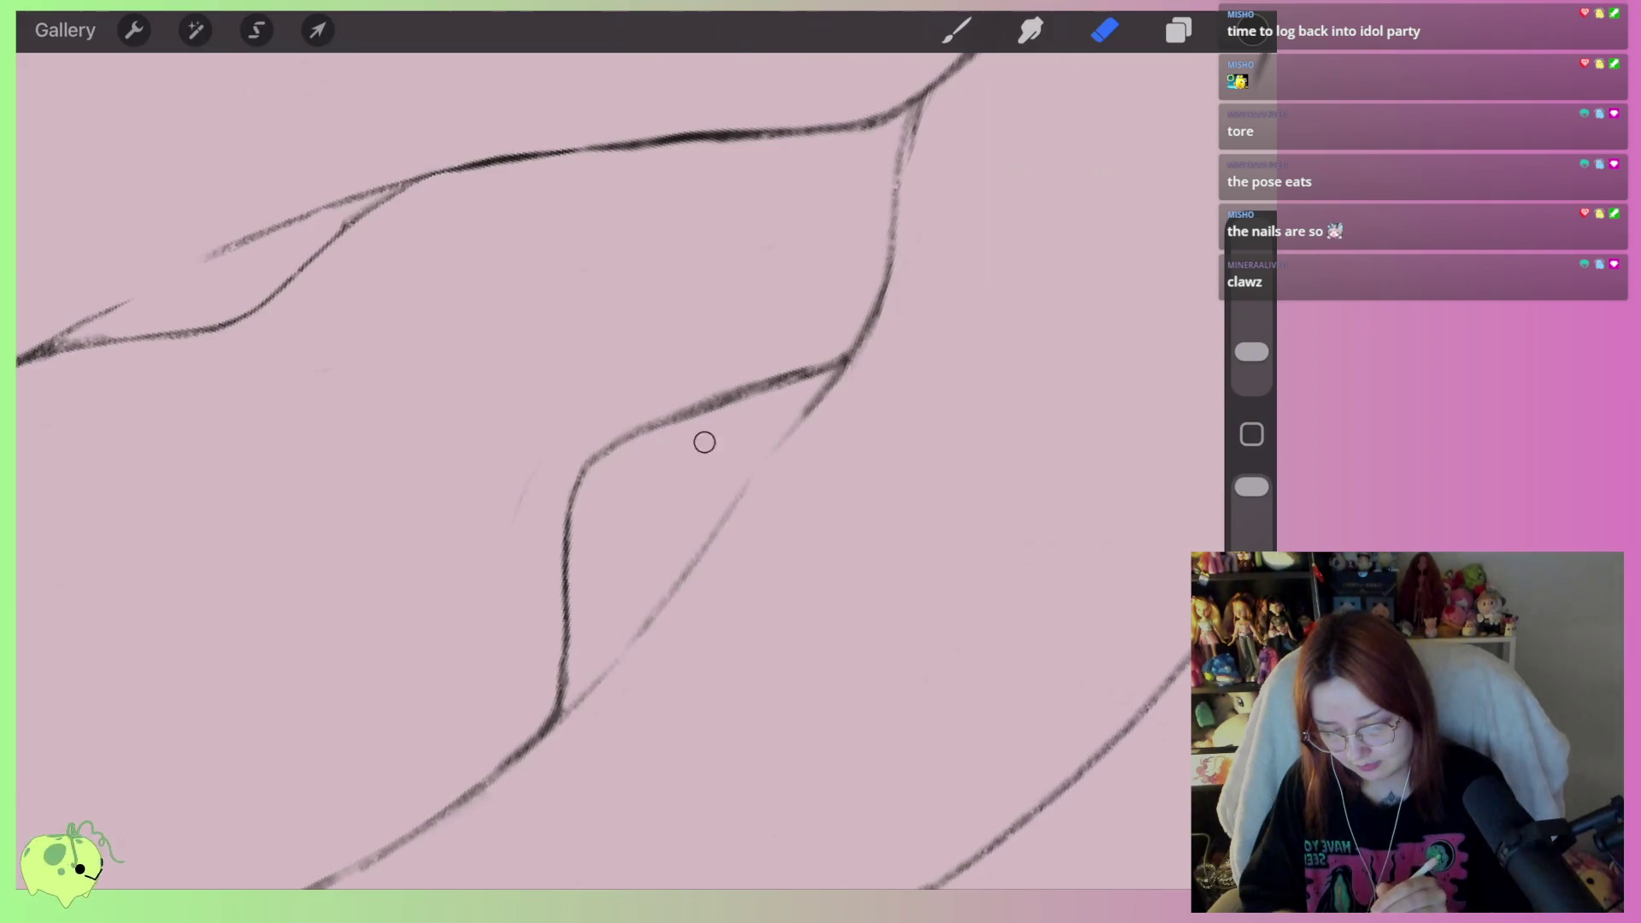
scroll(705, 442, "up", 3)
scroll(620, 461, "down", 5)
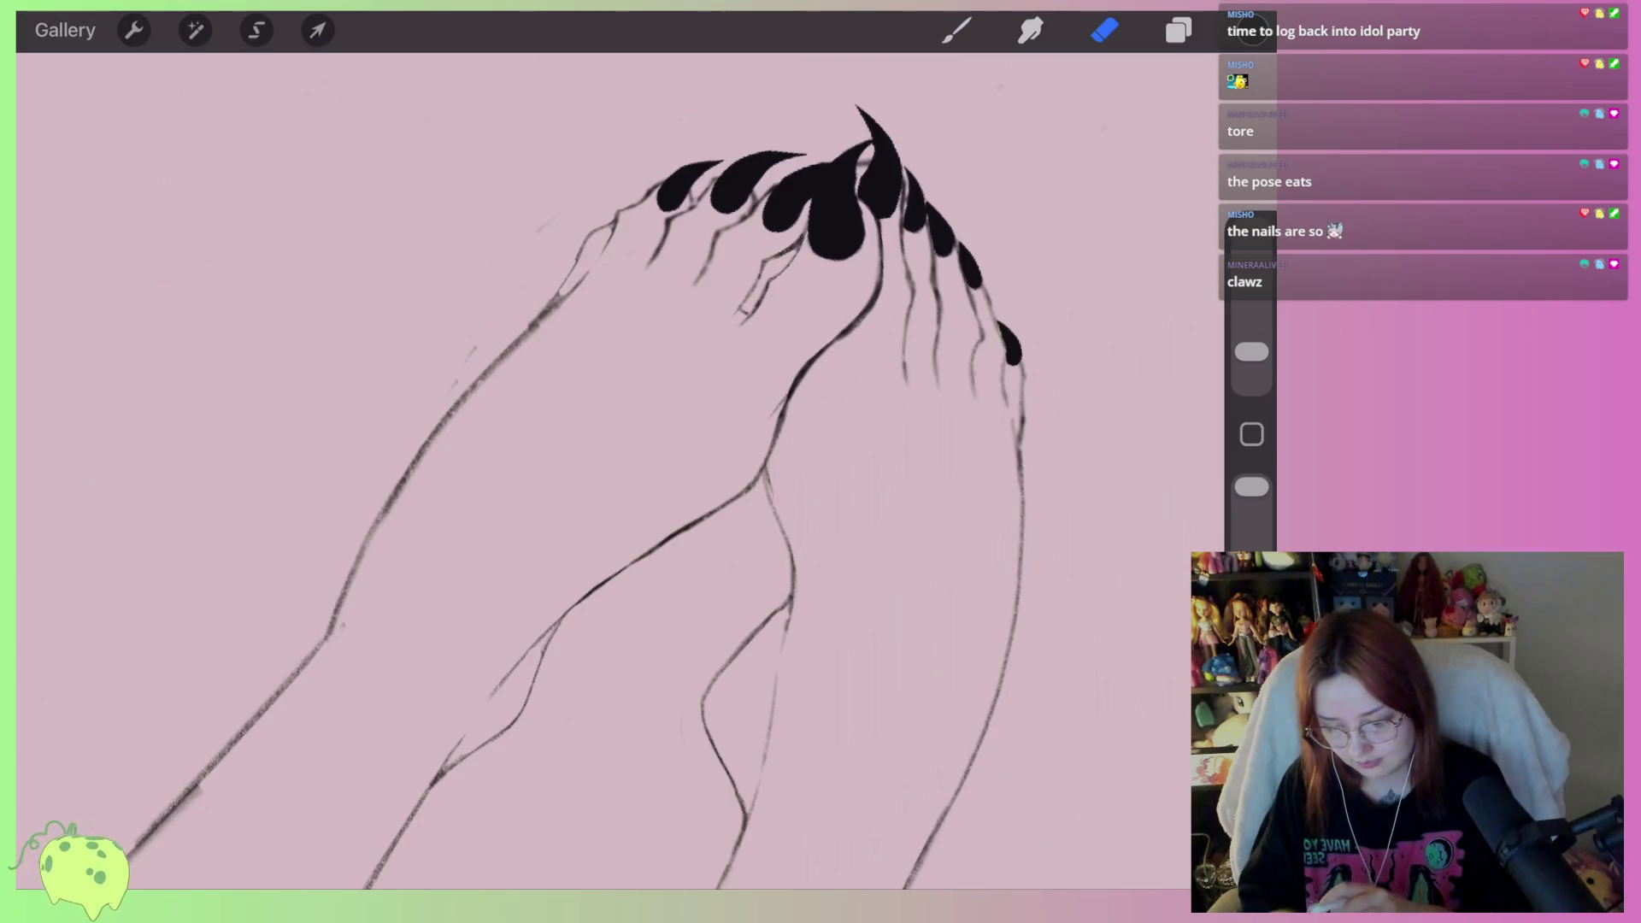
scroll(620, 462, "up", 2)
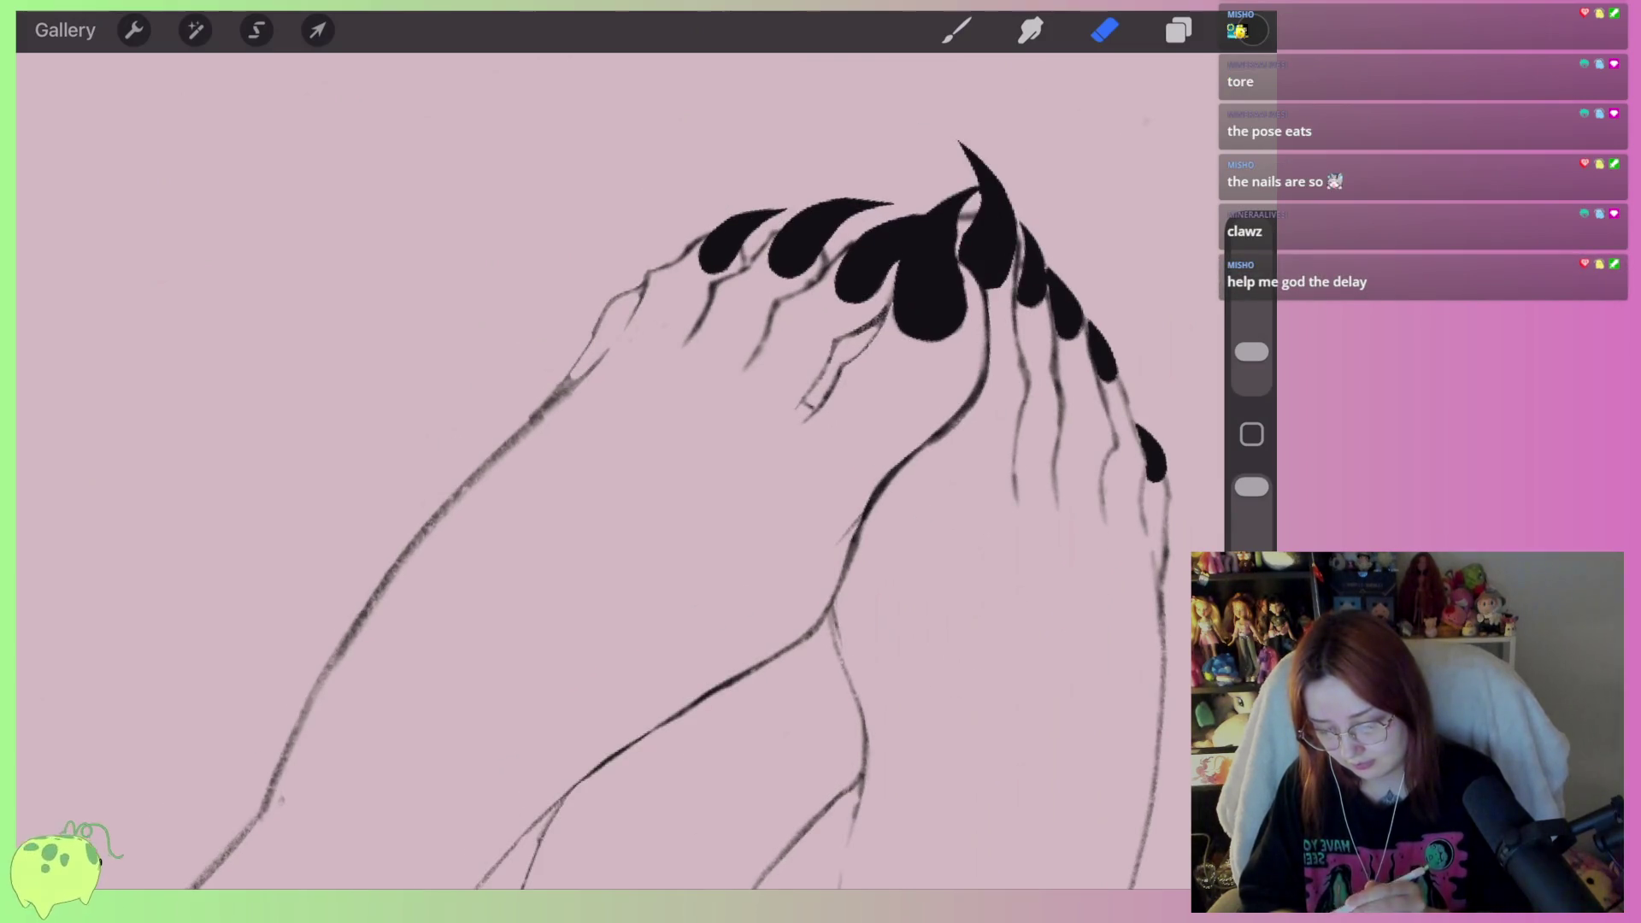
scroll(619, 462, "up", 2)
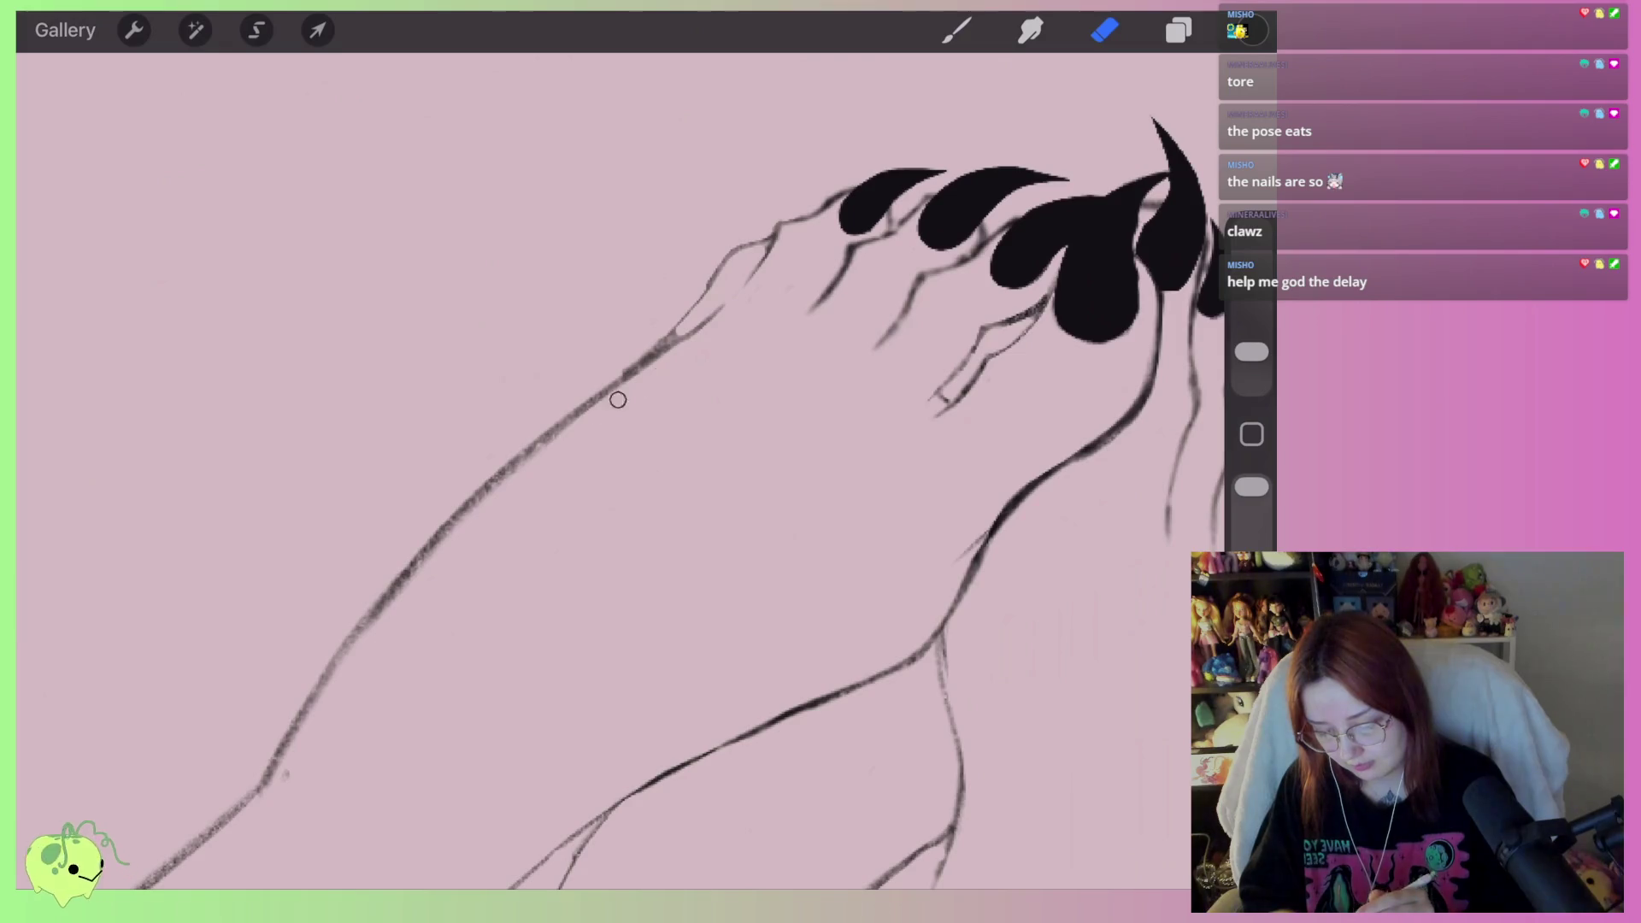
Erase the stray dot beside the raised foot's outline
left_click(285, 774)
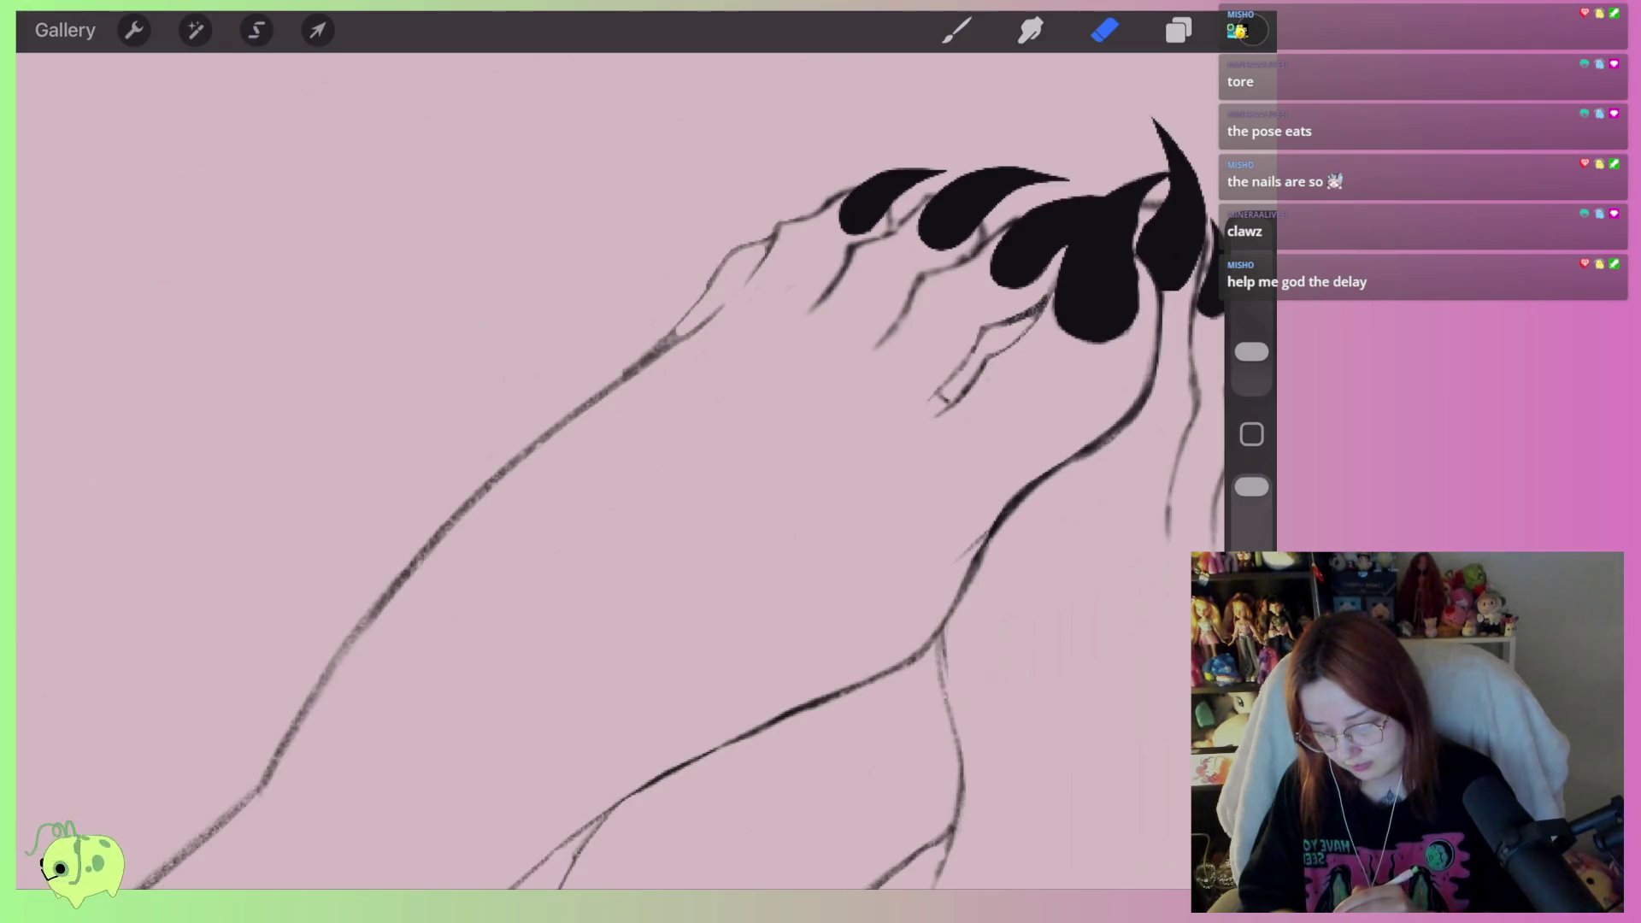
scroll(619, 462, "down", 5)
scroll(620, 461, "down", 3)
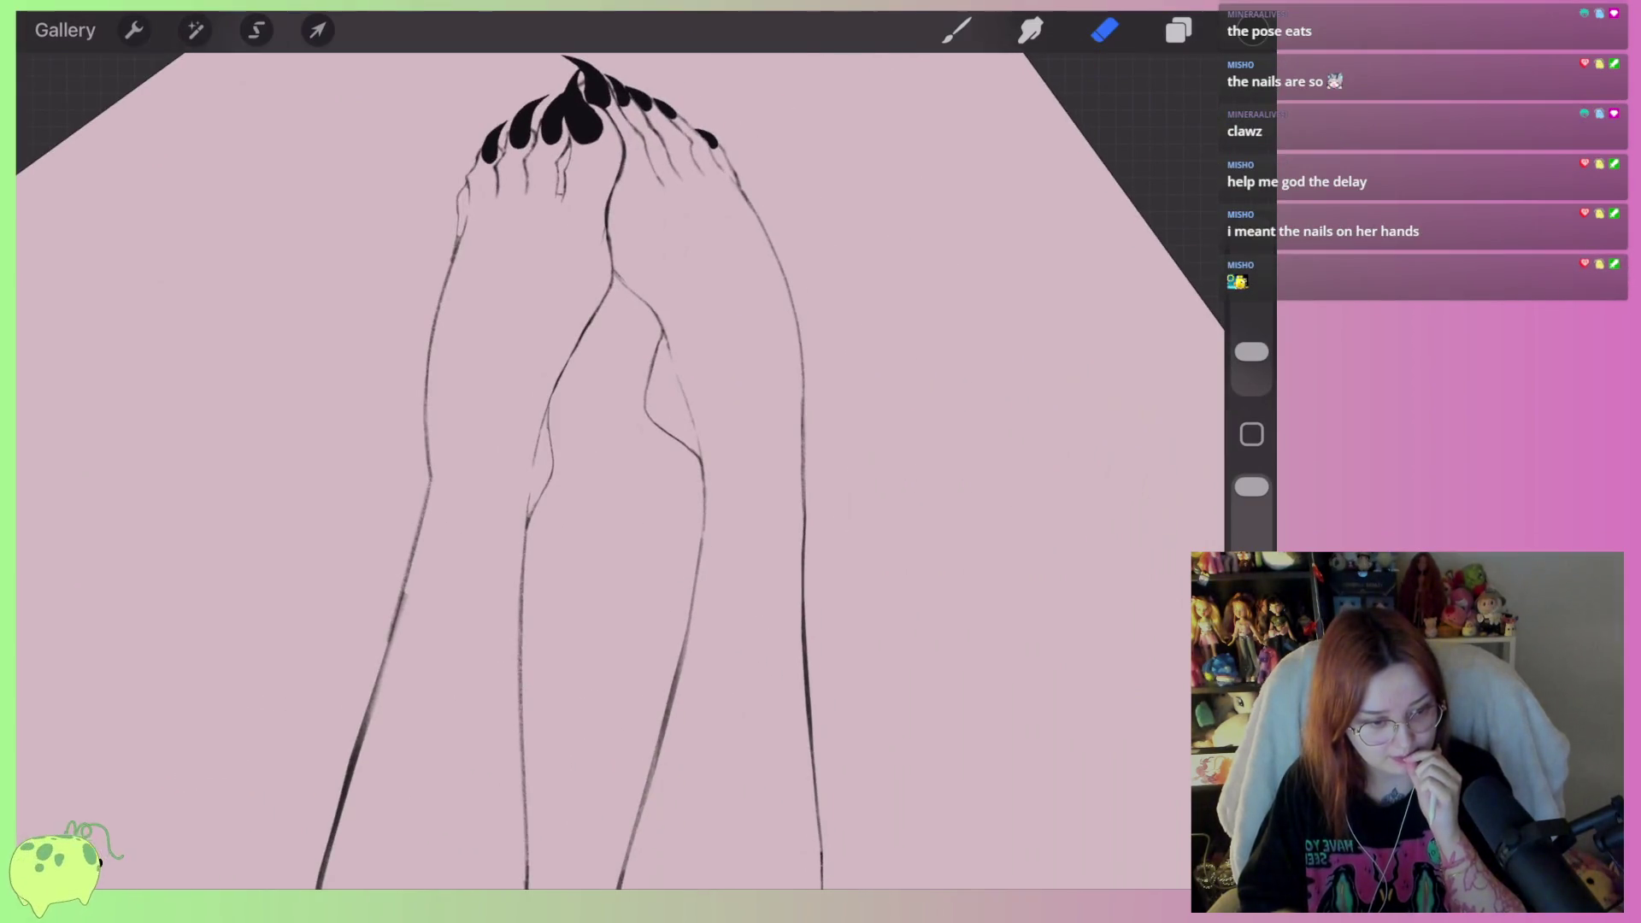
scroll(620, 462, "down", 5)
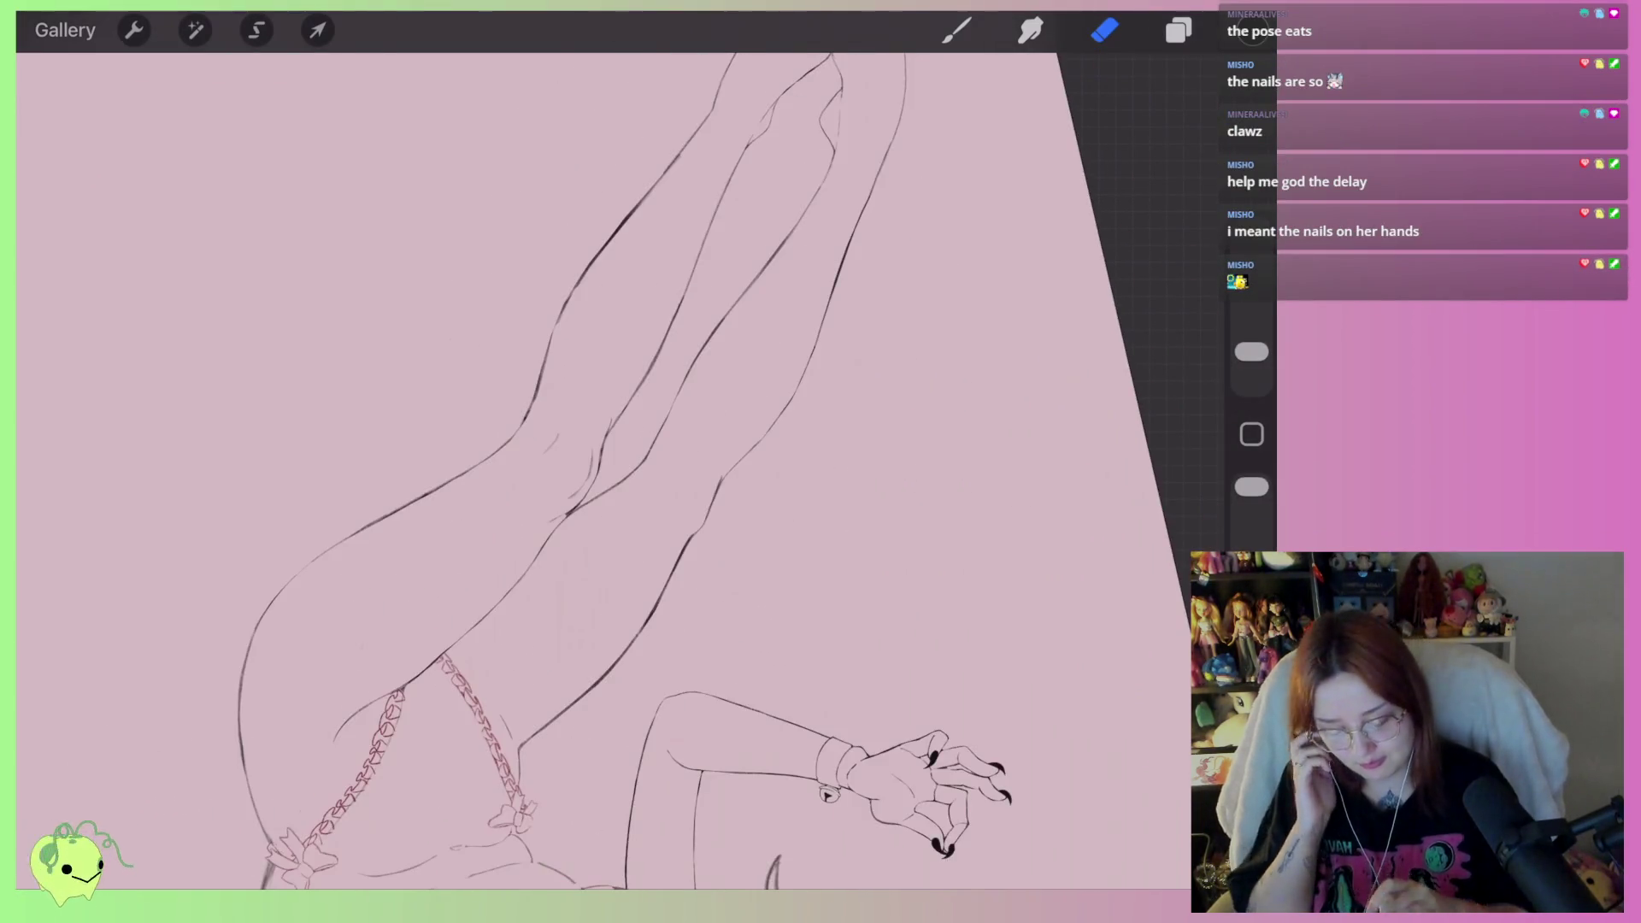
scroll(847, 479, "up", 5)
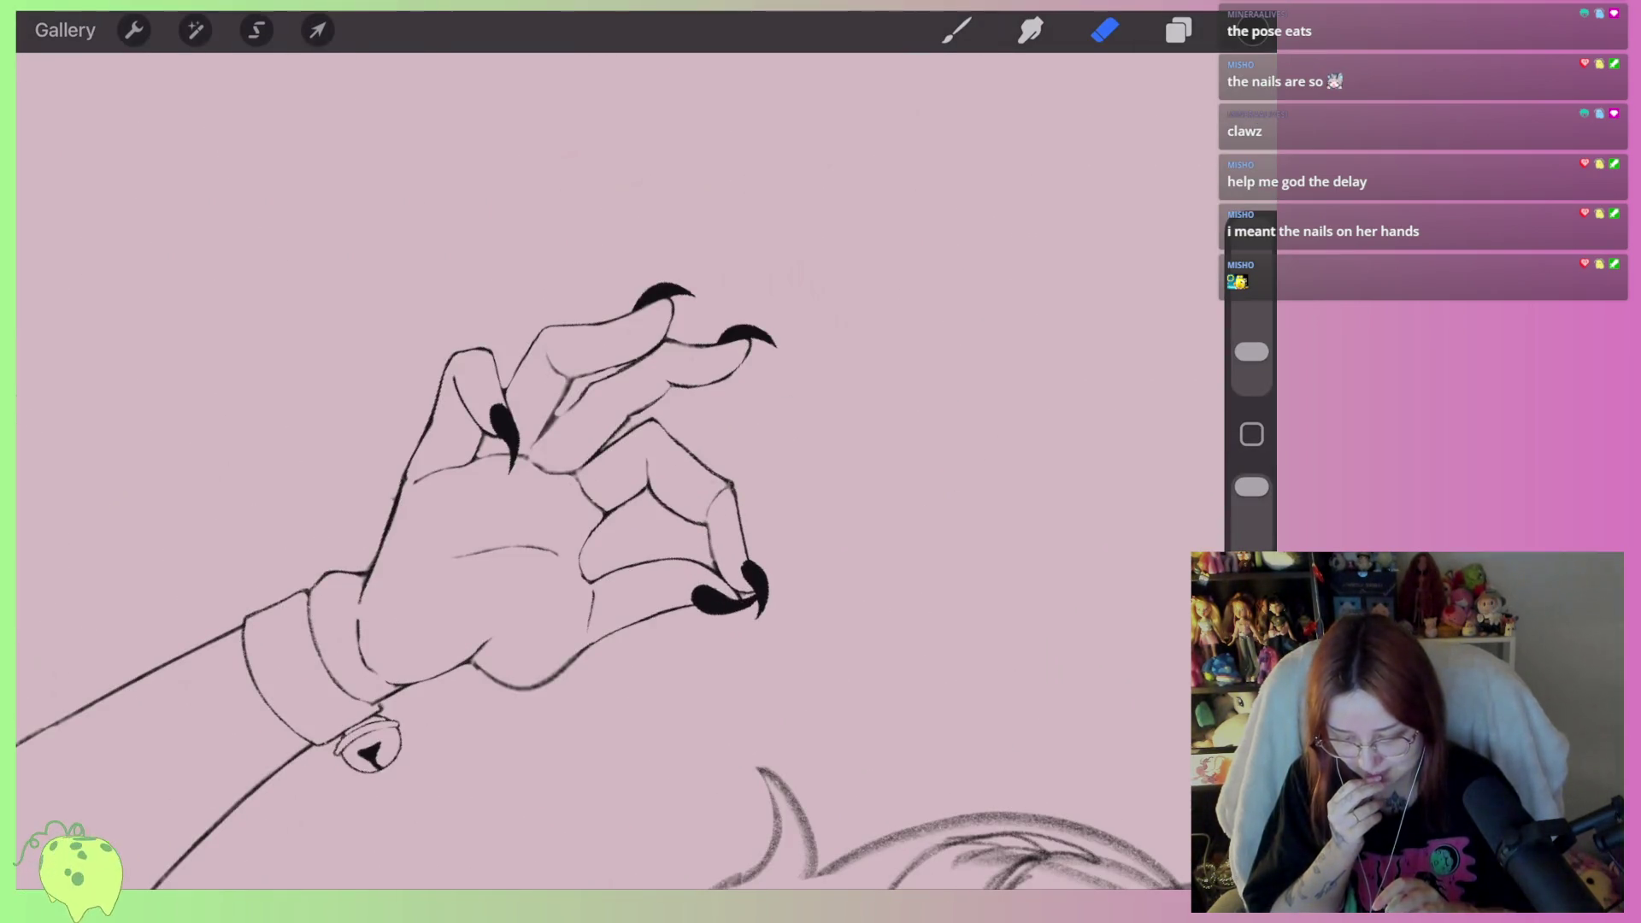
scroll(620, 461, "down", 5)
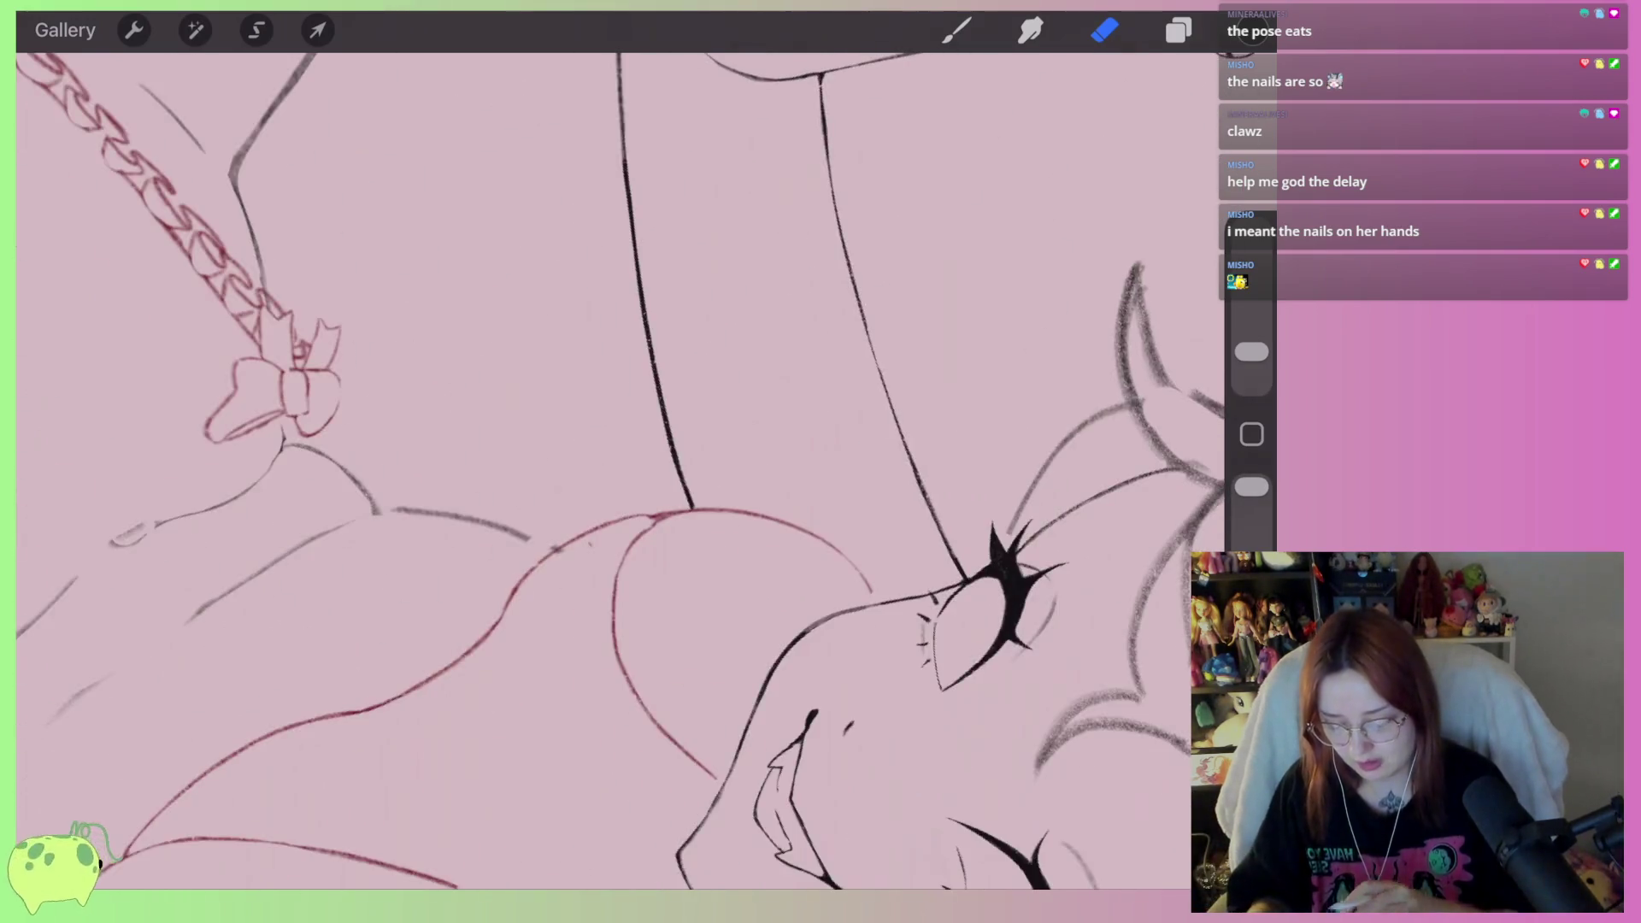
scroll(650, 478, "up", 2)
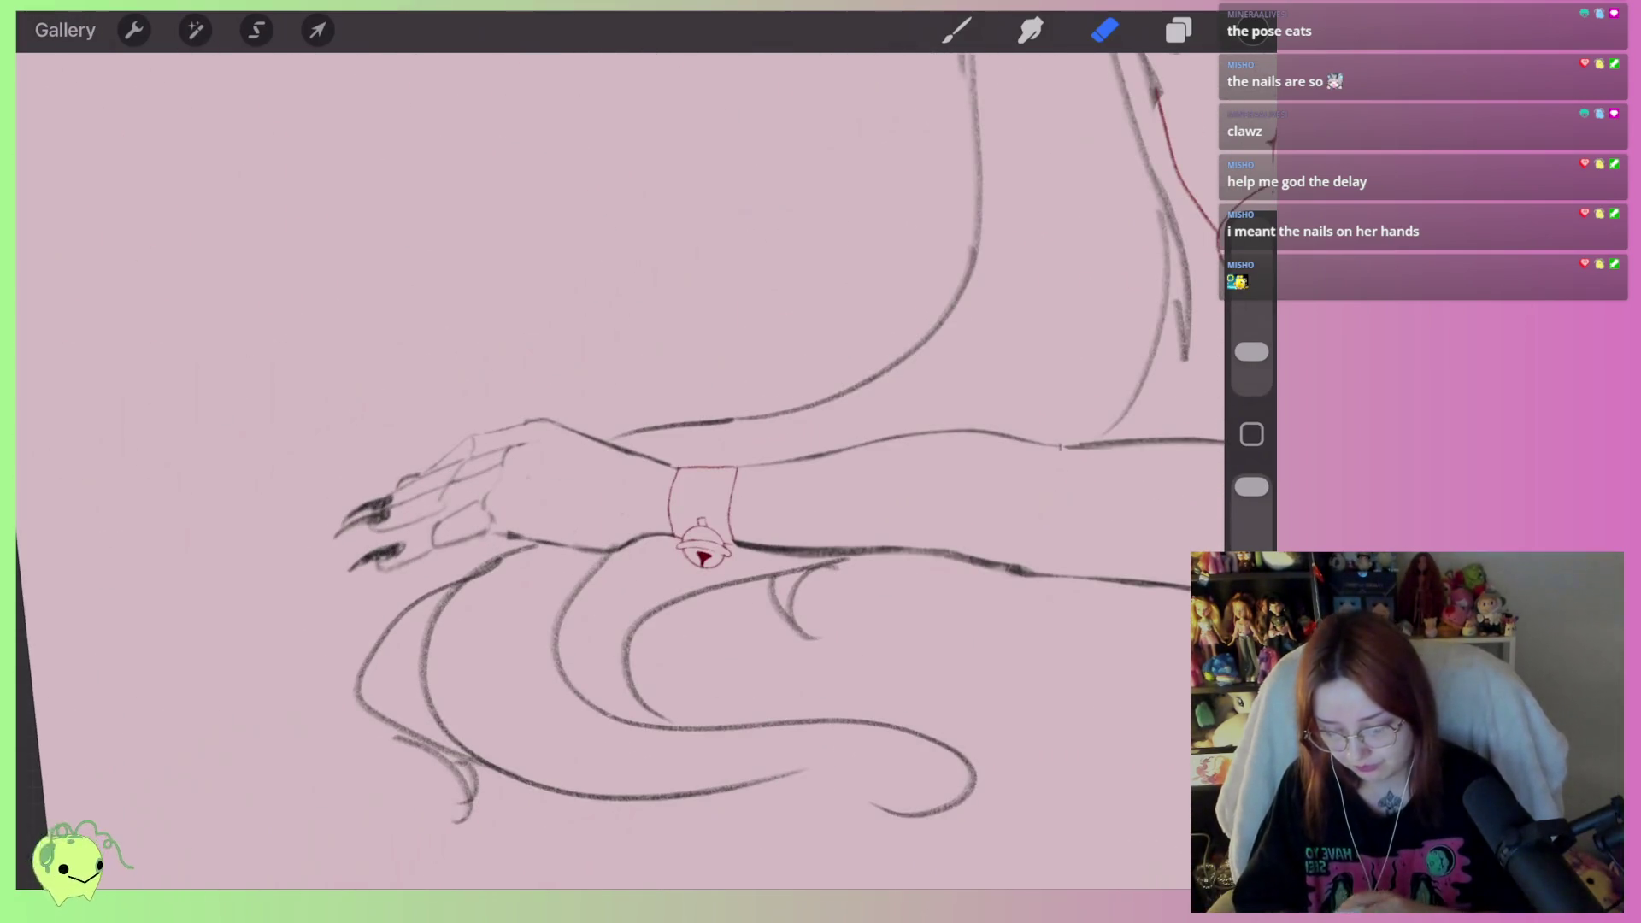
scroll(684, 513, "up", 4)
left_click(956, 29)
scroll(770, 470, "up", 2)
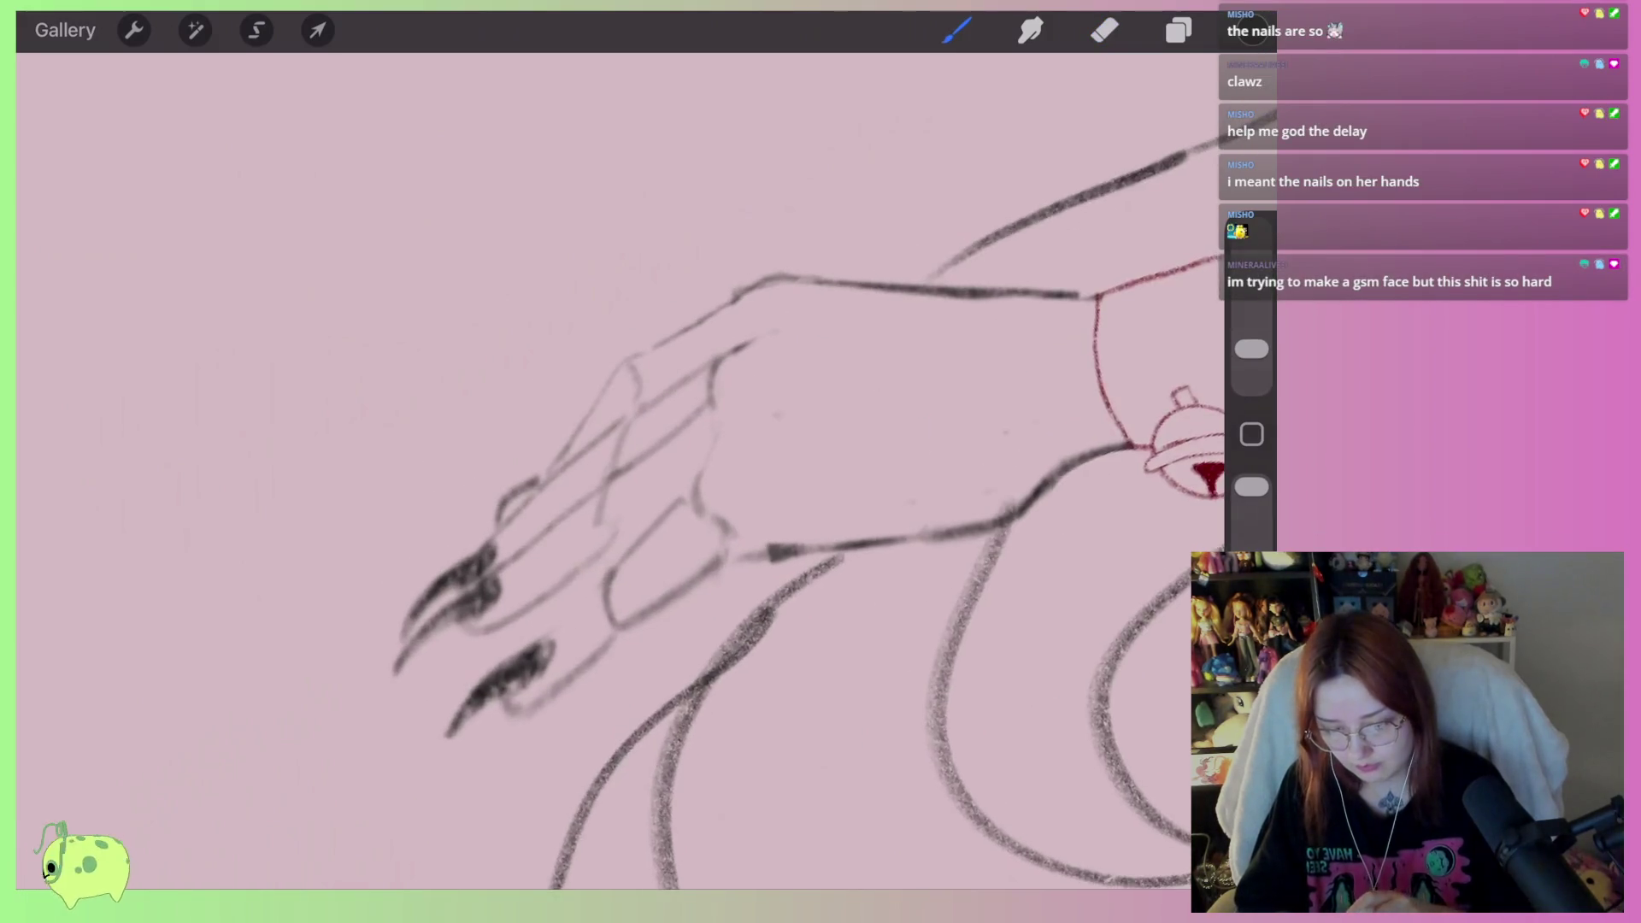
Redraw the upper and lower finger lines and the hand's upper edge
scroll(770, 470, "up", 2)
mouse_move(805, 338)
left_mouse_down()
mouse_move(709, 356)
mouse_move(410, 571)
left_mouse_up()
scroll(769, 470, "up", 1)
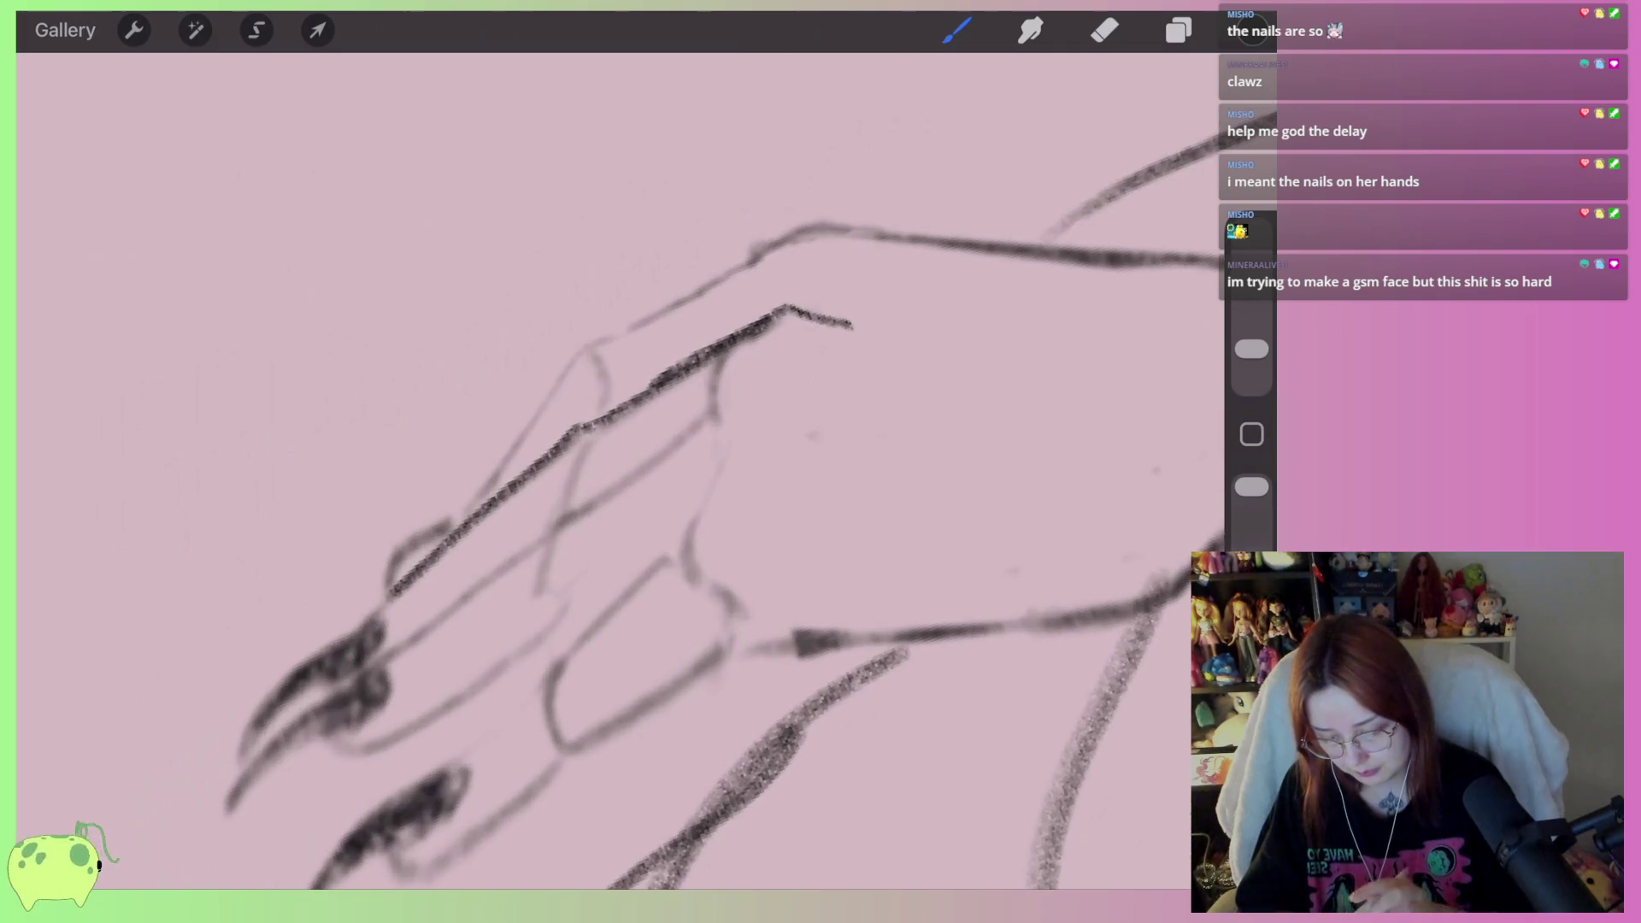
mouse_move(840, 409)
left_mouse_down()
mouse_move(752, 401)
mouse_move(547, 530)
mouse_move(376, 674)
left_mouse_up()
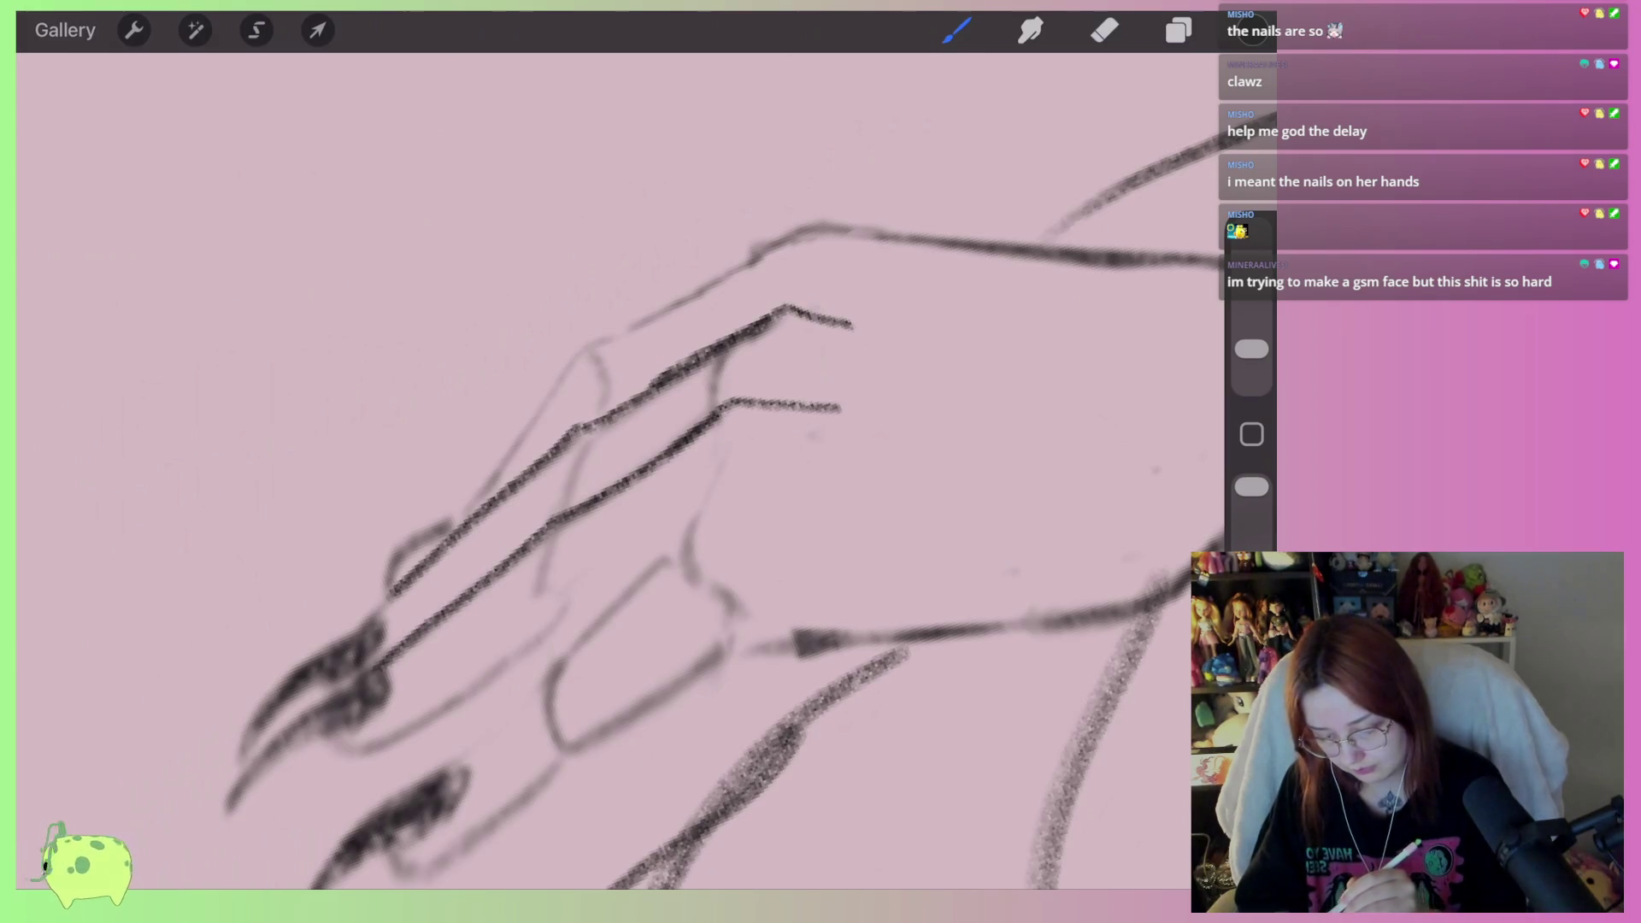
mouse_move(467, 517)
left_mouse_down()
mouse_move(604, 337)
mouse_move(806, 220)
mouse_move(894, 239)
left_mouse_up()
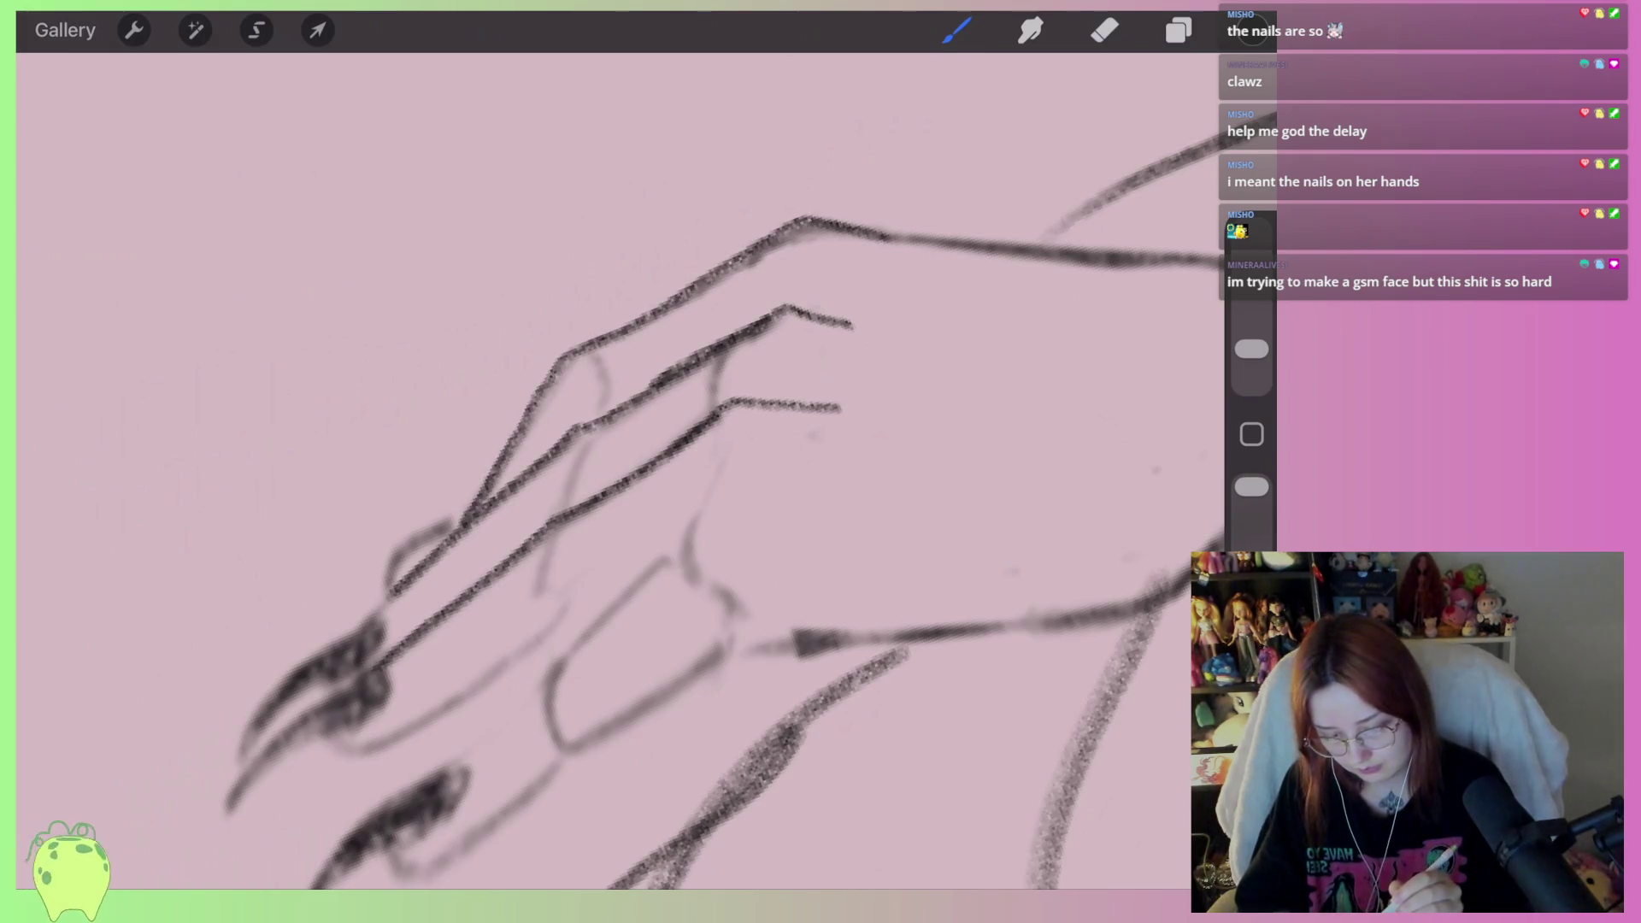
Erase the faint middle finger line and the sketch mark beside the lower finger
left_click(1105, 30)
scroll(641, 471, "up", 1)
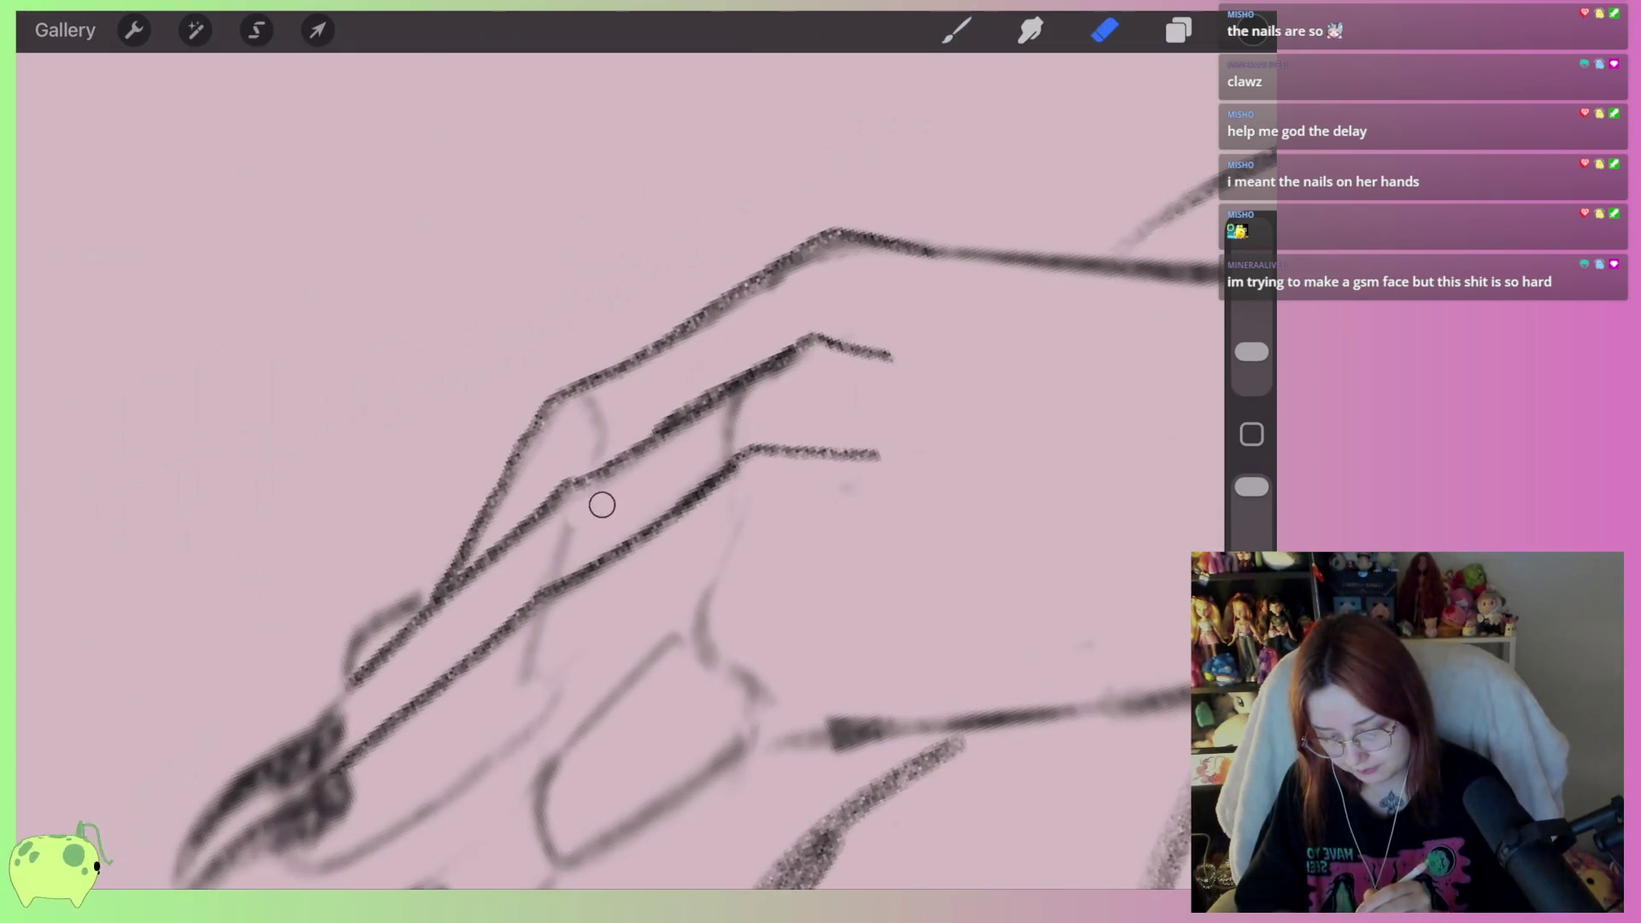
mouse_move(710, 414)
left_mouse_down()
mouse_move(752, 399)
mouse_move(602, 483)
mouse_move(667, 418)
mouse_move(761, 368)
left_mouse_up()
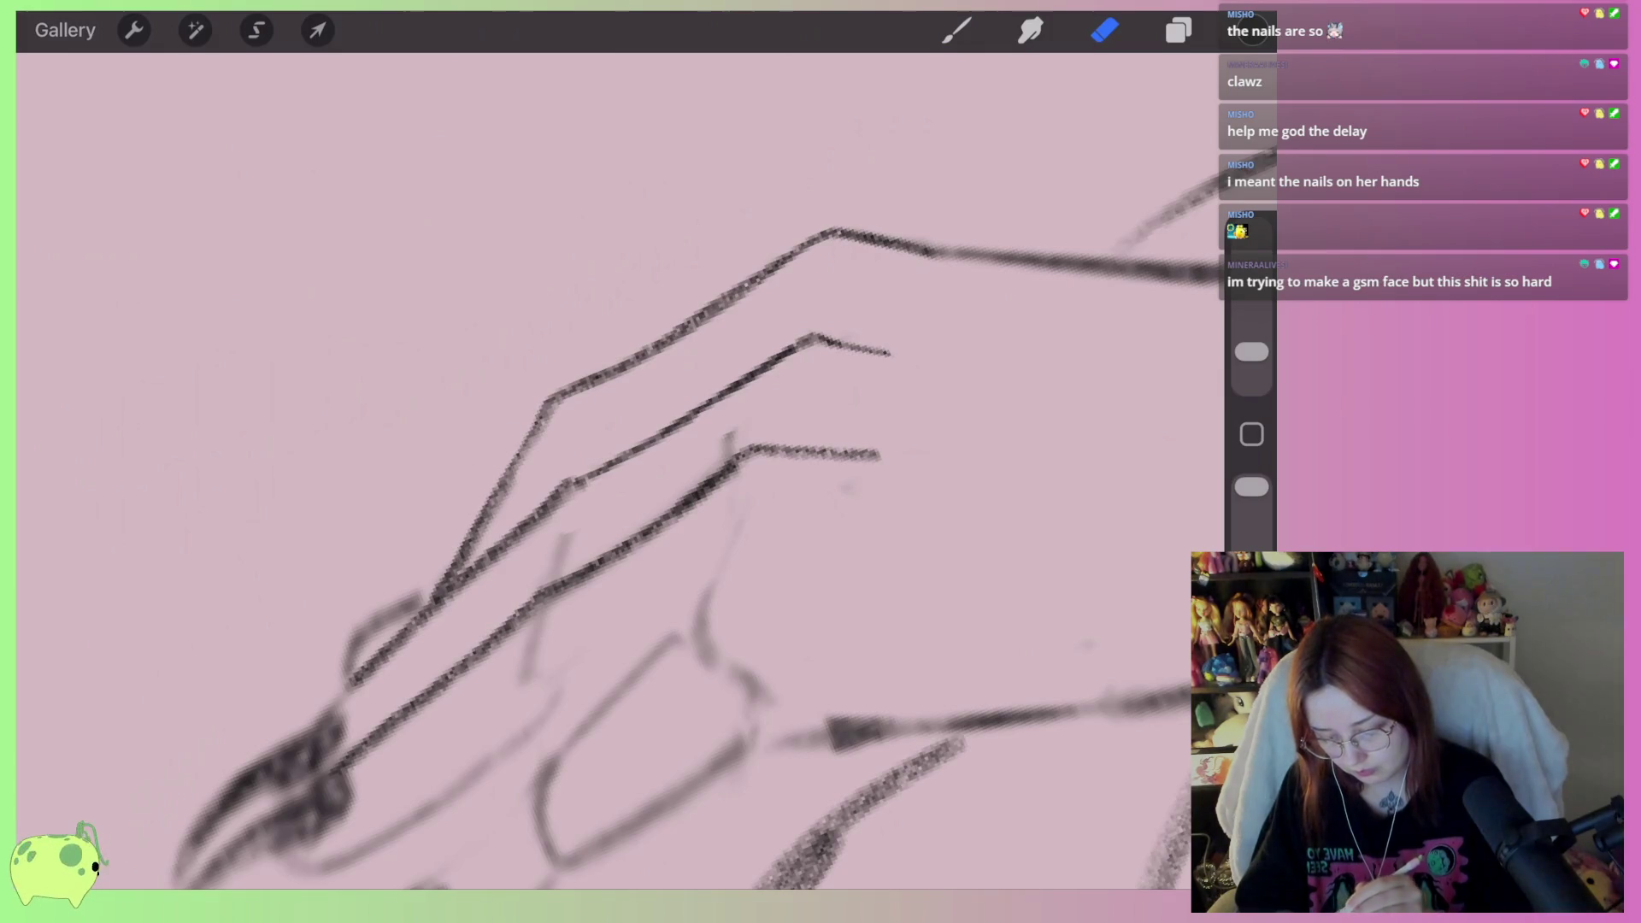
left_click_drag(728, 431, 731, 460)
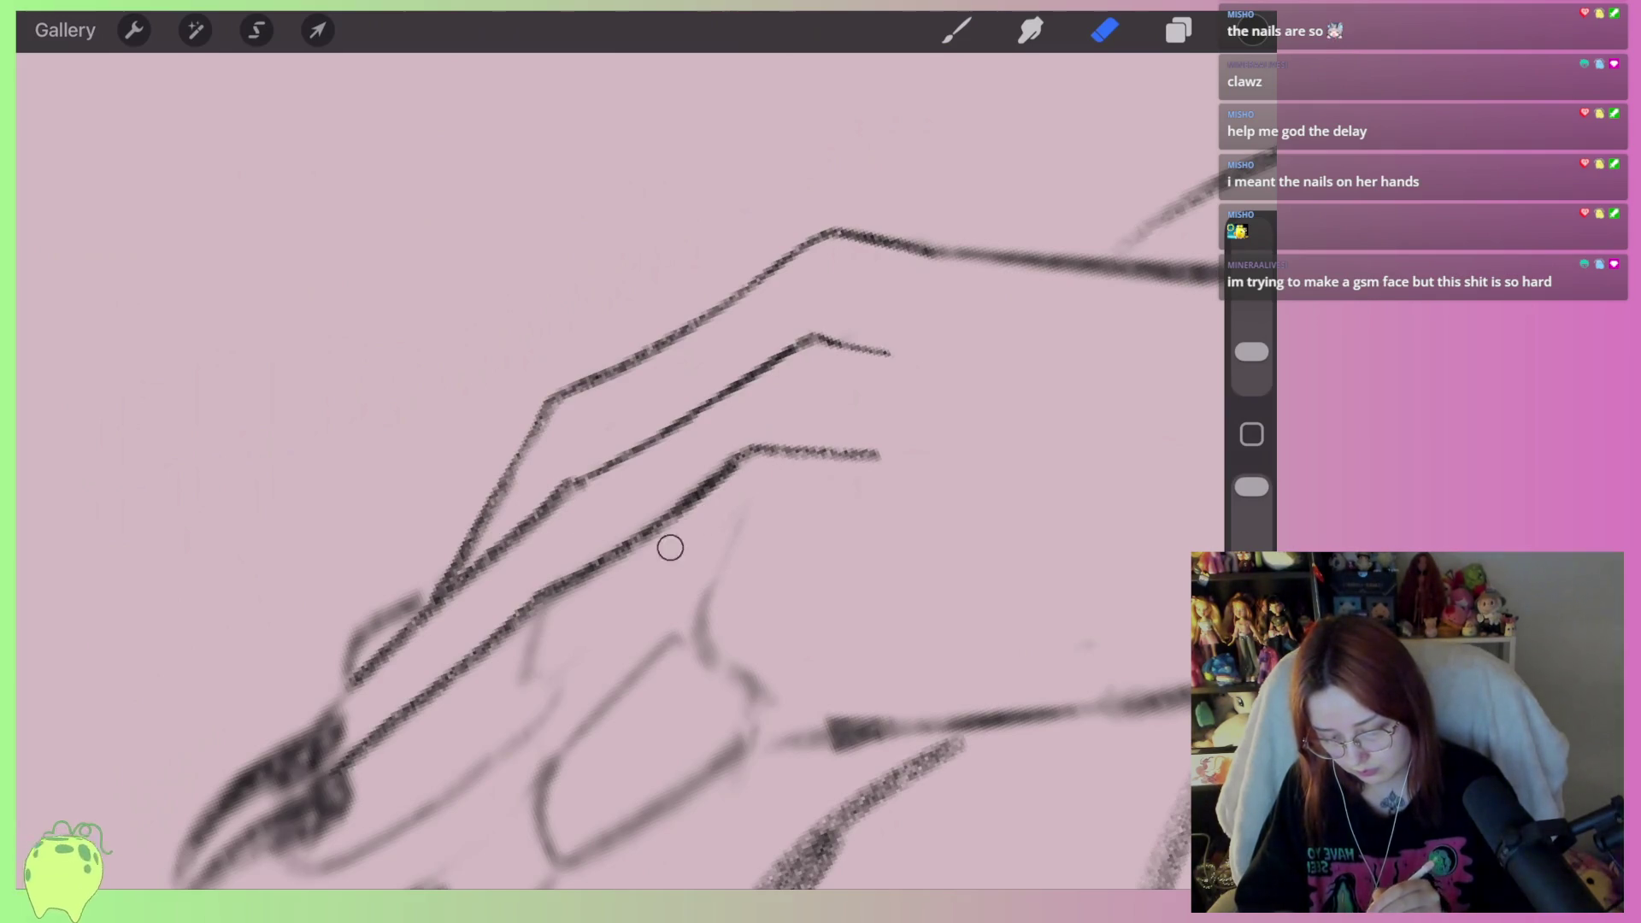
scroll(649, 462, "down", 3)
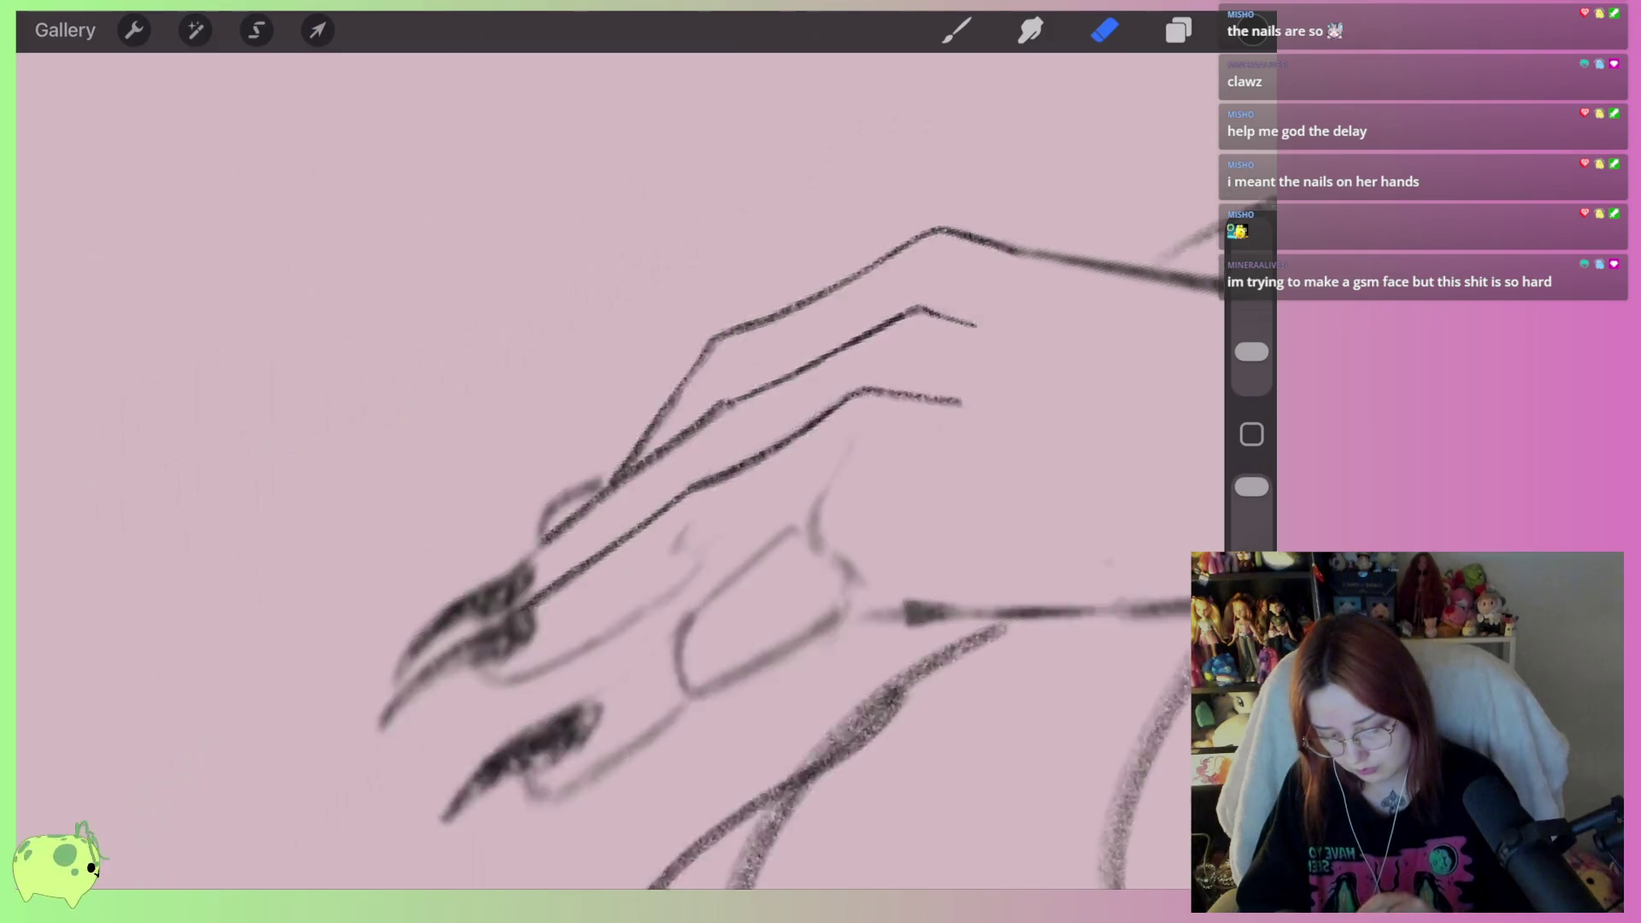
scroll(650, 462, "up", 2)
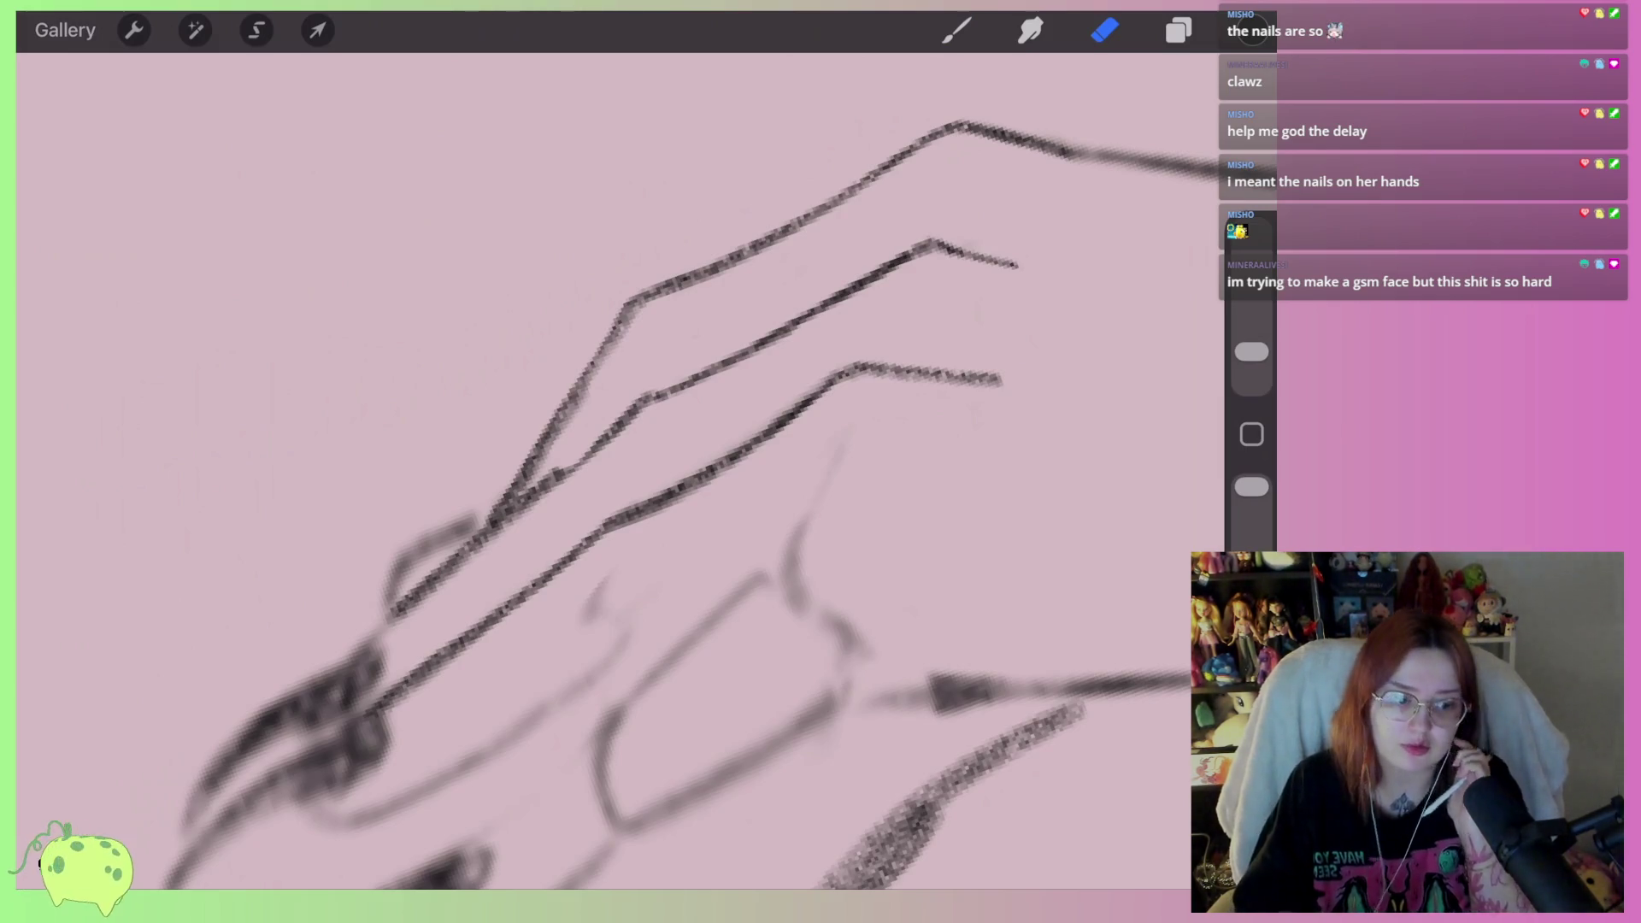
Undo two erase strokes and trim part of the middle finger line
key("ctrl+z")
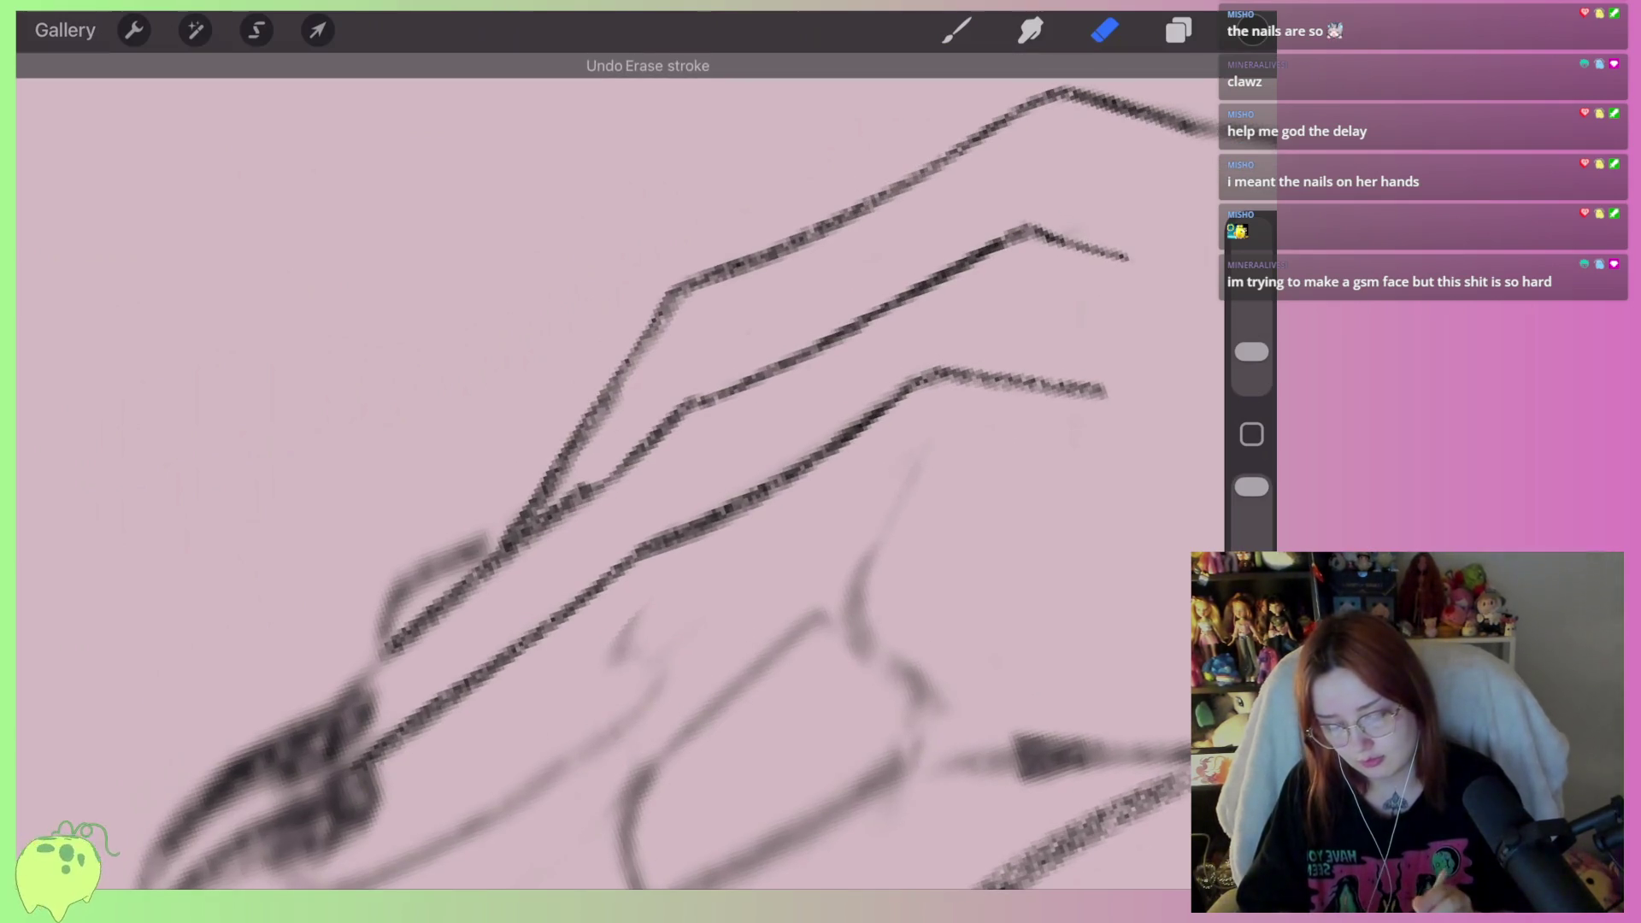
key("ctrl+z")
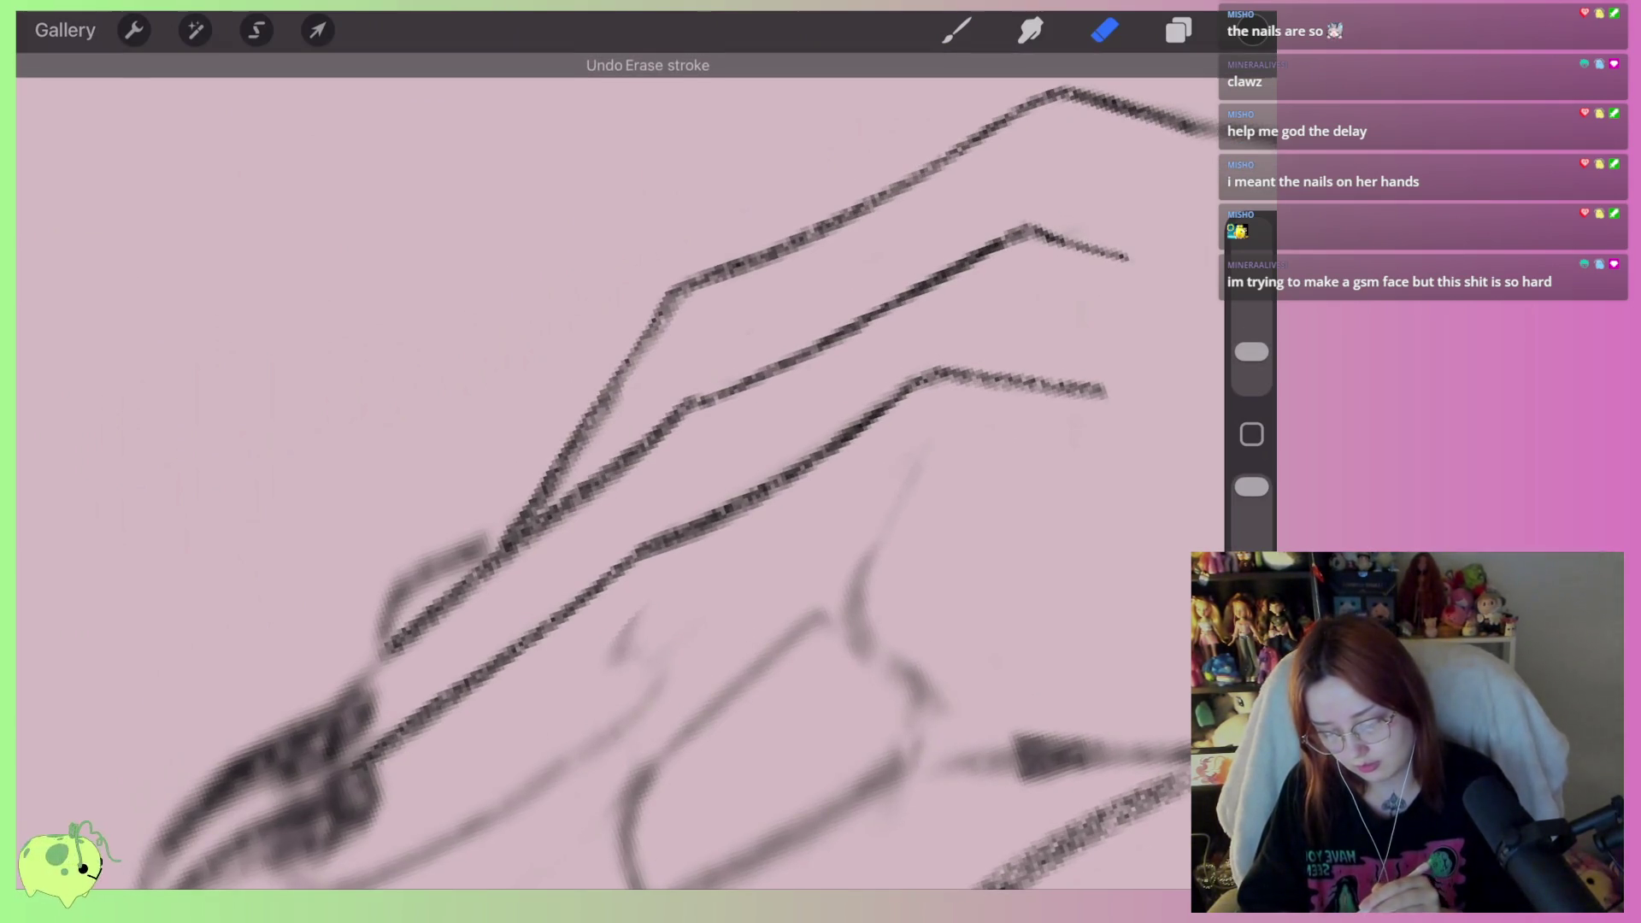
mouse_move(662, 417)
left_mouse_down()
mouse_move(521, 526)
mouse_move(581, 432)
mouse_move(505, 502)
mouse_move(509, 532)
left_mouse_up()
left_click(957, 30)
left_click(1104, 30)
mouse_move(598, 474)
left_mouse_down()
mouse_move(727, 363)
mouse_move(589, 474)
left_mouse_up()
key("ctrl+z")
Re-stroke the middle finger line darker and lighten marks under the lower finger line
left_click(956, 30)
mouse_move(683, 513)
left_mouse_down()
mouse_move(624, 427)
mouse_move(645, 433)
mouse_move(859, 273)
left_mouse_up()
scroll(598, 470, "up", 2)
left_click(1105, 30)
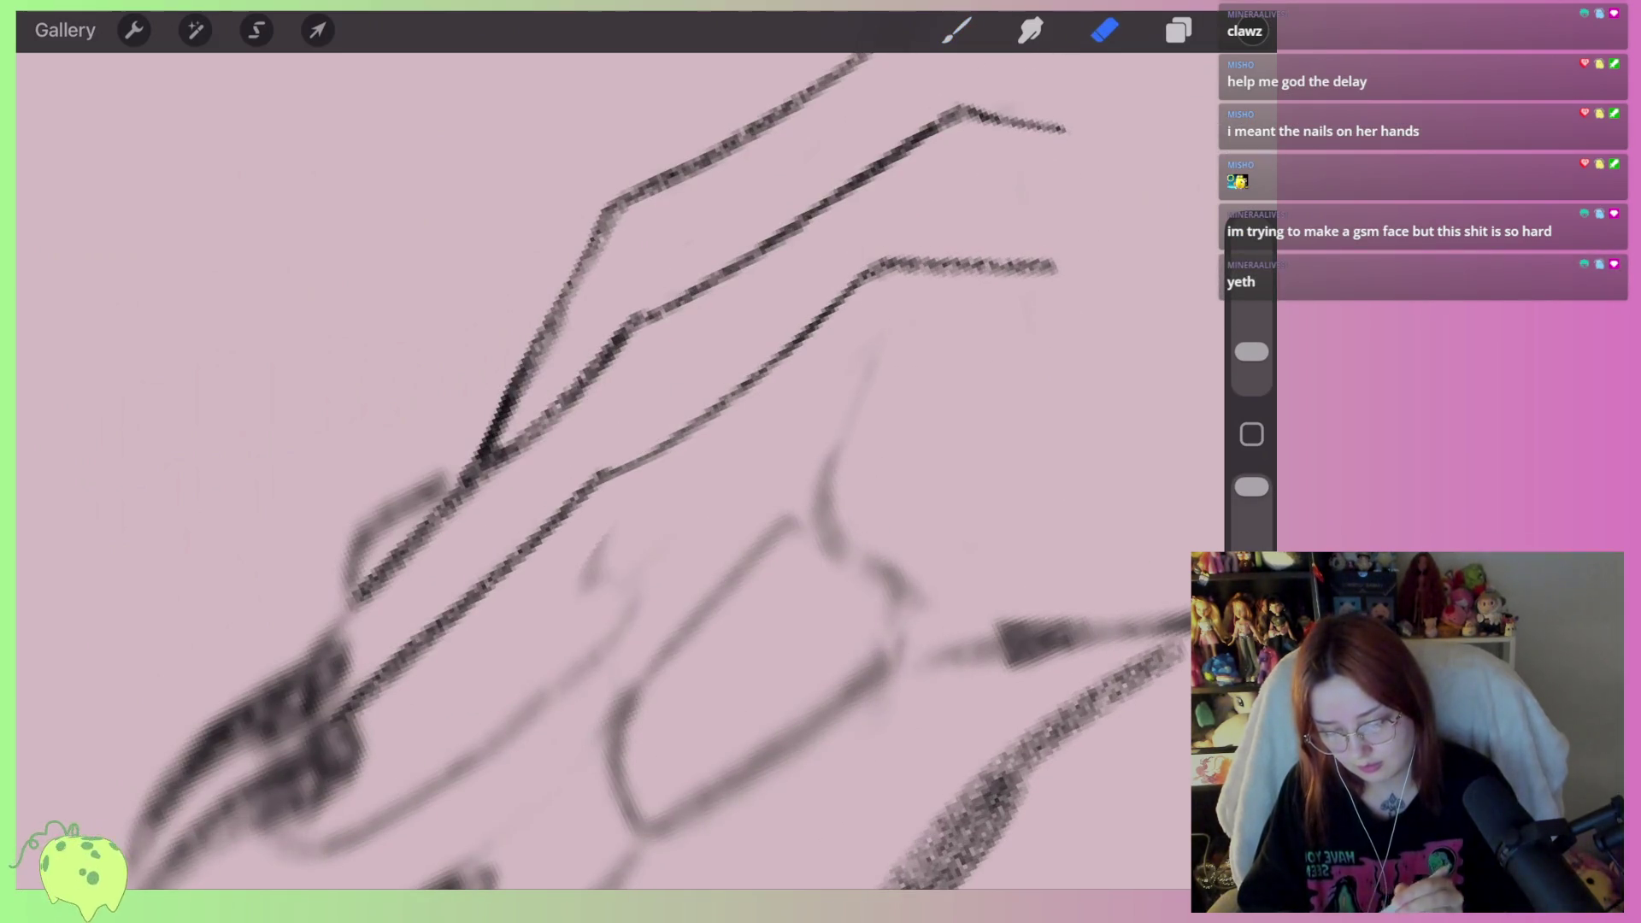
left_click_drag(769, 428, 577, 498)
left_click_drag(703, 356, 855, 342)
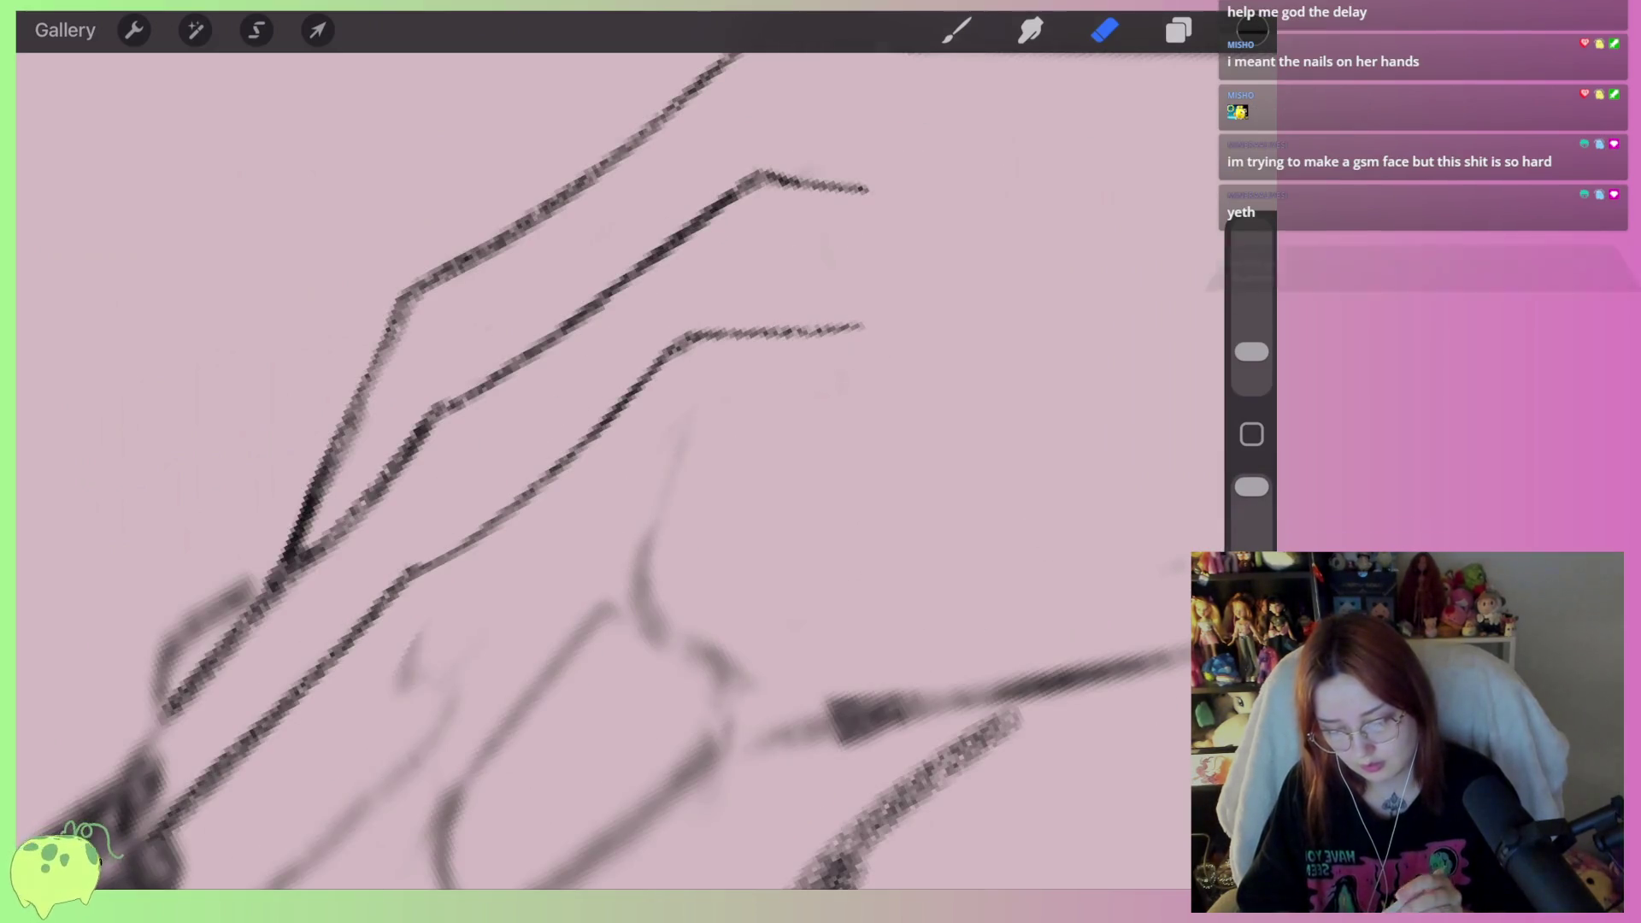
left_click(956, 30)
left_click_drag(599, 470, 842, 346)
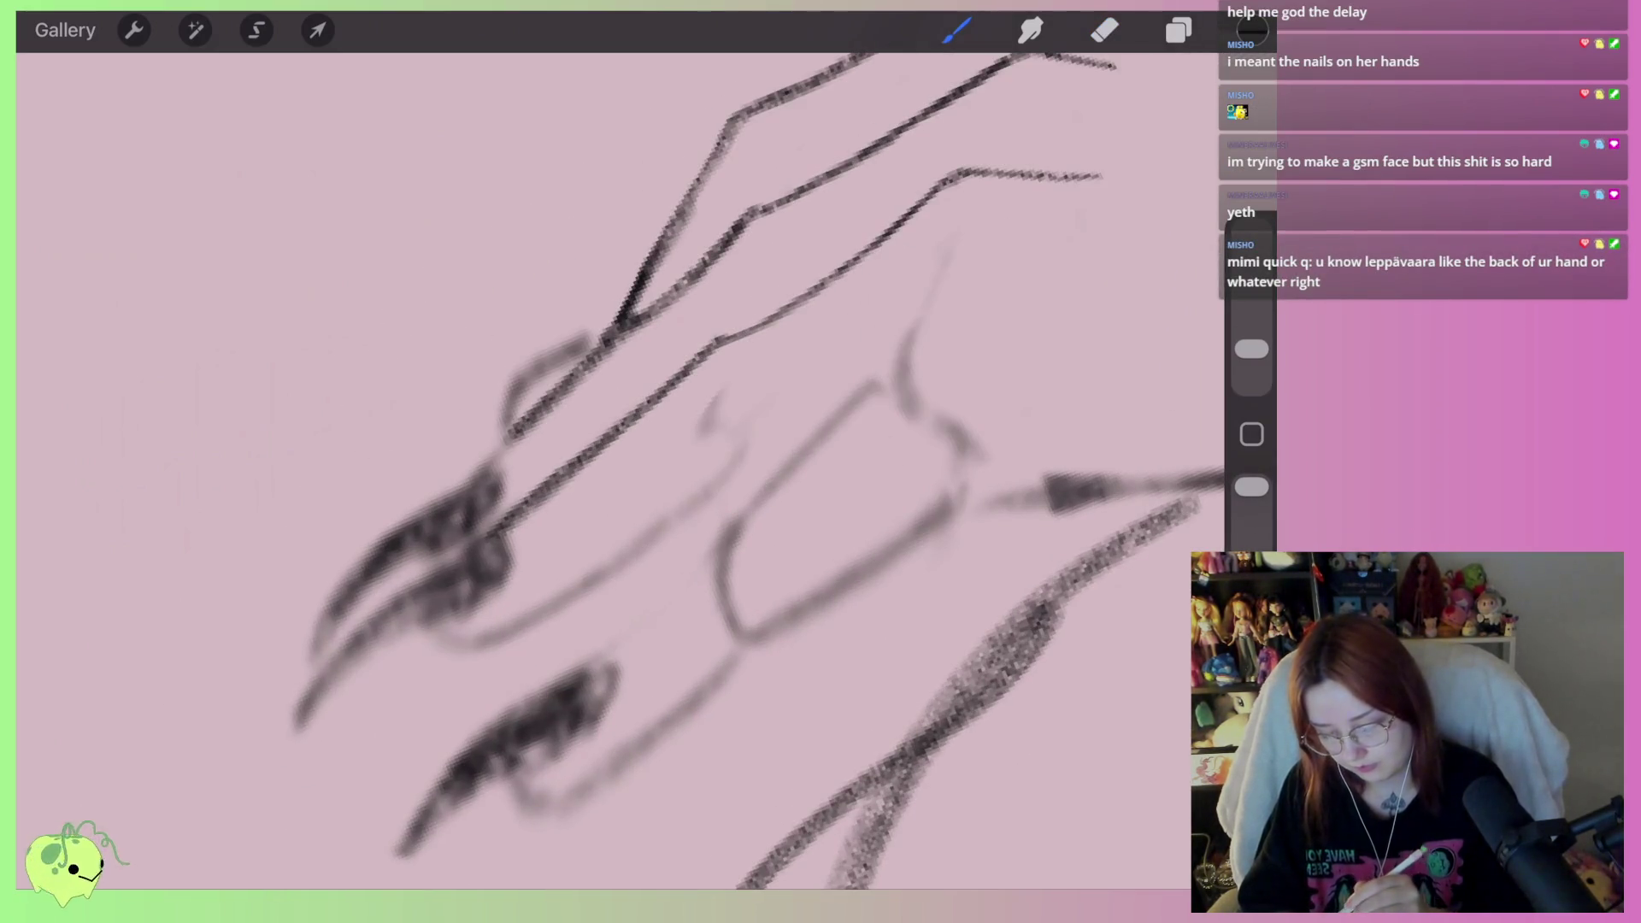
Draw the curved lower finger line, a new finger edge and a line under the nail
mouse_move(443, 628)
left_mouse_down()
mouse_move(659, 541)
mouse_move(733, 469)
left_mouse_up()
key("ctrl+z")
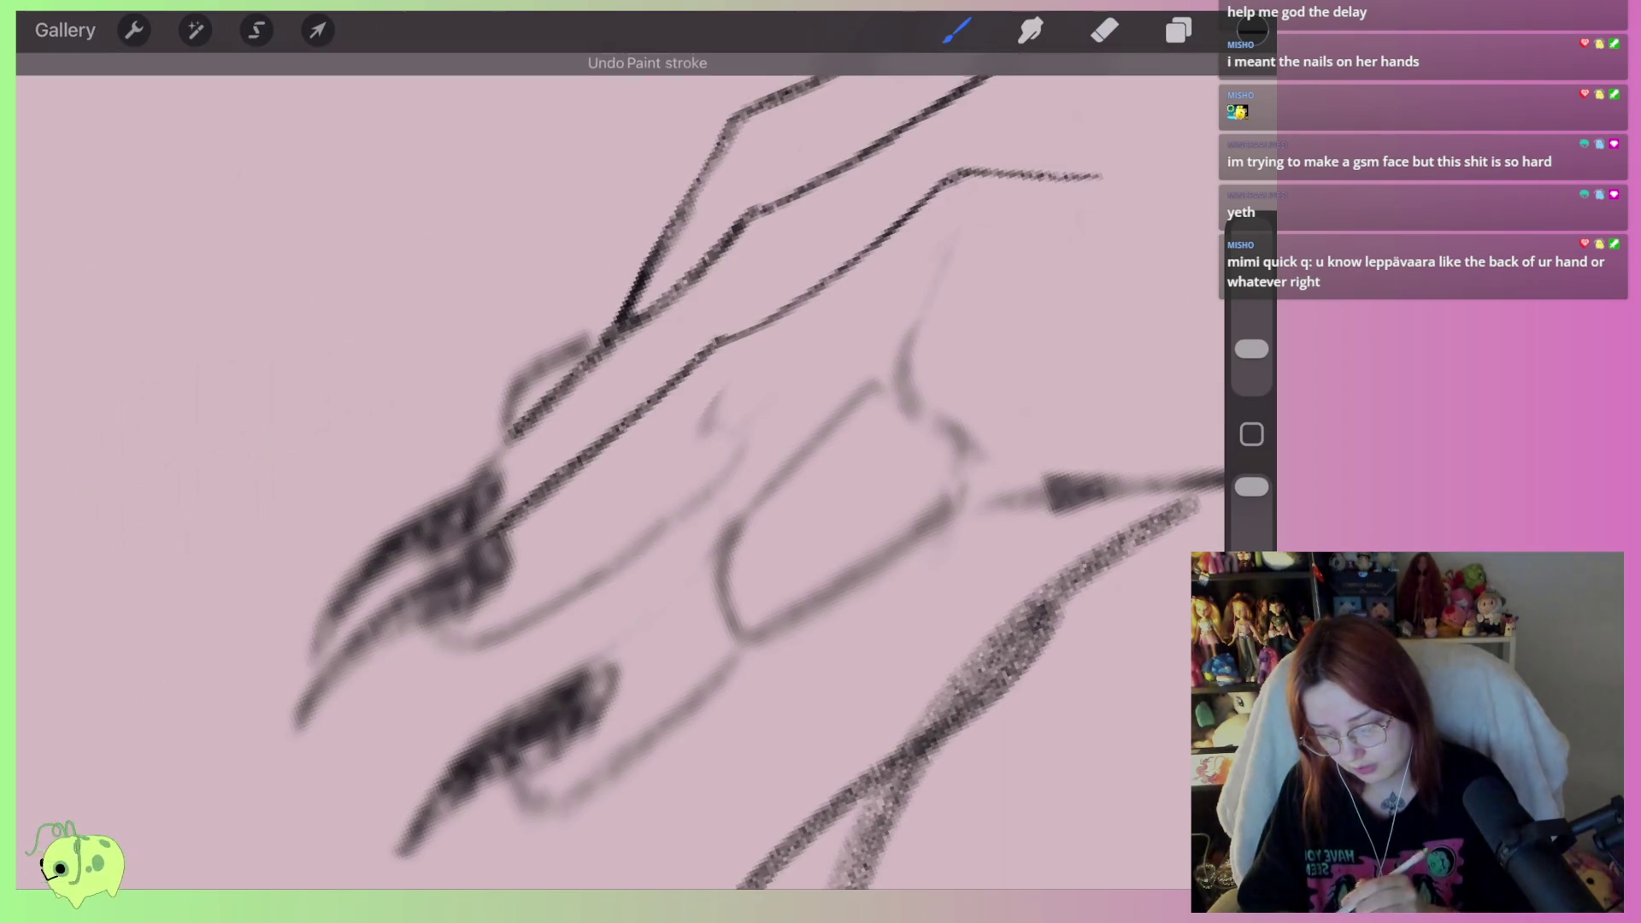
left_click_drag(434, 626, 725, 480)
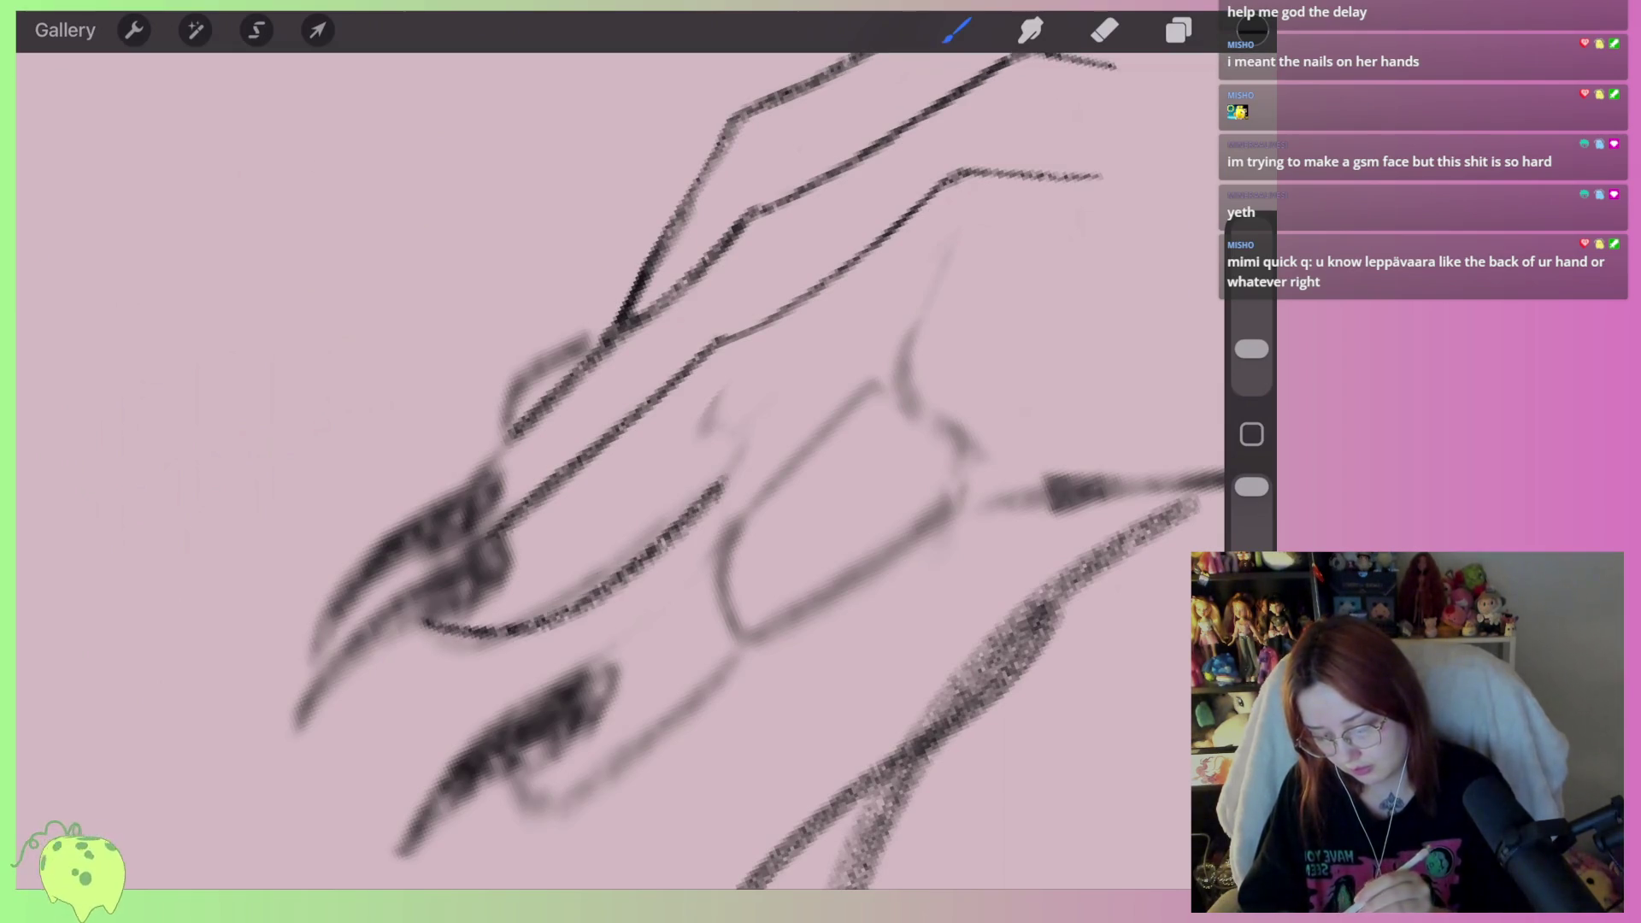
scroll(299, 342, "down", 5)
mouse_move(871, 335)
left_mouse_down()
mouse_move(795, 355)
mouse_move(530, 588)
left_mouse_up()
mouse_move(472, 671)
left_mouse_down()
mouse_move(820, 486)
mouse_move(906, 473)
left_mouse_up()
scroll(726, 470, "up", 2)
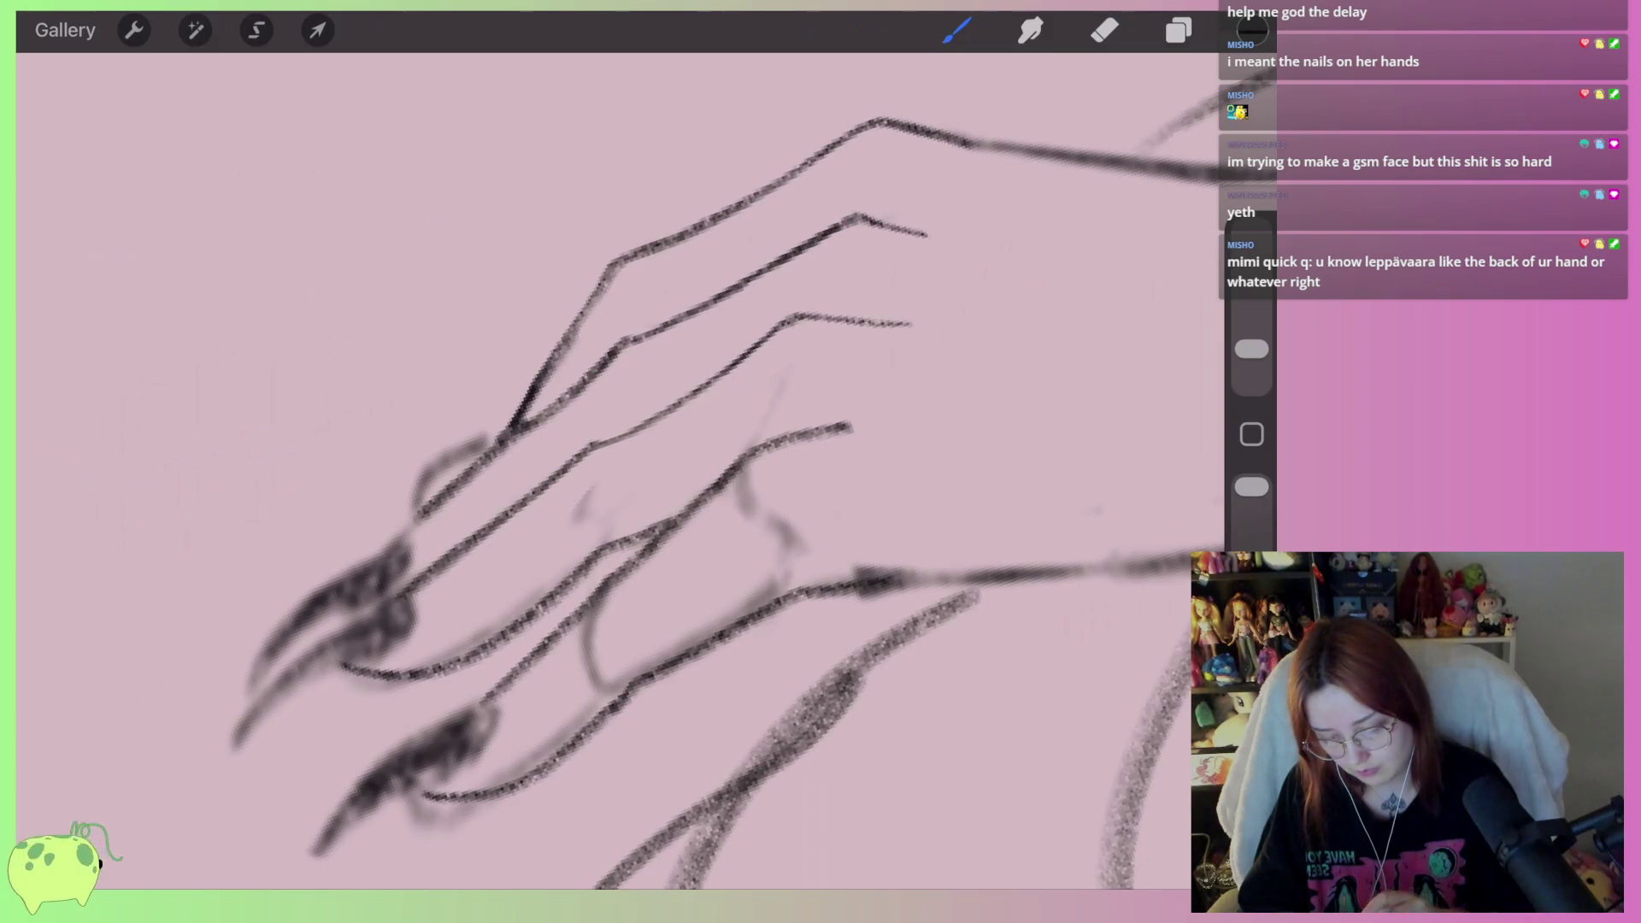
scroll(753, 477, "down", 3)
scroll(650, 479, "up", 3)
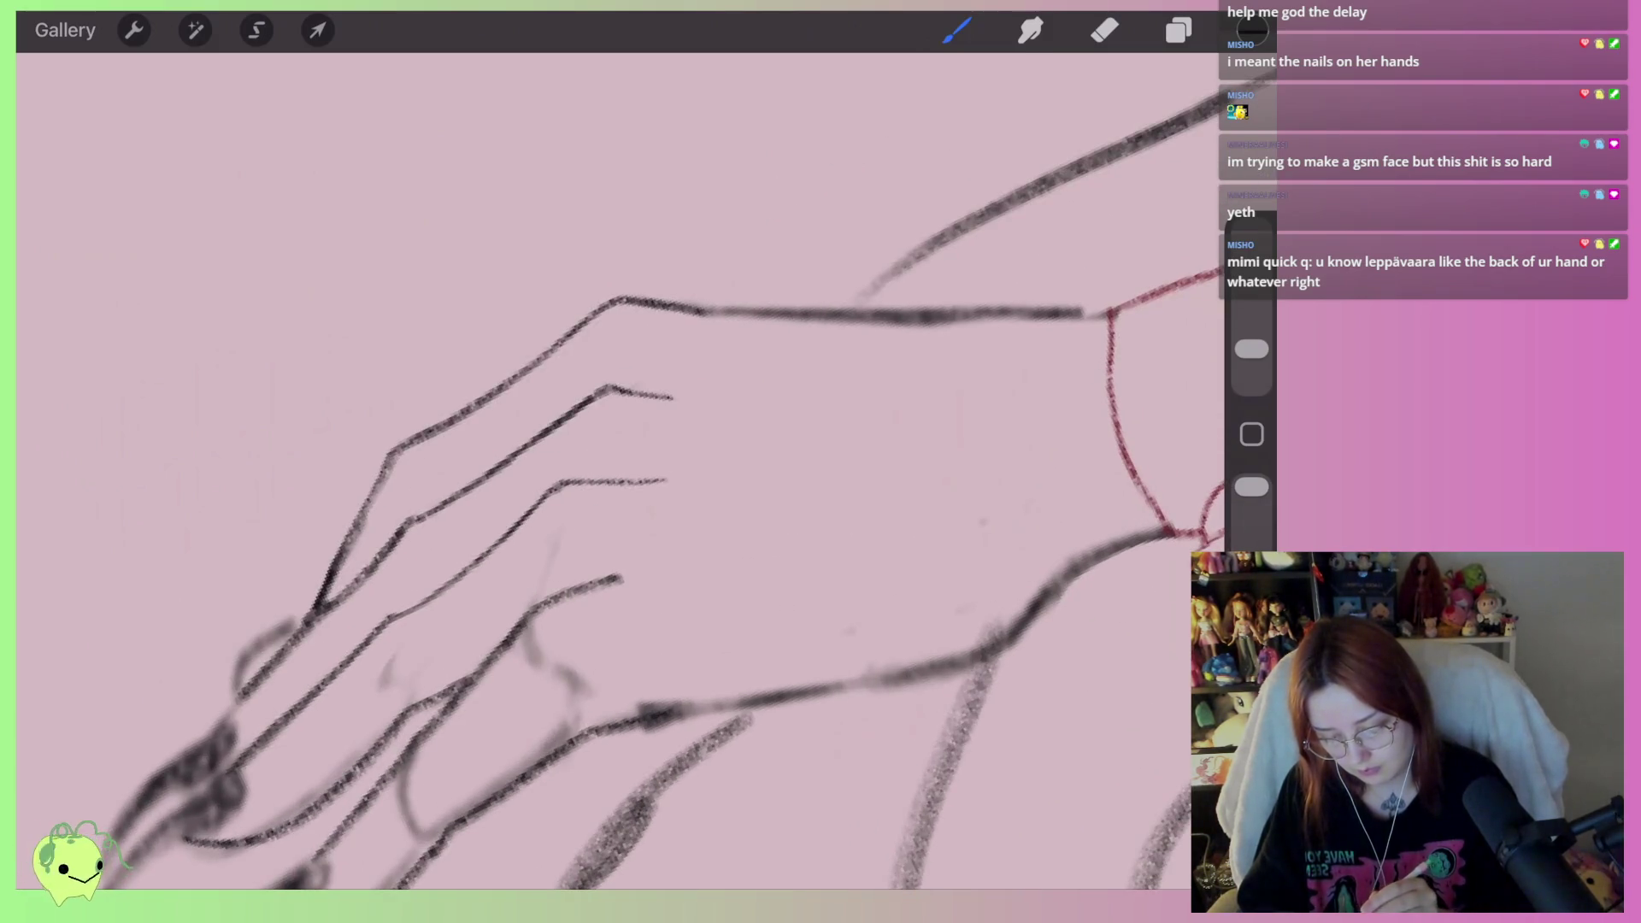
Trim the ends of the middle finger lines and extend them toward the knuckles
left_click(1104, 30)
left_click_drag(679, 396, 616, 395)
left_click_drag(666, 481, 590, 482)
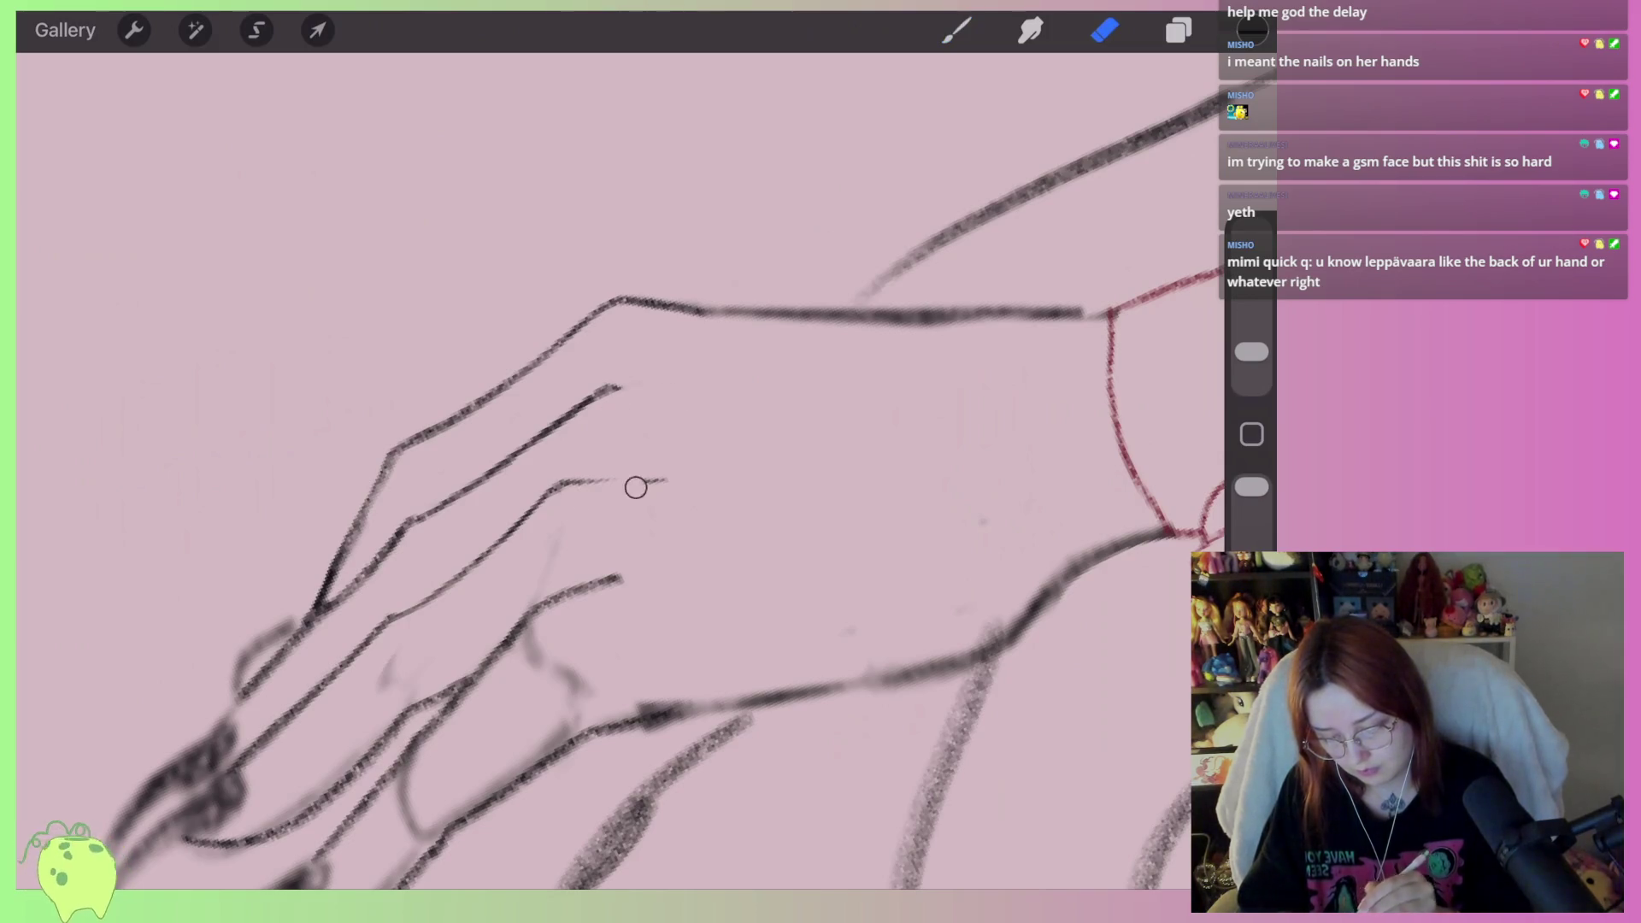
left_click(956, 30)
scroll(649, 479, "down", 3)
left_click_drag(628, 391, 759, 380)
left_click_drag(598, 470, 697, 444)
scroll(649, 479, "up", 2)
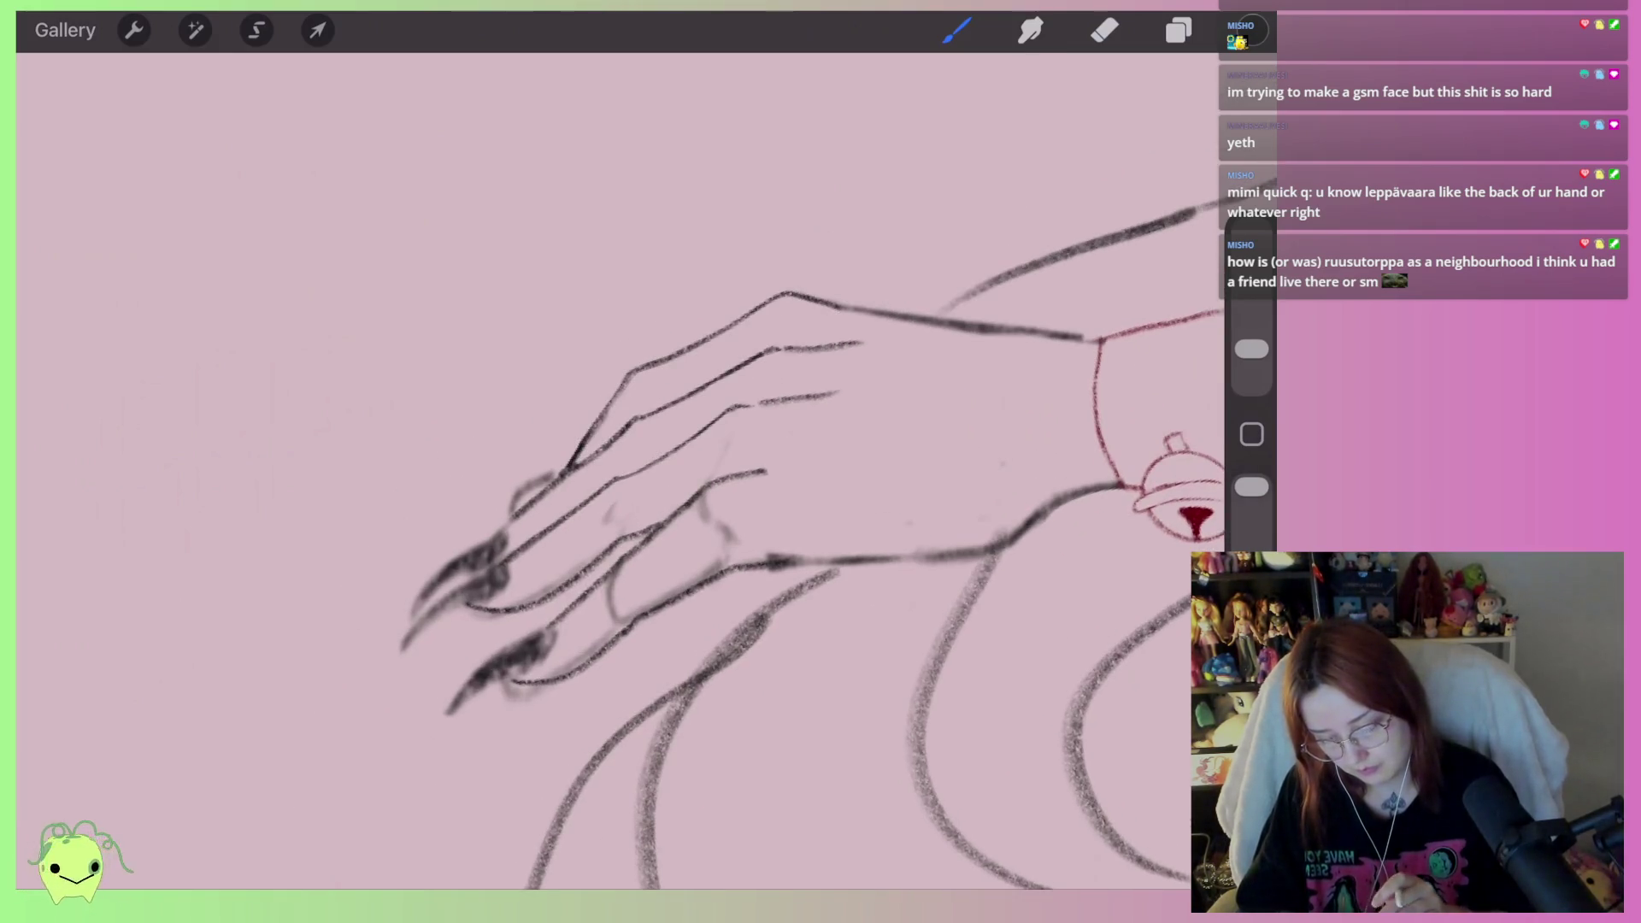
scroll(649, 470, "up", 2)
Erase the old nail outline on the upper finger and draw a rounded fingertip
left_click(1104, 30)
scroll(650, 470, "up", 3)
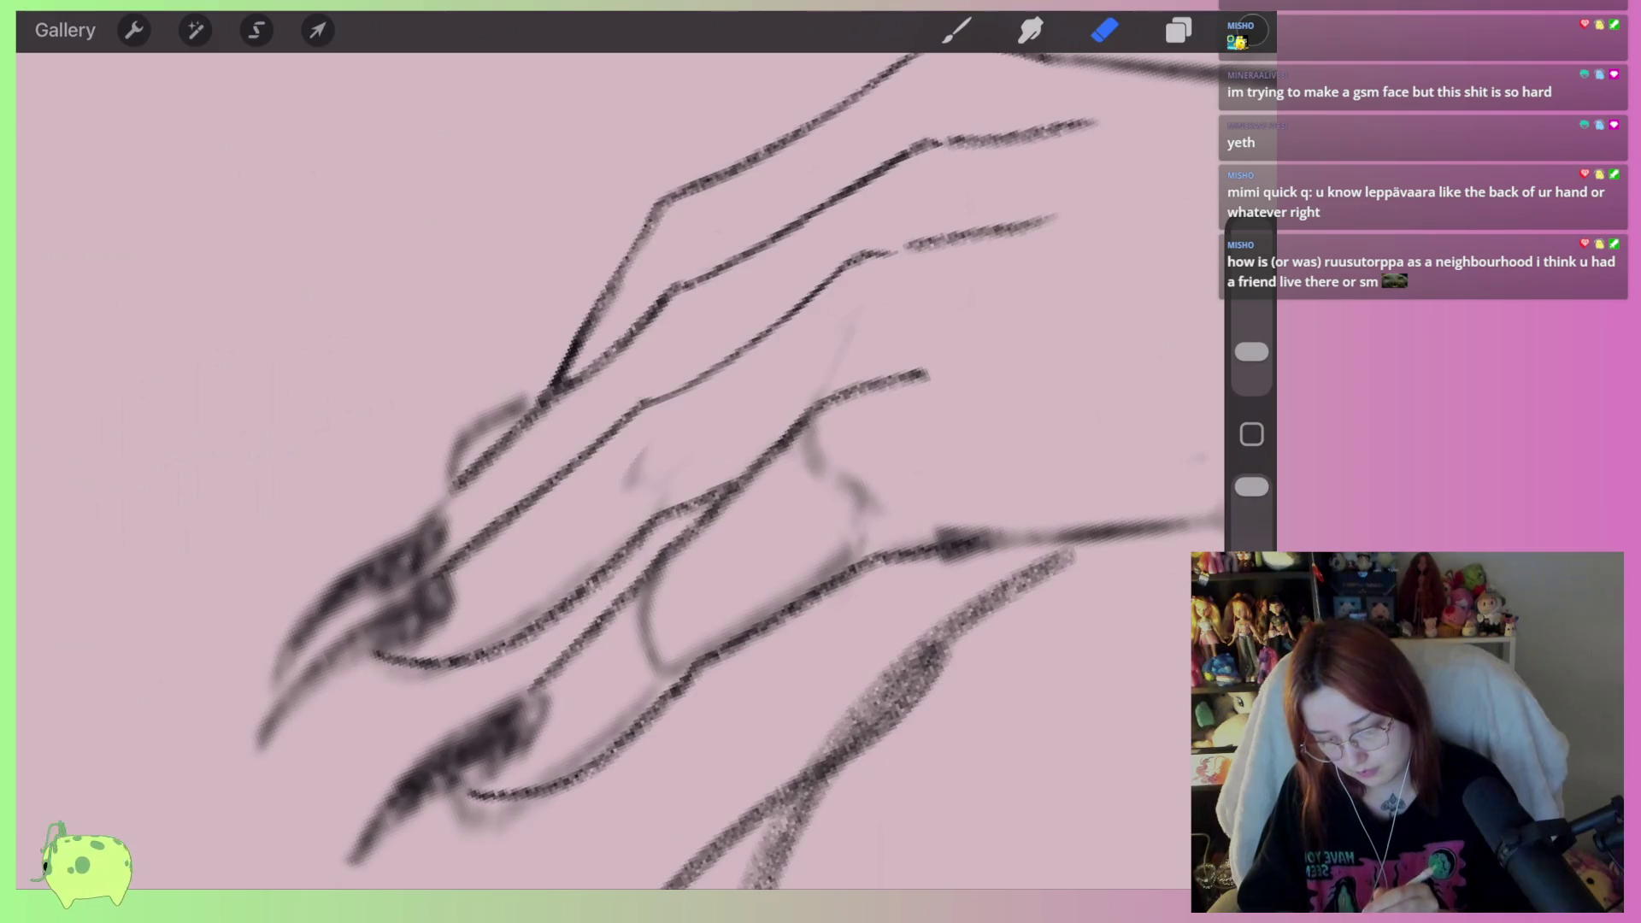
mouse_move(632, 505)
left_mouse_down()
mouse_move(556, 590)
mouse_move(425, 645)
mouse_move(493, 558)
mouse_move(421, 612)
mouse_move(440, 617)
left_mouse_up()
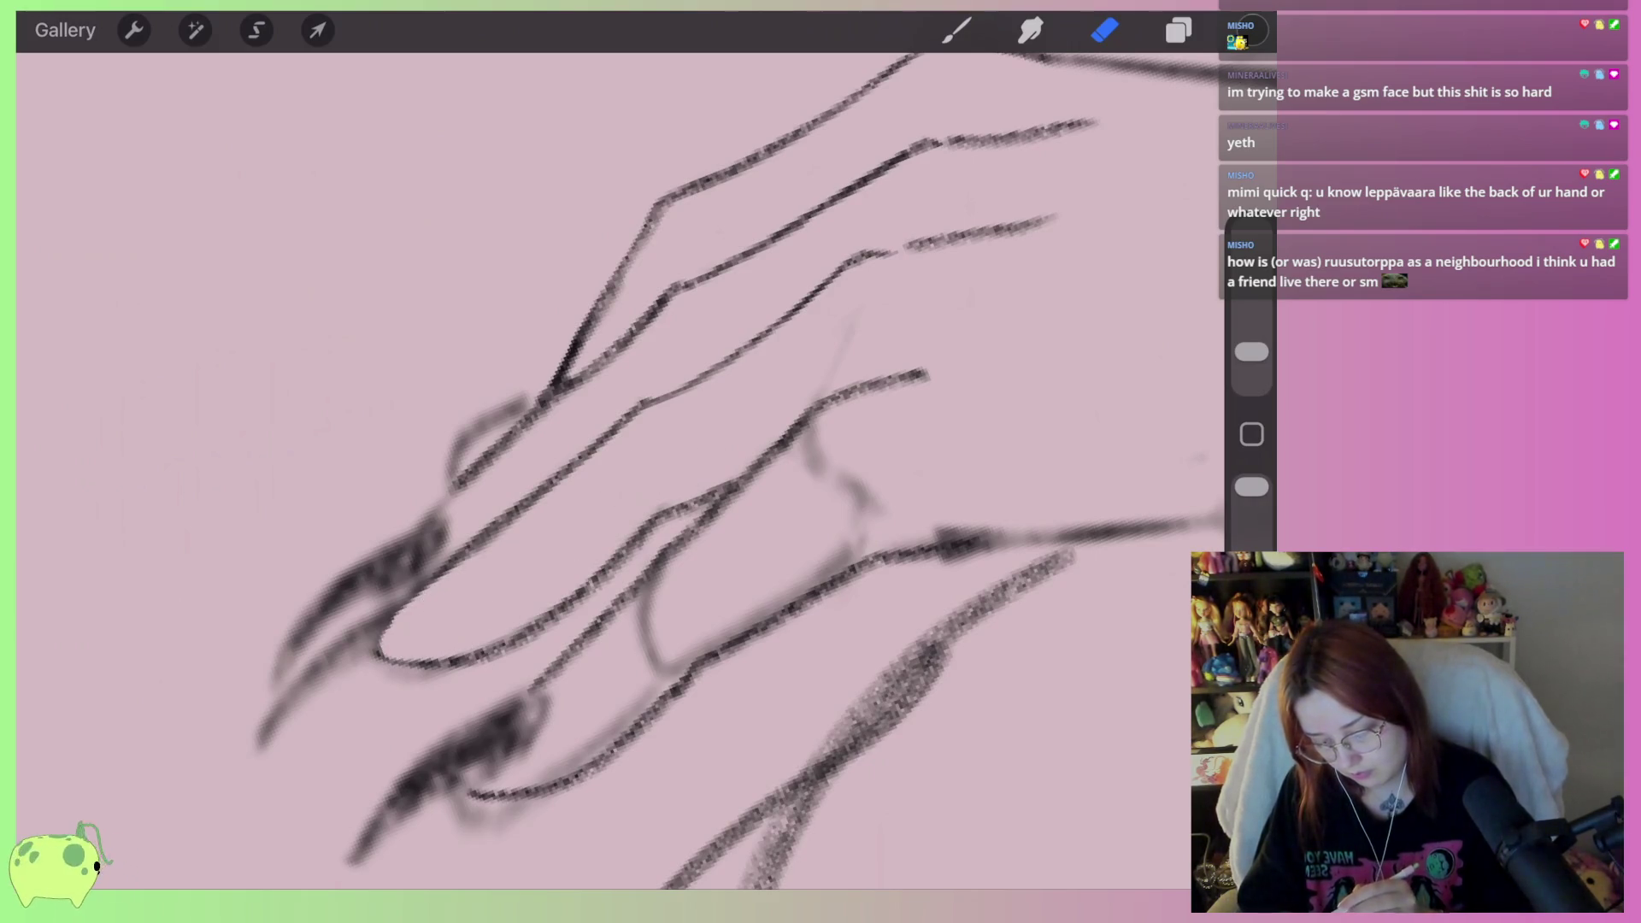
mouse_move(512, 400)
left_mouse_down()
mouse_move(457, 432)
mouse_move(522, 410)
mouse_move(384, 547)
mouse_move(444, 564)
mouse_move(433, 531)
mouse_move(364, 545)
mouse_move(270, 667)
mouse_move(425, 546)
mouse_move(341, 666)
mouse_move(410, 689)
mouse_move(334, 645)
left_mouse_up()
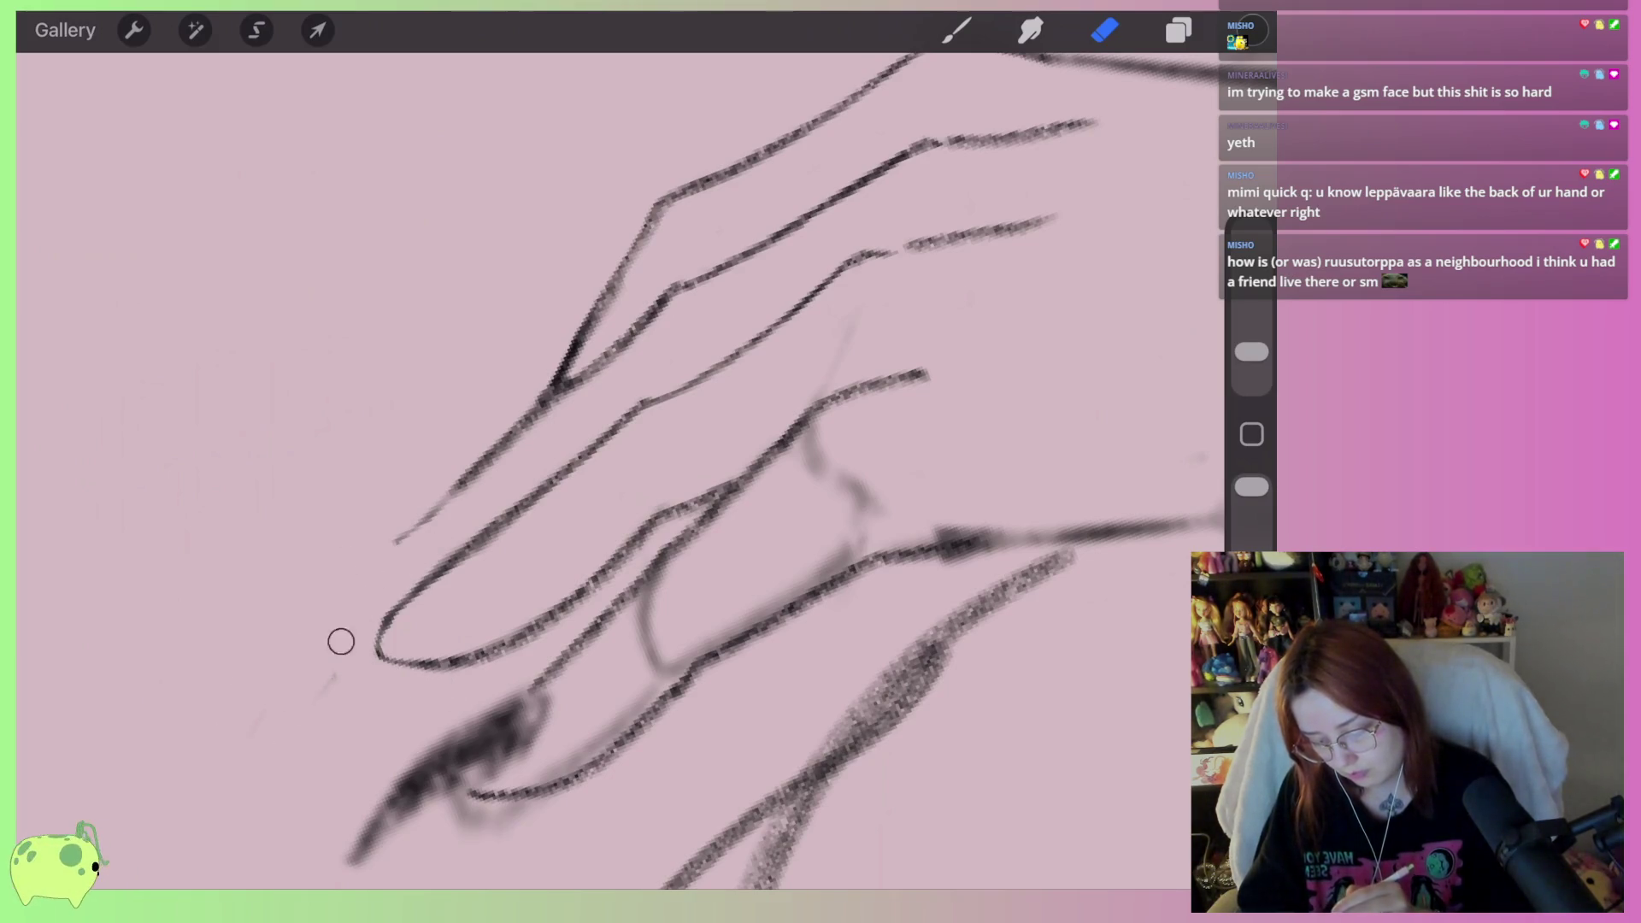
left_click(957, 30)
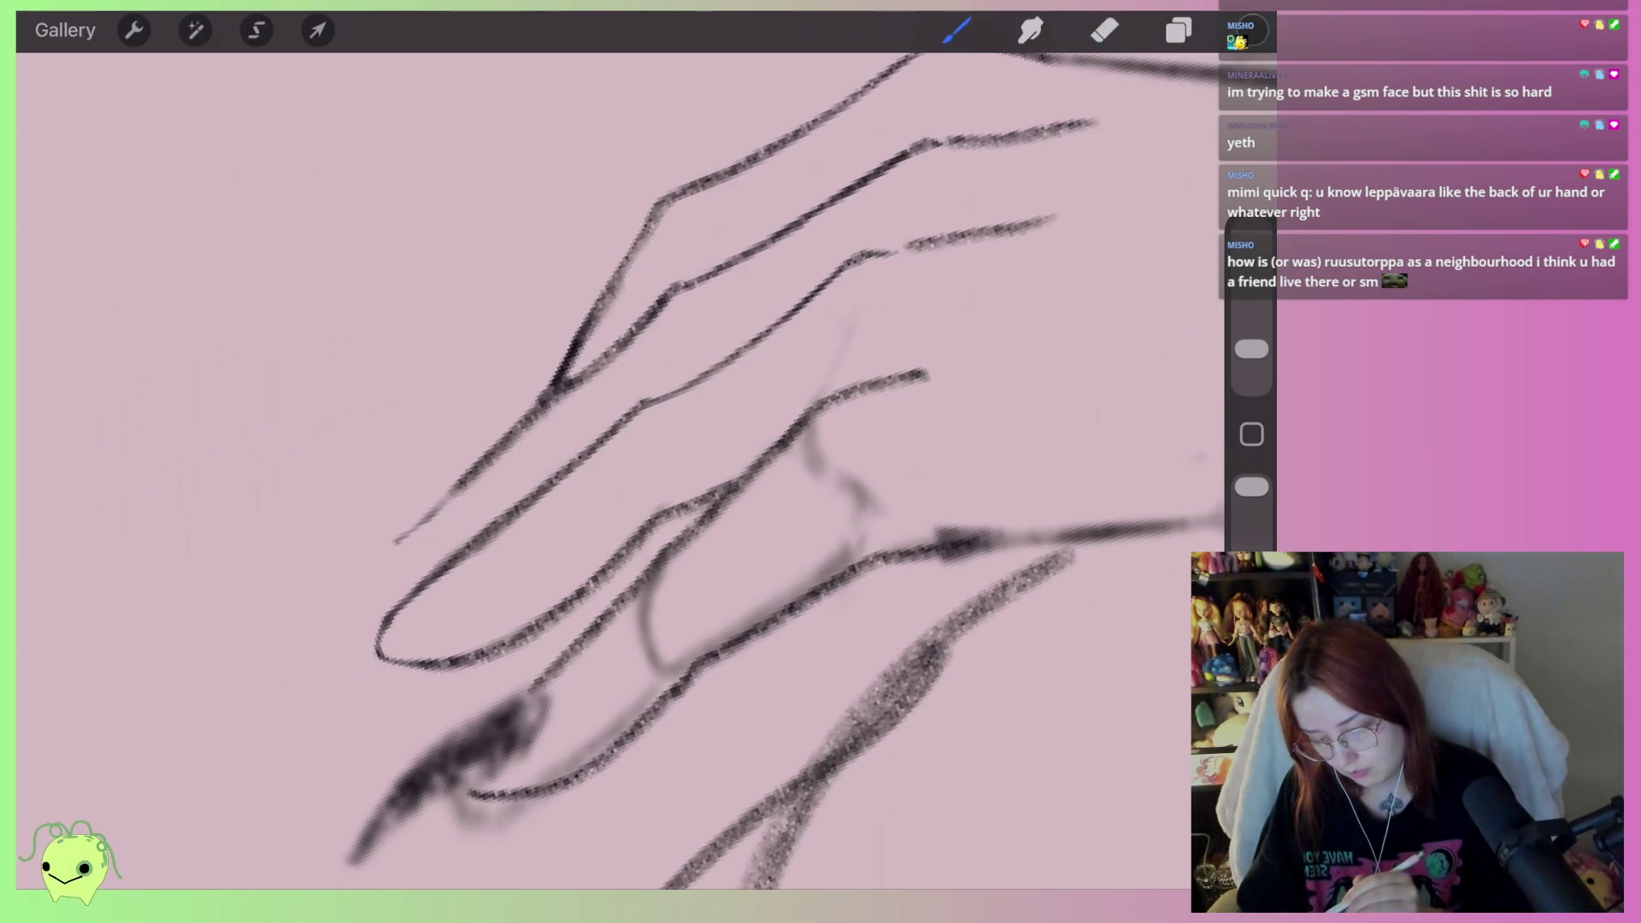
mouse_move(381, 628)
left_mouse_down()
mouse_move(335, 598)
mouse_move(470, 478)
mouse_move(380, 624)
left_mouse_up()
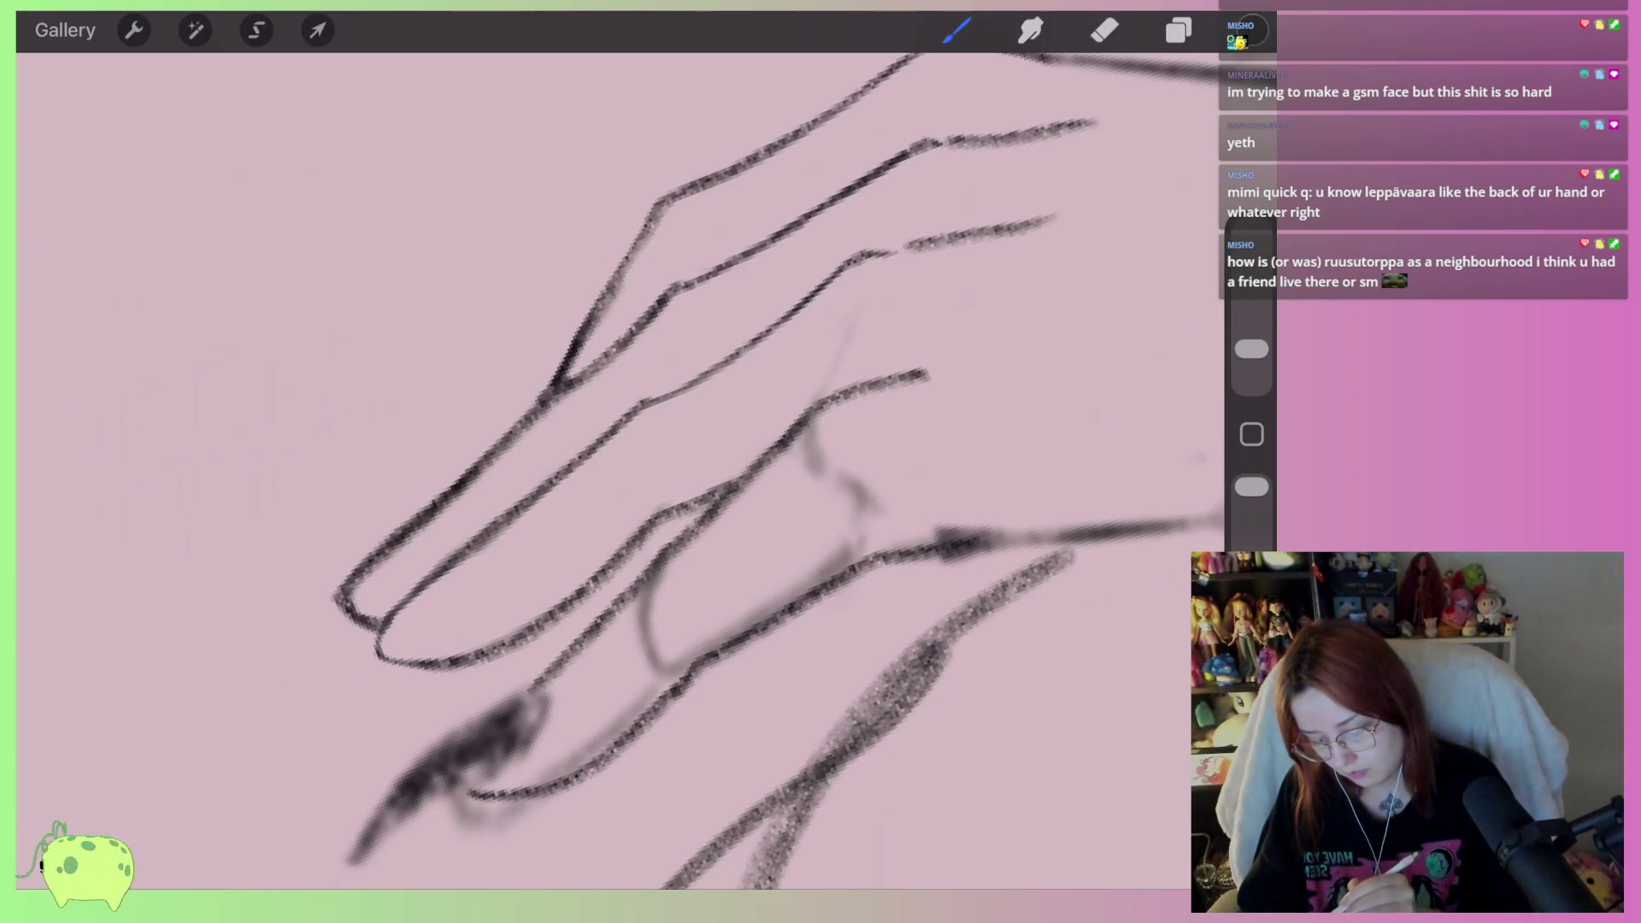
Clean faint marks along the finger edges and draw the lower fingertip curve
left_click(1104, 30)
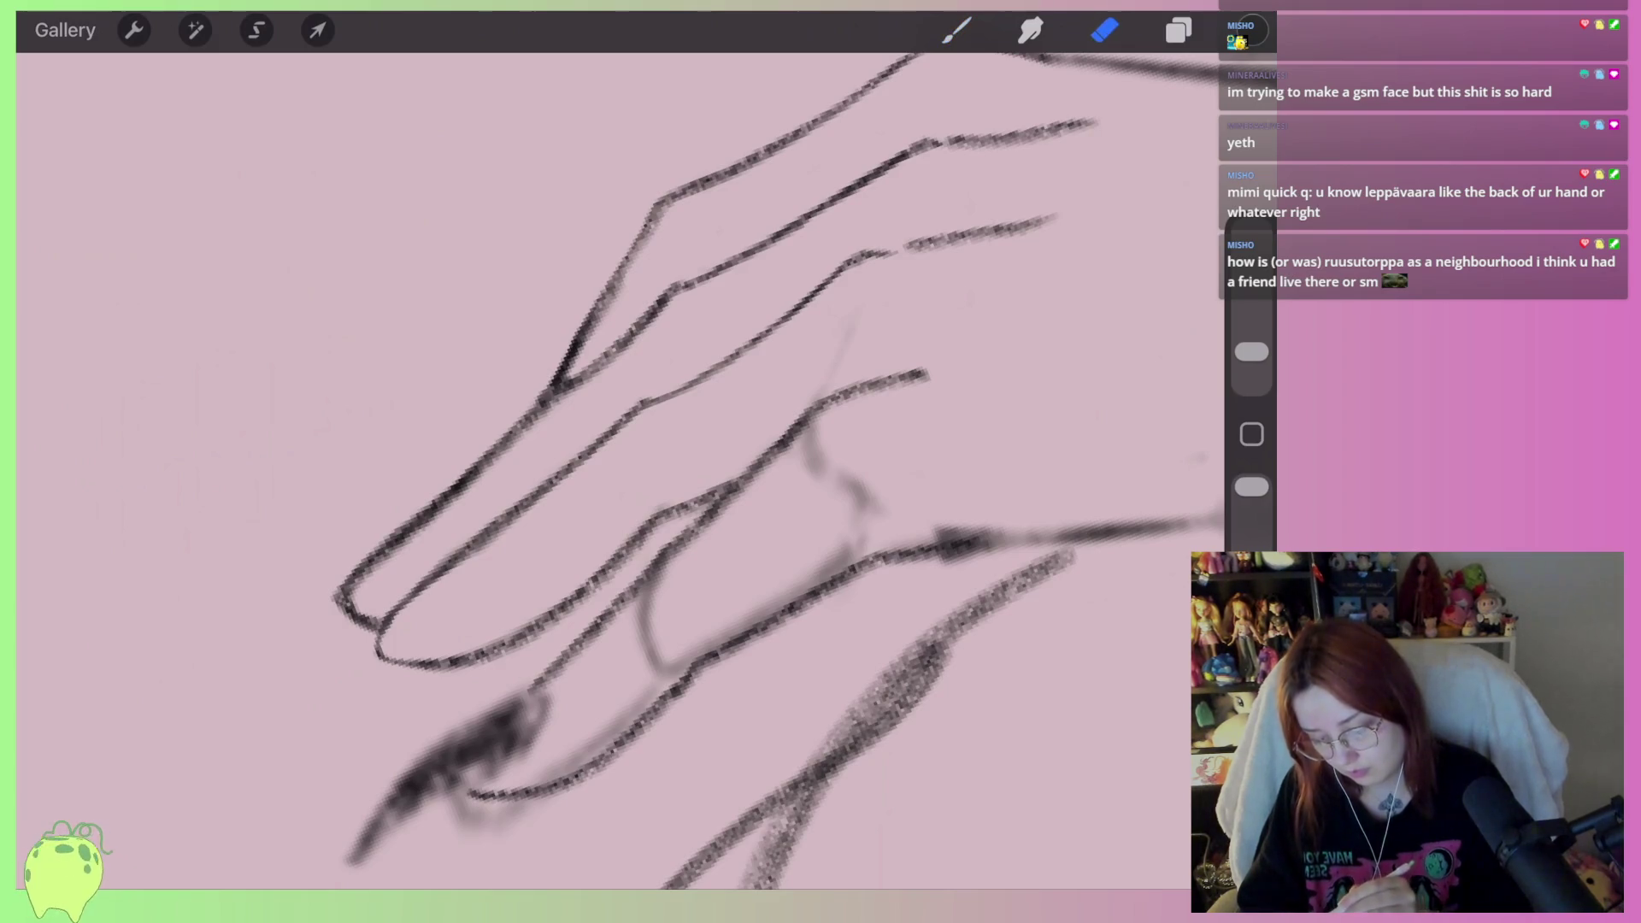
mouse_move(504, 453)
left_mouse_down()
mouse_move(366, 579)
mouse_move(359, 611)
left_mouse_up()
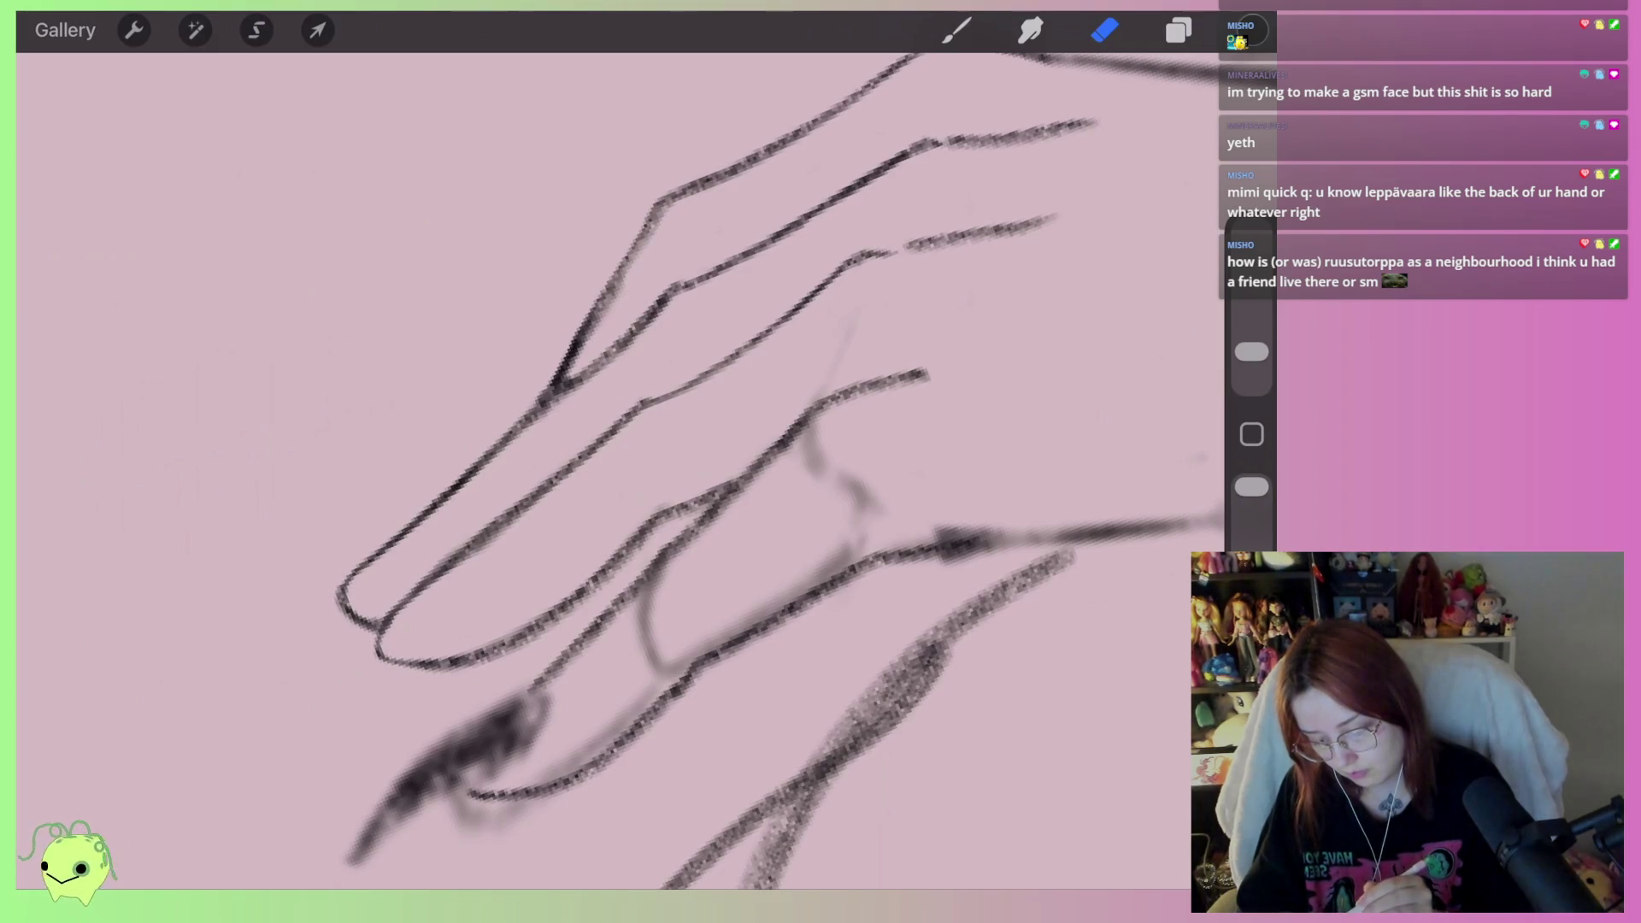
left_click_drag(550, 439, 423, 568)
mouse_move(541, 507)
left_mouse_down()
mouse_move(445, 568)
mouse_move(400, 526)
mouse_move(465, 554)
left_mouse_up()
scroll(599, 470, "down", 3)
mouse_move(400, 508)
left_mouse_down()
mouse_move(439, 568)
mouse_move(469, 575)
mouse_move(462, 526)
mouse_move(479, 543)
left_mouse_up()
left_click(1105, 30)
scroll(621, 470, "down", 5)
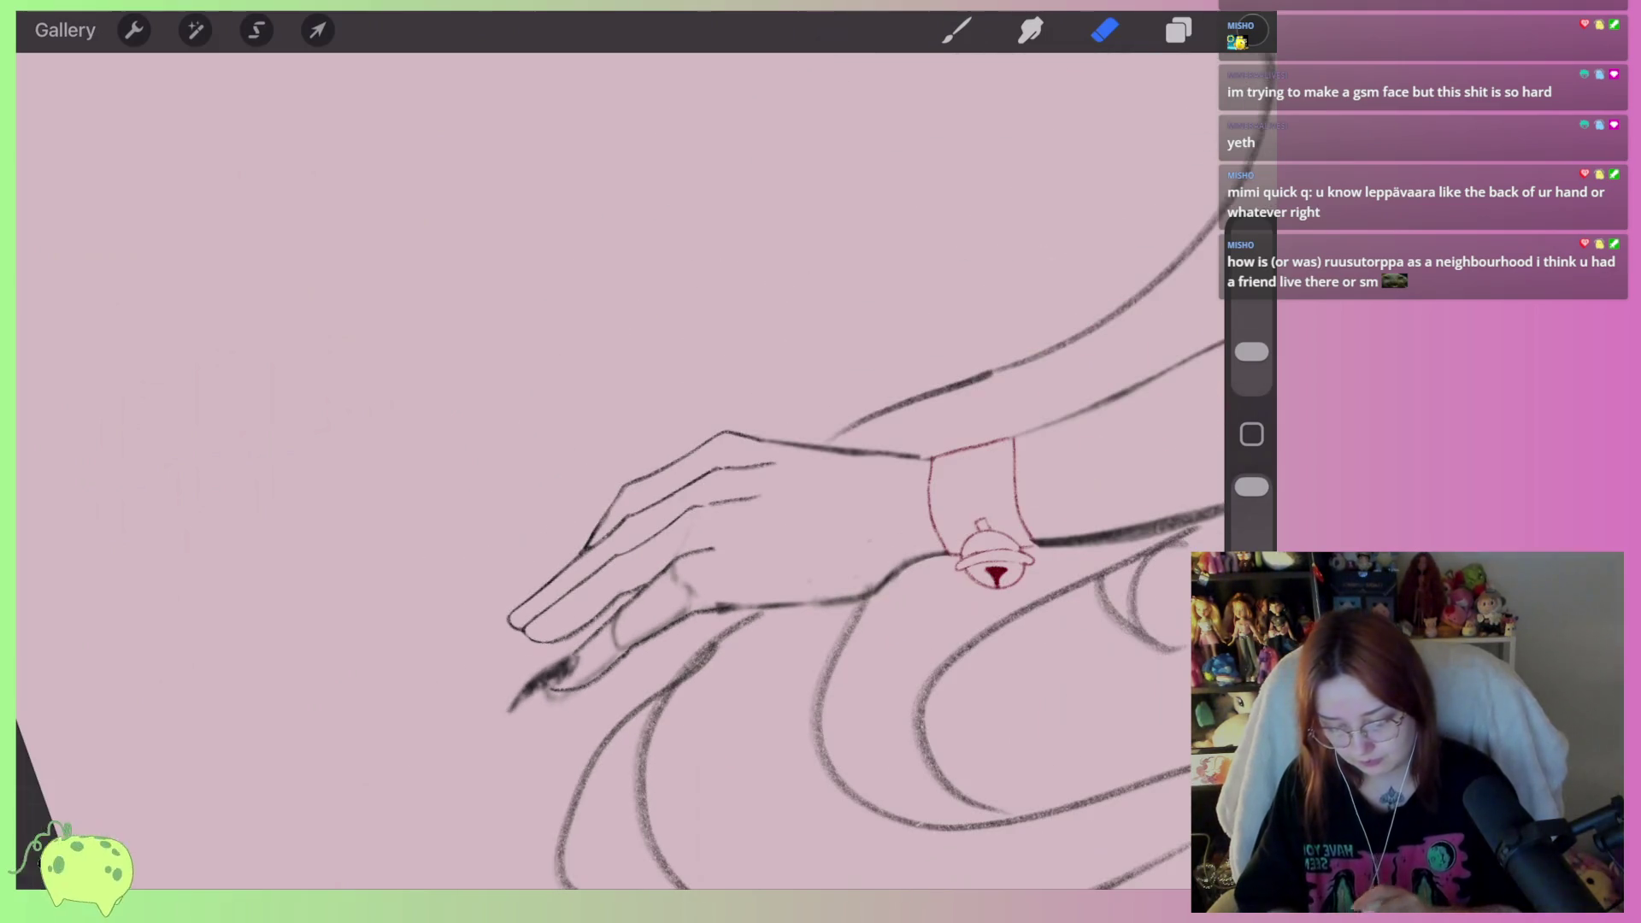
scroll(622, 470, "down", 2)
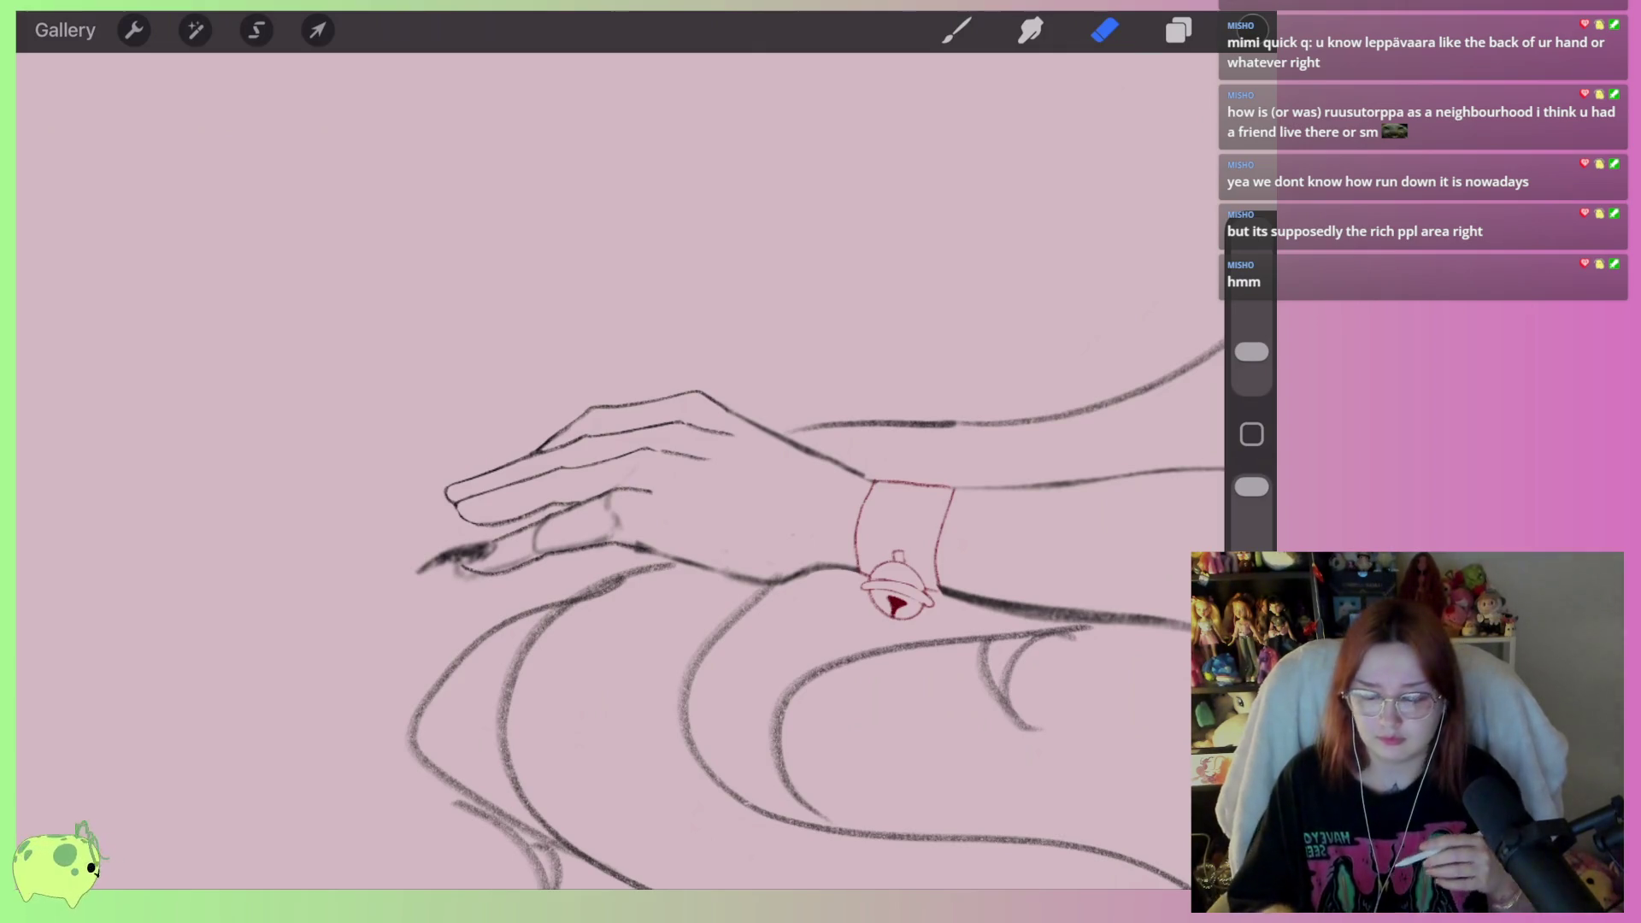
scroll(453, 487, "up", 5)
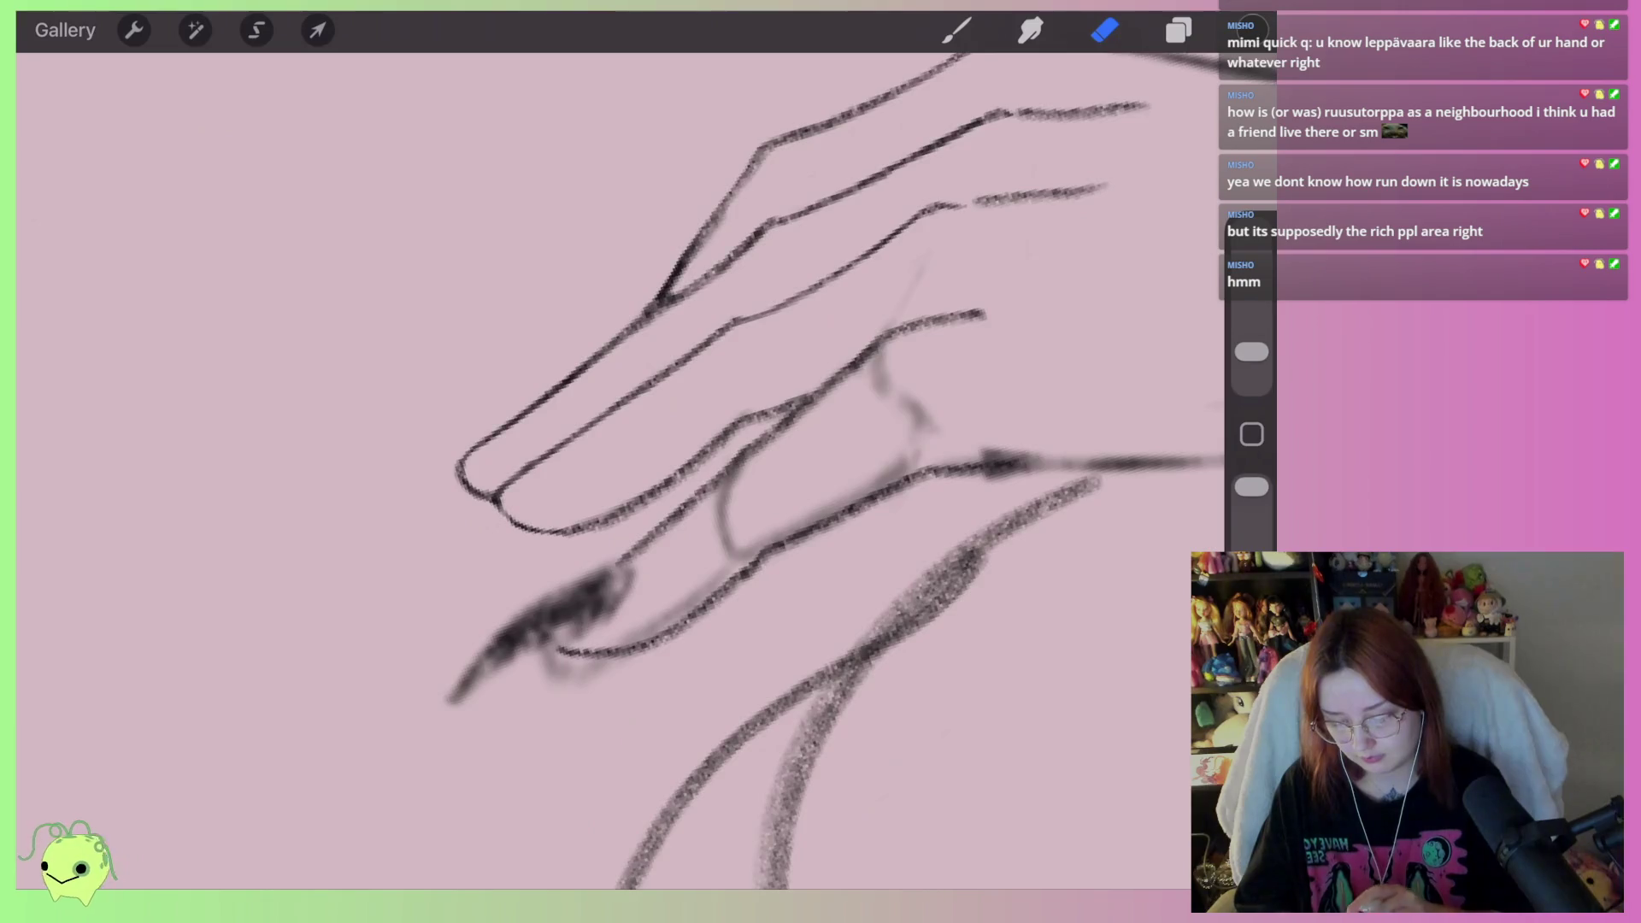
Erase the stray smudges, grey haze and dark blob around the fingertips
mouse_move(641, 556)
left_mouse_down()
mouse_move(601, 597)
mouse_move(670, 531)
mouse_move(618, 508)
mouse_move(513, 590)
mouse_move(402, 721)
mouse_move(479, 649)
mouse_move(555, 684)
mouse_move(491, 652)
left_mouse_up()
mouse_move(601, 613)
left_mouse_down()
mouse_move(535, 623)
mouse_move(556, 628)
left_mouse_up()
mouse_move(693, 616)
left_mouse_down()
mouse_move(659, 619)
mouse_move(795, 513)
mouse_move(761, 487)
mouse_move(783, 437)
left_mouse_up()
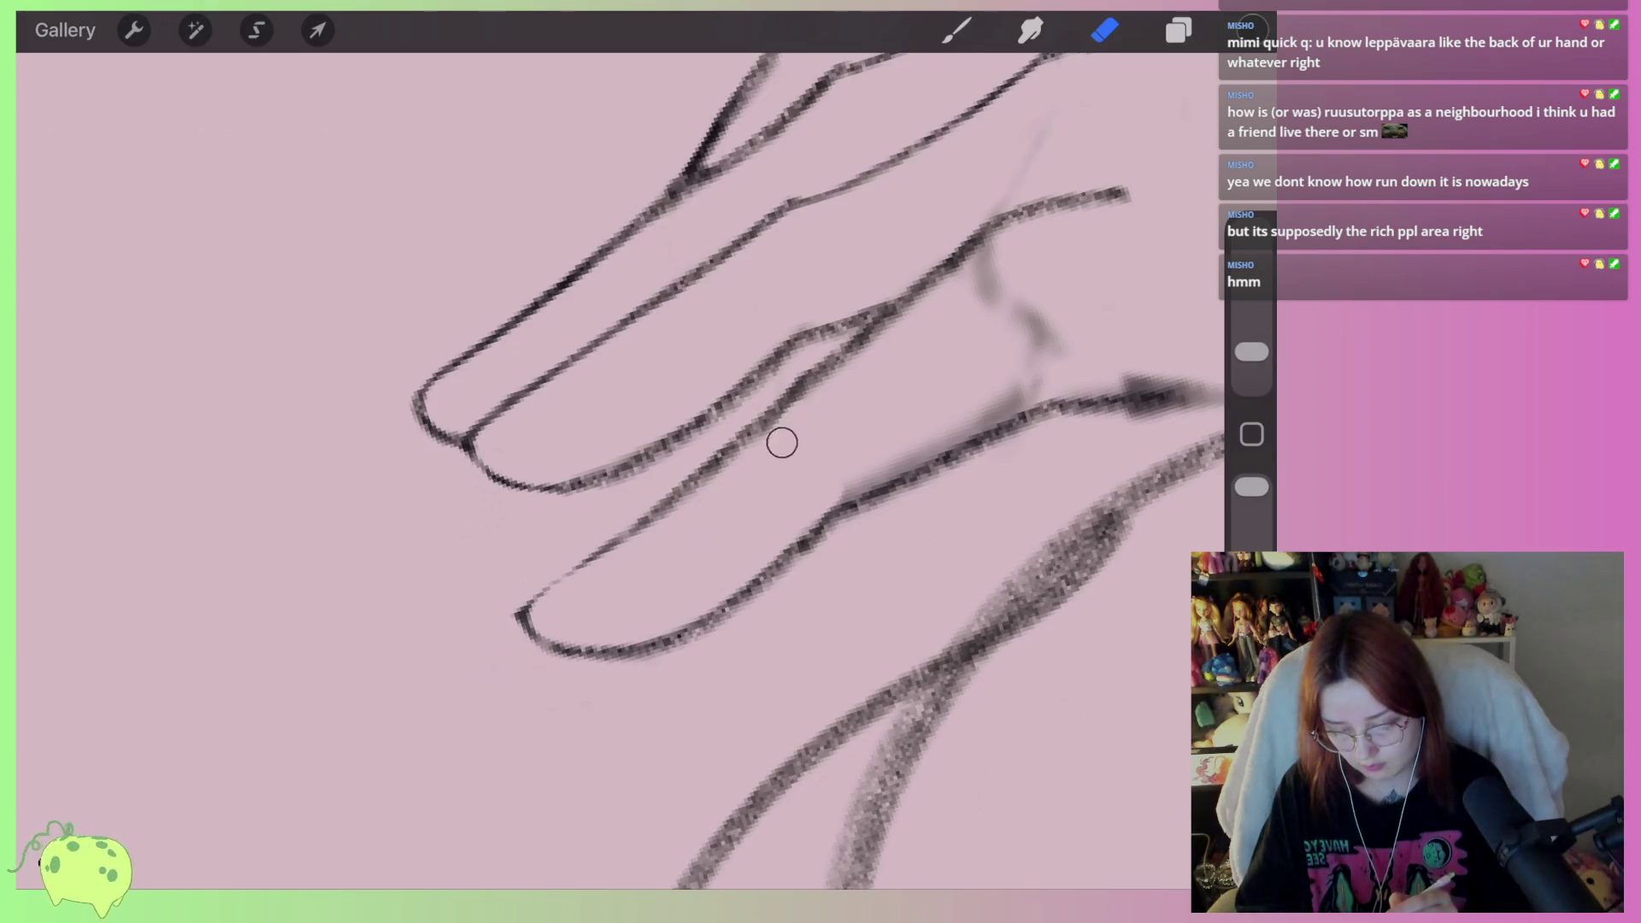
left_click_drag(740, 510, 983, 411)
scroll(621, 470, "right", 5)
mouse_move(701, 445)
left_mouse_down()
mouse_move(674, 499)
mouse_move(692, 592)
mouse_move(727, 598)
left_mouse_up()
scroll(623, 384, "down", 5)
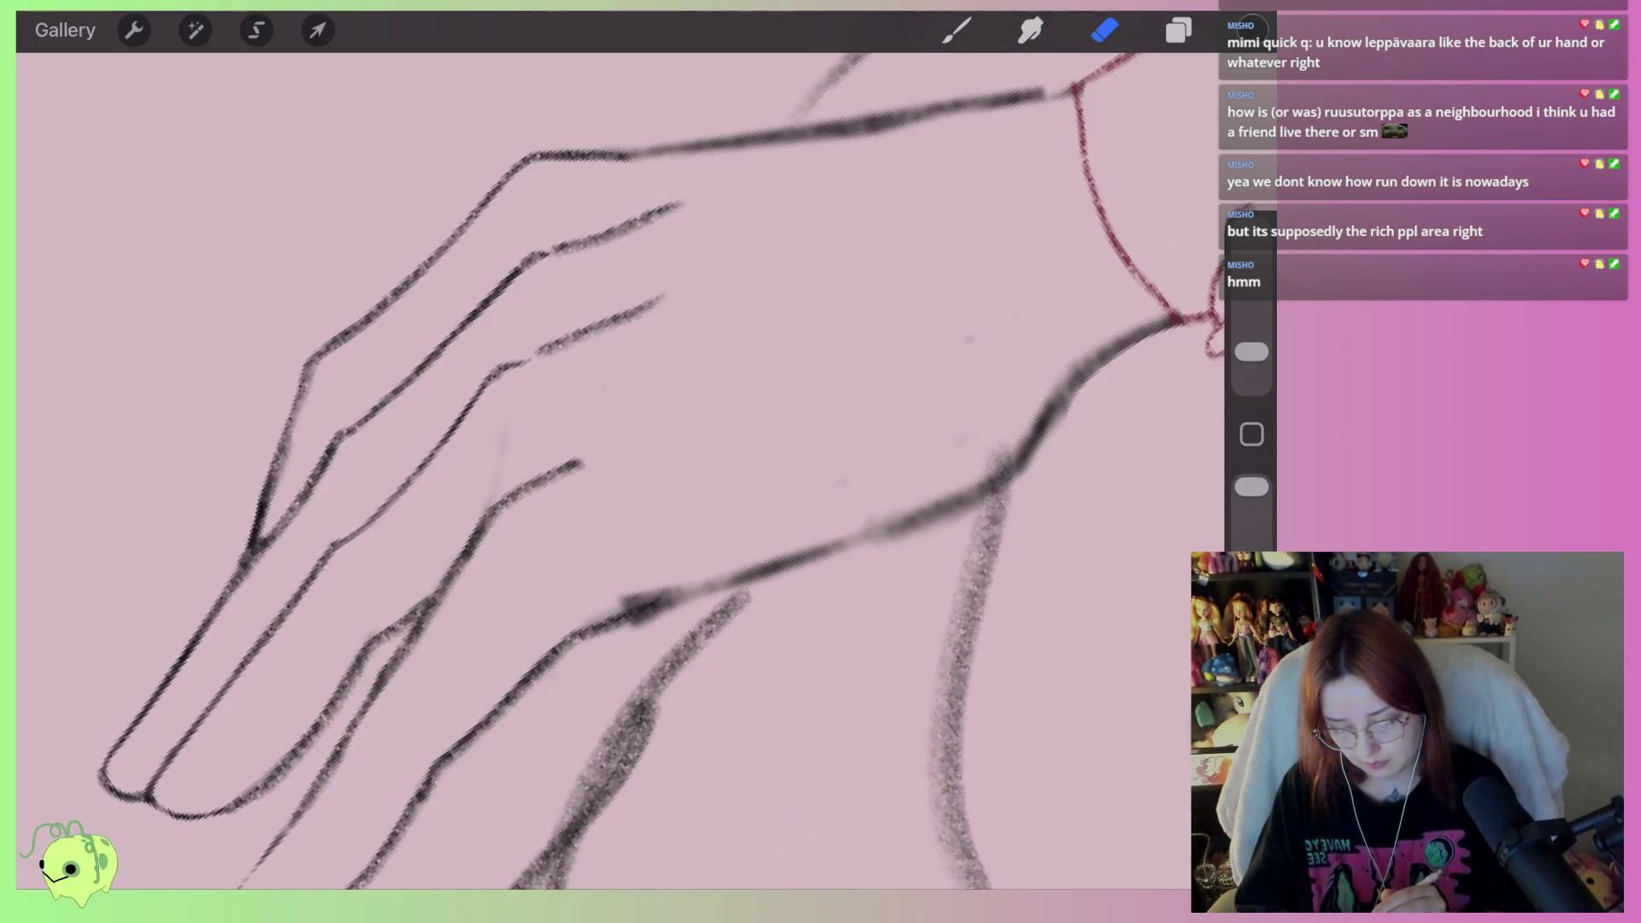
mouse_move(673, 618)
left_mouse_down()
mouse_move(689, 608)
mouse_move(641, 626)
mouse_move(654, 598)
mouse_move(824, 541)
left_mouse_up()
Redraw the hand's lower edge line to the cuff and clean where they meet
left_click(956, 29)
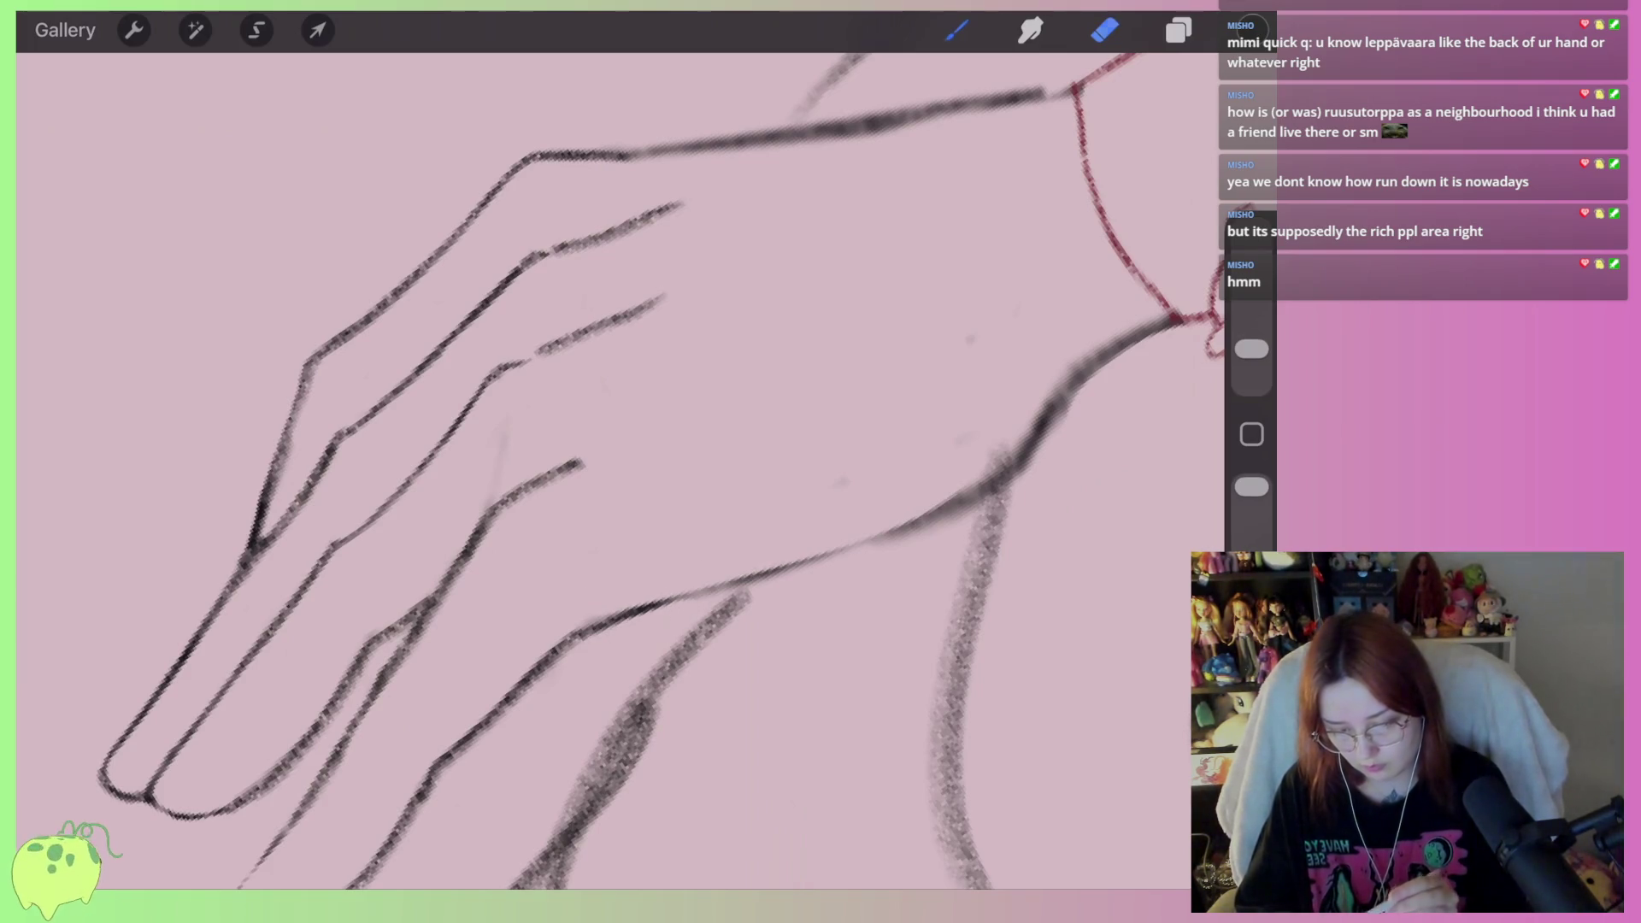
left_click_drag(618, 609, 923, 518)
scroll(923, 518, "down", 3)
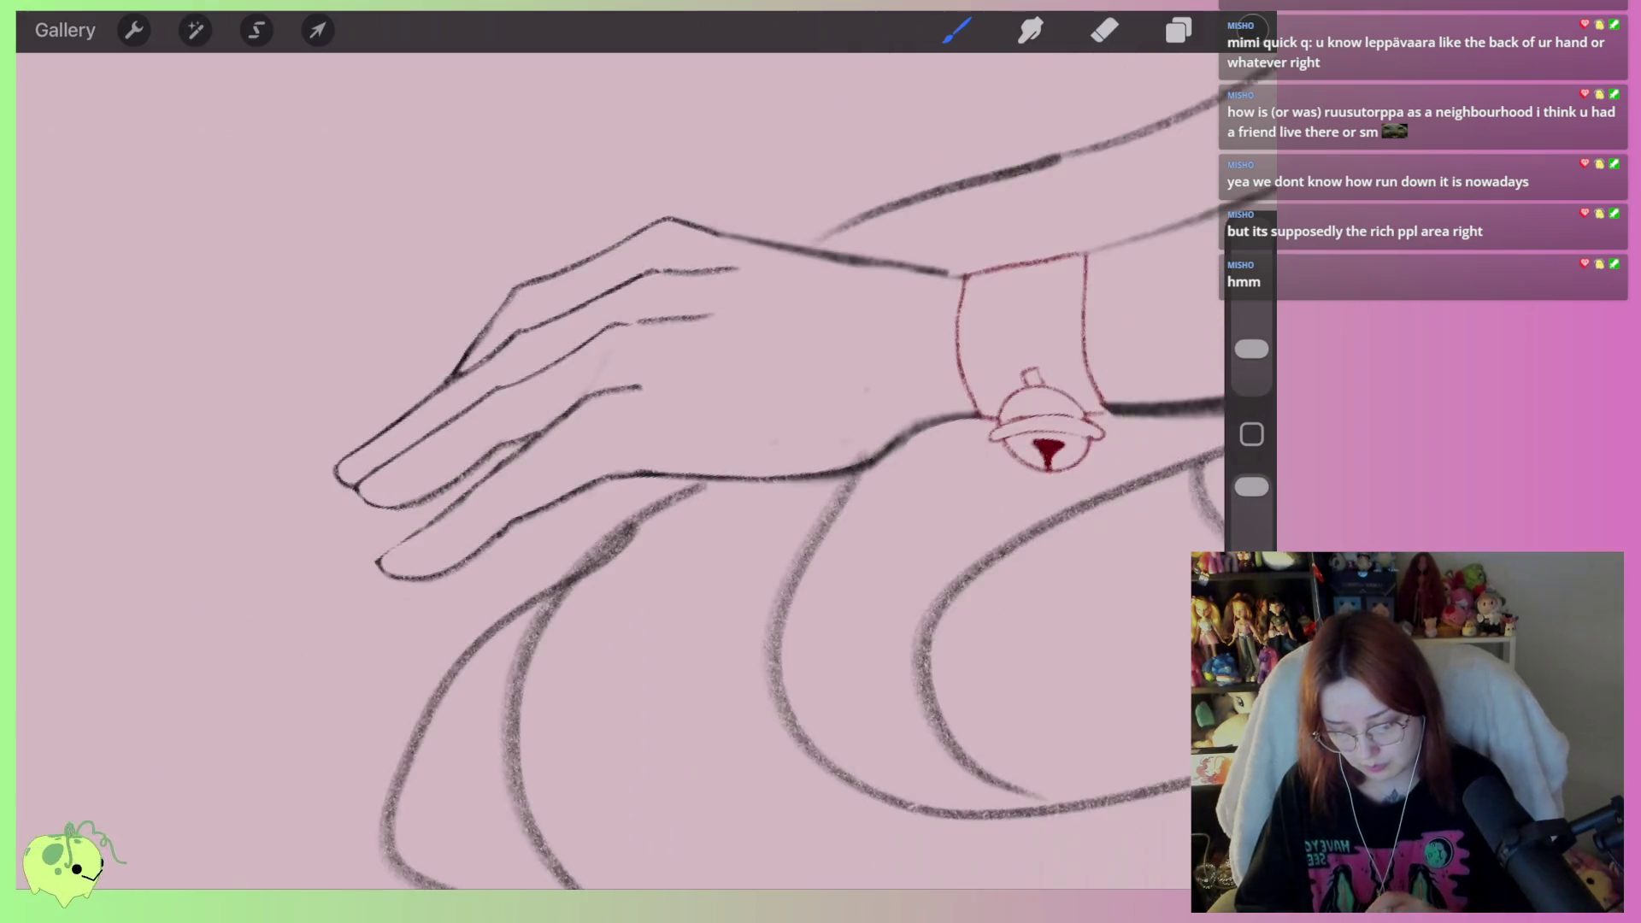
left_click_drag(854, 477, 964, 436)
left_click(1104, 30)
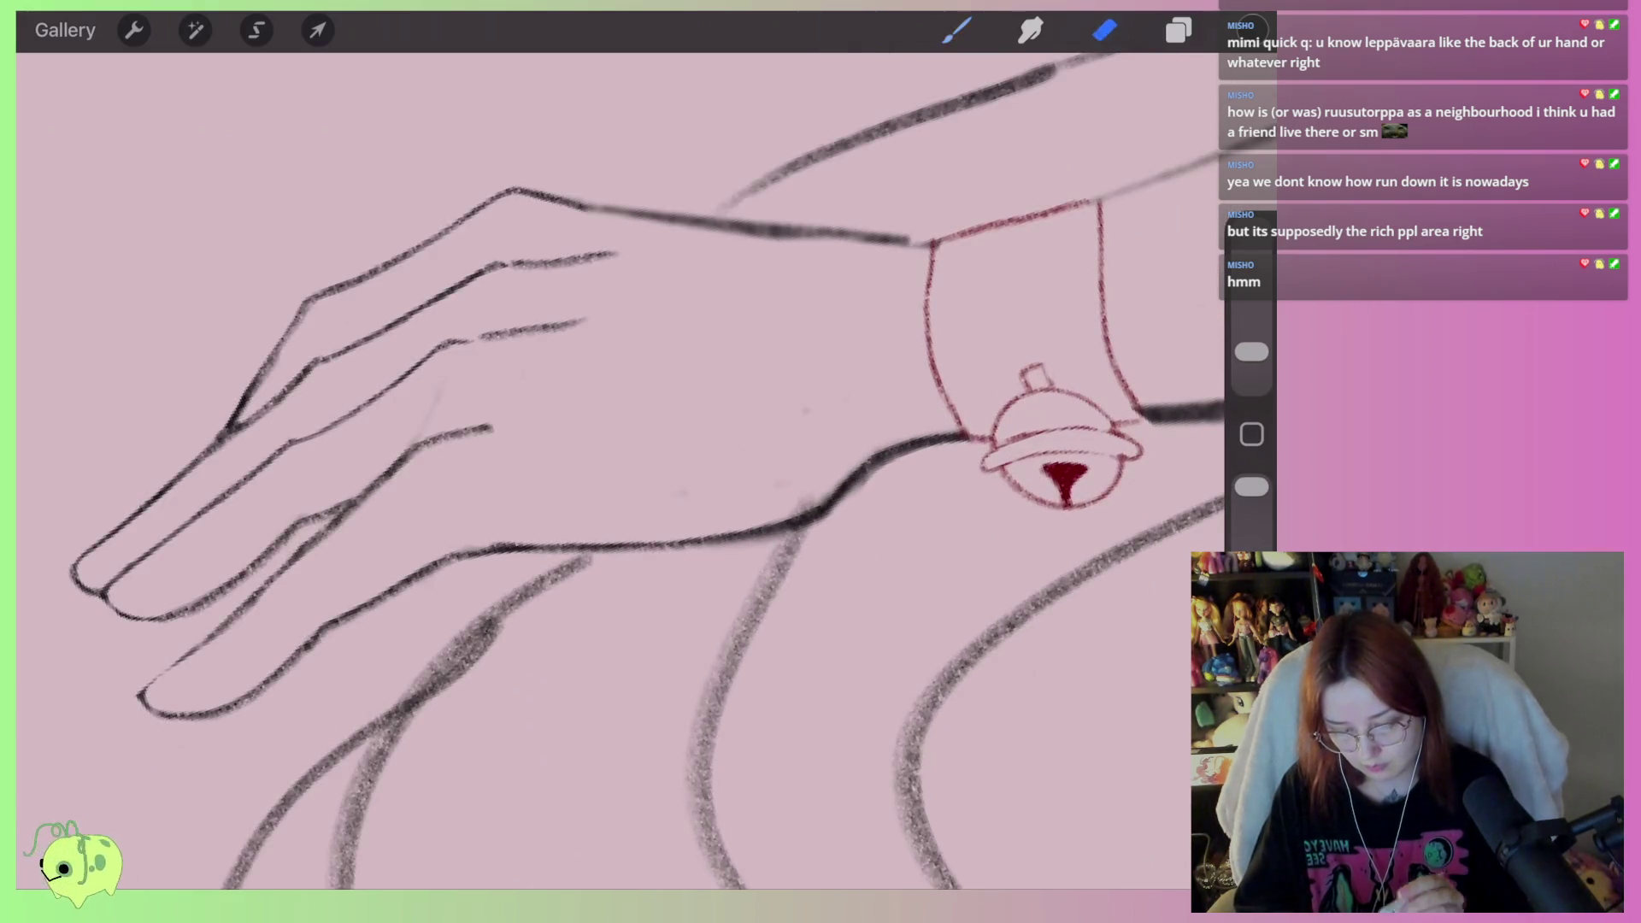
scroll(1068, 342, "up", 2)
mouse_move(918, 491)
left_mouse_down()
mouse_move(828, 501)
mouse_move(765, 560)
mouse_move(775, 575)
left_mouse_up()
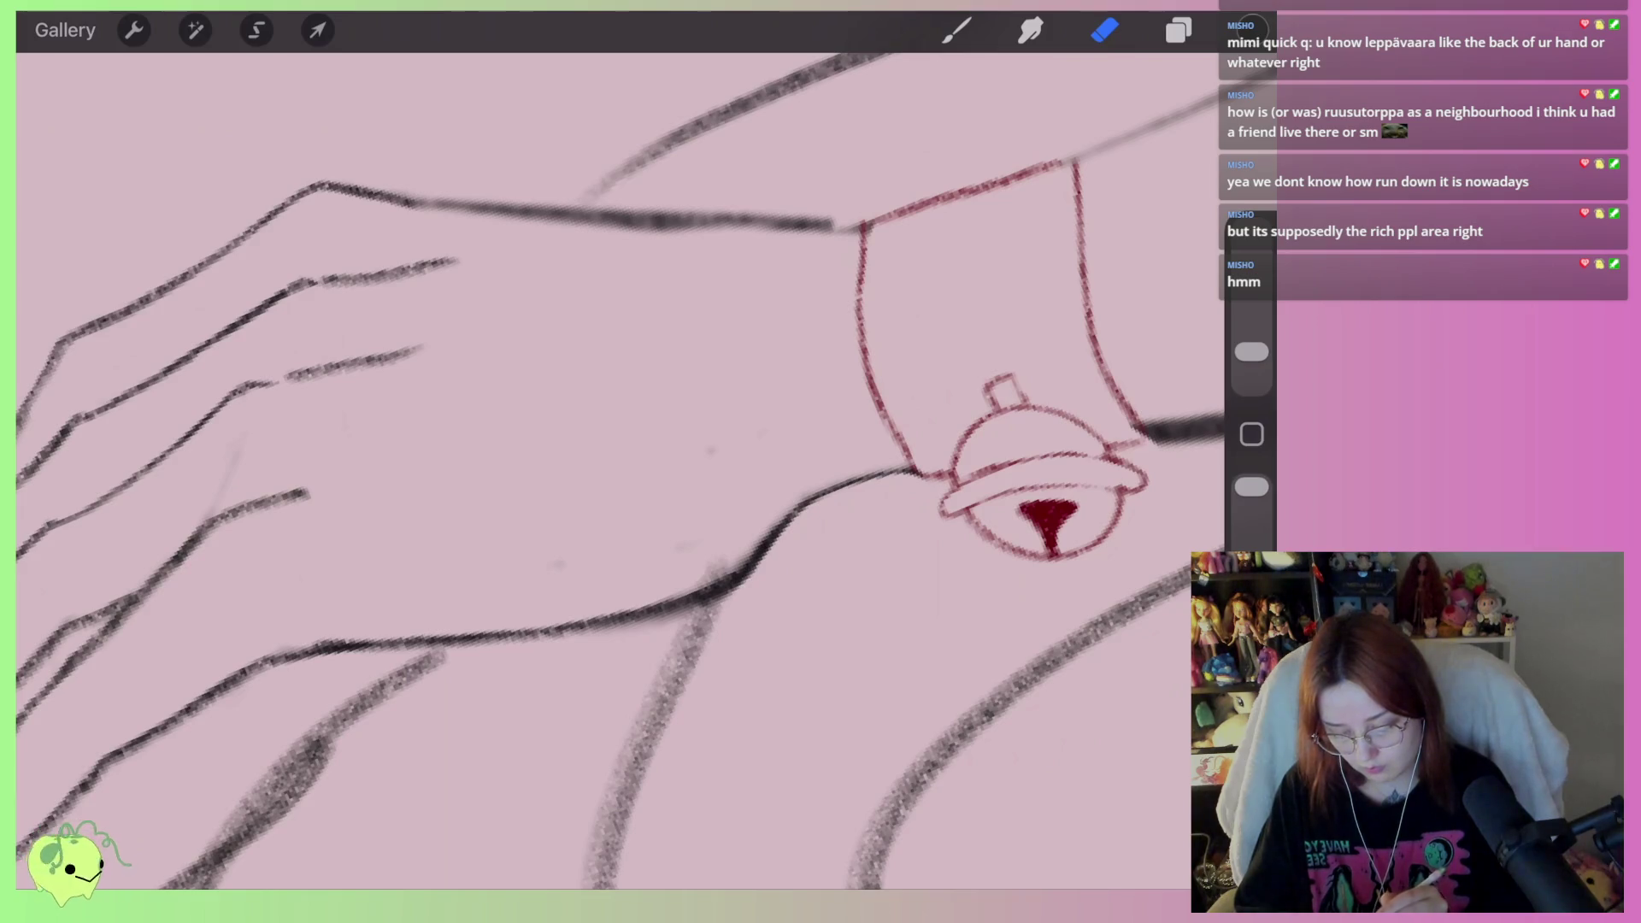
mouse_move(782, 493)
left_mouse_down()
mouse_move(703, 579)
mouse_move(476, 630)
mouse_move(318, 637)
left_mouse_up()
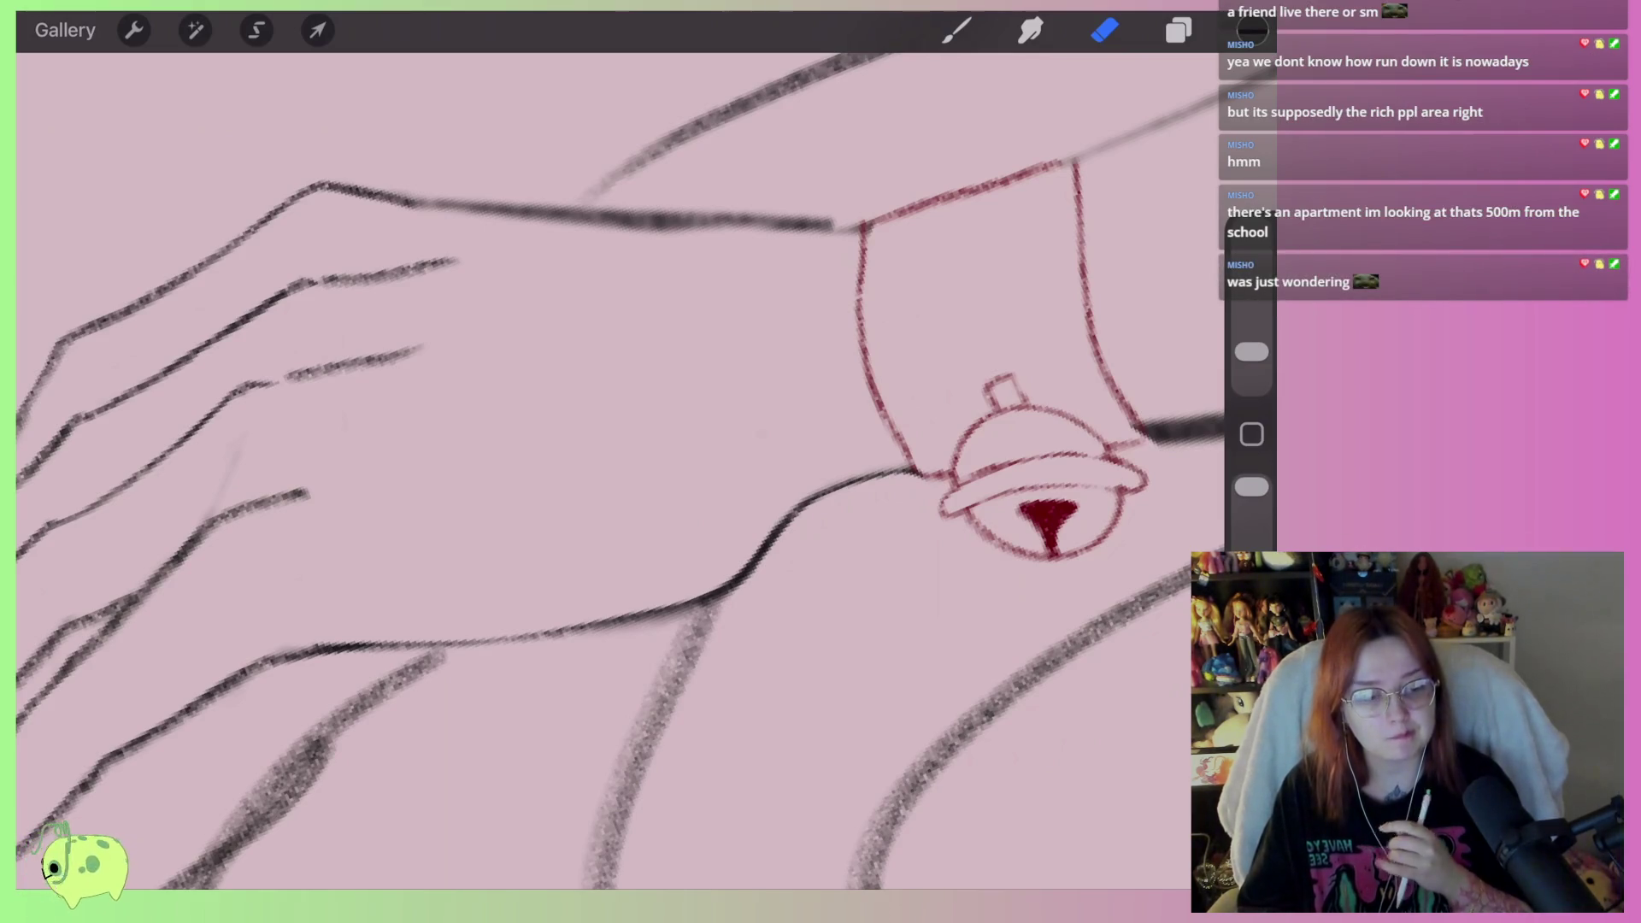
scroll(620, 470, "down", 5)
scroll(547, 428, "up", 5)
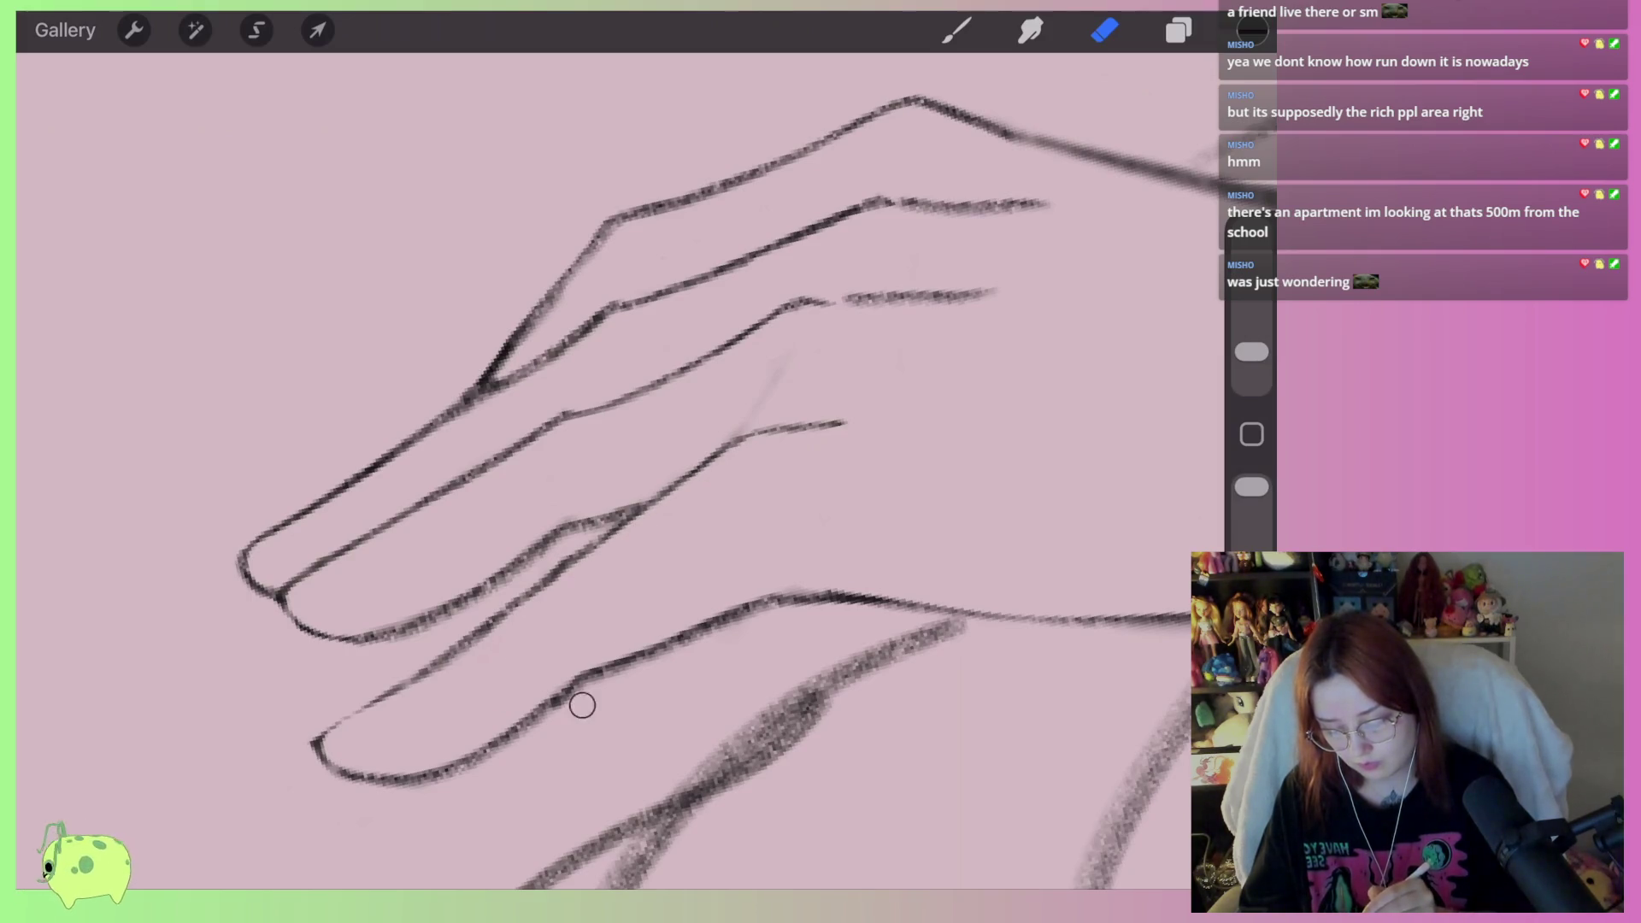
Lasso the middle finger strokes and reshape them with Transform
left_click_drag(649, 428, 559, 457)
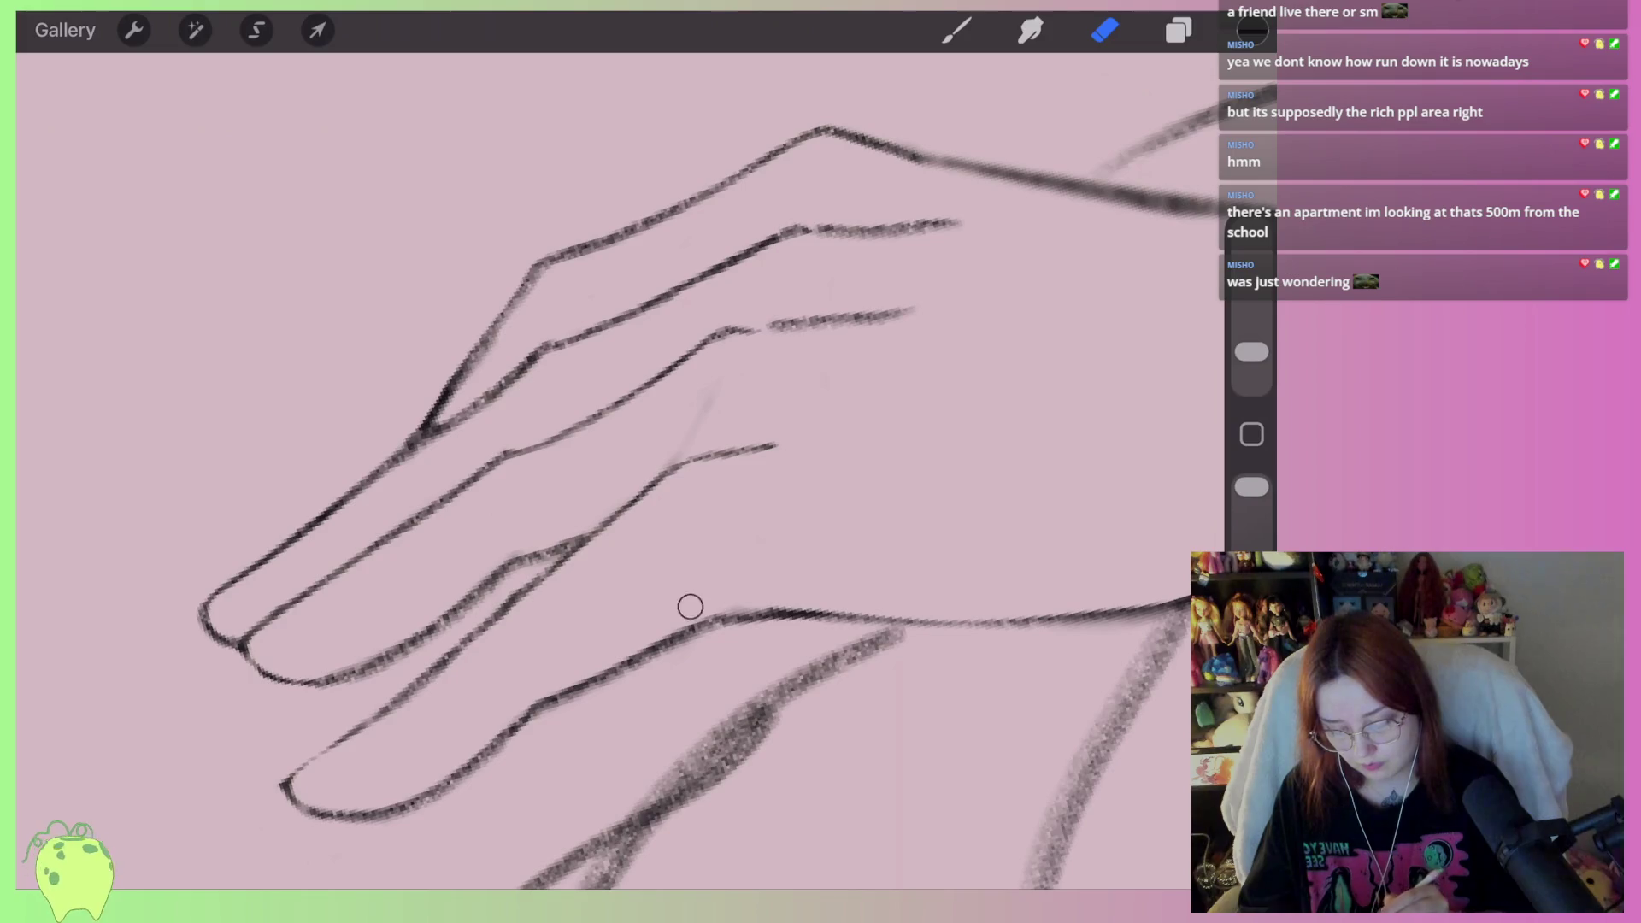
left_click_drag(599, 385, 573, 581)
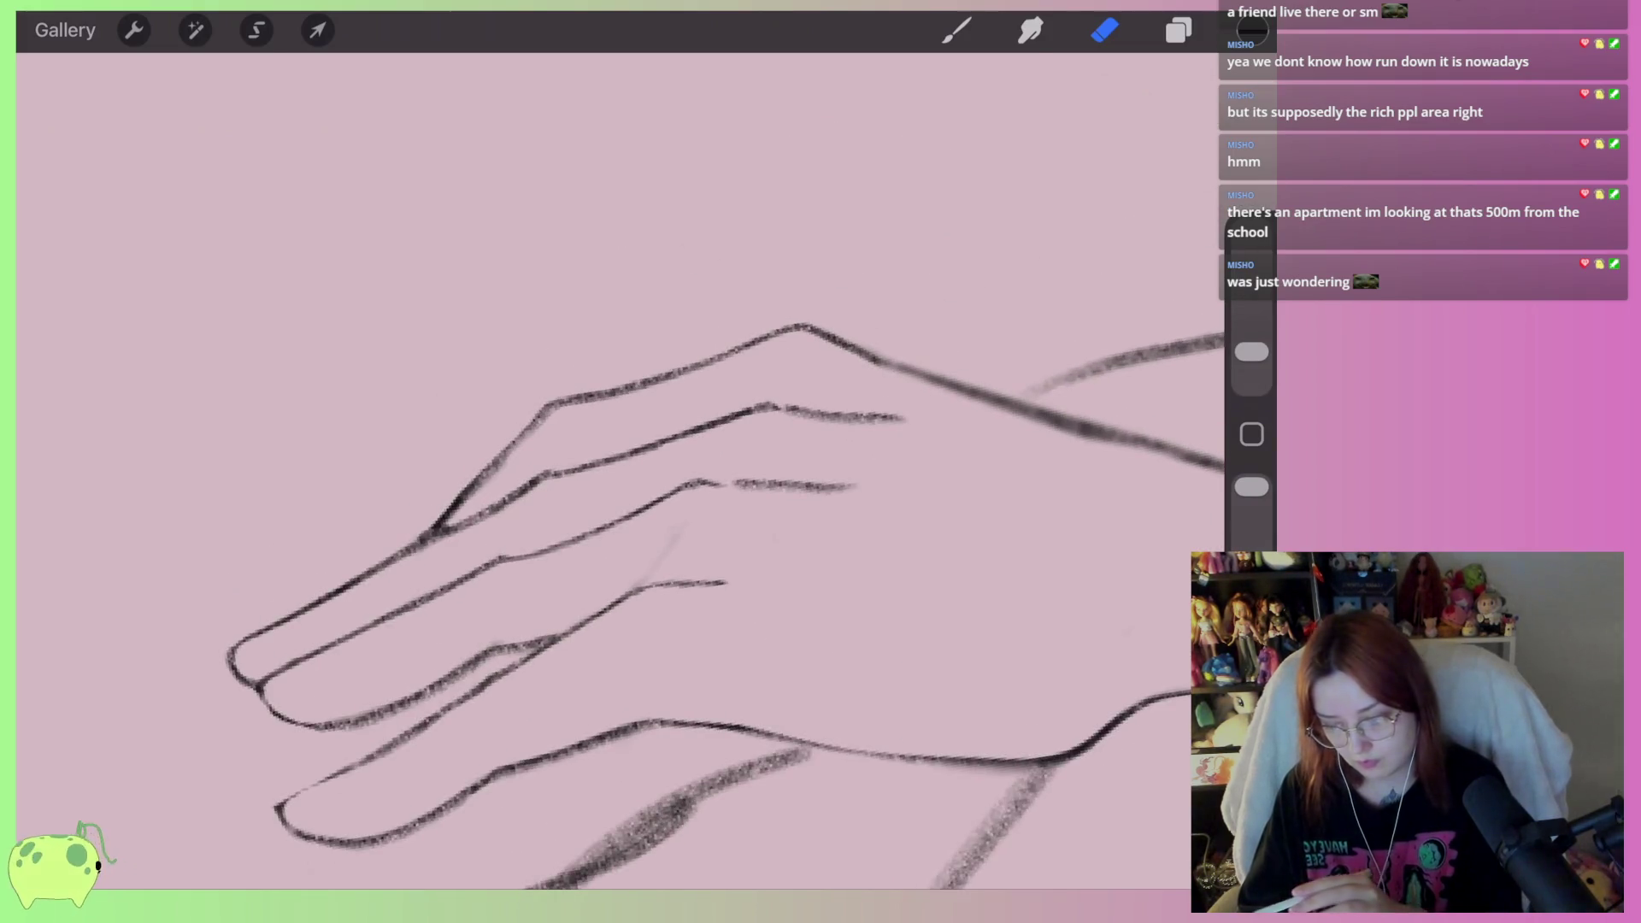
left_click(257, 30)
mouse_move(495, 545)
left_mouse_down()
mouse_move(649, 543)
mouse_move(887, 487)
mouse_move(752, 450)
mouse_move(497, 543)
left_mouse_up()
left_click(317, 30)
left_click_drag(854, 436, 849, 419)
key("e")
scroll(649, 462, "down", 3)
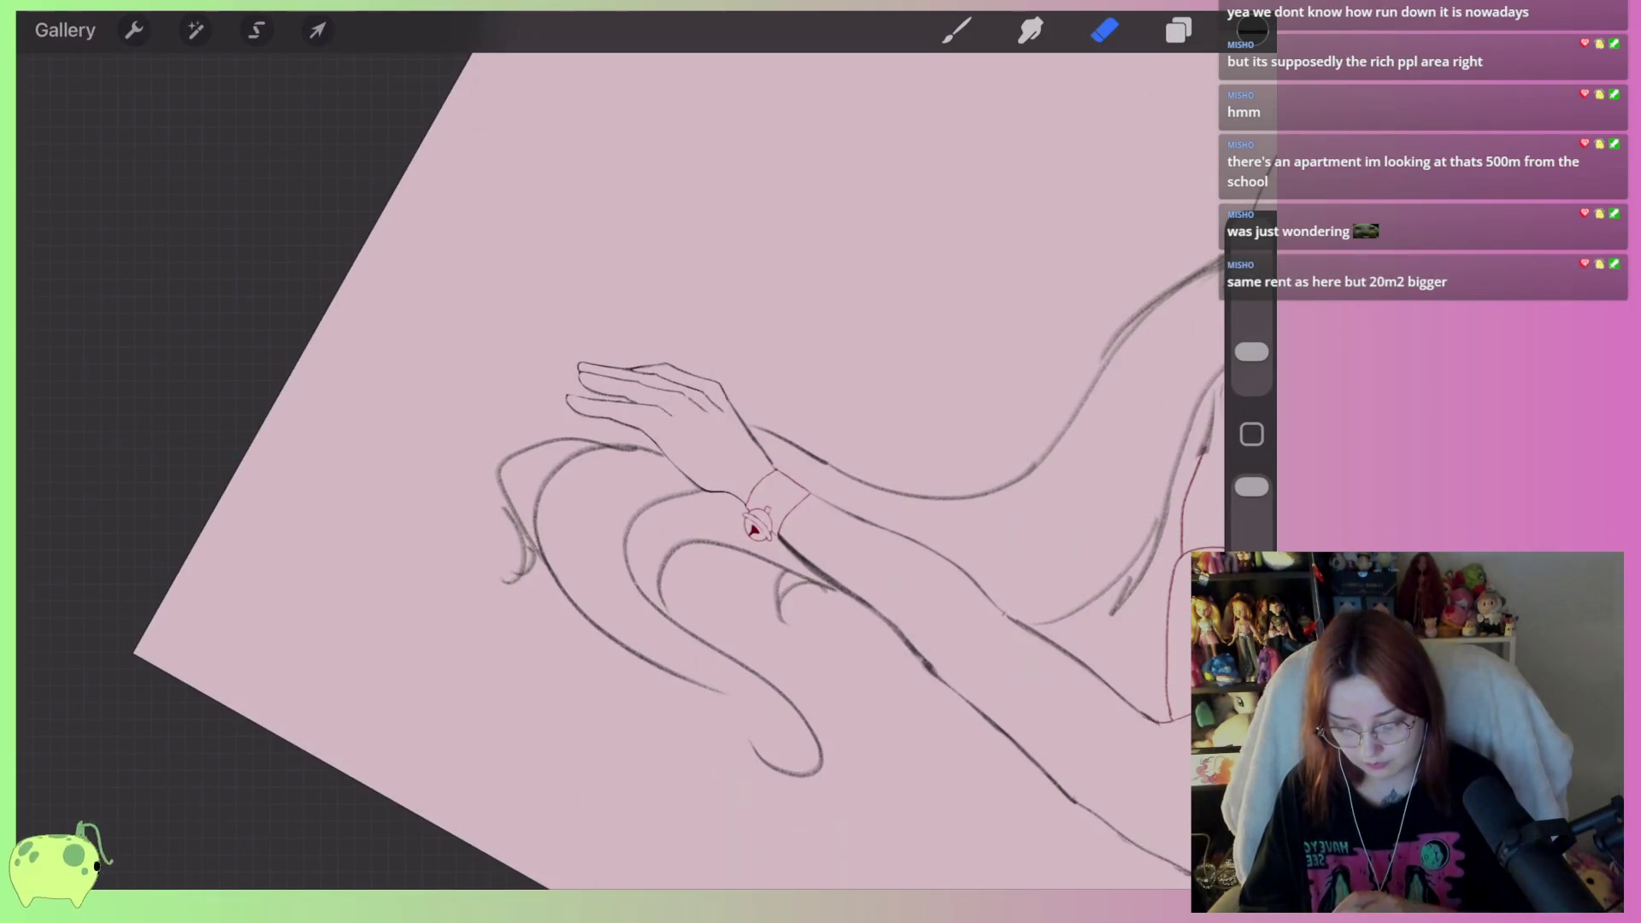
scroll(649, 462, "up", 5)
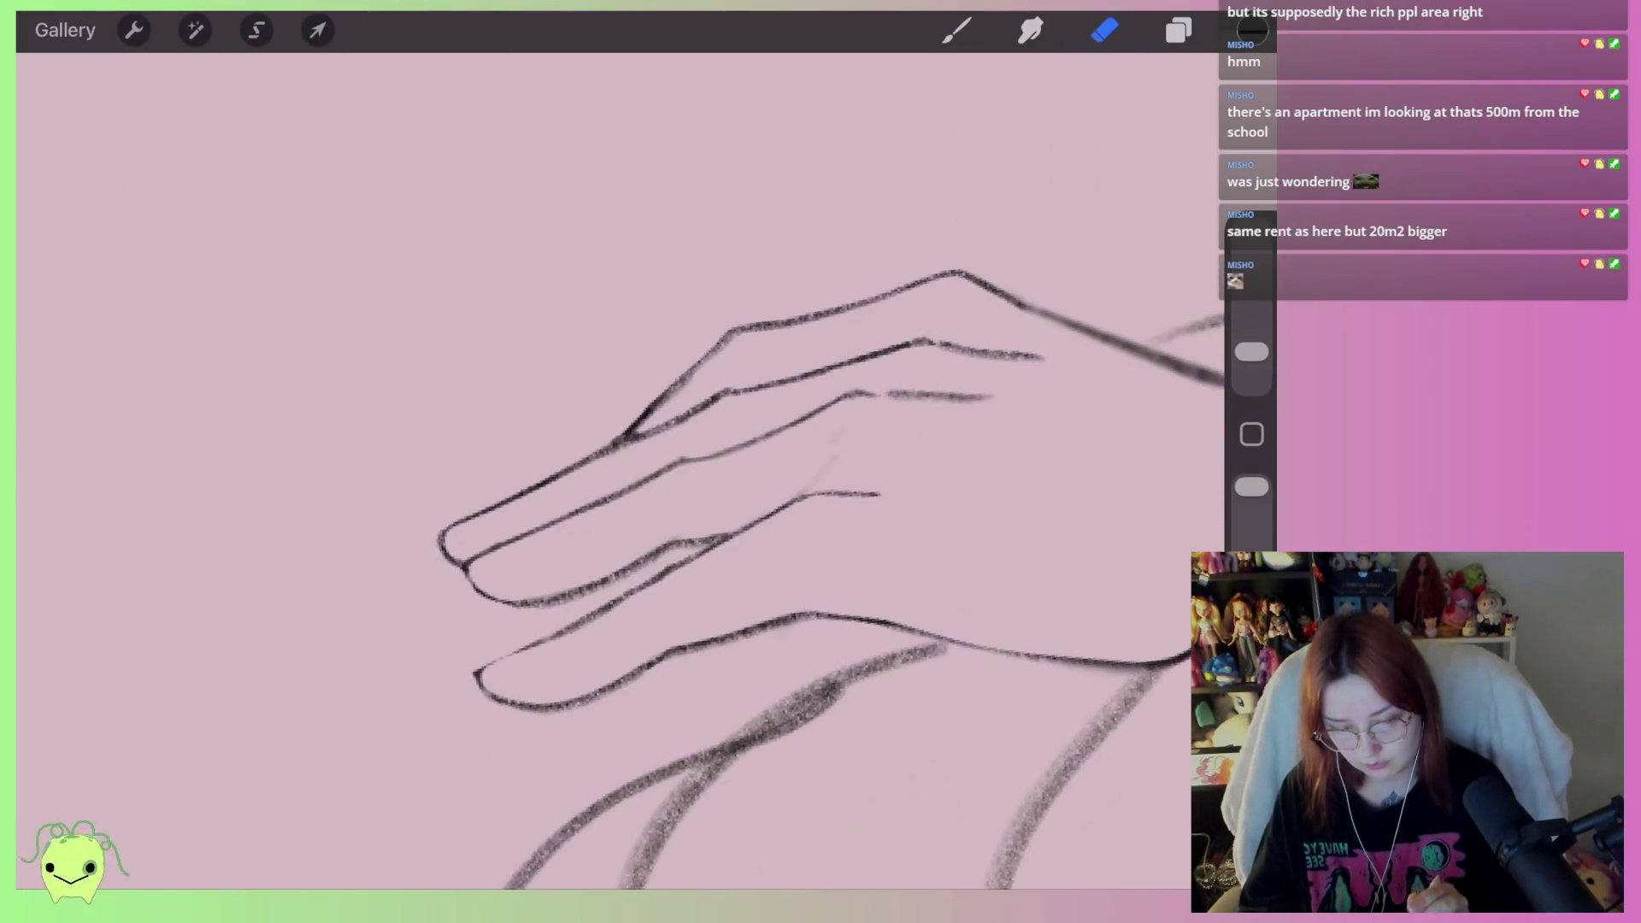
Add a new empty layer and choose the Classic > Monoline brush
left_click(1179, 30)
left_click(1170, 100)
left_click(1178, 30)
left_click(957, 30)
left_click(957, 30)
left_click(1044, 359)
scroll(769, 461, "up", 3)
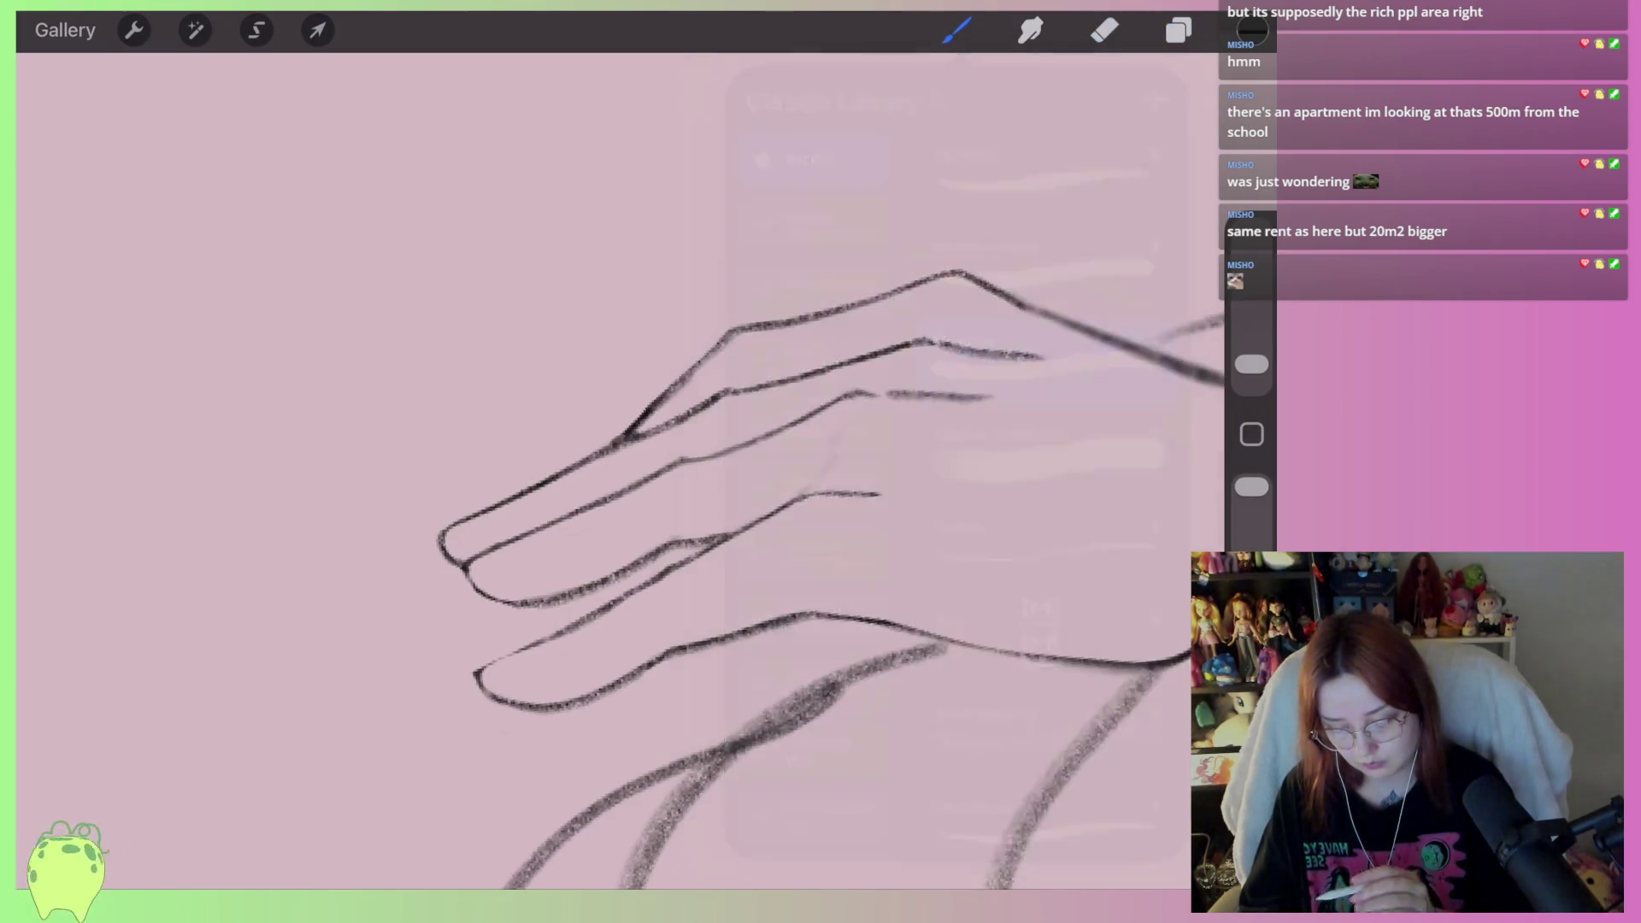
Paint thick black hooked claws on the hand's fingertips with the Monoline brush
left_click(573, 611)
mouse_move(572, 611)
left_mouse_down()
mouse_move(526, 656)
mouse_move(389, 701)
mouse_move(376, 730)
mouse_move(568, 602)
mouse_move(427, 649)
mouse_move(530, 603)
mouse_move(444, 637)
mouse_move(554, 628)
left_mouse_up()
scroll(769, 478, "left", 3)
mouse_move(654, 445)
left_mouse_down()
mouse_move(671, 487)
mouse_move(482, 560)
mouse_move(654, 444)
mouse_move(525, 483)
mouse_move(556, 505)
mouse_move(632, 465)
mouse_move(658, 479)
mouse_move(599, 479)
mouse_move(658, 470)
mouse_move(653, 496)
mouse_move(641, 484)
mouse_move(481, 525)
left_mouse_up()
scroll(769, 513, "up", 2)
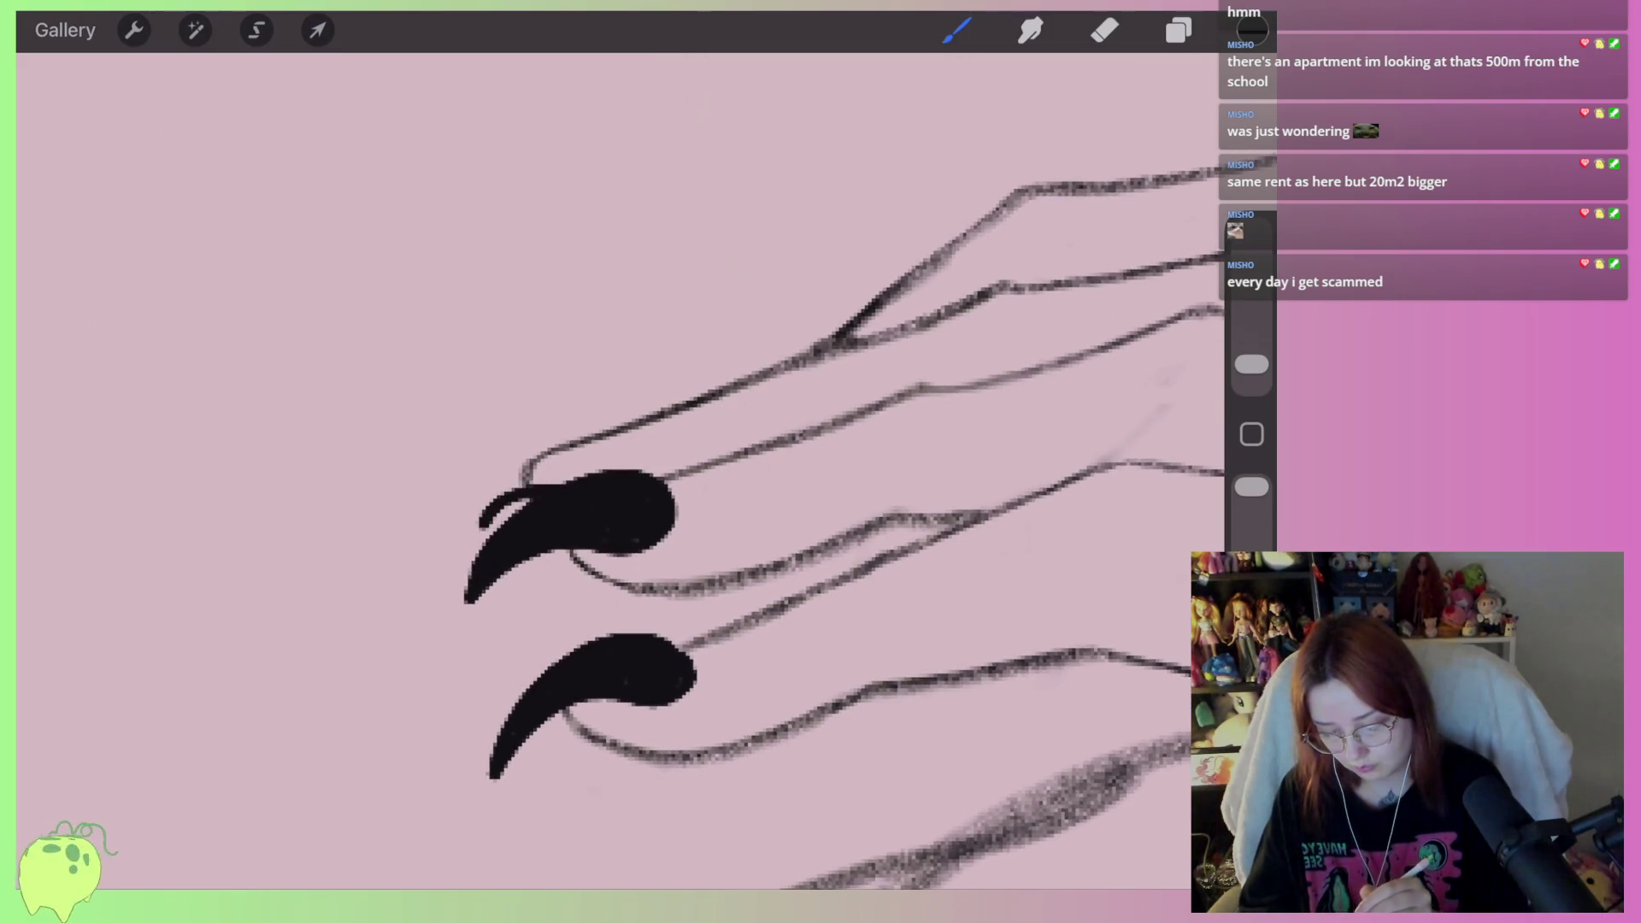
mouse_move(641, 469)
left_mouse_down()
mouse_move(488, 479)
mouse_move(449, 554)
mouse_move(598, 423)
mouse_move(505, 500)
mouse_move(607, 440)
mouse_move(633, 462)
mouse_move(513, 474)
left_mouse_up()
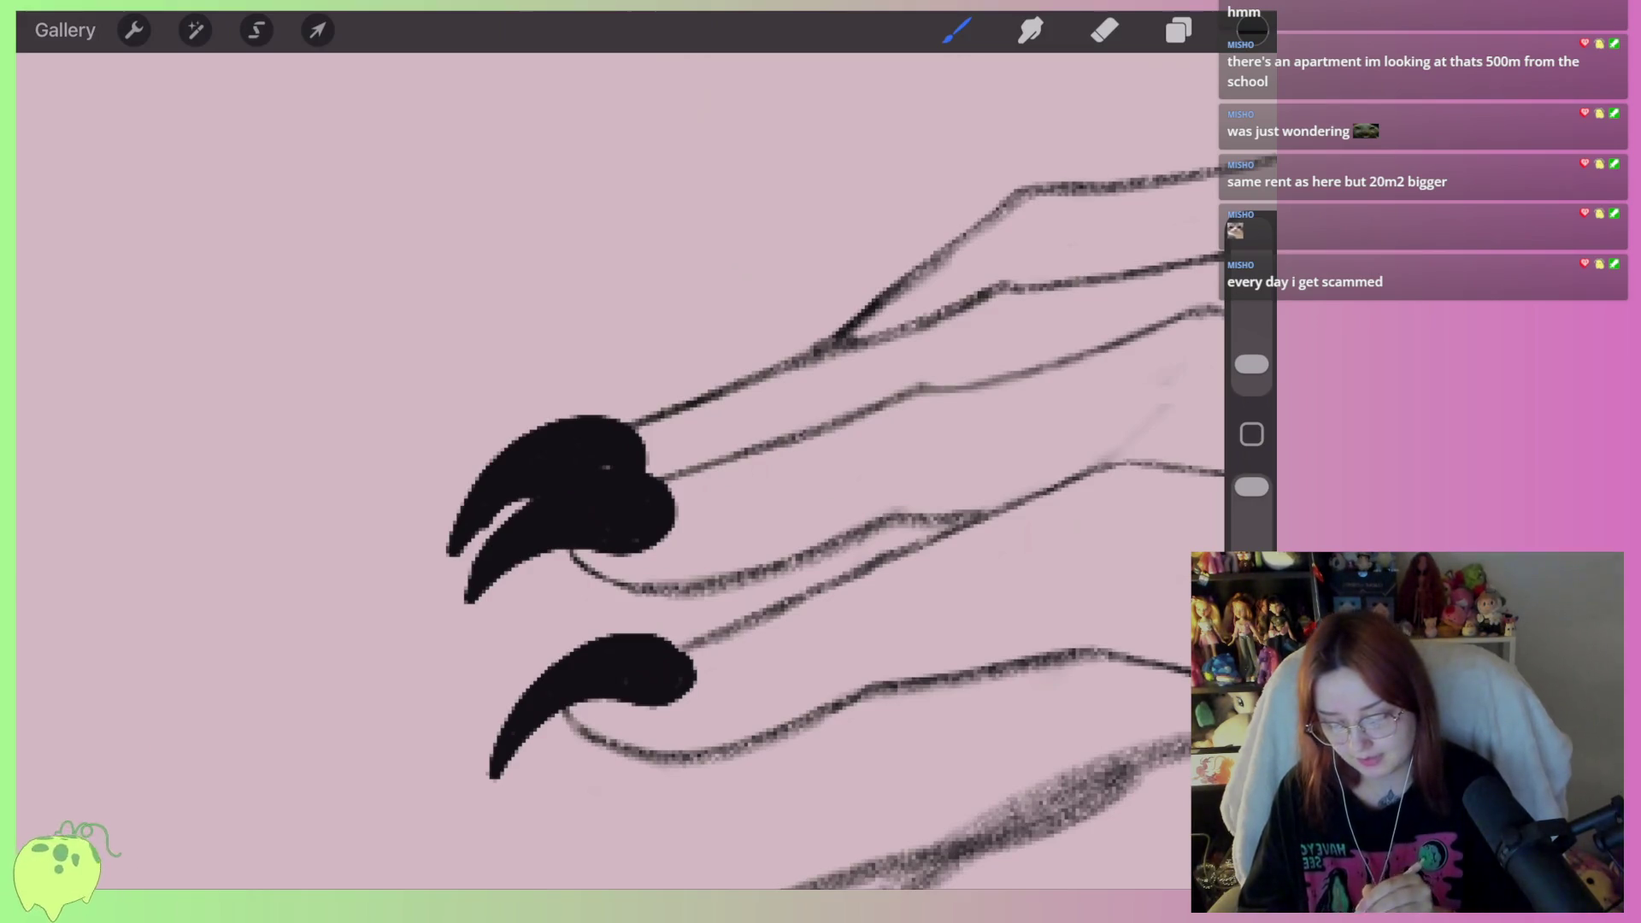
mouse_move(684, 427)
left_mouse_down()
mouse_move(590, 461)
mouse_move(556, 539)
left_mouse_up()
mouse_move(749, 419)
left_mouse_down()
mouse_move(650, 440)
mouse_move(616, 489)
mouse_move(745, 448)
mouse_move(637, 489)
mouse_move(701, 427)
mouse_move(650, 474)
mouse_move(727, 436)
left_mouse_up()
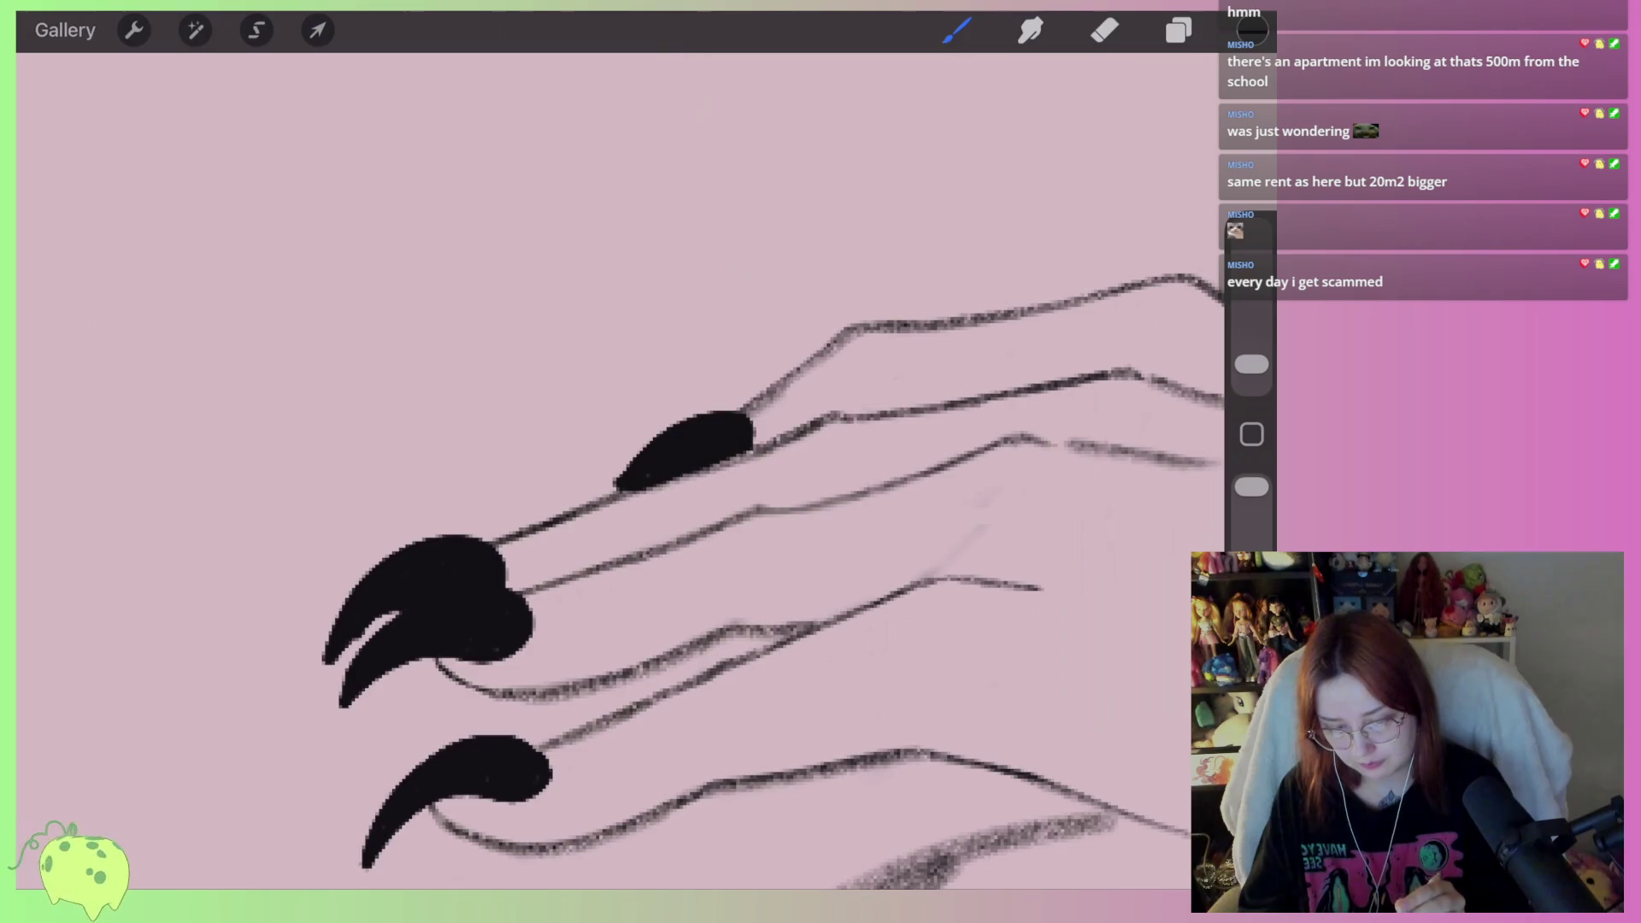
With a smaller eraser, re-trim the upper claw's top edge into a rounder shape
left_click(1105, 30)
left_click_drag(1252, 364, 1252, 351)
mouse_move(752, 418)
left_mouse_down()
mouse_move(688, 418)
mouse_move(620, 487)
left_mouse_up()
key("ctrl+z")
mouse_move(757, 409)
left_mouse_down()
mouse_move(644, 428)
mouse_move(617, 485)
left_mouse_up()
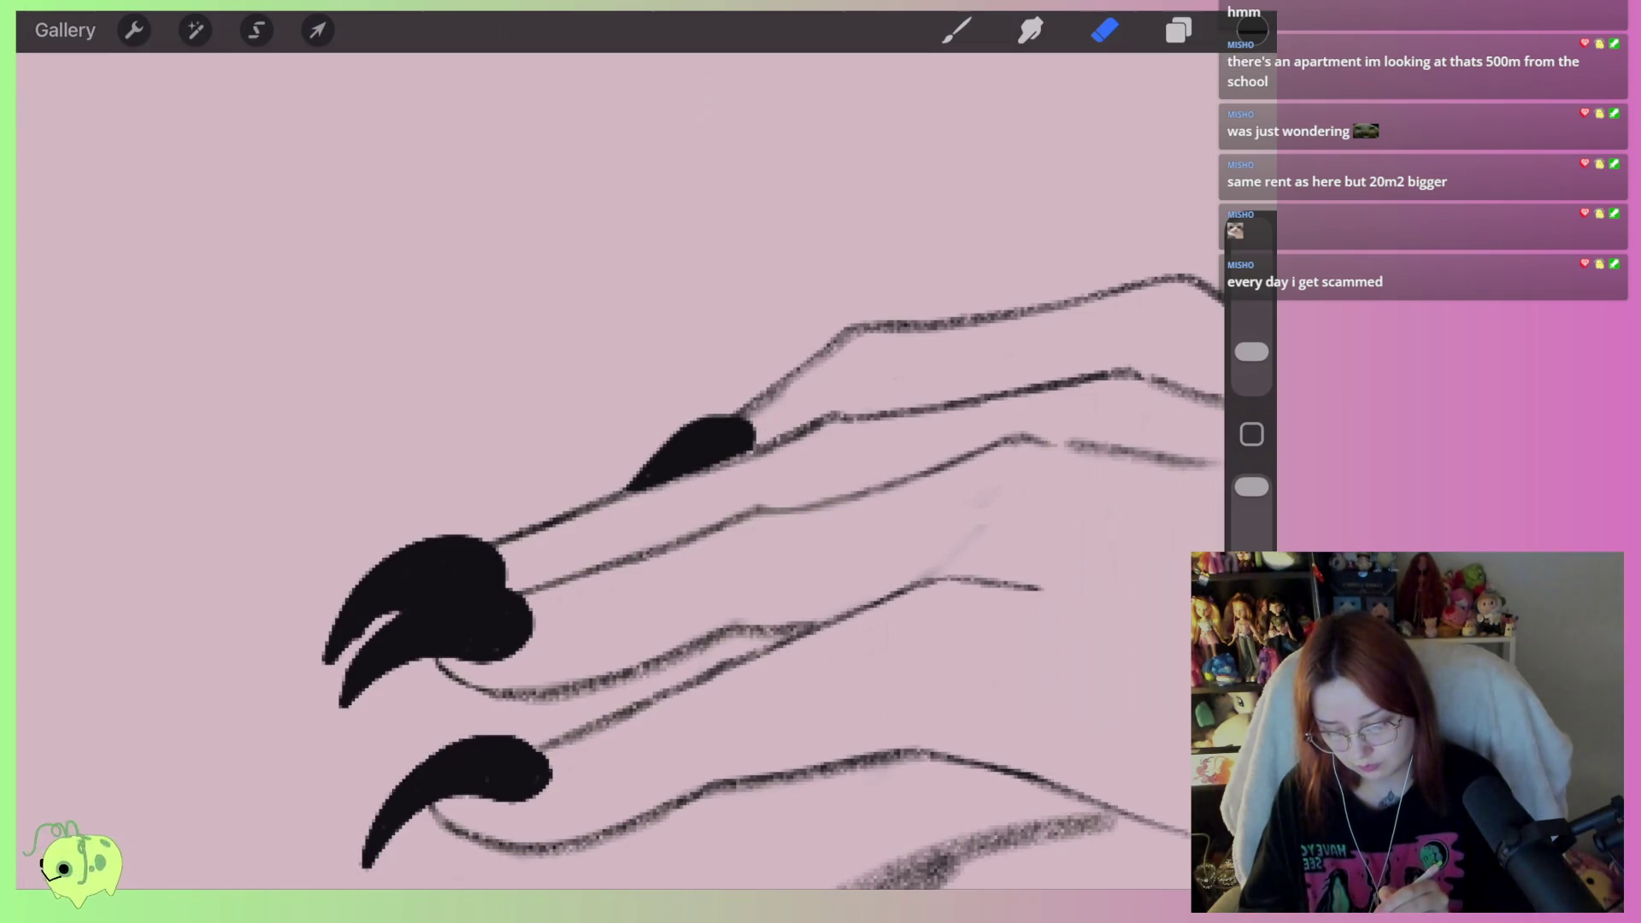
scroll(684, 513, "up", 1)
left_click_drag(1251, 351, 1251, 359)
scroll(683, 513, "up", 2)
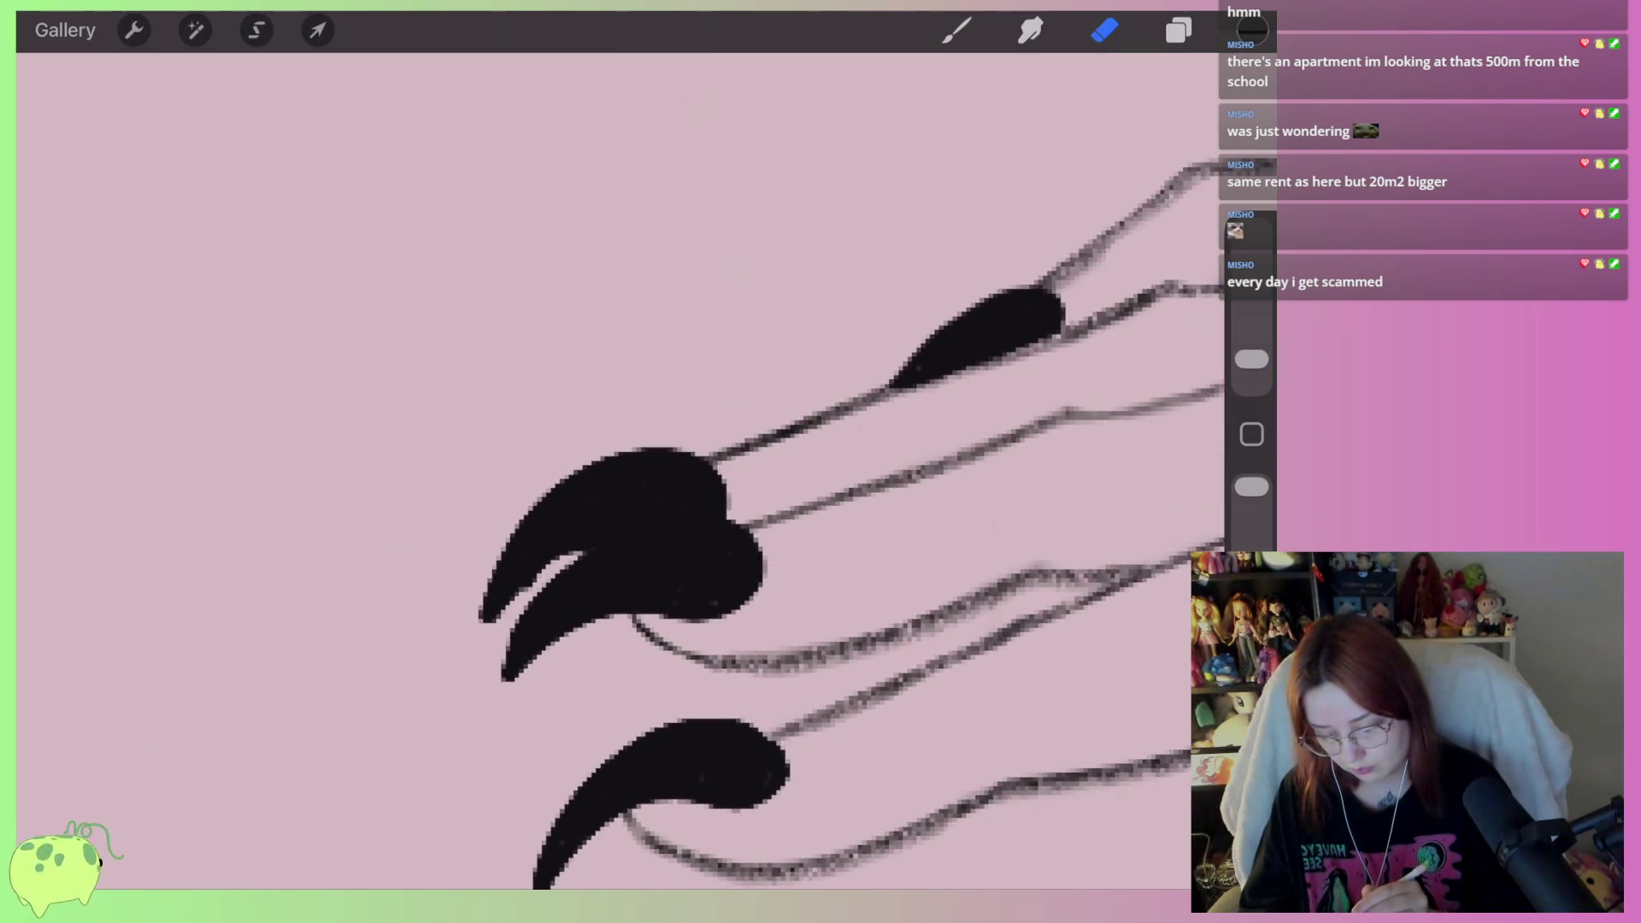
left_click_drag(484, 617, 519, 590)
key("ctrl+z")
left_click_drag(1251, 359, 1251, 371)
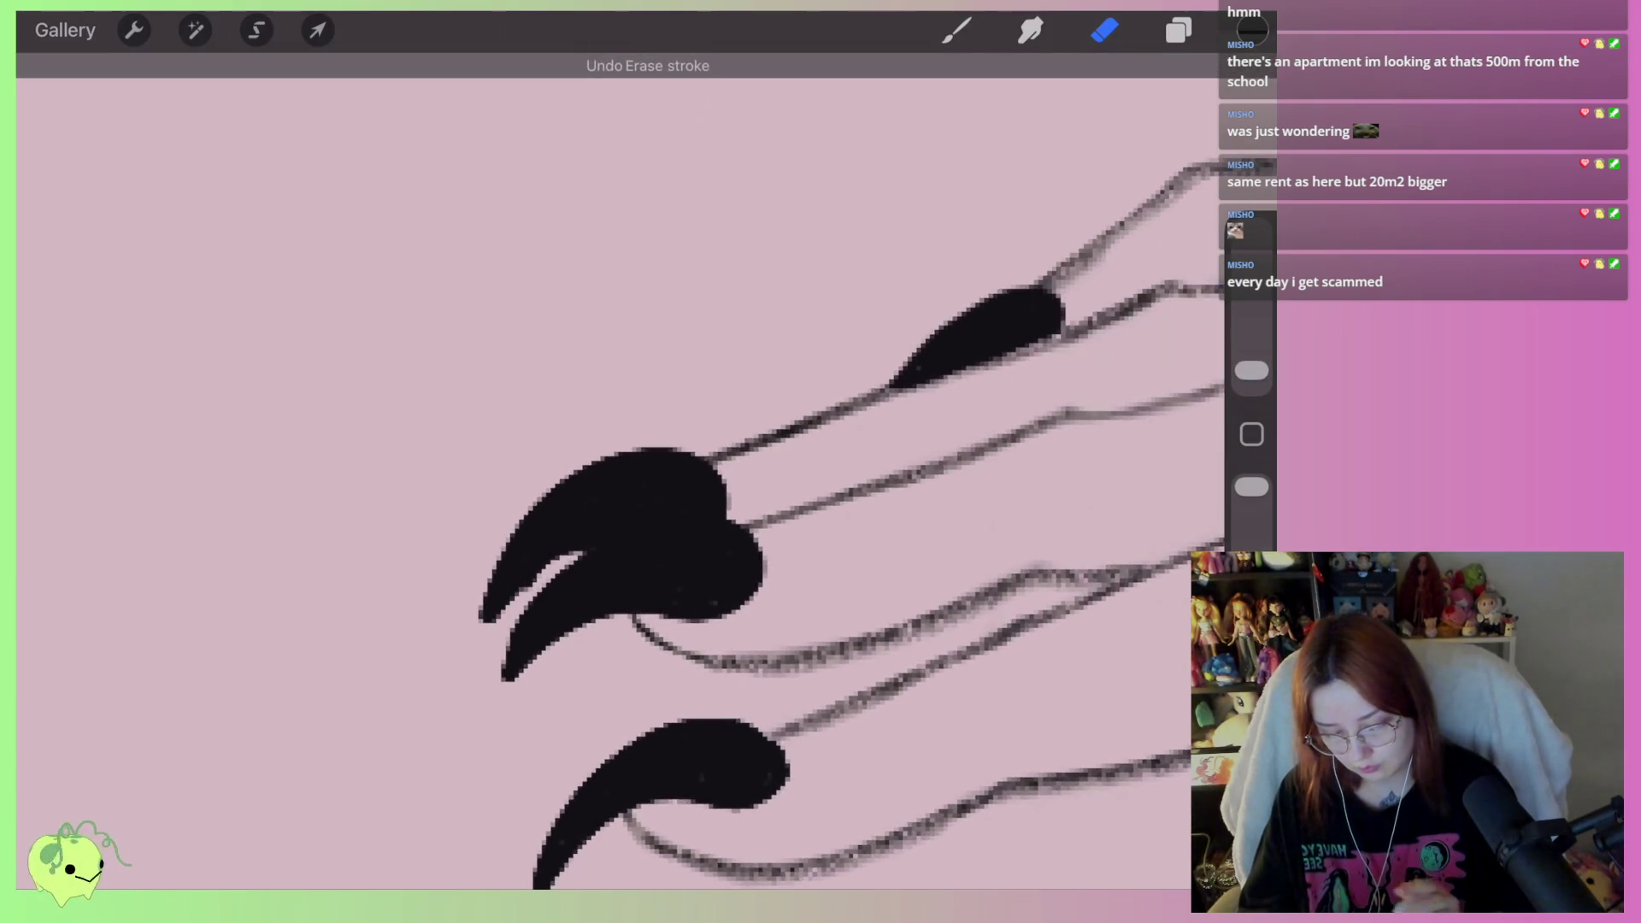
scroll(684, 513, "up", 2)
Smooth the upper claw's top-left and lower edges and clean between the two claws
mouse_move(782, 453)
left_mouse_down()
mouse_move(743, 408)
mouse_move(654, 400)
left_mouse_up()
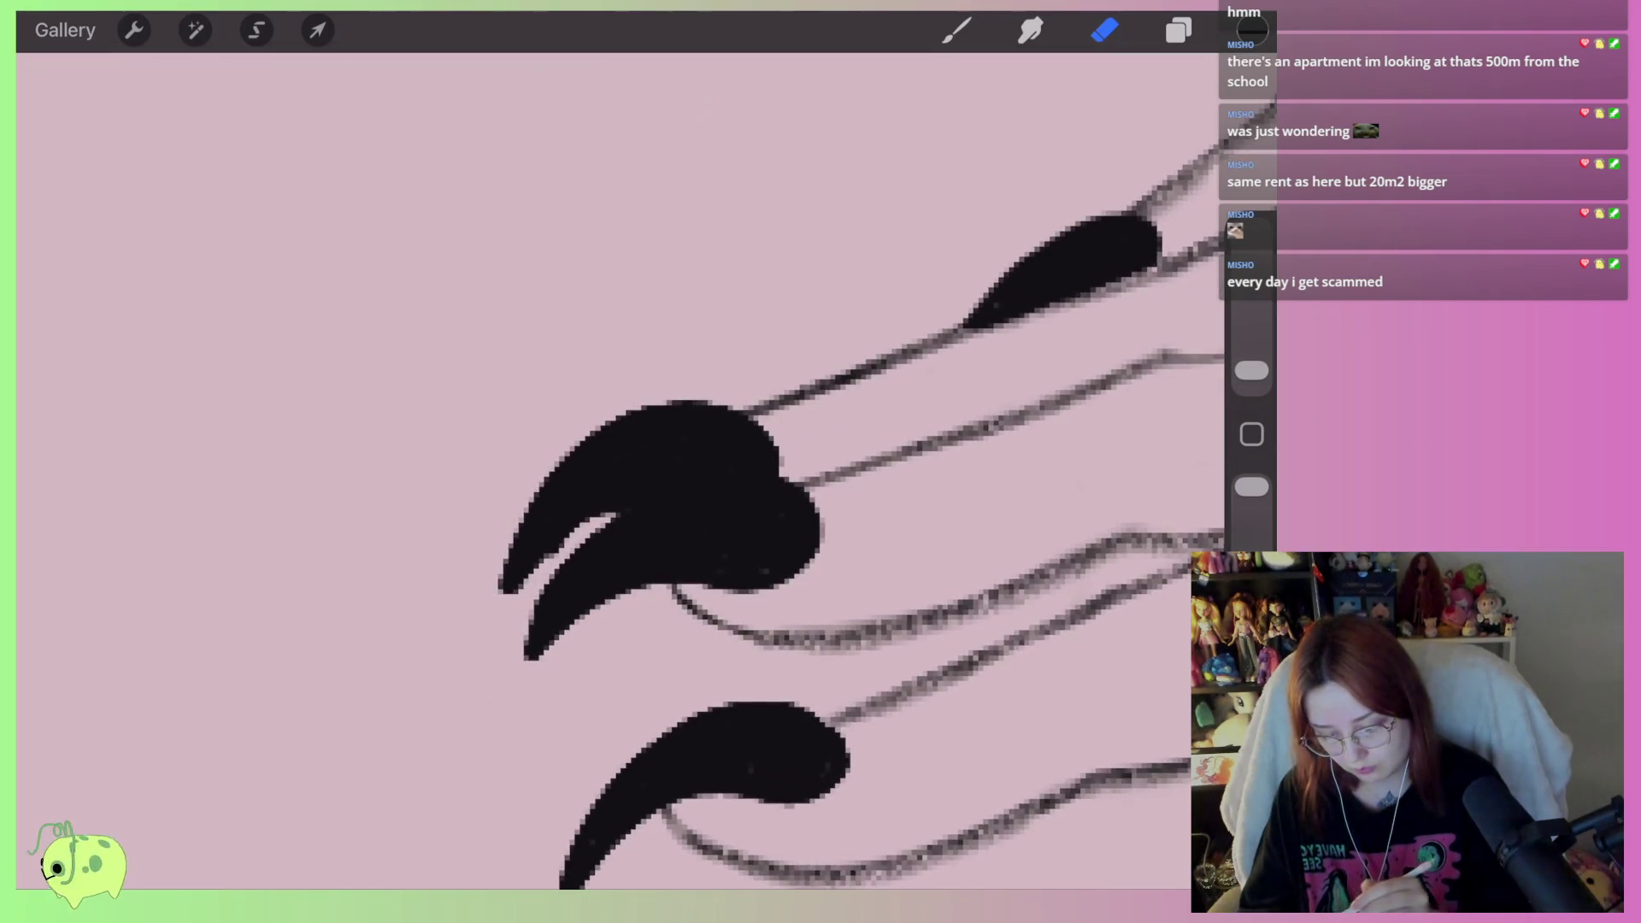
left_click_drag(511, 589, 594, 519)
mouse_move(490, 539)
left_mouse_down()
mouse_move(604, 422)
mouse_move(713, 385)
left_mouse_up()
left_click_drag(519, 489, 735, 393)
mouse_move(529, 500)
left_mouse_down()
mouse_move(633, 424)
mouse_move(773, 427)
left_mouse_up()
mouse_move(816, 585)
left_mouse_down()
mouse_move(718, 588)
mouse_move(538, 658)
left_mouse_up()
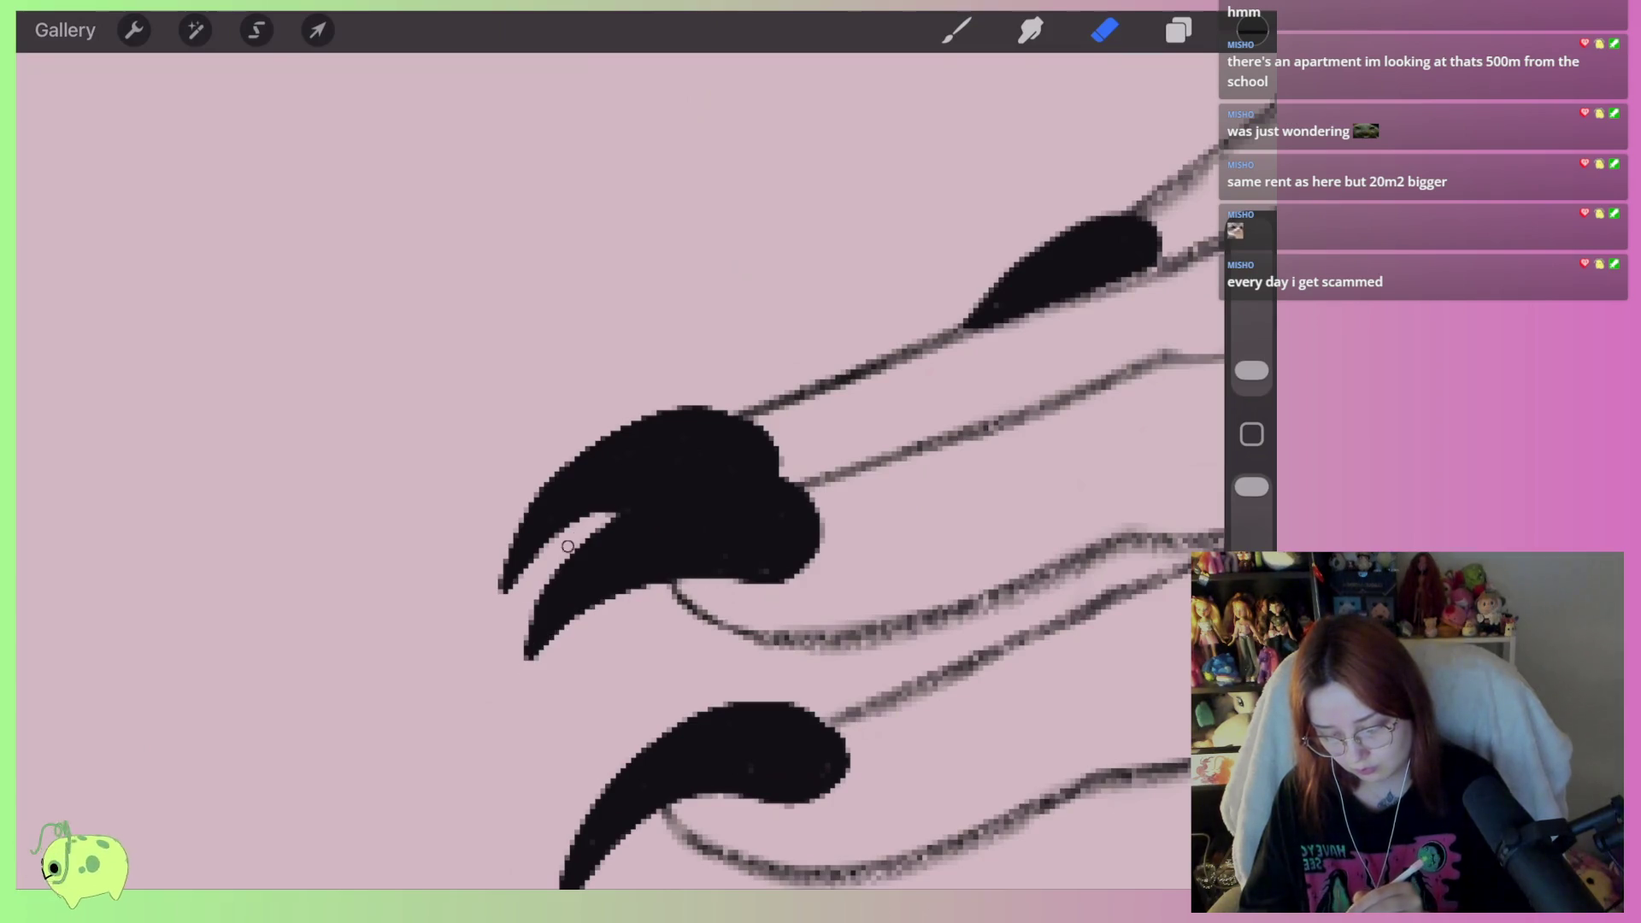
Sharpen the upper and lower claw tips into thin, tapered points
left_click_drag(568, 560, 526, 658)
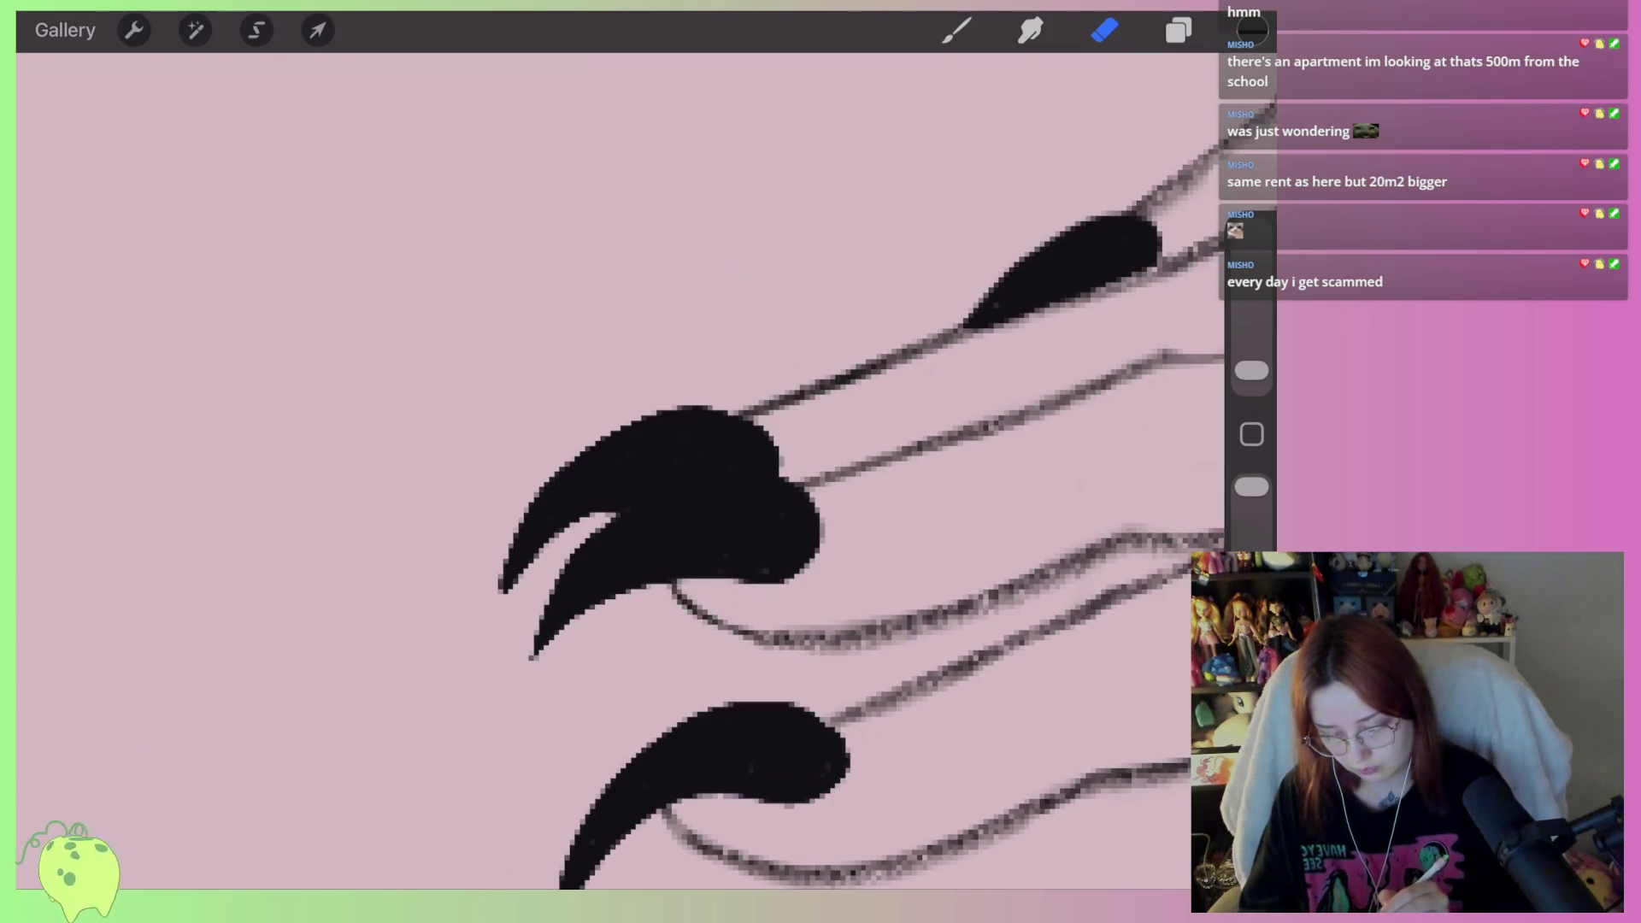
scroll(650, 478, "down", 3)
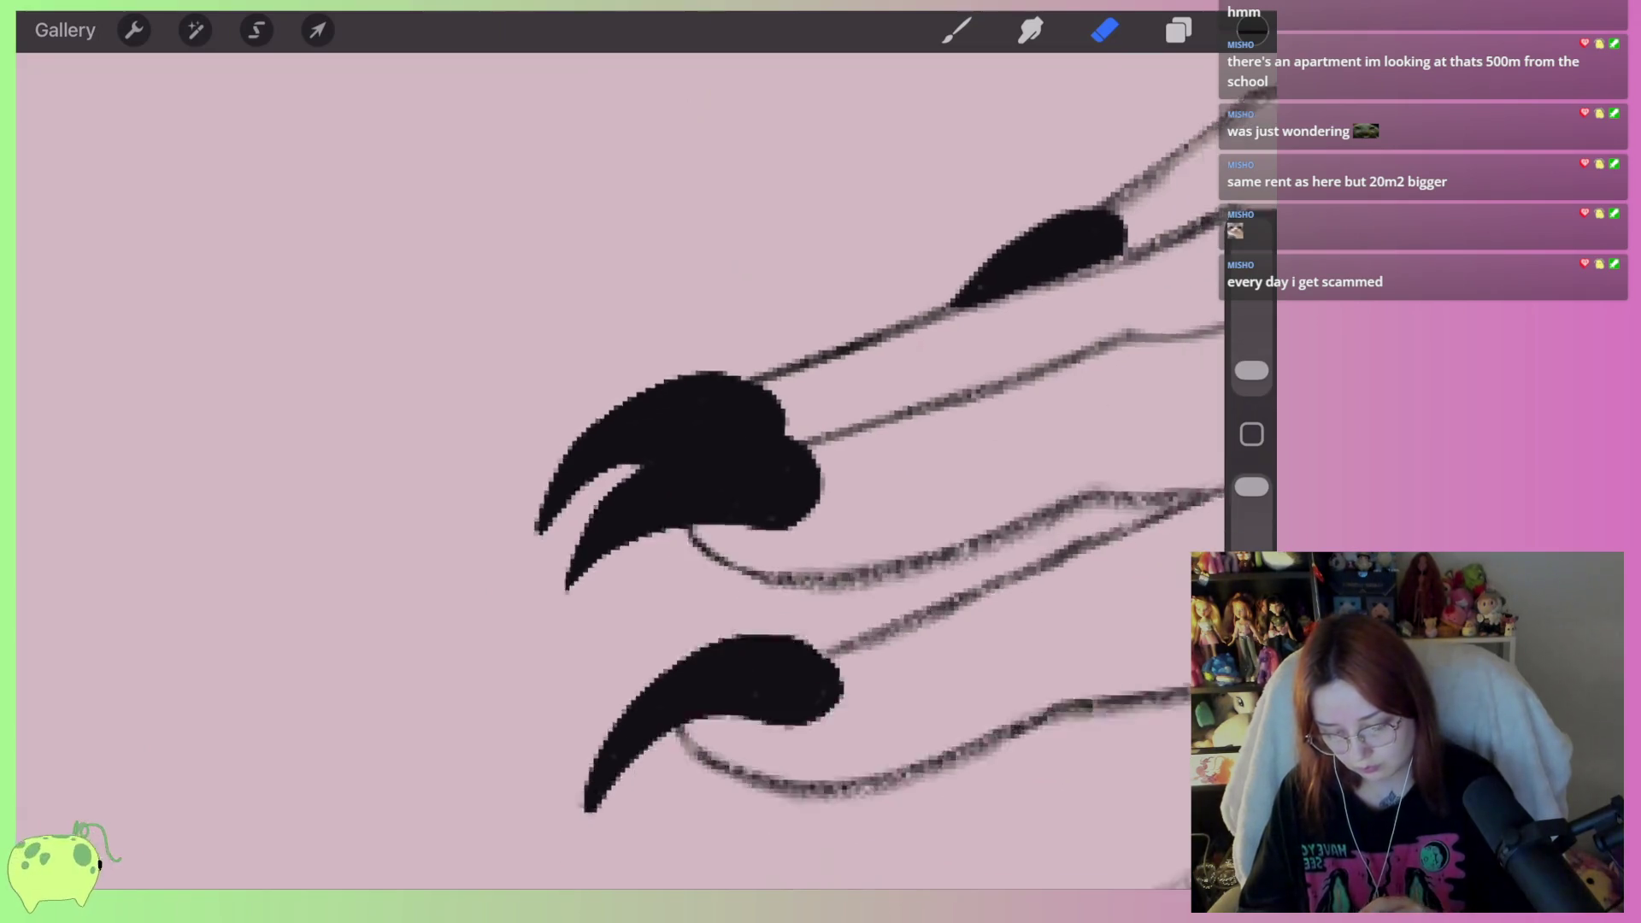
left_click_drag(512, 355, 479, 453)
scroll(684, 427, "down", 3)
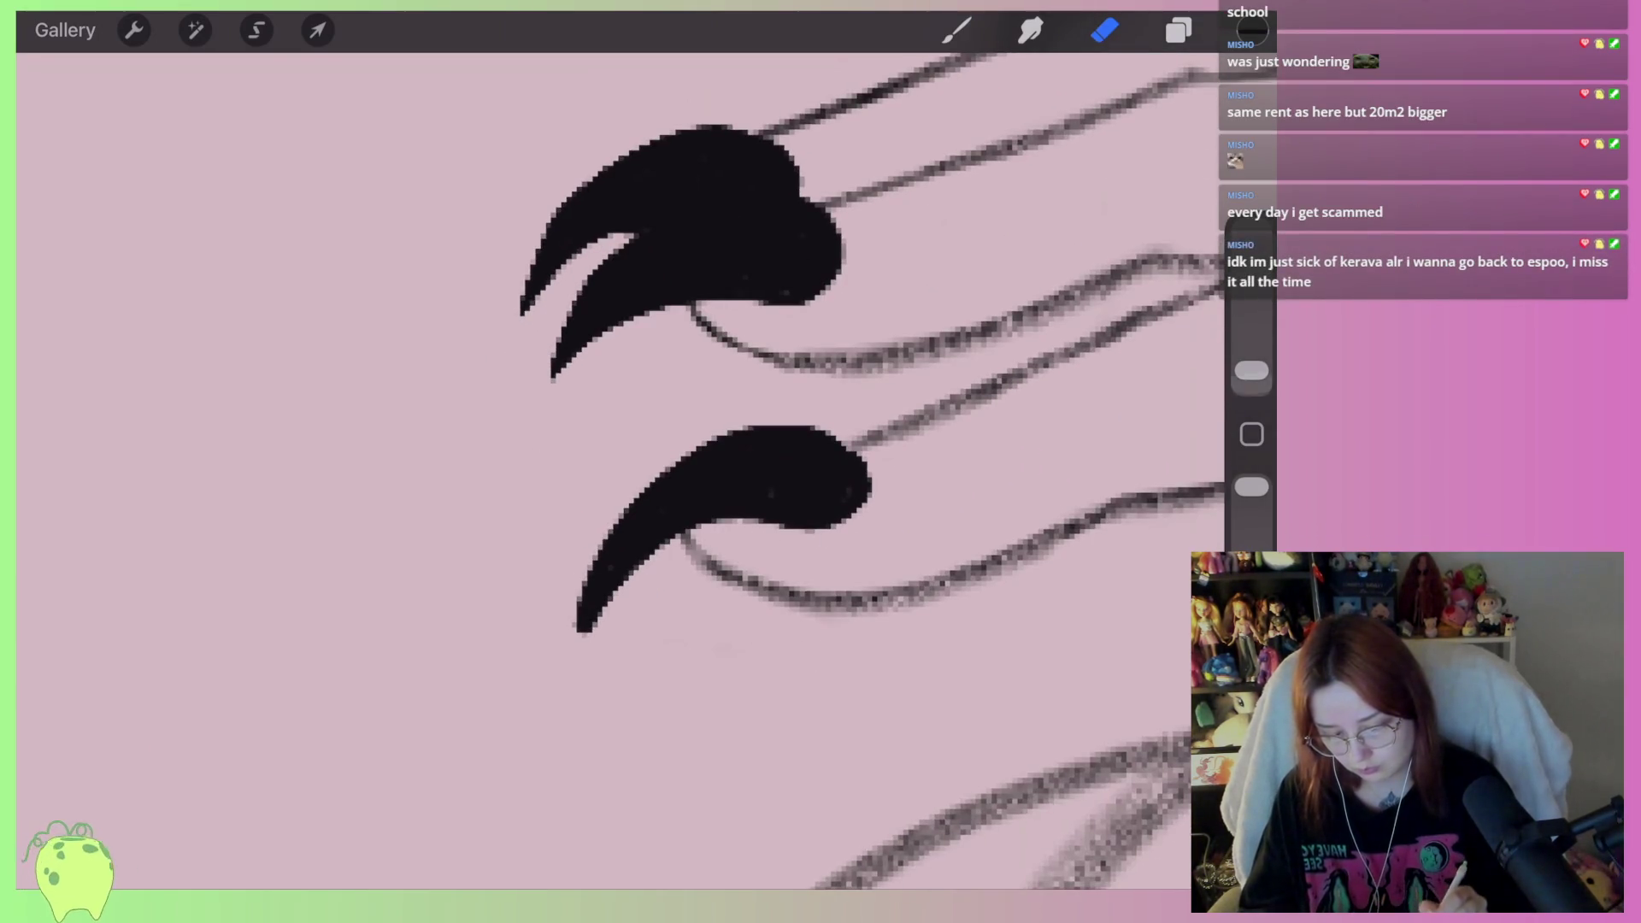
left_click_drag(607, 611, 586, 616)
left_click_drag(615, 523, 581, 631)
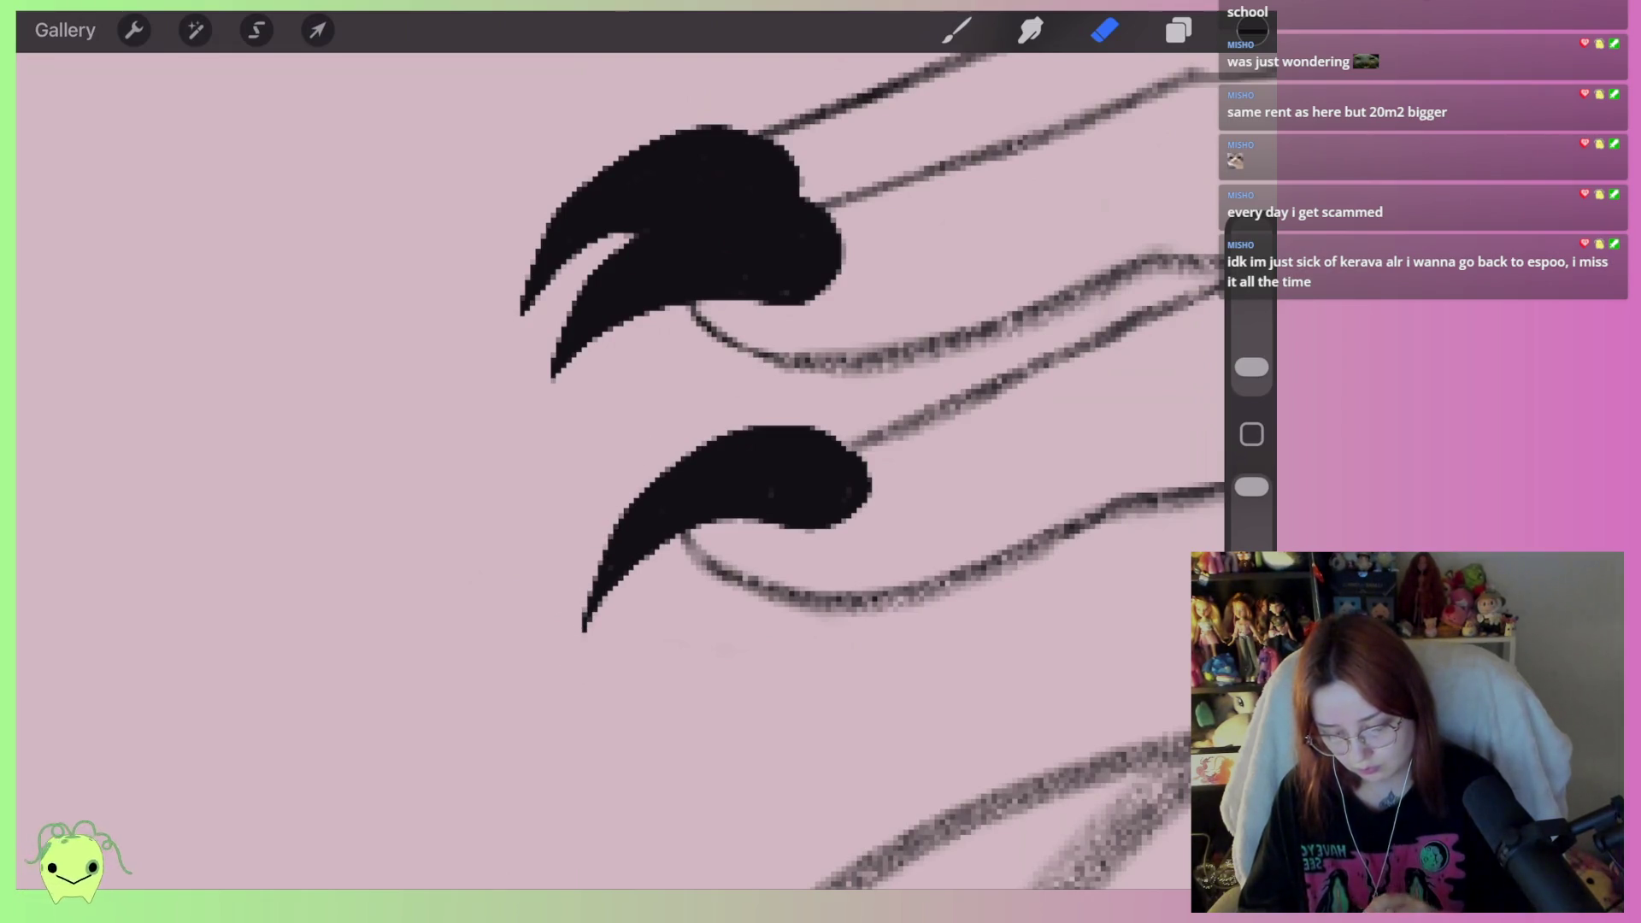
scroll(683, 384, "down", 5)
scroll(684, 470, "down", 2)
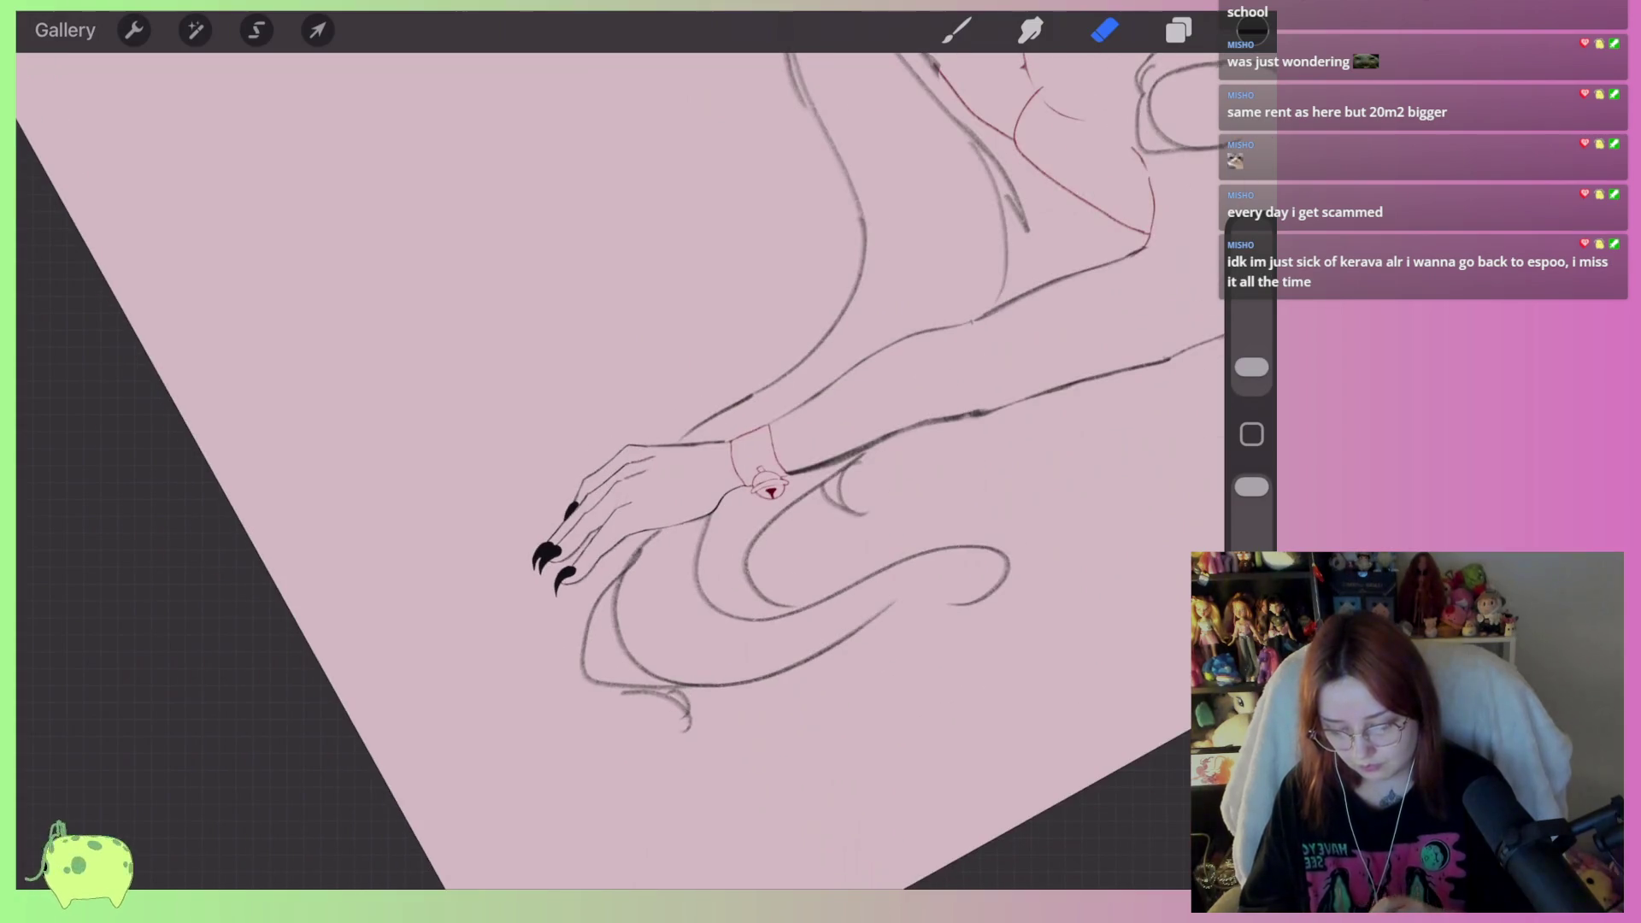
Brush over the middle claw's right edge and fill the notch in the upper claw
scroll(684, 427, "down", 5)
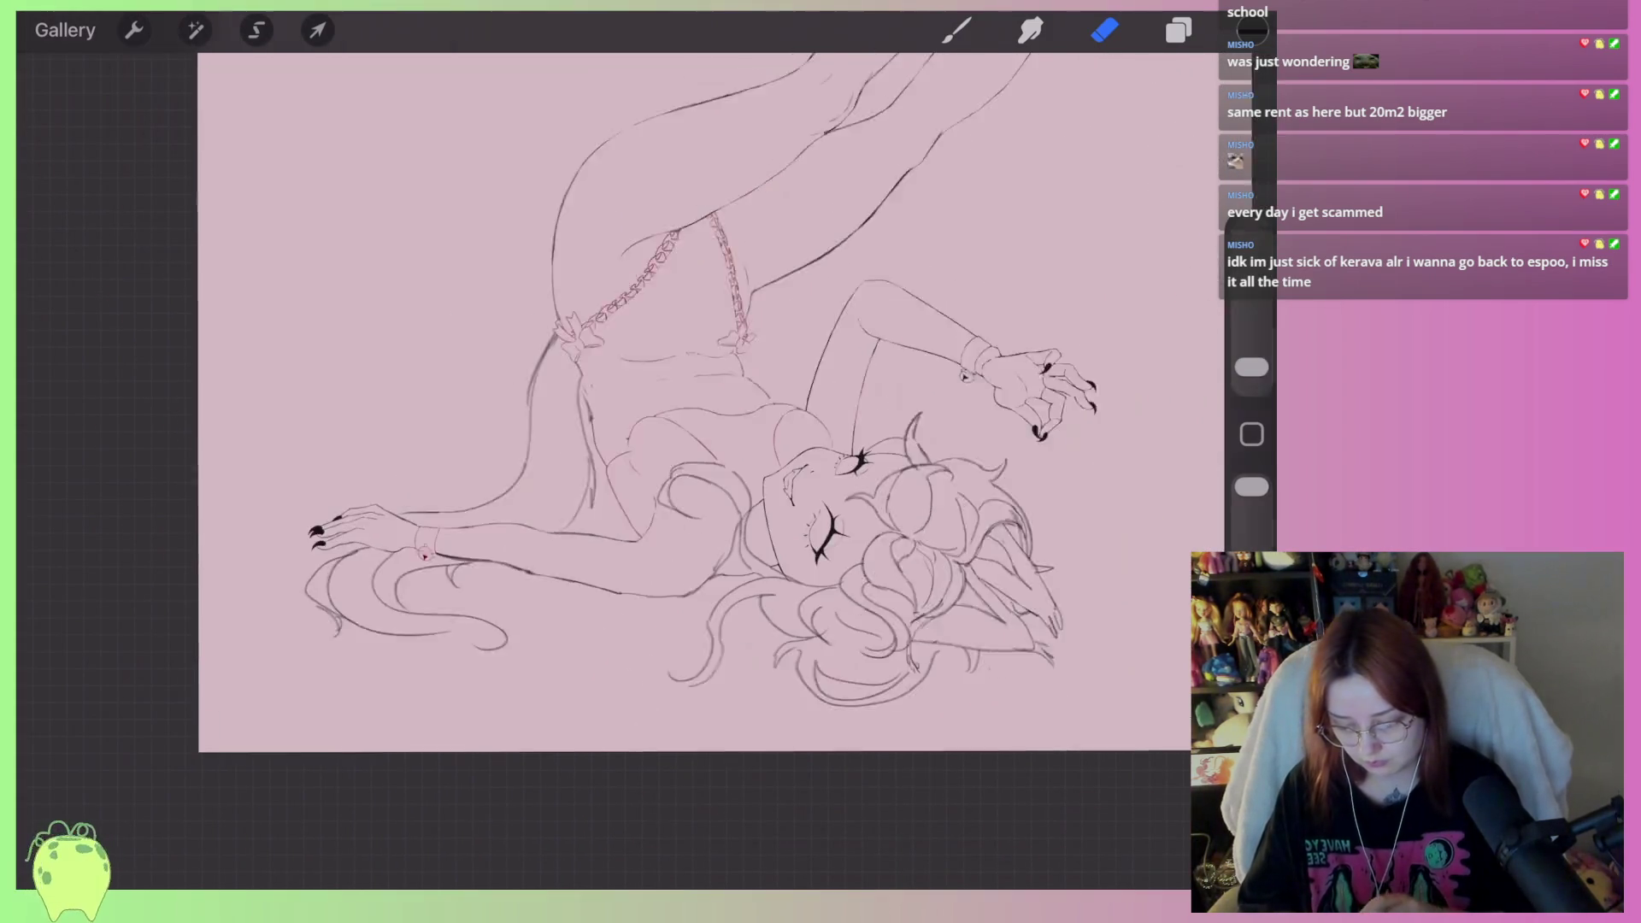
scroll(683, 427, "up", 1)
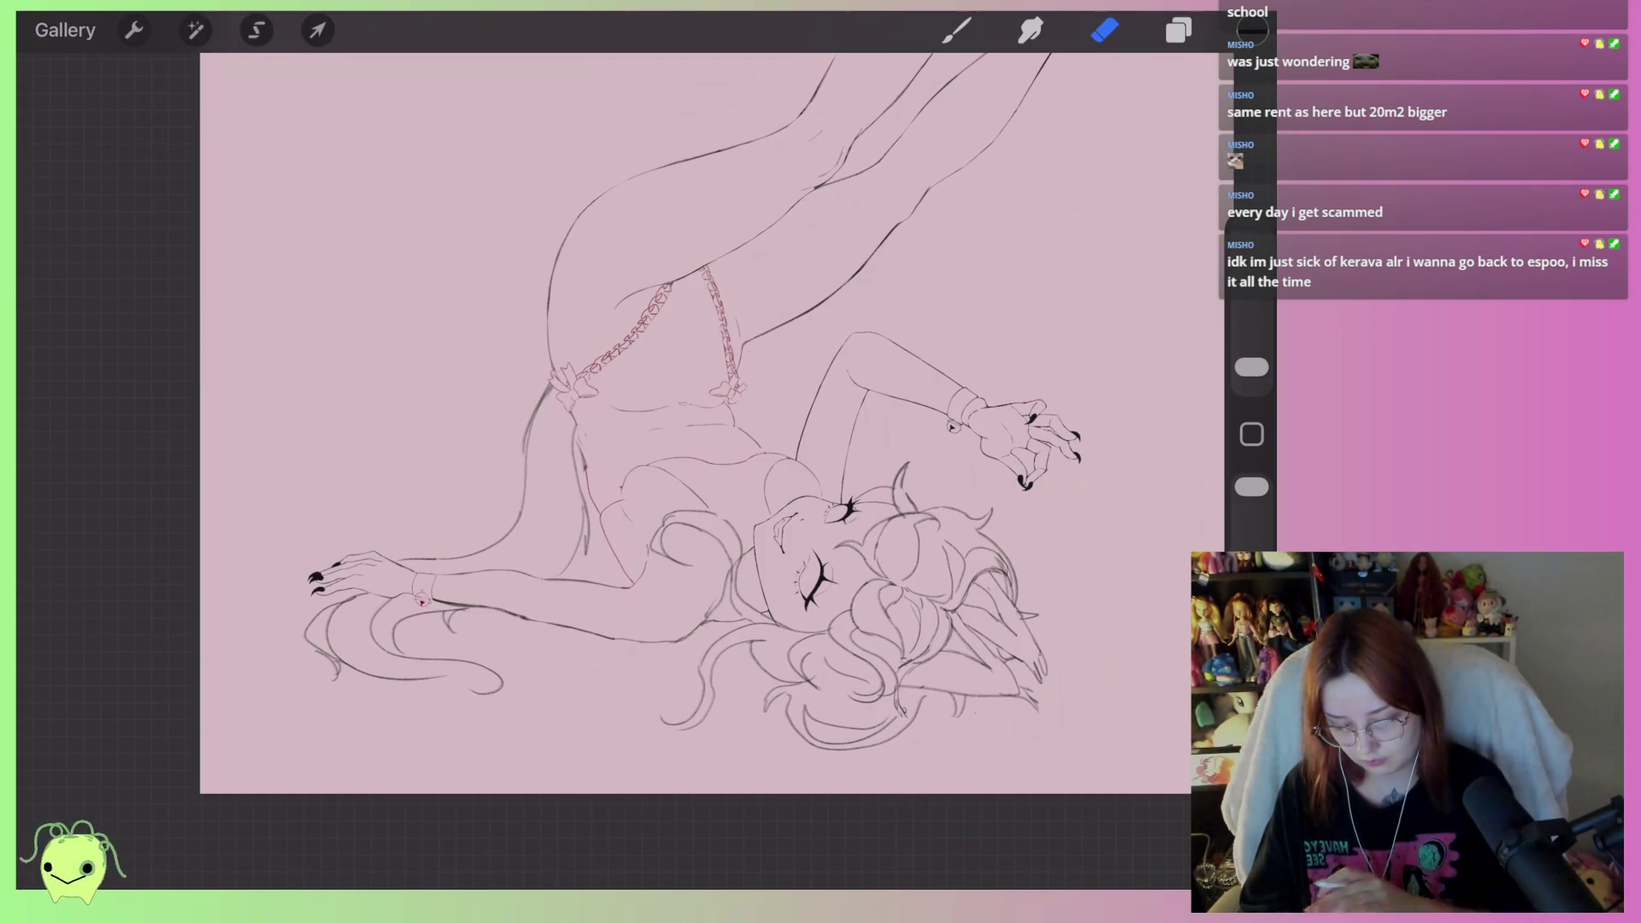
scroll(367, 581, "up", 8)
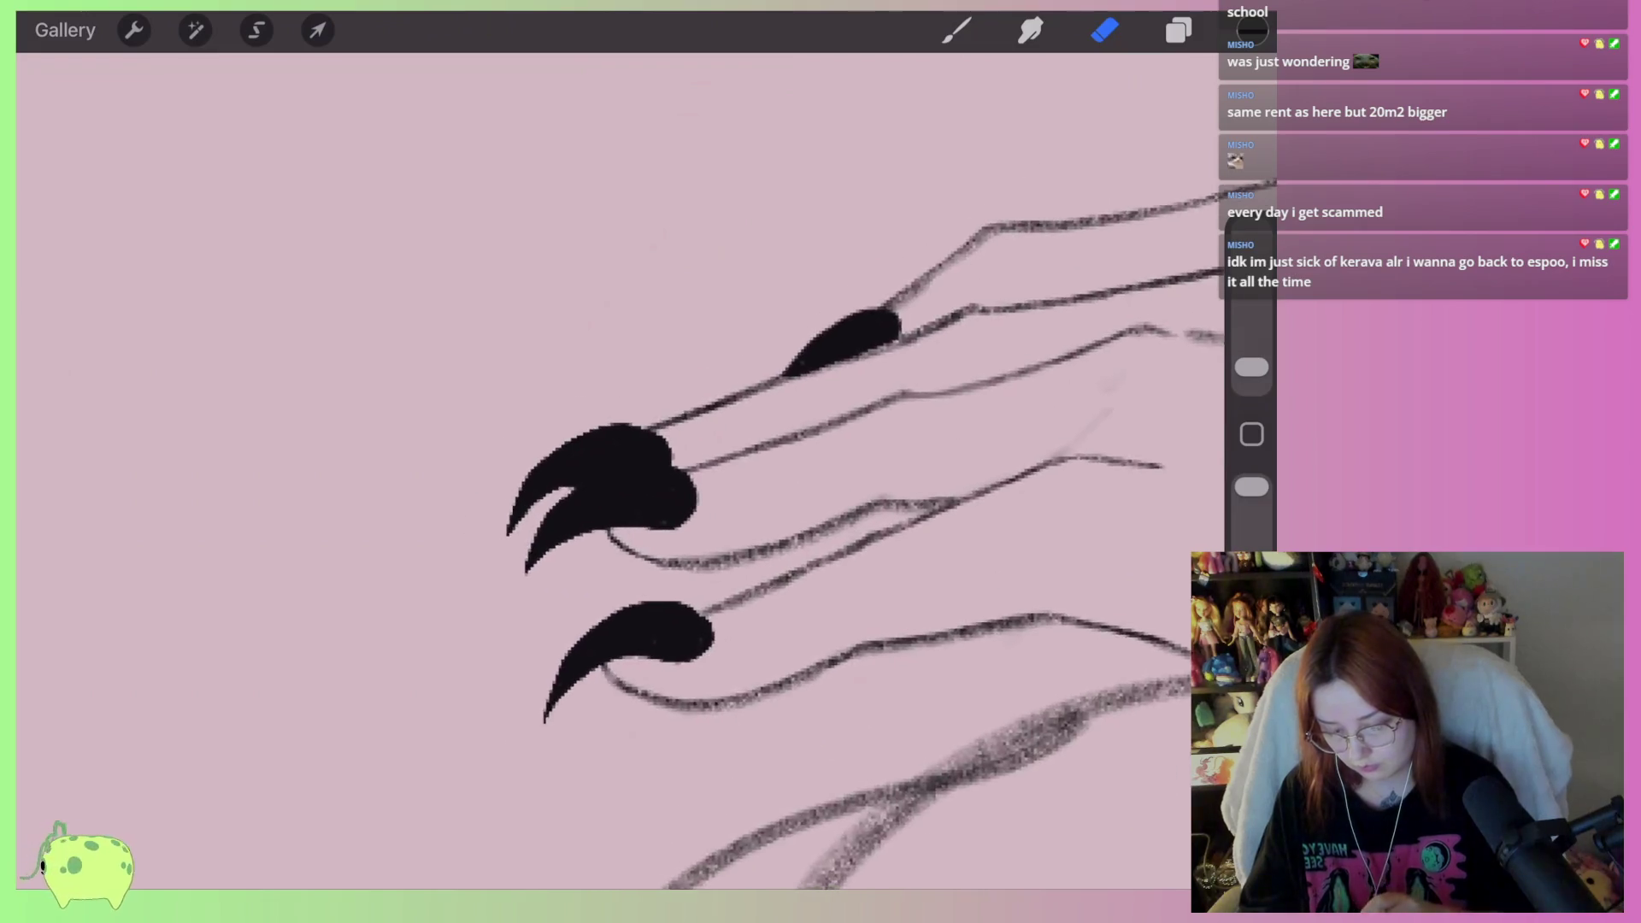
scroll(684, 470, "up", 1)
key("b")
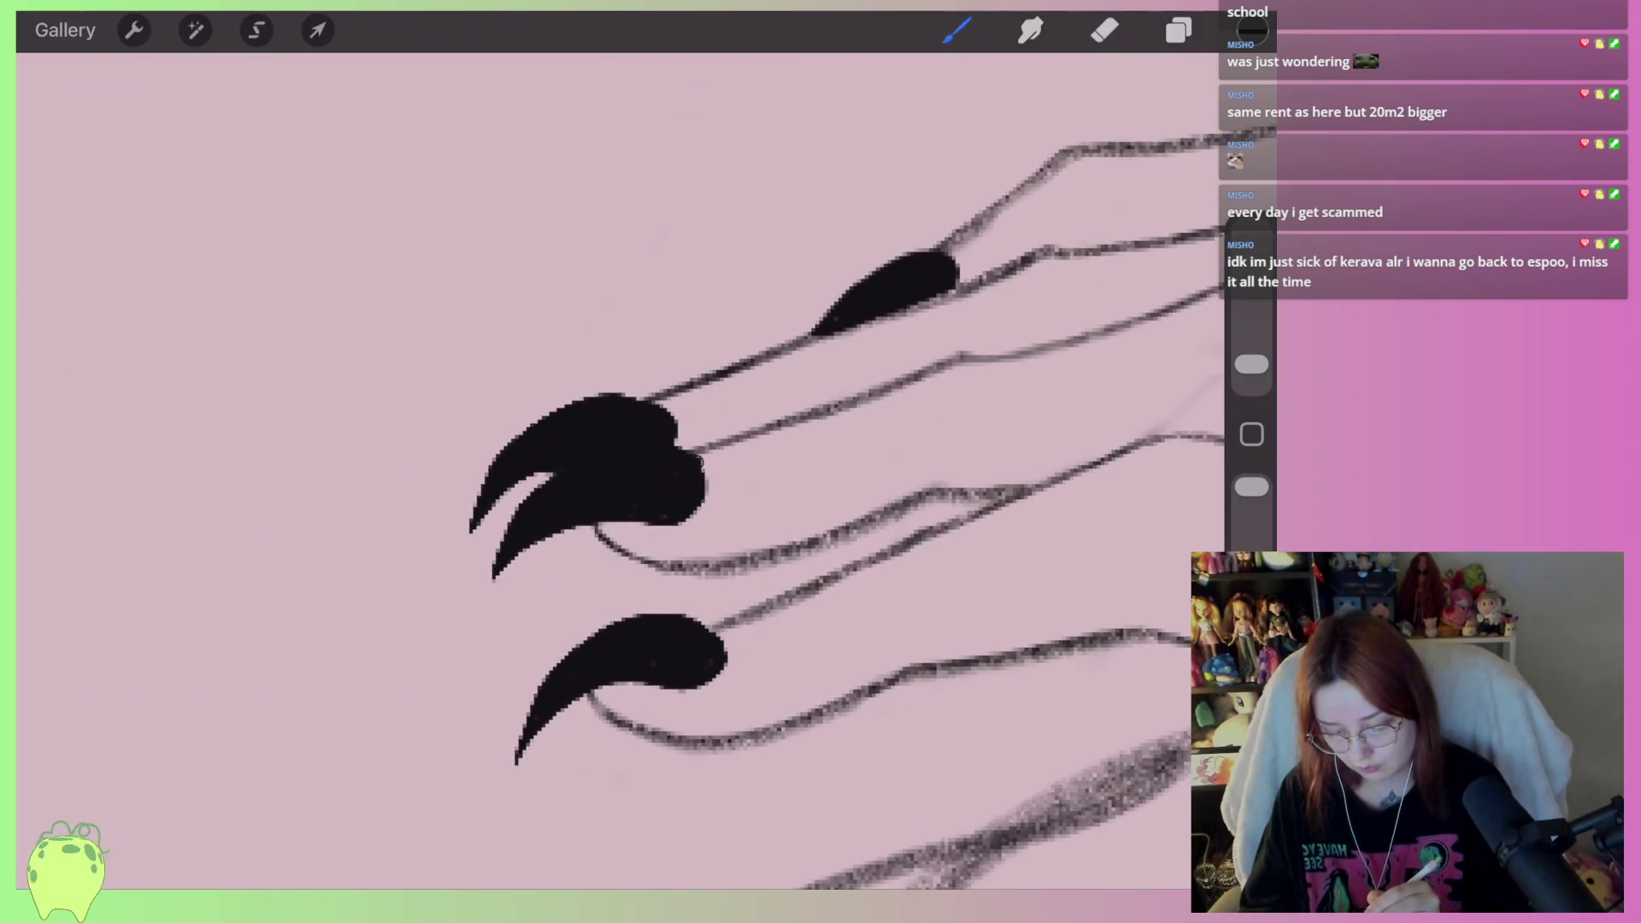
left_click_drag(705, 470, 688, 517)
left_click_drag(697, 453, 724, 505)
mouse_move(677, 415)
left_mouse_down()
mouse_move(690, 445)
mouse_move(688, 426)
left_mouse_up()
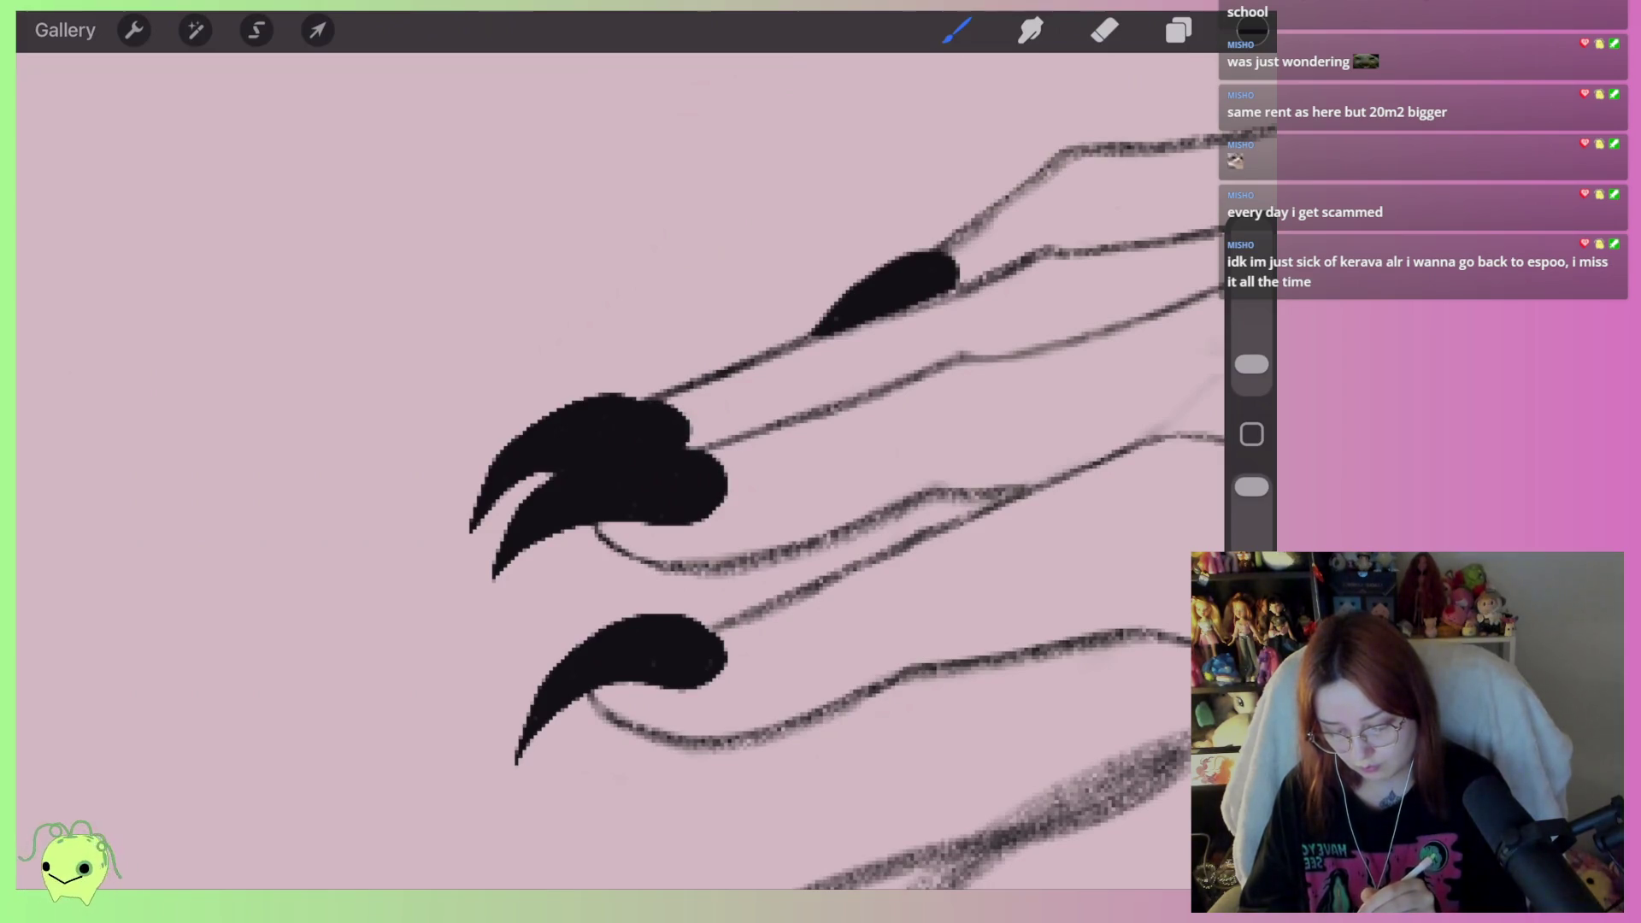
scroll(684, 470, "down", 3)
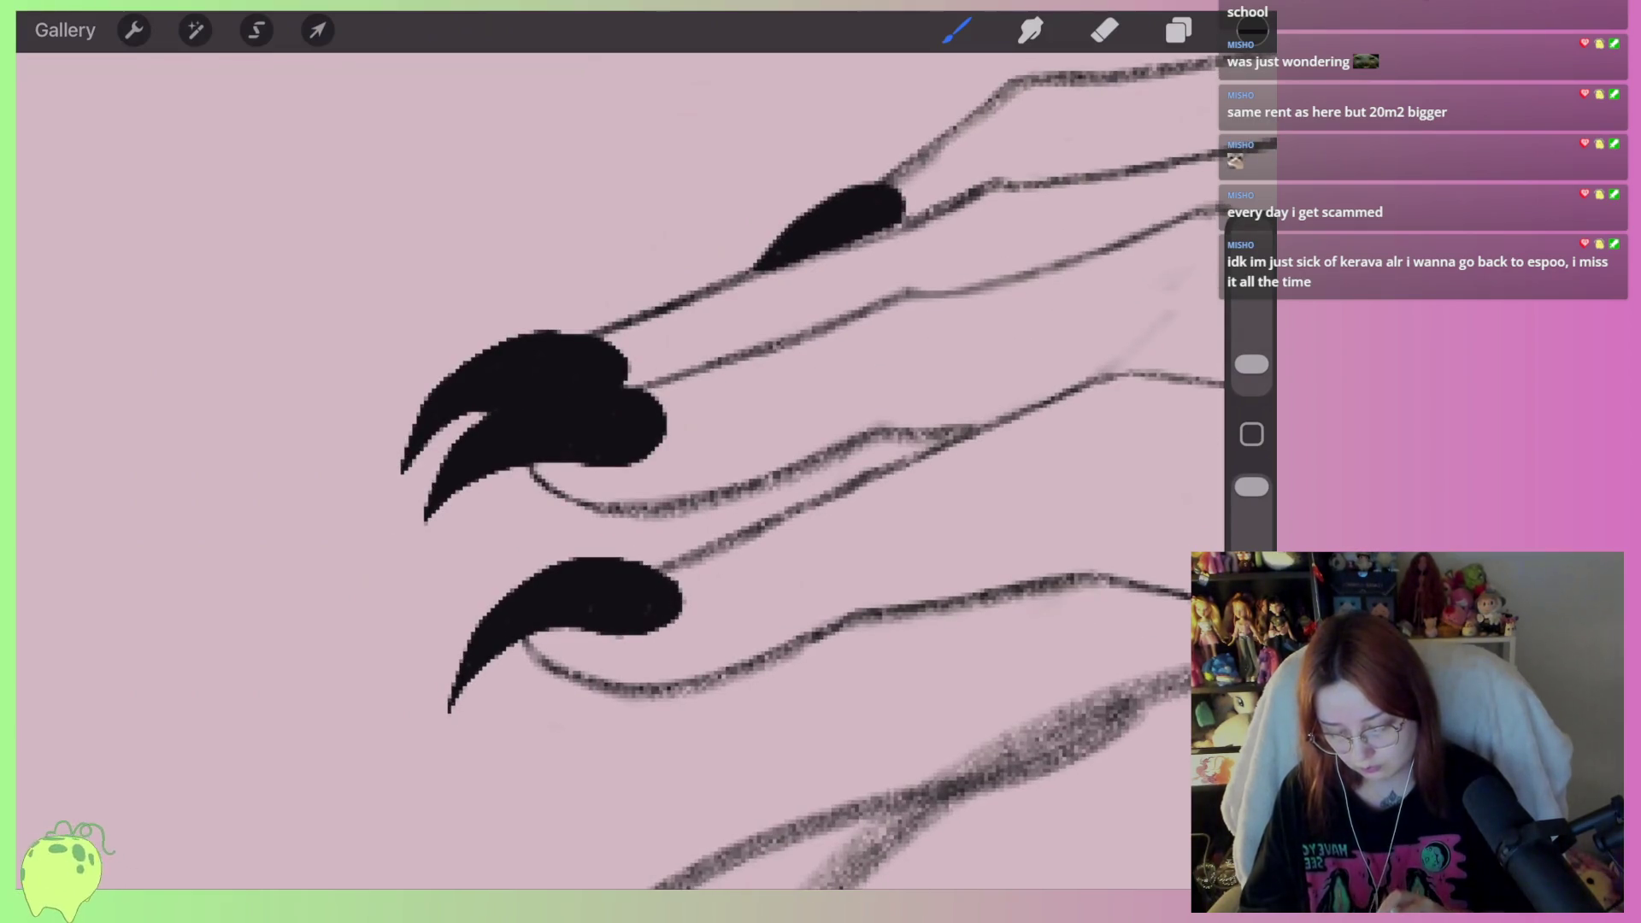
scroll(620, 470, "down", 10)
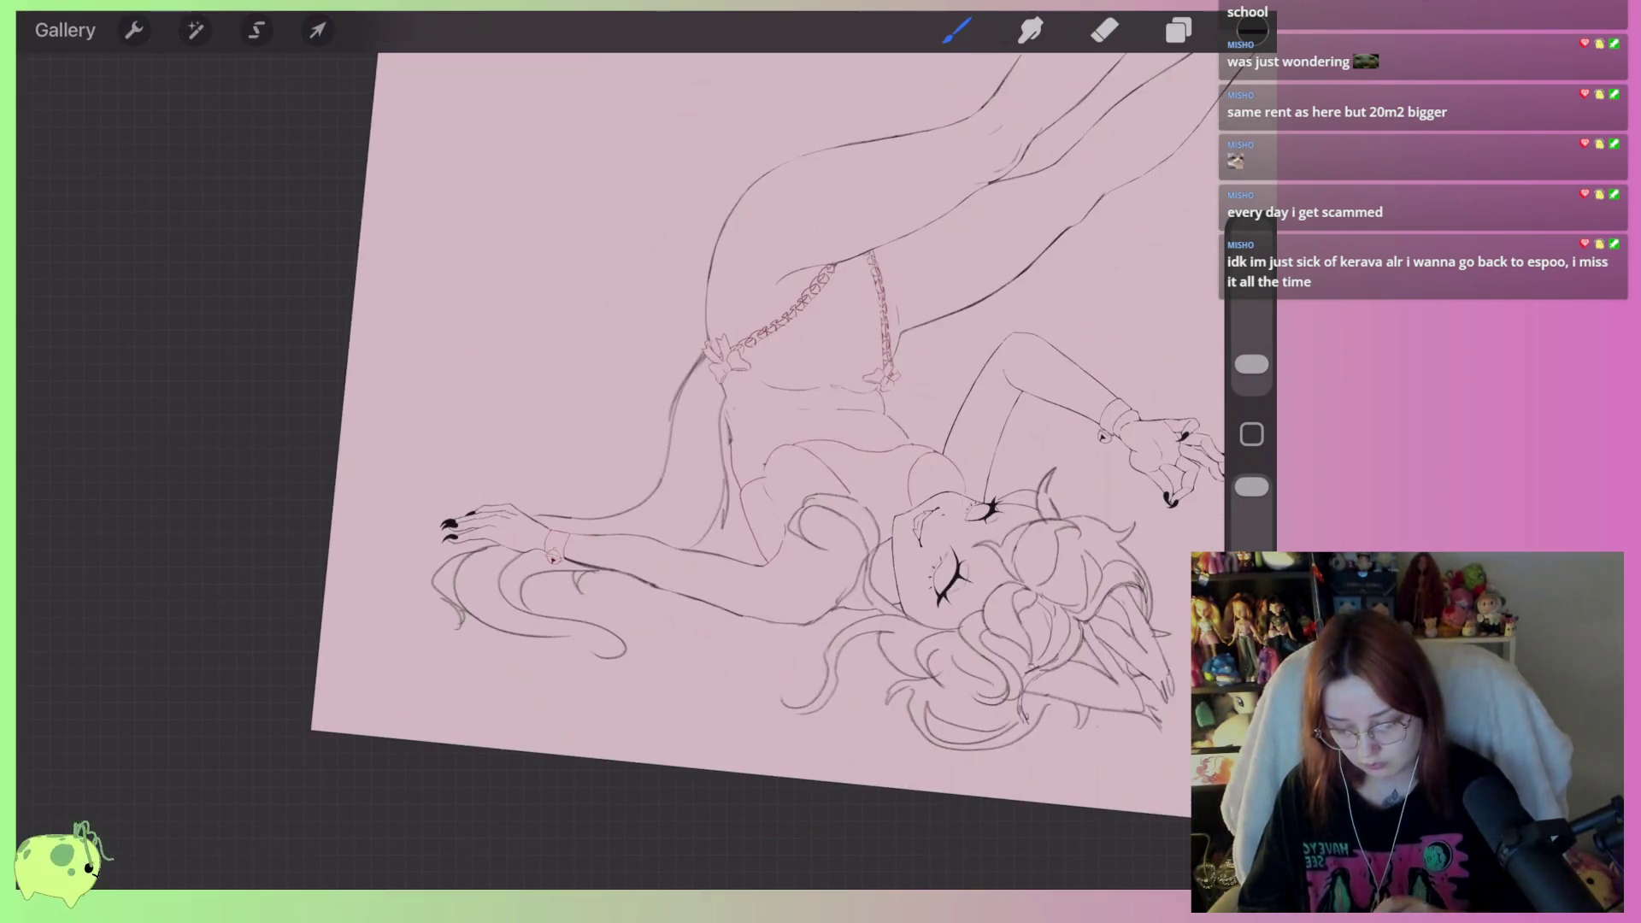
scroll(684, 427, "down", 5)
scroll(599, 444, "up", 10)
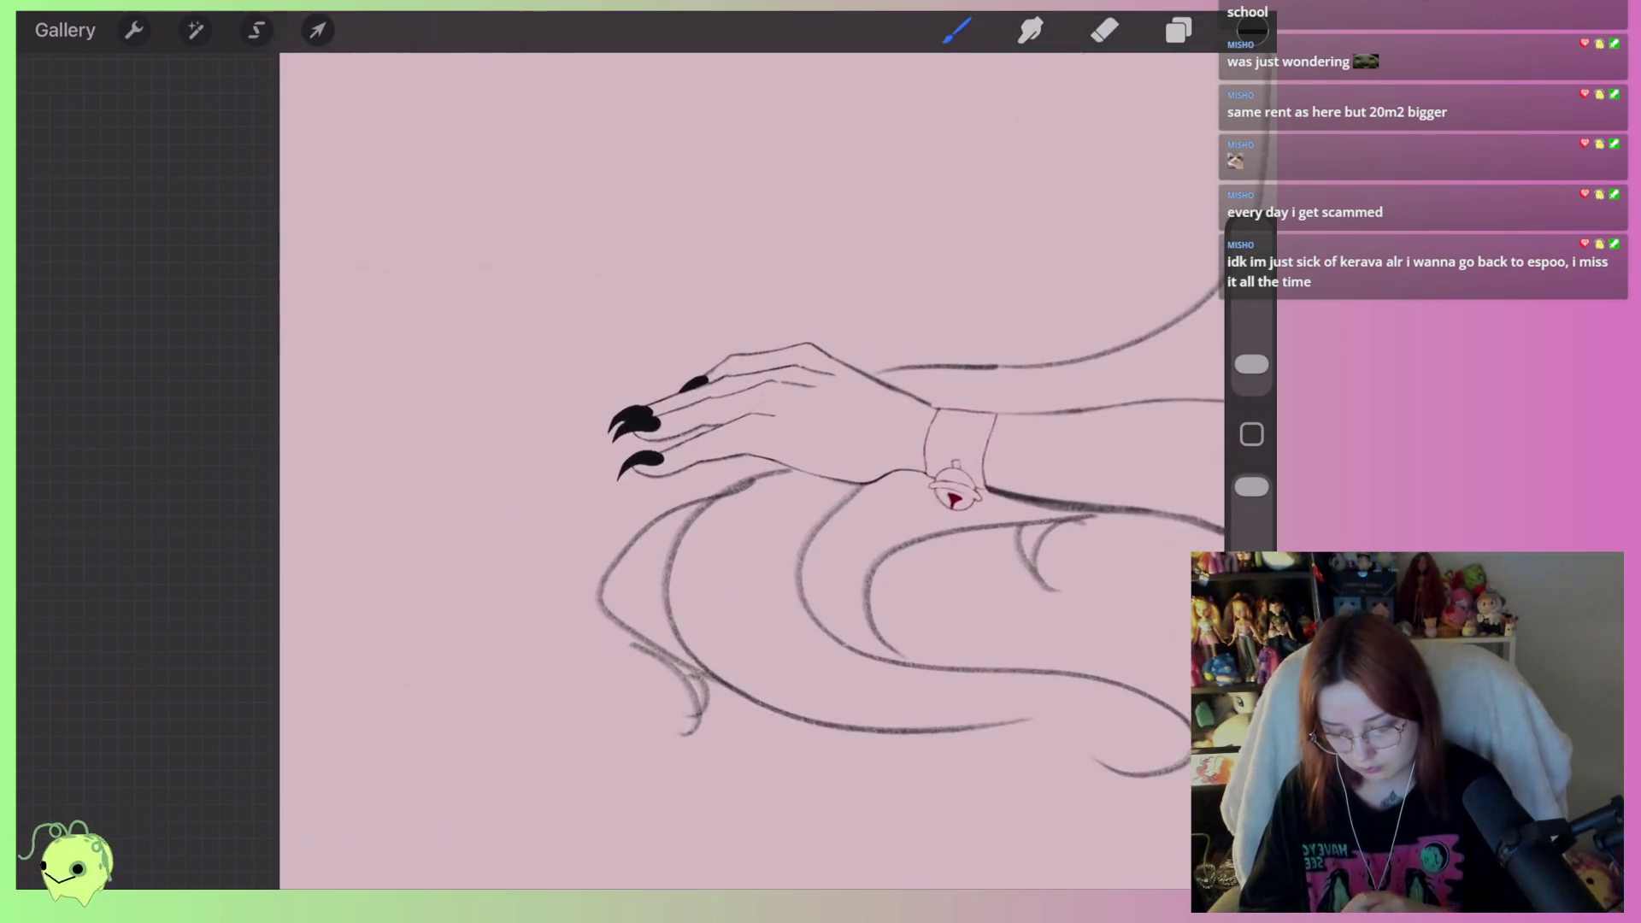
scroll(684, 445, "up", 5)
Transform the claws, nudging them left and down and stretching them slightly wider
left_click(317, 30)
left_click_drag(718, 478, 707, 484)
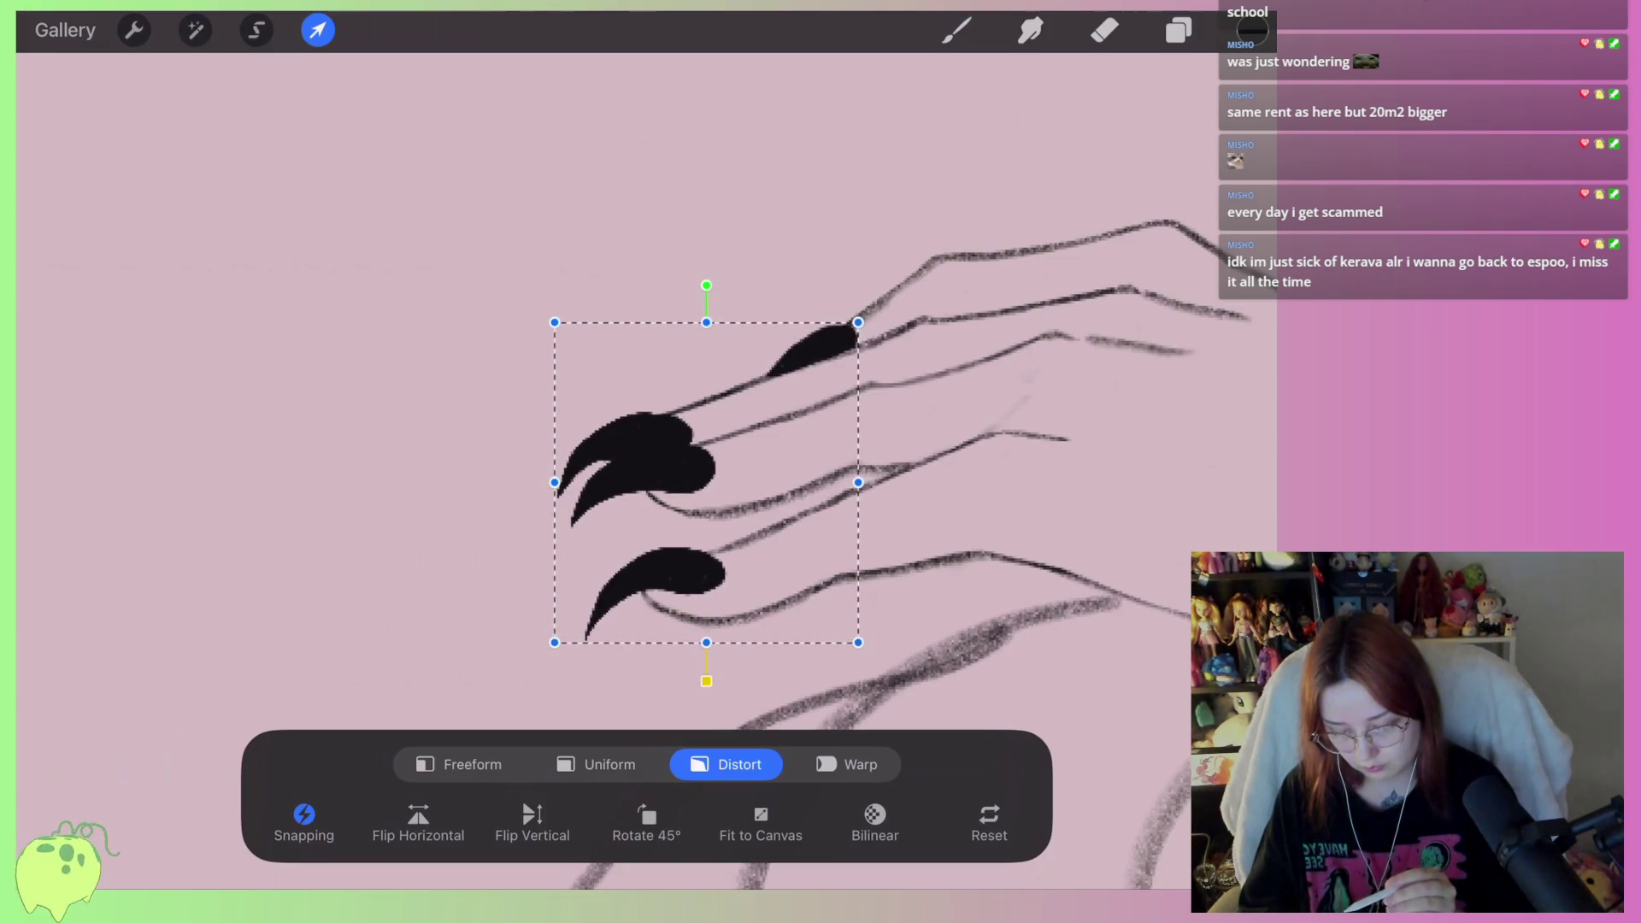
left_click_drag(858, 482, 871, 478)
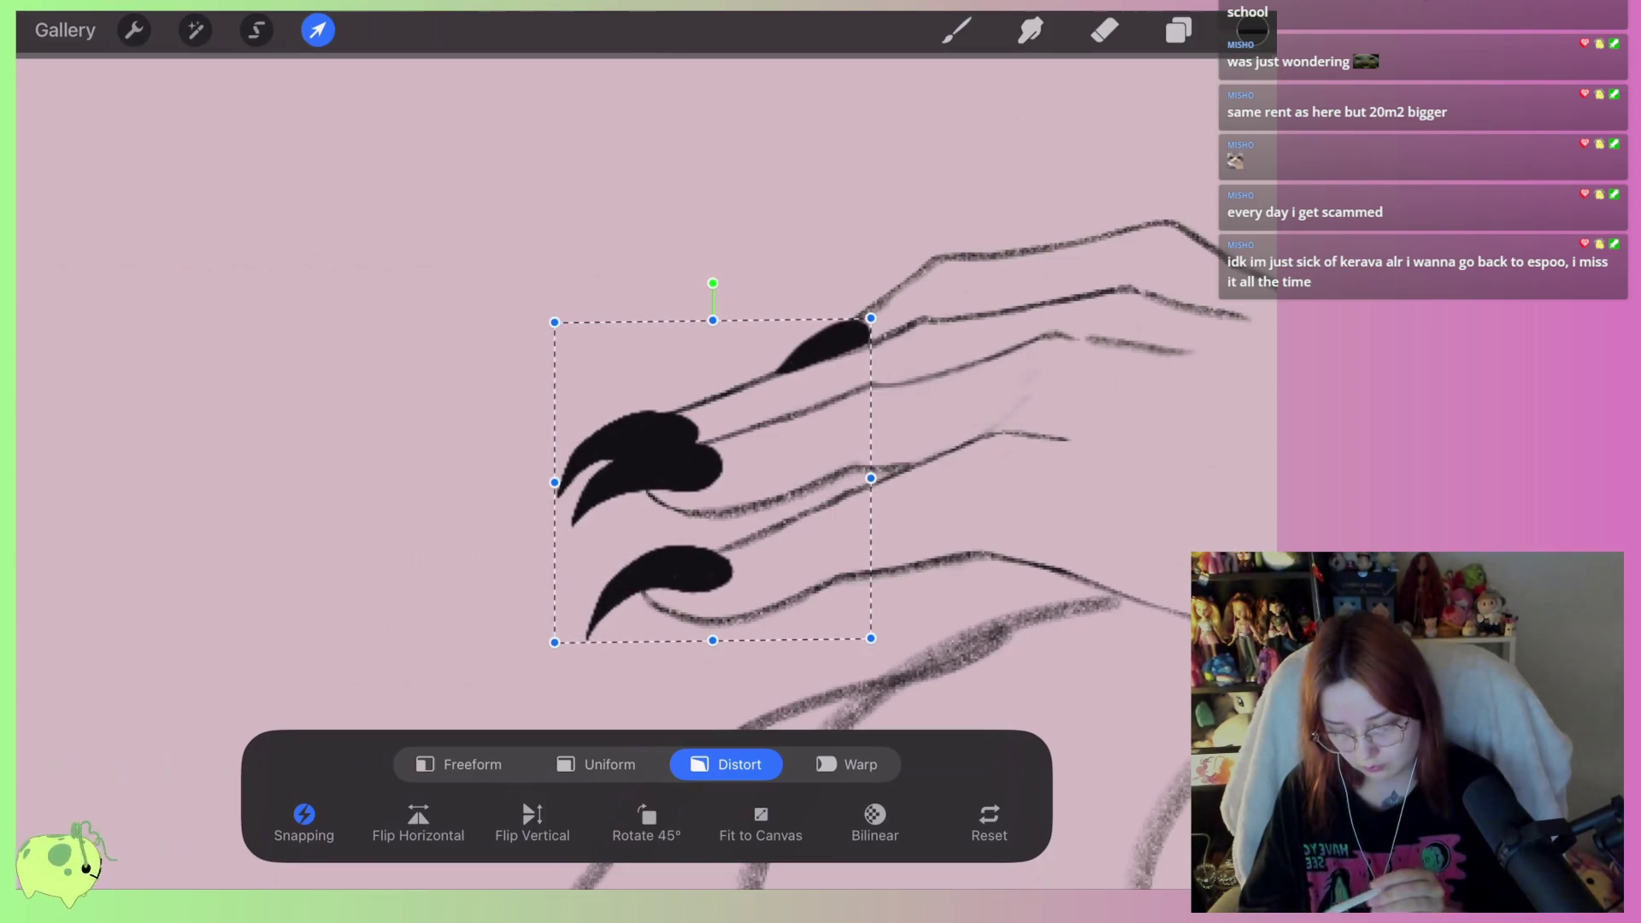
key("b")
Erase the upper claw's lower tip and zoom out to check the figure
scroll(684, 513, "down", 5)
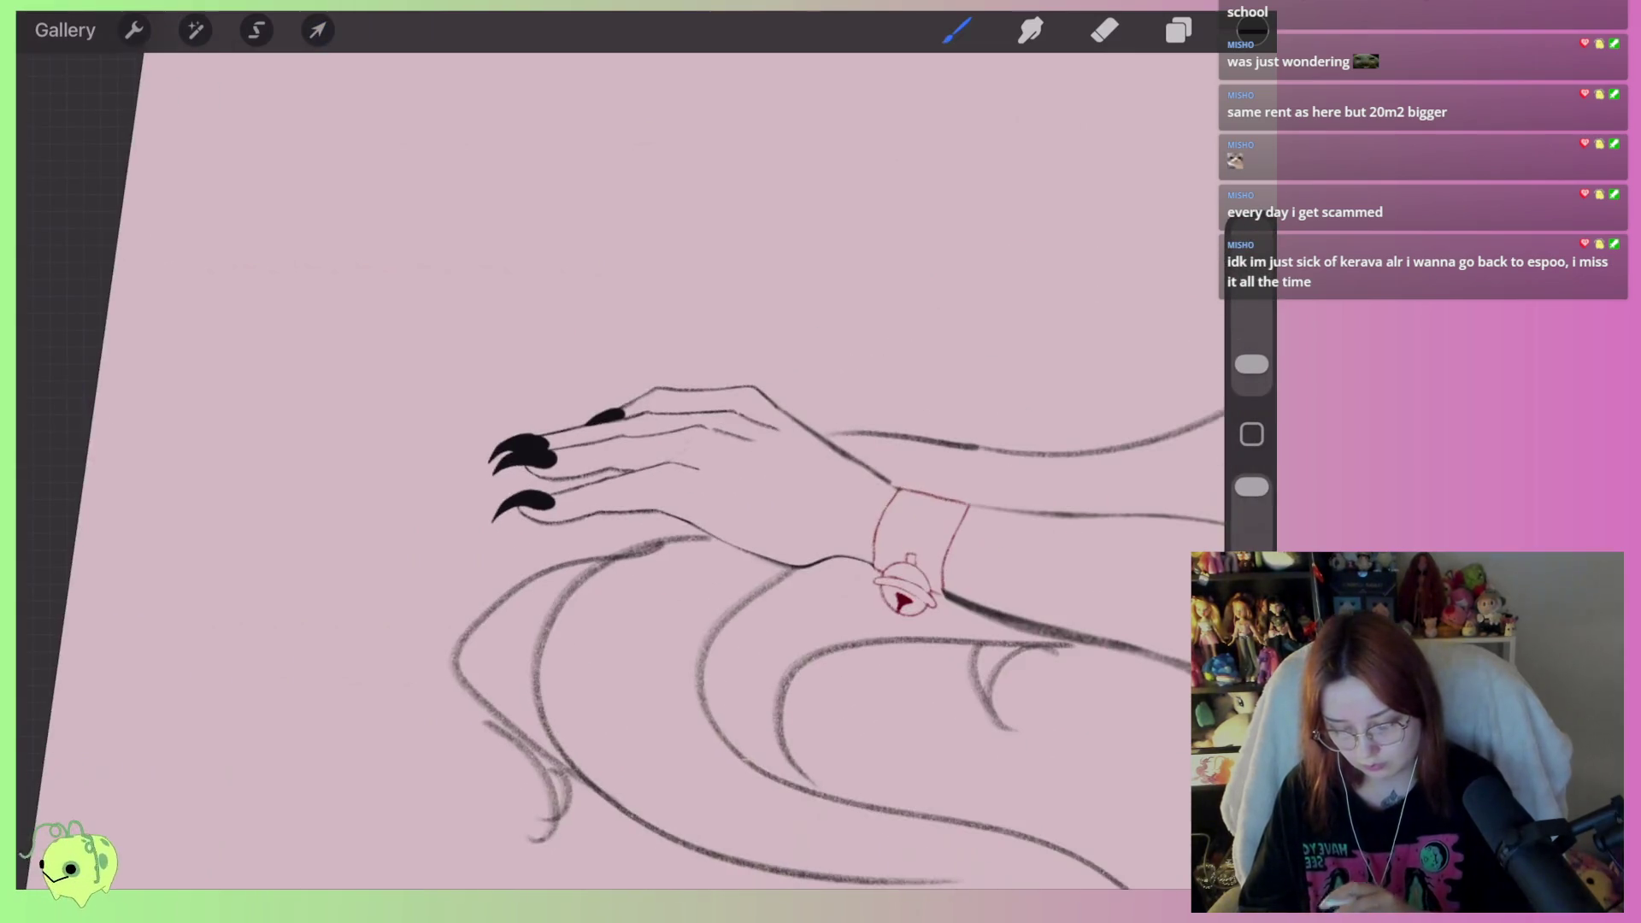
scroll(684, 470, "down", 5)
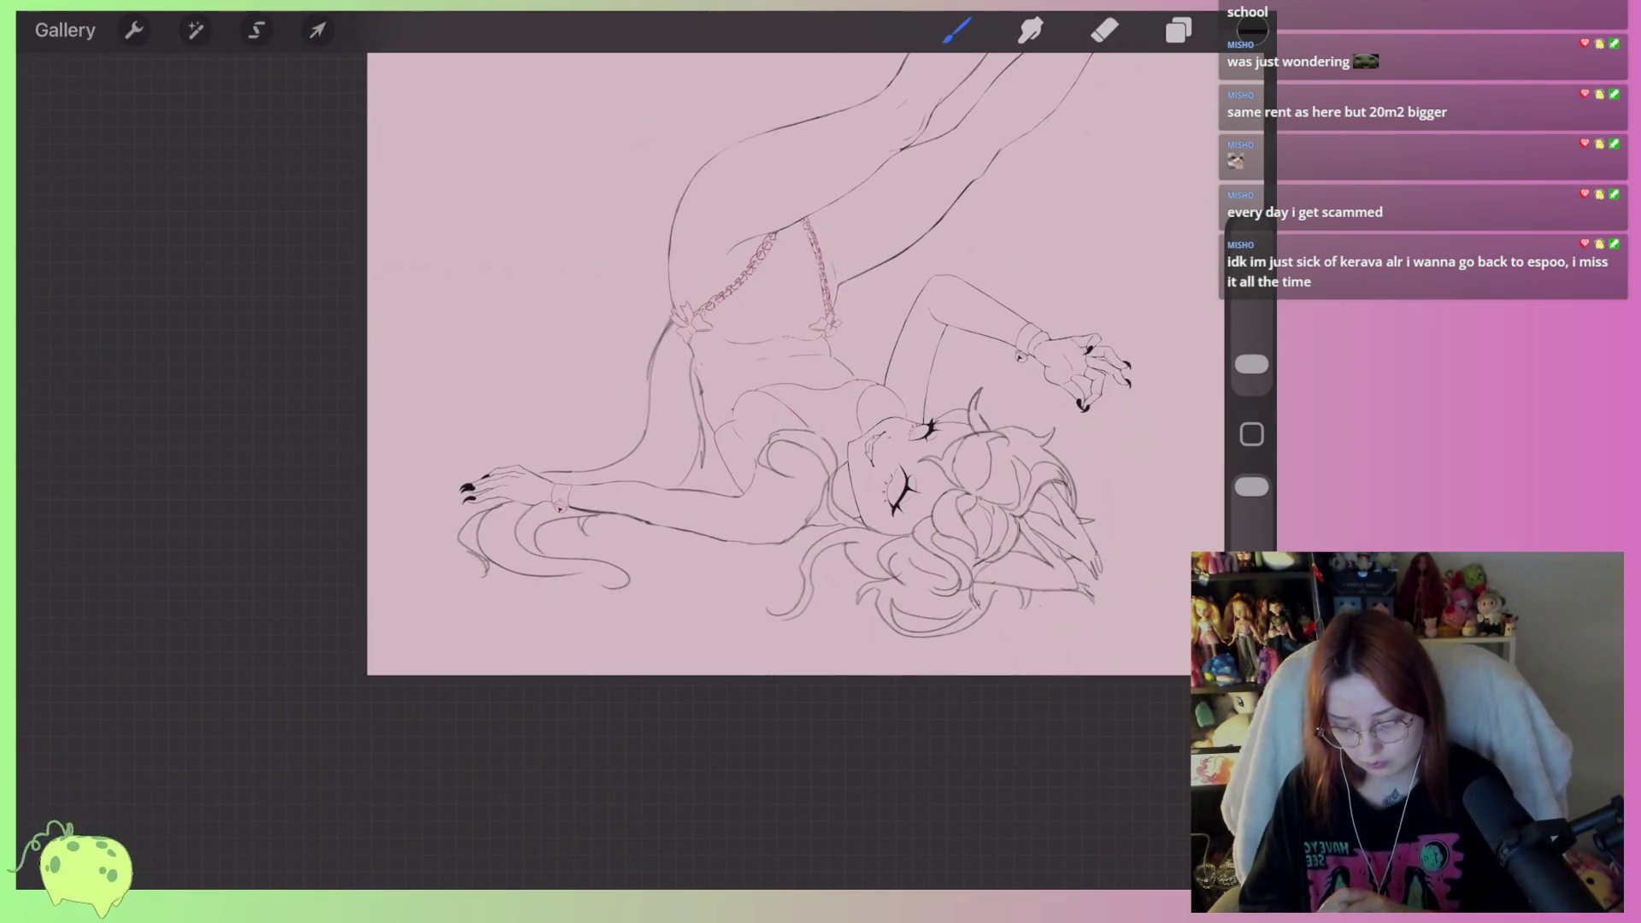
scroll(512, 496, "up", 5)
key("e")
left_click_drag(660, 512, 583, 585)
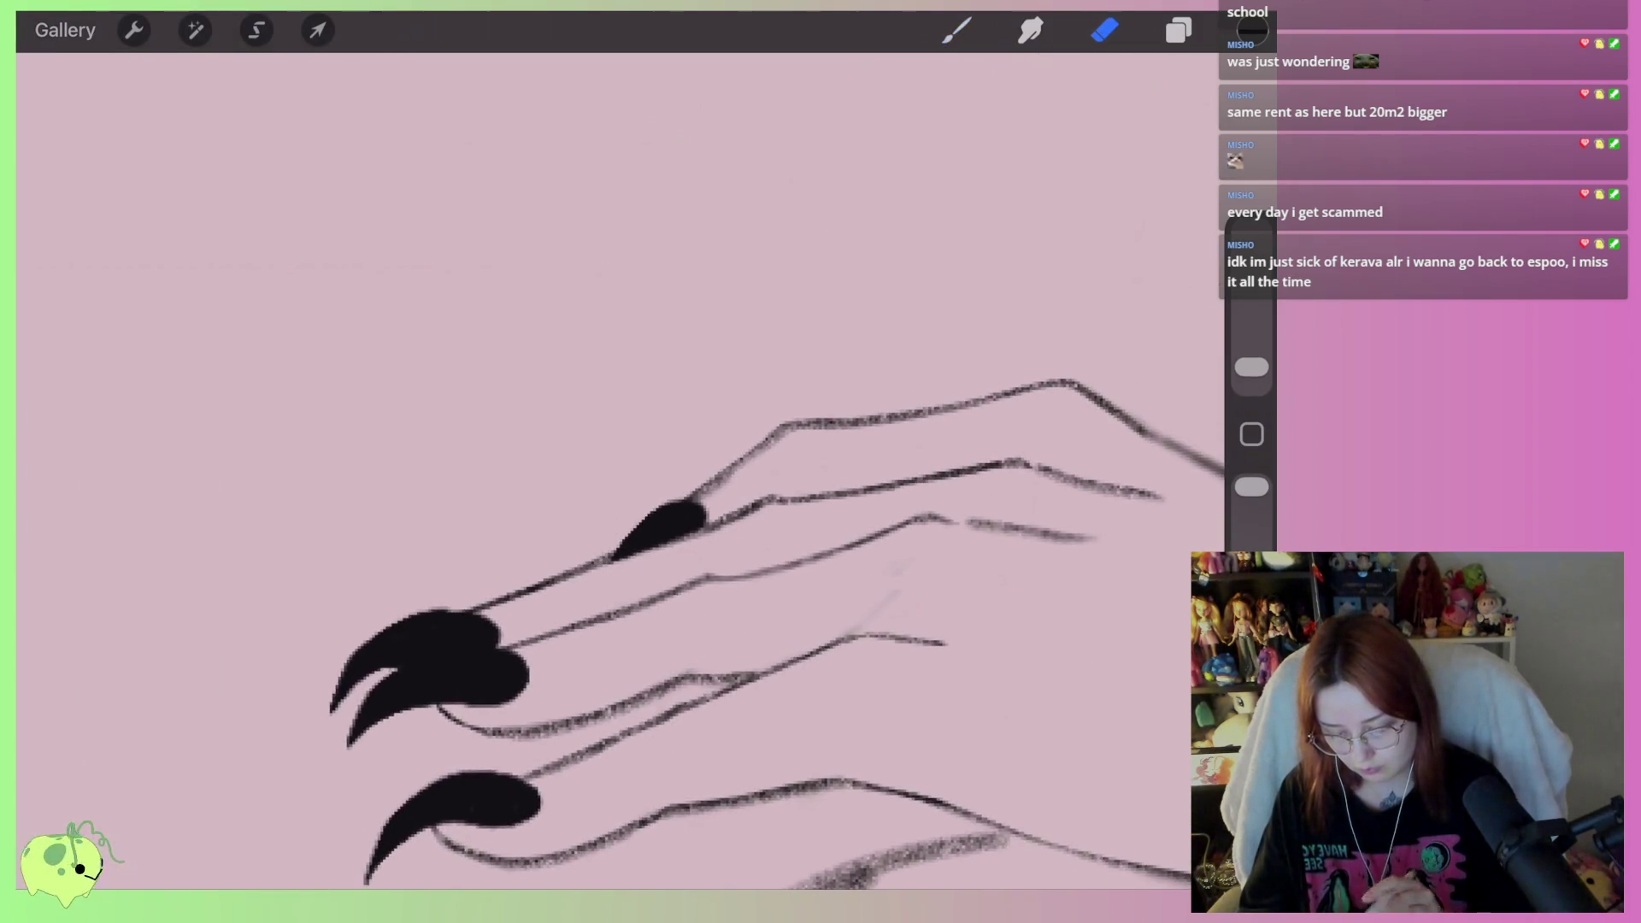
scroll(684, 393, "down", 6)
scroll(683, 394, "down", 5)
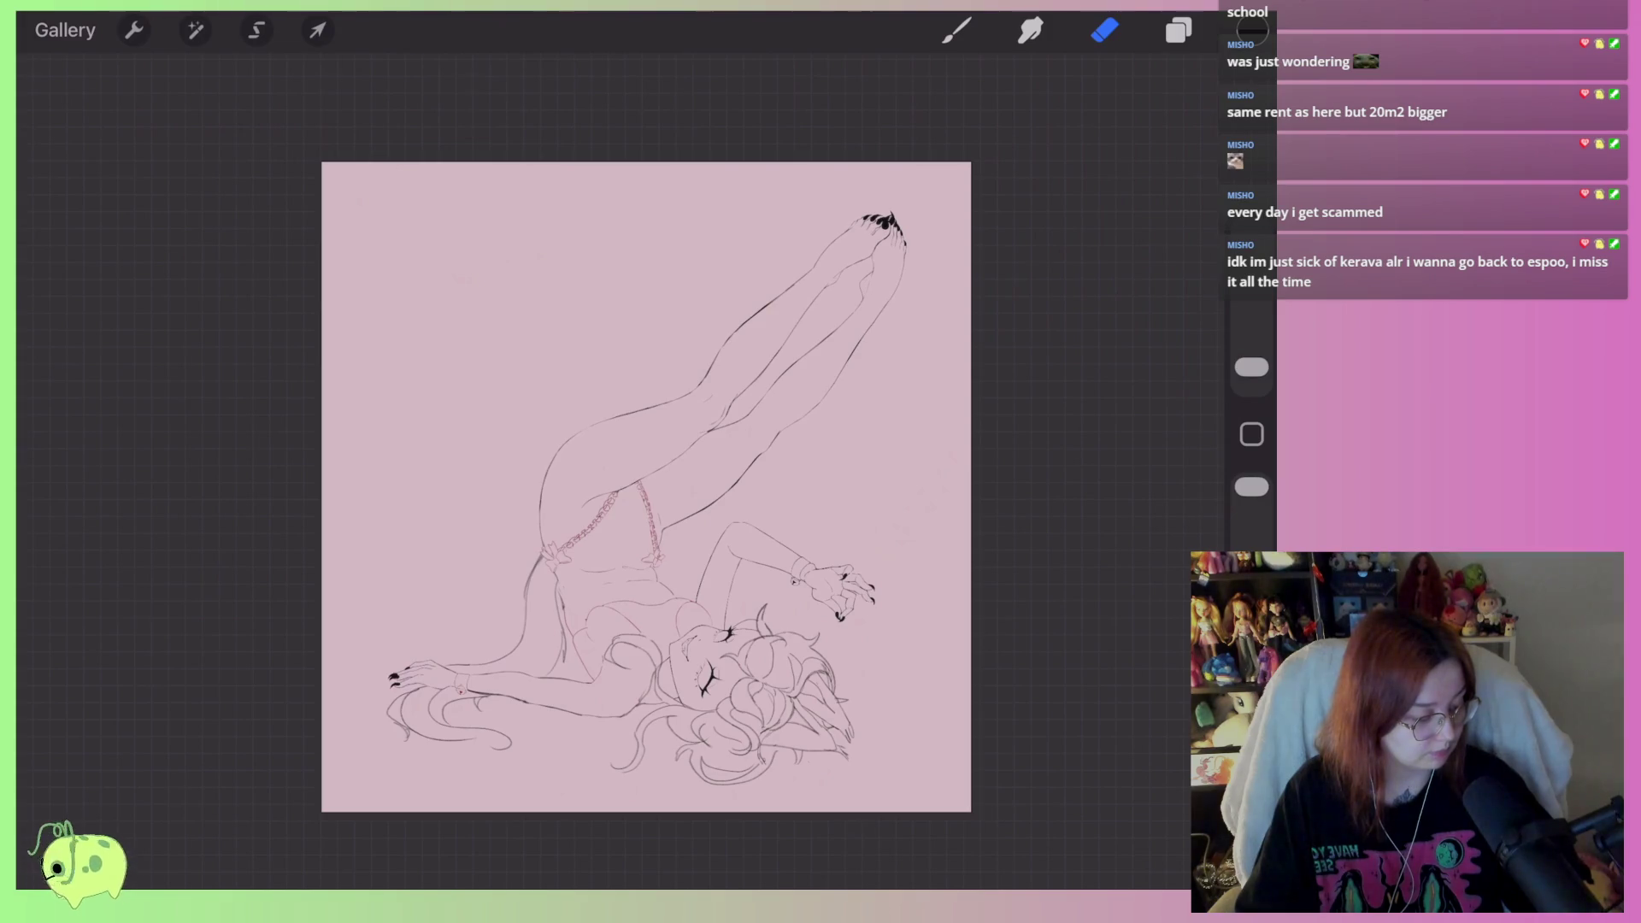
scroll(461, 684, "up", 10)
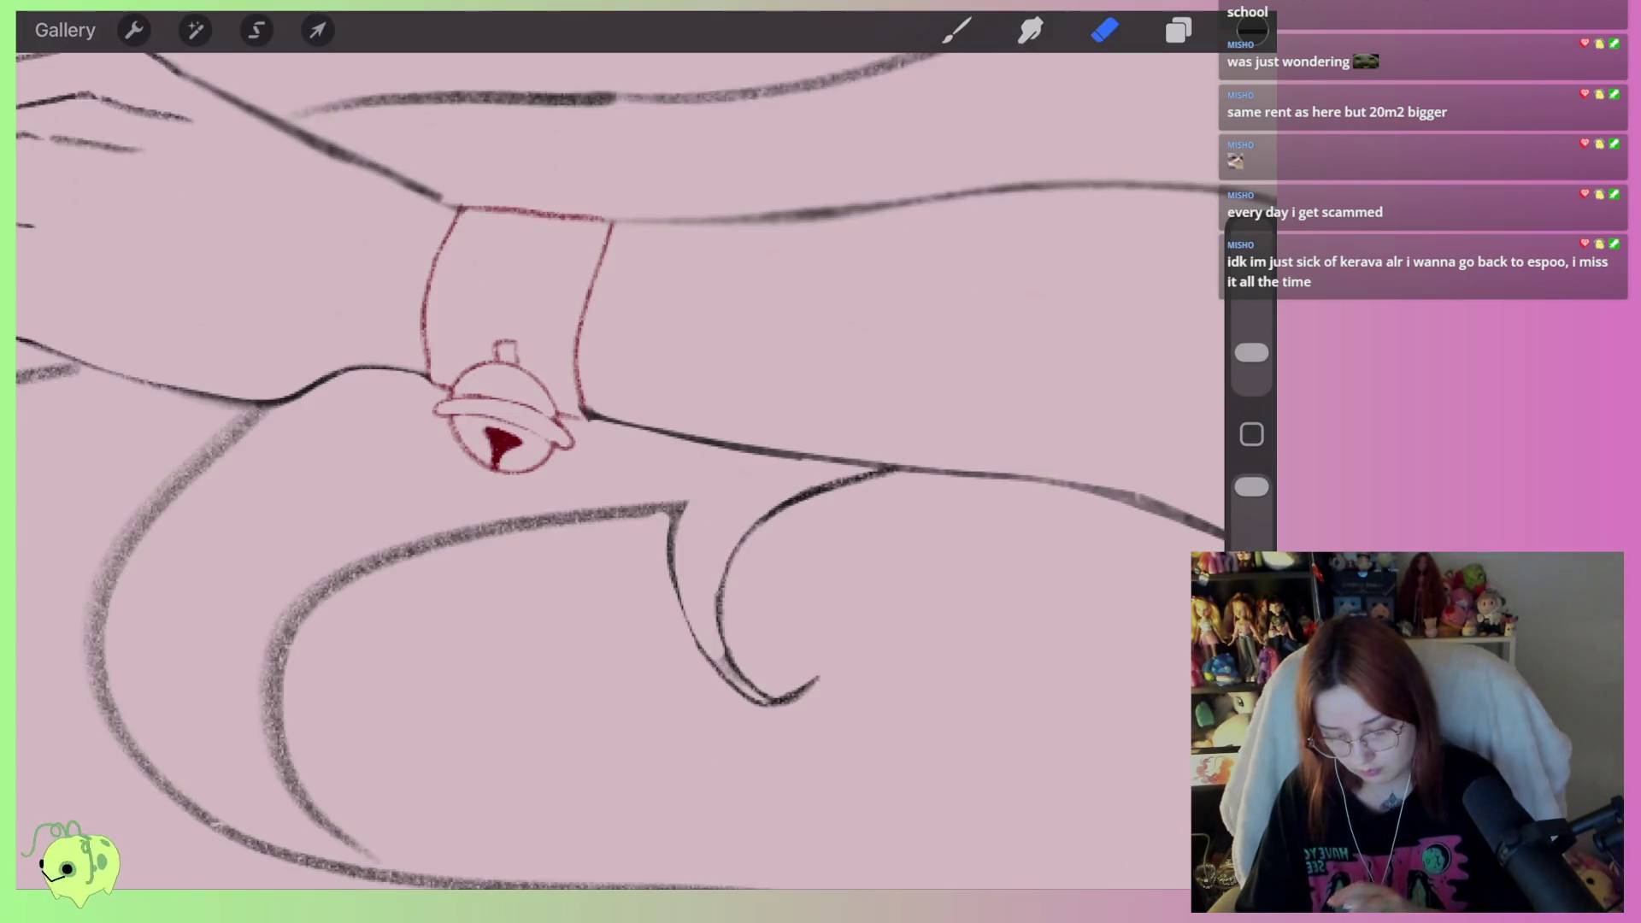
scroll(393, 513, "down", 5)
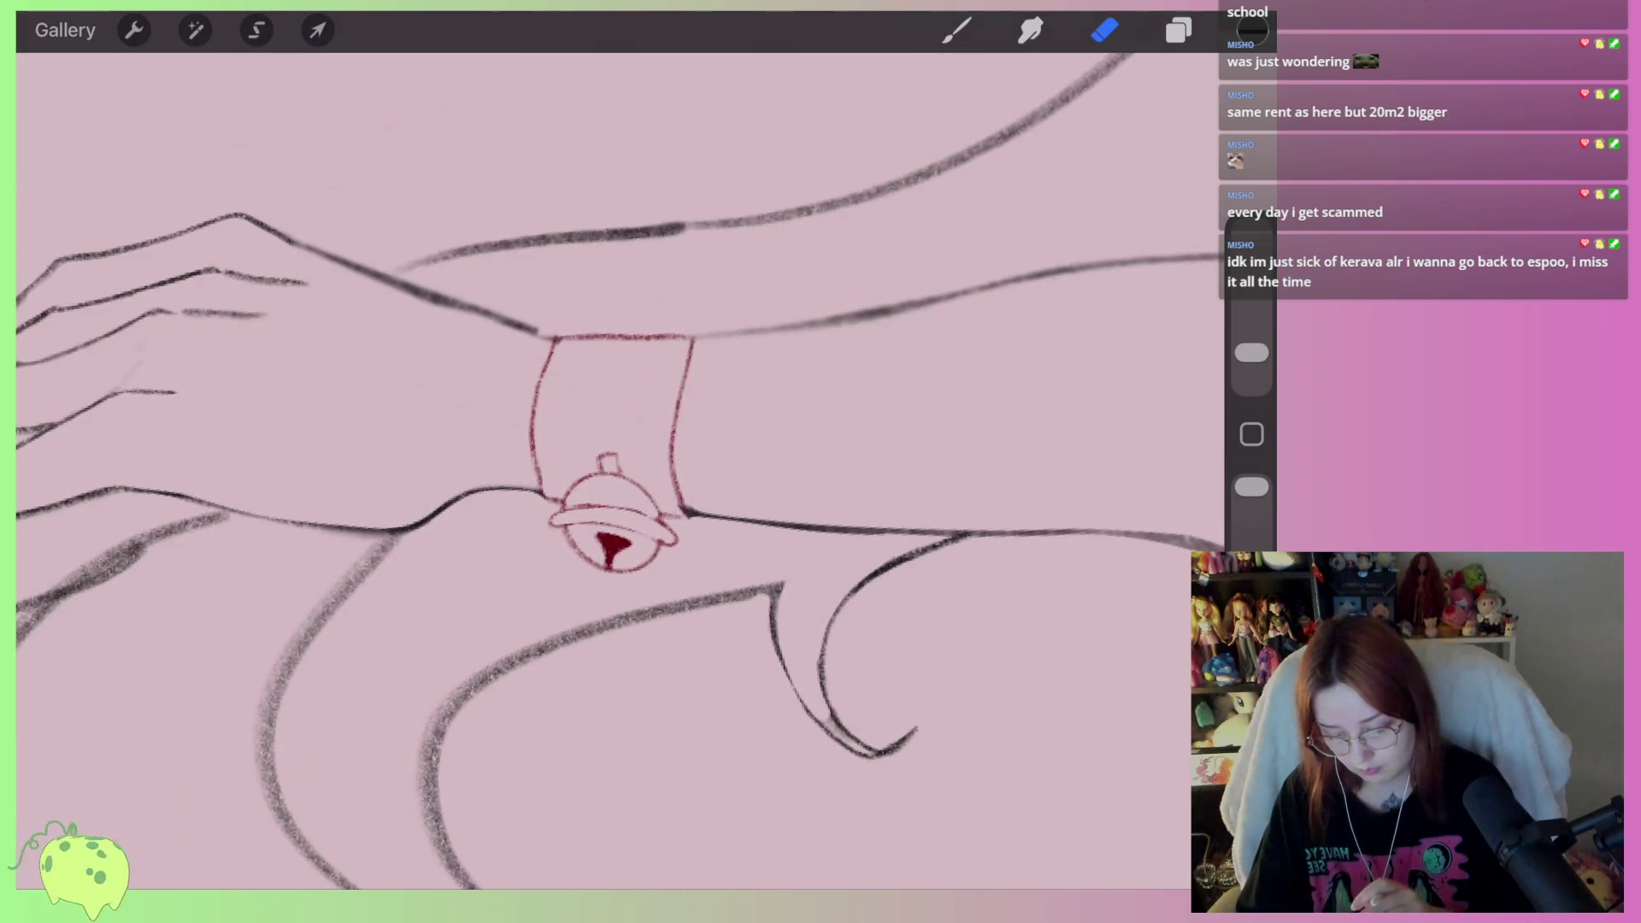
Erase the dark line below the wrist and the line along the lower curve
scroll(564, 513, "up", 5)
scroll(564, 513, "down", 3)
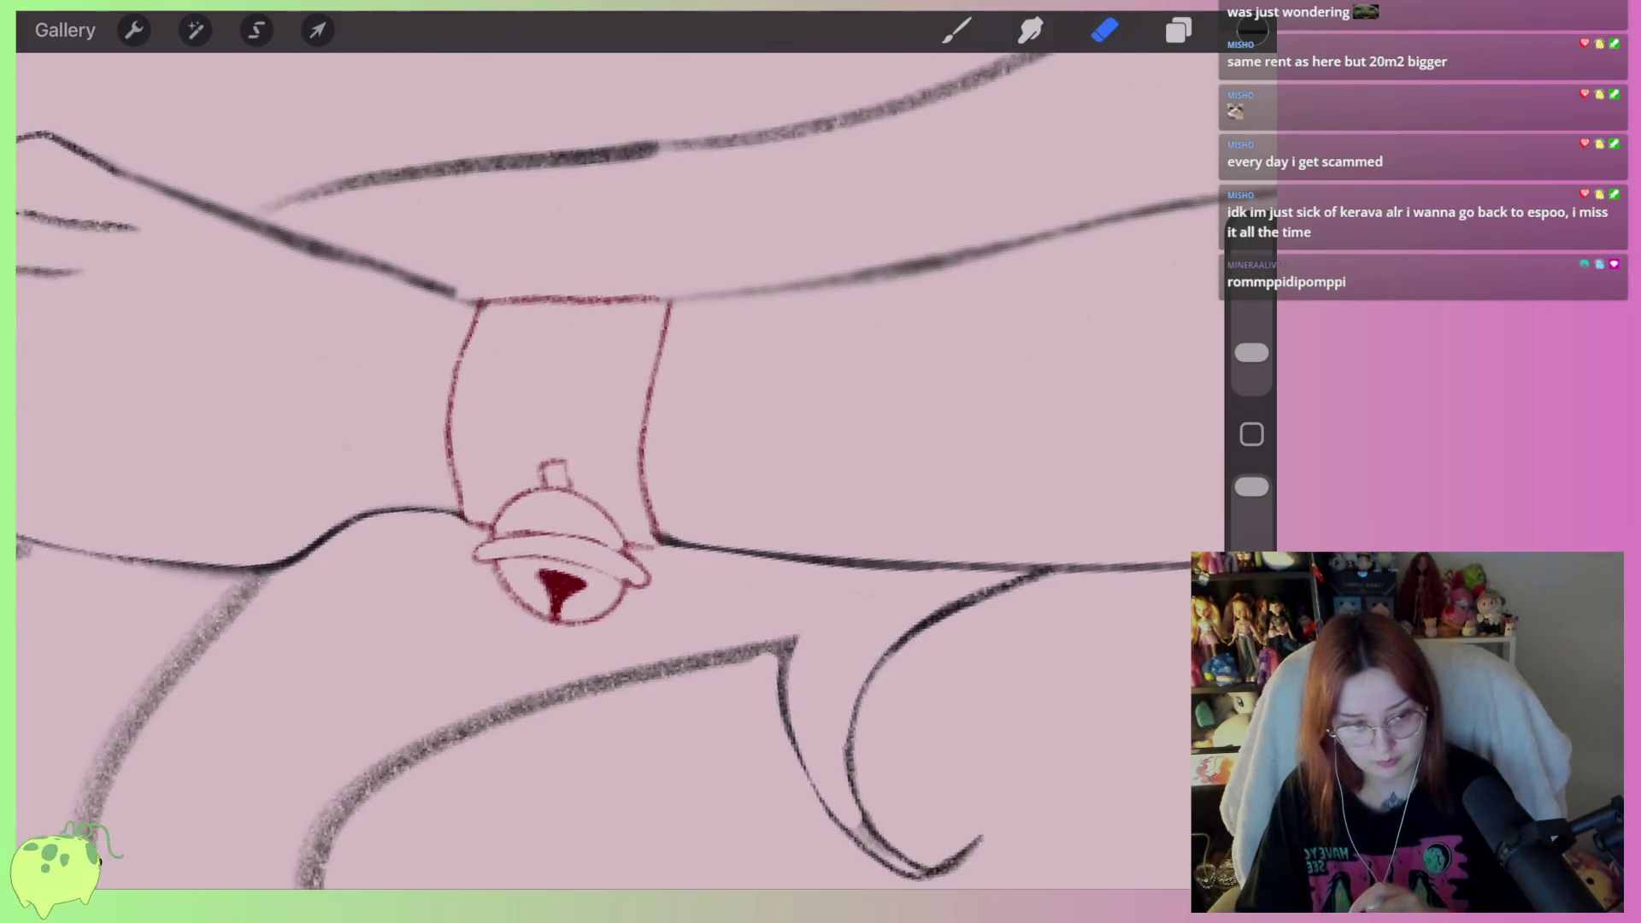
scroll(564, 427, "down", 5)
scroll(649, 342, "up", 3)
mouse_move(893, 432)
left_mouse_down()
mouse_move(890, 414)
mouse_move(666, 453)
left_mouse_up()
left_click_drag(824, 419, 478, 547)
scroll(598, 427, "left", 3)
Remove a trial dark stroke on the left curve and clean grey smudges around it
left_click(956, 30)
left_click_drag(470, 265, 240, 590)
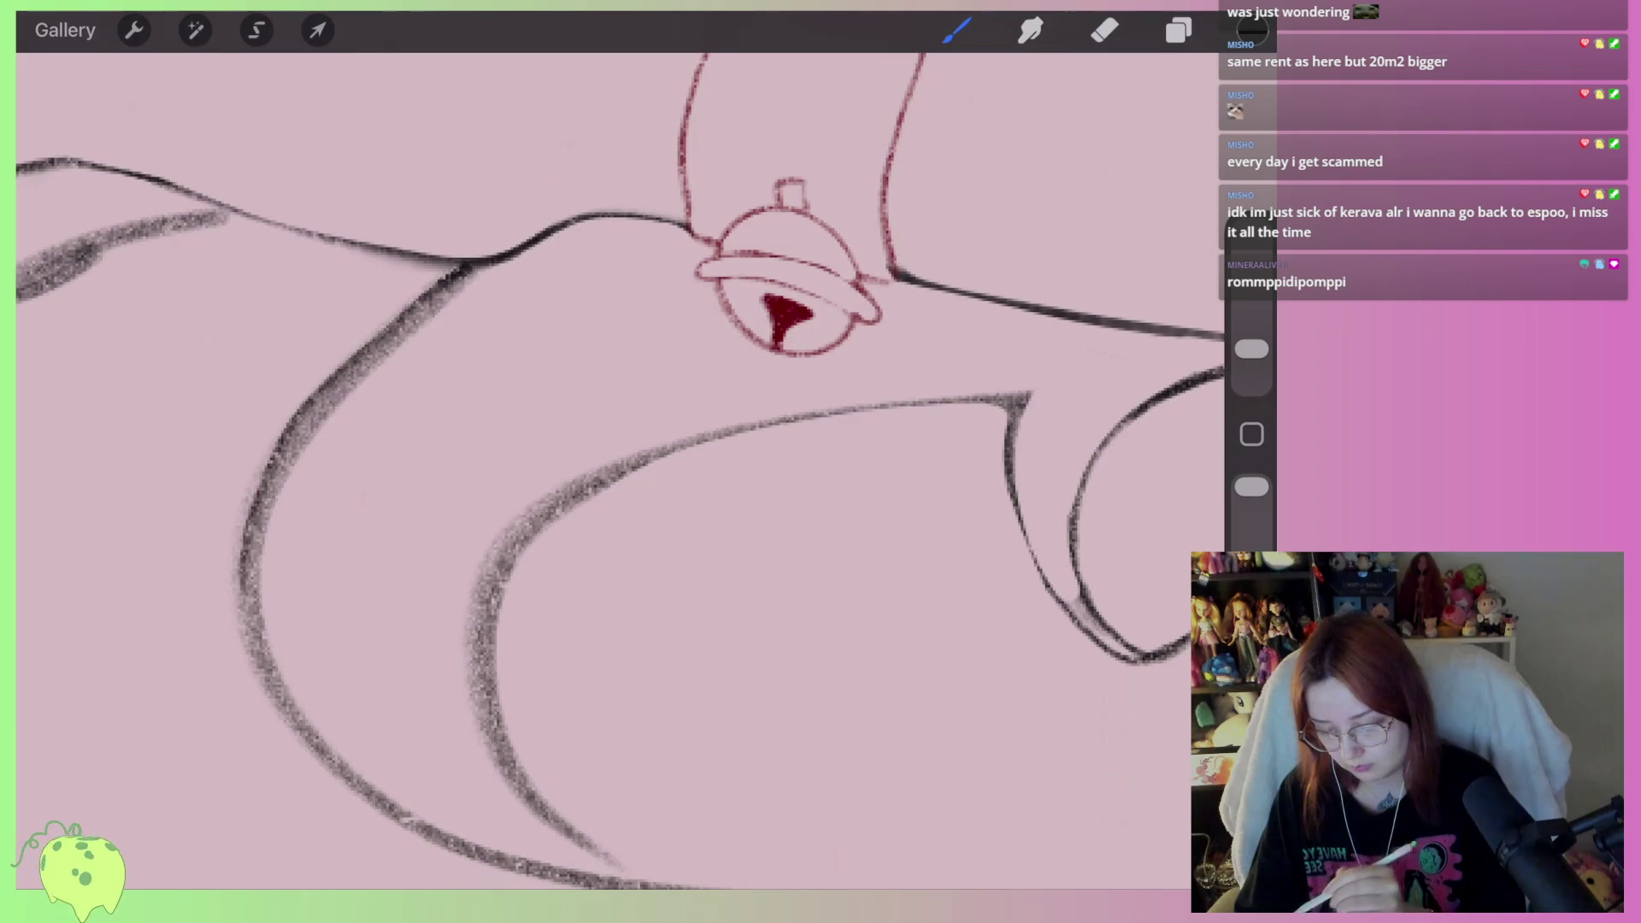
left_click(1104, 30)
left_click_drag(1251, 348, 1251, 352)
mouse_move(493, 289)
left_mouse_down()
mouse_move(318, 407)
mouse_move(244, 594)
left_mouse_up()
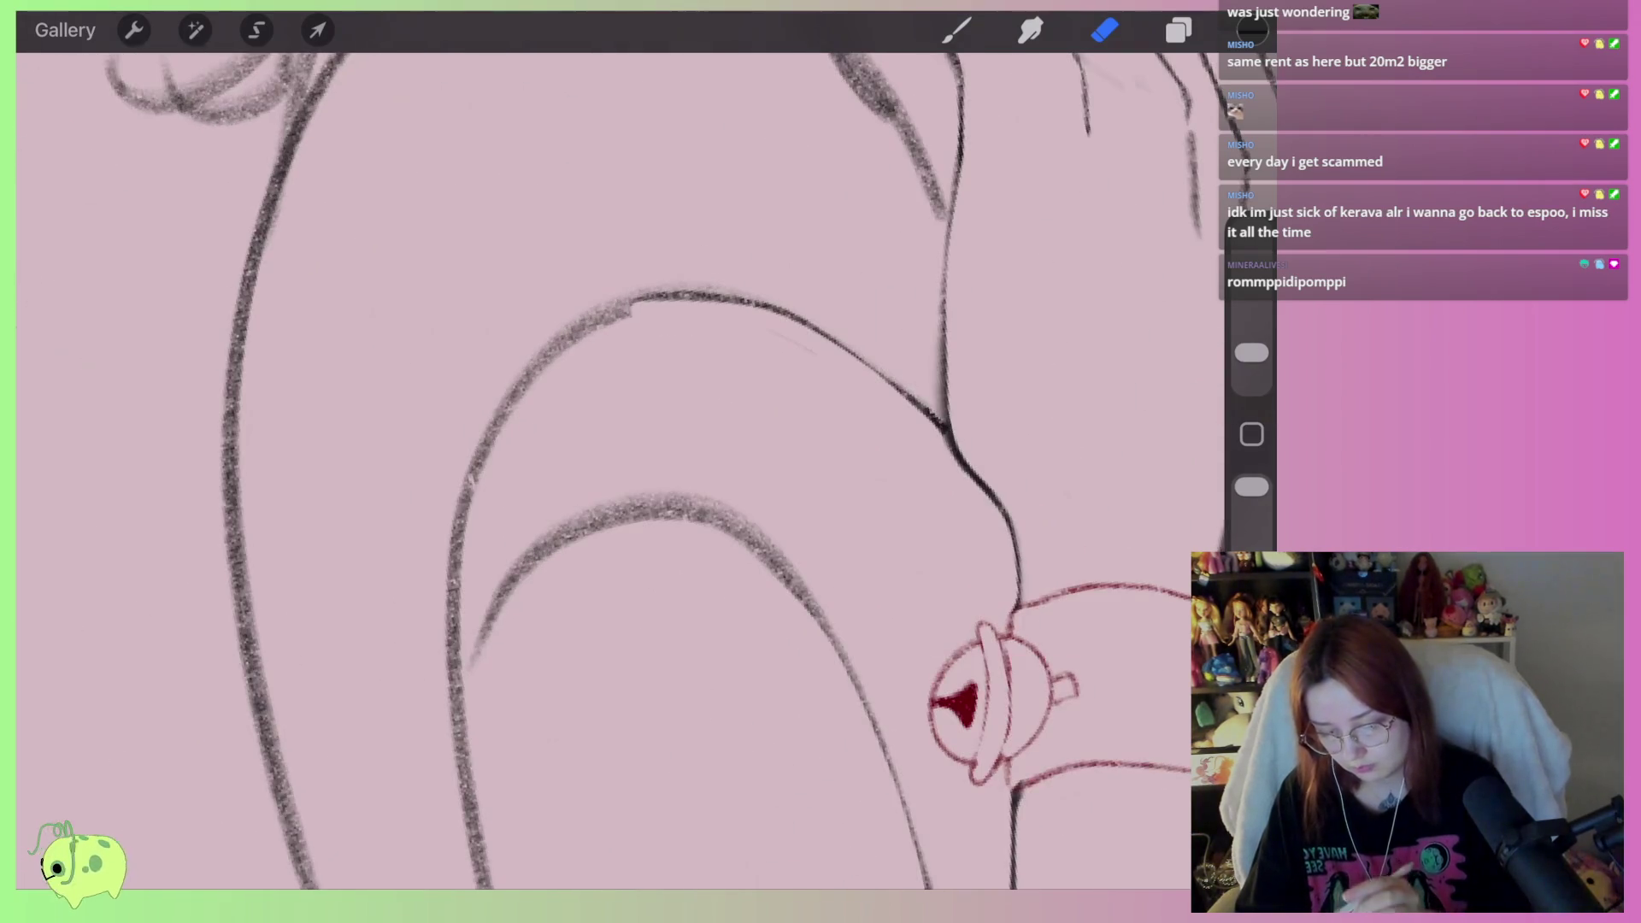
left_click_drag(618, 278, 581, 320)
mouse_move(806, 341)
left_mouse_down()
mouse_move(597, 323)
mouse_move(471, 544)
mouse_move(461, 605)
mouse_move(470, 448)
left_mouse_up()
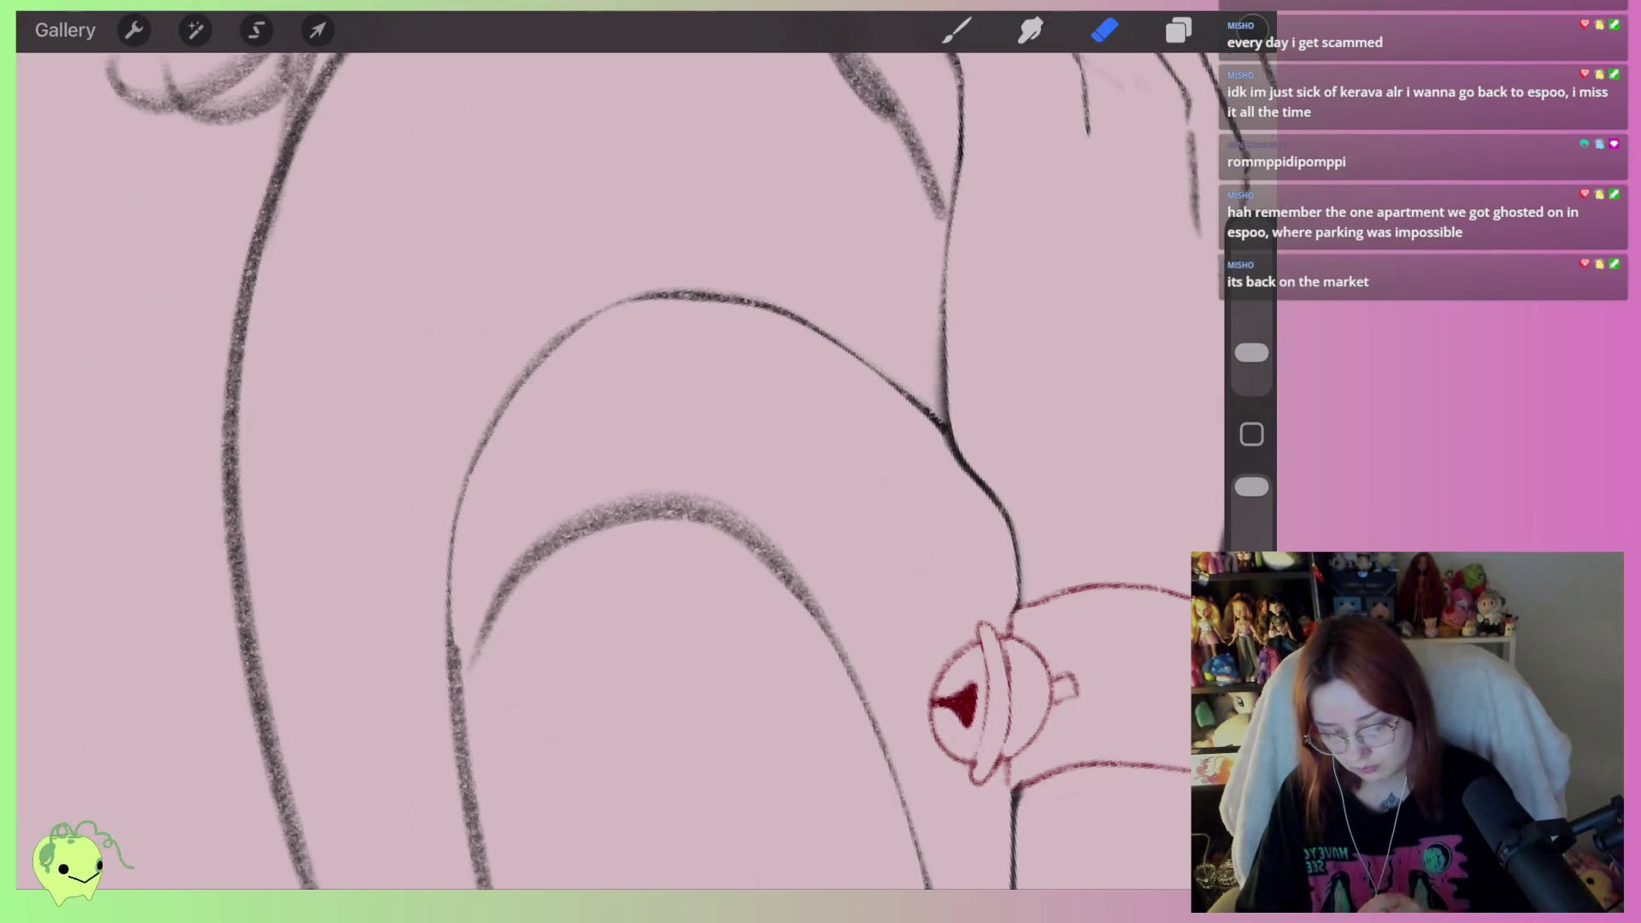
left_click_drag(560, 370, 663, 348)
Ink a dark stroke along the inner curve and thin its grainy edge
scroll(820, 461, "up", 2)
left_click(957, 30)
mouse_move(441, 588)
left_mouse_down()
mouse_move(434, 555)
mouse_move(564, 379)
mouse_move(679, 372)
mouse_move(568, 388)
mouse_move(443, 571)
mouse_move(450, 631)
left_mouse_up()
left_click(1104, 30)
left_click_drag(700, 366, 562, 357)
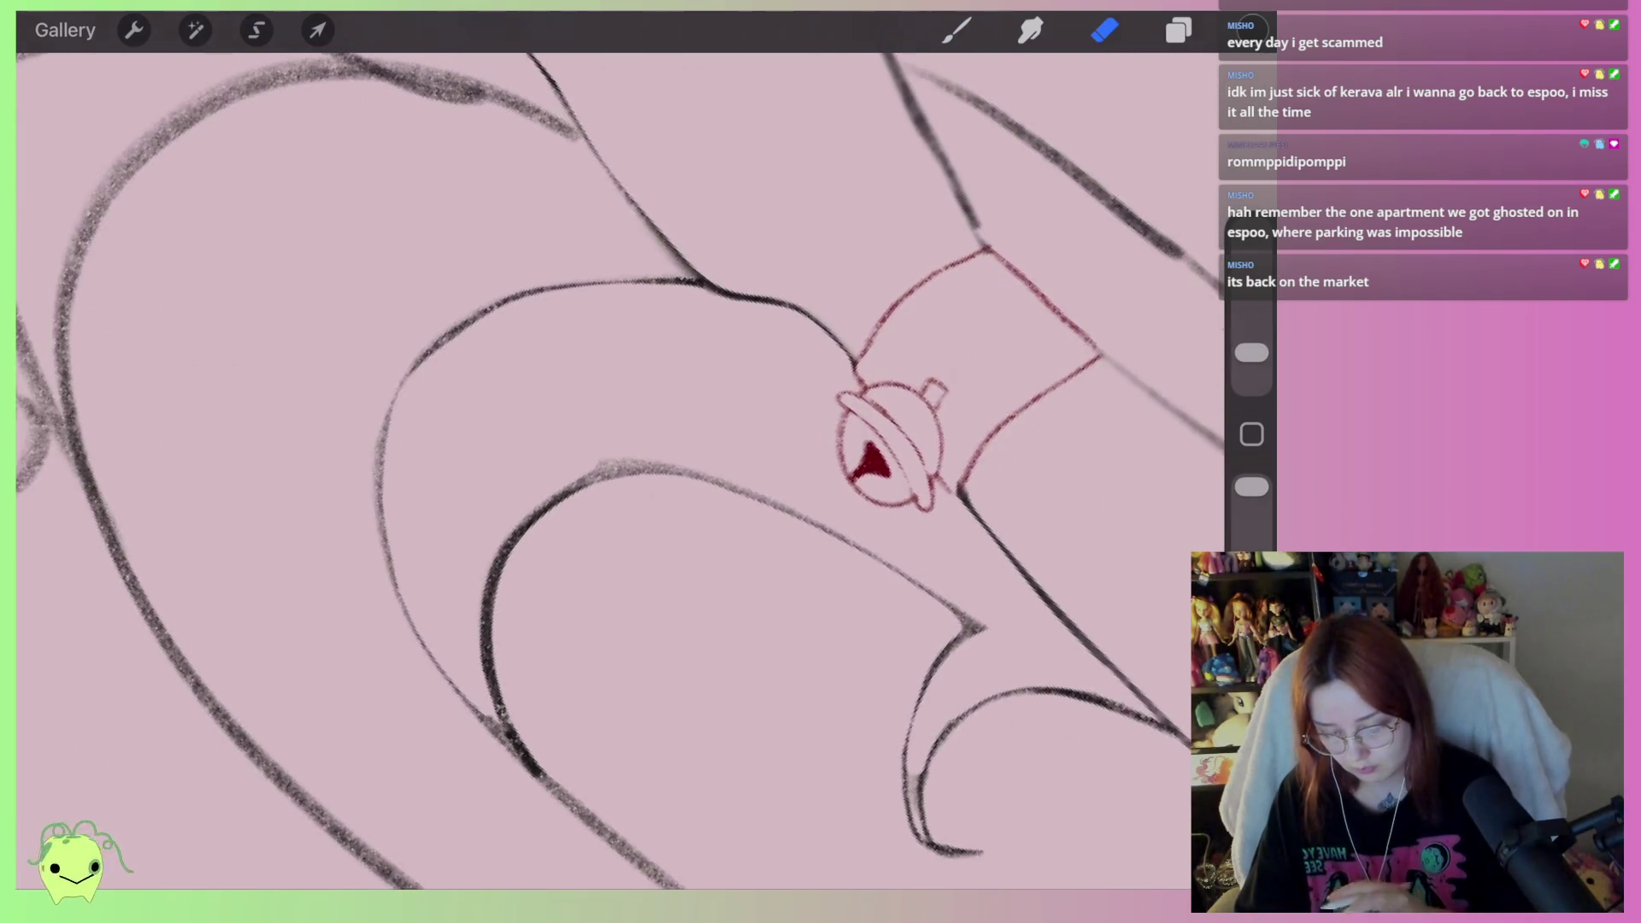
left_click_drag(598, 513, 778, 385)
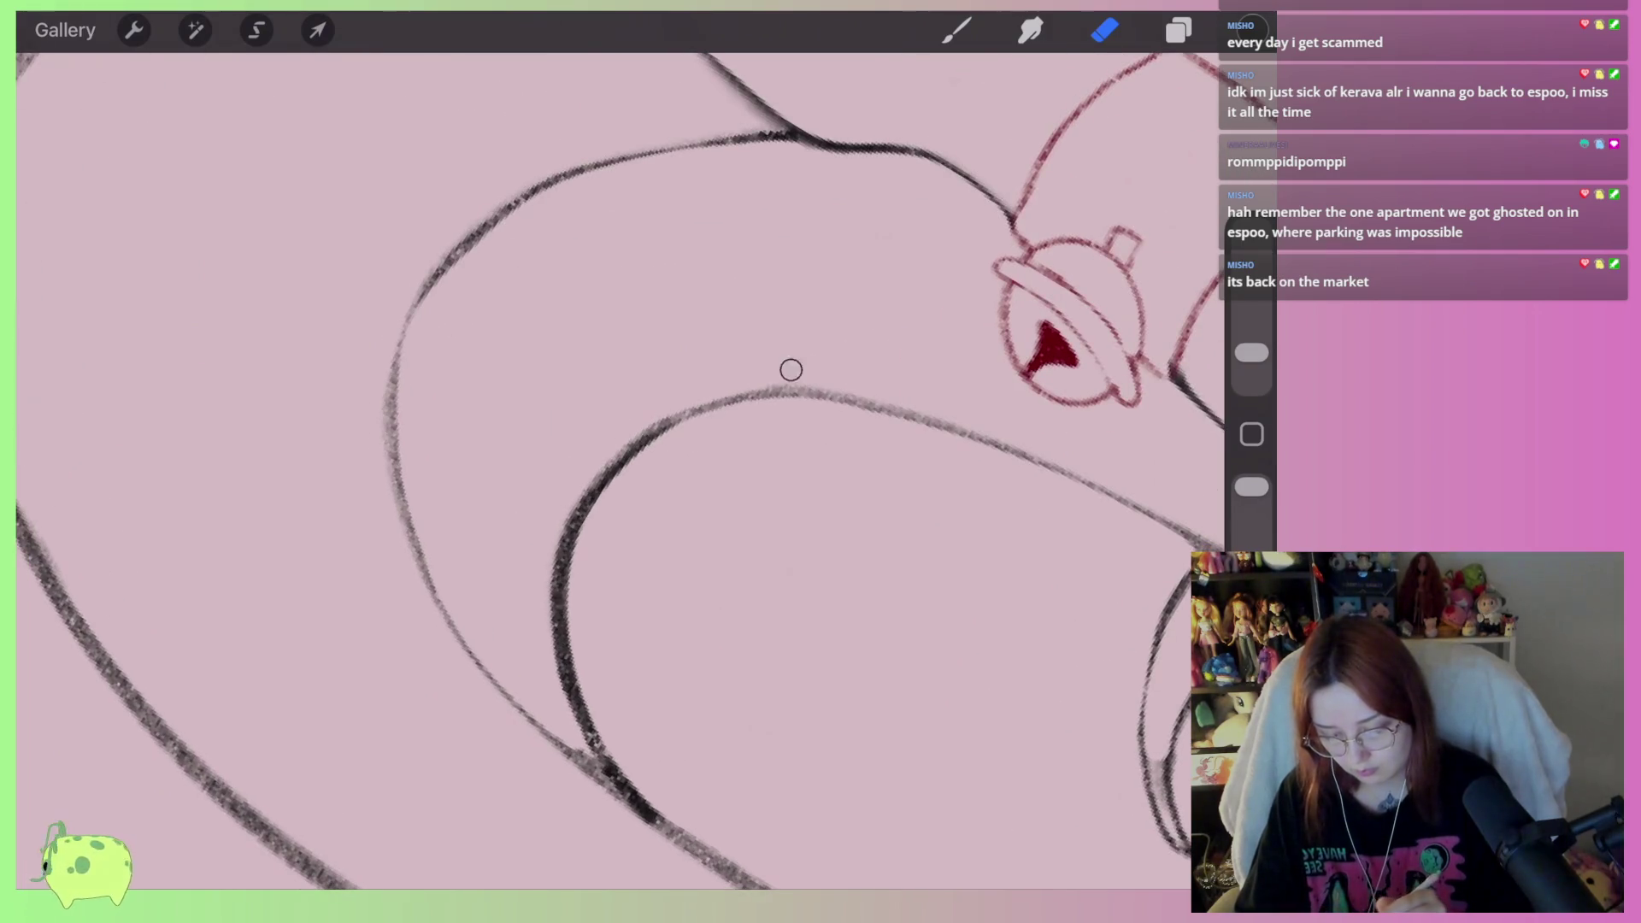
mouse_move(564, 533)
left_mouse_down()
mouse_move(542, 652)
mouse_move(556, 689)
mouse_move(598, 449)
left_mouse_up()
mouse_move(598, 761)
left_mouse_down()
mouse_move(605, 542)
mouse_move(589, 504)
left_mouse_up()
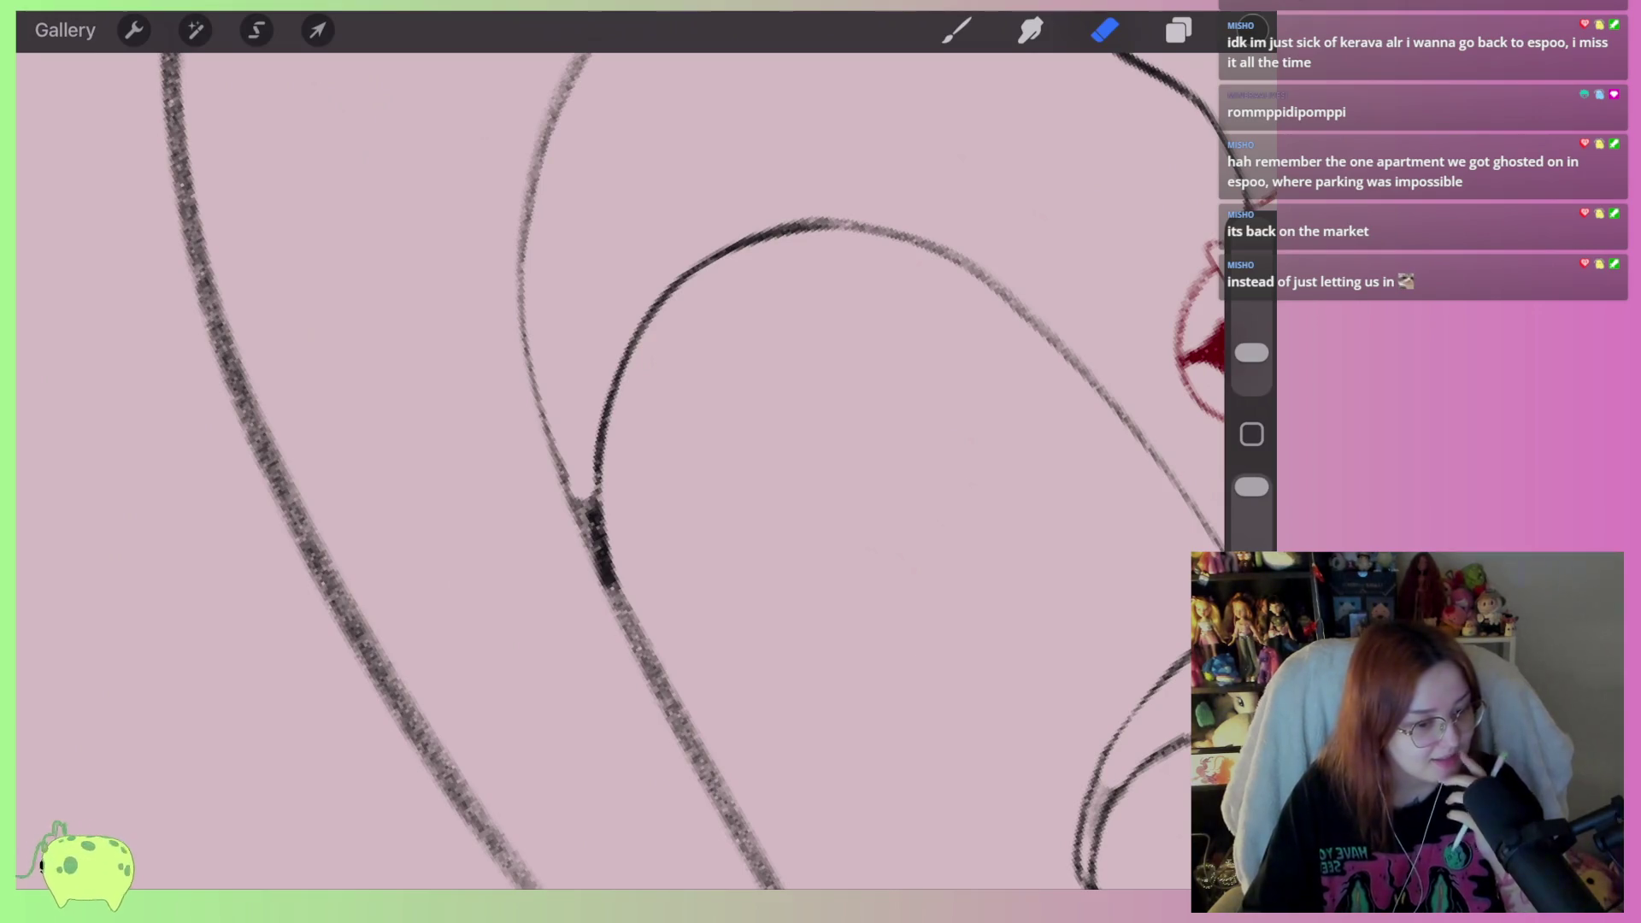
Draw dark curves inside the strand tip and darken the left strand line
scroll(620, 470, "down", 5)
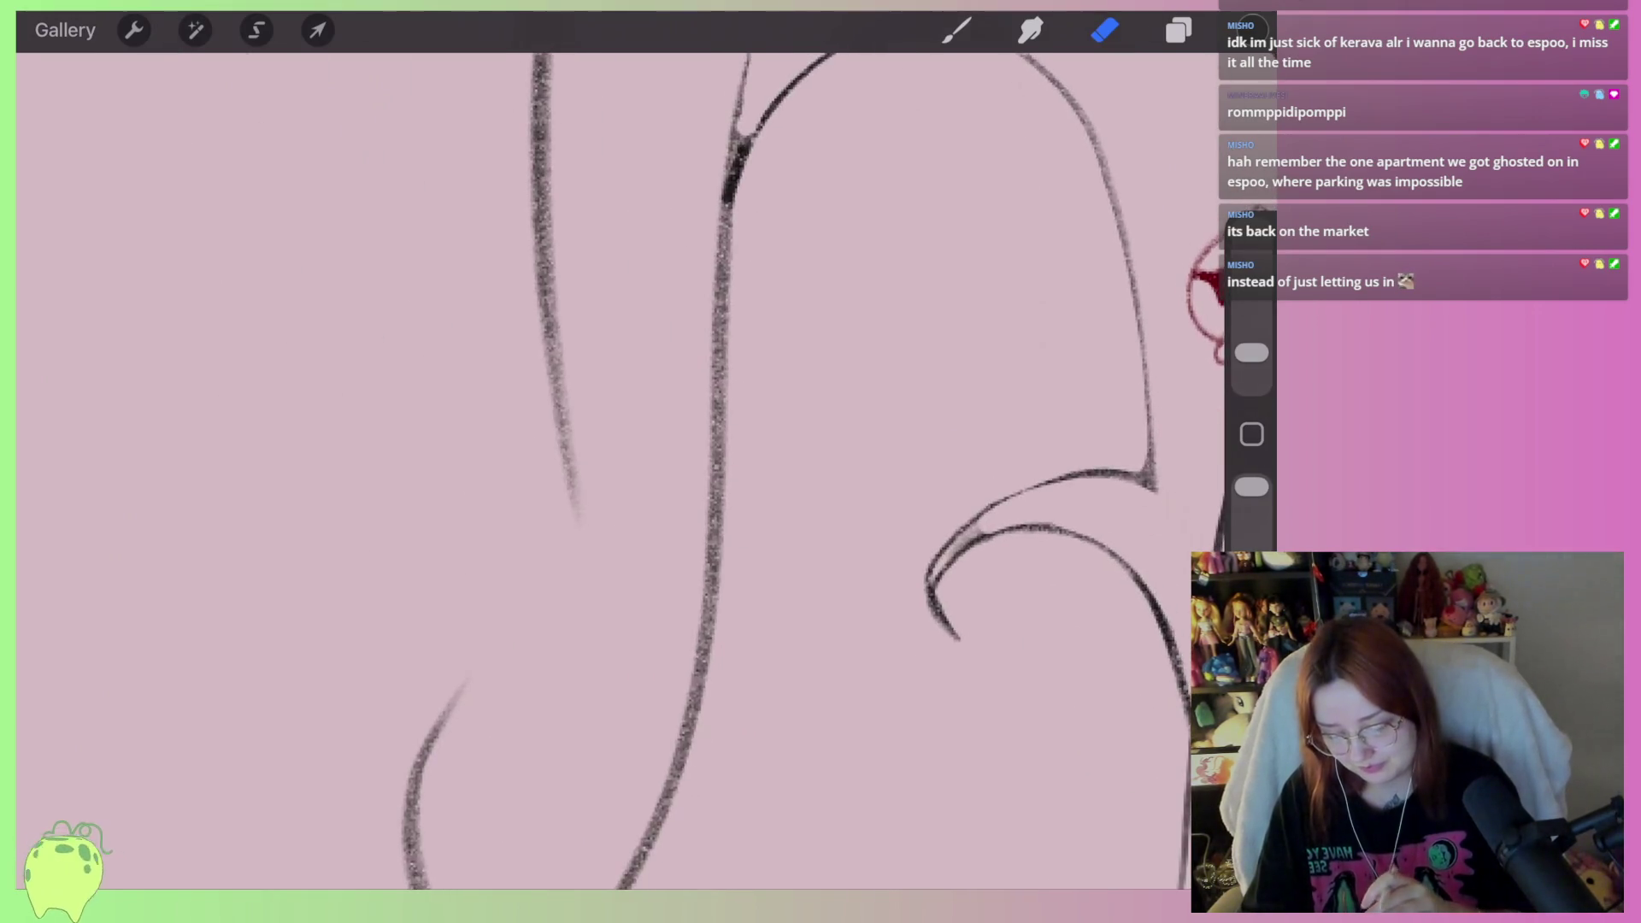
left_click(956, 30)
mouse_move(560, 574)
left_mouse_down()
mouse_move(567, 689)
mouse_move(851, 376)
left_mouse_up()
left_click_drag(709, 641, 702, 223)
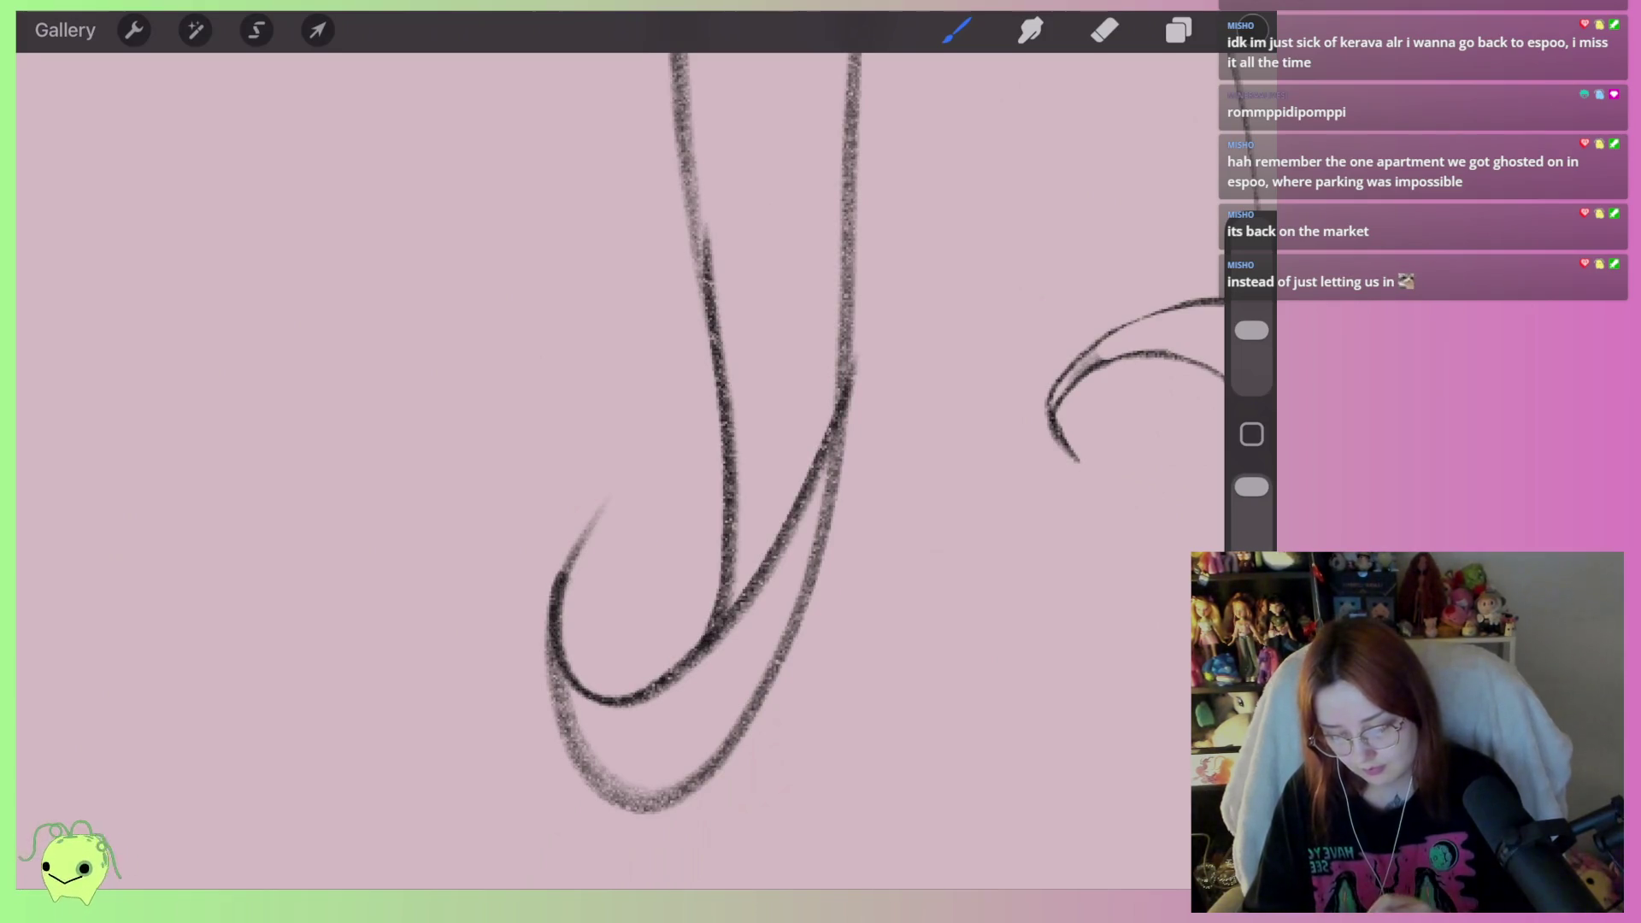
scroll(616, 462, "right", 3)
left_click_drag(547, 709, 684, 213)
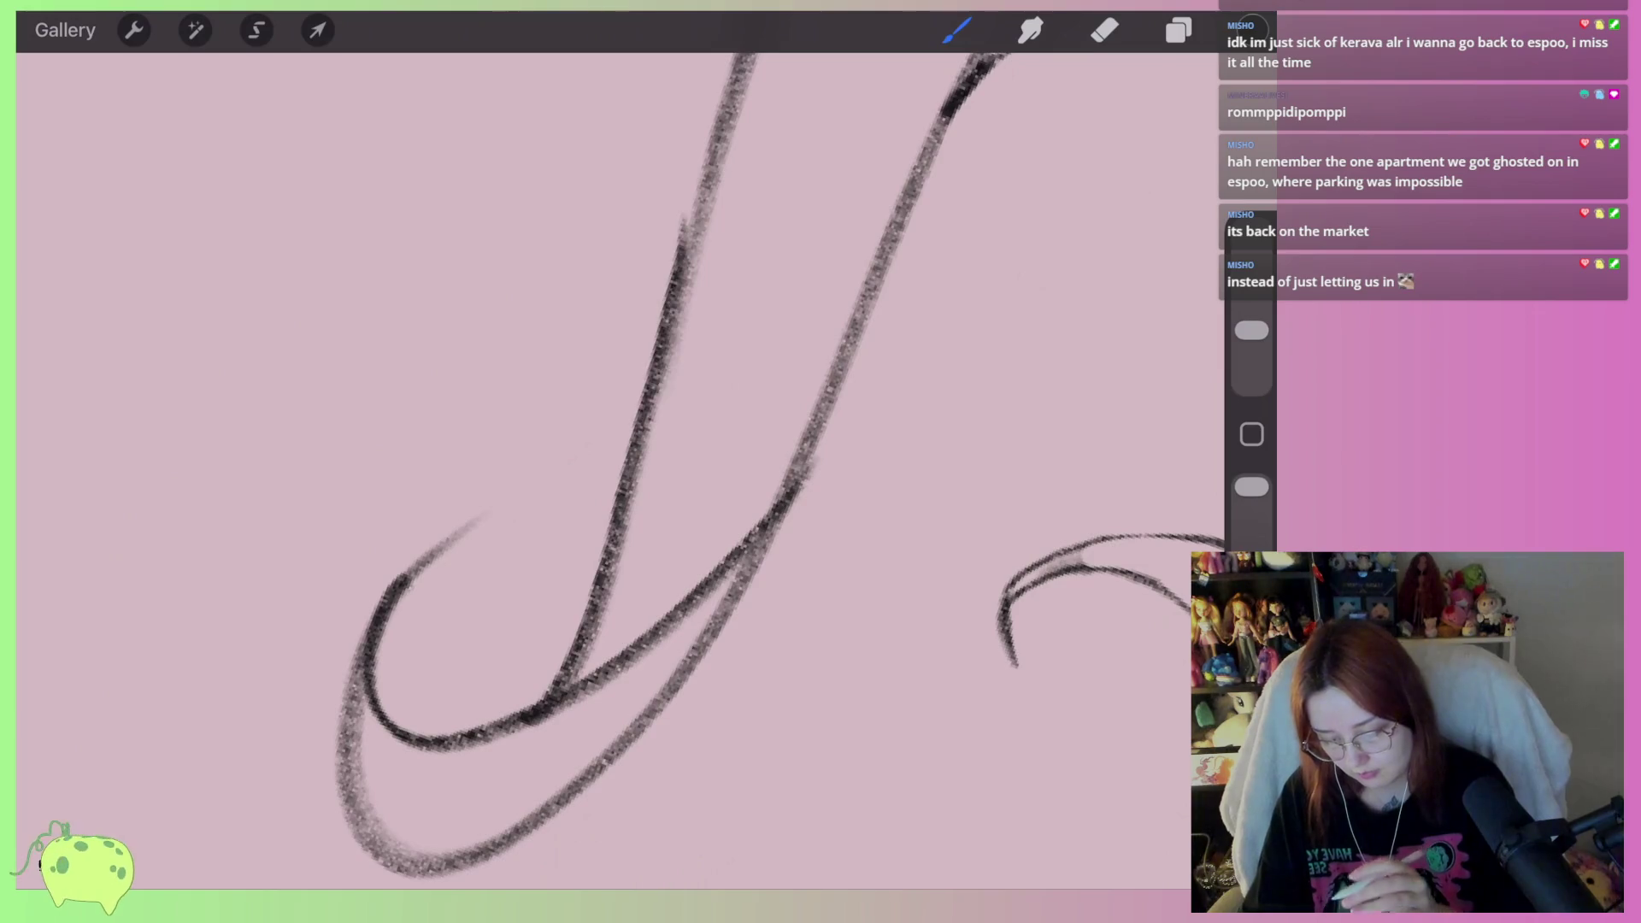
scroll(616, 461, "down", 3)
Lighten the dark curve and thin the outer bend and upper diagonal strokes
left_click(1105, 30)
mouse_move(522, 479)
left_mouse_down()
mouse_move(576, 440)
mouse_move(495, 578)
mouse_move(669, 592)
left_mouse_up()
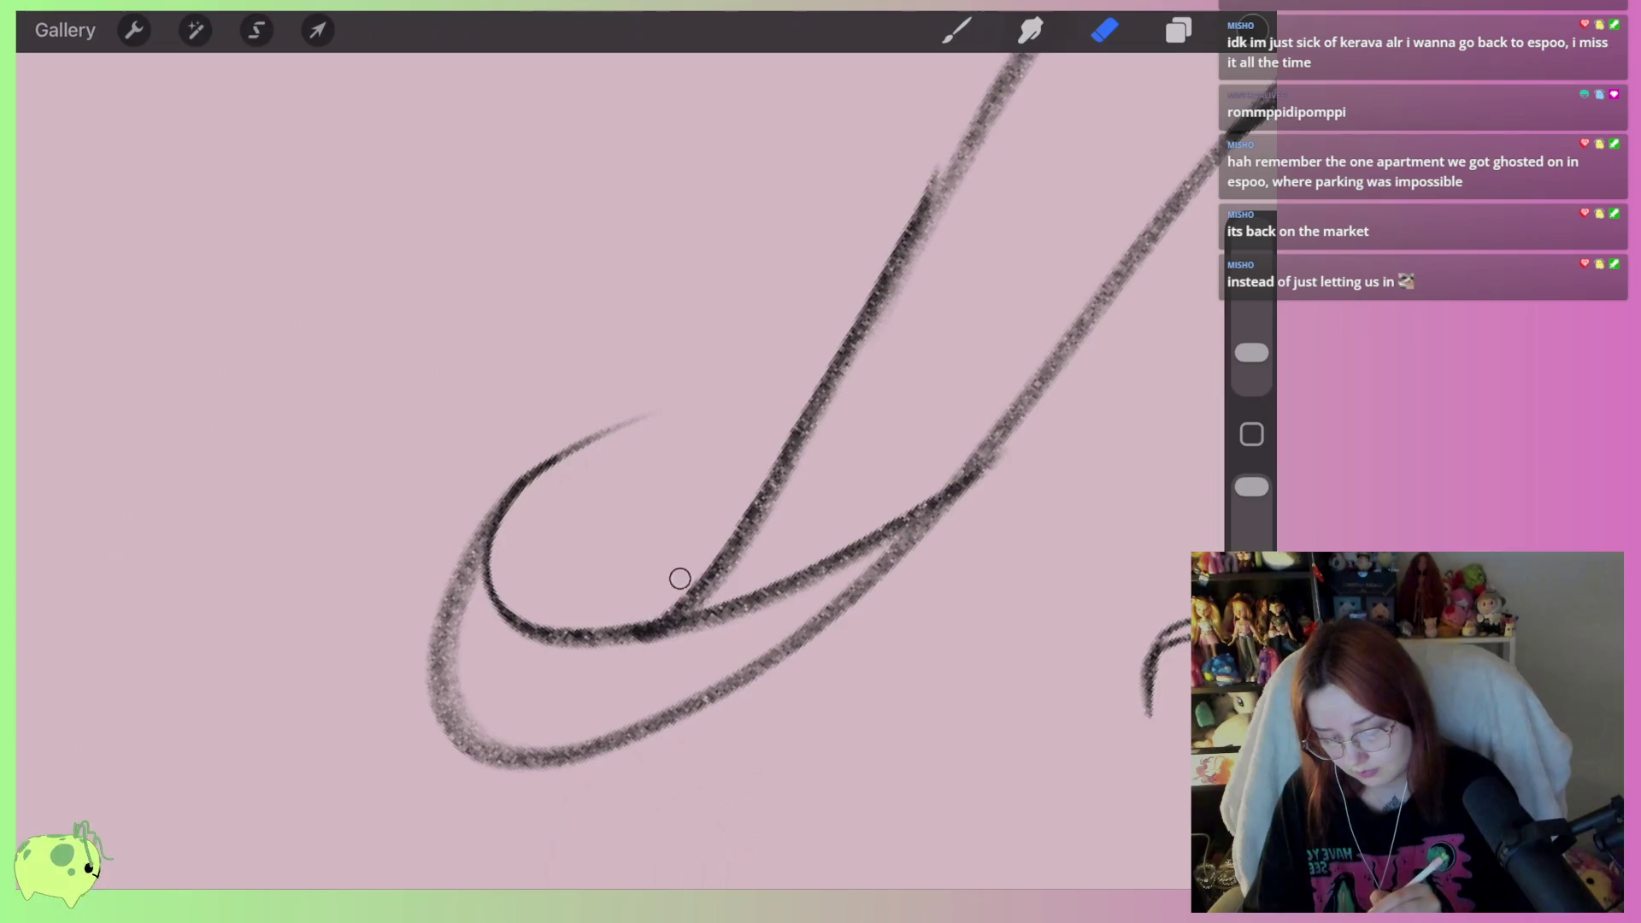
mouse_move(479, 555)
left_mouse_down()
mouse_move(451, 696)
mouse_move(607, 721)
mouse_move(871, 565)
mouse_move(730, 615)
mouse_move(488, 625)
mouse_move(598, 736)
mouse_move(829, 609)
left_mouse_up()
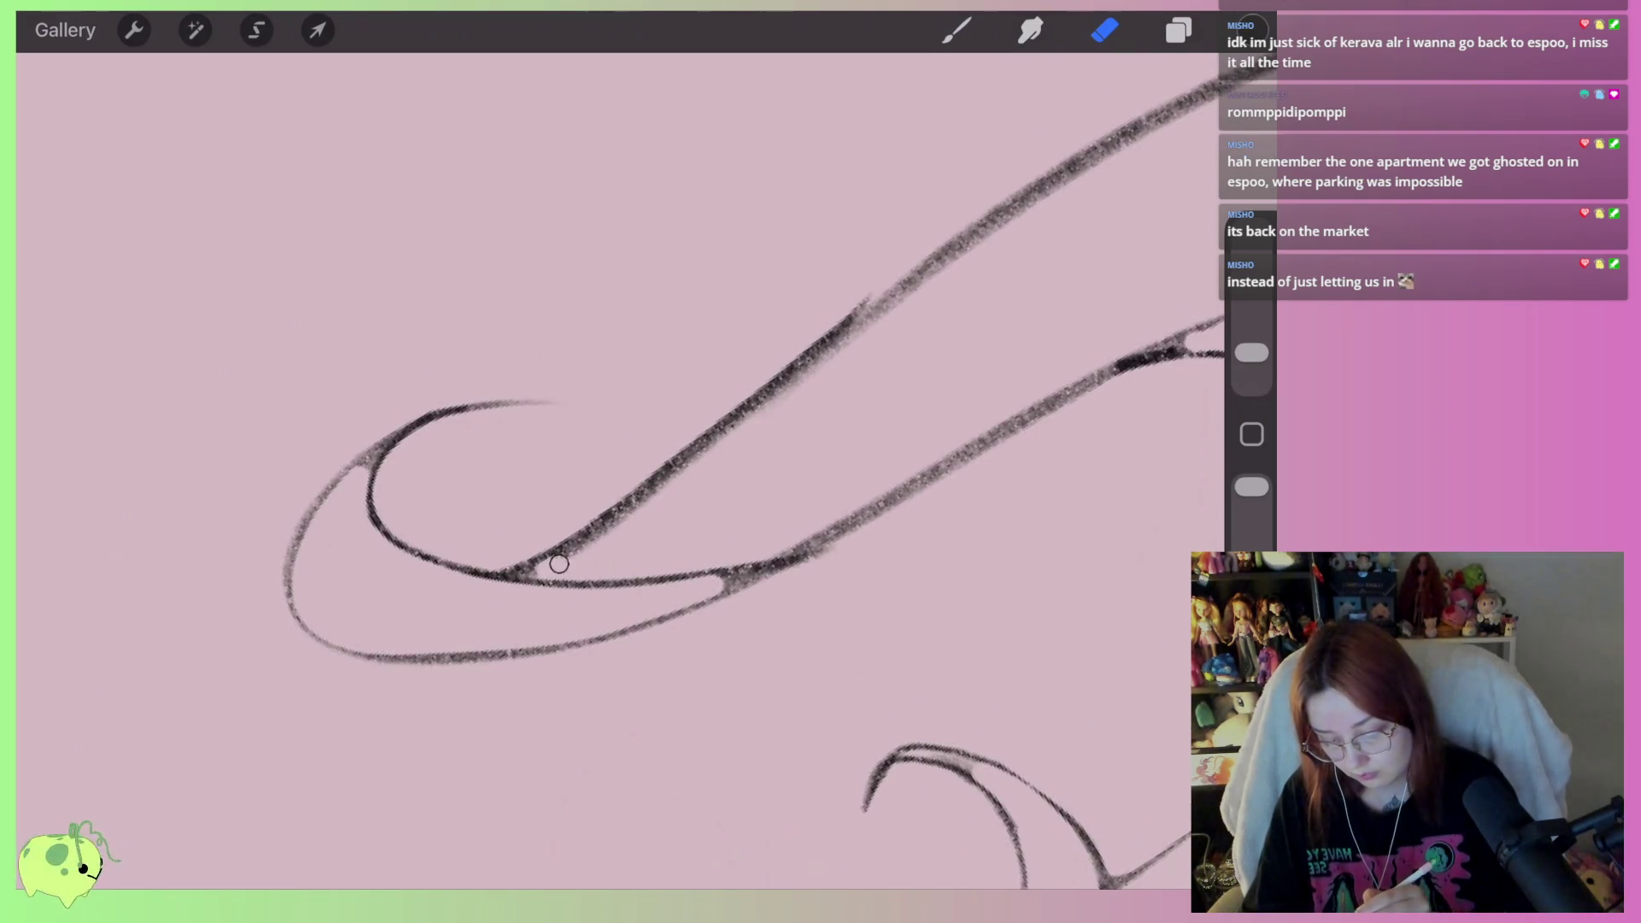
left_click_drag(542, 567, 945, 259)
left_click_drag(615, 427, 376, 632)
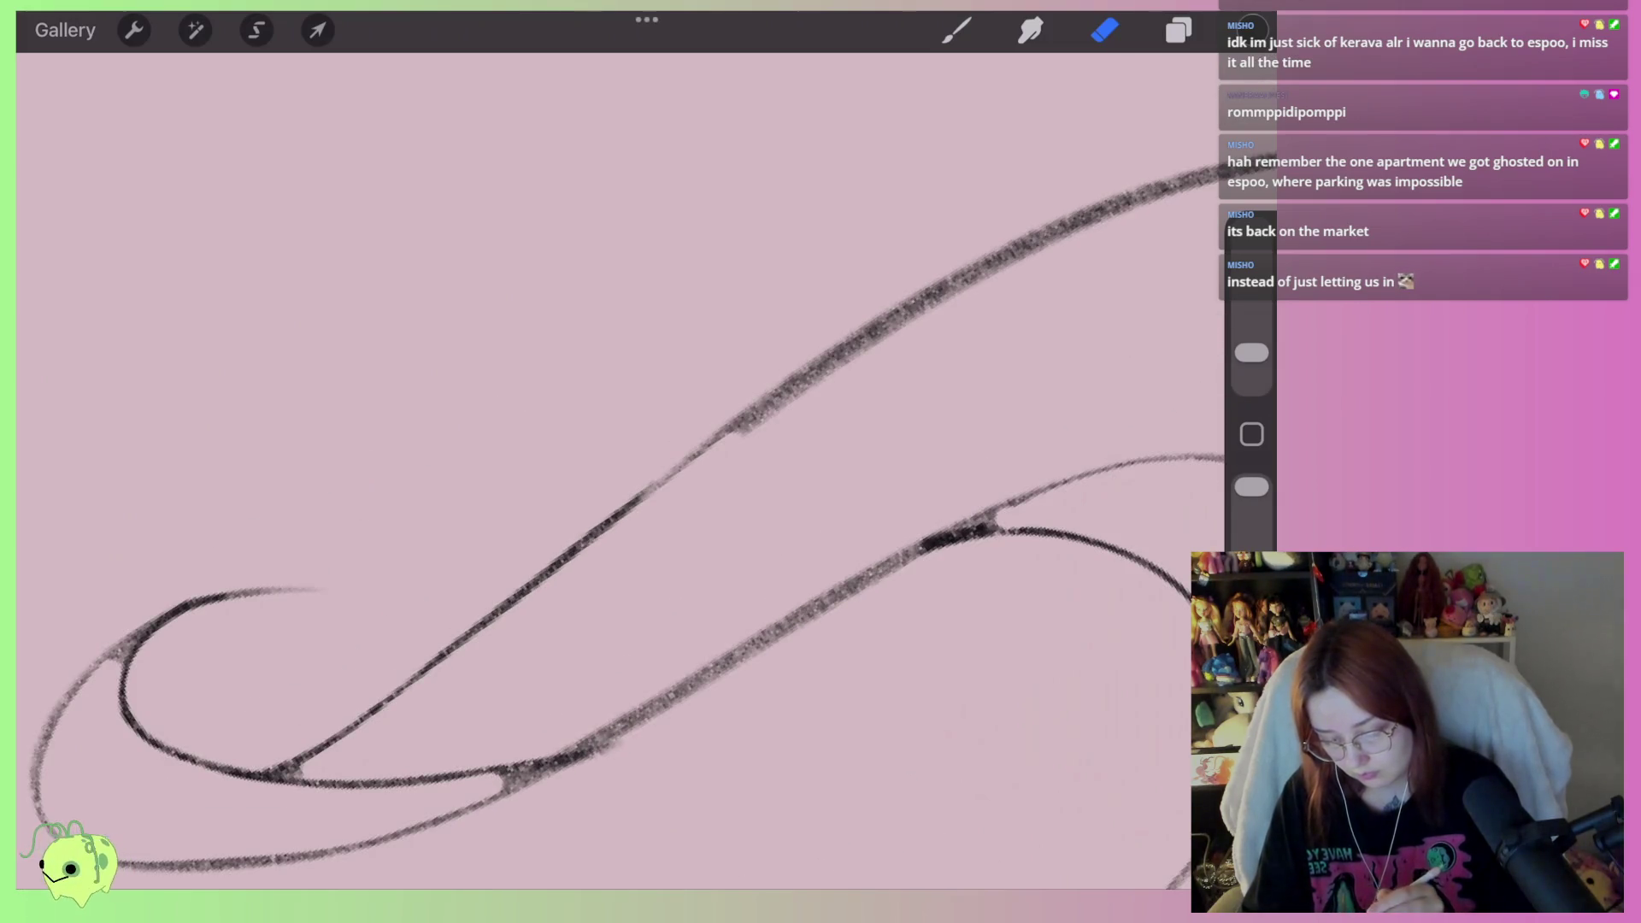
left_click_drag(739, 432, 854, 355)
left_click_drag(743, 436, 1145, 205)
left_click_drag(615, 427, 628, 337)
Lighten the lower diagonal sketch stroke, redoing one erase pass
mouse_move(563, 651)
left_mouse_down()
mouse_move(854, 487)
mouse_move(1000, 427)
left_mouse_up()
key("ctrl+z")
left_click_drag(599, 427, 572, 401)
left_click_drag(547, 611, 924, 427)
left_click_drag(588, 600, 968, 391)
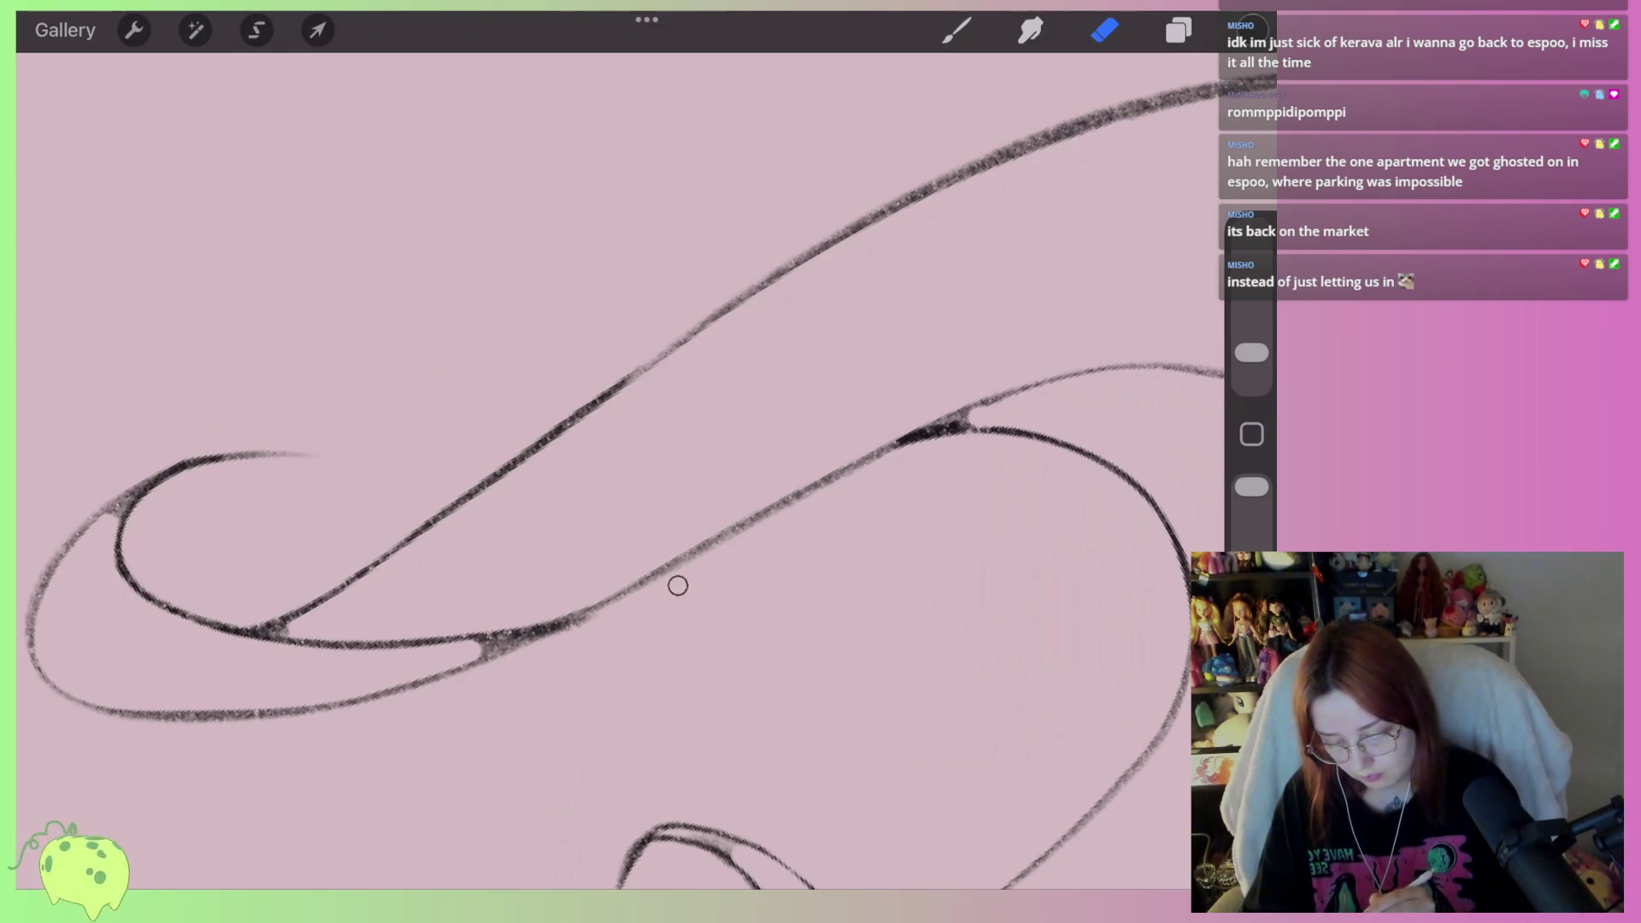
scroll(677, 586, "right", 5)
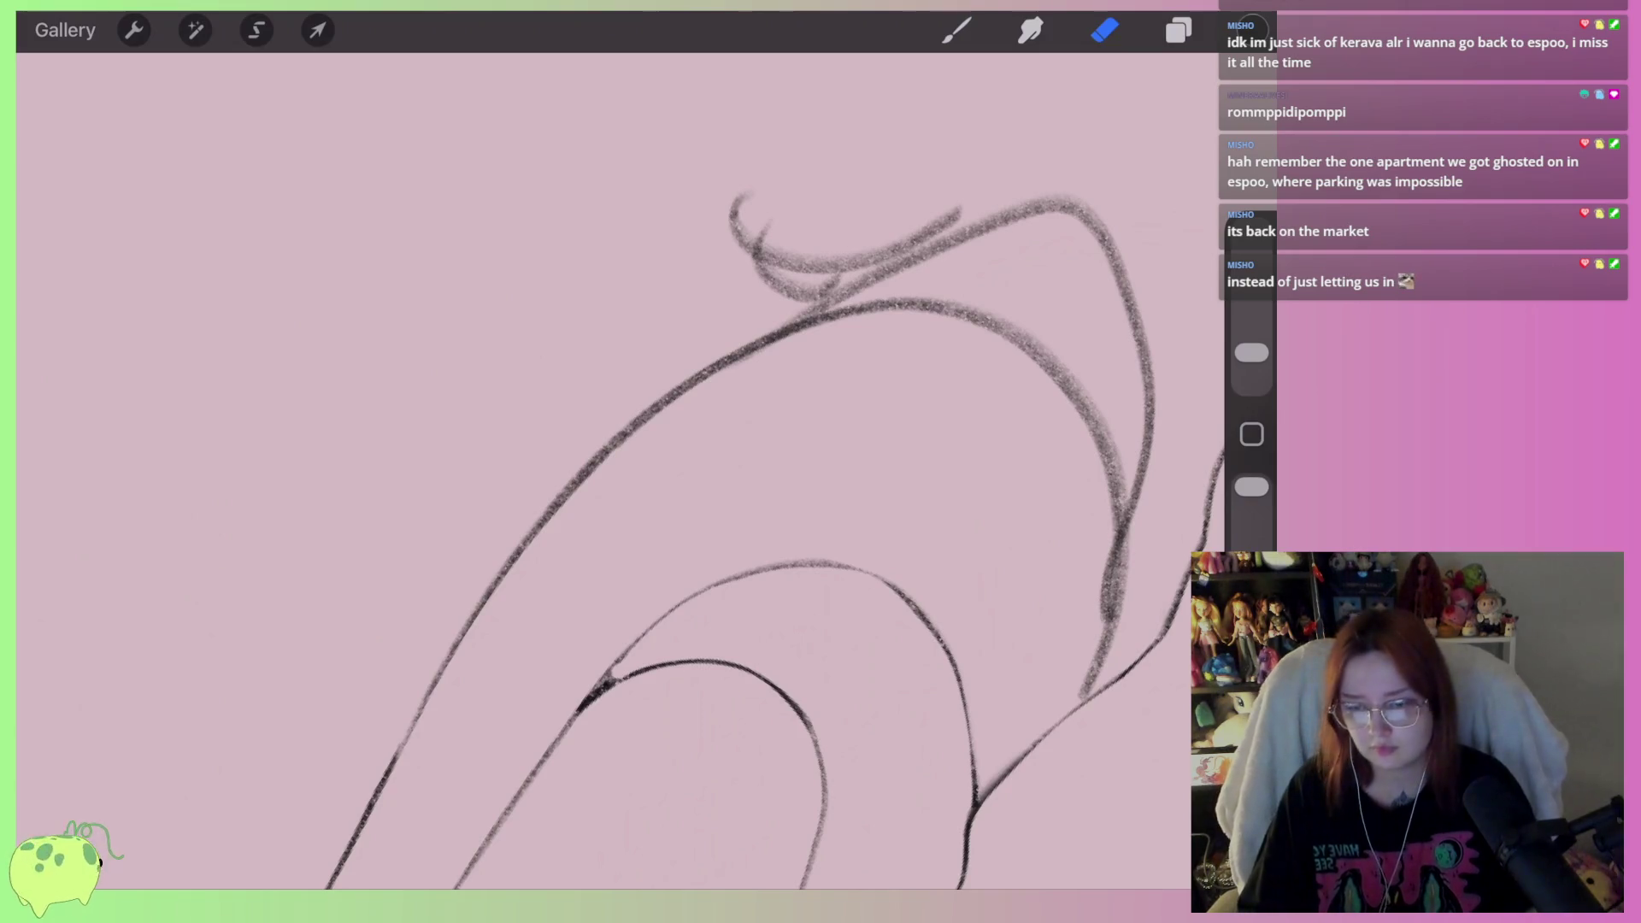
Ink a dark stroke along the upper curve beneath the clawed hand
mouse_move(598, 461)
left_mouse_down()
mouse_move(971, 403)
mouse_move(770, 495)
mouse_move(897, 330)
mouse_move(957, 162)
left_mouse_up()
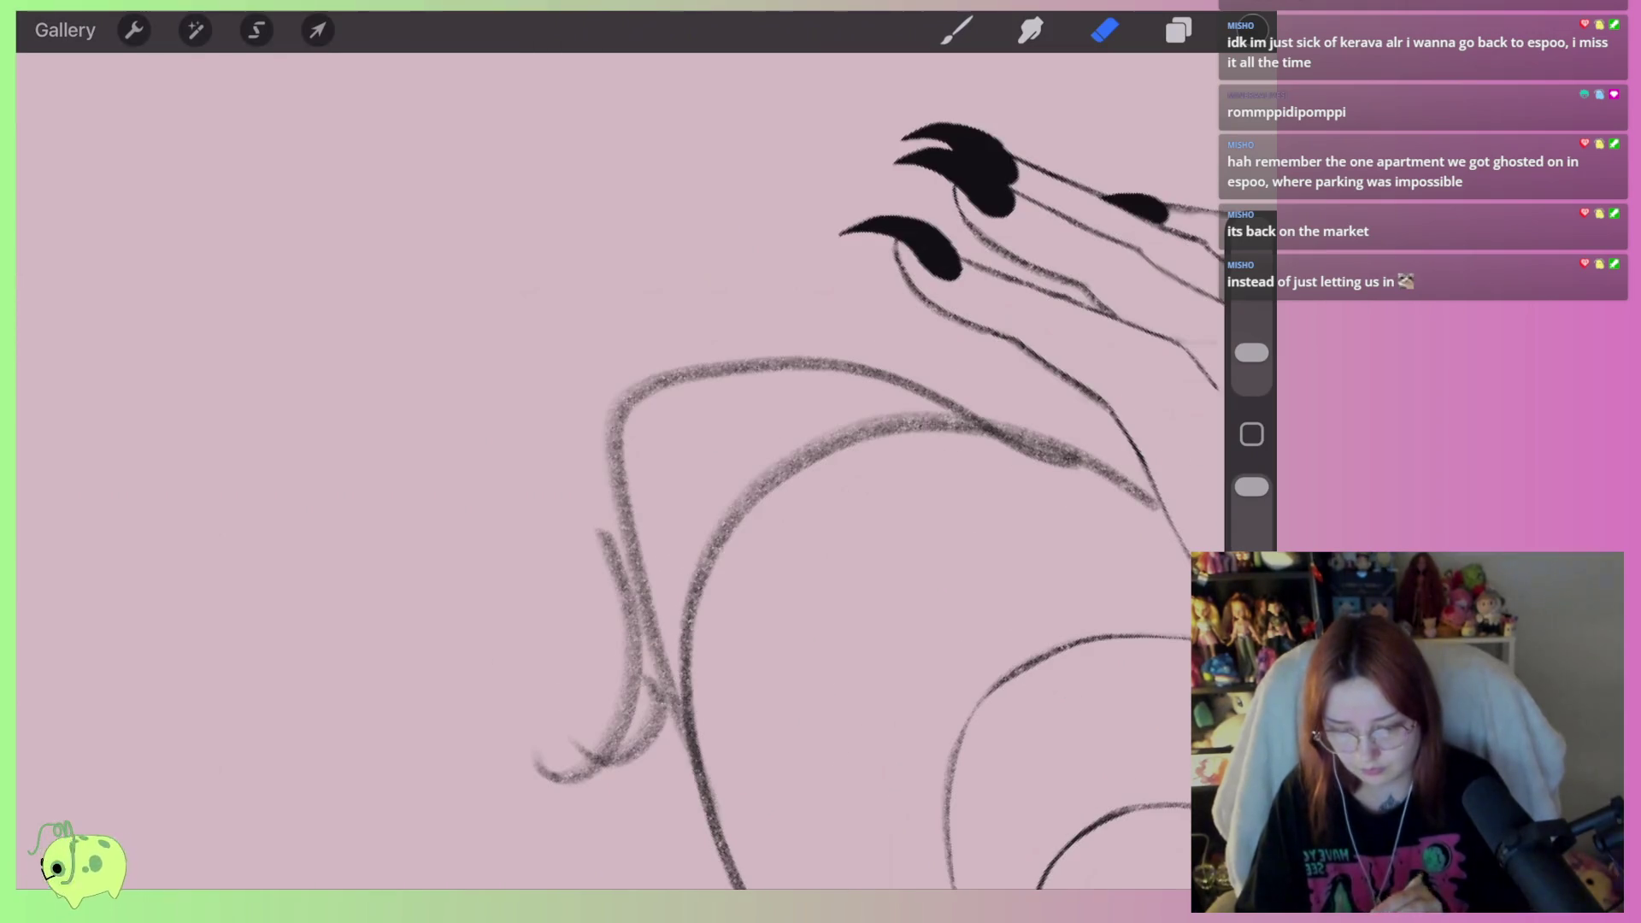
left_click(957, 30)
left_click_drag(769, 513, 710, 367)
mouse_move(1051, 287)
left_mouse_down()
mouse_move(825, 227)
mouse_move(609, 649)
mouse_move(449, 806)
left_mouse_up()
Erase faint sketch strokes along the upper and lower curves and near the strand tip
left_click(1105, 31)
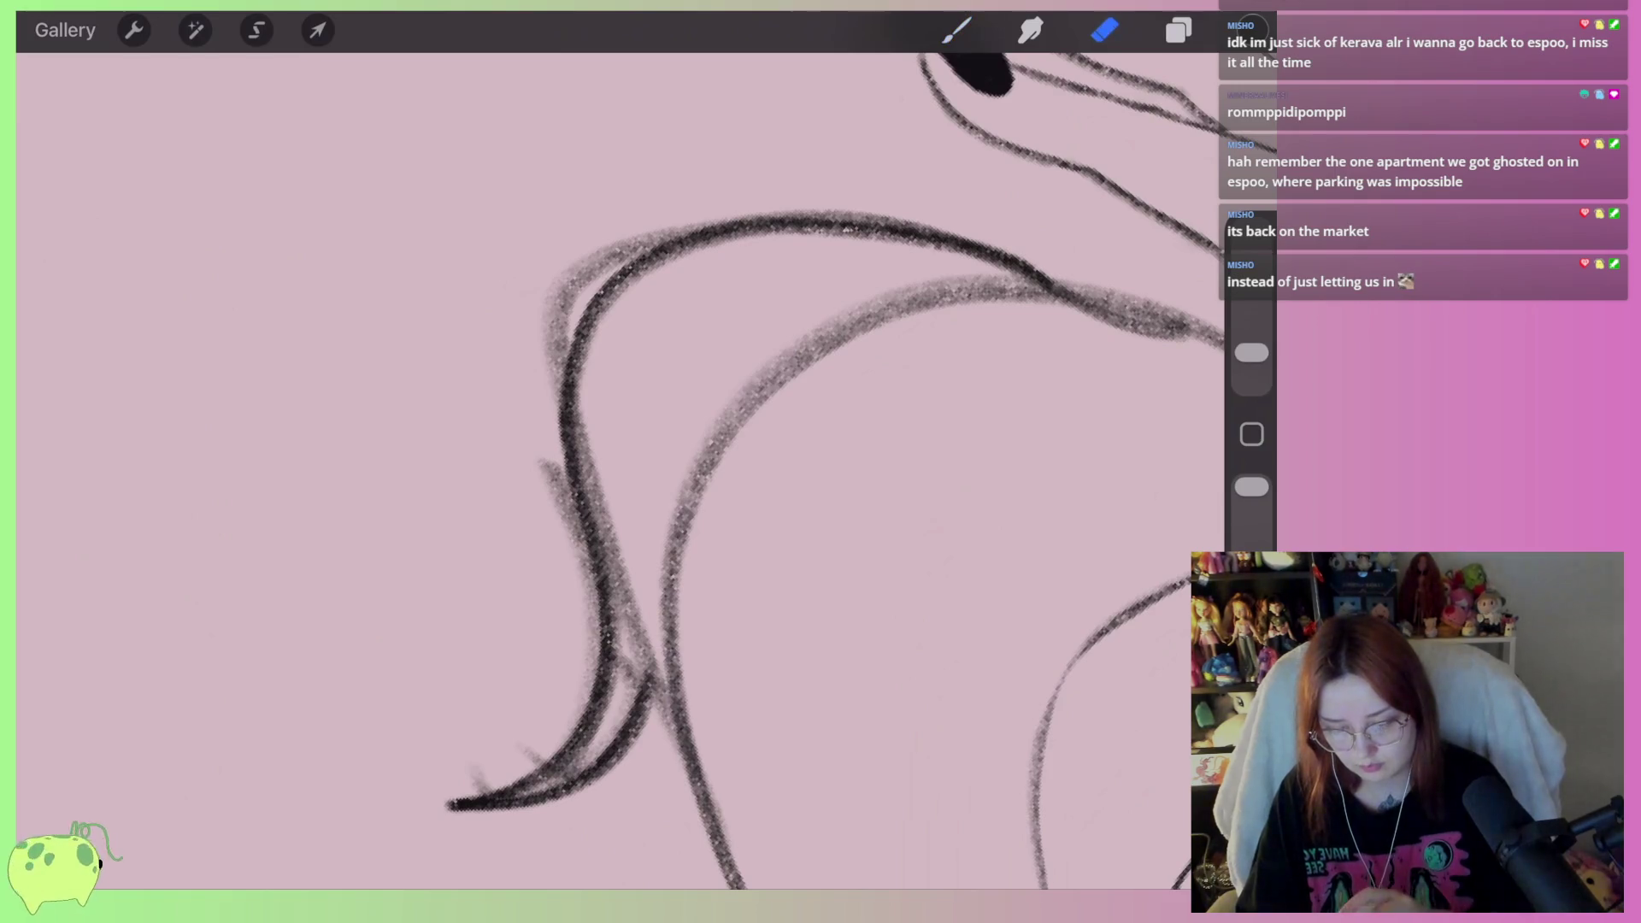
scroll(650, 462, "up", 3)
mouse_move(867, 313)
left_mouse_down()
mouse_move(598, 337)
mouse_move(506, 417)
mouse_move(523, 586)
left_mouse_up()
left_click_drag(525, 505, 568, 701)
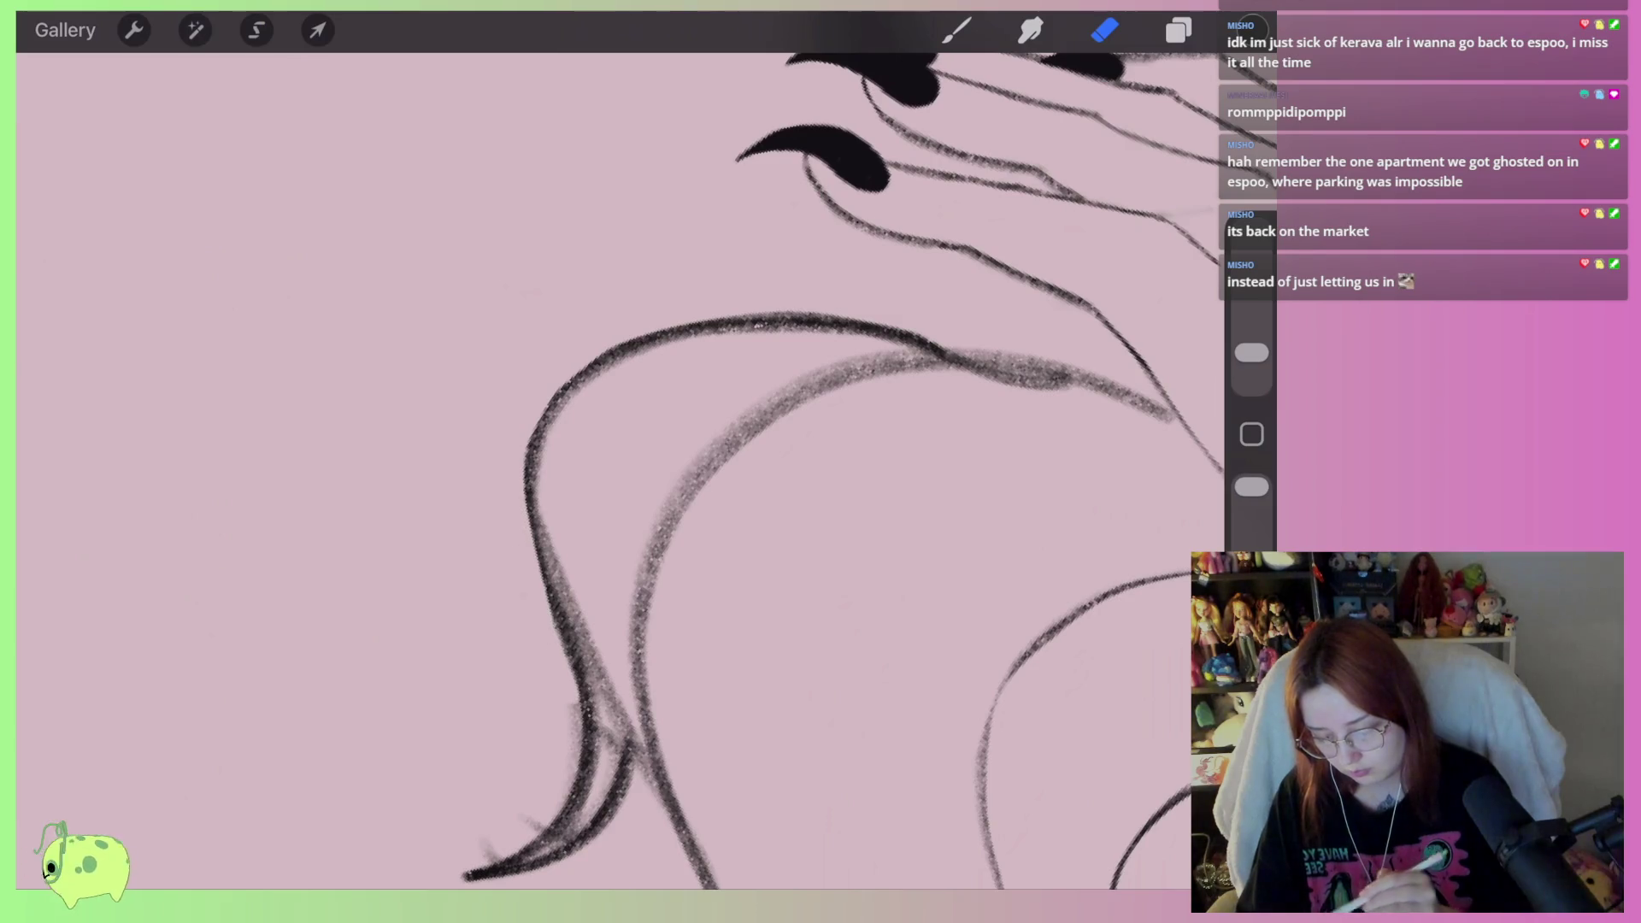
scroll(650, 462, "down", 2)
mouse_move(620, 581)
left_mouse_down()
mouse_move(568, 748)
mouse_move(484, 773)
left_mouse_up()
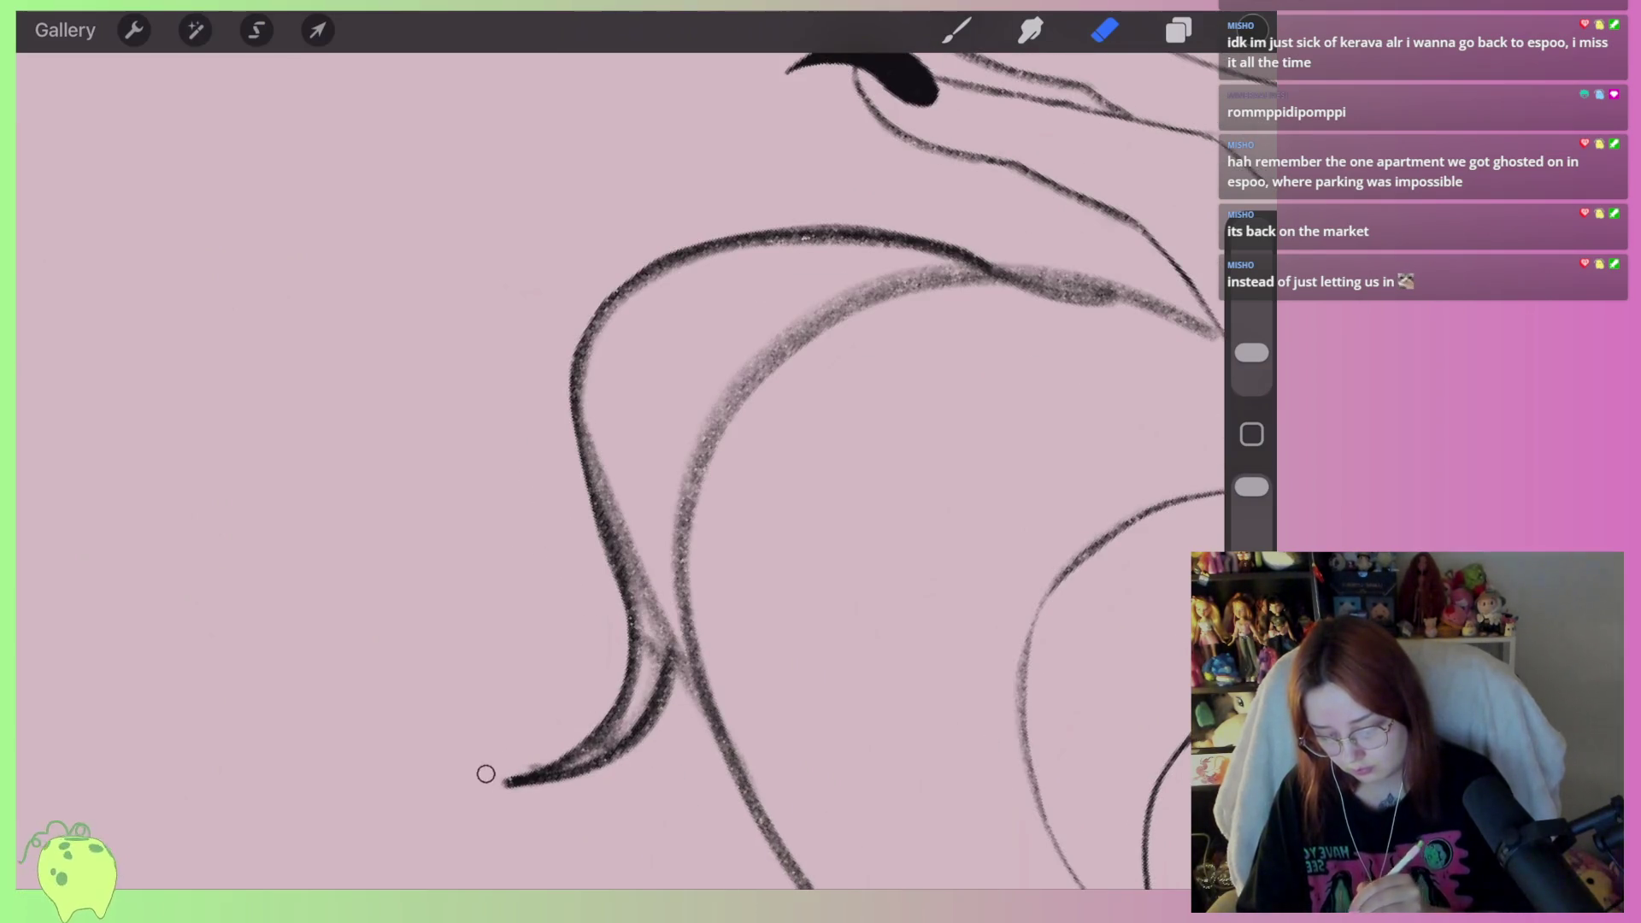
mouse_move(637, 718)
left_mouse_down()
mouse_move(568, 758)
mouse_move(645, 590)
mouse_move(582, 394)
left_mouse_up()
mouse_move(631, 526)
left_mouse_down()
mouse_move(635, 602)
mouse_move(625, 533)
left_mouse_up()
Clean faint marks off the left curve, the curve under the hand and the inner left curve
mouse_move(587, 414)
left_mouse_down()
mouse_move(661, 271)
mouse_move(804, 243)
left_mouse_up()
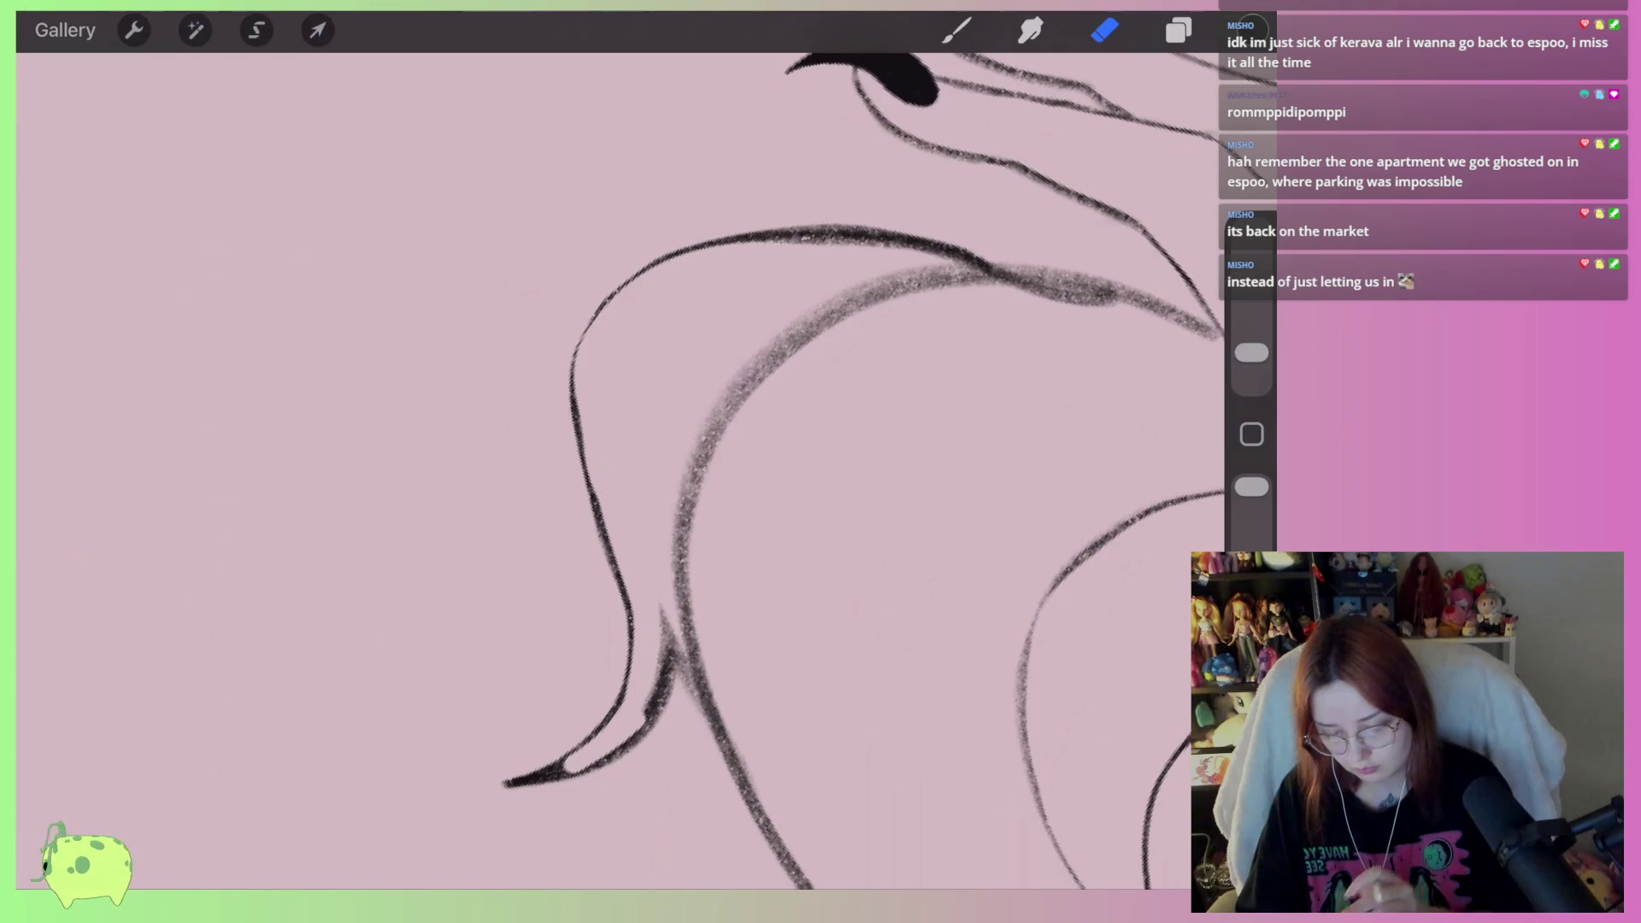
scroll(783, 374, "down", 3)
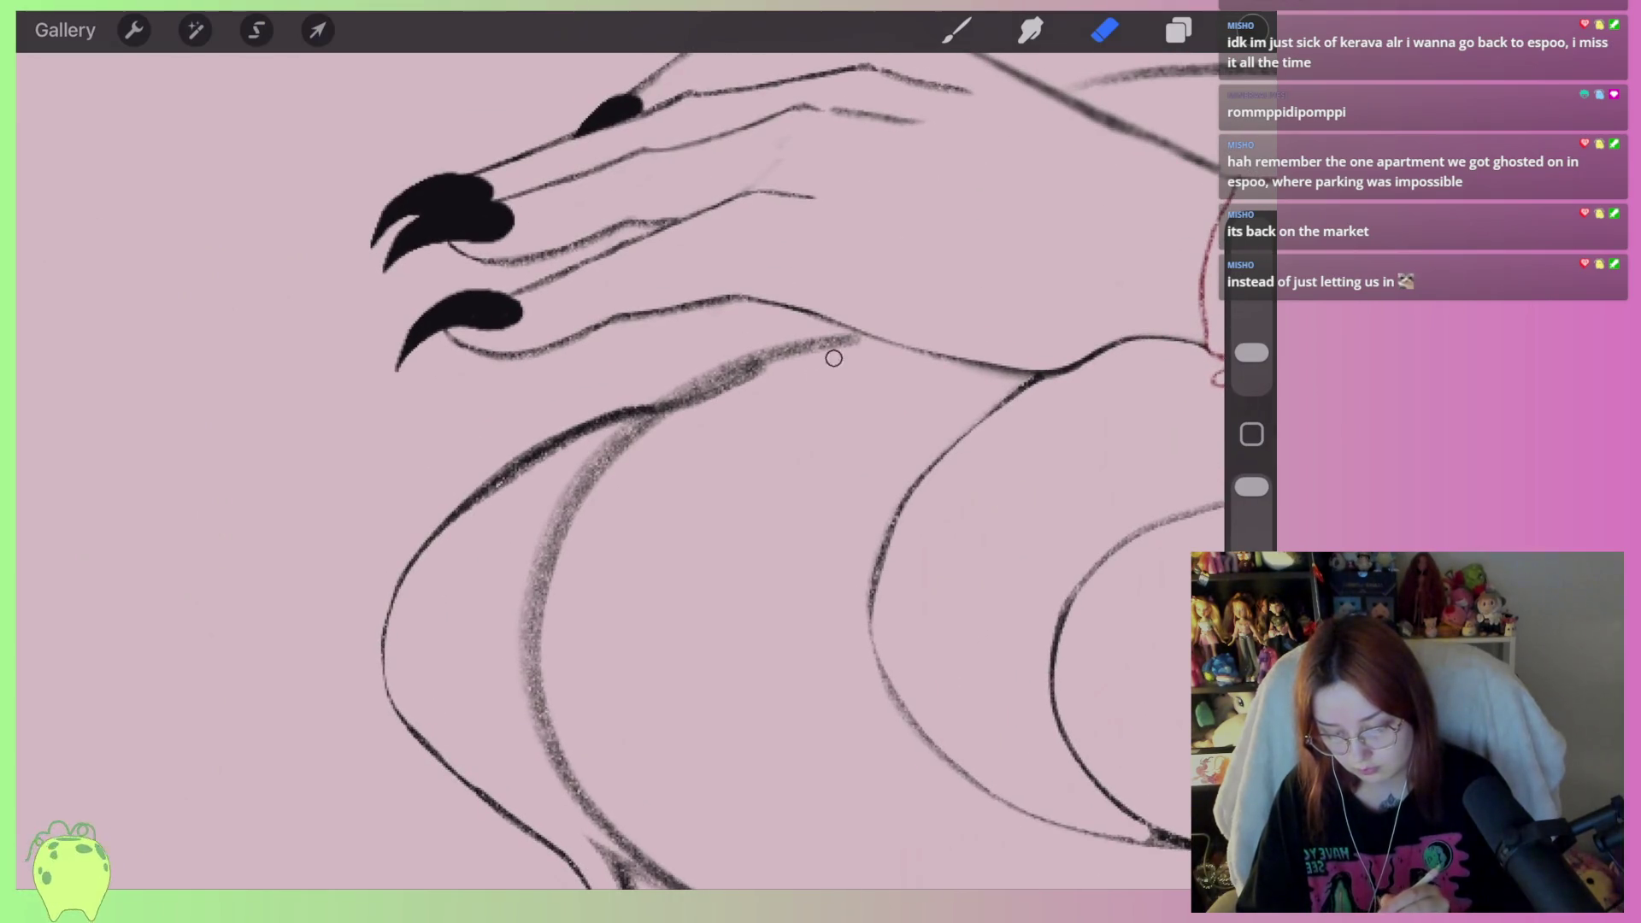
left_click_drag(834, 357, 607, 470)
mouse_move(799, 356)
left_mouse_down()
mouse_move(837, 351)
mouse_move(594, 485)
left_mouse_up()
mouse_move(694, 393)
left_mouse_down()
mouse_move(556, 538)
mouse_move(547, 722)
left_mouse_up()
left_click_drag(601, 434, 462, 513)
key("ctrl+z")
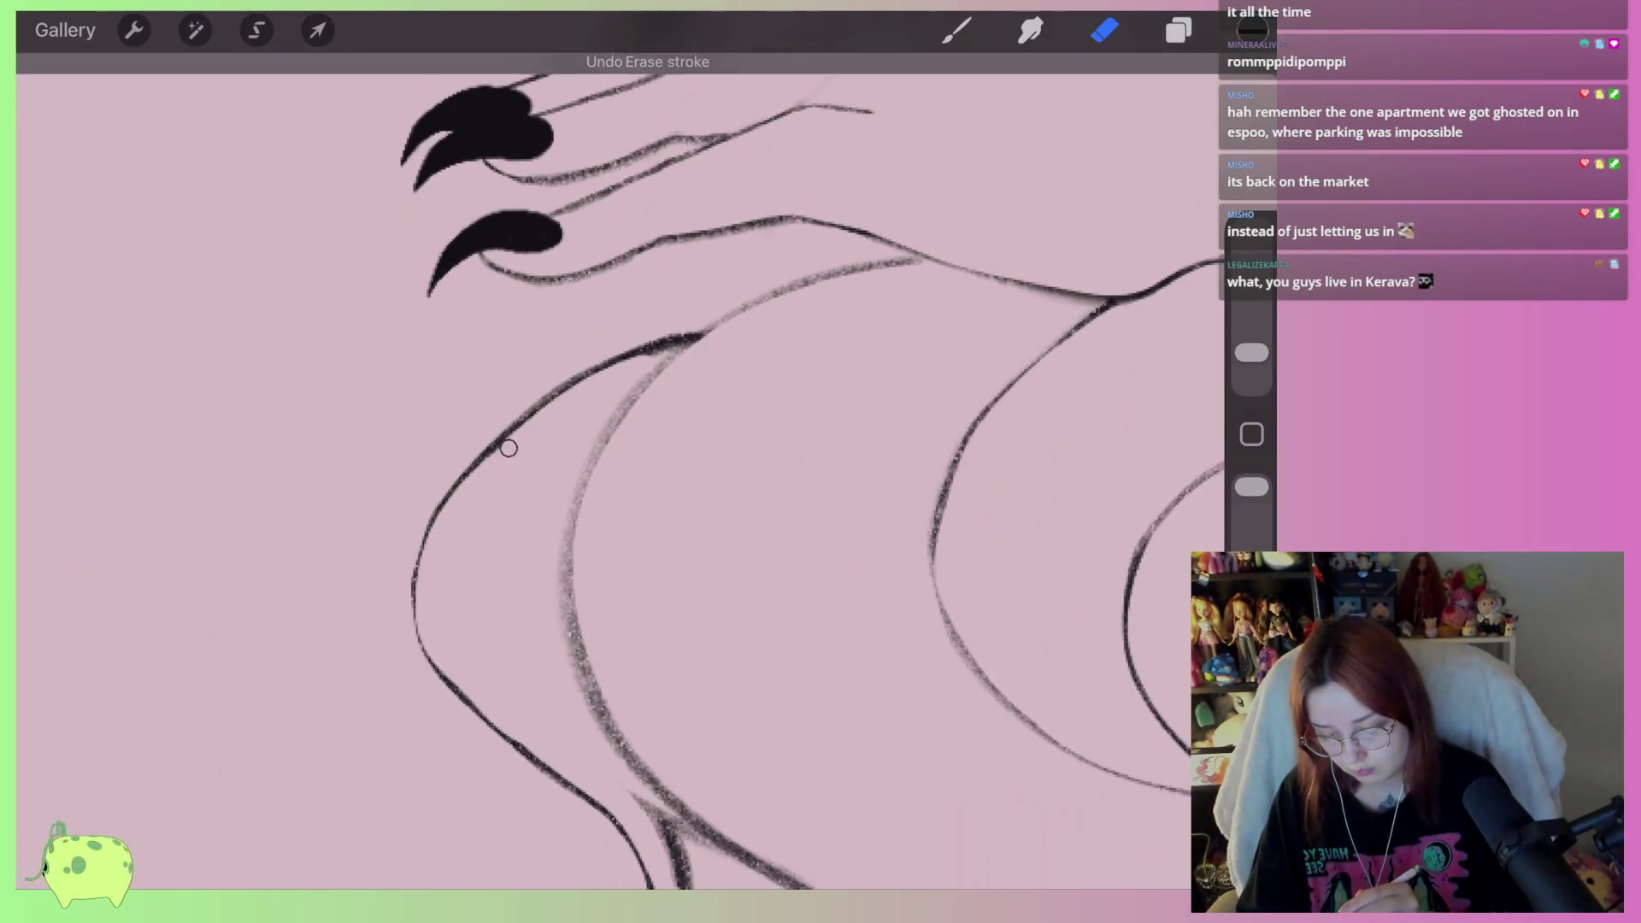
Erase marks near the inner curve's tip and lighten the grainy inner curve
scroll(624, 461, "down", 2)
scroll(624, 461, "down", 3)
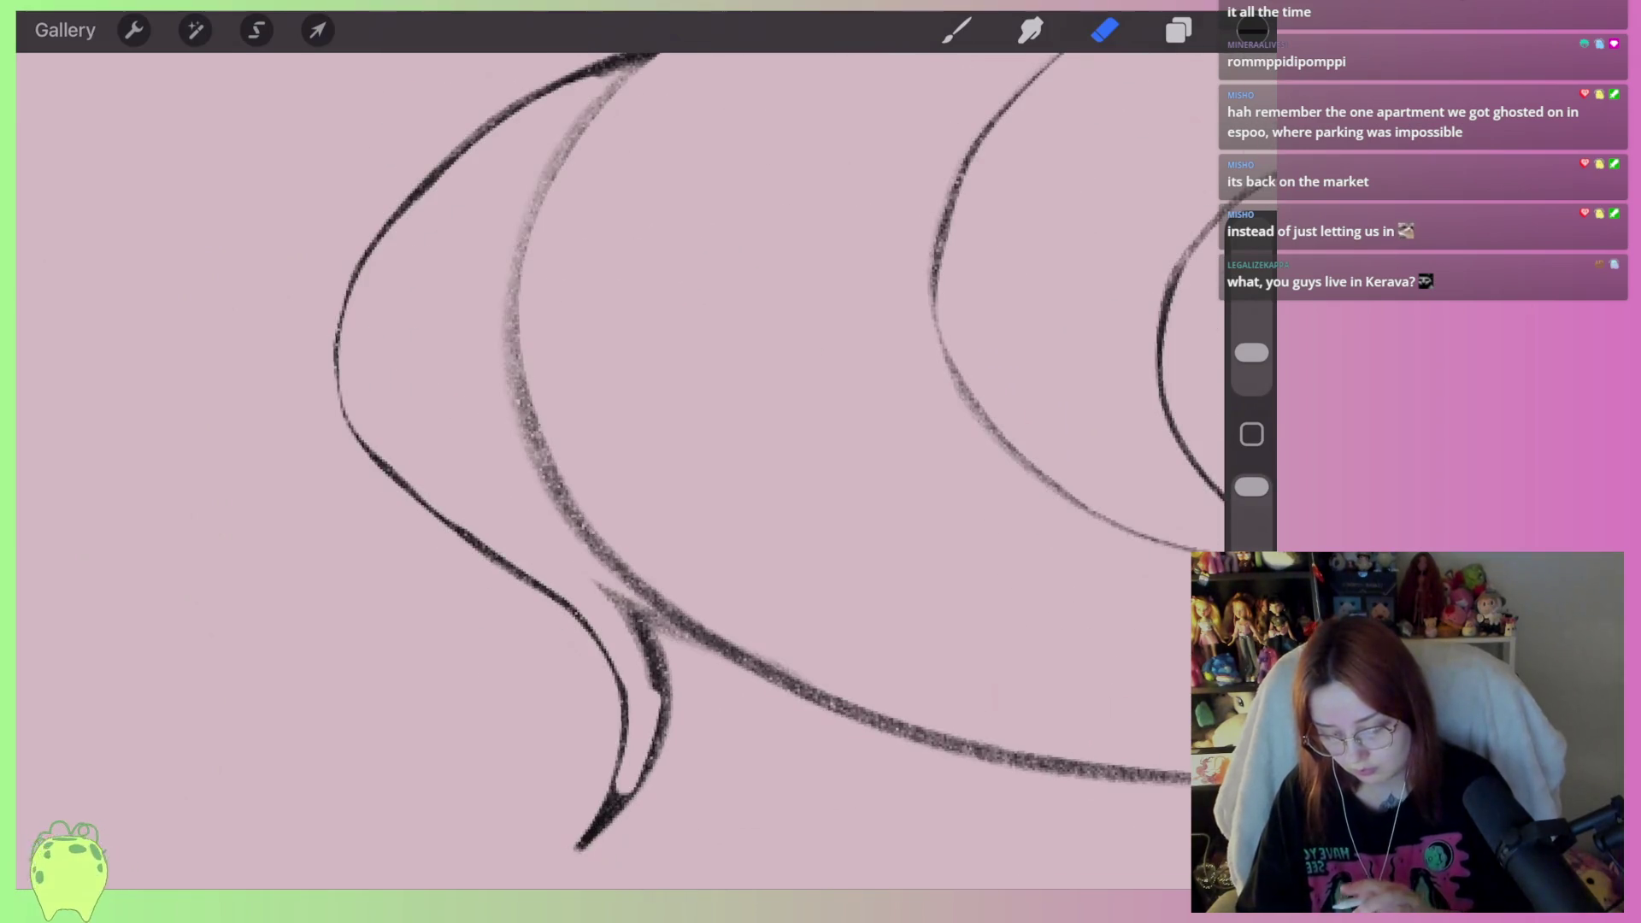
left_click_drag(611, 589, 641, 745)
mouse_move(679, 609)
left_mouse_down()
mouse_move(590, 527)
mouse_move(522, 255)
left_mouse_up()
scroll(624, 461, "down", 5)
scroll(624, 462, "up", 3)
scroll(623, 462, "down", 3)
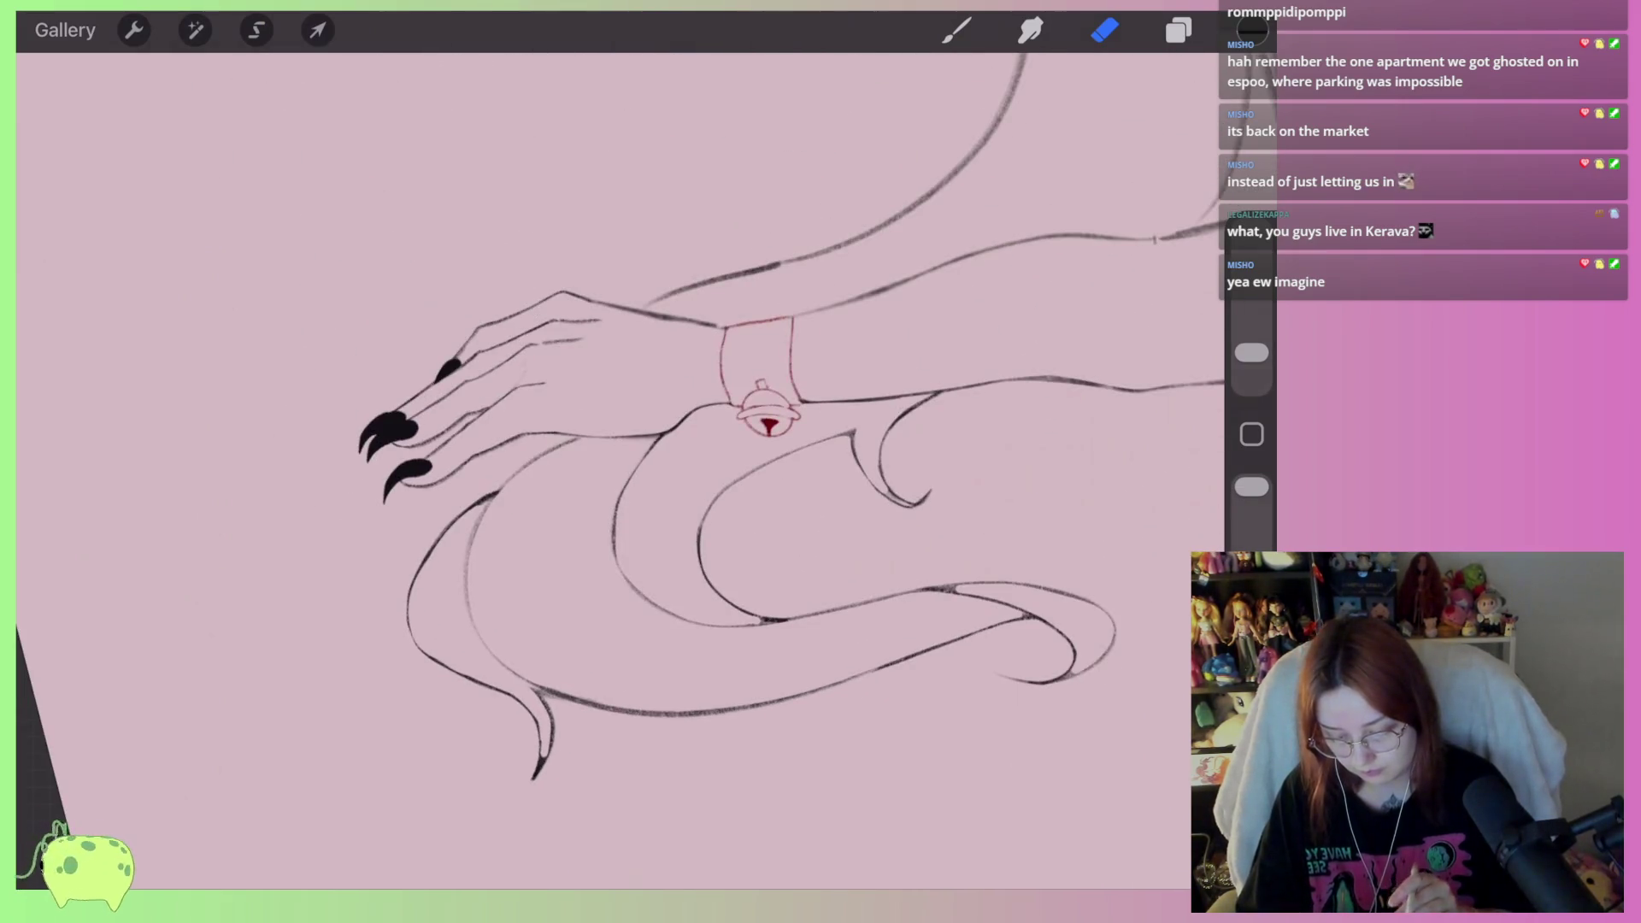
Ink the upper edge of the arm, then erase stray marks and thin the new outline to the wrist
scroll(624, 462, "down", 2)
scroll(624, 461, "up", 4)
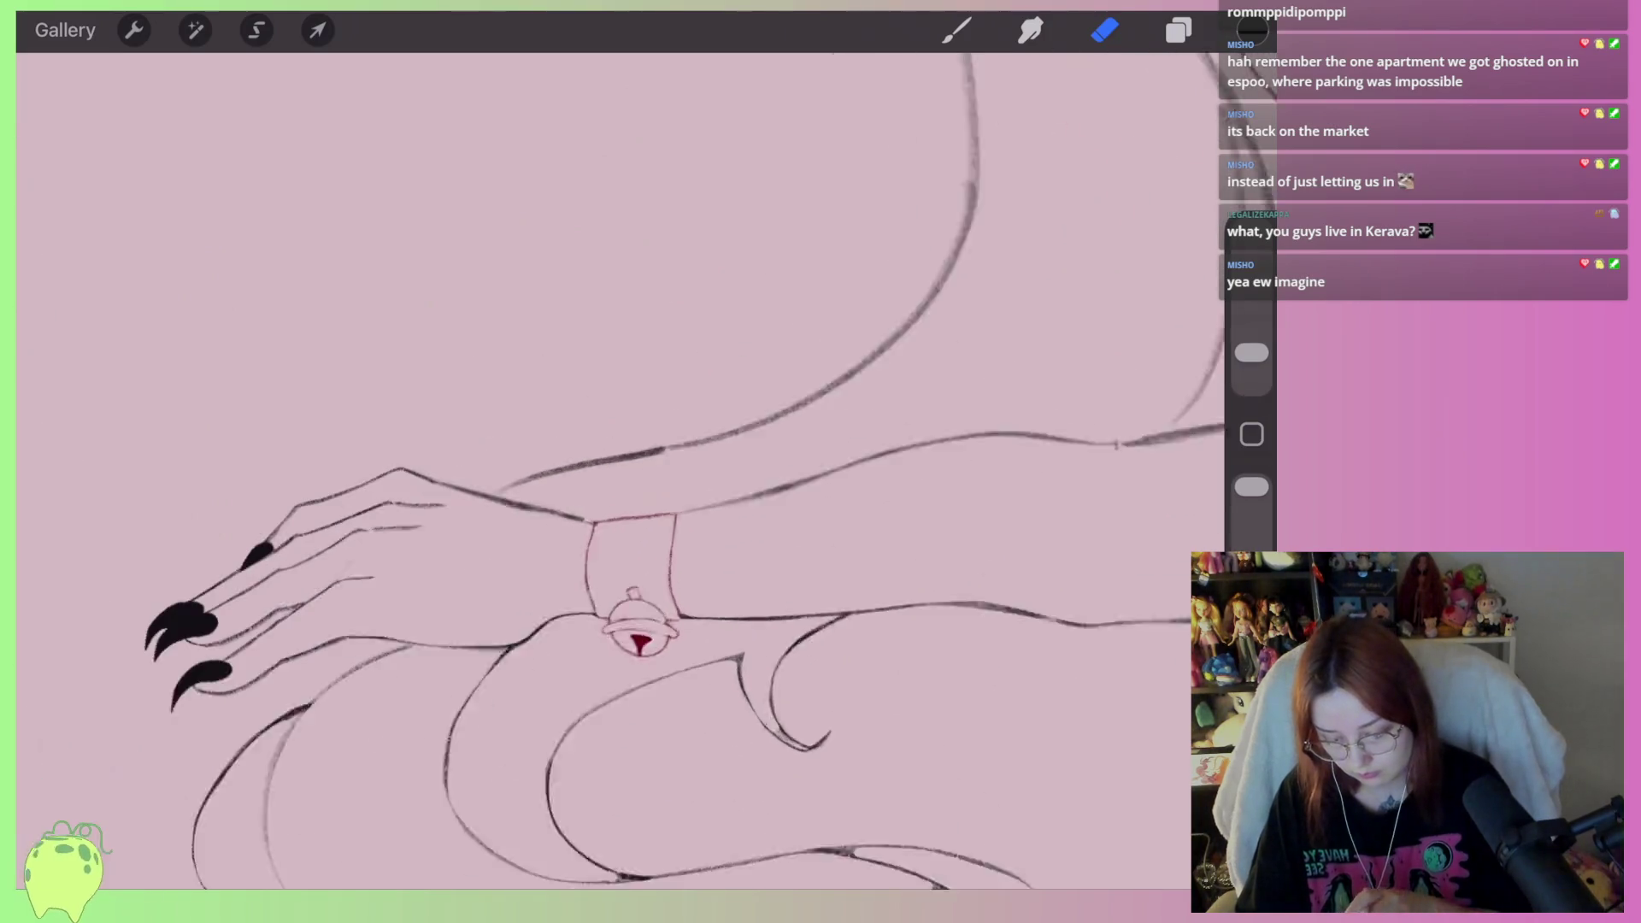
left_click(956, 30)
scroll(624, 461, "up", 3)
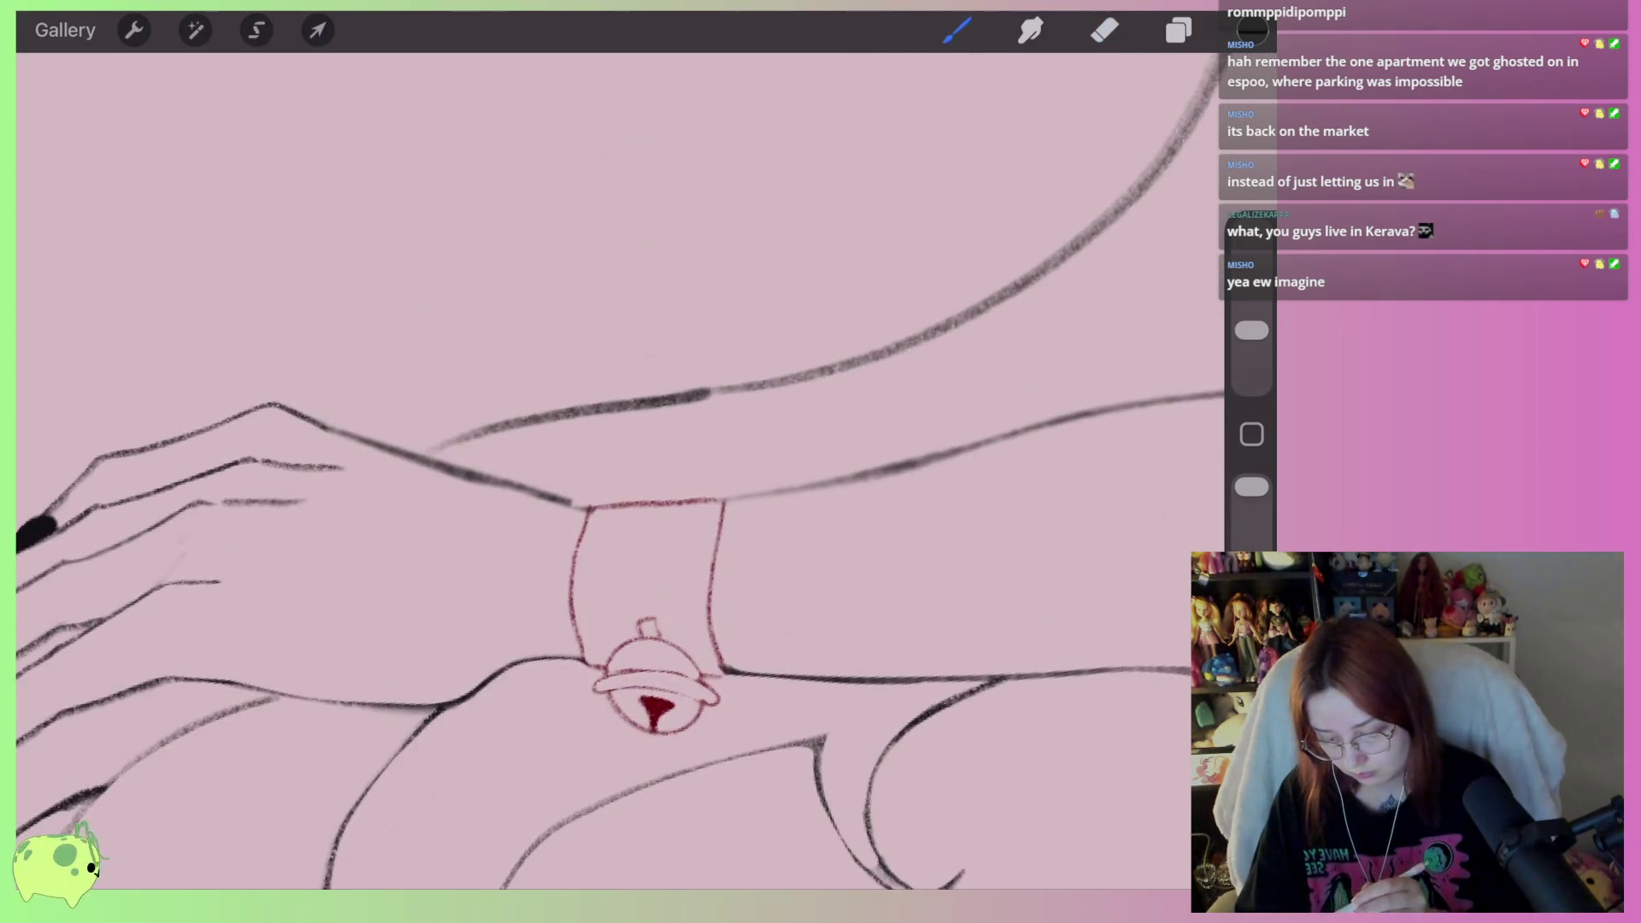
mouse_move(449, 470)
left_mouse_down()
mouse_move(614, 402)
mouse_move(893, 349)
left_mouse_up()
left_click(1105, 30)
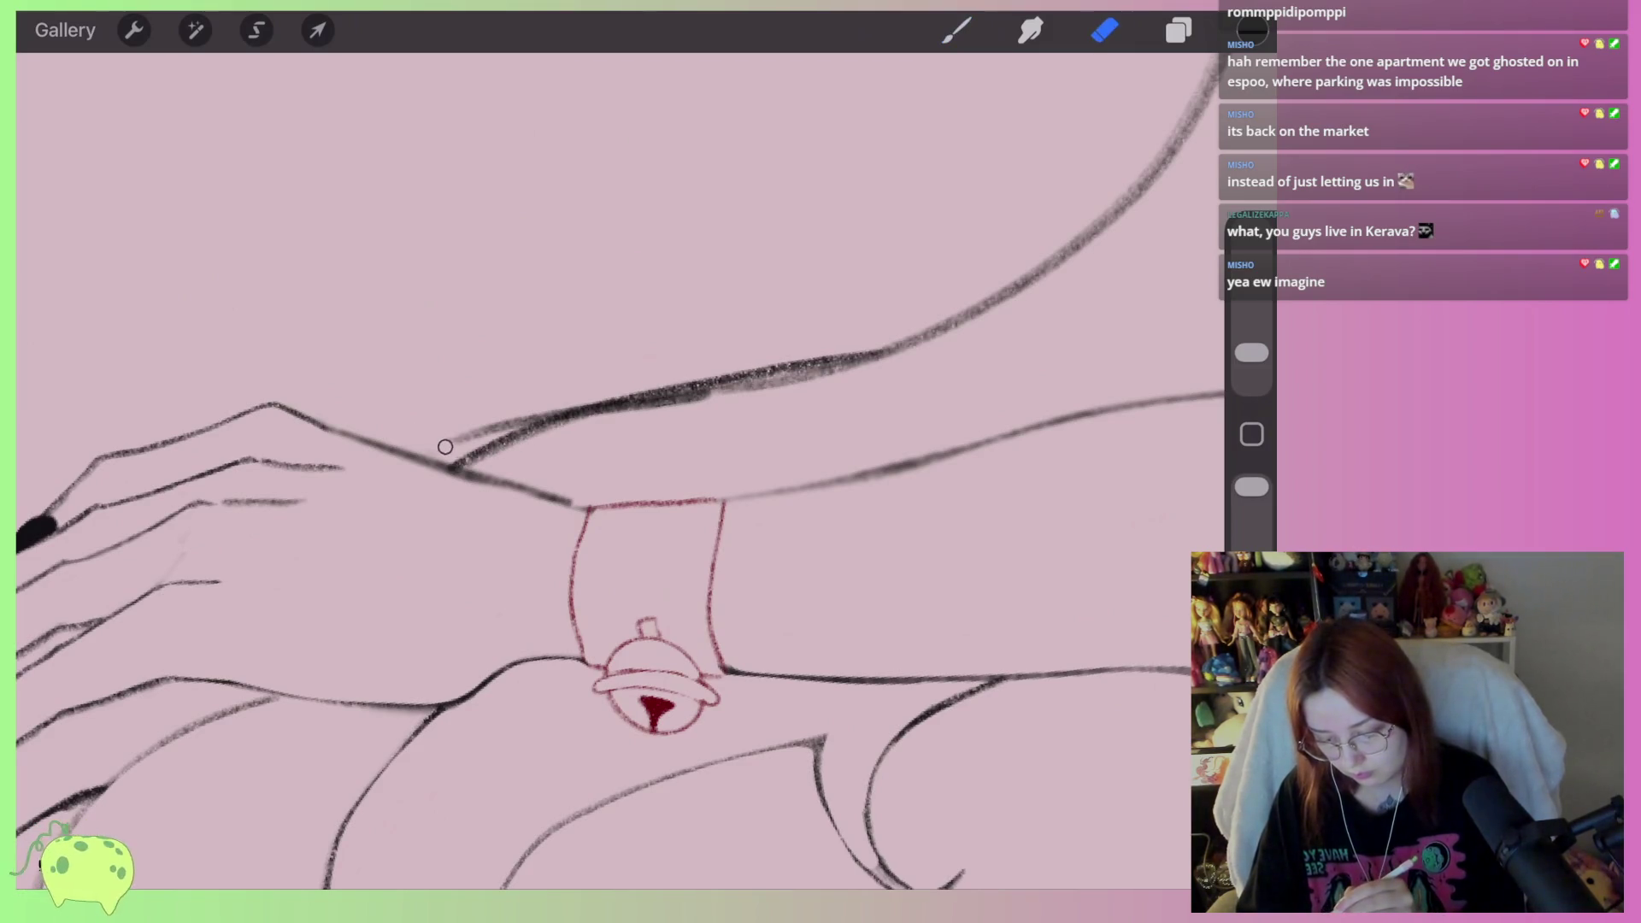
left_click_drag(439, 450, 658, 393)
left_click_drag(468, 464, 919, 347)
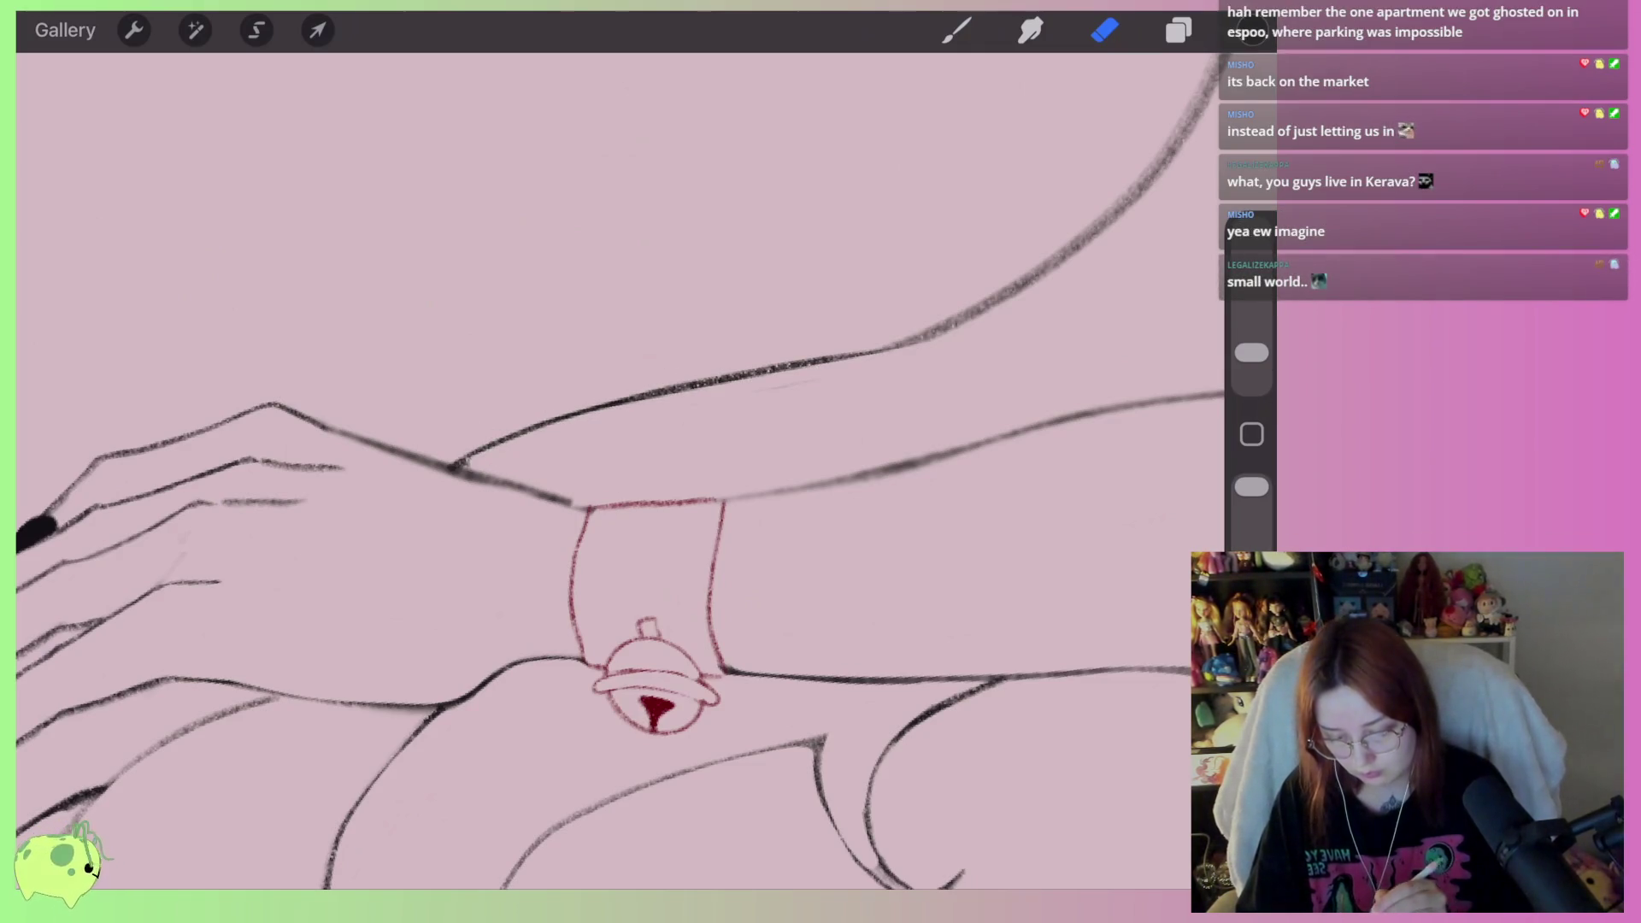
scroll(619, 470, "down", 5)
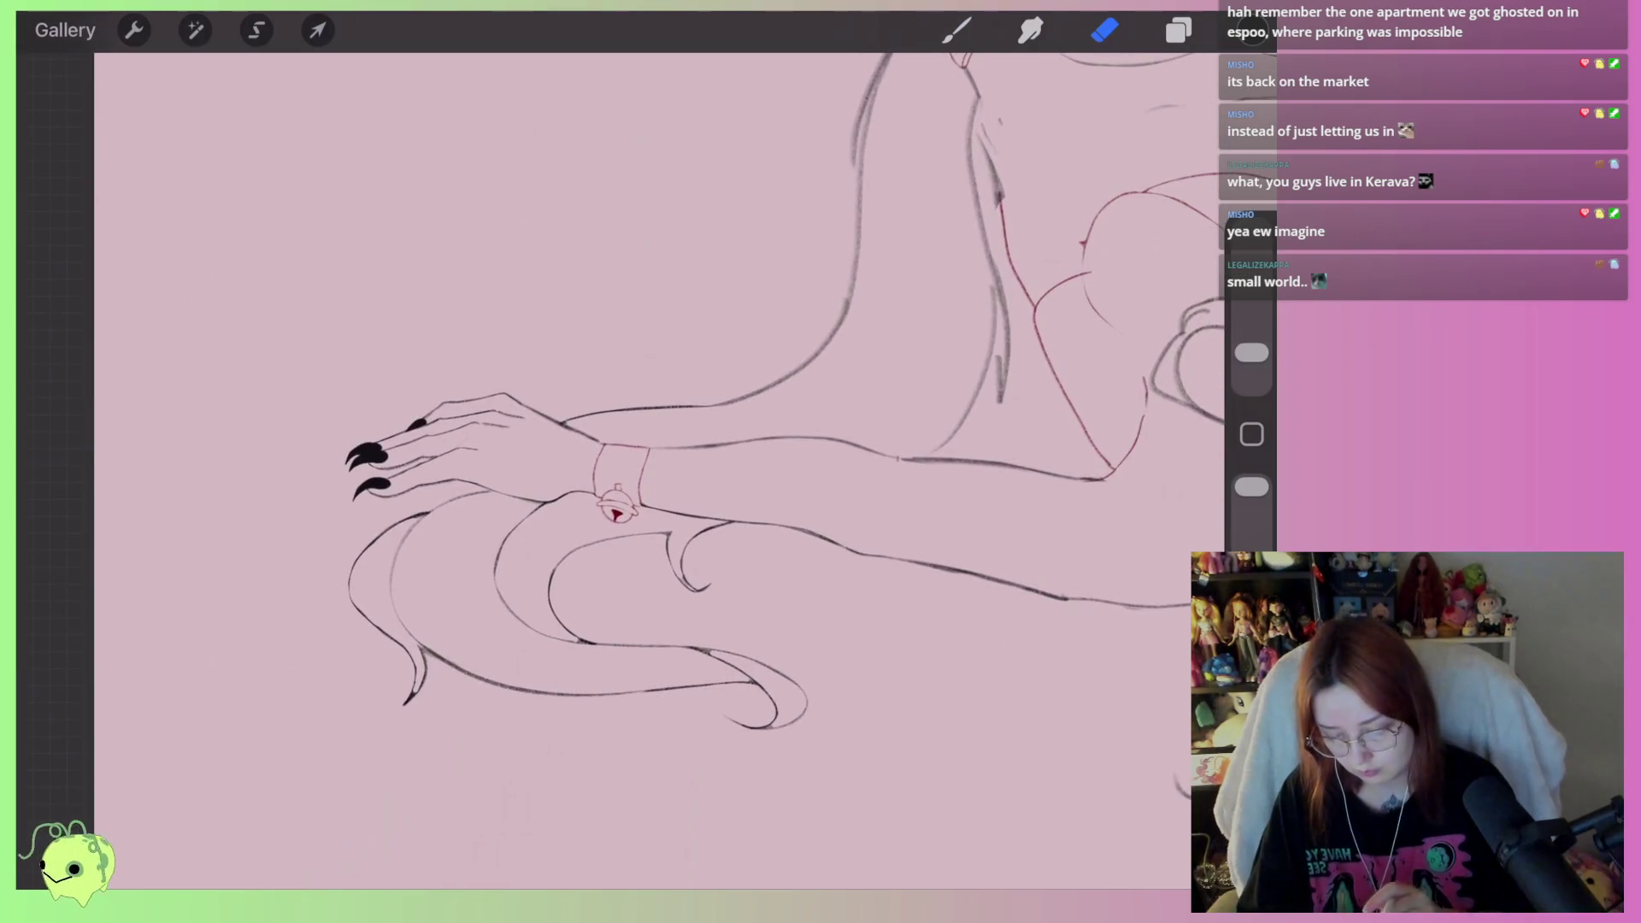
scroll(388, 509, "up", 5)
mouse_move(706, 453)
left_mouse_down()
mouse_move(579, 469)
mouse_move(525, 504)
left_mouse_up()
Ink the upper thigh line beside the bracelet and erase it thinner to match
key("b")
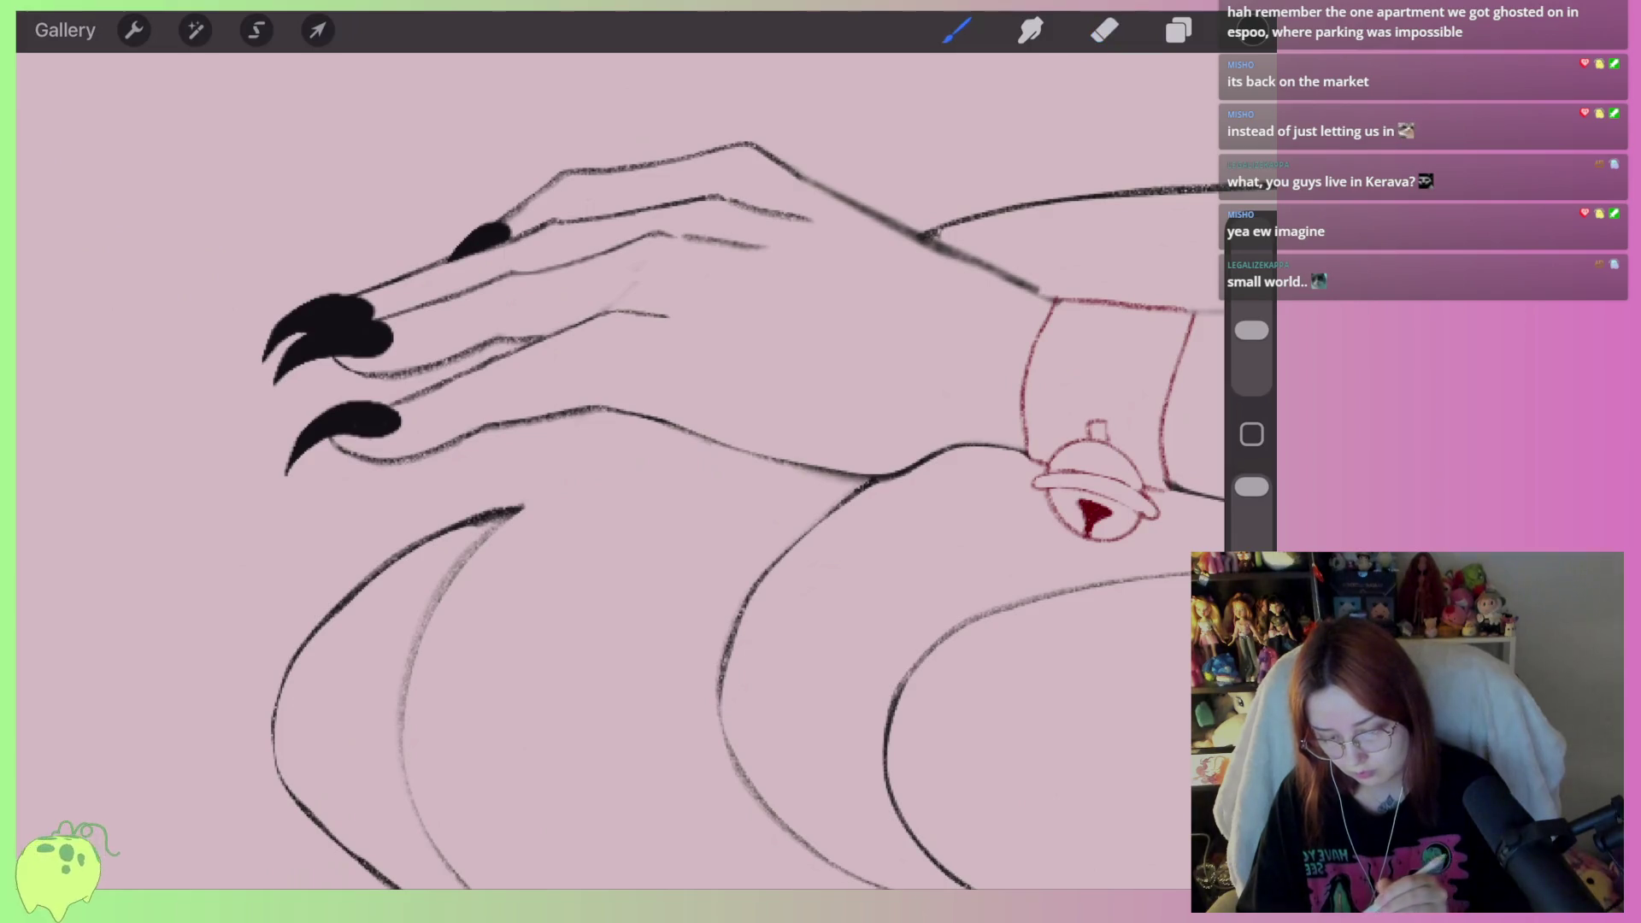
mouse_move(651, 418)
left_mouse_down()
mouse_move(472, 537)
mouse_move(535, 479)
left_mouse_up()
key("e")
scroll(615, 470, "up", 2)
mouse_move(498, 546)
left_mouse_down()
mouse_move(626, 421)
mouse_move(690, 391)
mouse_move(534, 482)
left_mouse_up()
scroll(615, 470, "down", 5)
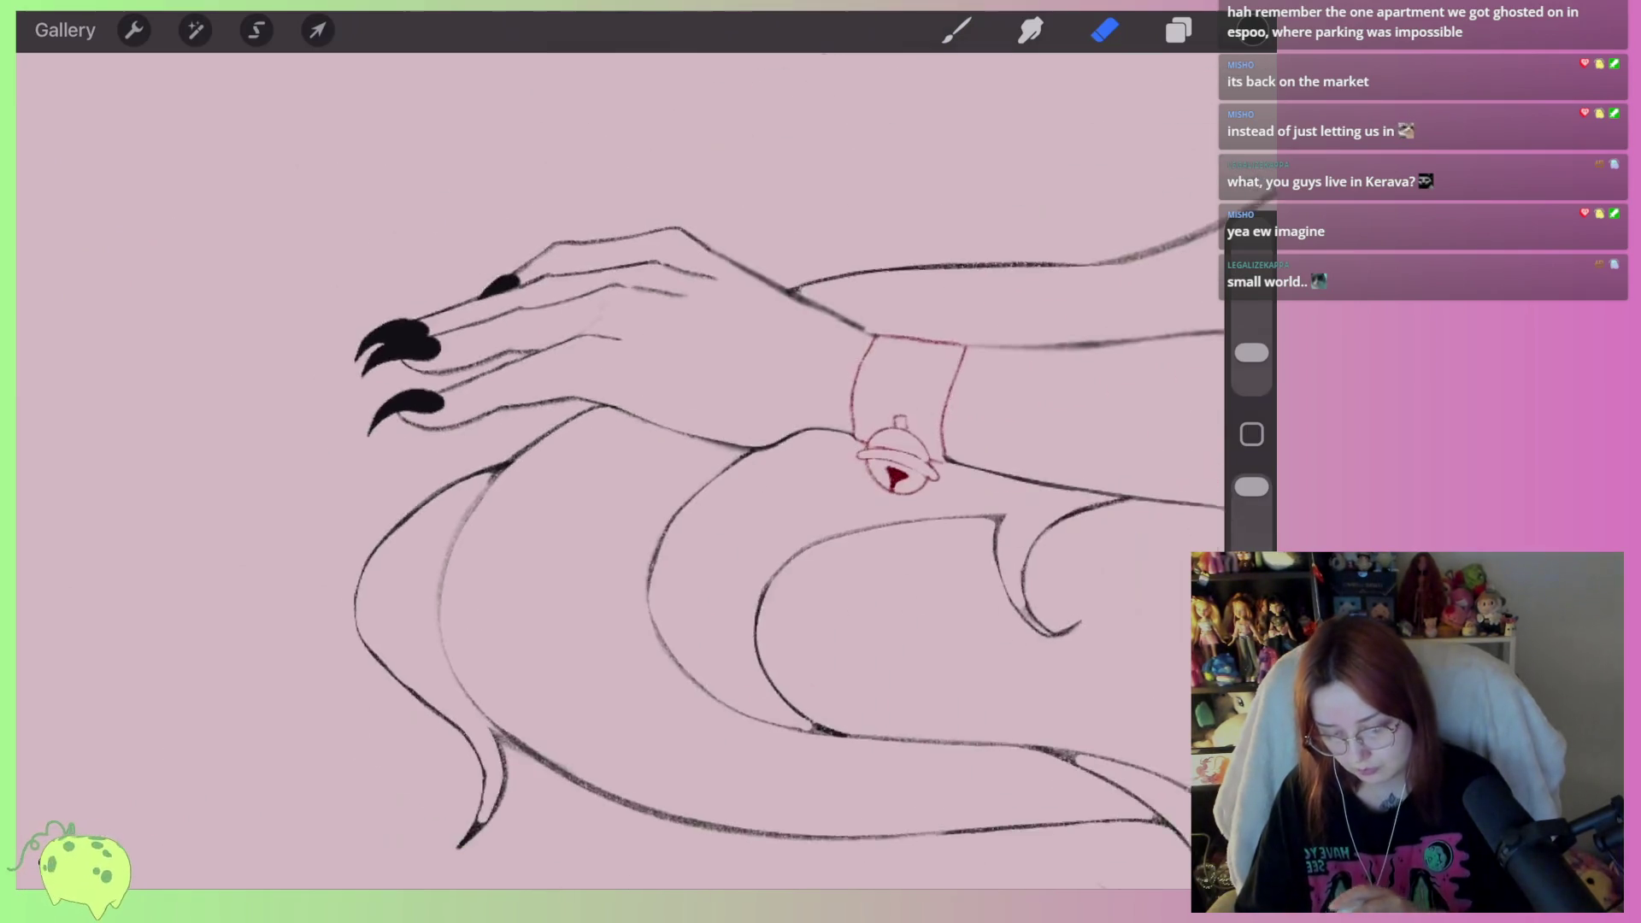
scroll(735, 470, "down", 3)
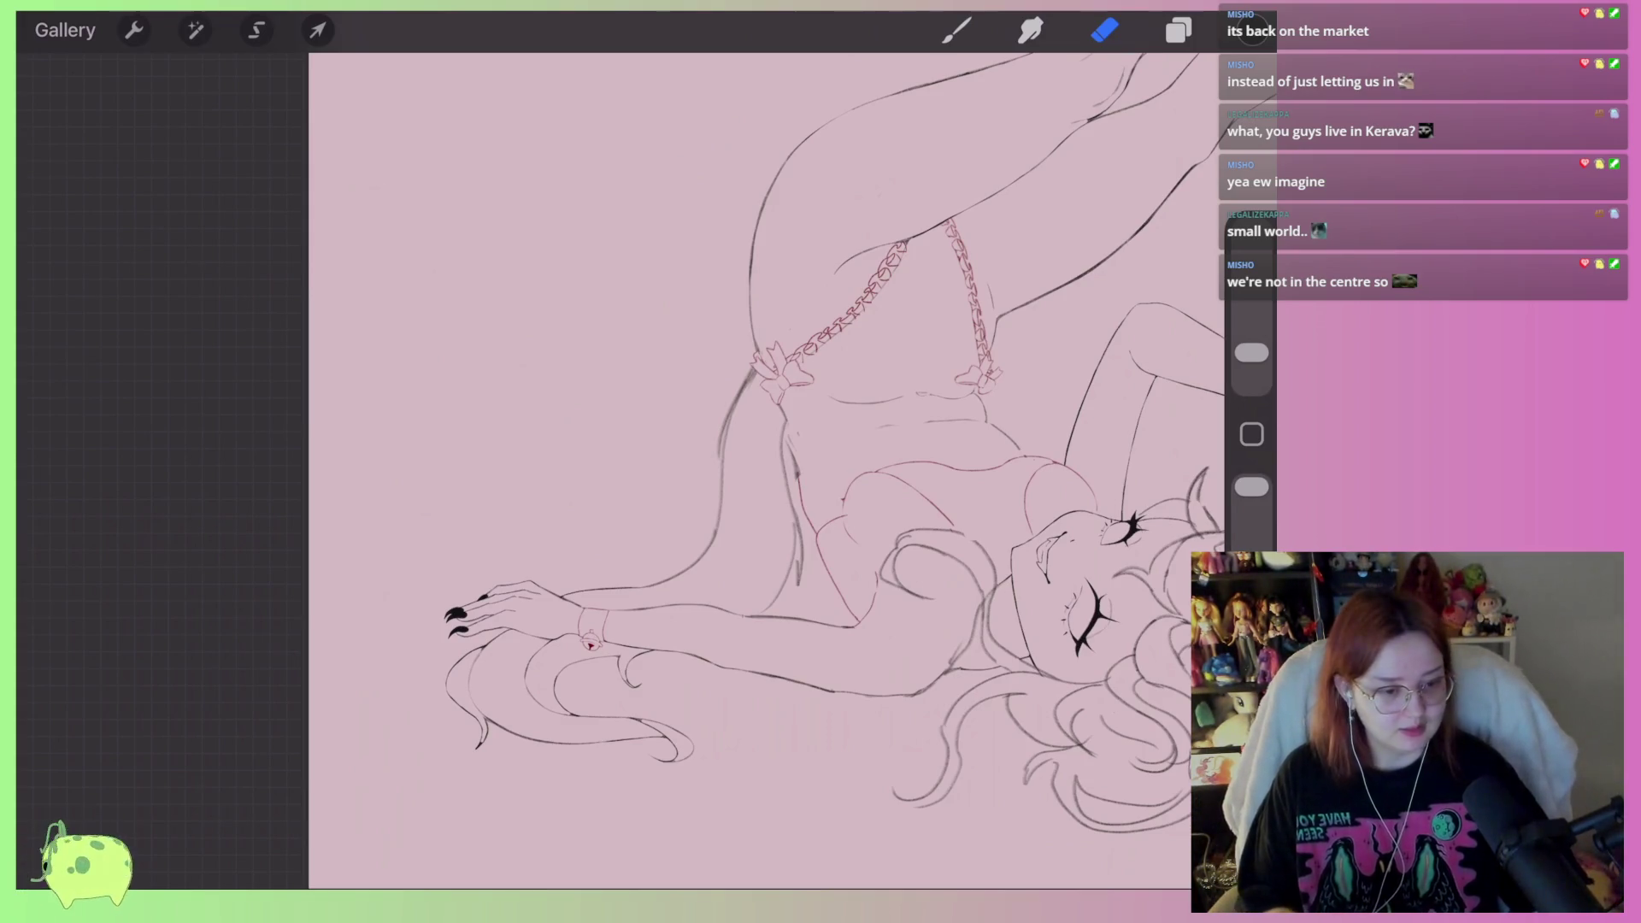
Frame the garter bow and ink a strand curling down from it along the leg
scroll(683, 599, "up", 5)
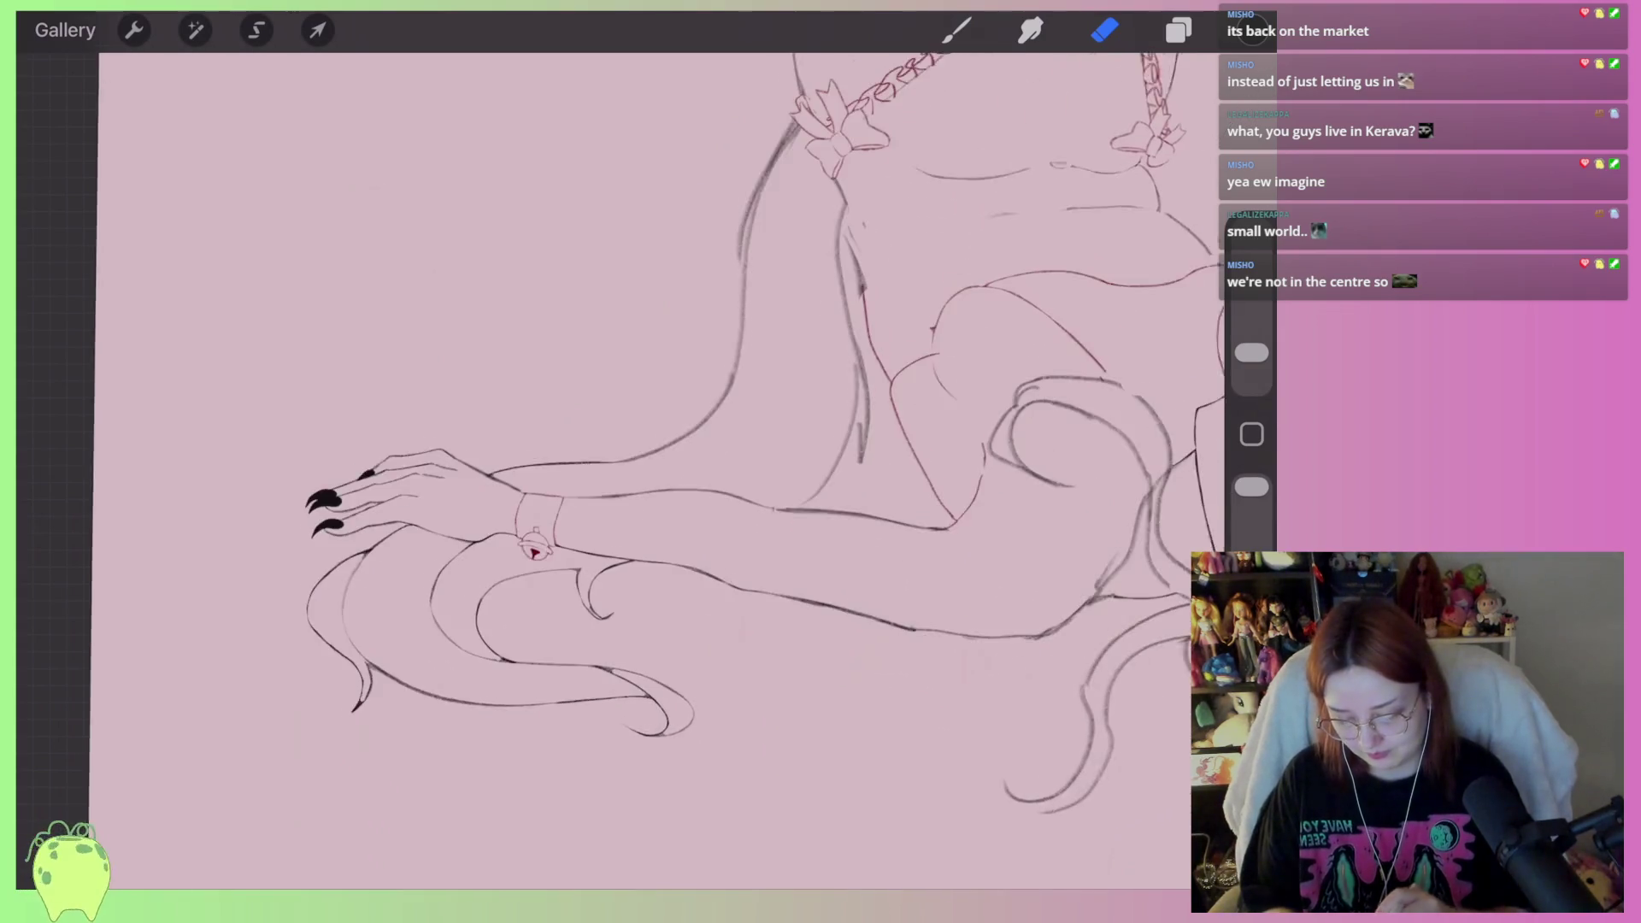
mouse_move(532, 544)
left_mouse_down()
mouse_move(366, 732)
mouse_move(367, 431)
left_mouse_up()
scroll(598, 470, "up", 3)
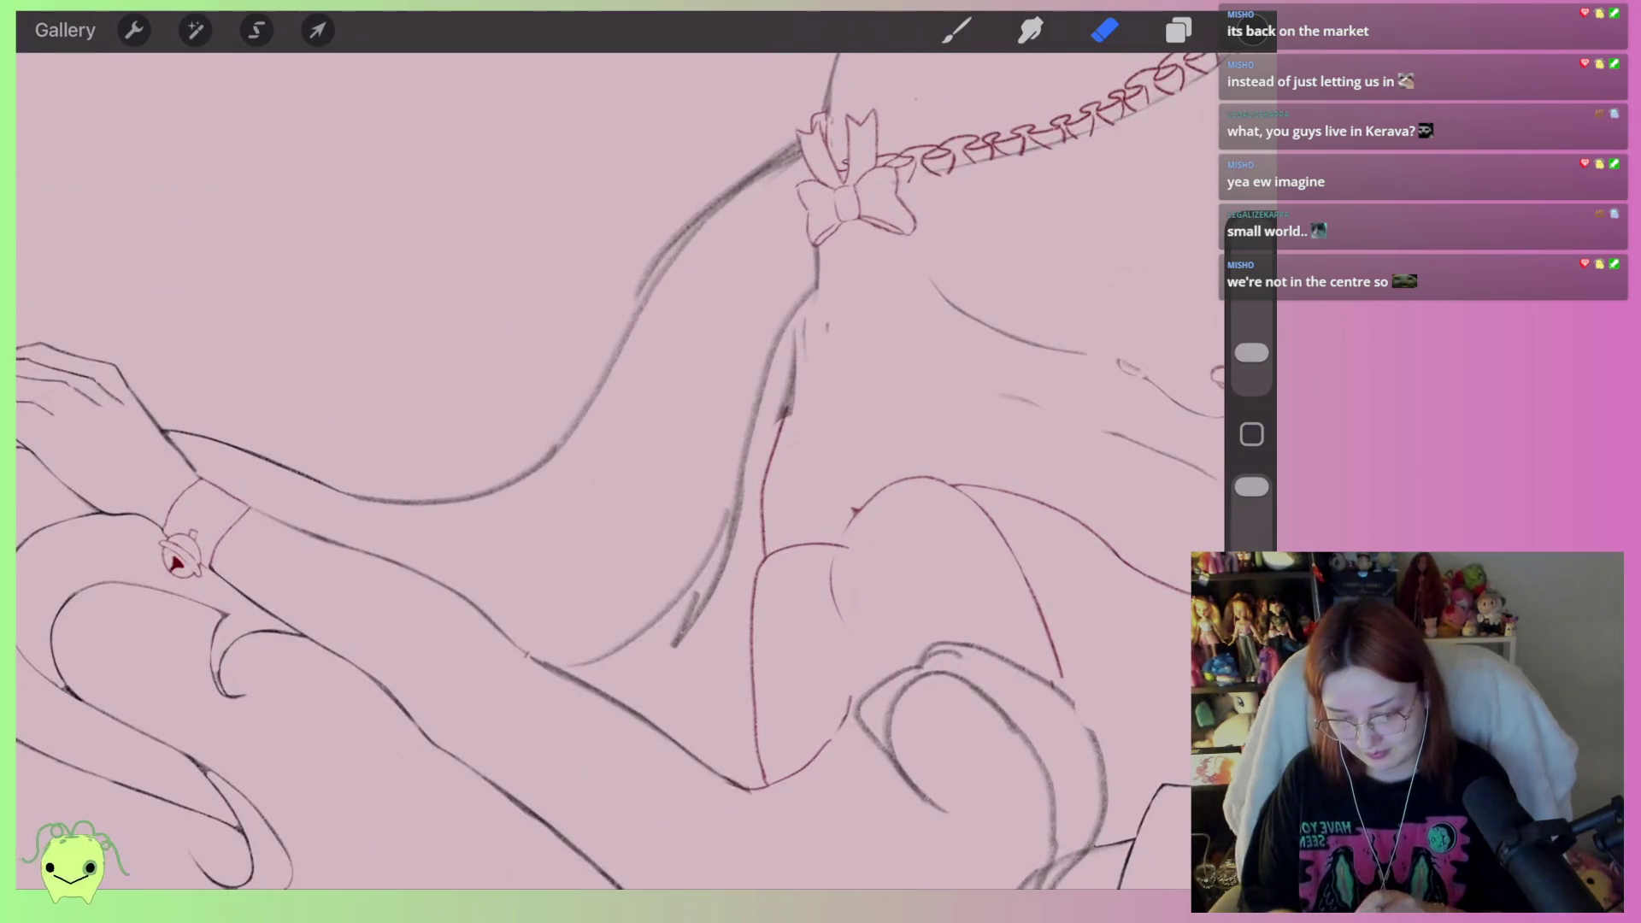
key("b")
scroll(598, 470, "up", 2)
mouse_move(218, 697)
left_mouse_down()
mouse_move(191, 689)
mouse_move(228, 715)
mouse_move(165, 769)
left_mouse_up()
mouse_move(924, 241)
left_mouse_down()
mouse_move(623, 471)
mouse_move(684, 538)
mouse_move(628, 611)
mouse_move(385, 691)
left_mouse_up()
Extend the strand along the sketch with a lower curve and a redrawn hooked tip
left_click_drag(599, 683, 585, 367)
scroll(641, 496, "up", 3)
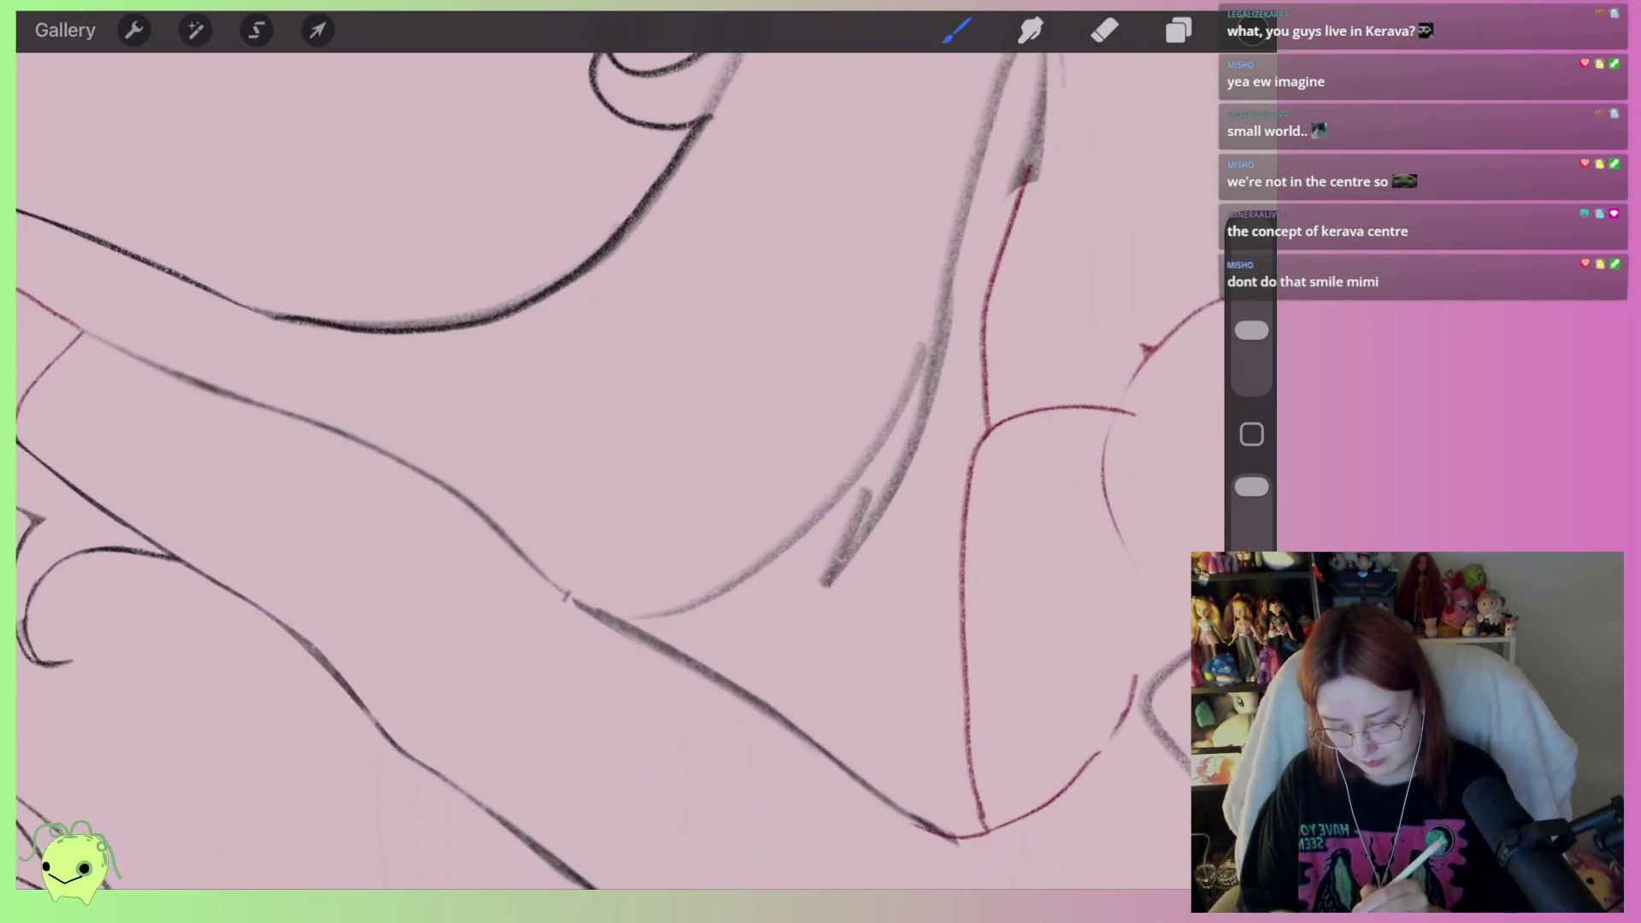
mouse_move(629, 626)
left_mouse_down()
mouse_move(884, 434)
mouse_move(821, 599)
left_mouse_up()
left_click_drag(897, 440, 846, 599)
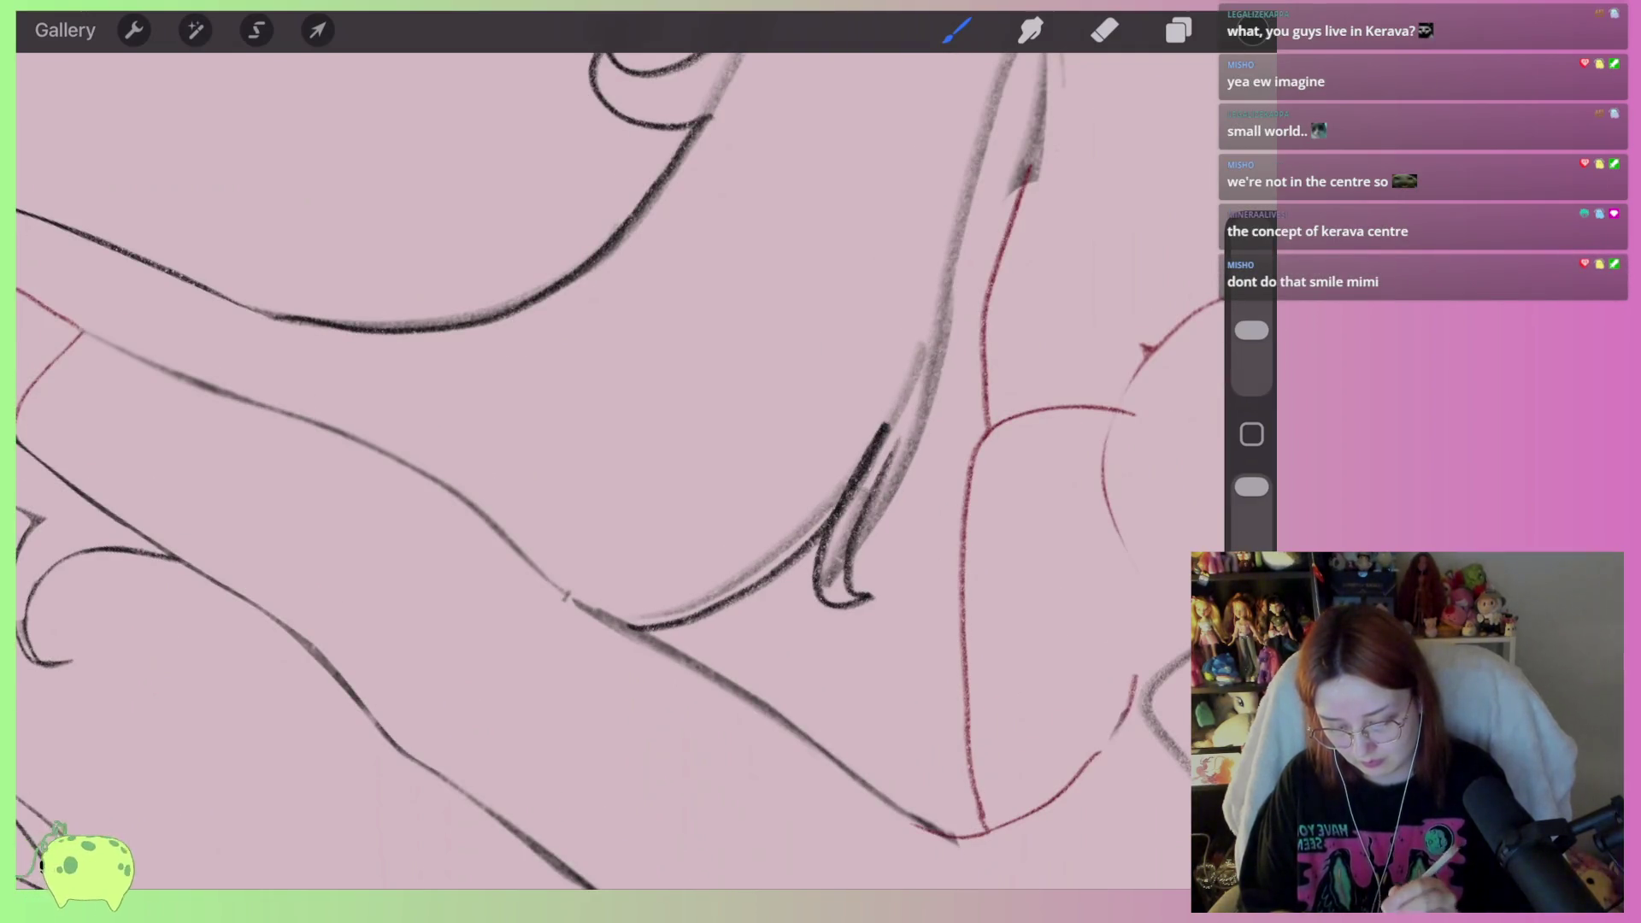
scroll(621, 470, "down", 3)
scroll(616, 470, "up", 2)
key("ctrl+z")
mouse_move(752, 462)
left_mouse_down()
mouse_move(684, 543)
mouse_move(735, 636)
mouse_move(705, 525)
mouse_move(756, 466)
mouse_move(556, 581)
mouse_move(461, 585)
left_mouse_up()
Ink a long line down from the bow and erase grey smudges around the curl
scroll(620, 470, "down", 3)
scroll(620, 470, "up", 2)
mouse_move(932, 227)
left_mouse_down()
mouse_move(846, 278)
mouse_move(618, 615)
left_mouse_up()
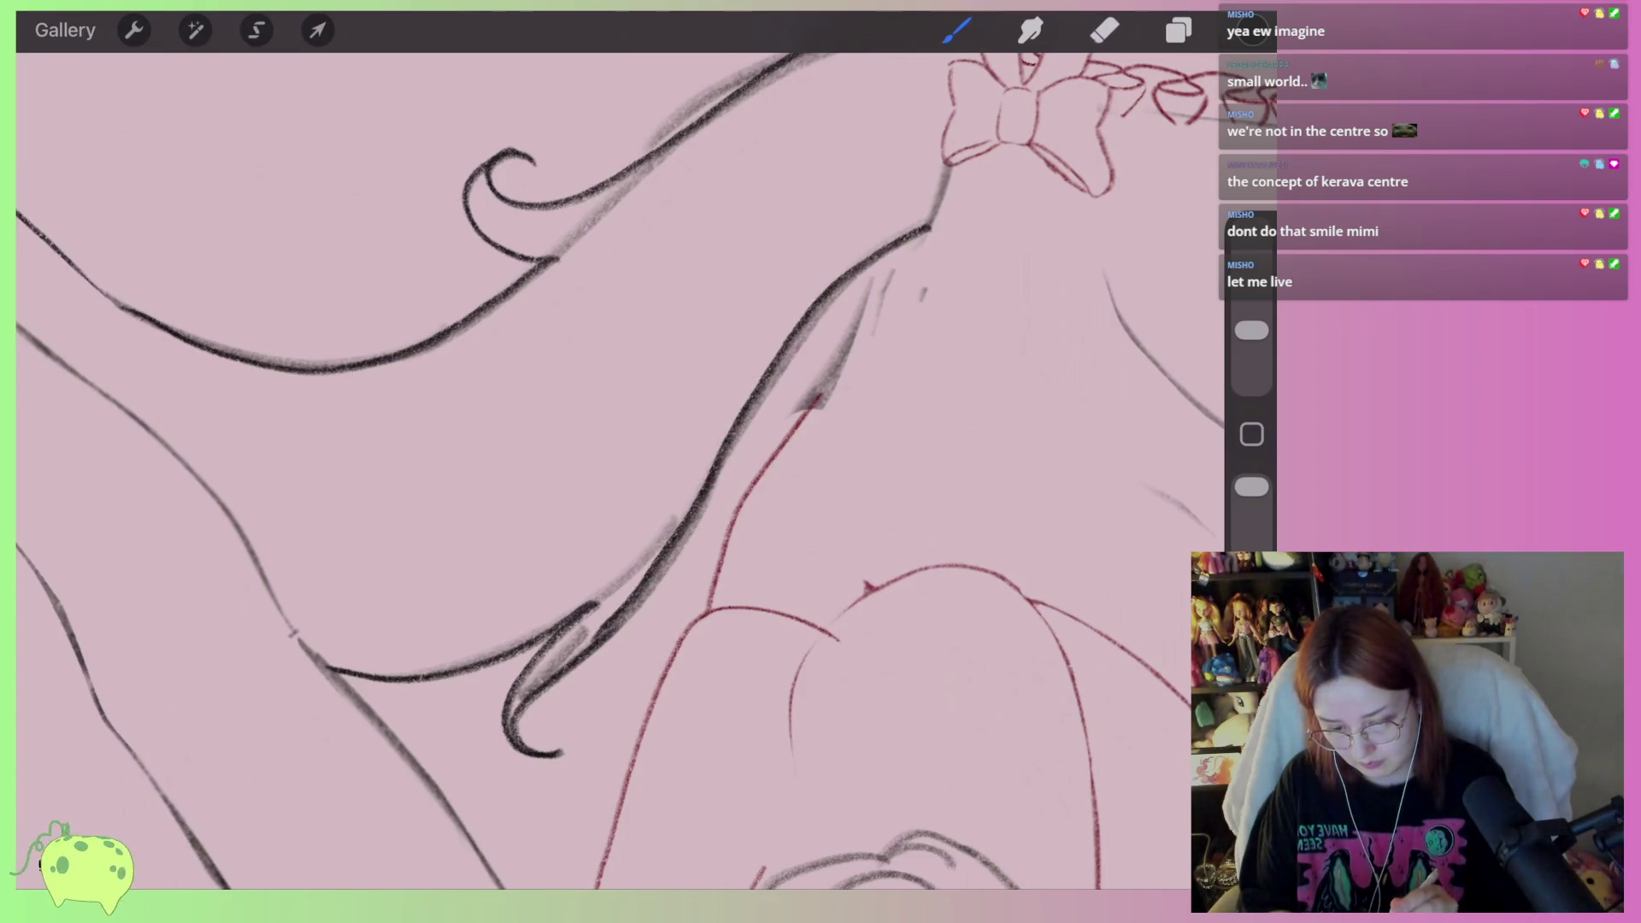
left_click(1104, 30)
scroll(620, 470, "up", 2)
mouse_move(598, 581)
left_mouse_down()
mouse_move(560, 616)
mouse_move(714, 476)
mouse_move(466, 683)
mouse_move(630, 530)
mouse_move(462, 709)
left_mouse_up()
mouse_move(526, 623)
left_mouse_down()
mouse_move(453, 718)
mouse_move(534, 783)
left_mouse_up()
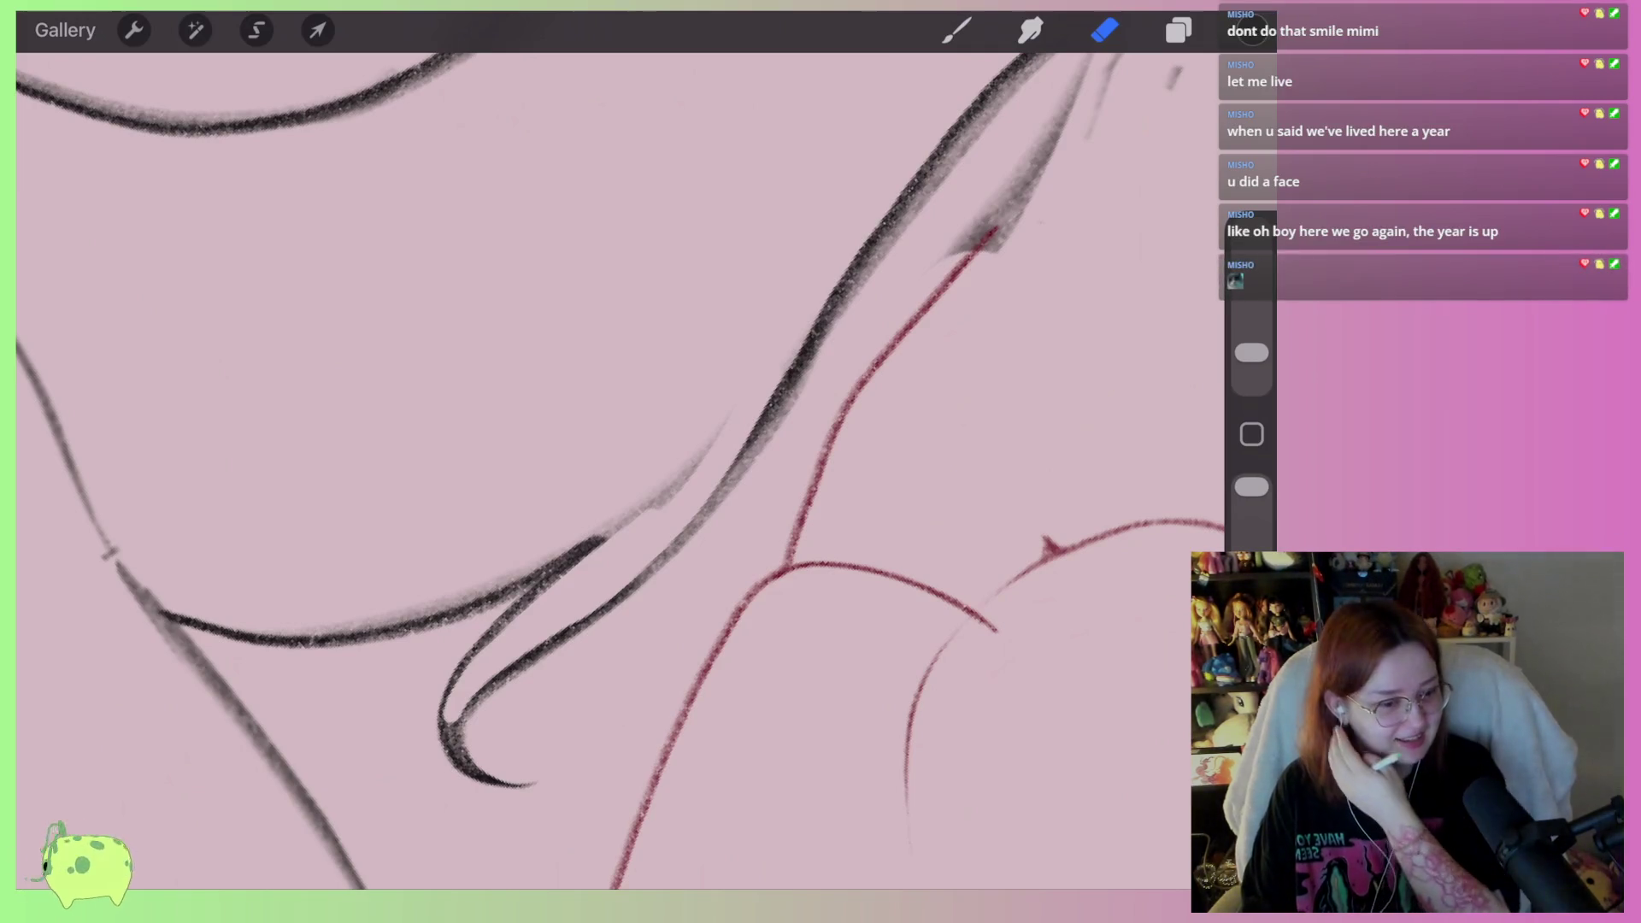
Reframe around the hooked strand and thin the lower and horizontal strokes, undoing the last pass
mouse_move(496, 782)
left_mouse_down()
mouse_move(641, 714)
mouse_move(555, 757)
left_mouse_up()
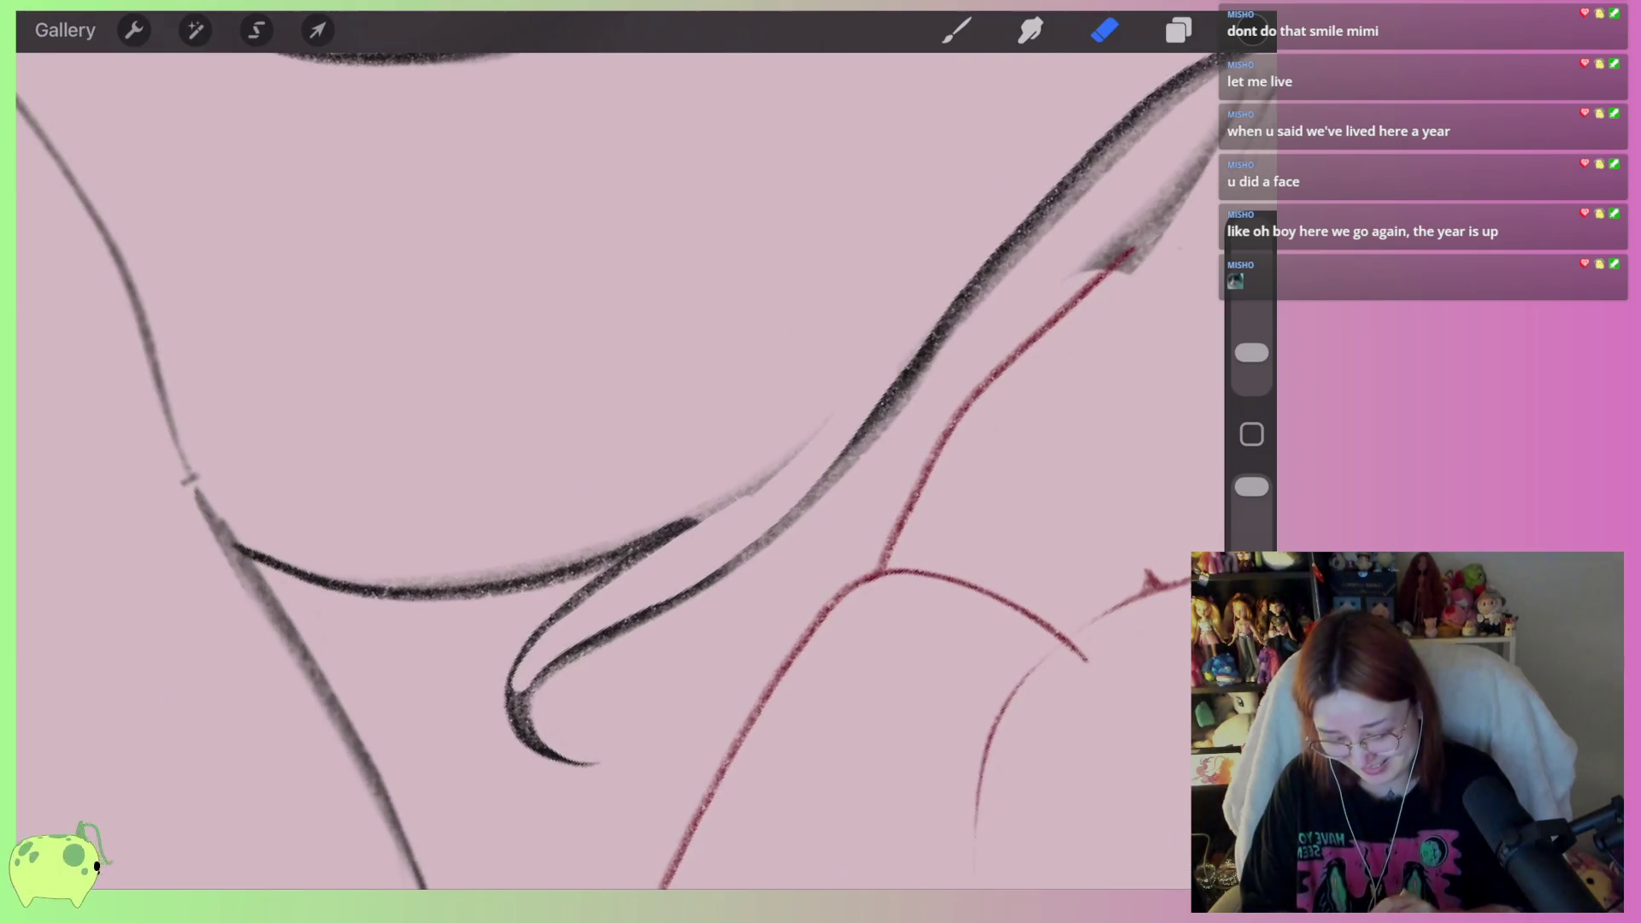
left_click_drag(853, 405, 781, 485)
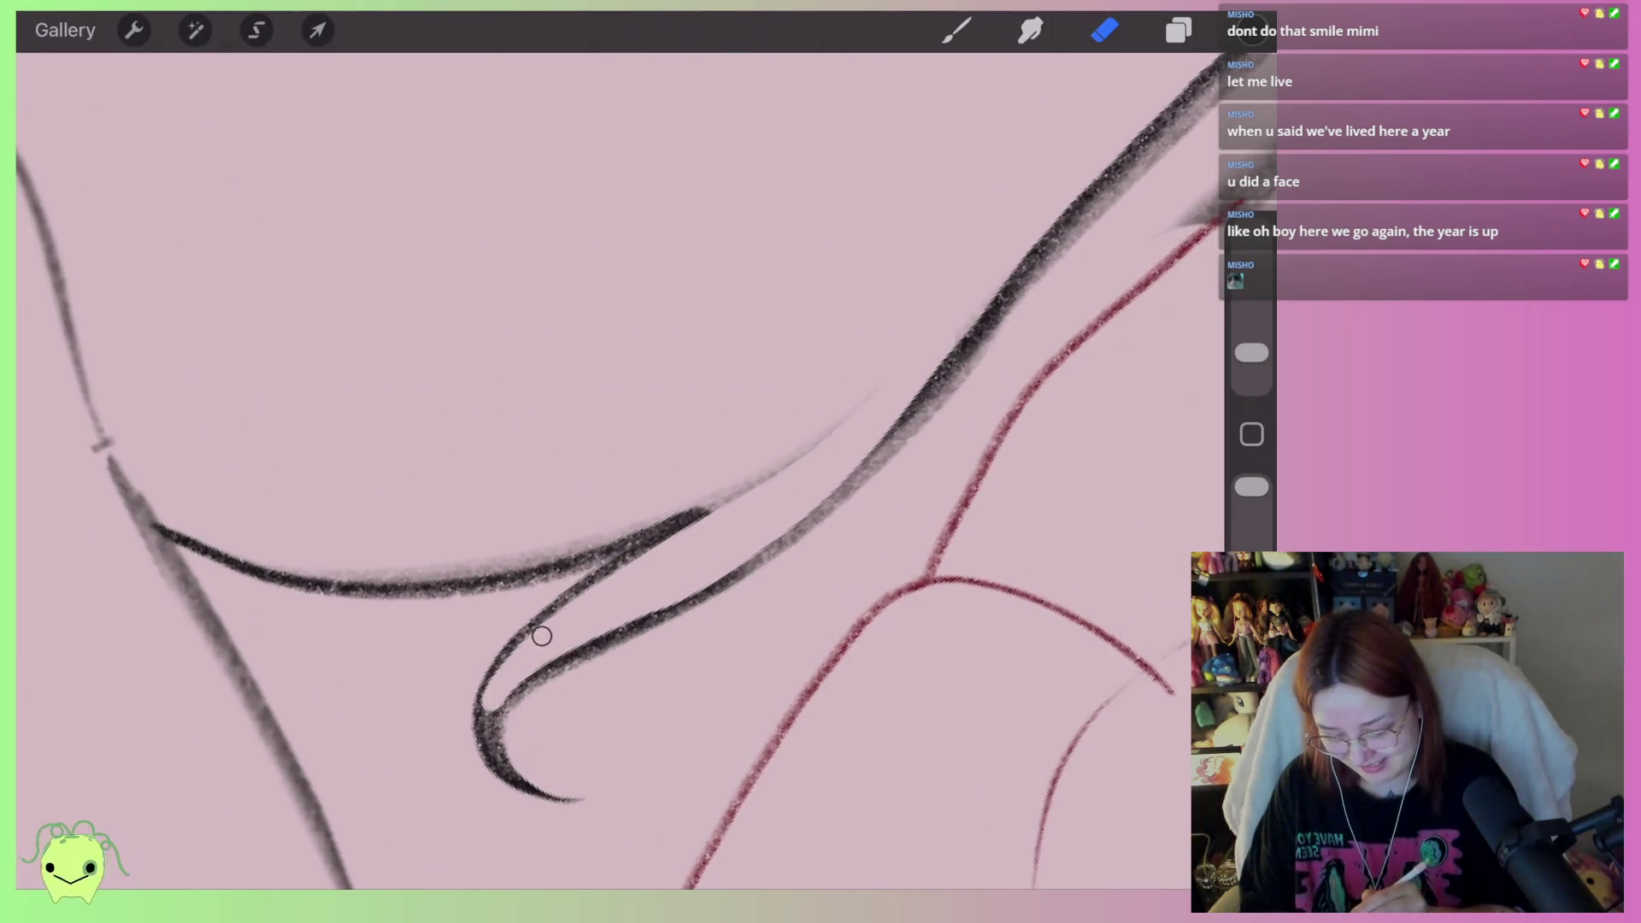
left_click_drag(513, 684, 539, 581)
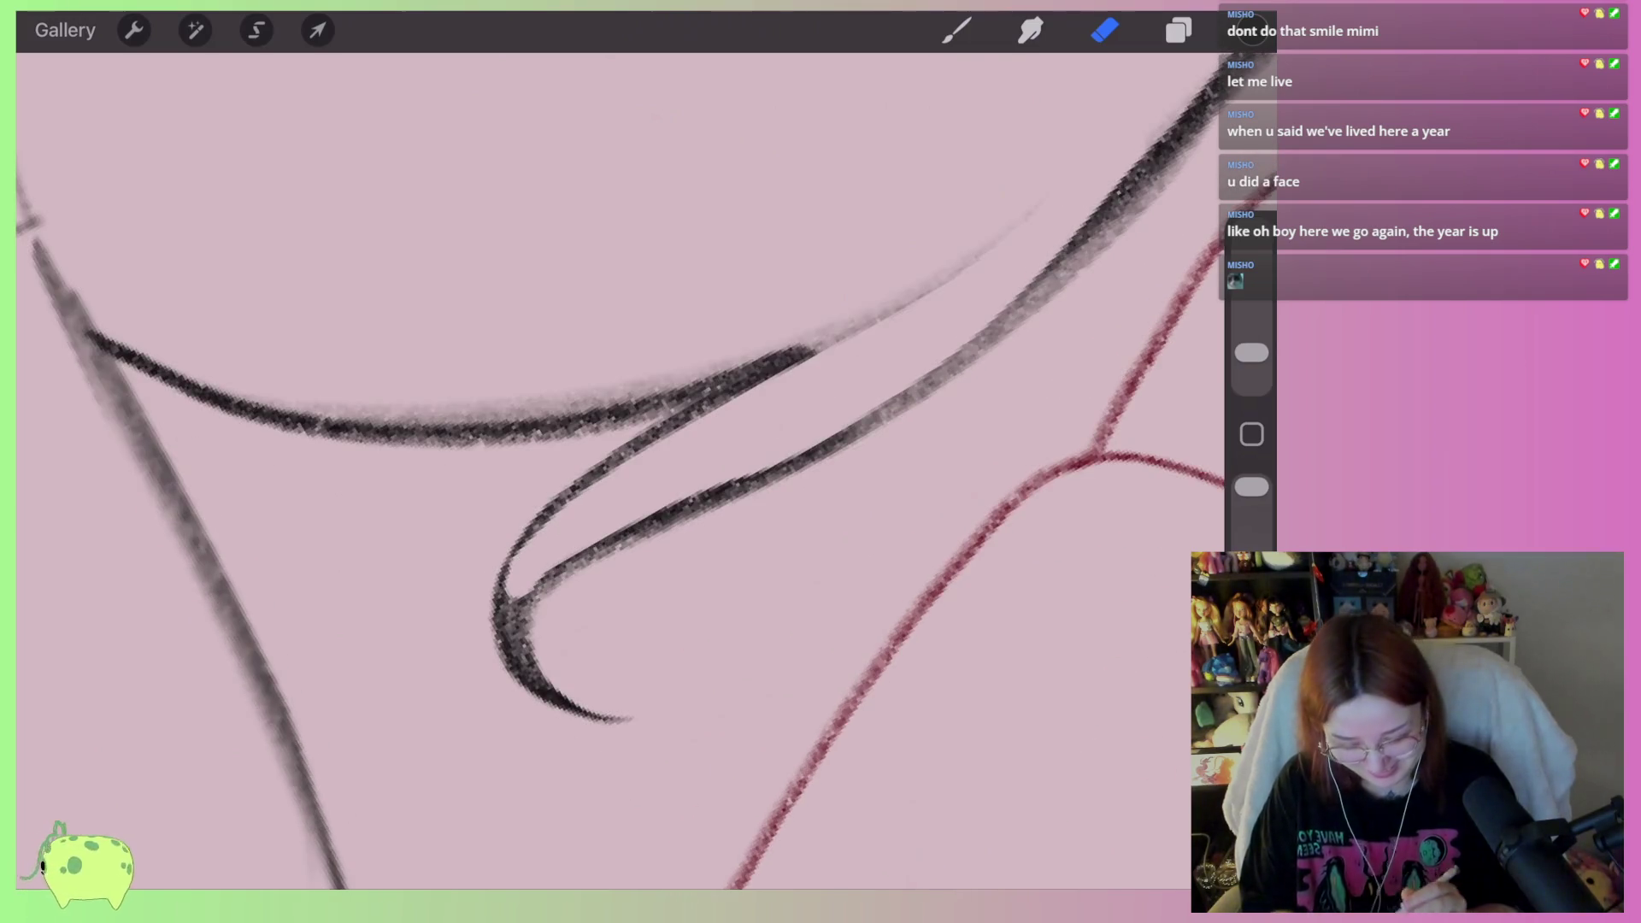
mouse_move(912, 433)
left_mouse_down()
mouse_move(579, 559)
mouse_move(410, 675)
left_mouse_up()
scroll(726, 530, "up", 5)
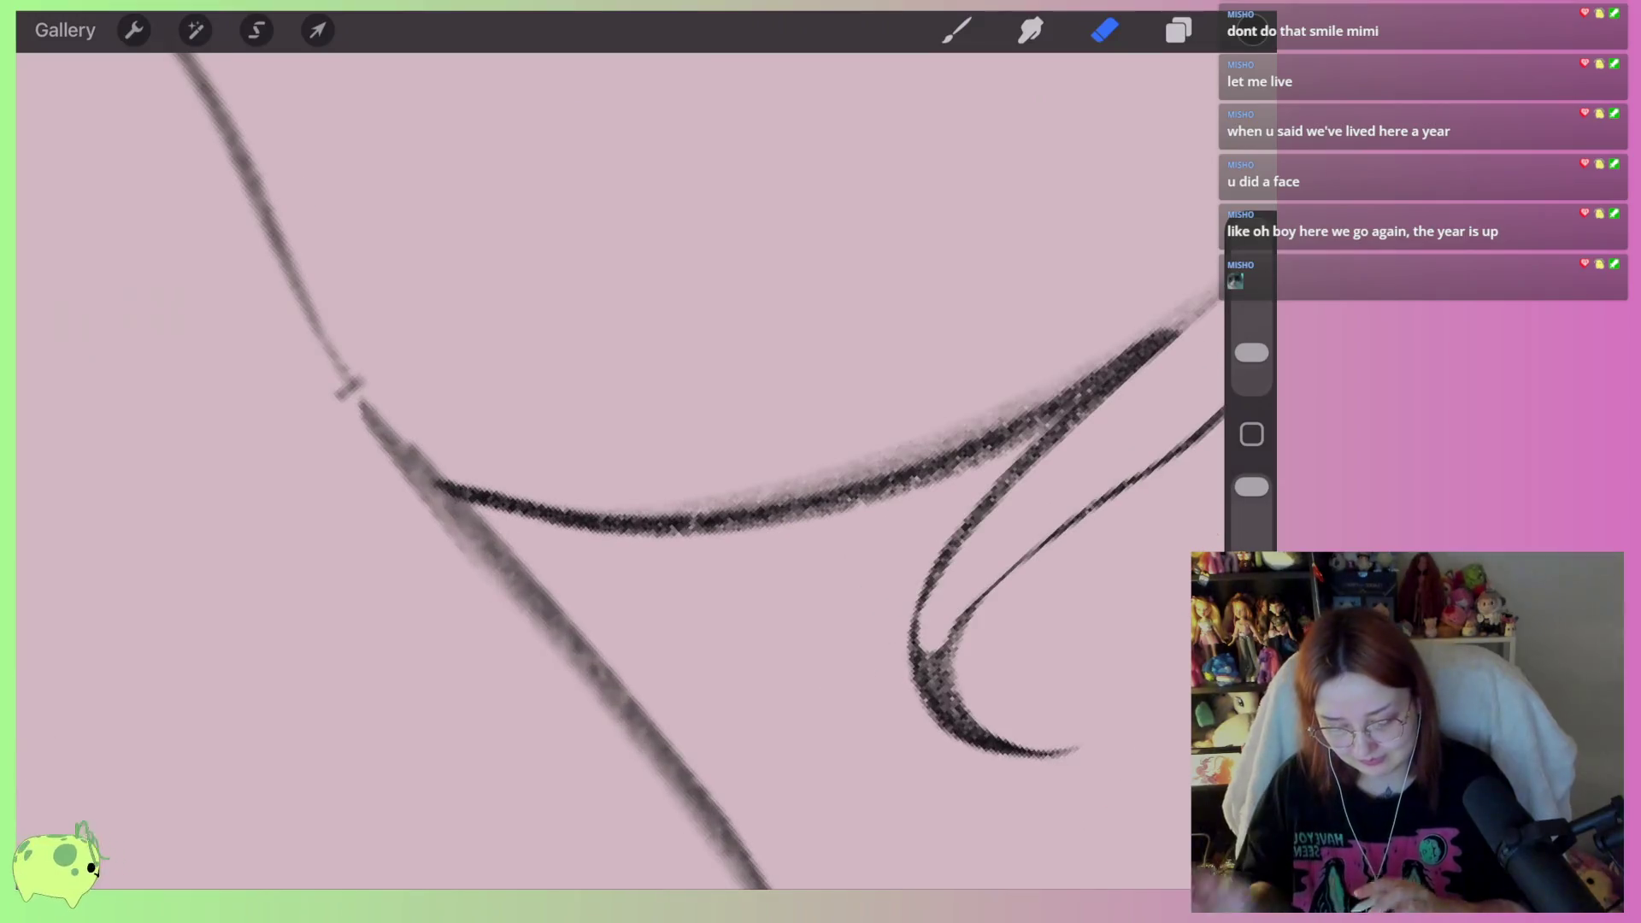
mouse_move(389, 432)
left_mouse_down()
mouse_move(531, 498)
mouse_move(780, 498)
mouse_move(1166, 329)
left_mouse_up()
mouse_move(923, 666)
left_mouse_down()
mouse_move(678, 733)
mouse_move(696, 751)
mouse_move(714, 696)
mouse_move(675, 752)
left_mouse_up()
key("ctrl+z")
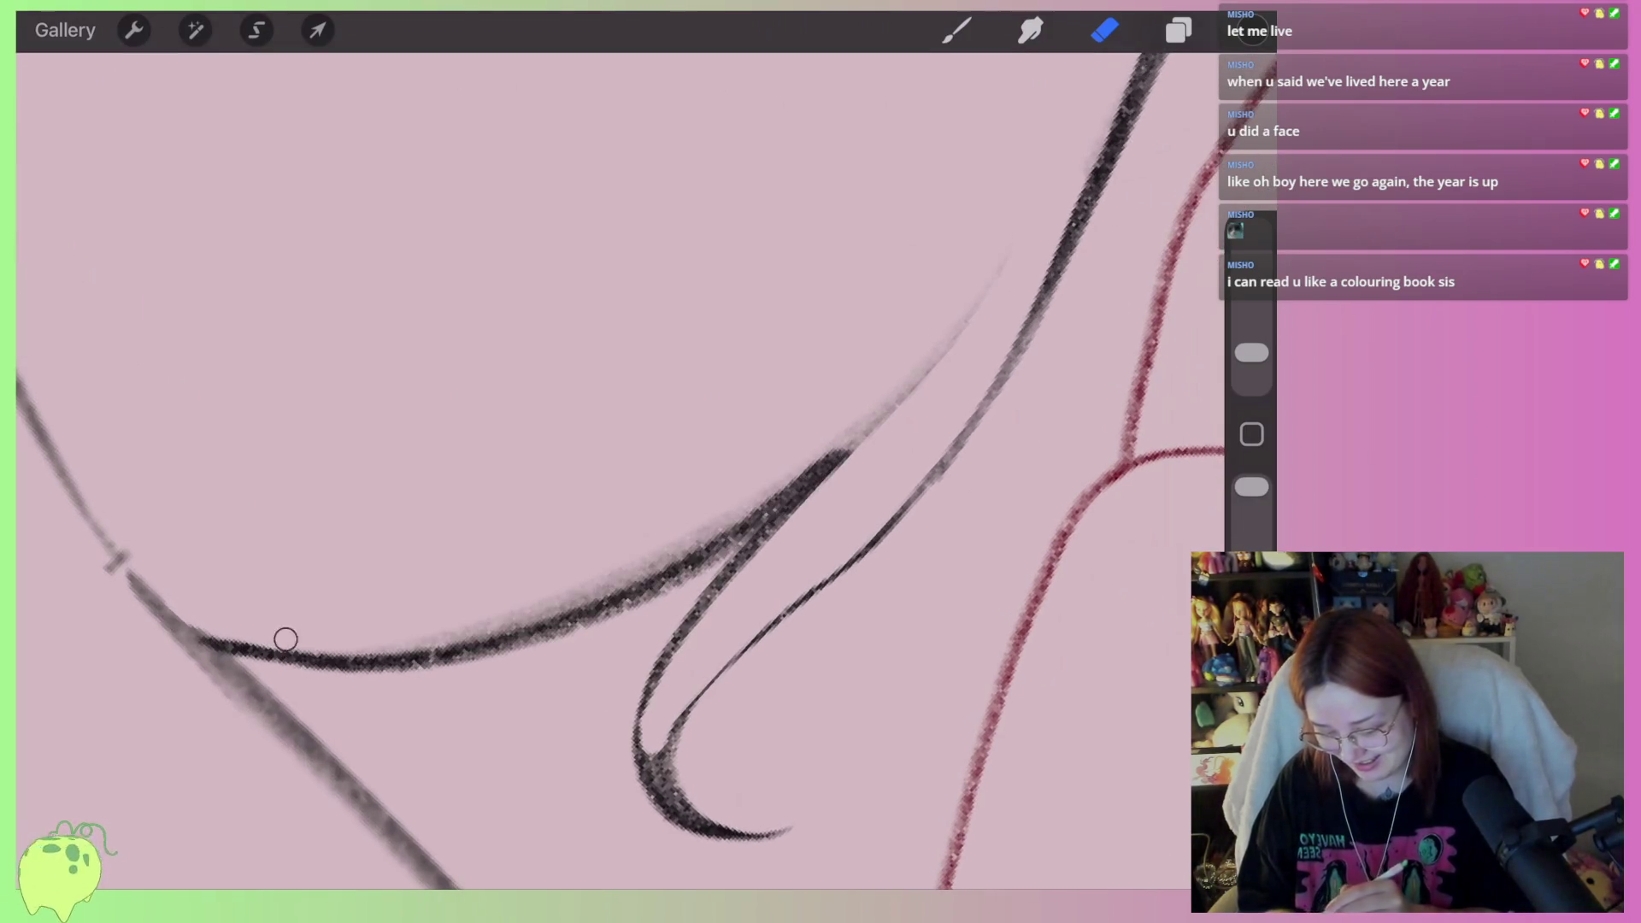
Erase the fuzz along the whole upper edge of the curve
left_click_drag(485, 623, 635, 572)
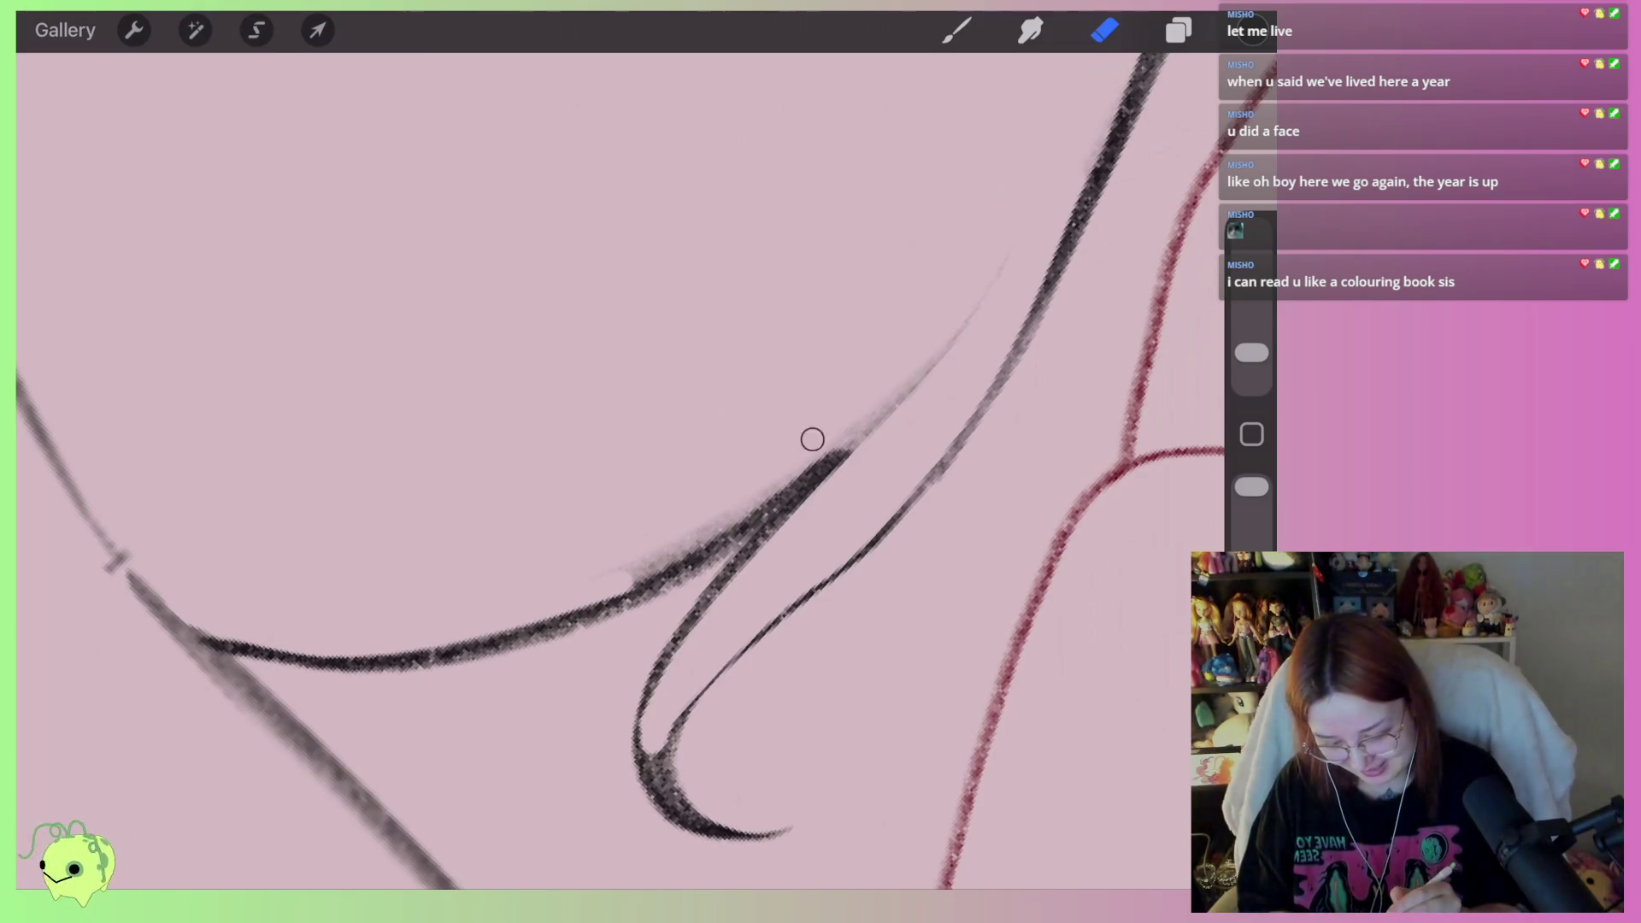
left_click_drag(762, 487, 624, 575)
mouse_move(908, 370)
left_mouse_down()
mouse_move(586, 598)
mouse_move(342, 654)
mouse_move(171, 617)
left_mouse_up()
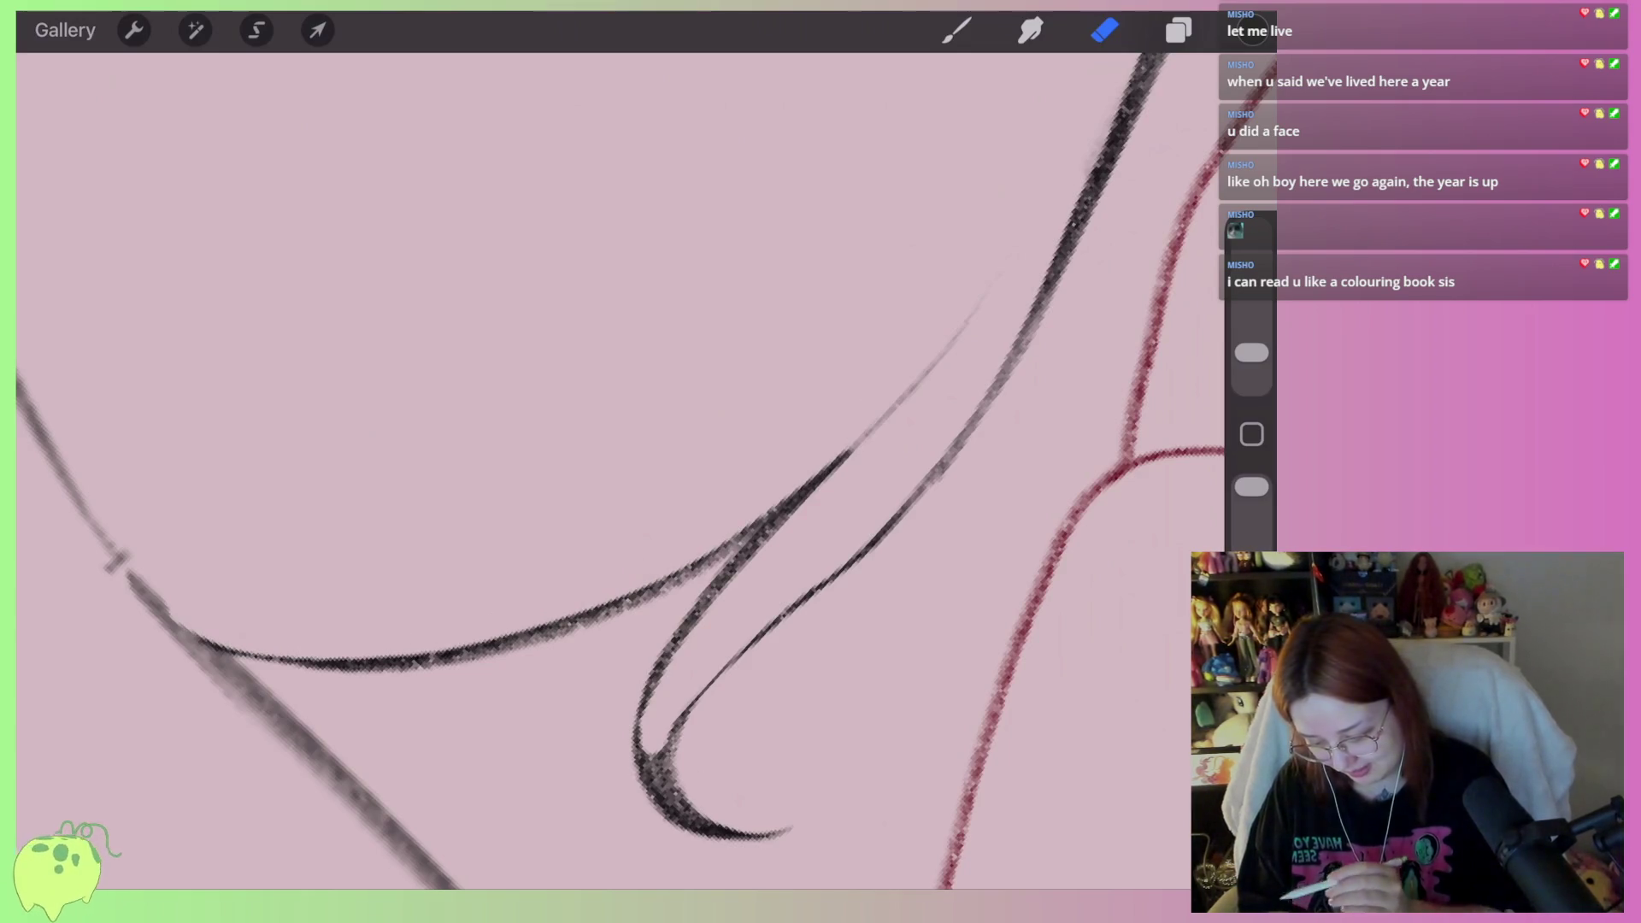
scroll(615, 471, "down", 5)
scroll(673, 485, "up", 5)
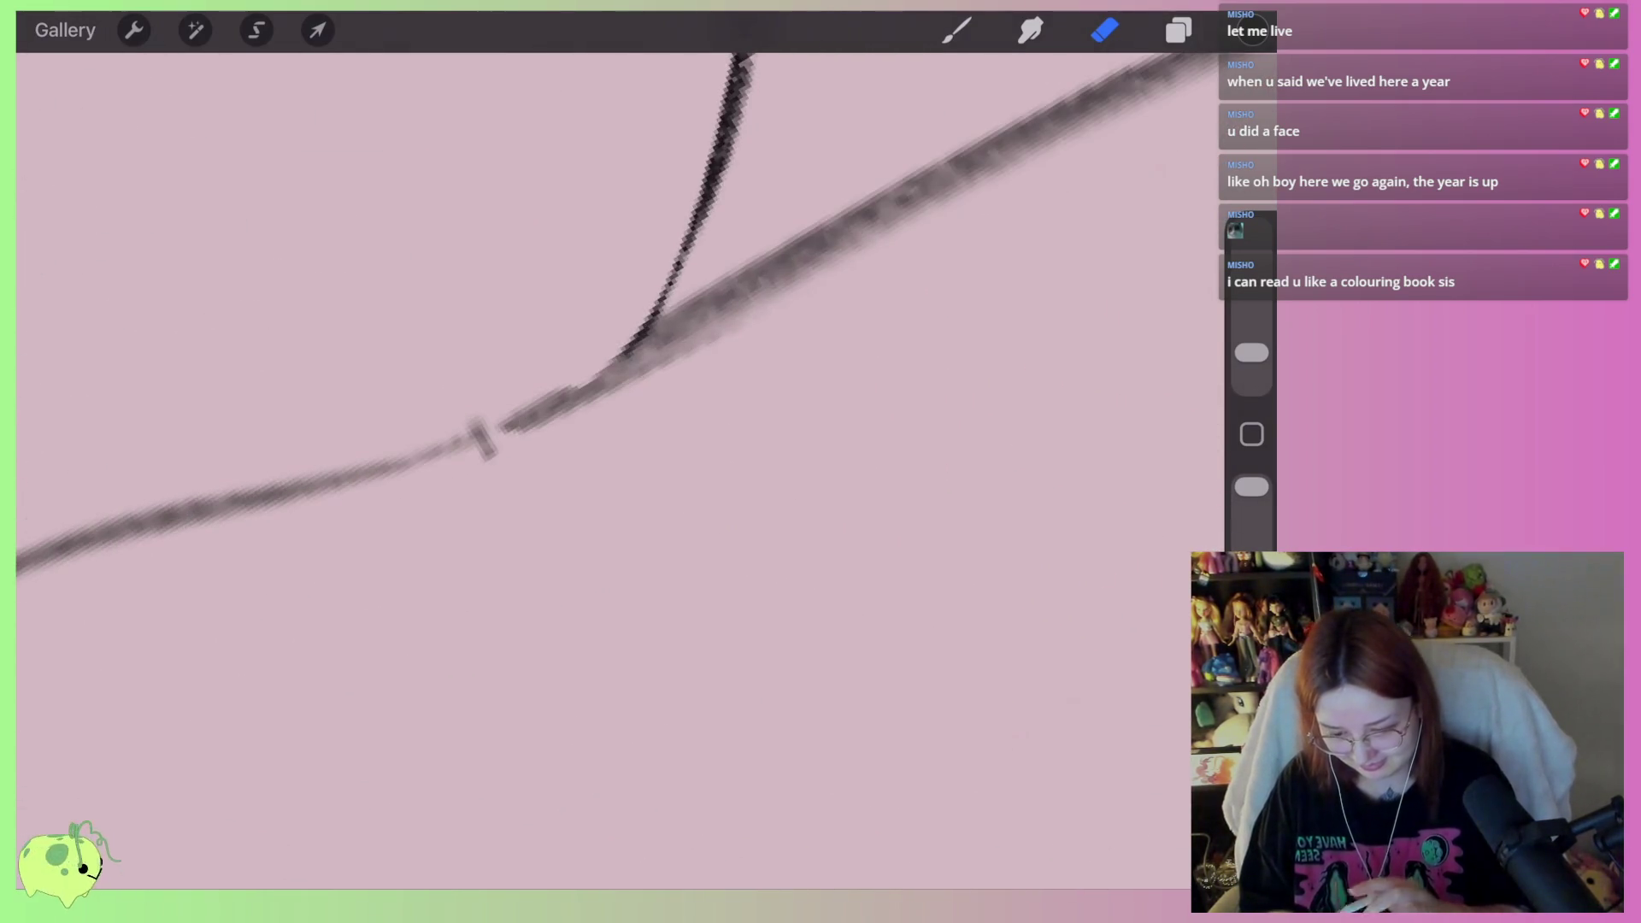
Ink along the lower line at the junction, then lighten the stroke there
key("b")
scroll(672, 485, "up", 2)
mouse_move(474, 581)
left_mouse_down()
mouse_move(936, 277)
mouse_move(752, 420)
left_mouse_up()
key("e")
left_click_drag(556, 526, 466, 575)
scroll(598, 428, "down", 5)
Lighten the middle stroke along its full length, then the lower stroke
mouse_move(945, 387)
left_mouse_down()
mouse_move(765, 414)
mouse_move(568, 483)
left_mouse_up()
scroll(855, 359, "up", 3)
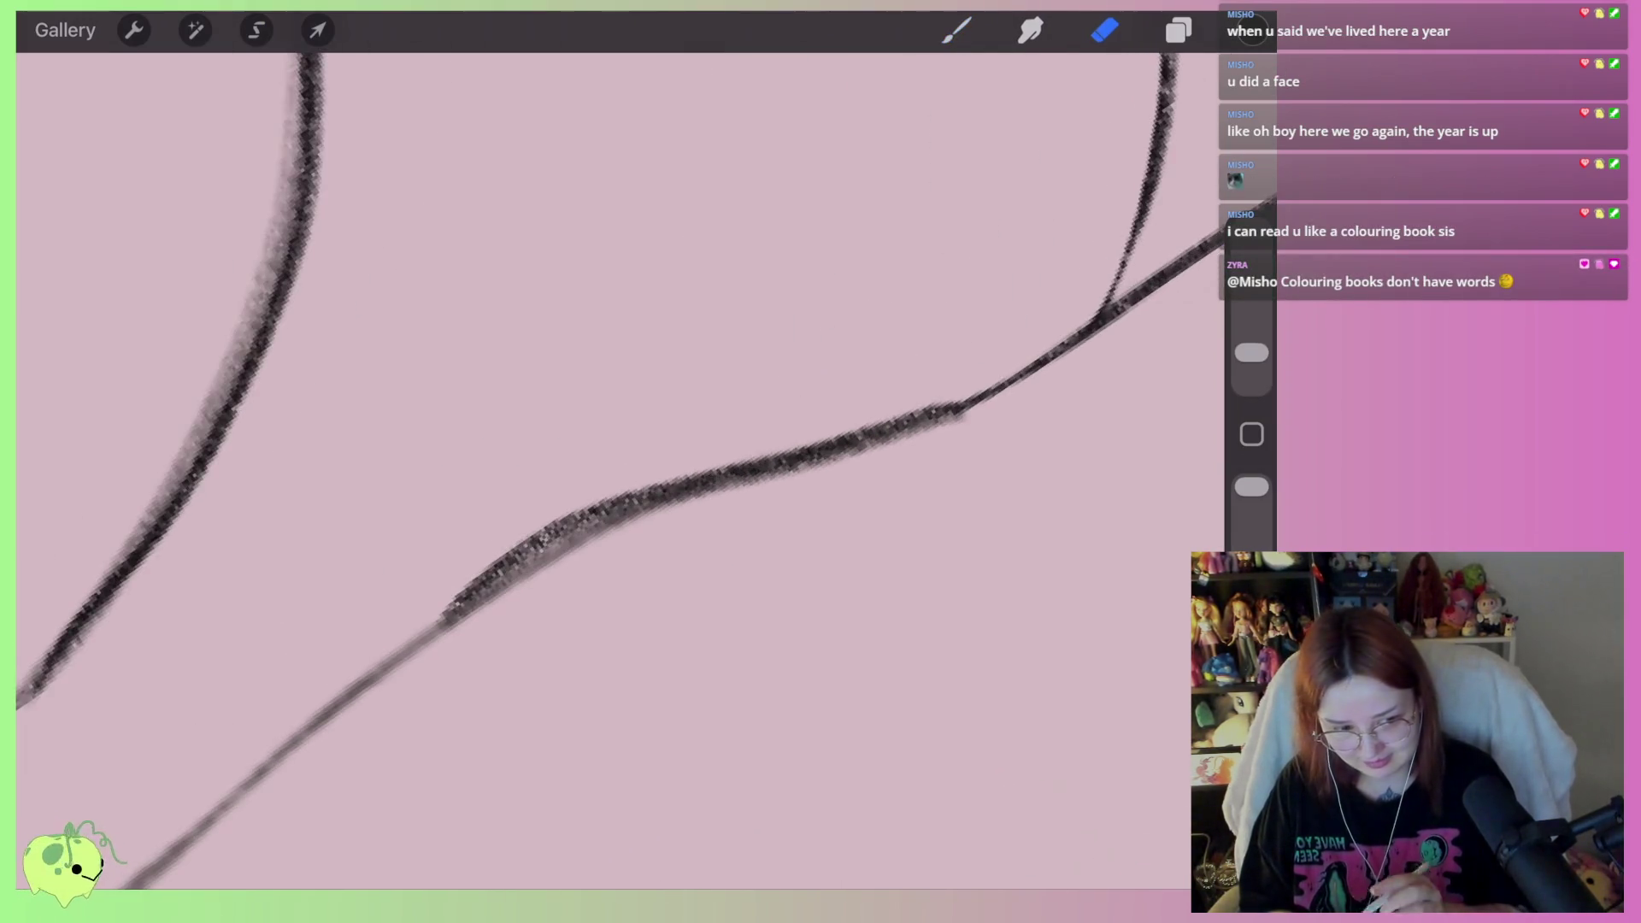
mouse_move(963, 389)
left_mouse_down()
mouse_move(645, 479)
mouse_move(550, 517)
mouse_move(470, 581)
left_mouse_up()
left_click_drag(566, 503, 444, 616)
mouse_move(957, 431)
left_mouse_down()
mouse_move(1007, 403)
mouse_move(751, 479)
mouse_move(445, 615)
left_mouse_up()
scroll(615, 462, "down", 3)
scroll(615, 462, "up", 3)
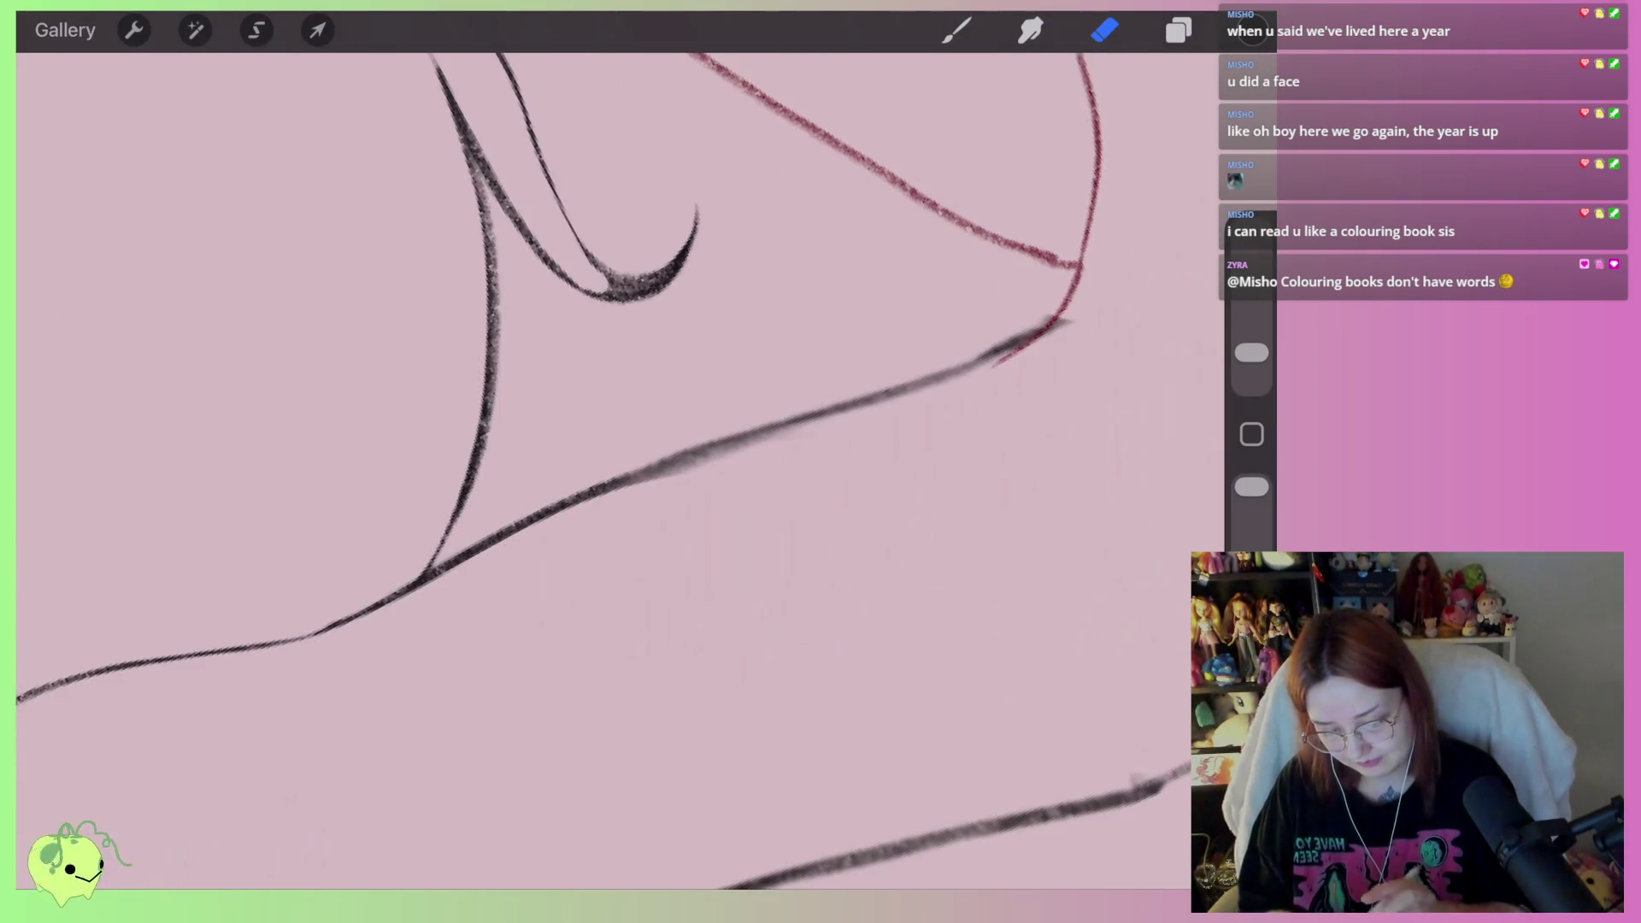
left_click_drag(1070, 322, 611, 484)
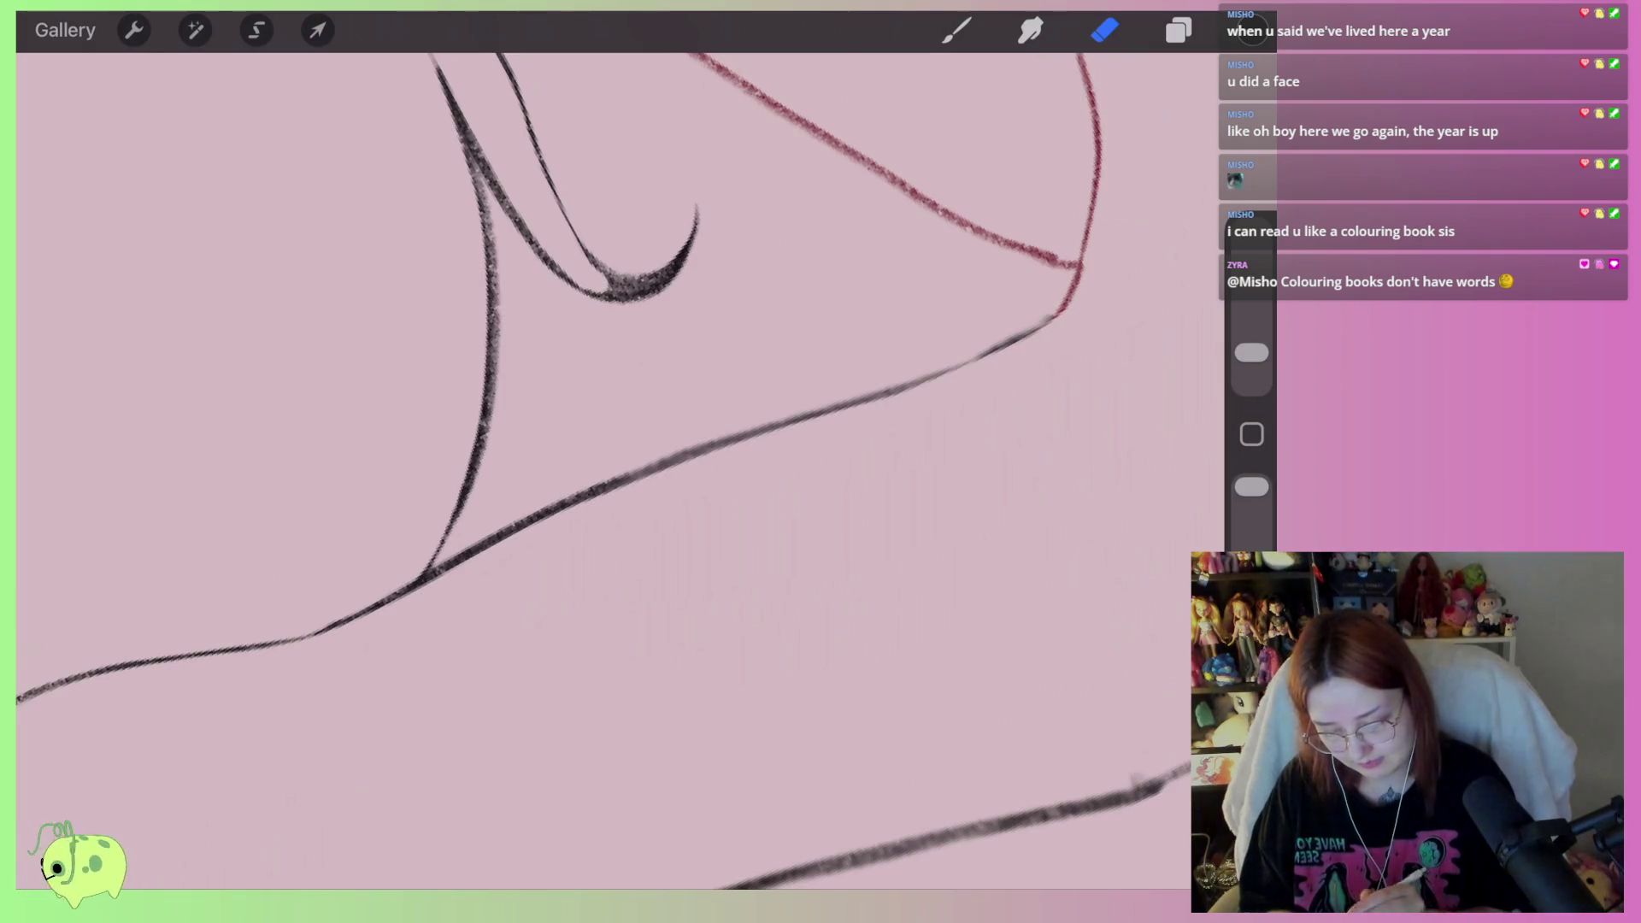
scroll(615, 462, "down", 5)
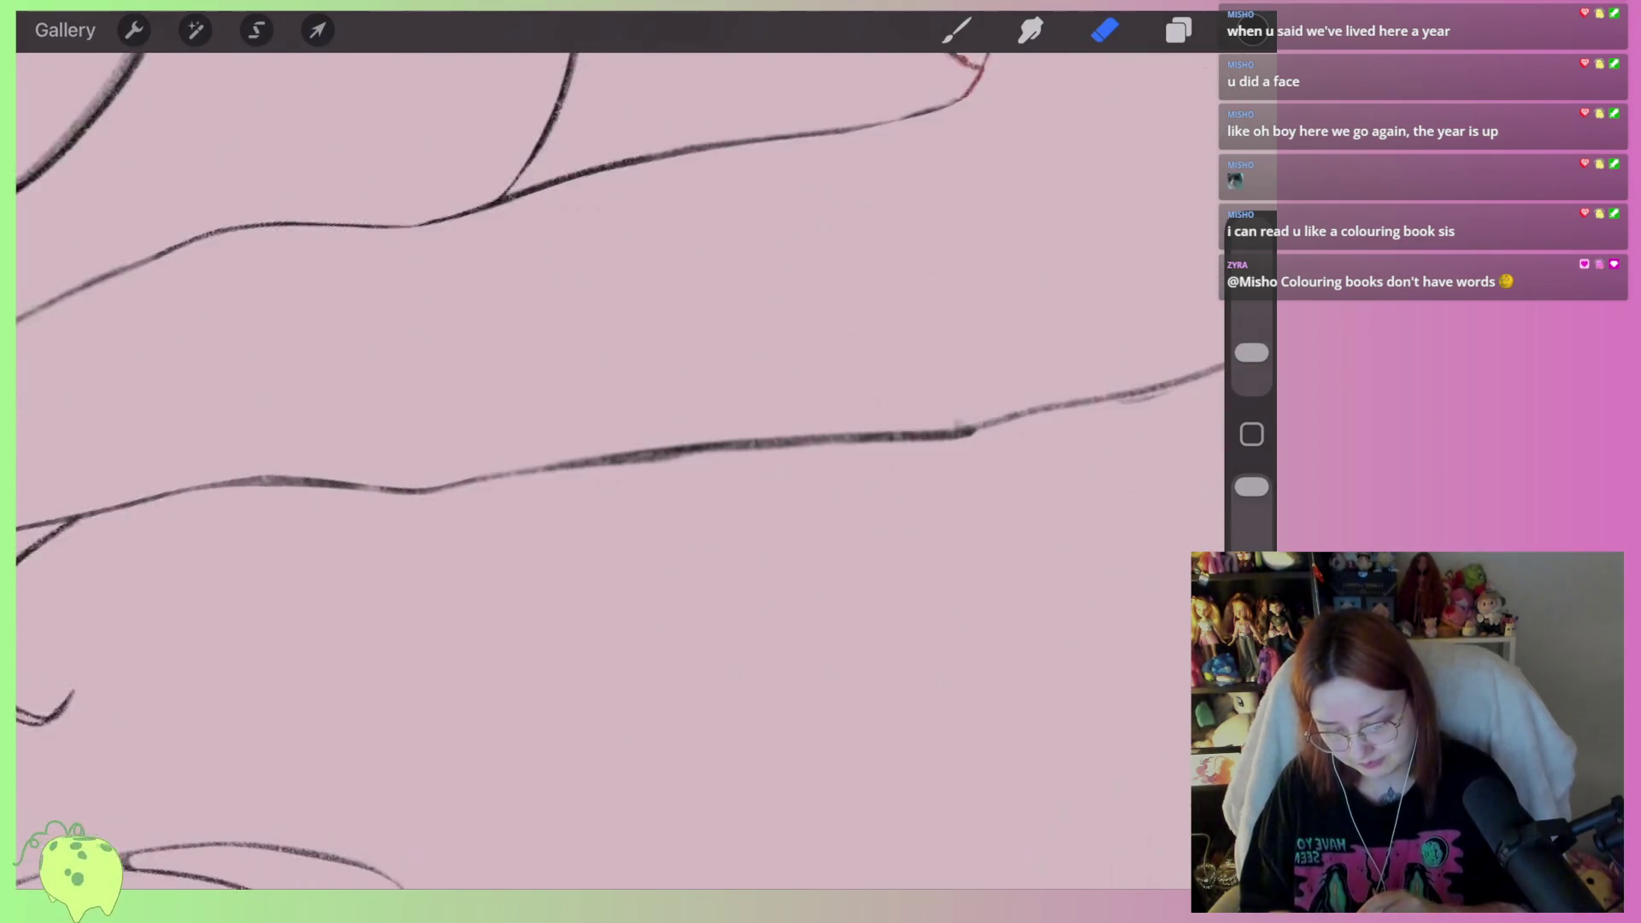
Darken the lower line with the inking brush
left_click(956, 30)
scroll(615, 461, "down", 2)
left_click_drag(483, 537, 697, 471)
scroll(616, 462, "right", 3)
mouse_move(523, 504)
left_mouse_down()
mouse_move(962, 384)
mouse_move(634, 566)
mouse_move(564, 578)
left_mouse_up()
scroll(616, 462, "down", 3)
Erase the faint sketch line running beside the lower line
left_click(1104, 29)
scroll(616, 461, "up", 2)
mouse_move(931, 457)
left_mouse_down()
mouse_move(853, 549)
mouse_move(581, 653)
left_mouse_up()
scroll(812, 560, "left", 5)
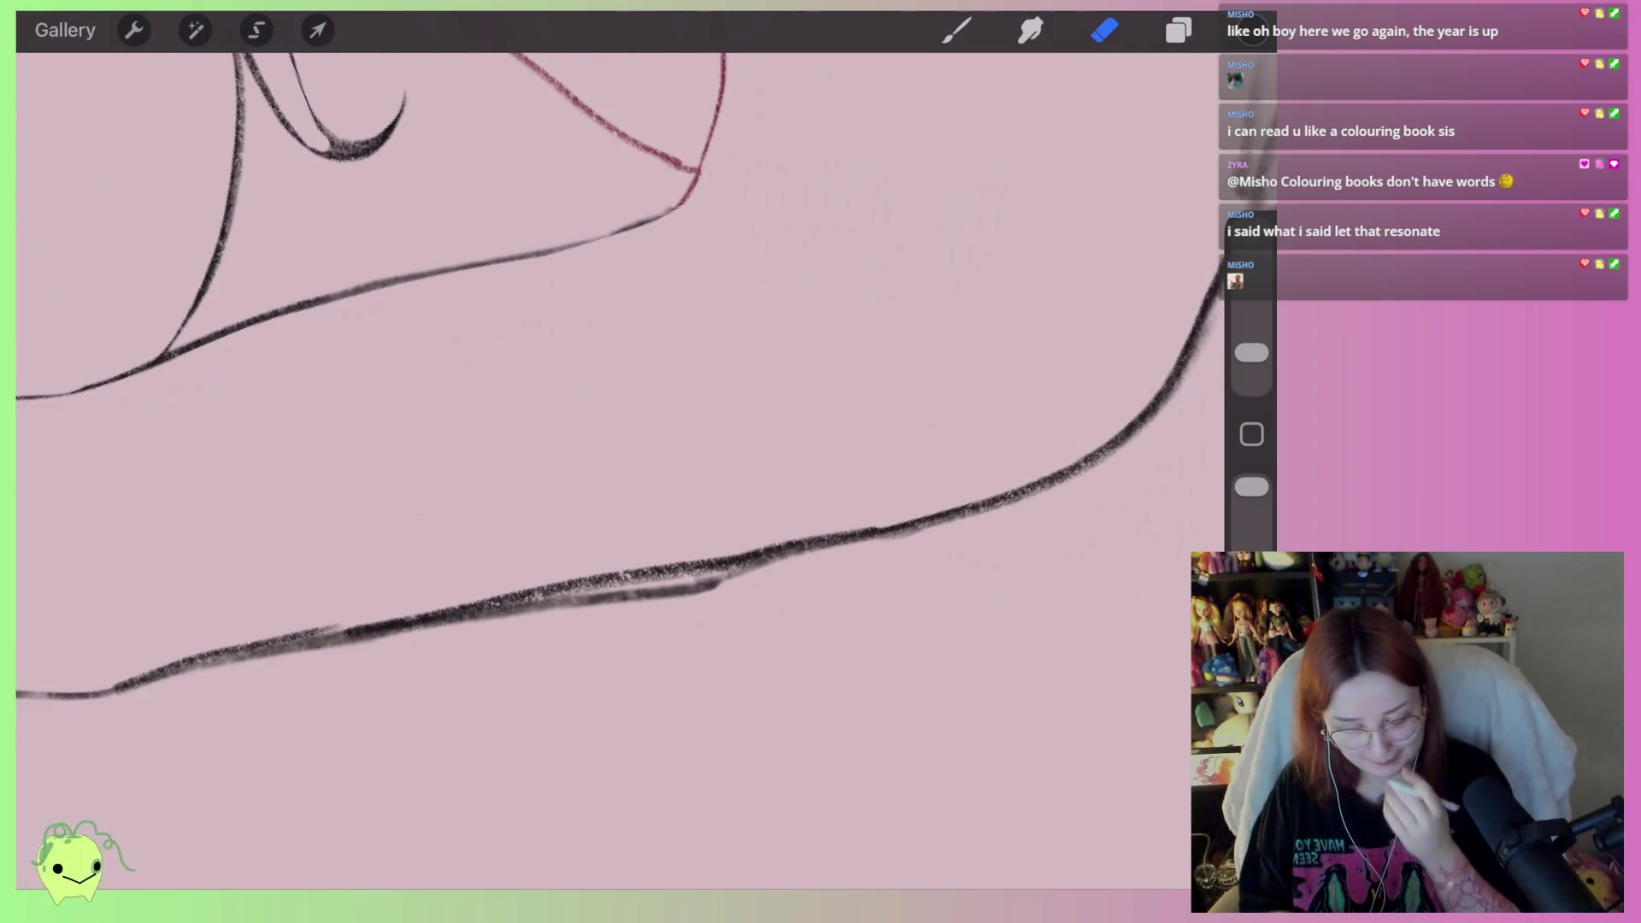
scroll(616, 461, "up", 3)
Thin the dark, doubled middle section of the lower line to a single stroke
mouse_move(589, 560)
left_mouse_down()
mouse_move(788, 479)
mouse_move(865, 472)
mouse_move(644, 551)
mouse_move(825, 478)
left_mouse_up()
scroll(615, 462, "right", 3)
left_click_drag(710, 505, 1025, 419)
scroll(615, 462, "up", 3)
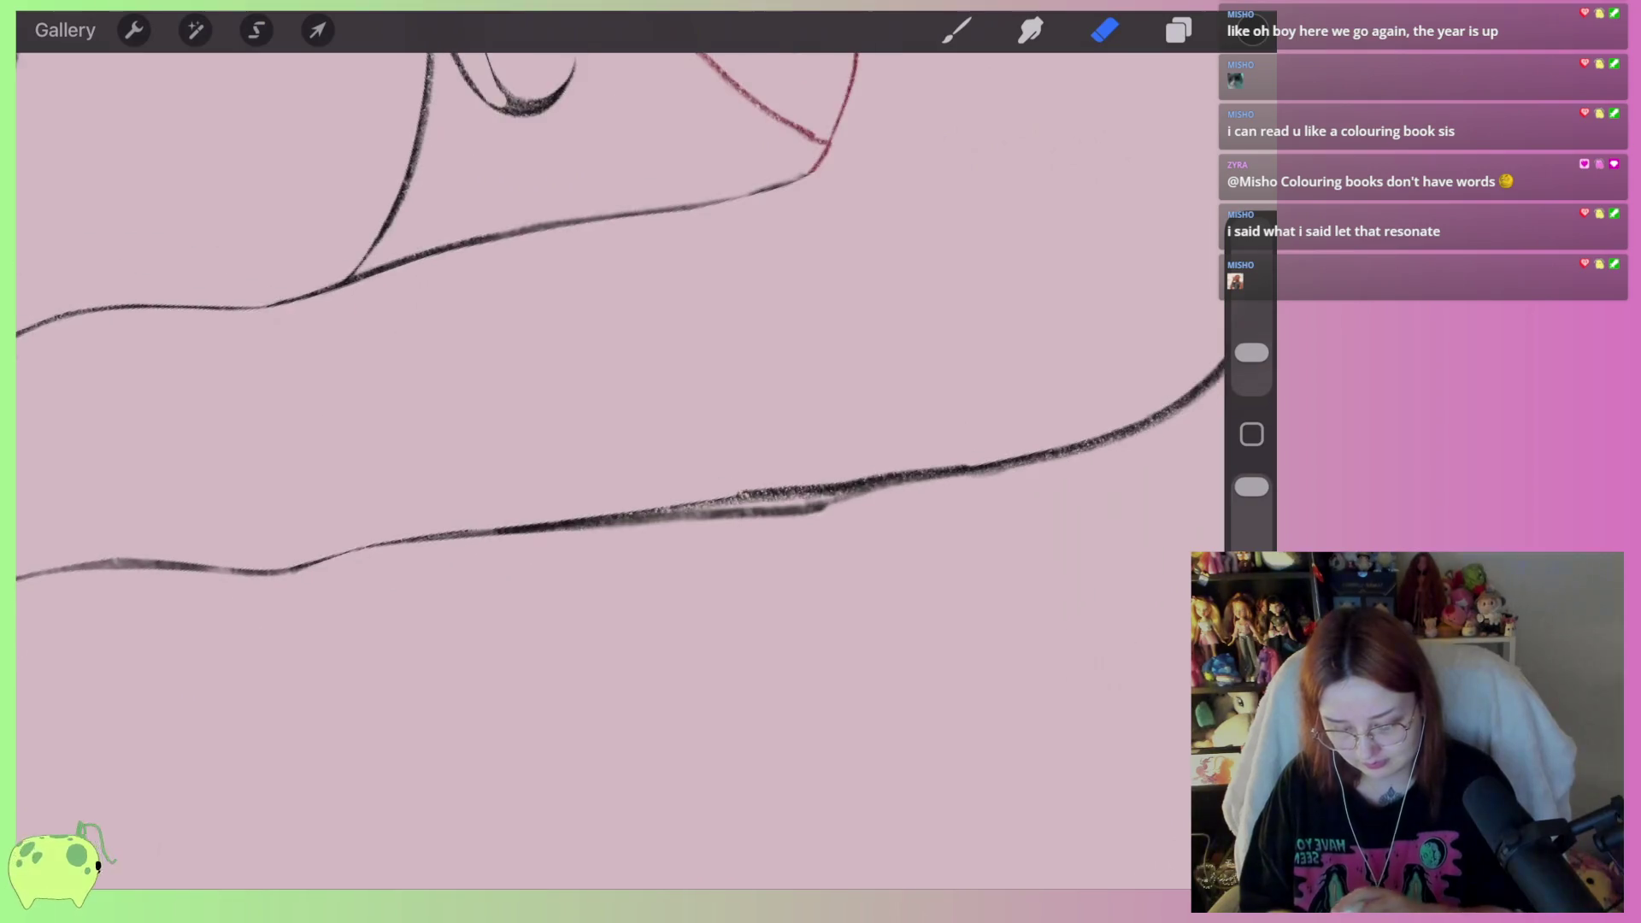
left_click_drag(684, 547, 974, 479)
mouse_move(846, 529)
left_mouse_down()
mouse_move(1025, 471)
mouse_move(615, 590)
left_mouse_up()
left_click_drag(800, 555, 390, 641)
scroll(615, 462, "down", 3)
scroll(774, 474, "up", 3)
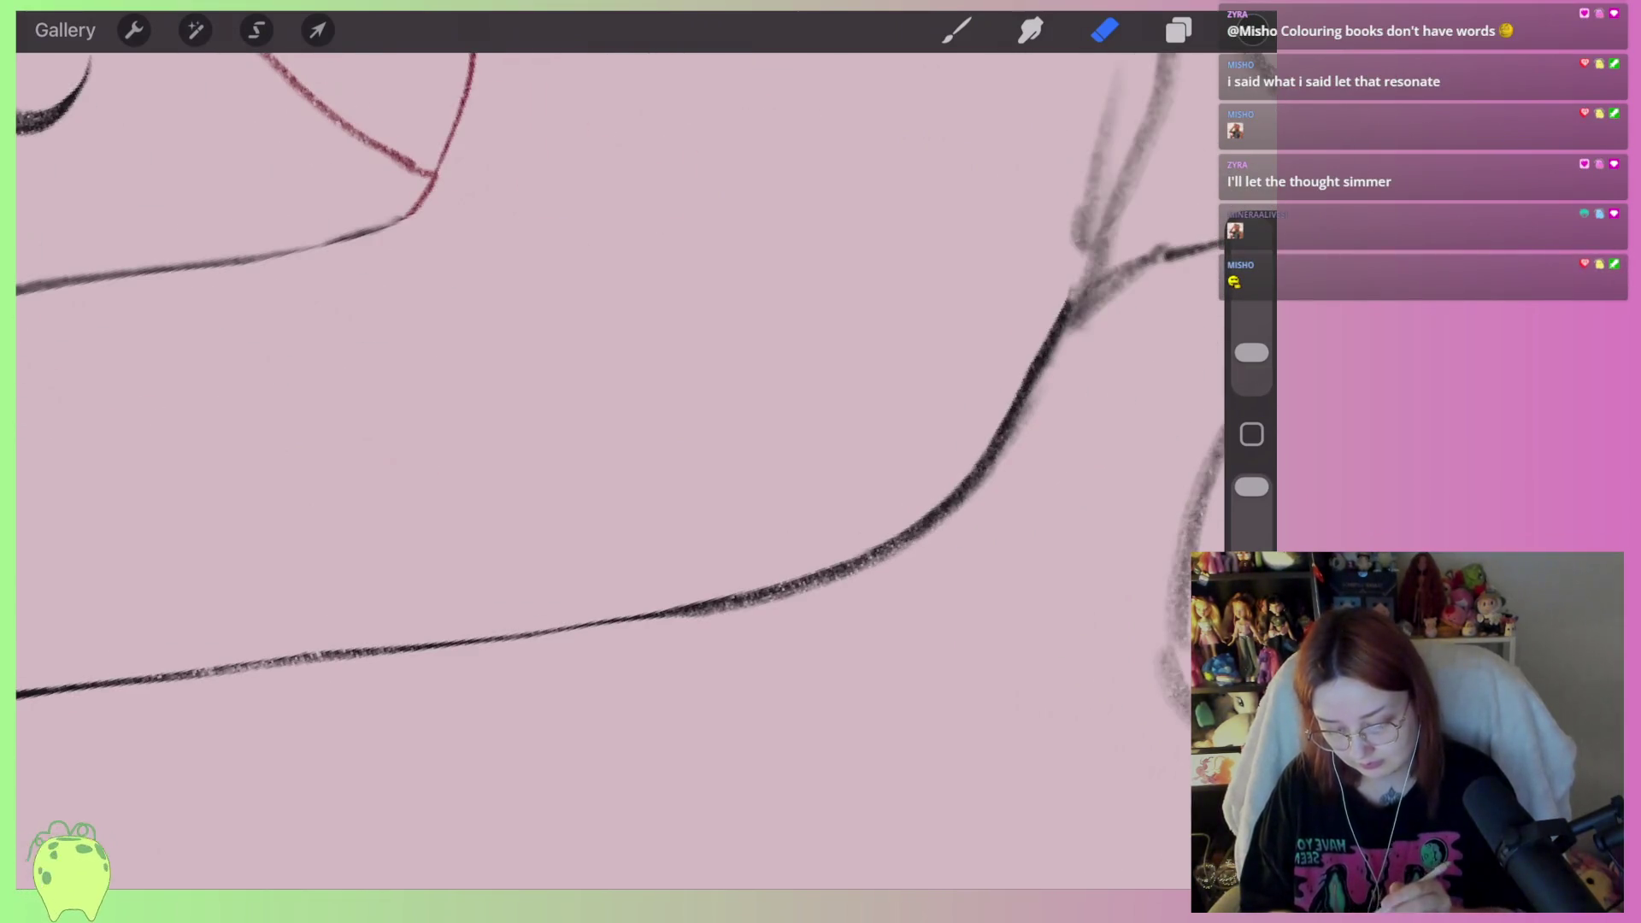
Lighten the doubled stretch and thin the rising curve down into the lower line
left_click_drag(680, 626, 787, 598)
key("ctrl+z")
key("ctrl+shift+z")
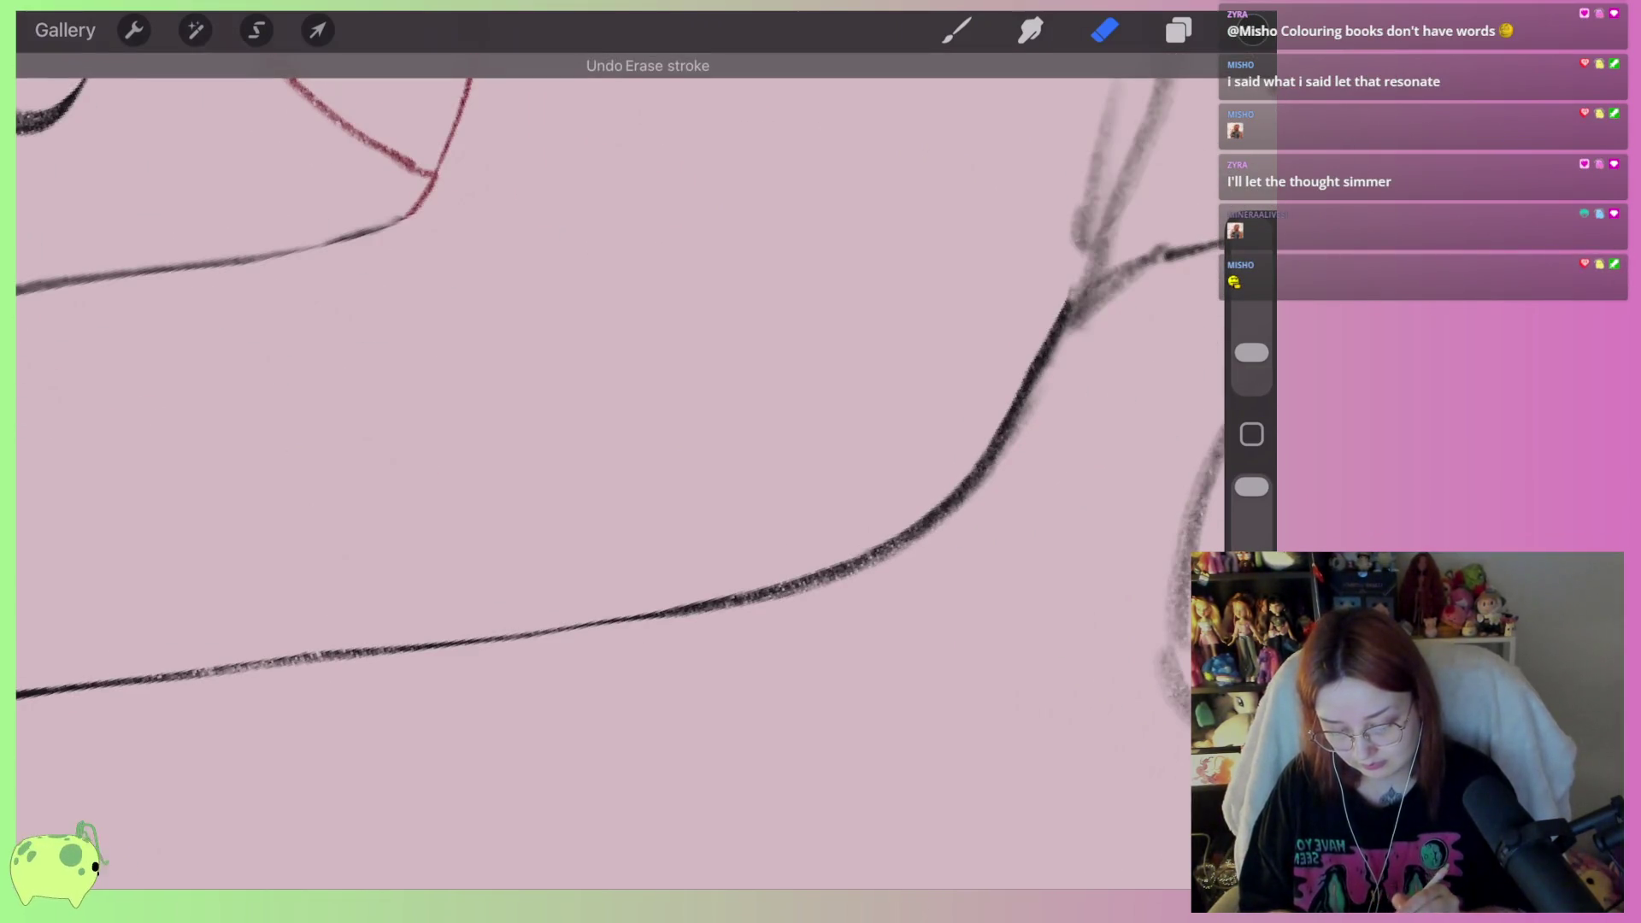
left_click_drag(905, 526, 1082, 278)
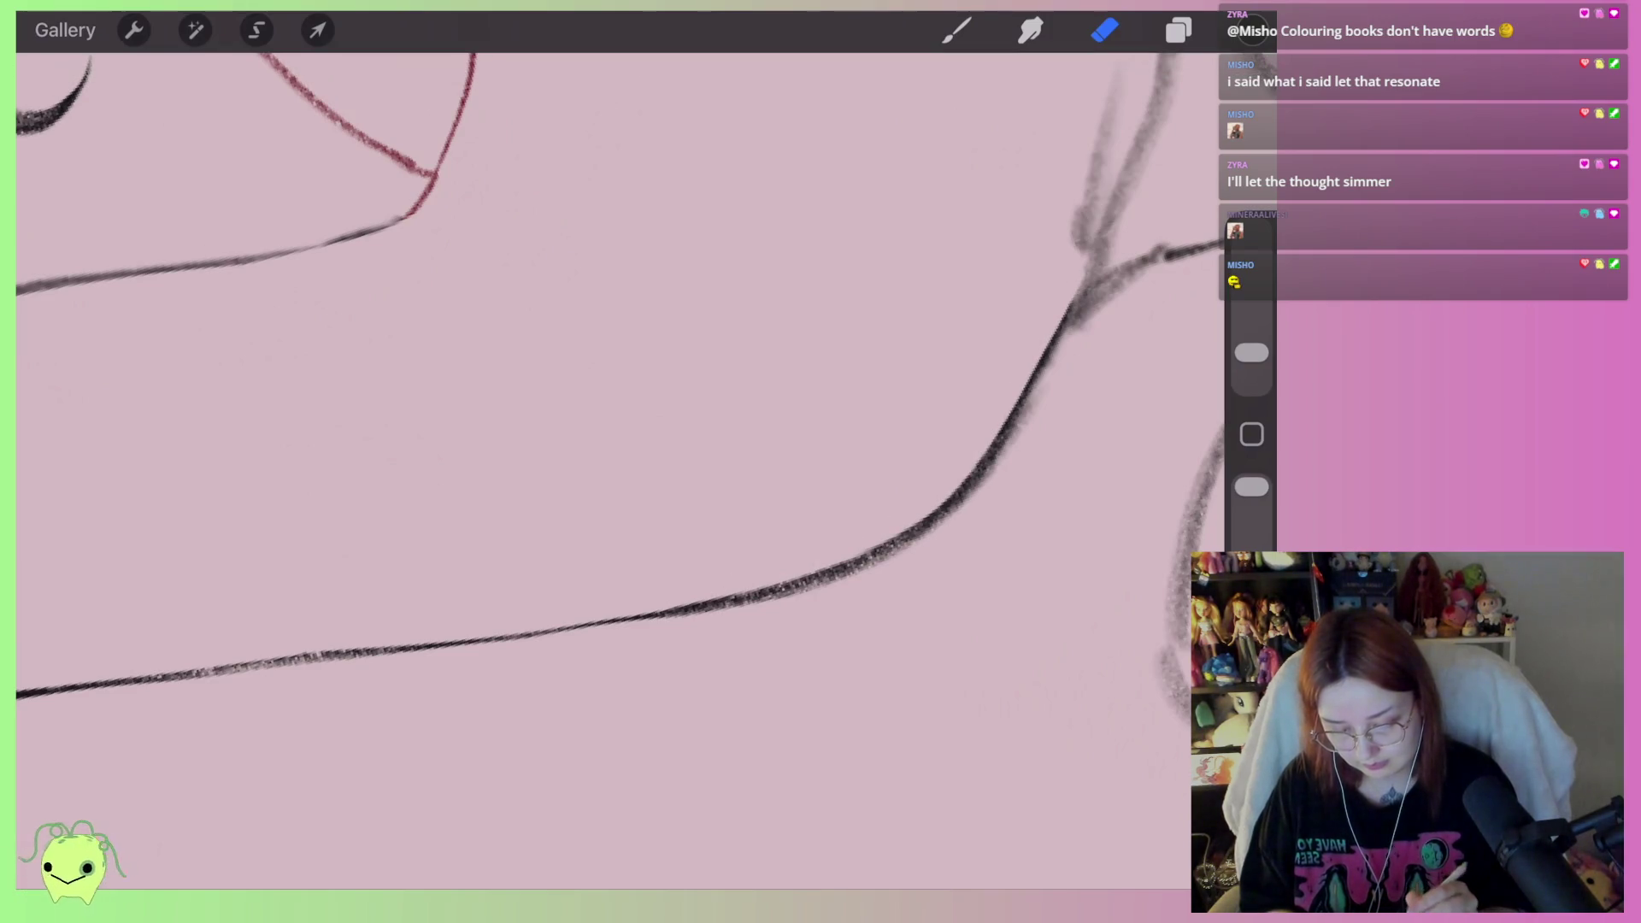
mouse_move(1026, 431)
left_mouse_down()
mouse_move(919, 547)
mouse_move(675, 615)
left_mouse_up()
scroll(620, 470, "down", 5)
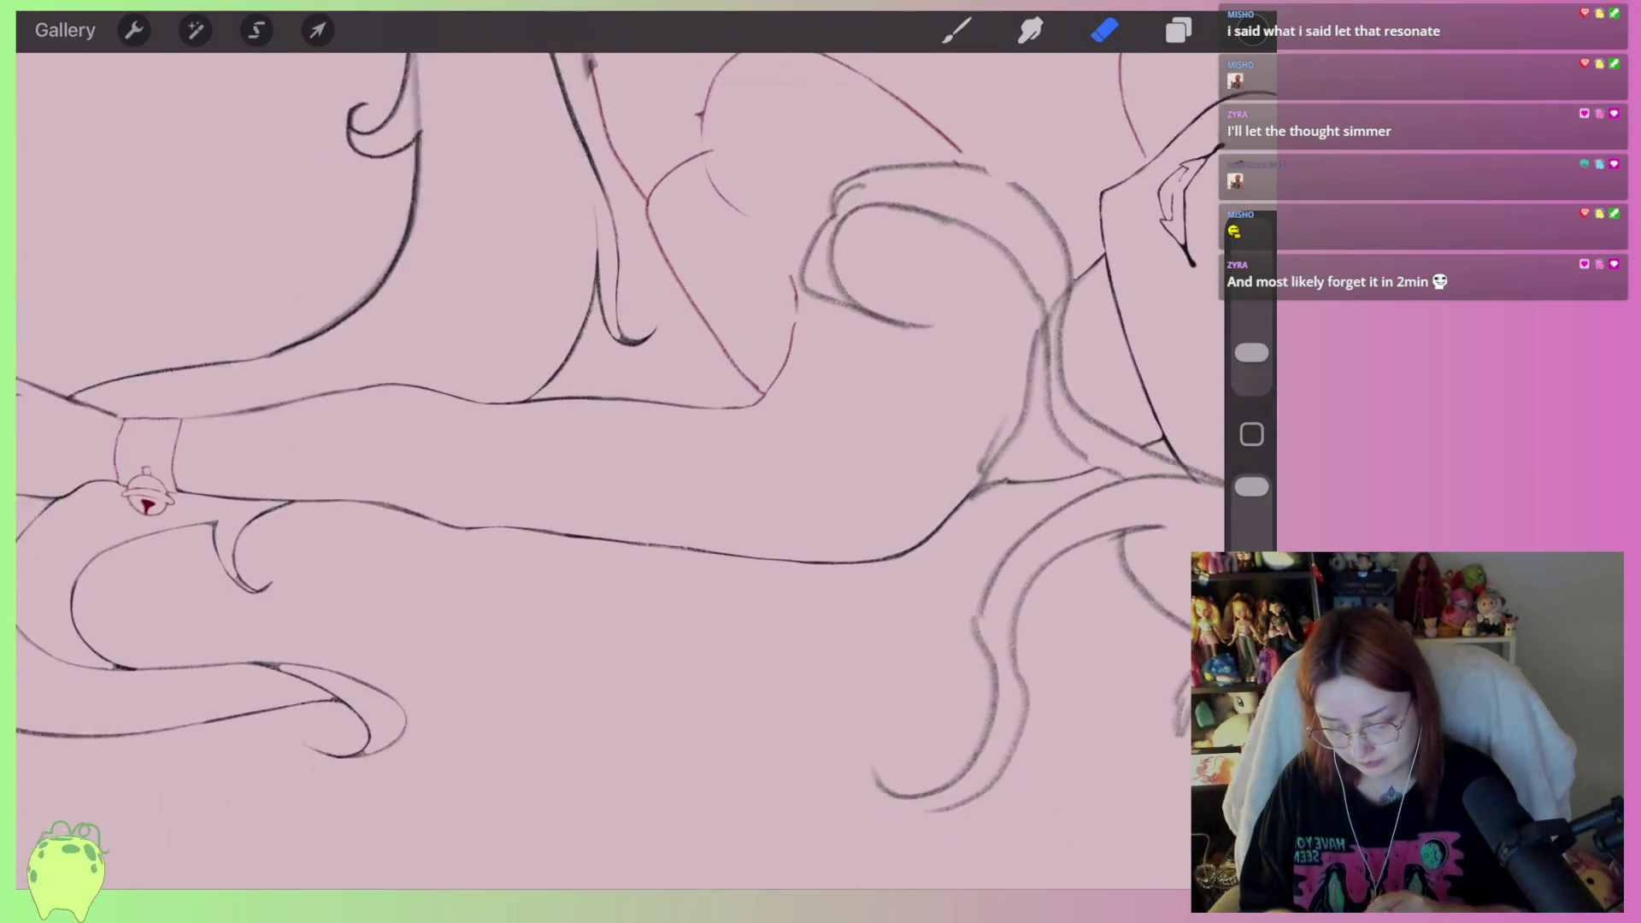
Zoom in and thin the tail curl outline
scroll(620, 444, "down", 3)
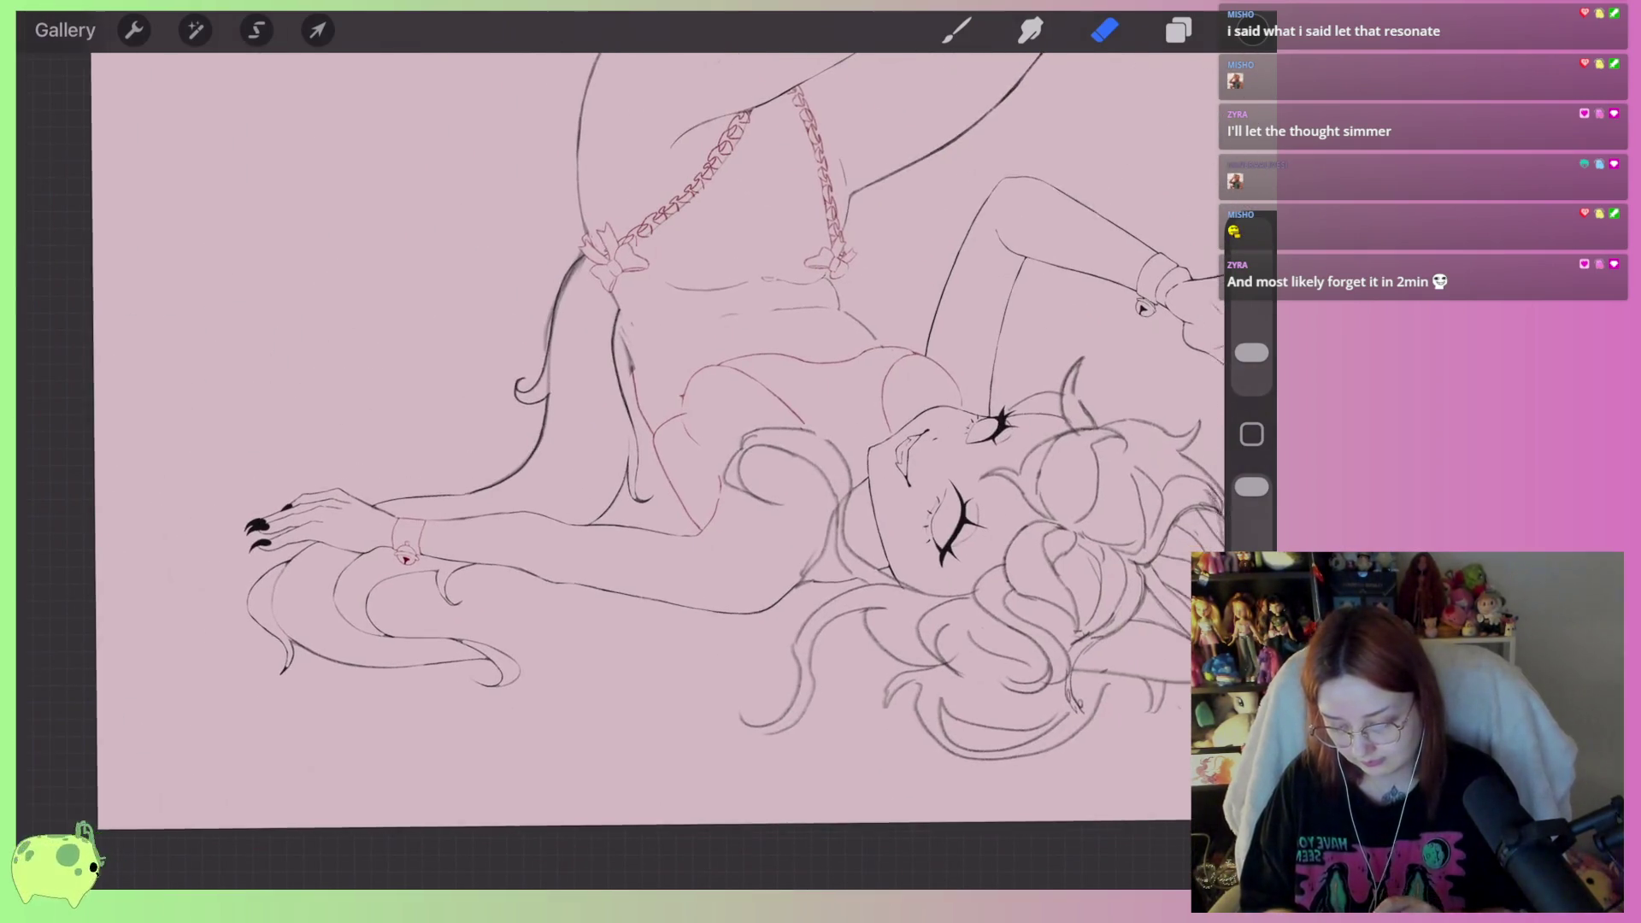
scroll(649, 428, "down", 3)
scroll(650, 427, "down", 3)
scroll(530, 445, "up", 10)
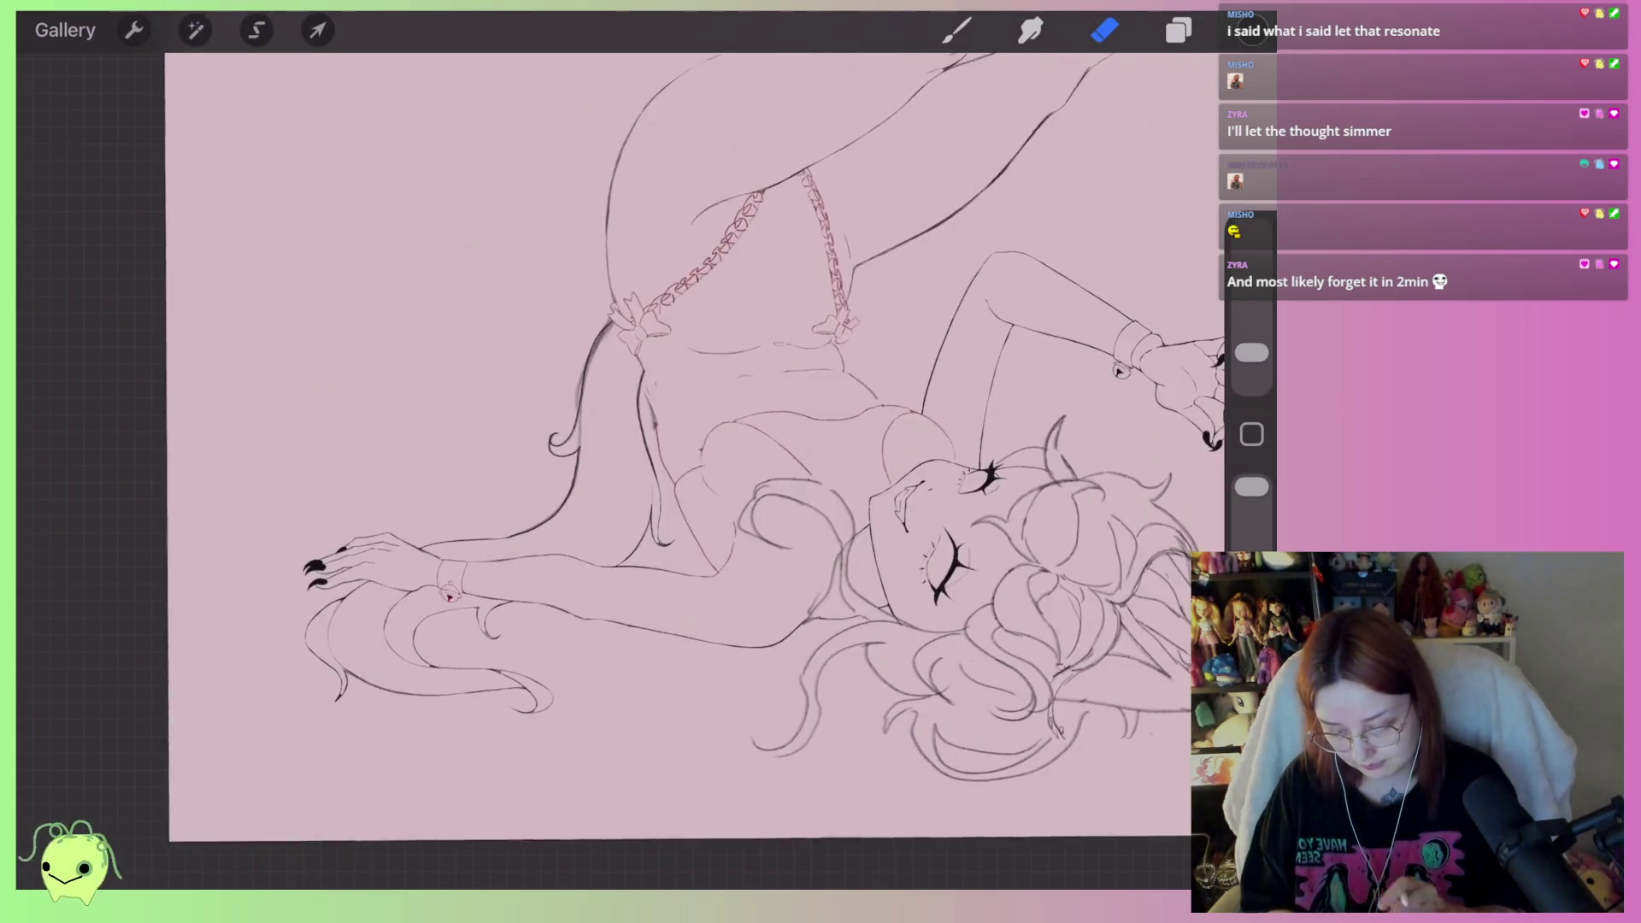
scroll(555, 476, "up", 3)
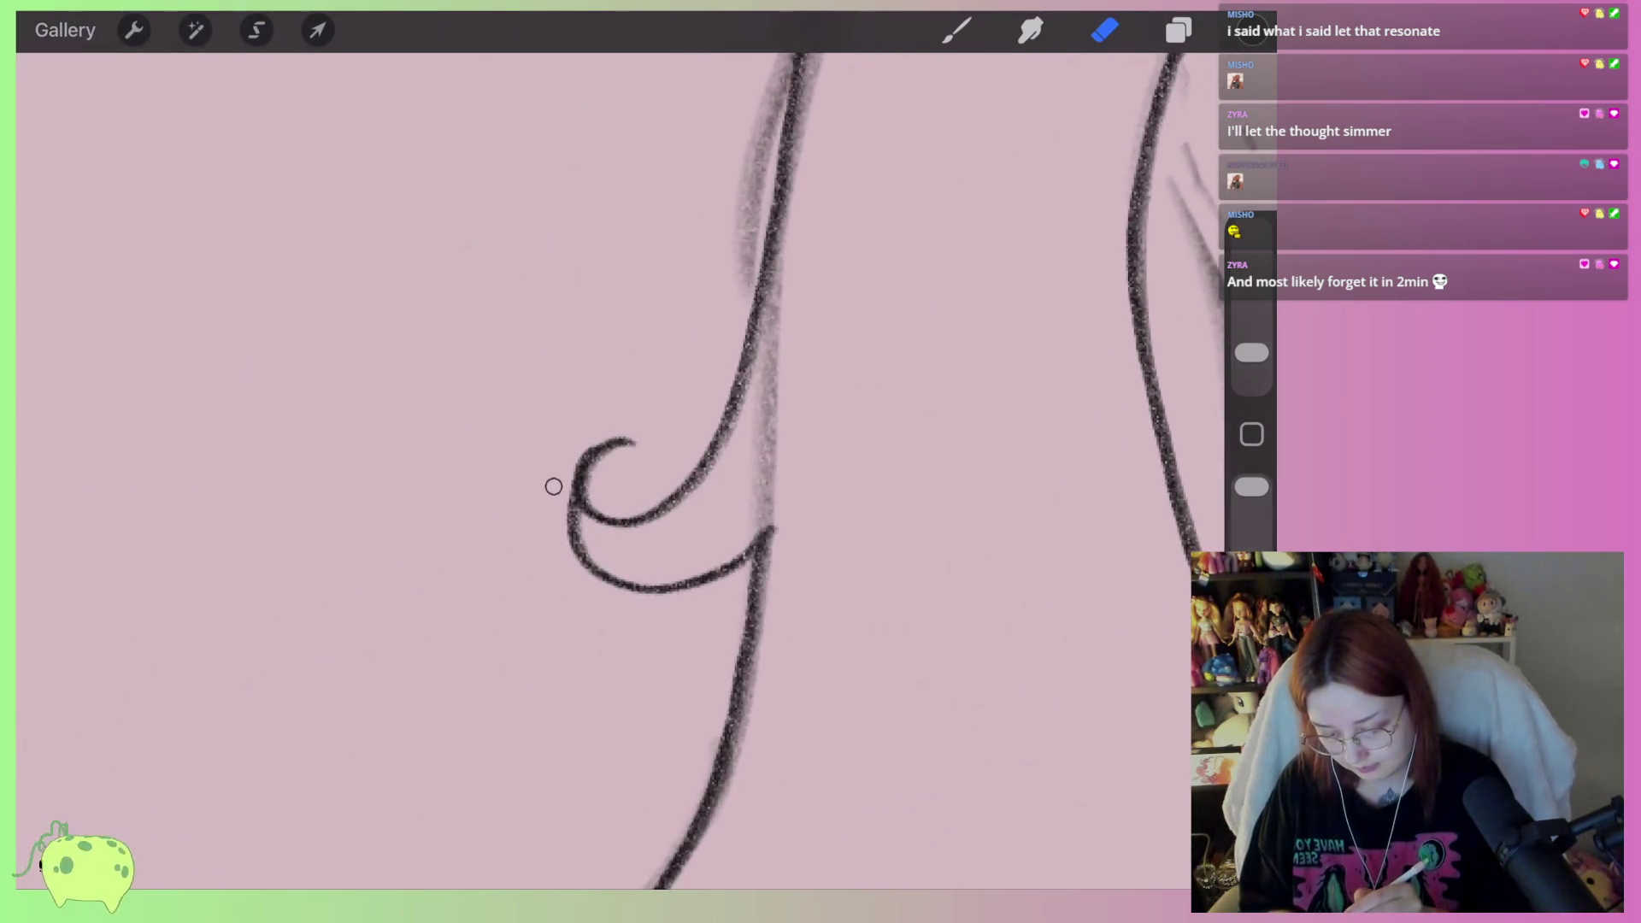
mouse_move(635, 444)
left_mouse_down()
mouse_move(582, 491)
mouse_move(658, 513)
left_mouse_up()
scroll(616, 470, "down", 5)
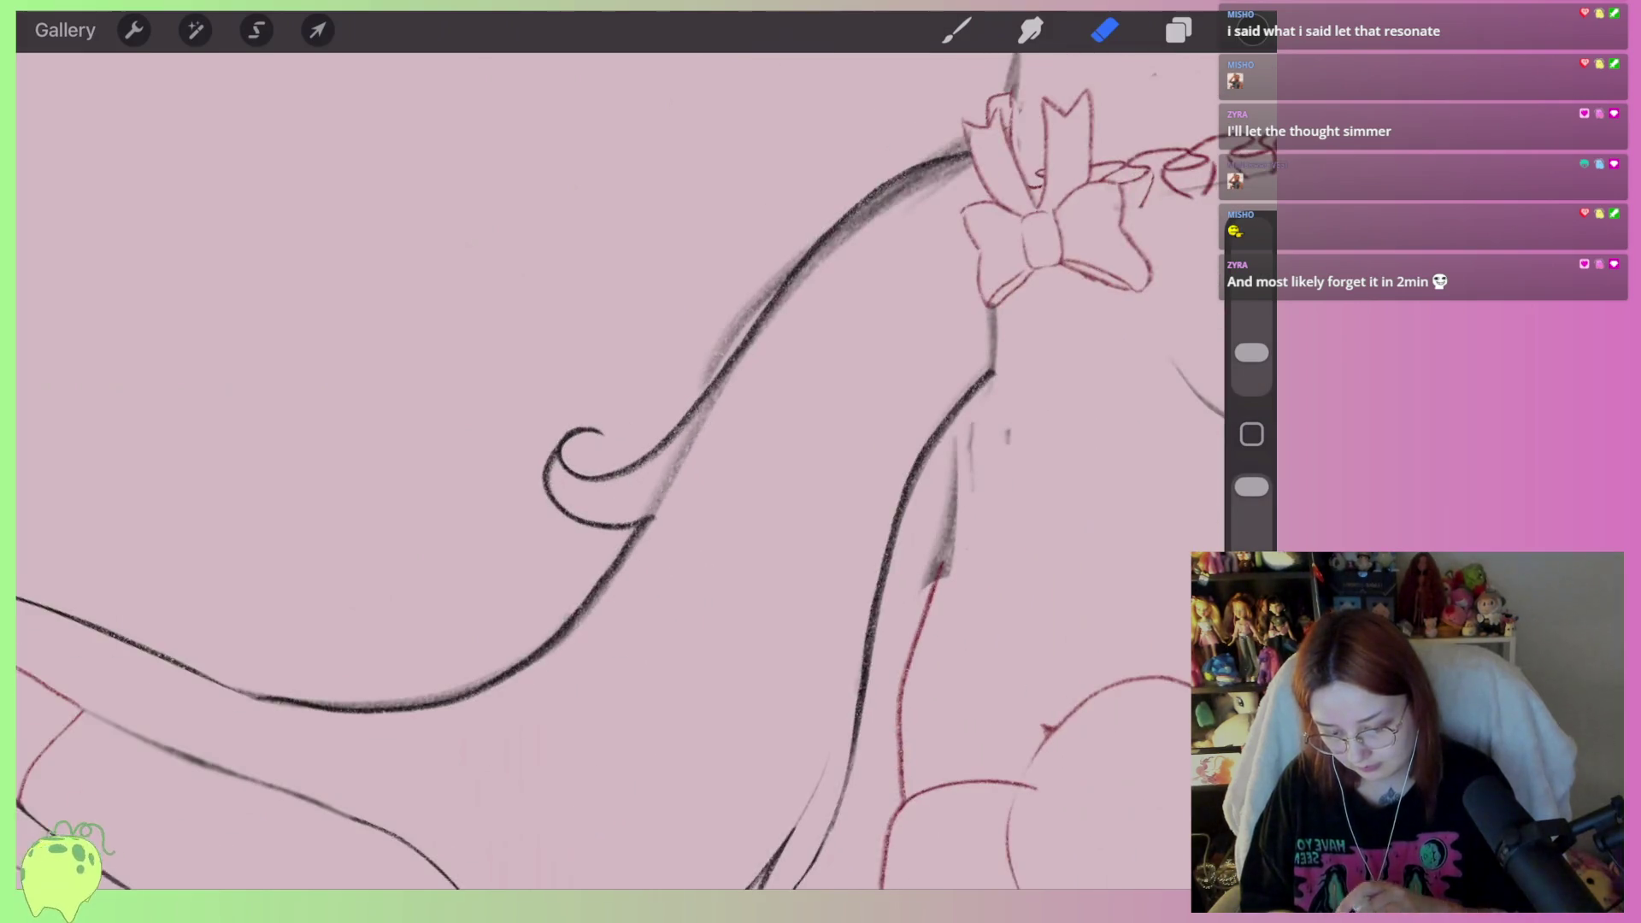
scroll(855, 401, "up", 5)
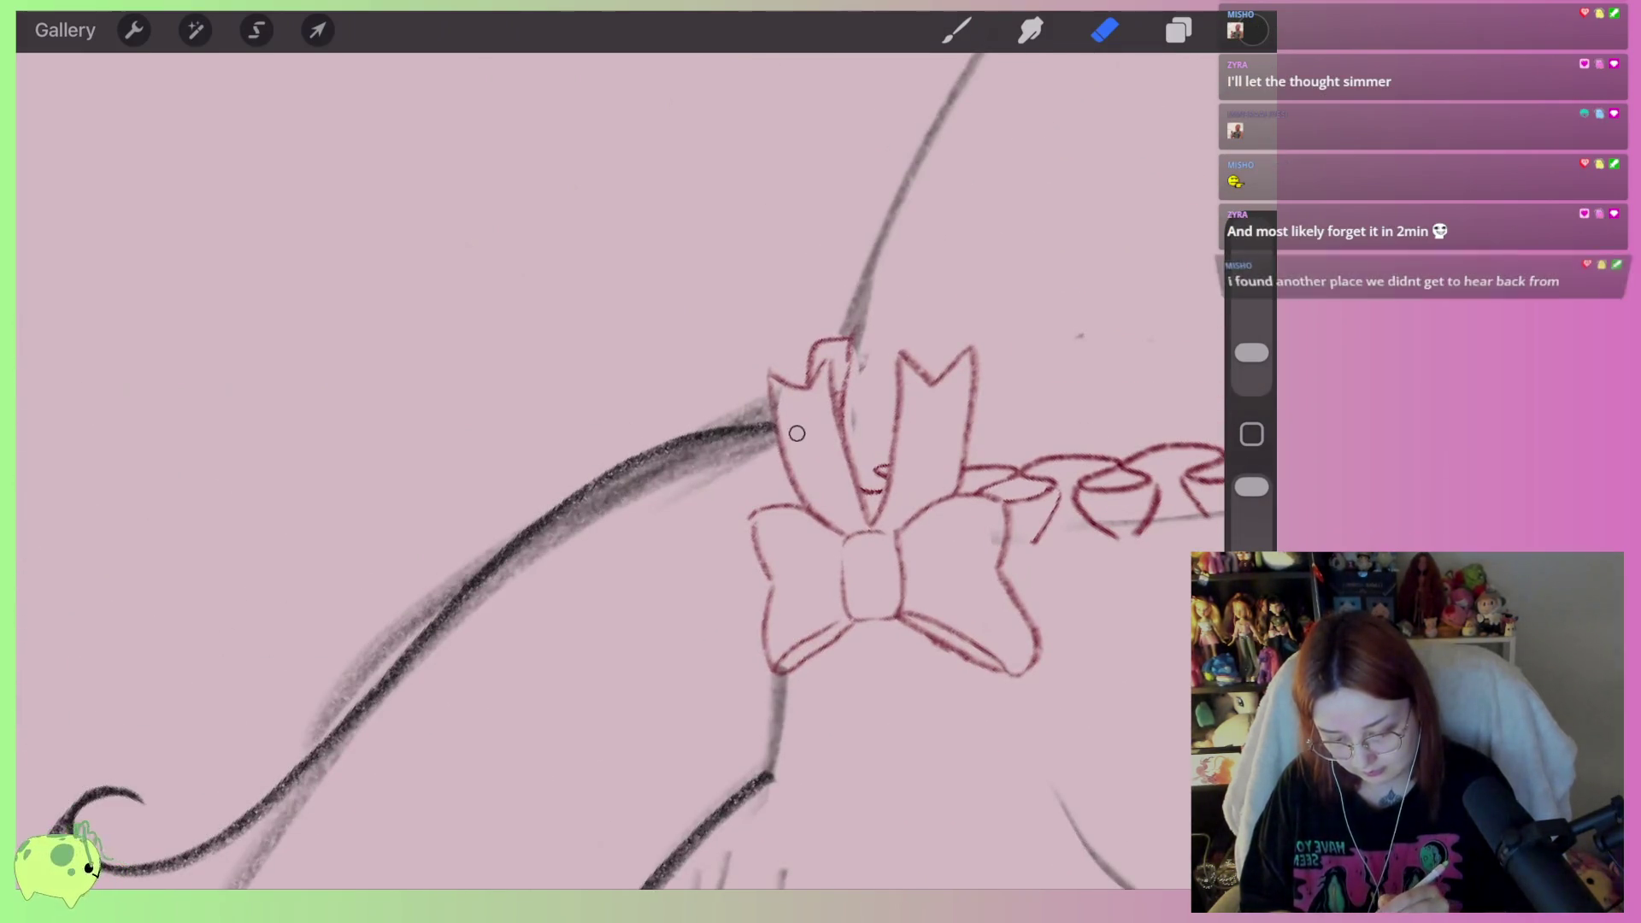
Erase the grainy shading and faint sketch strokes along the arm line near the bow
left_click_drag(760, 396, 640, 436)
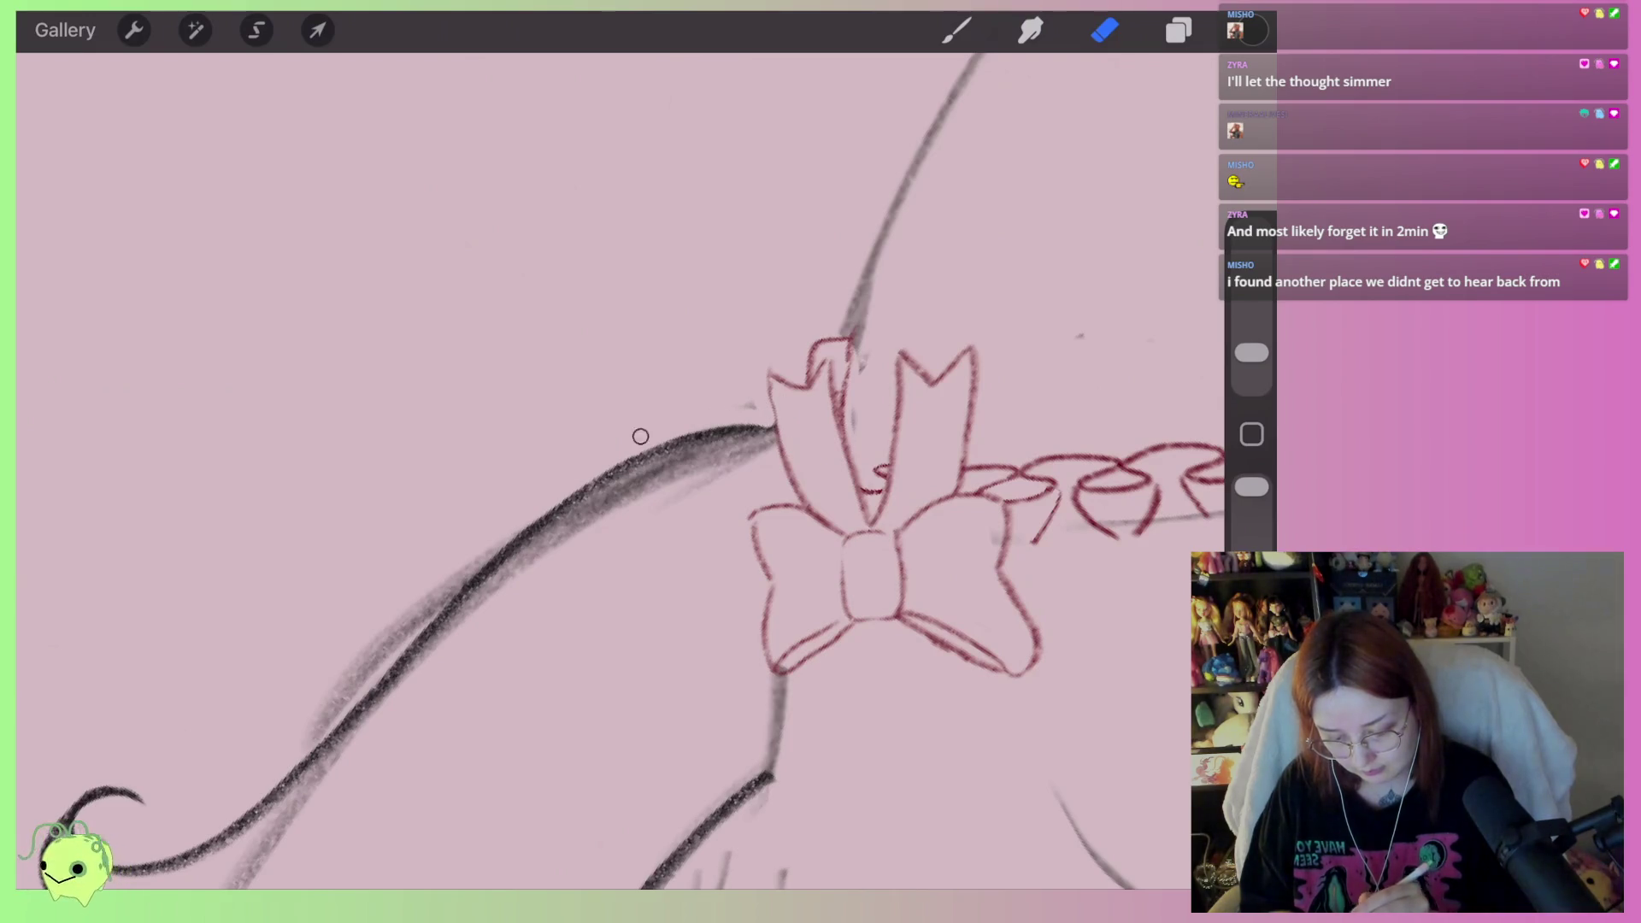
left_click_drag(769, 439, 505, 568)
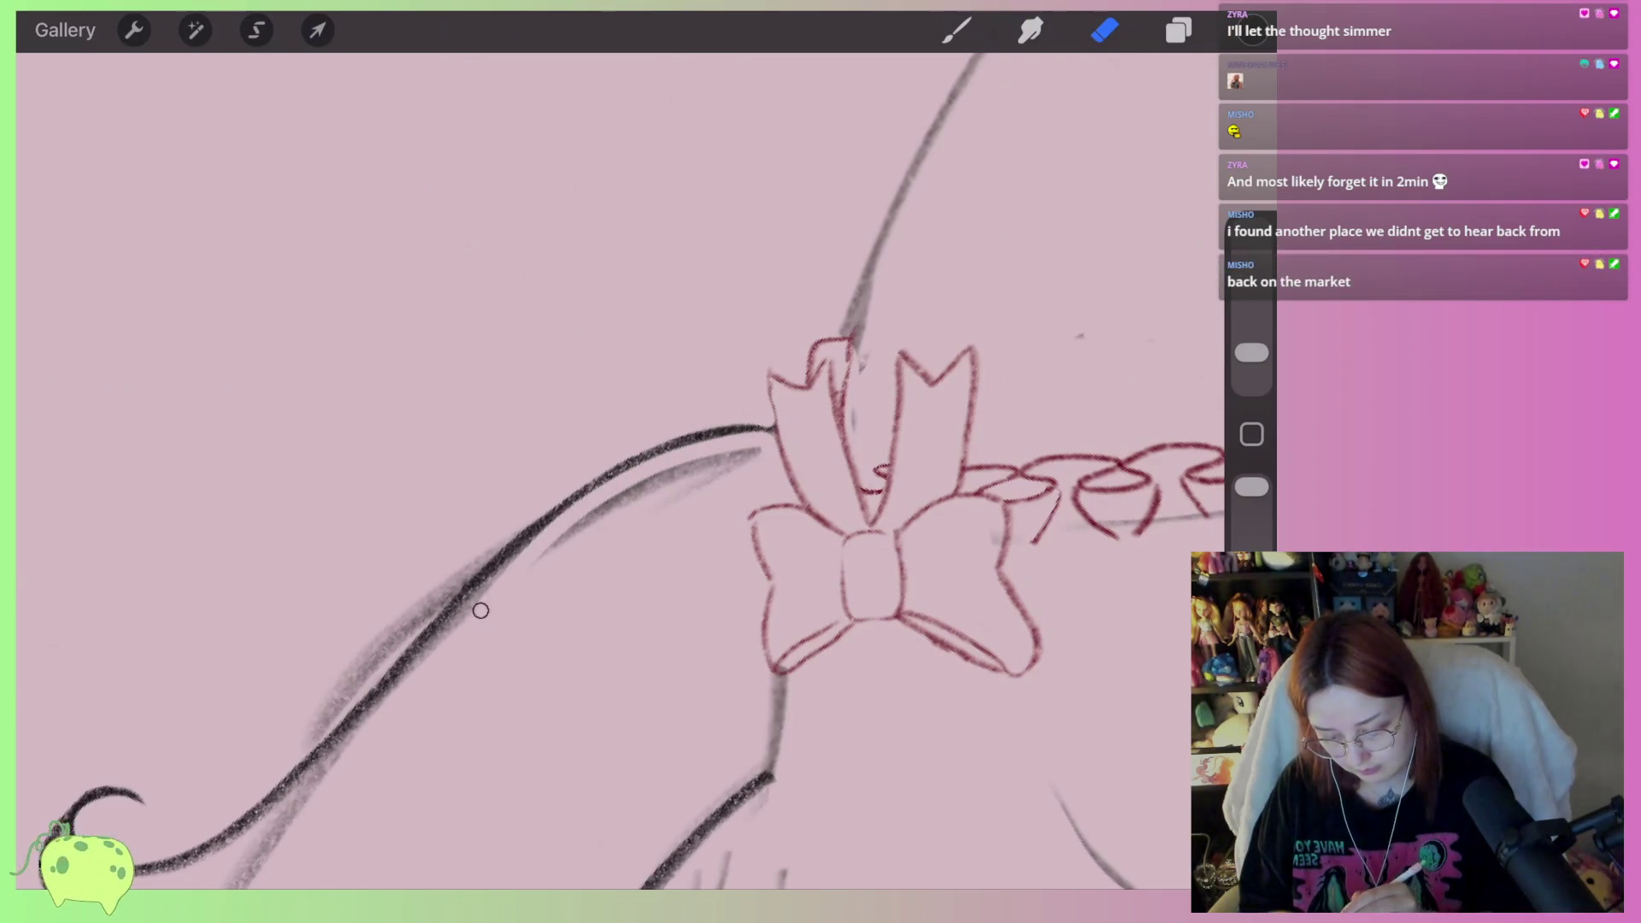
mouse_move(756, 451)
left_mouse_down()
mouse_move(590, 521)
mouse_move(620, 509)
left_mouse_up()
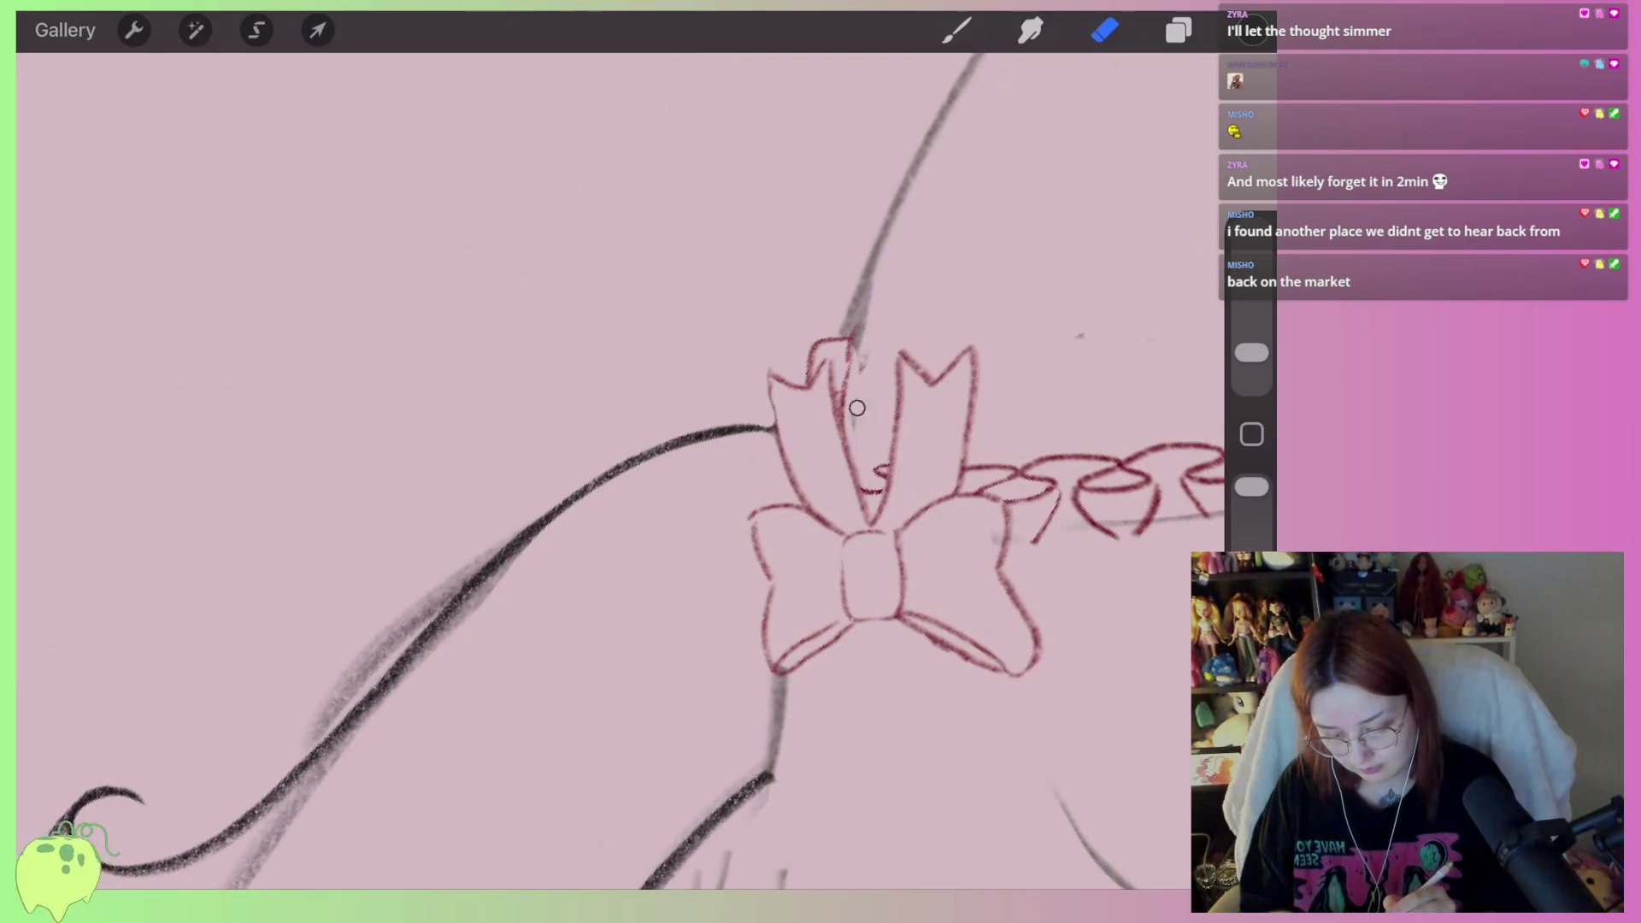
mouse_move(864, 352)
left_mouse_down()
mouse_move(863, 286)
mouse_move(850, 307)
mouse_move(898, 192)
left_mouse_up()
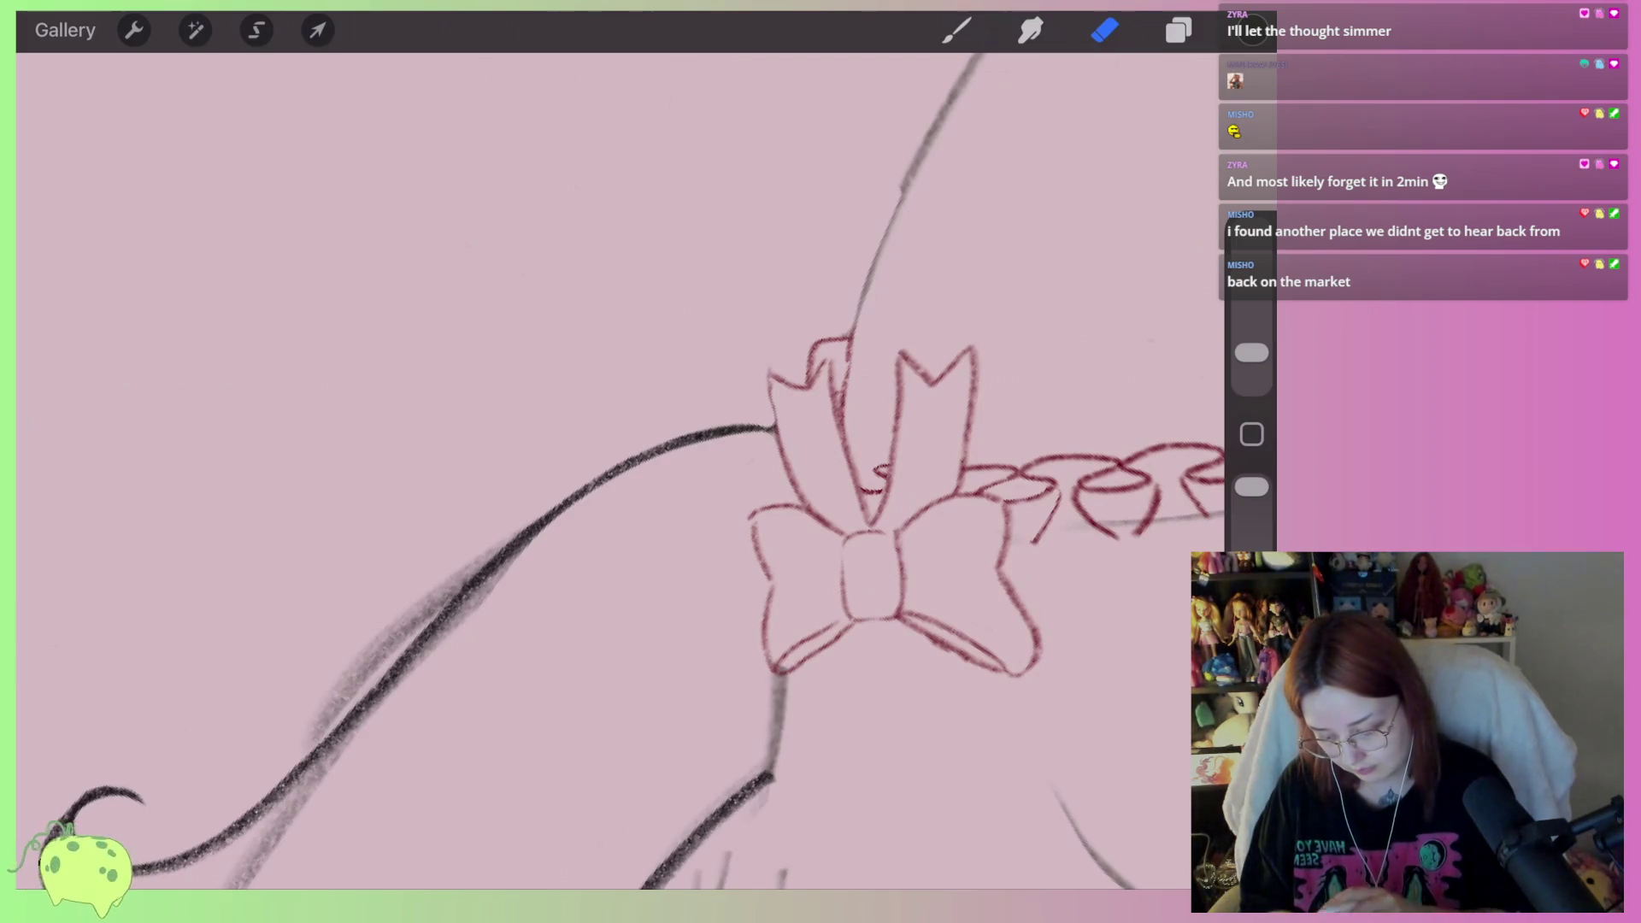
scroll(620, 470, "left", 5)
left_click_drag(467, 576, 729, 362)
left_click_drag(650, 419, 442, 578)
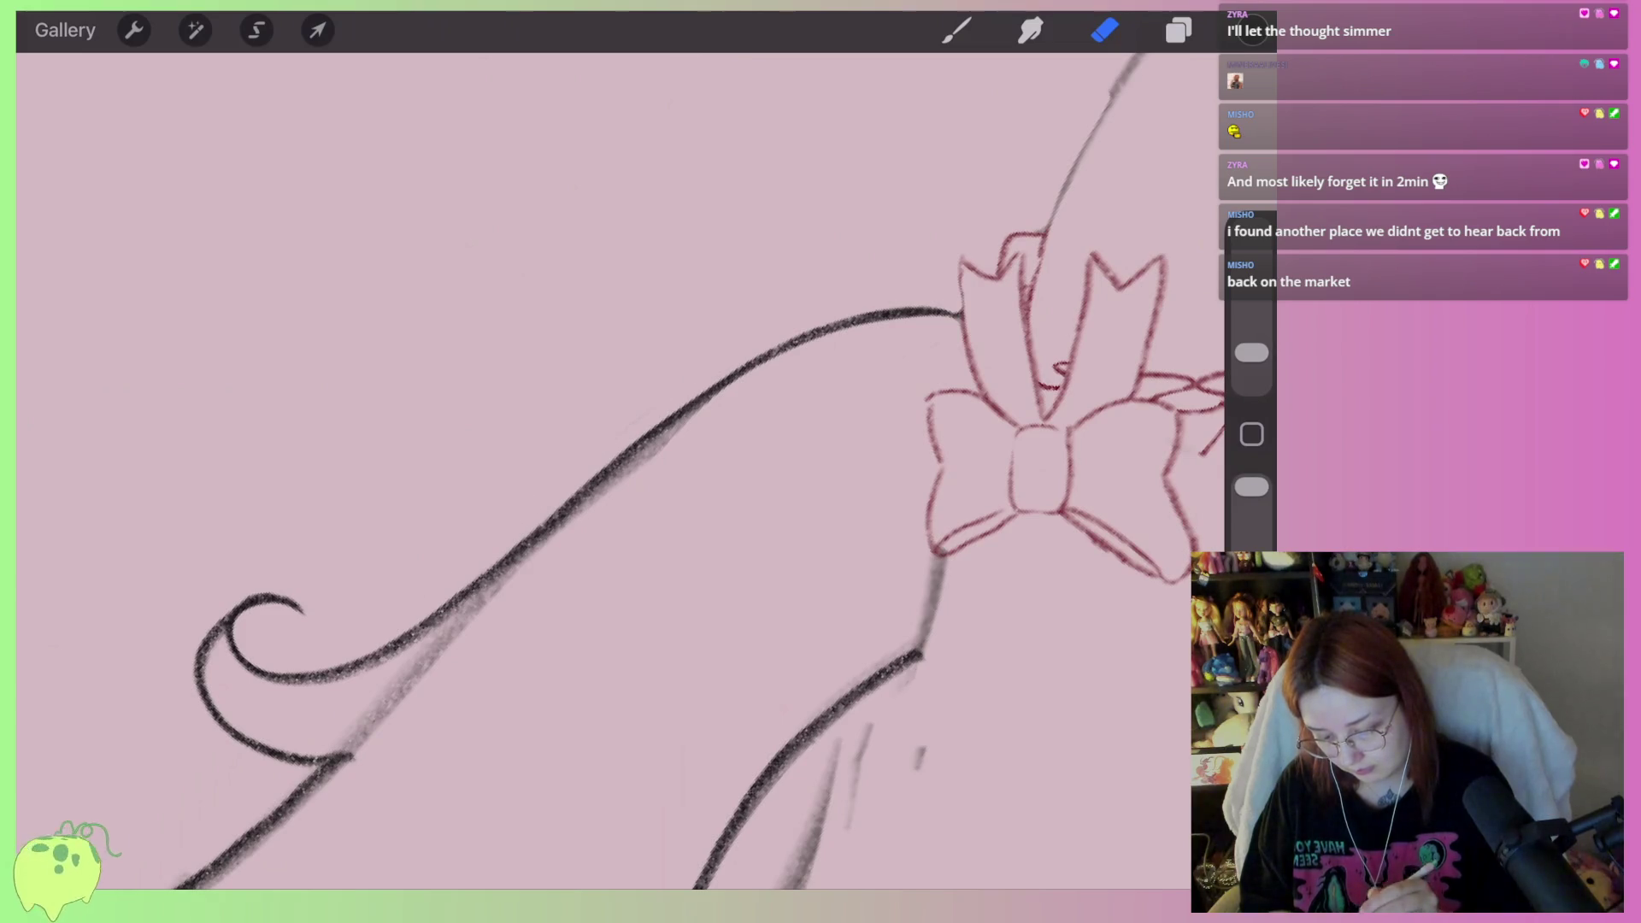
mouse_move(763, 380)
left_mouse_down()
mouse_move(622, 468)
mouse_move(363, 715)
mouse_move(407, 718)
mouse_move(273, 752)
mouse_move(205, 658)
mouse_move(213, 637)
left_mouse_up()
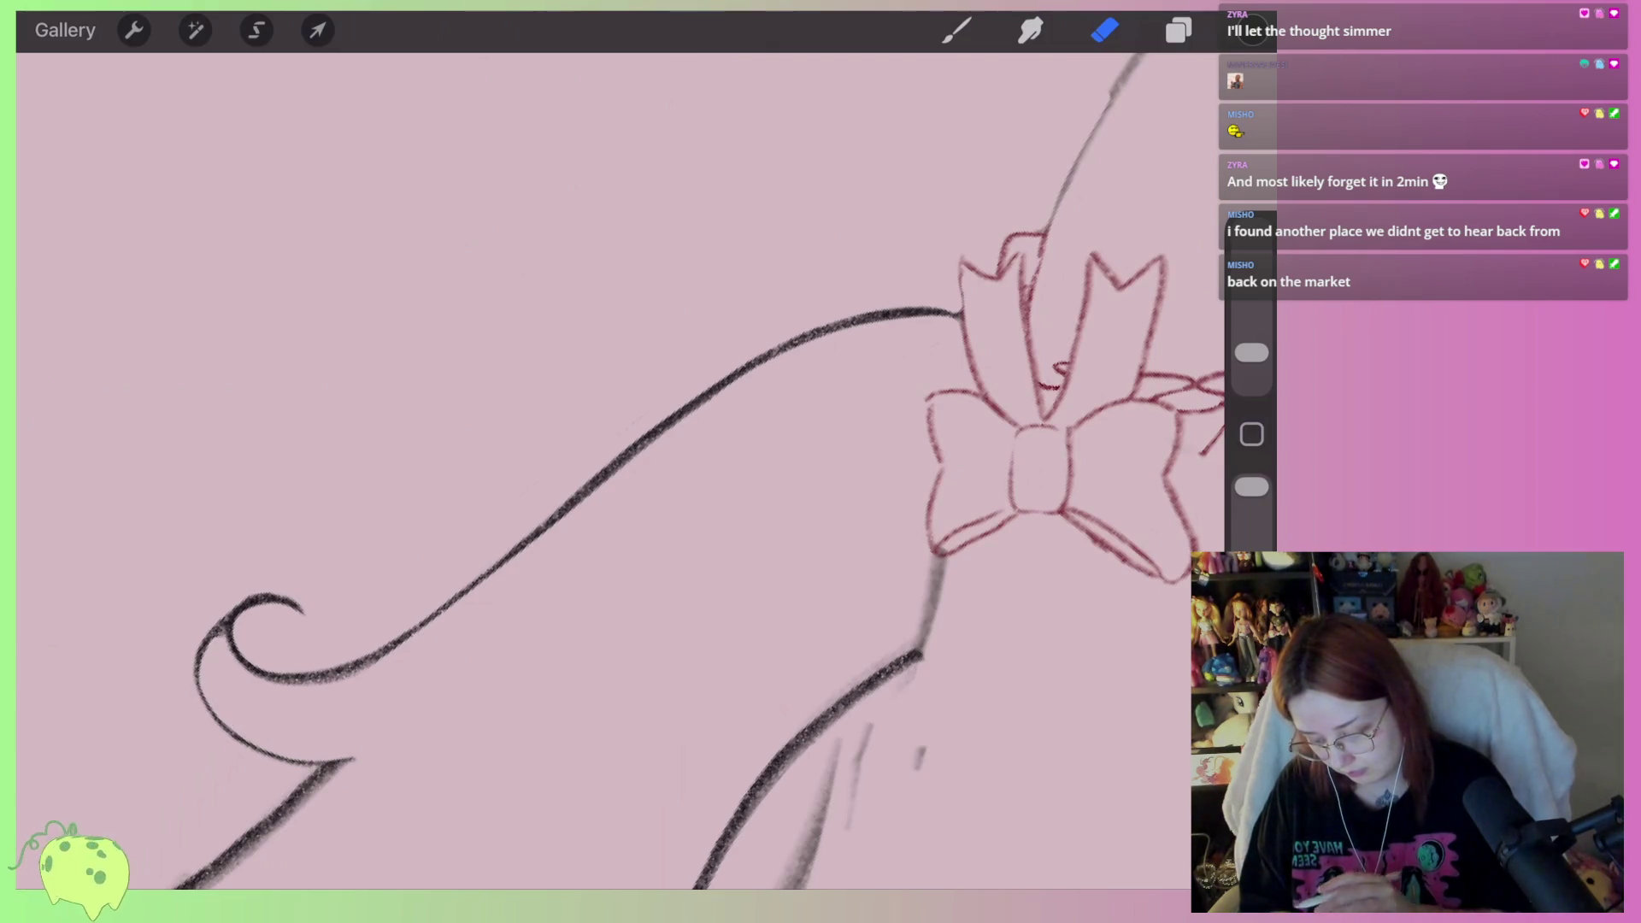
Thin the lower curl and arm curve, undoing missed erase passes and redoing them
scroll(620, 470, "down", 5)
scroll(619, 471, "up", 3)
left_click_drag(793, 384, 565, 552)
scroll(620, 470, "down", 3)
scroll(620, 471, "up", 3)
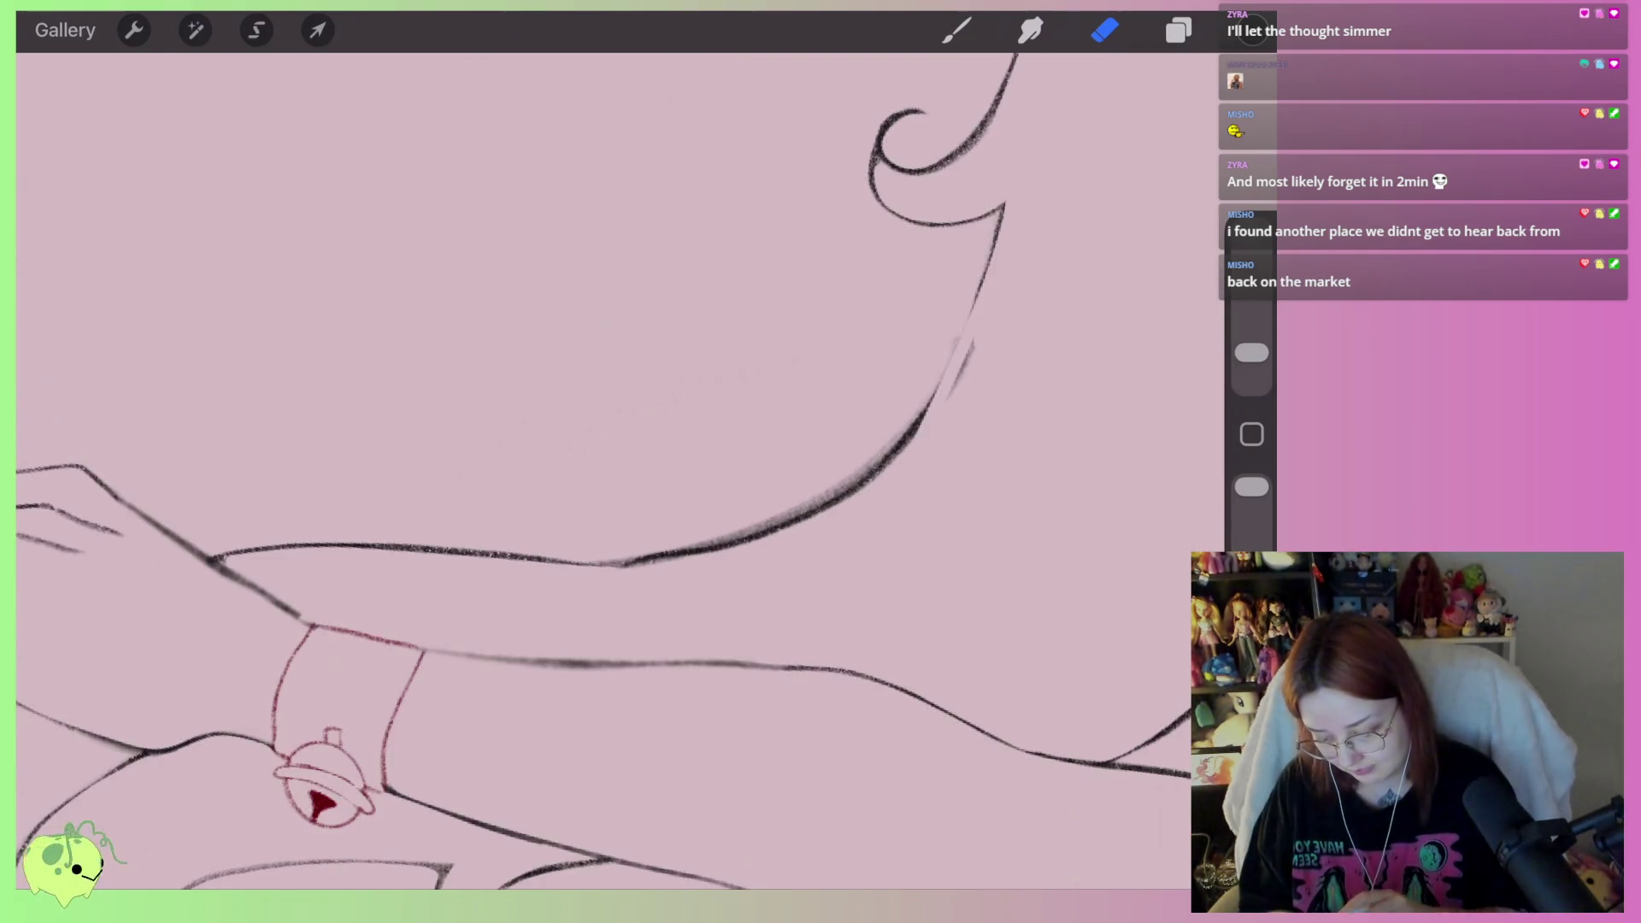
key("ctrl+z")
left_click_drag(771, 502, 927, 368)
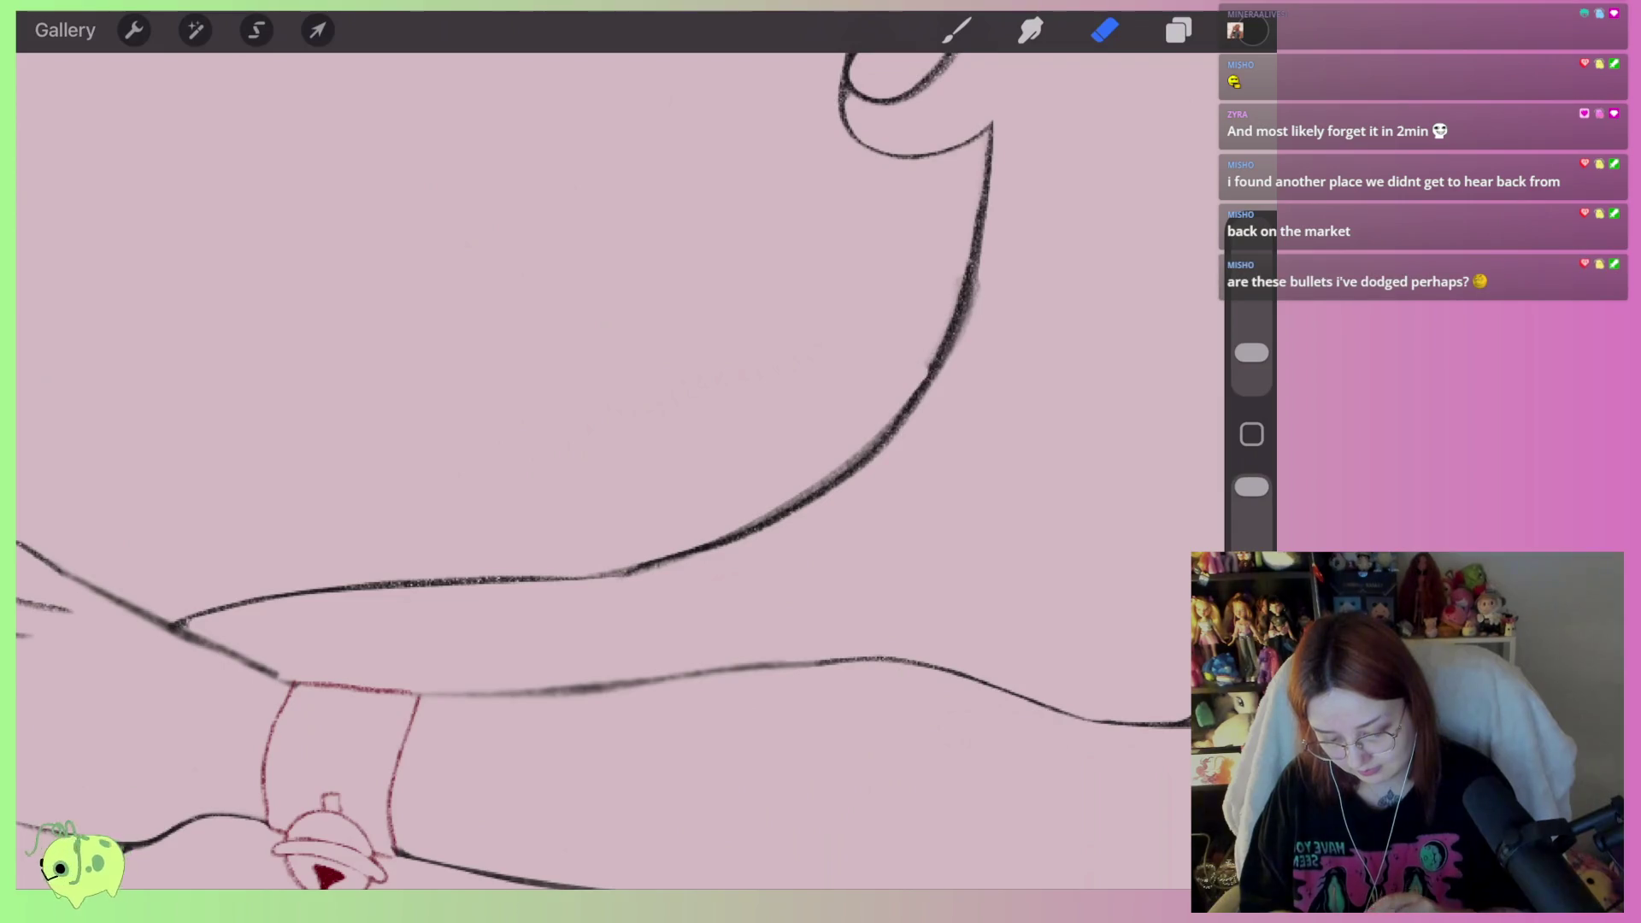
scroll(620, 471, "up", 3)
key("ctrl+z")
mouse_move(560, 590)
left_mouse_down()
mouse_move(682, 550)
mouse_move(931, 381)
mouse_move(966, 316)
left_mouse_up()
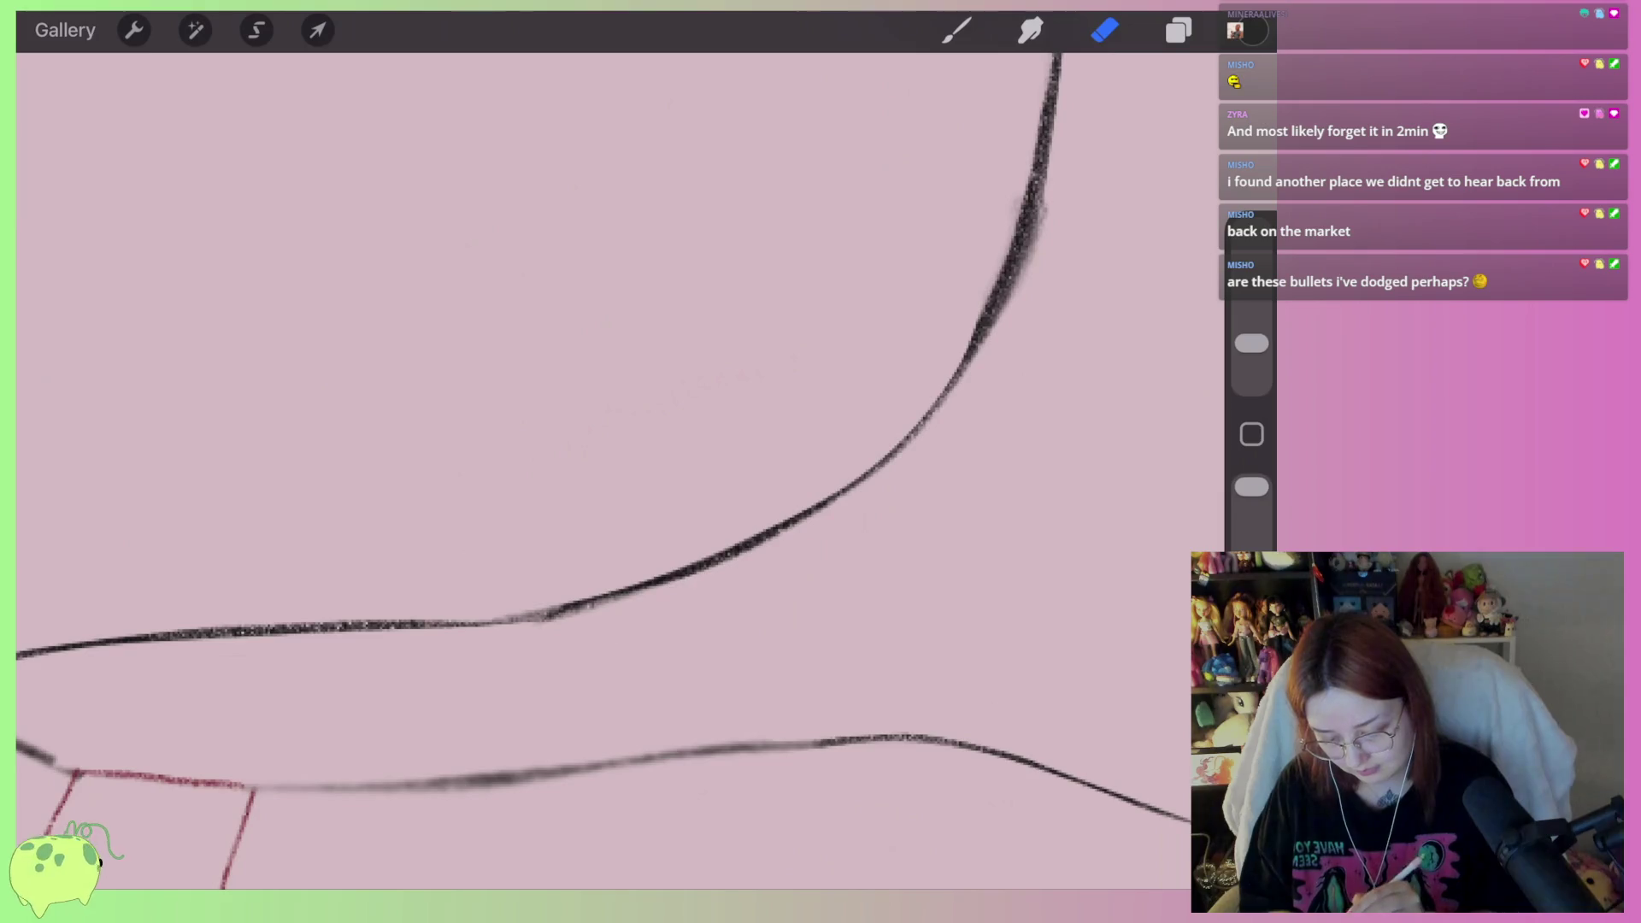
left_click_drag(597, 613, 530, 622)
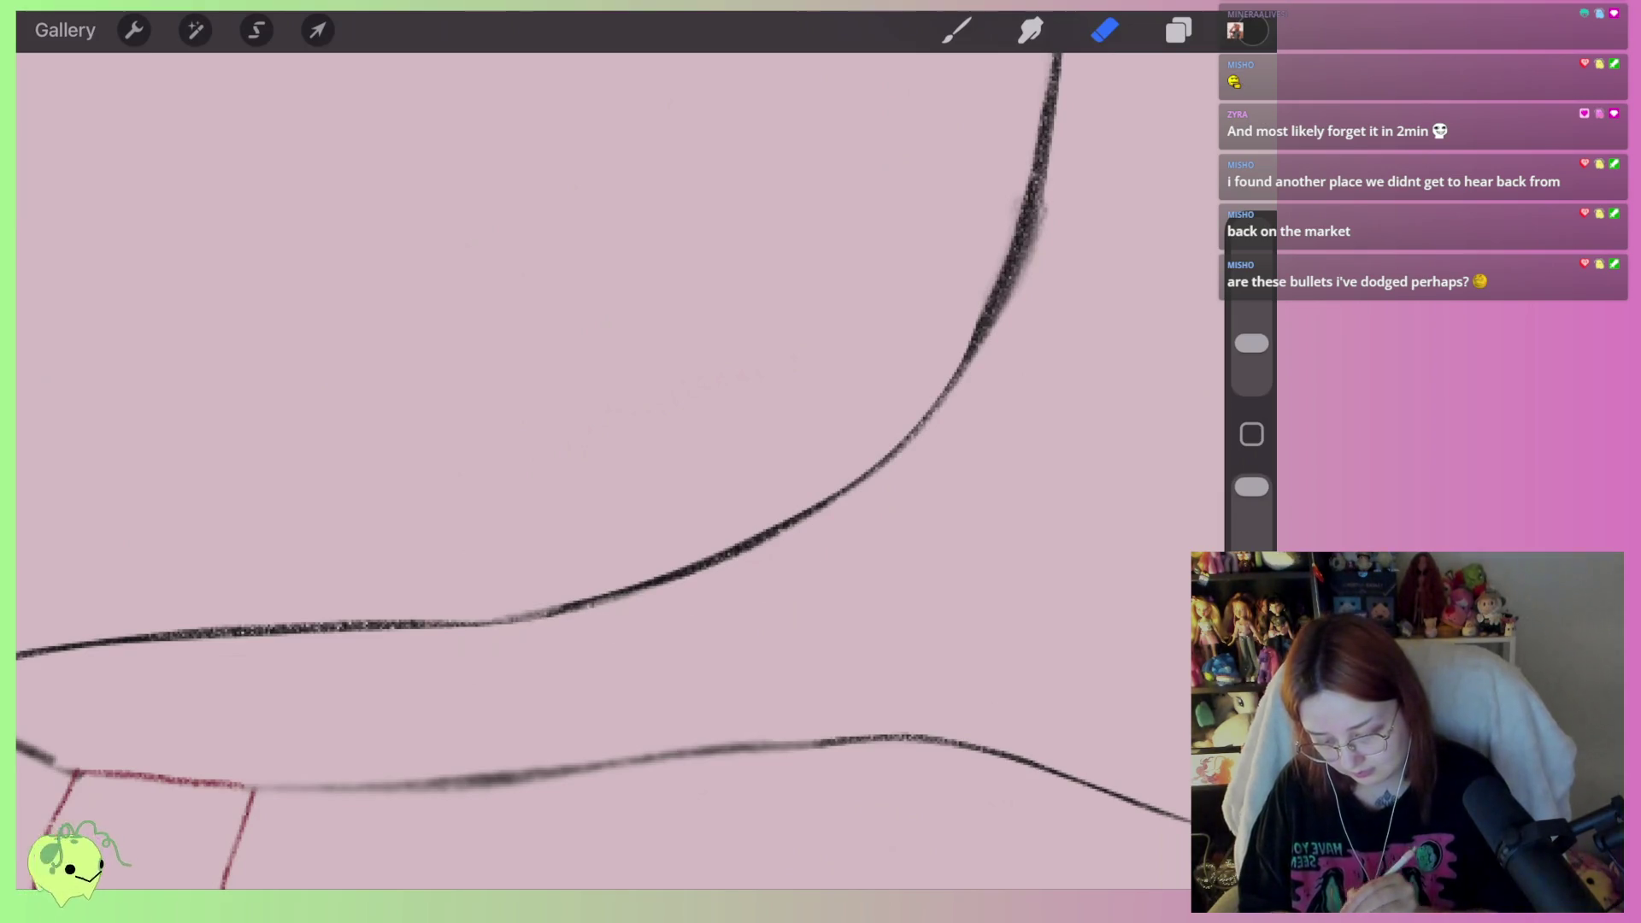
Thin the thick dark part of the lower-right curve and reduce the eraser size
scroll(598, 470, "down", 5)
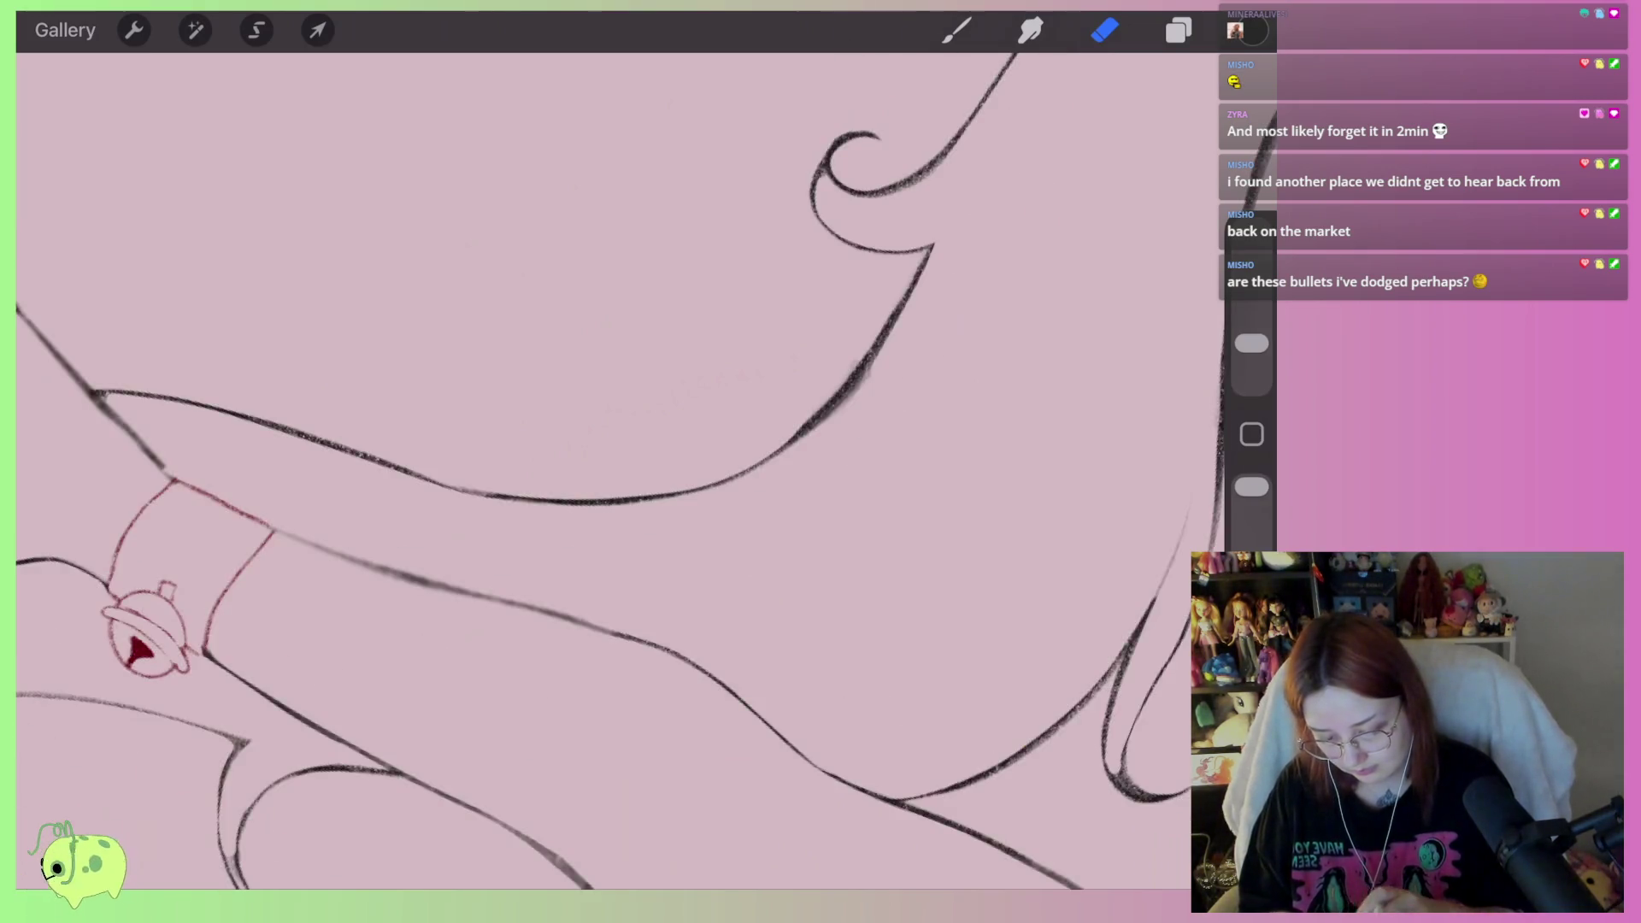
scroll(854, 213, "up", 5)
mouse_move(630, 568)
left_mouse_down()
mouse_move(817, 381)
mouse_move(705, 552)
left_mouse_up()
scroll(620, 471, "down", 5)
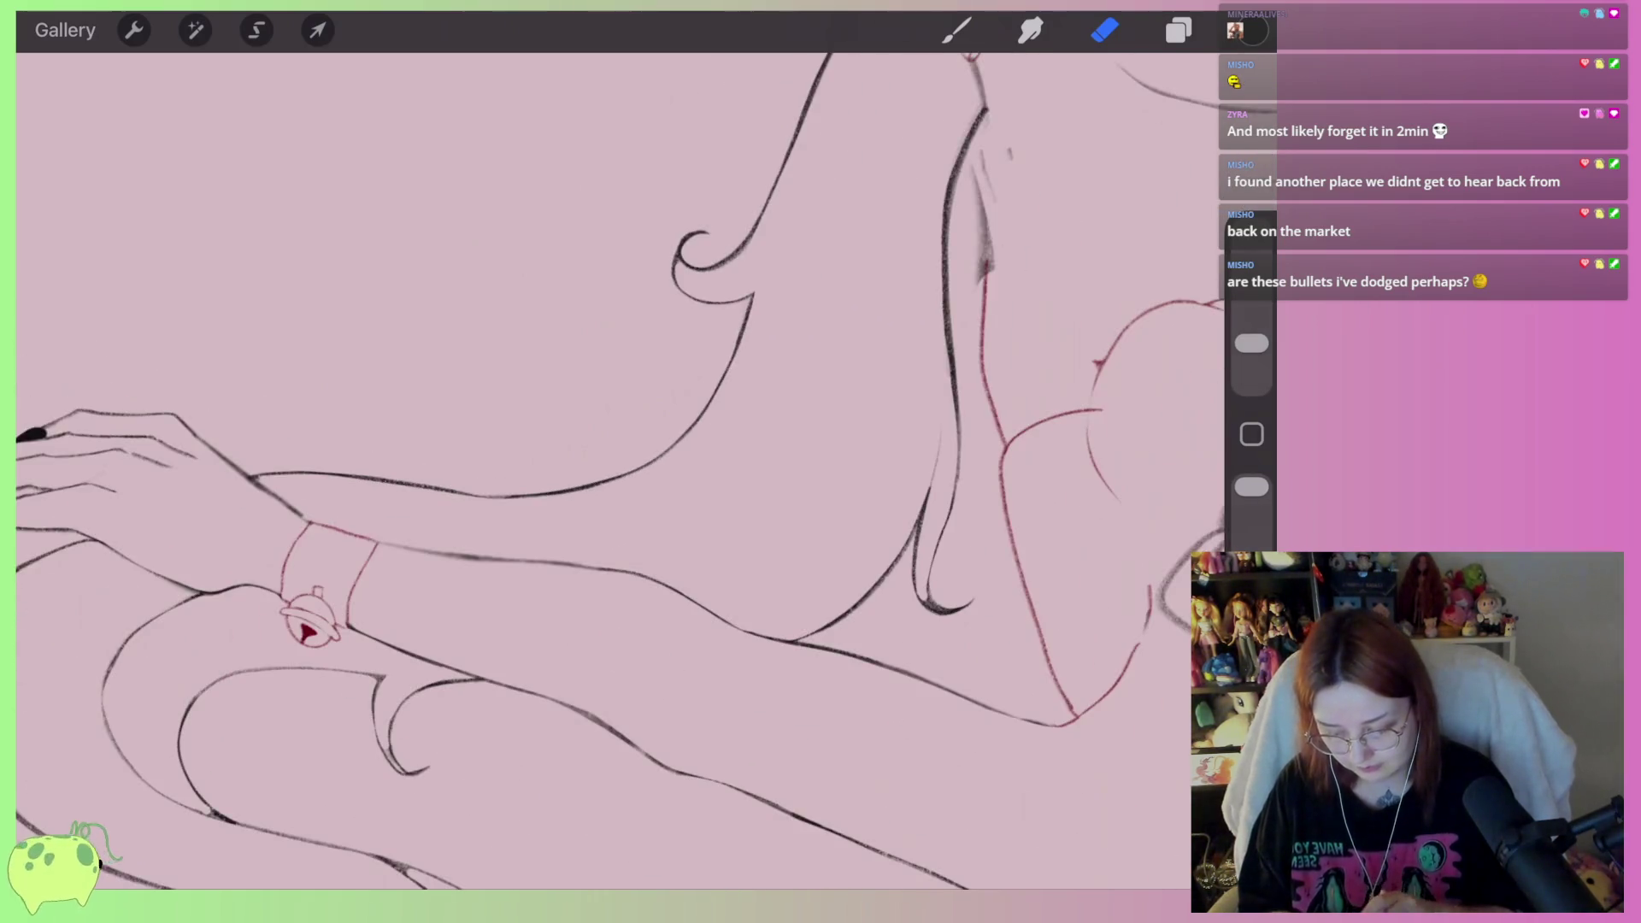
left_click_drag(1251, 342, 1251, 355)
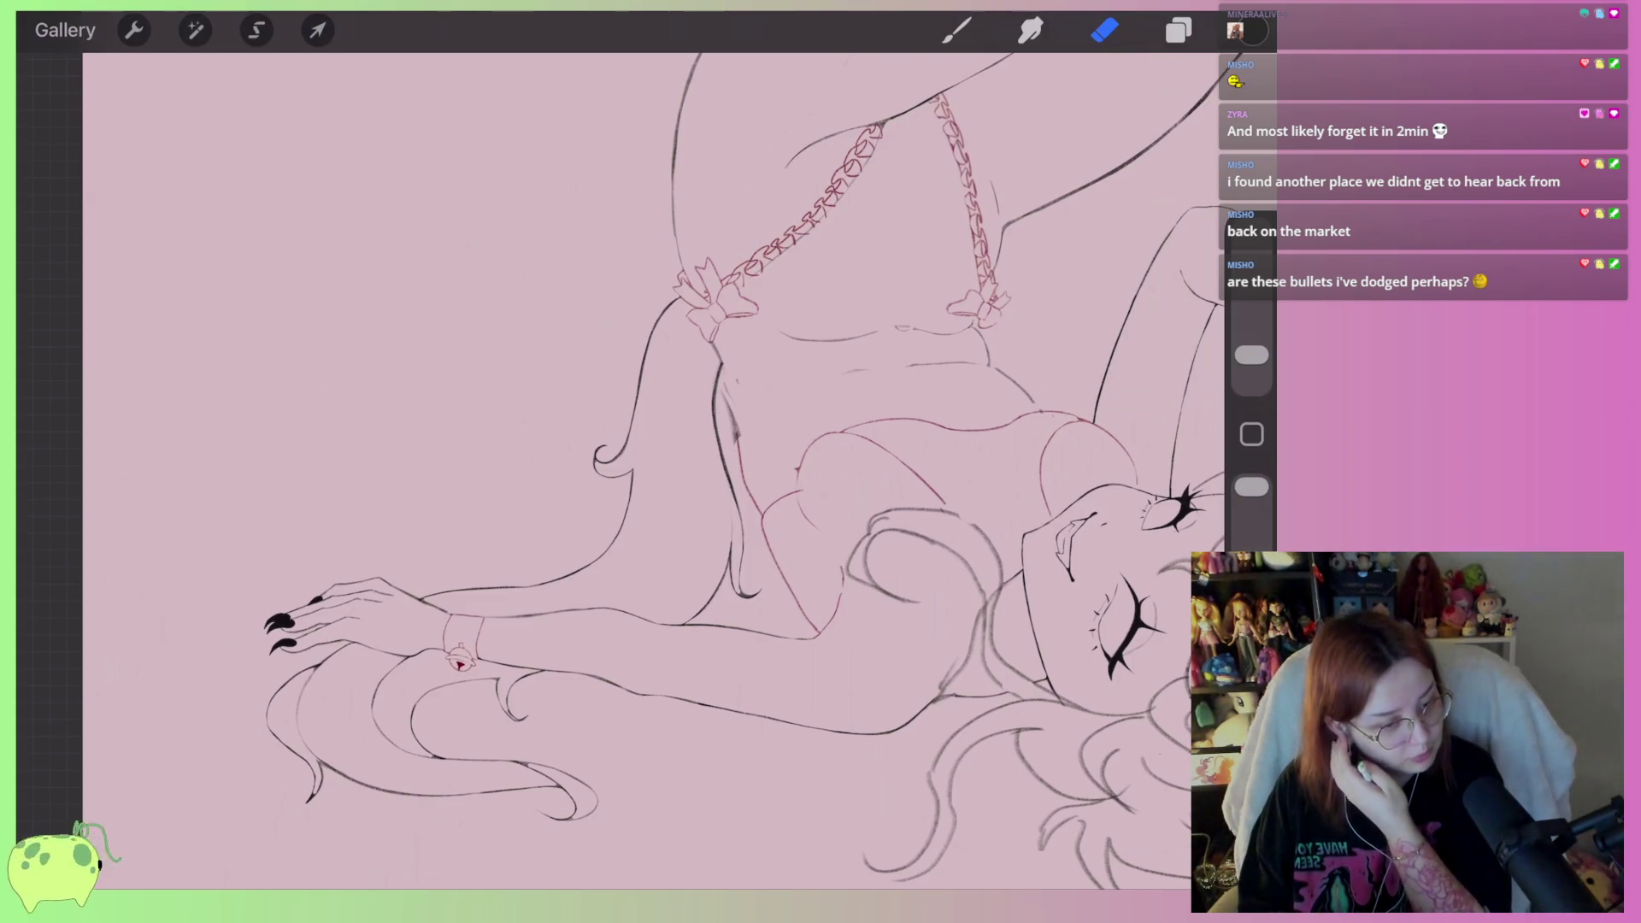
Thin and lighten the thick black curve running down from the bow
scroll(615, 462, "up", 5)
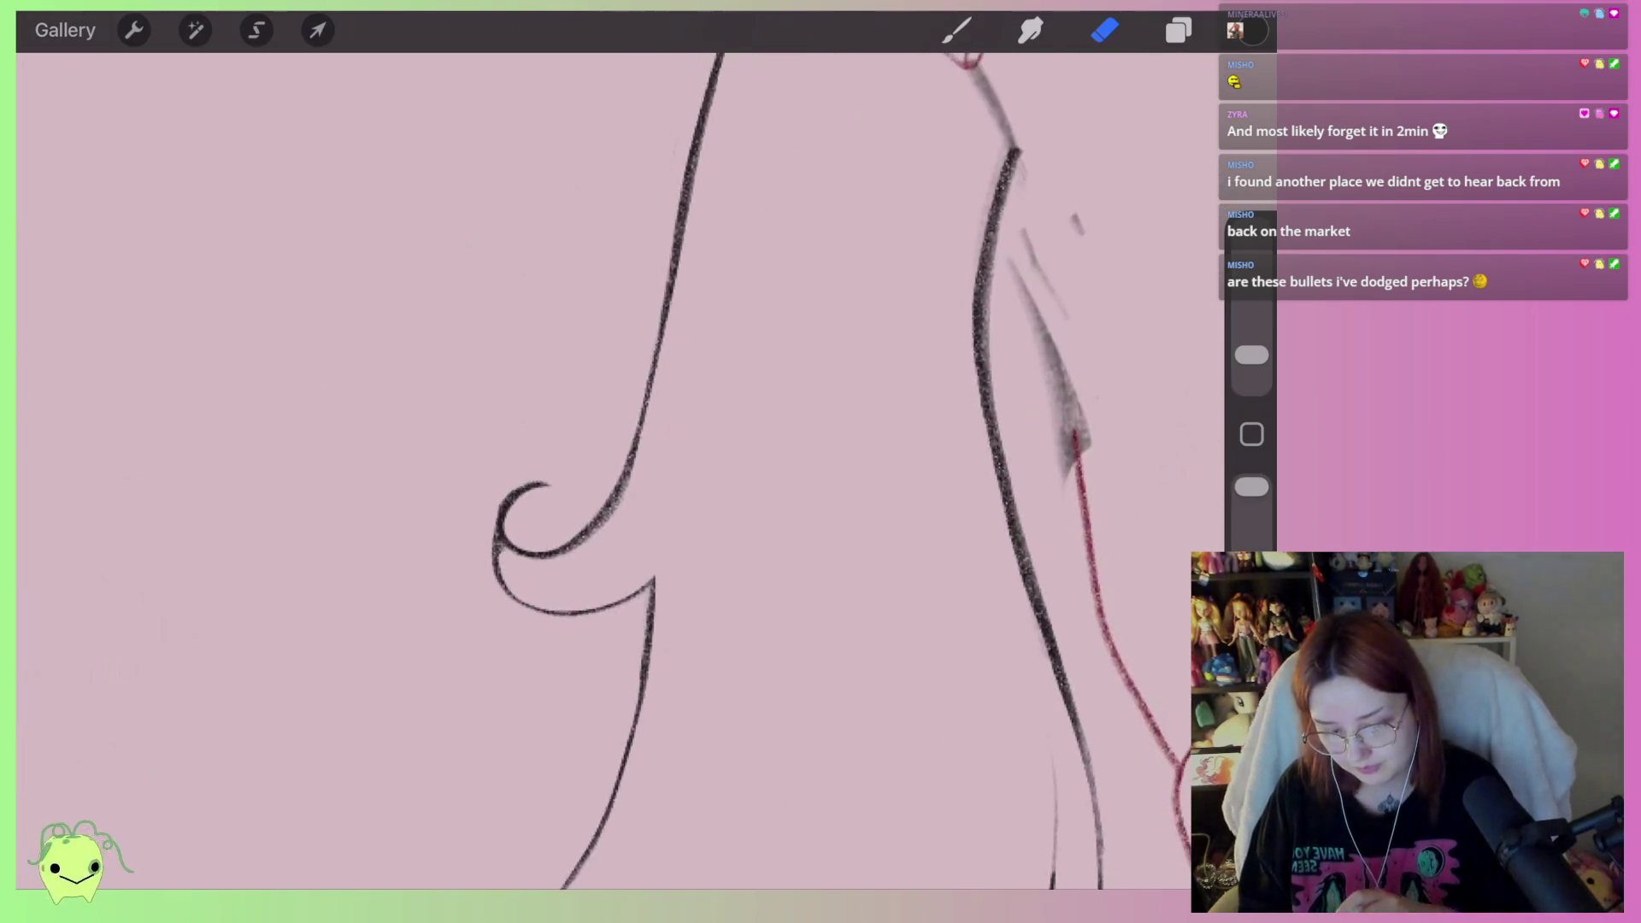
scroll(684, 513, "up", 2)
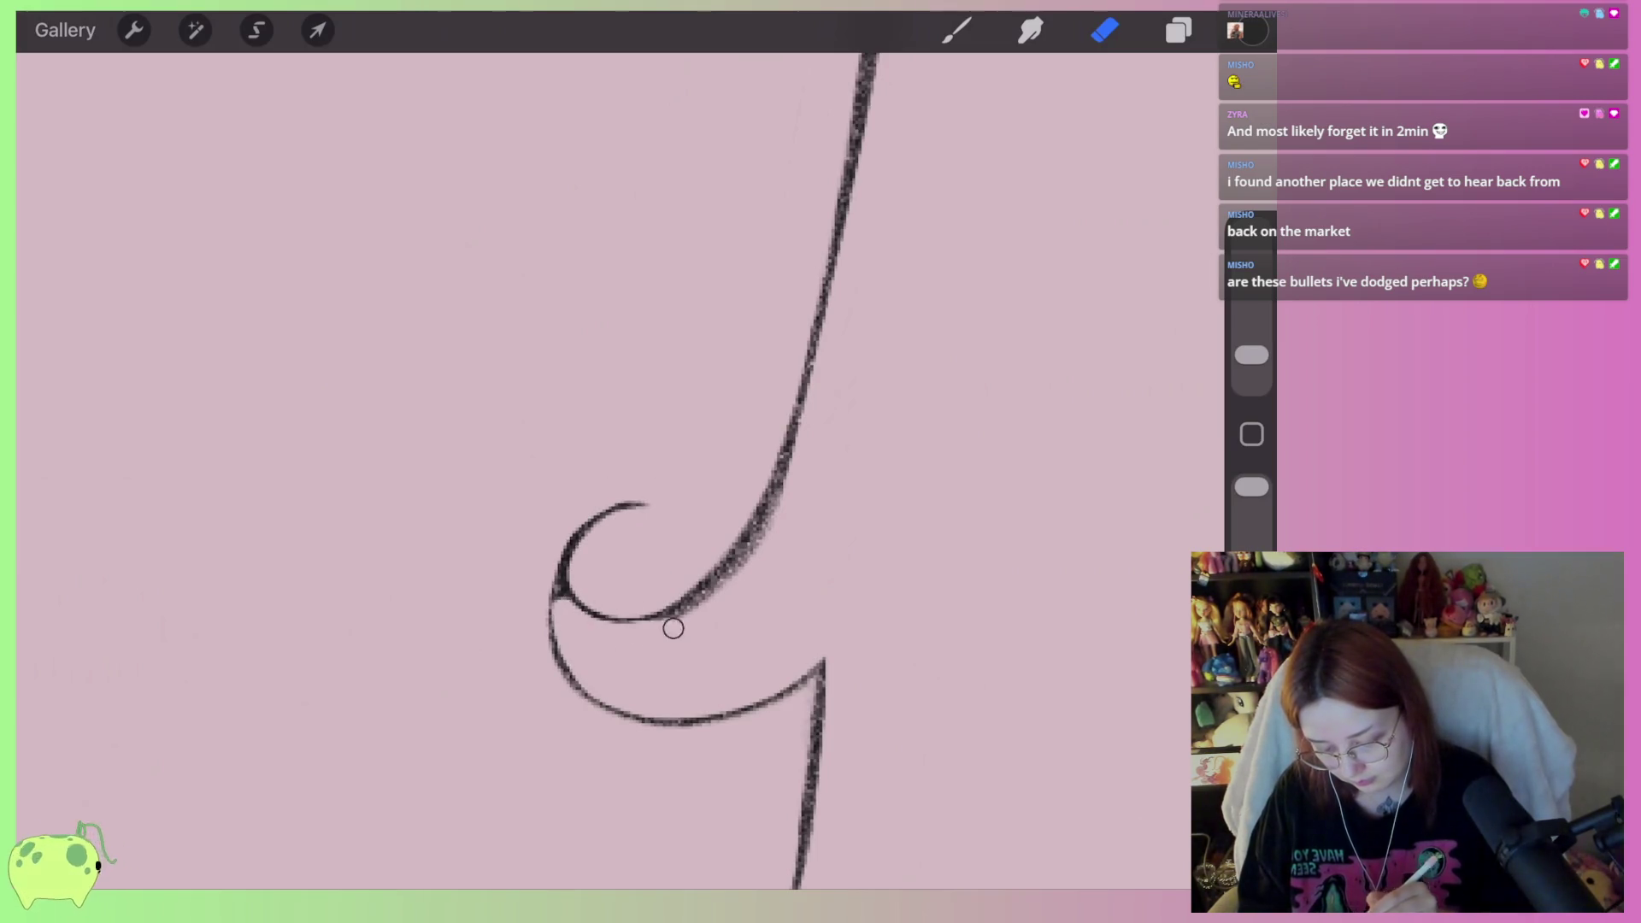
left_click_drag(684, 470, 538, 488)
mouse_move(428, 598)
left_mouse_down()
mouse_move(476, 569)
mouse_move(128, 769)
left_mouse_up()
mouse_move(1001, 219)
left_mouse_down()
mouse_move(850, 248)
mouse_move(687, 385)
mouse_move(479, 624)
left_mouse_up()
scroll(616, 470, "down", 5)
left_click_drag(616, 470, 427, 385)
scroll(599, 428, "up", 5)
left_click_drag(786, 466, 812, 483)
left_click_drag(587, 572, 718, 459)
scroll(803, 483, "up", 2)
left_click_drag(462, 615, 735, 428)
scroll(804, 483, "up", 2)
mouse_move(1017, 353)
left_mouse_down()
mouse_move(952, 358)
mouse_move(650, 475)
left_mouse_up()
left_click_drag(727, 430, 526, 565)
Ink a darker black line along the torso
scroll(620, 470, "down", 5)
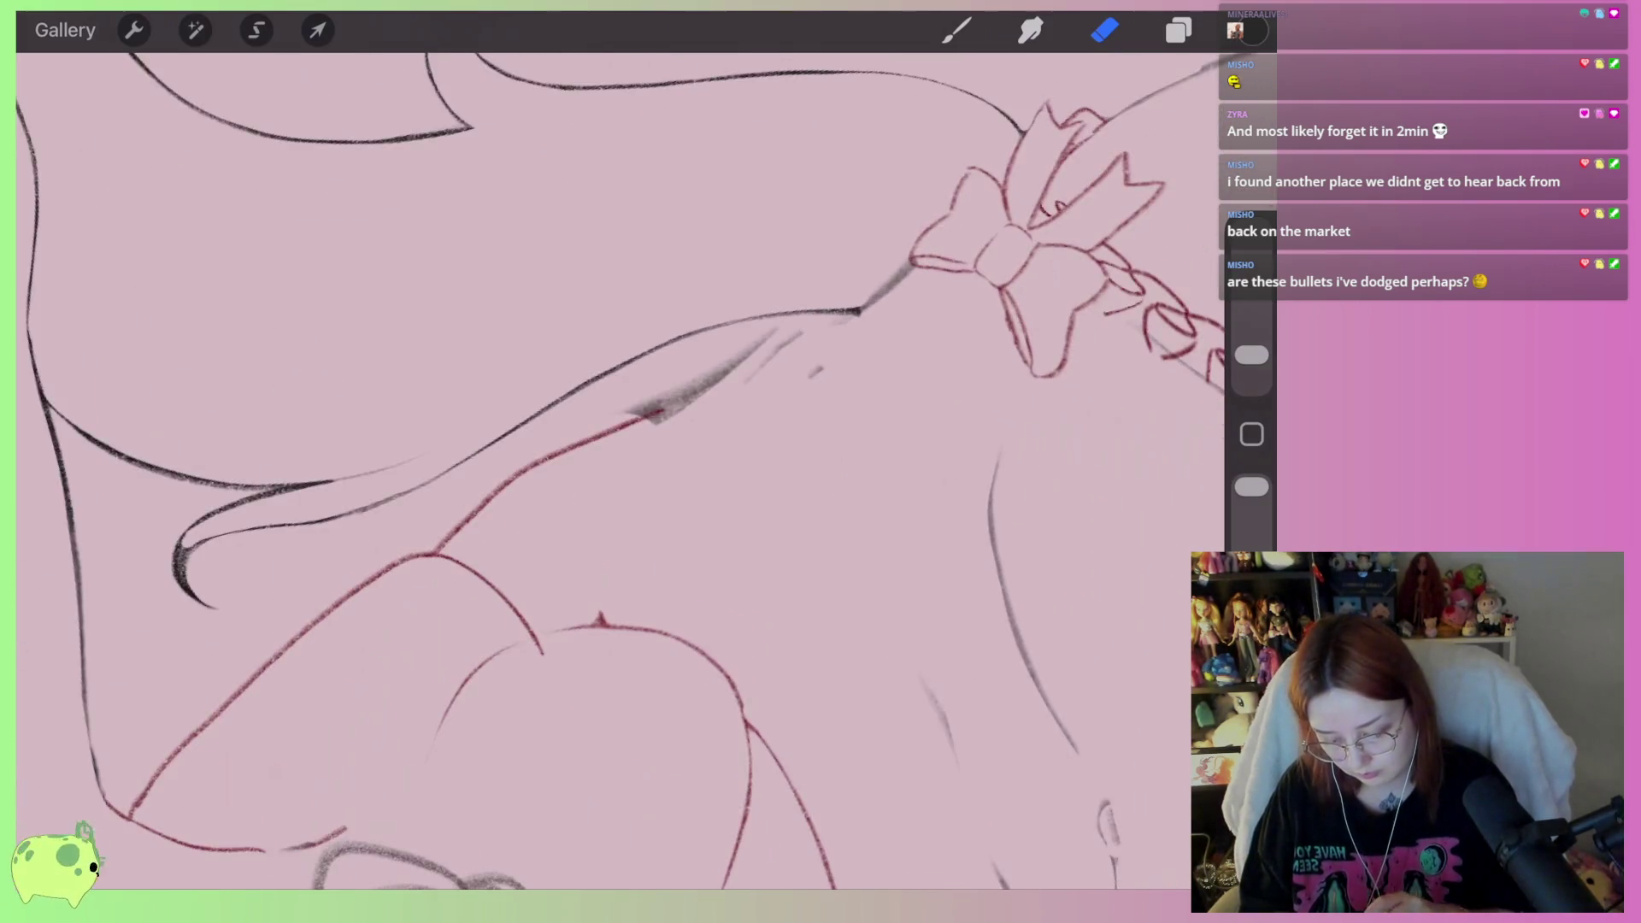
scroll(620, 470, "down", 2)
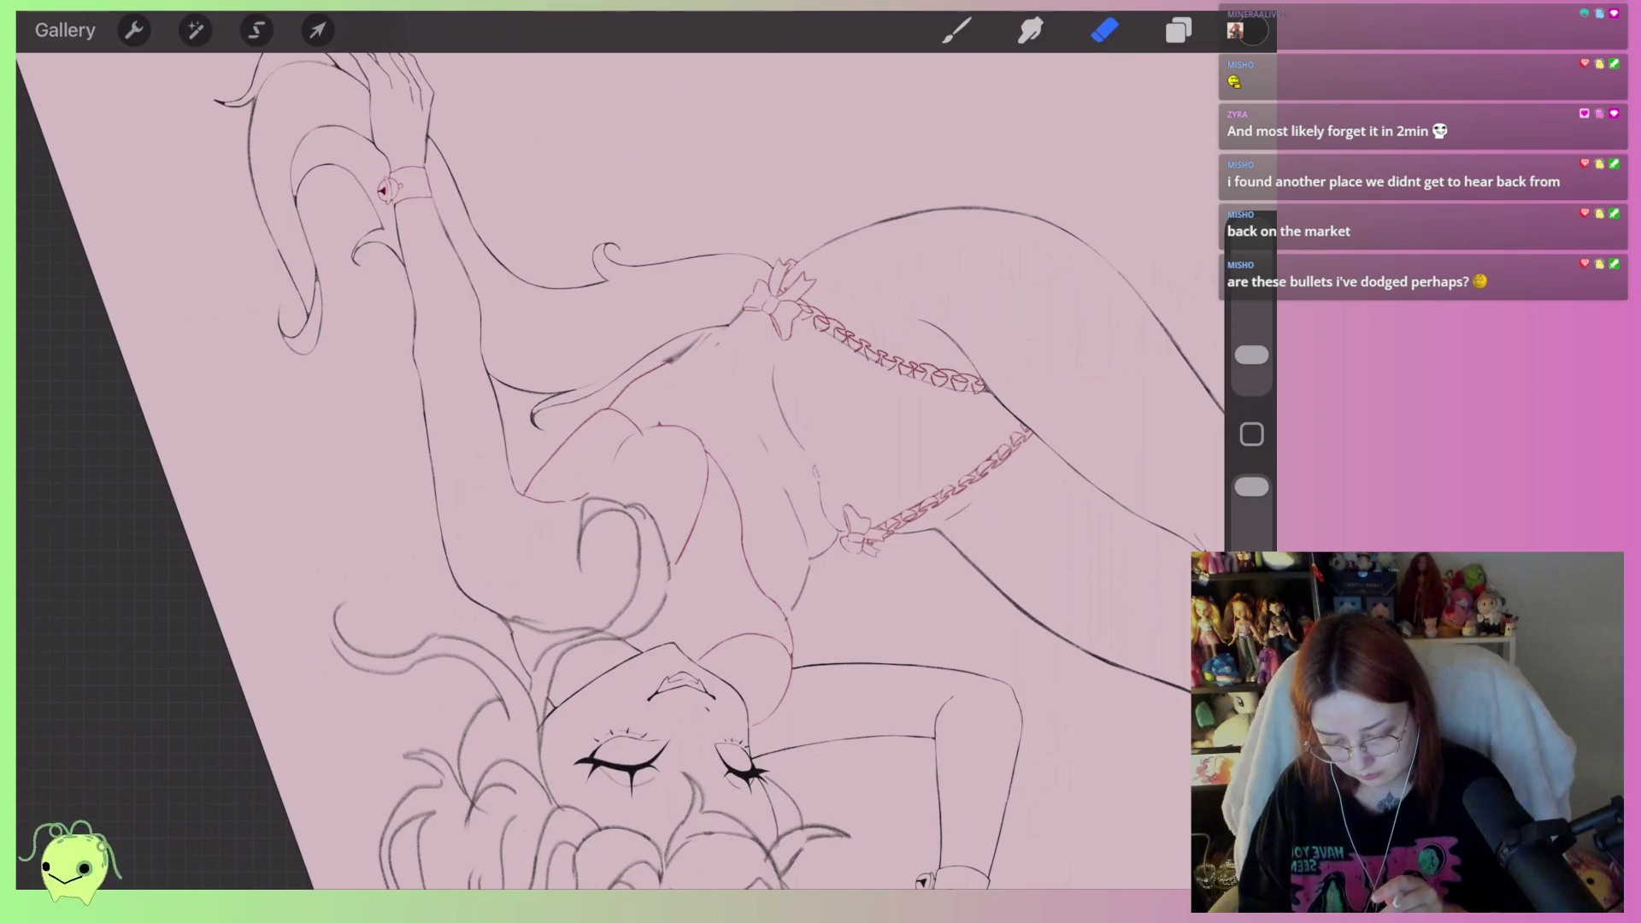
scroll(649, 479, "up", 5)
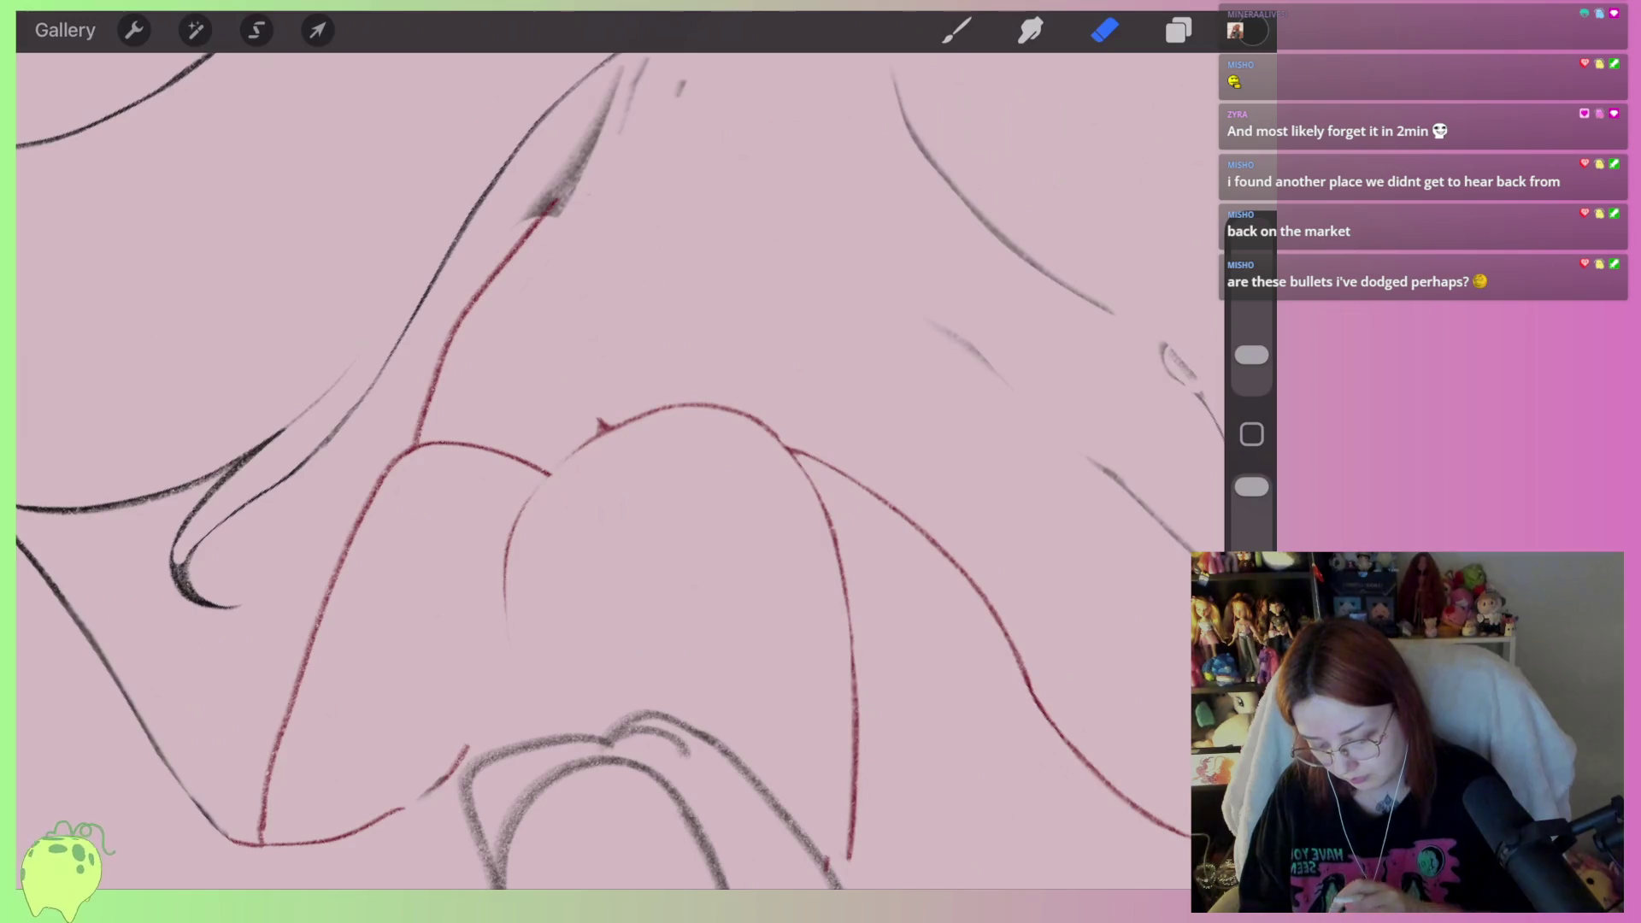
scroll(599, 444, "down", 2)
scroll(684, 470, "up", 3)
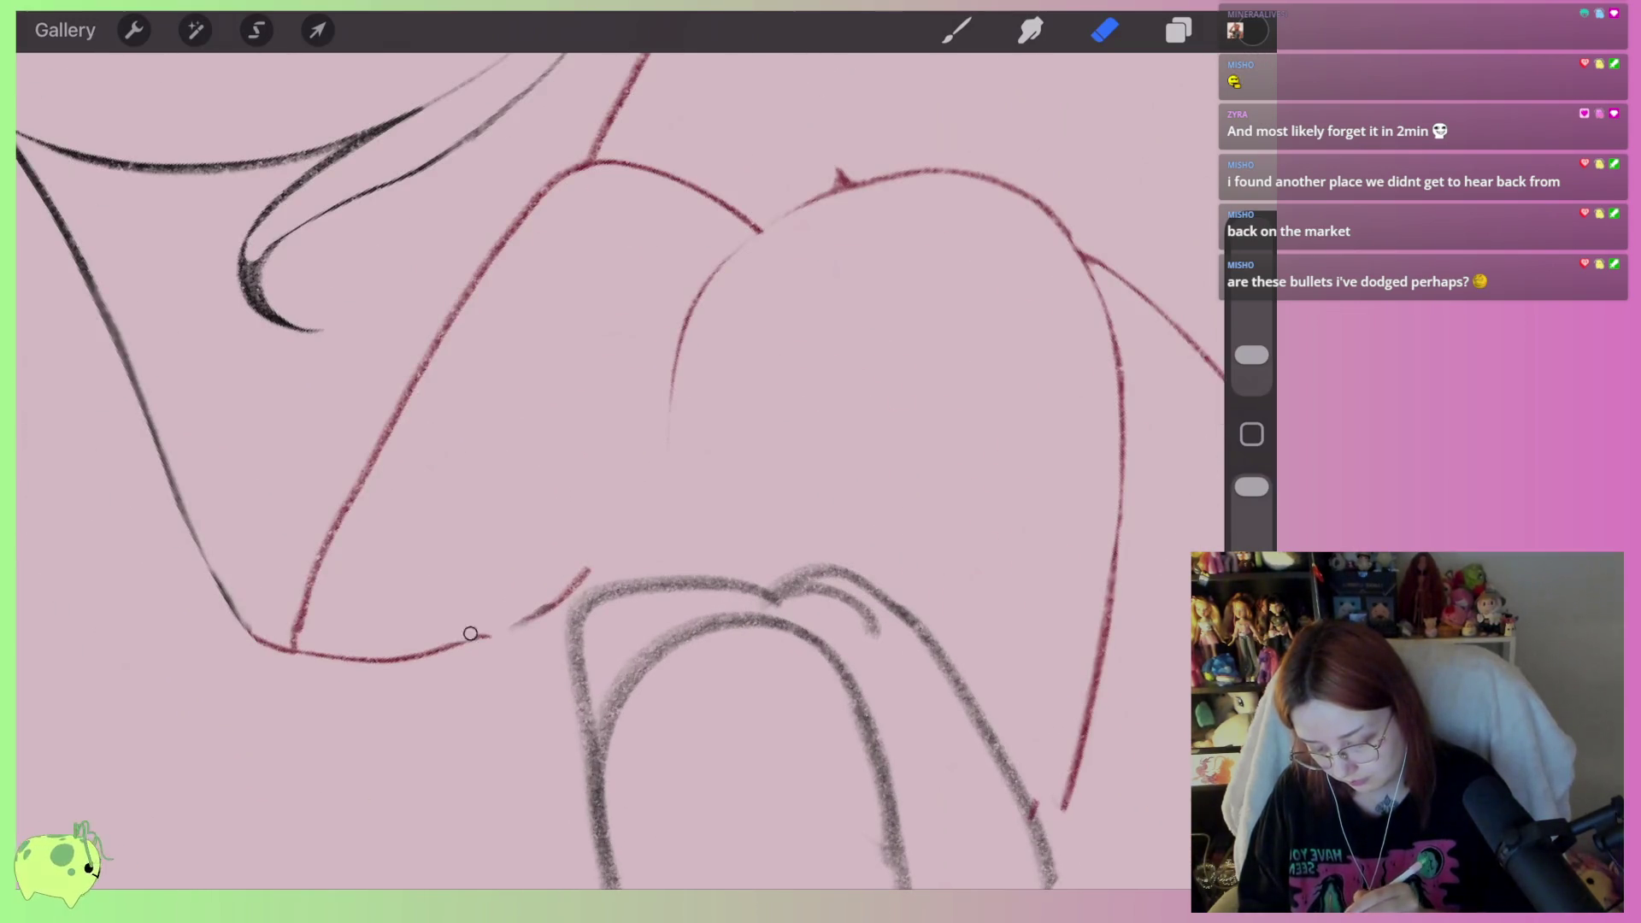
scroll(620, 470, "down", 3)
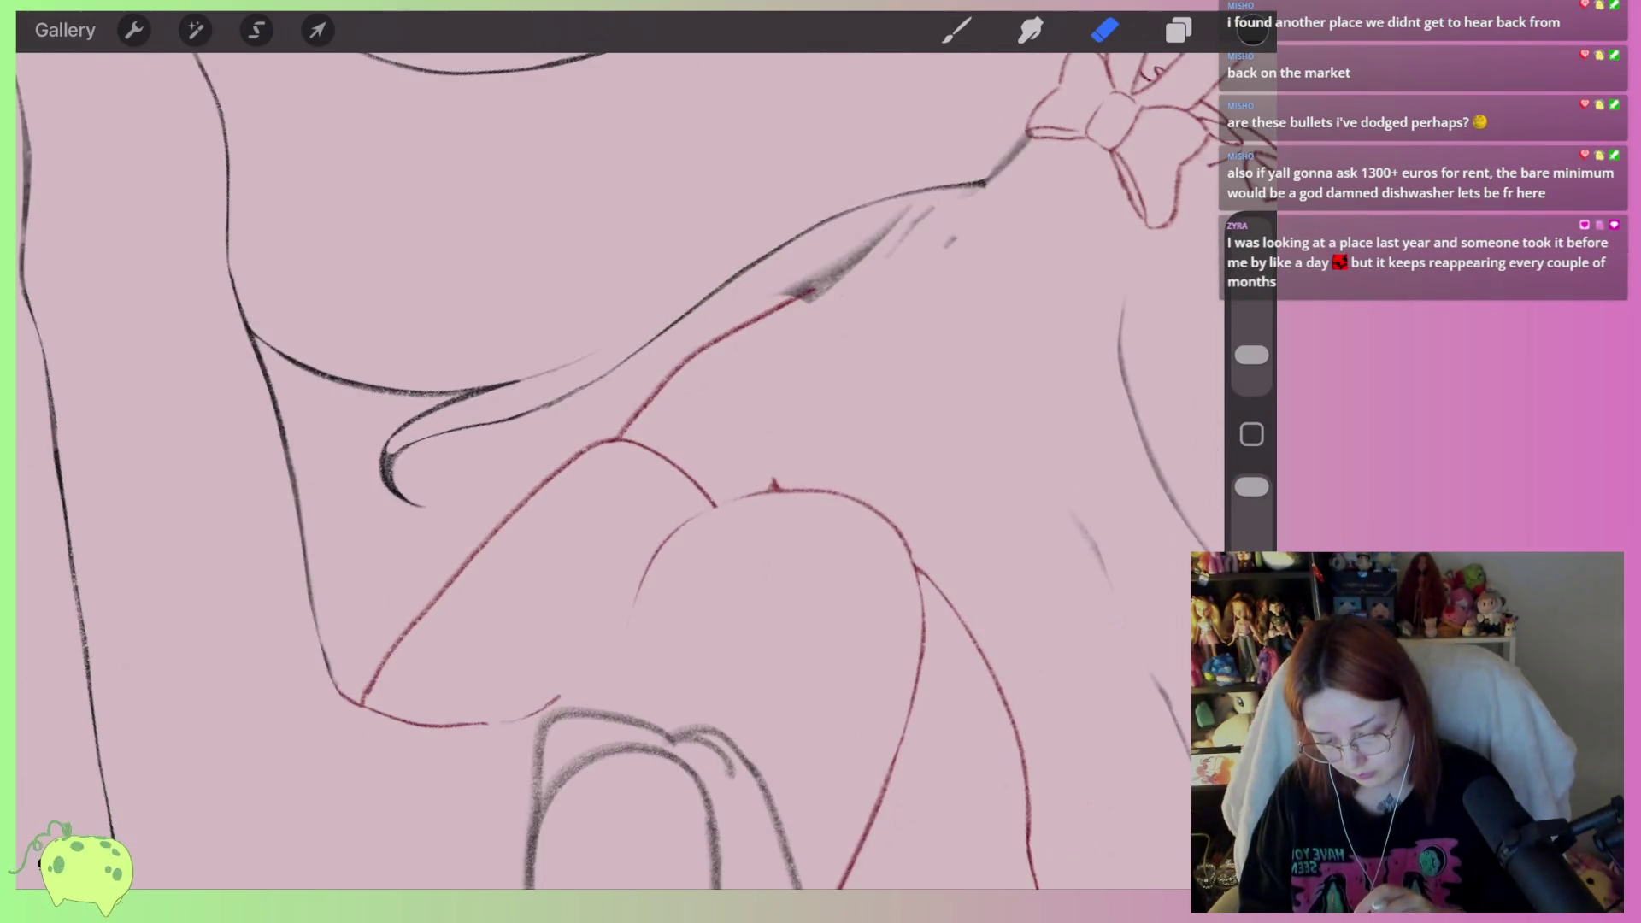
scroll(620, 470, "up", 3)
key("b")
scroll(620, 470, "down", 2)
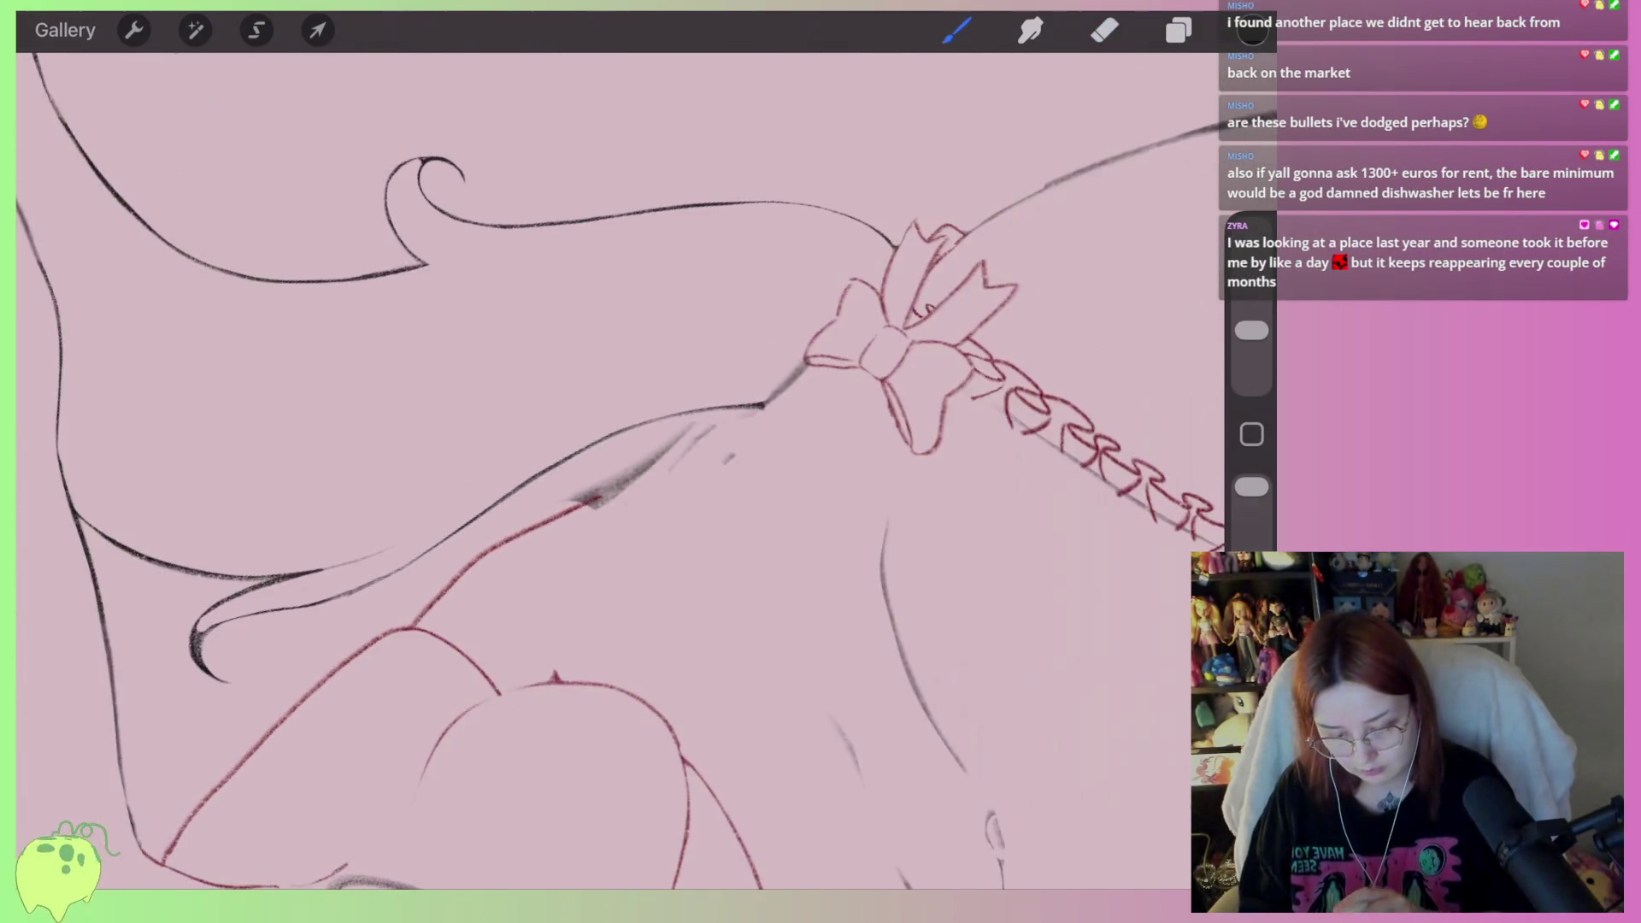
scroll(620, 470, "up", 2)
mouse_move(799, 366)
left_mouse_down()
mouse_move(658, 440)
mouse_move(581, 509)
left_mouse_up()
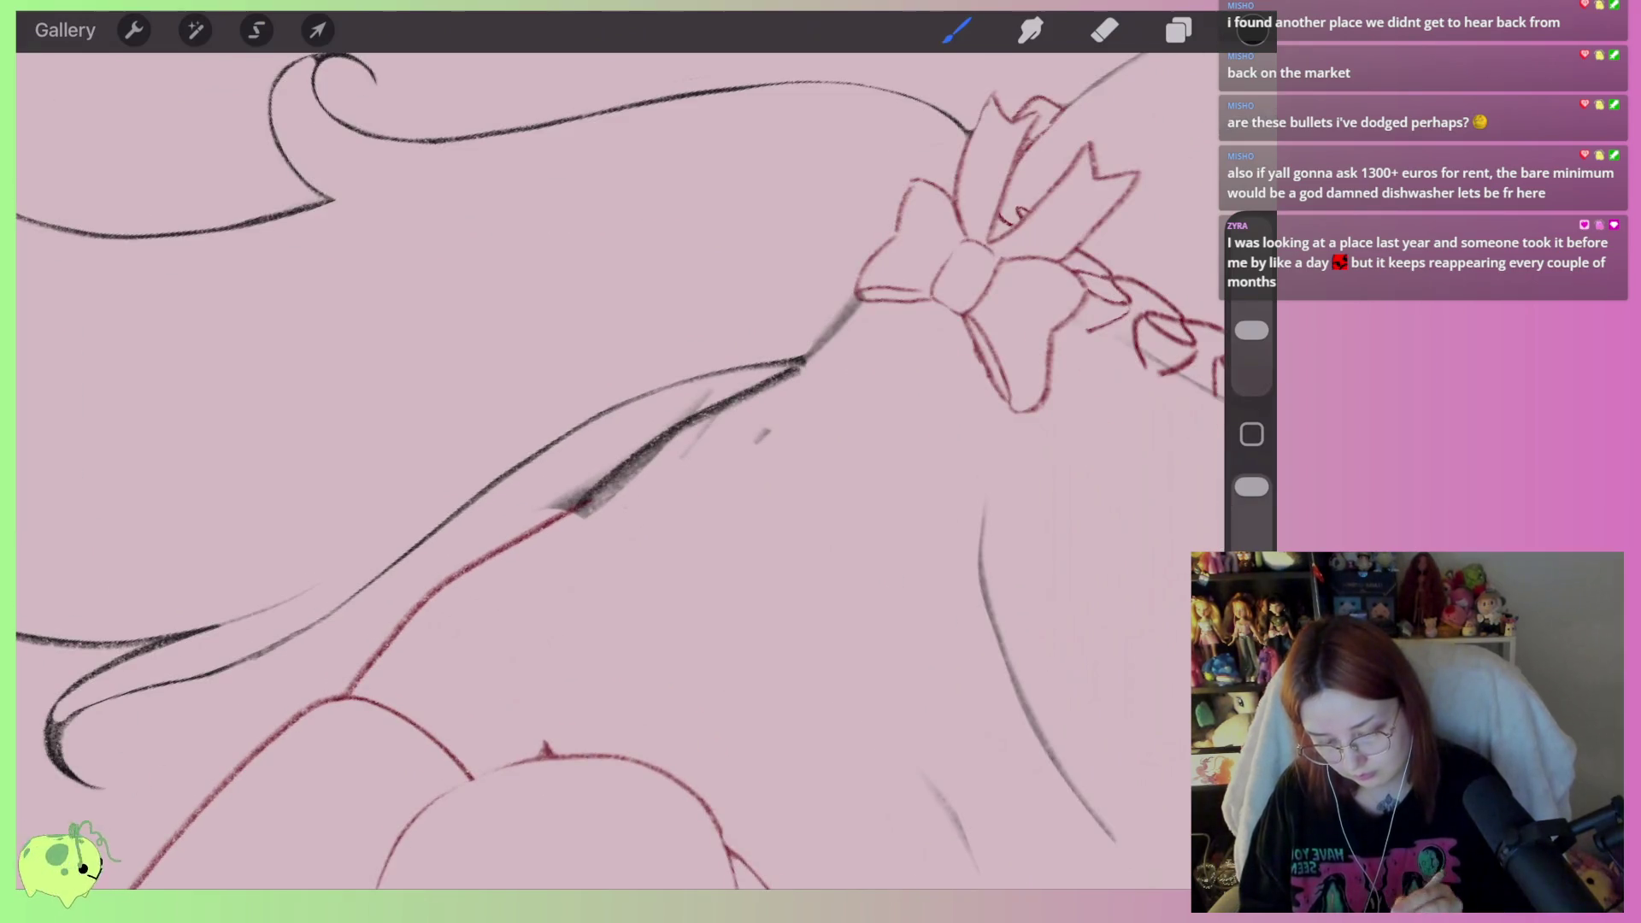
Erase most of the heavy torso stroke and the small stray marks around it
key("e")
left_click(1105, 30)
left_click(1104, 30)
mouse_move(672, 415)
left_mouse_down()
mouse_move(590, 492)
mouse_move(585, 478)
left_mouse_up()
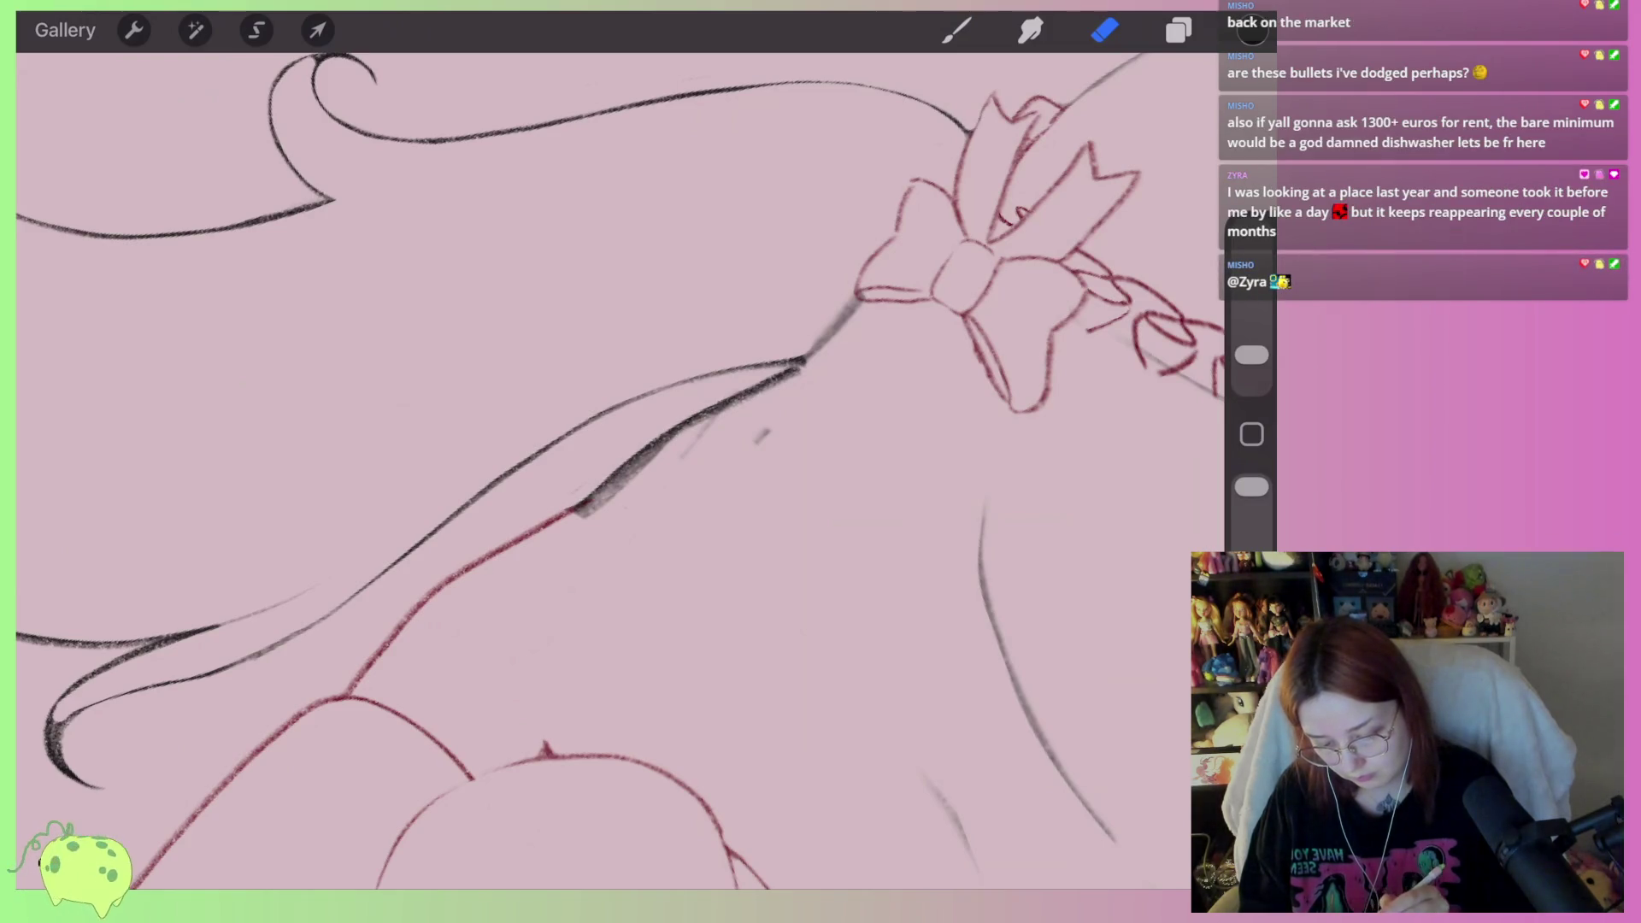
left_click_drag(786, 377, 575, 511)
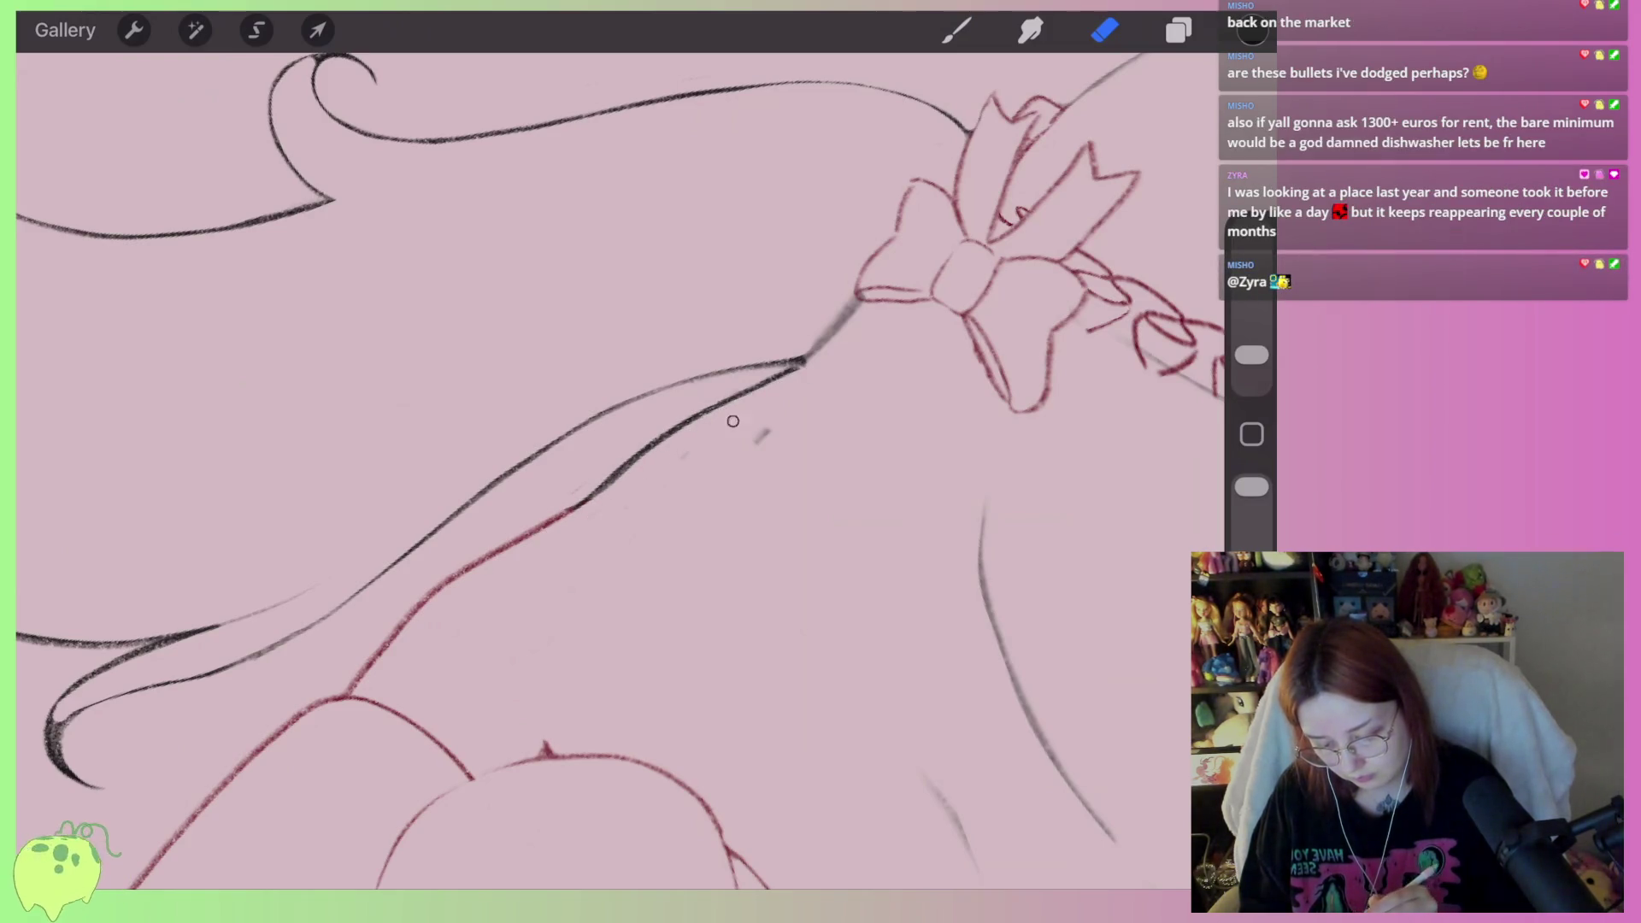
left_click_drag(732, 420, 703, 473)
scroll(770, 384, "up", 3)
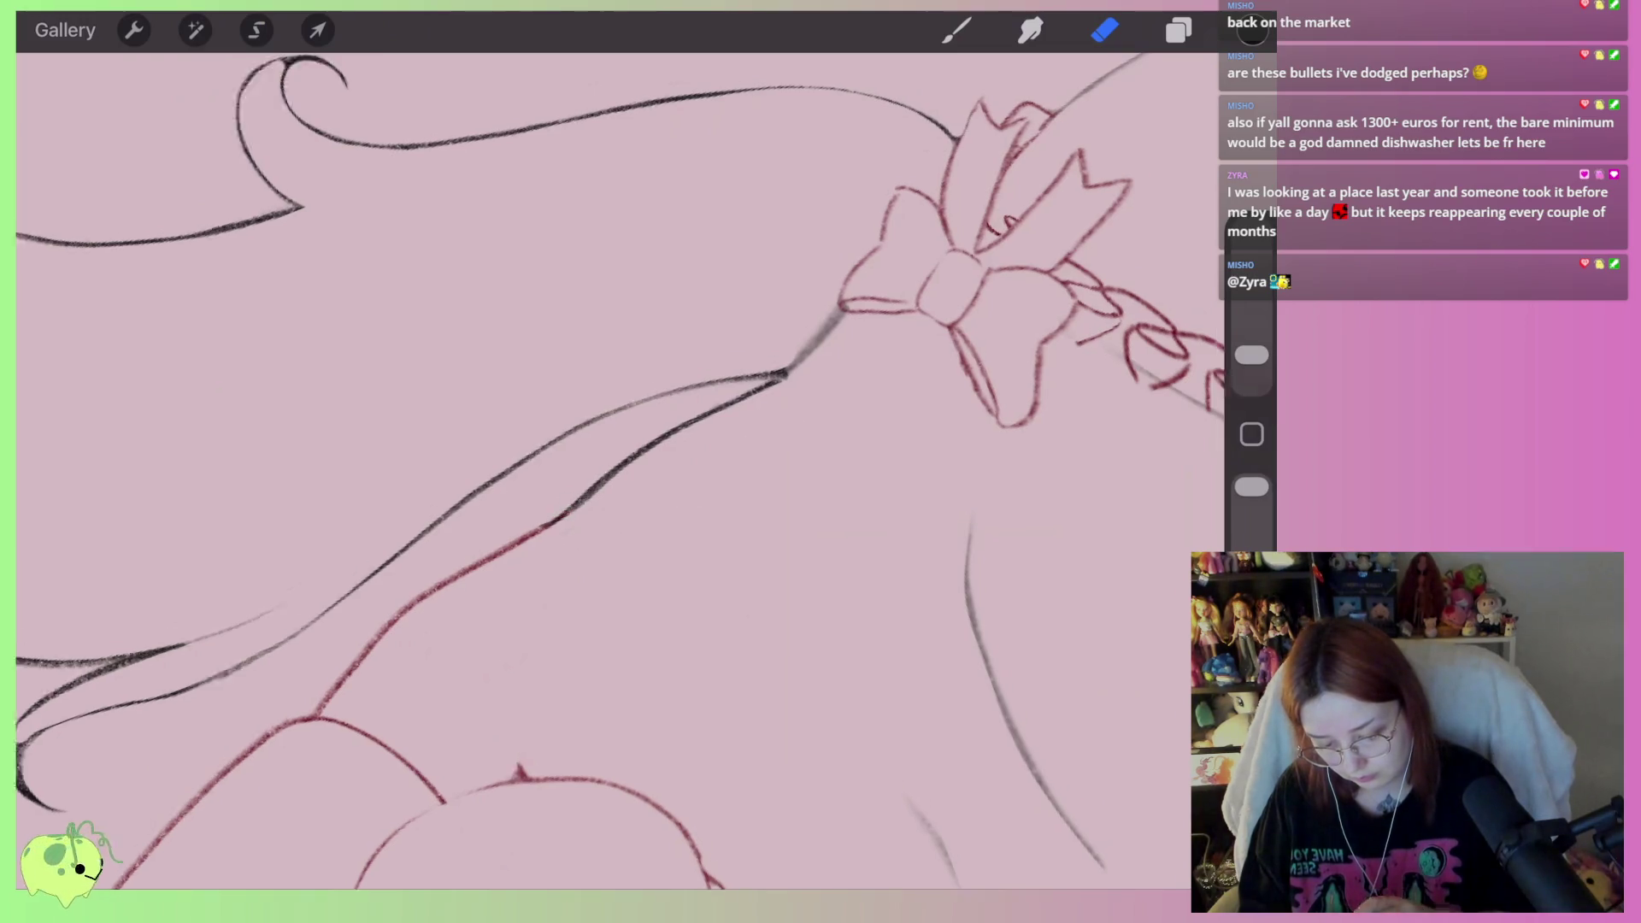
Ink the torso line up toward the bow, then thin the dark stroke near the bow
left_click(956, 30)
mouse_move(586, 480)
left_mouse_down()
mouse_move(655, 393)
mouse_move(581, 479)
left_mouse_up()
key("e")
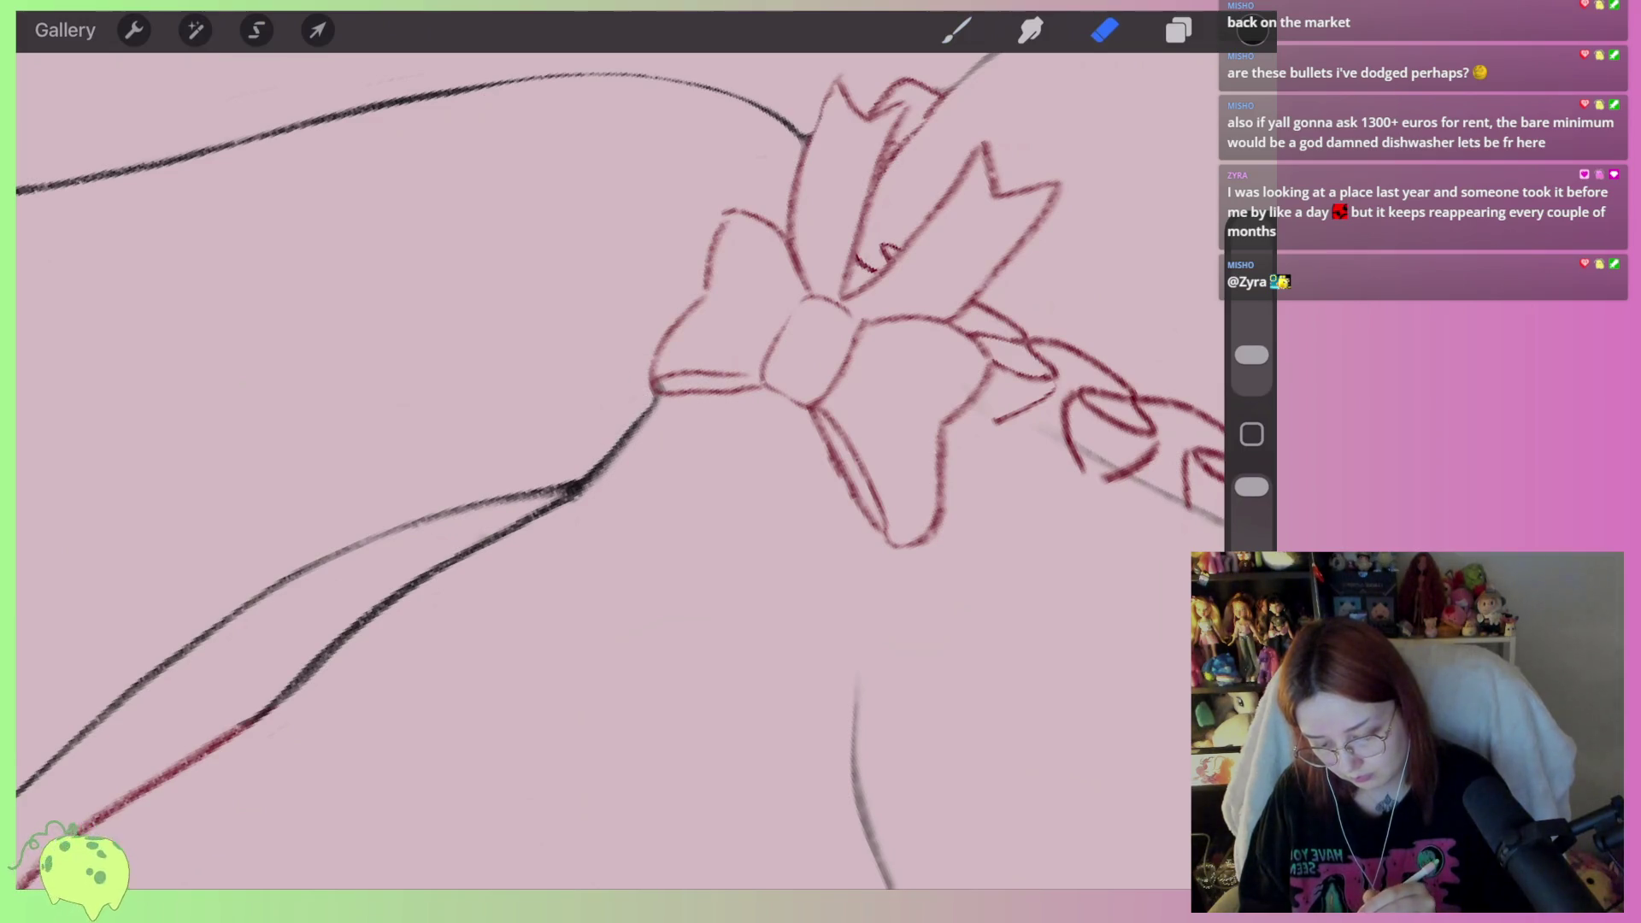
left_click_drag(649, 414, 594, 495)
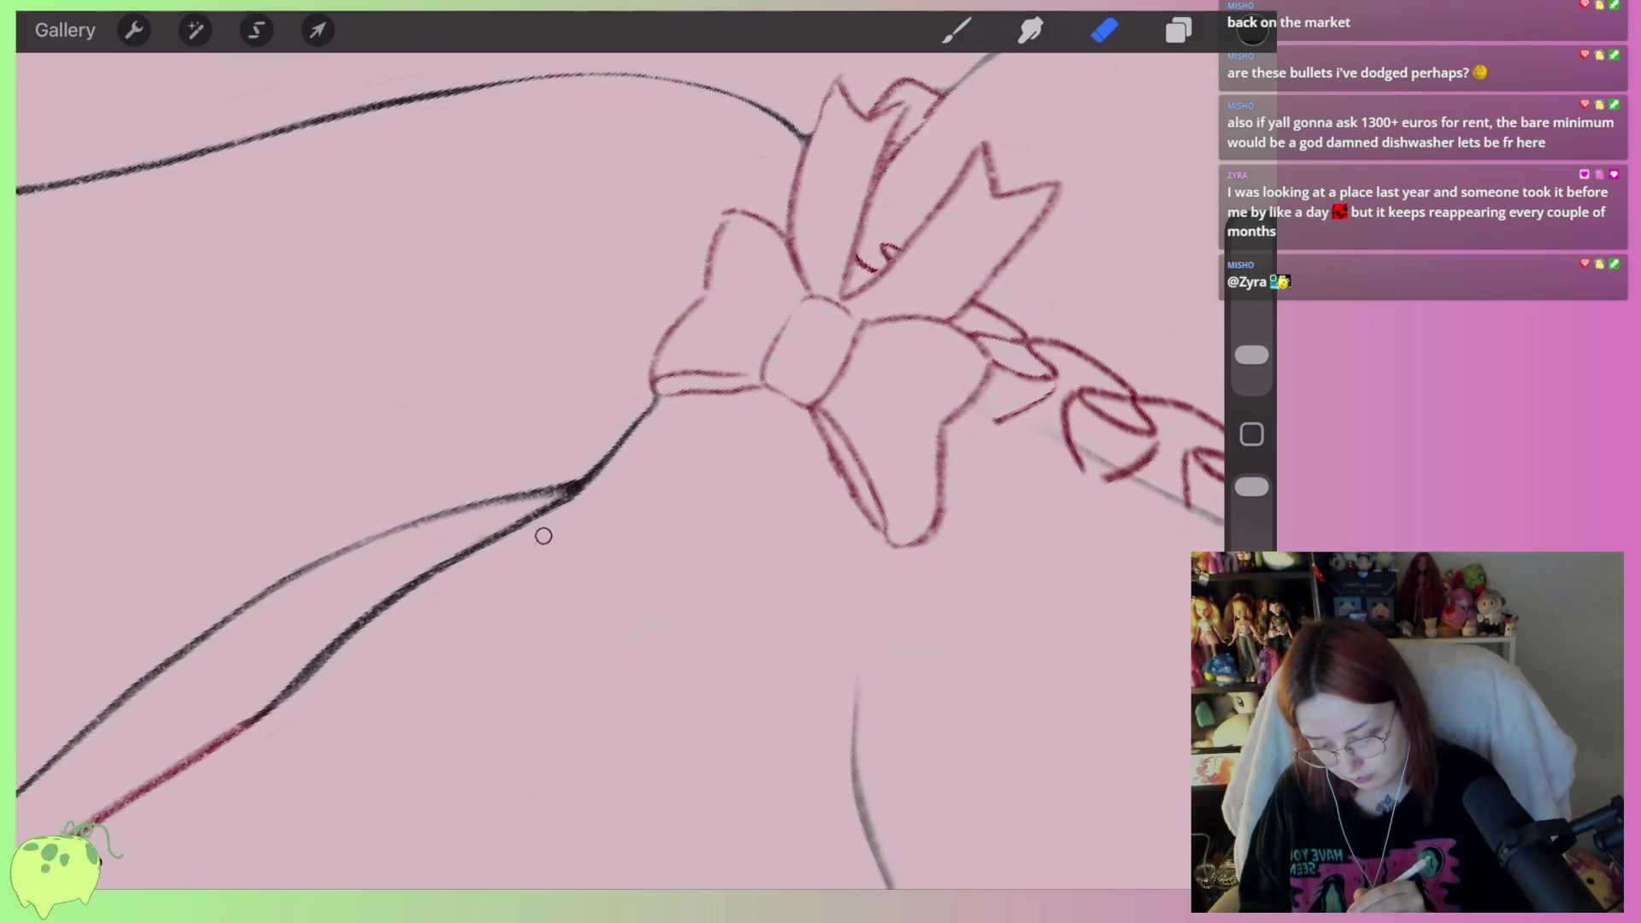
scroll(544, 536, "down", 5)
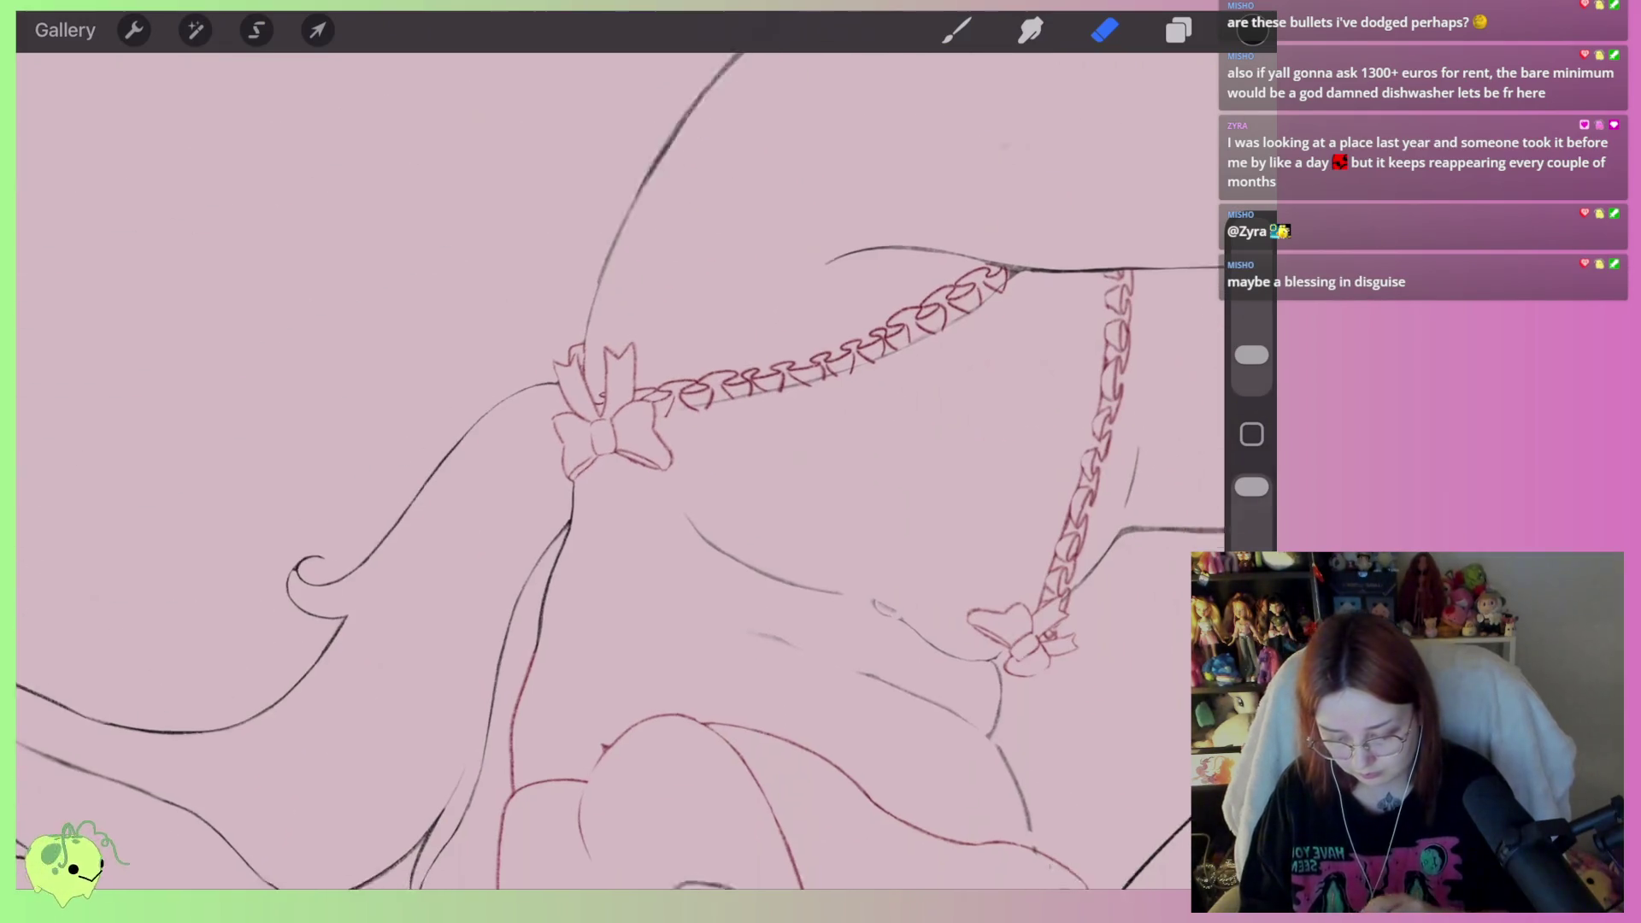
scroll(581, 342, "down", 5)
scroll(620, 470, "down", 5)
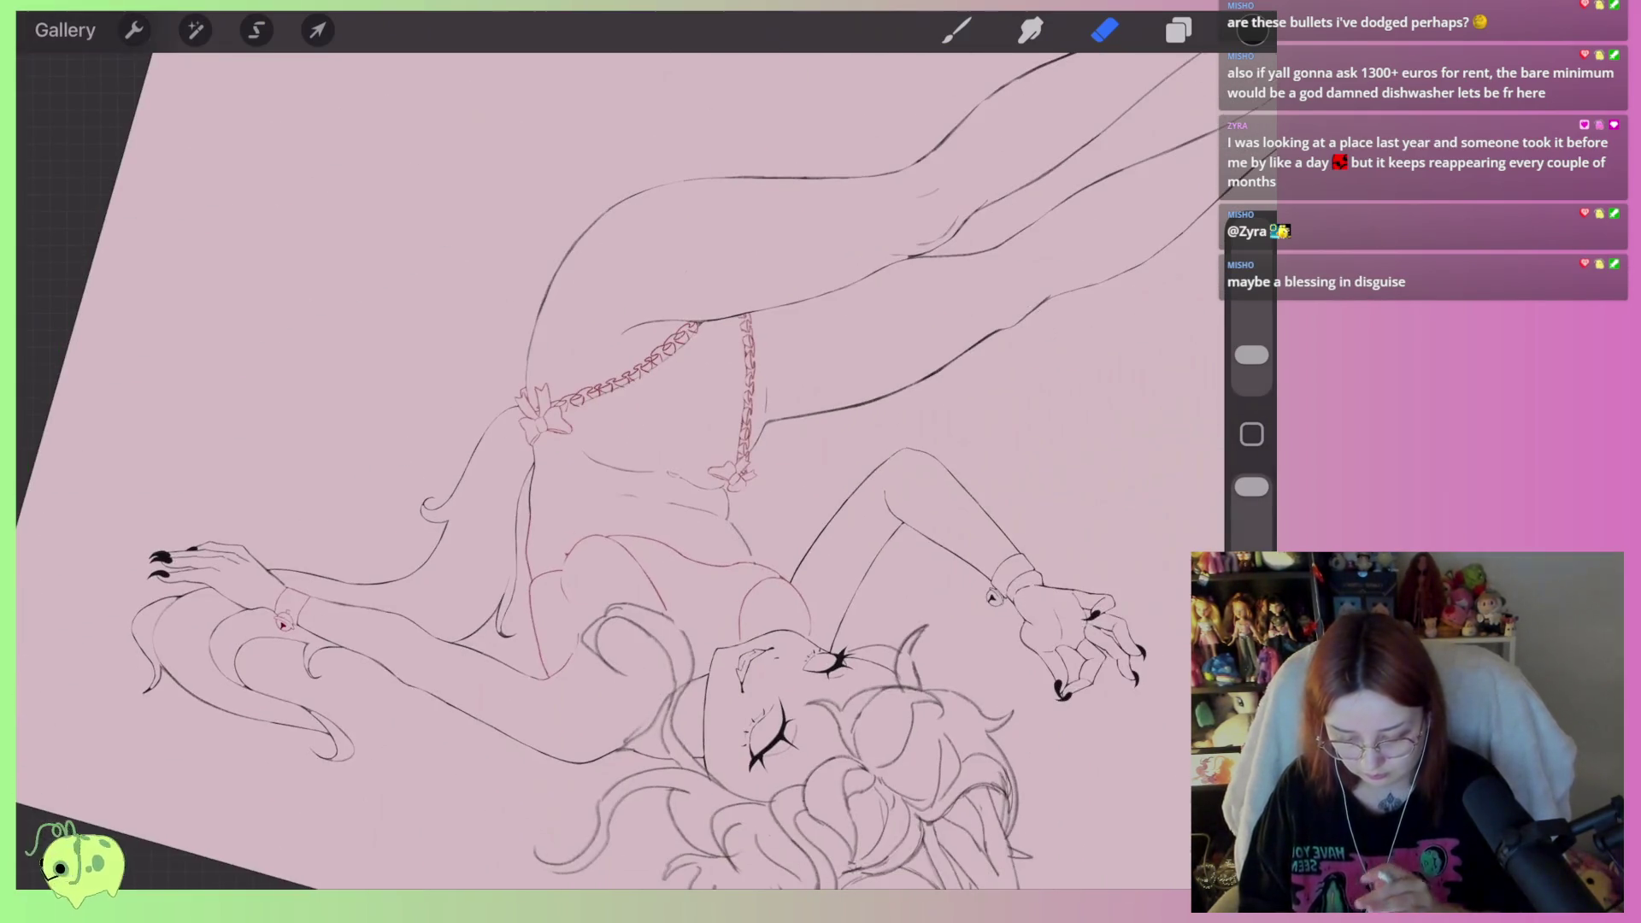
scroll(619, 470, "down", 3)
scroll(619, 470, "up", 5)
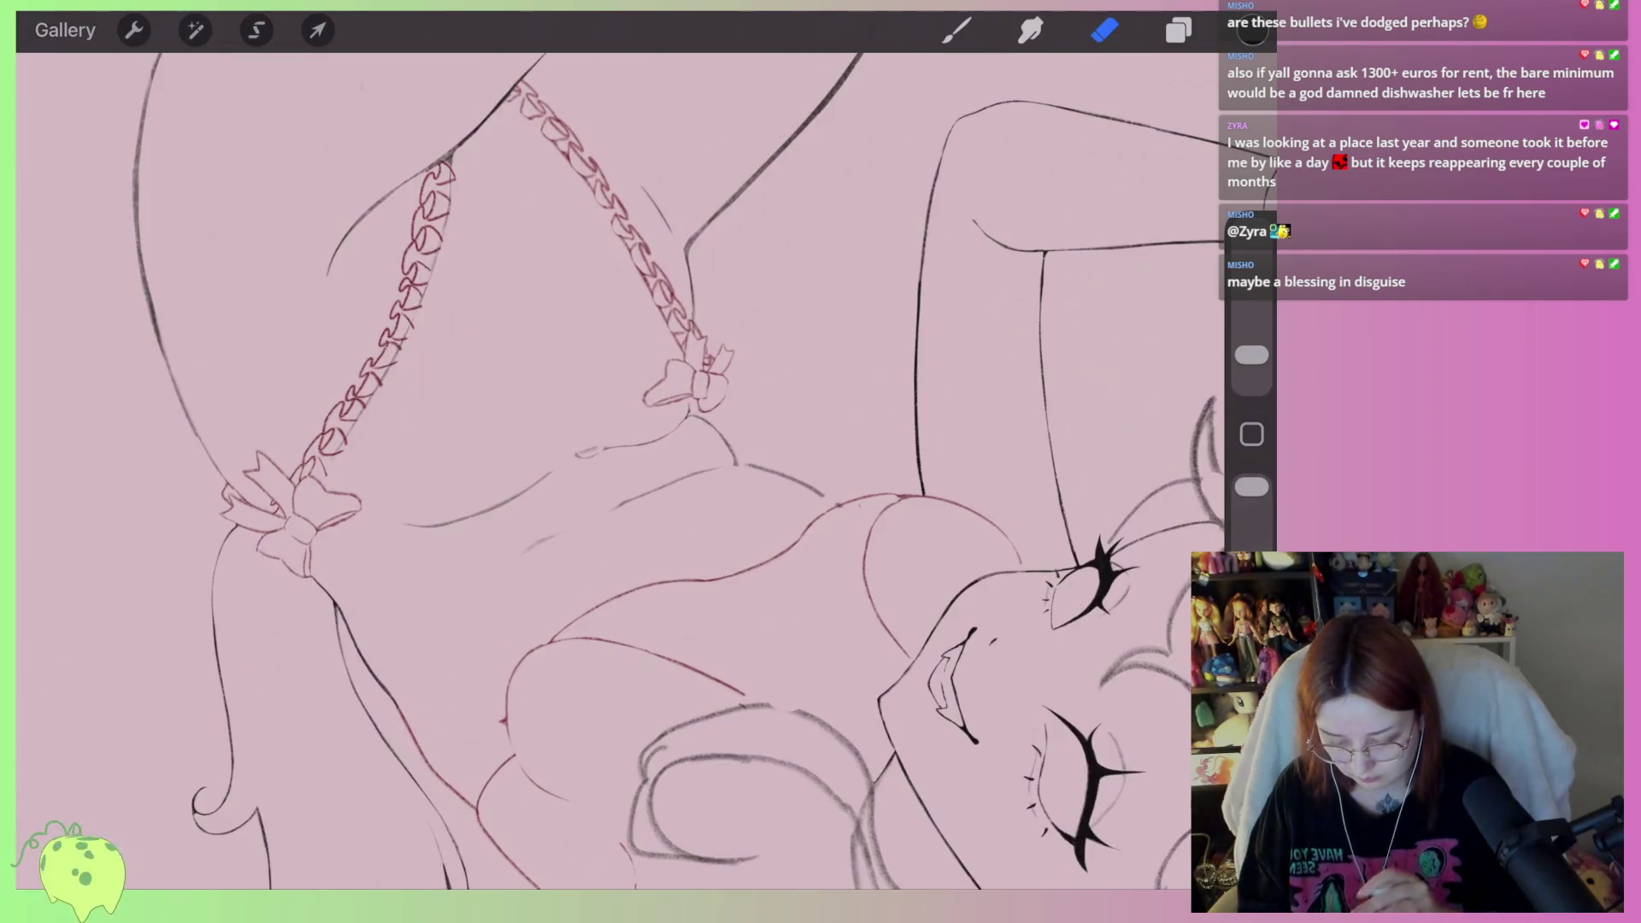
scroll(619, 470, "up", 5)
Add two short dark line segments on the torso
key("b")
left_click_drag(636, 486, 609, 537)
mouse_move(665, 459)
left_mouse_down()
mouse_move(725, 446)
mouse_move(630, 484)
mouse_move(609, 537)
mouse_move(688, 461)
mouse_move(637, 526)
left_mouse_up()
left_click(1104, 30)
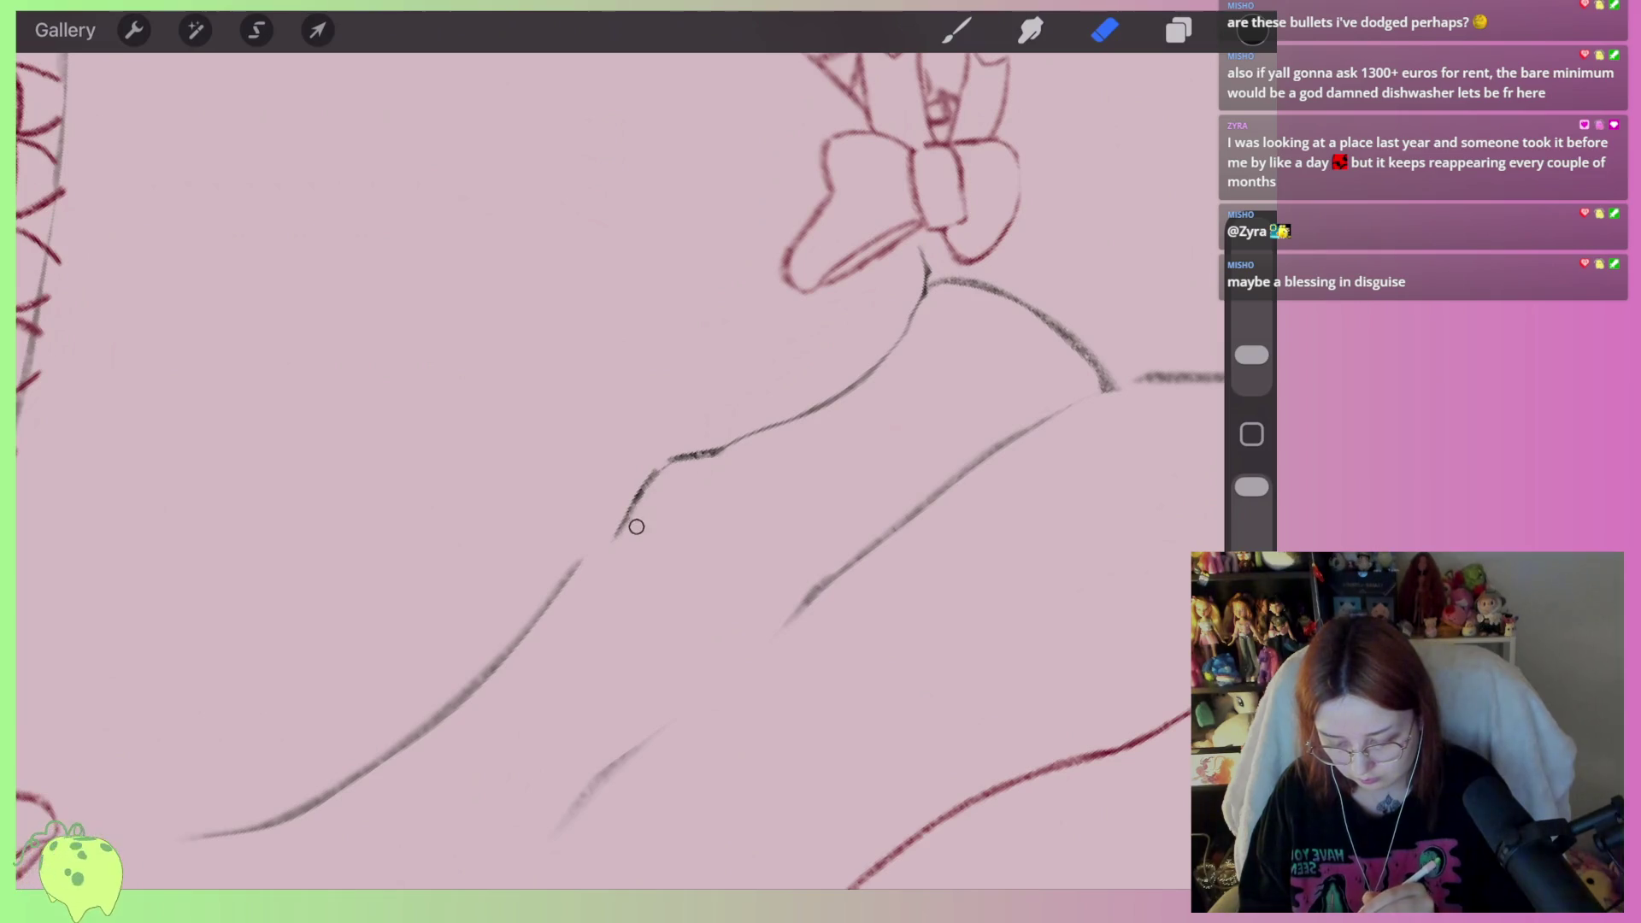
scroll(621, 470, "down", 10)
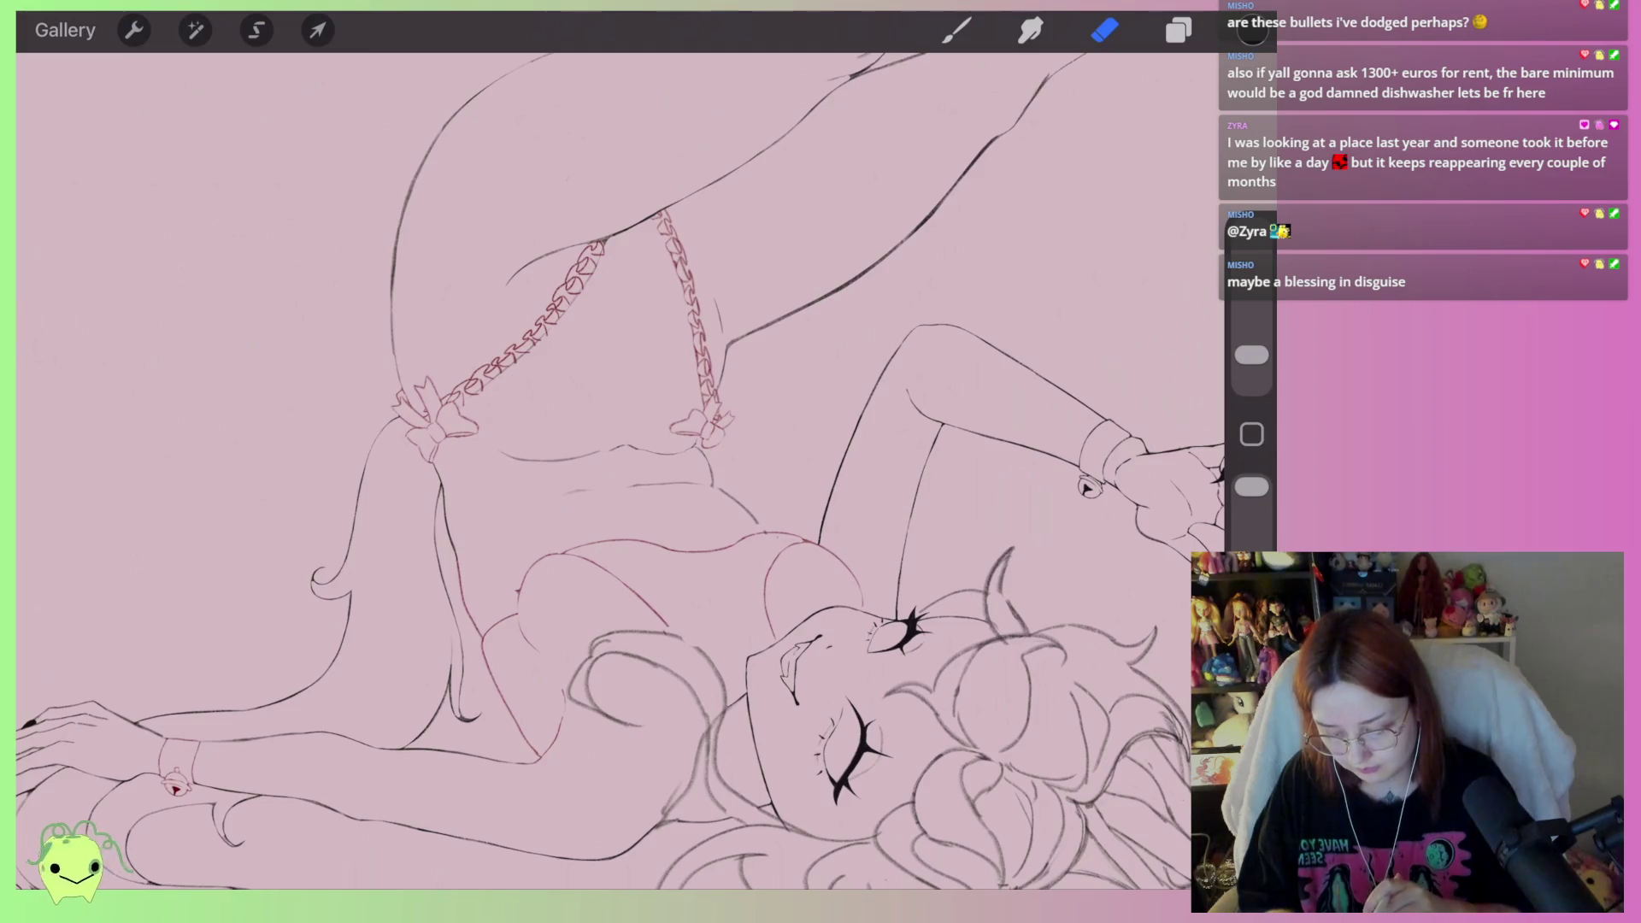
scroll(547, 555, "up", 5)
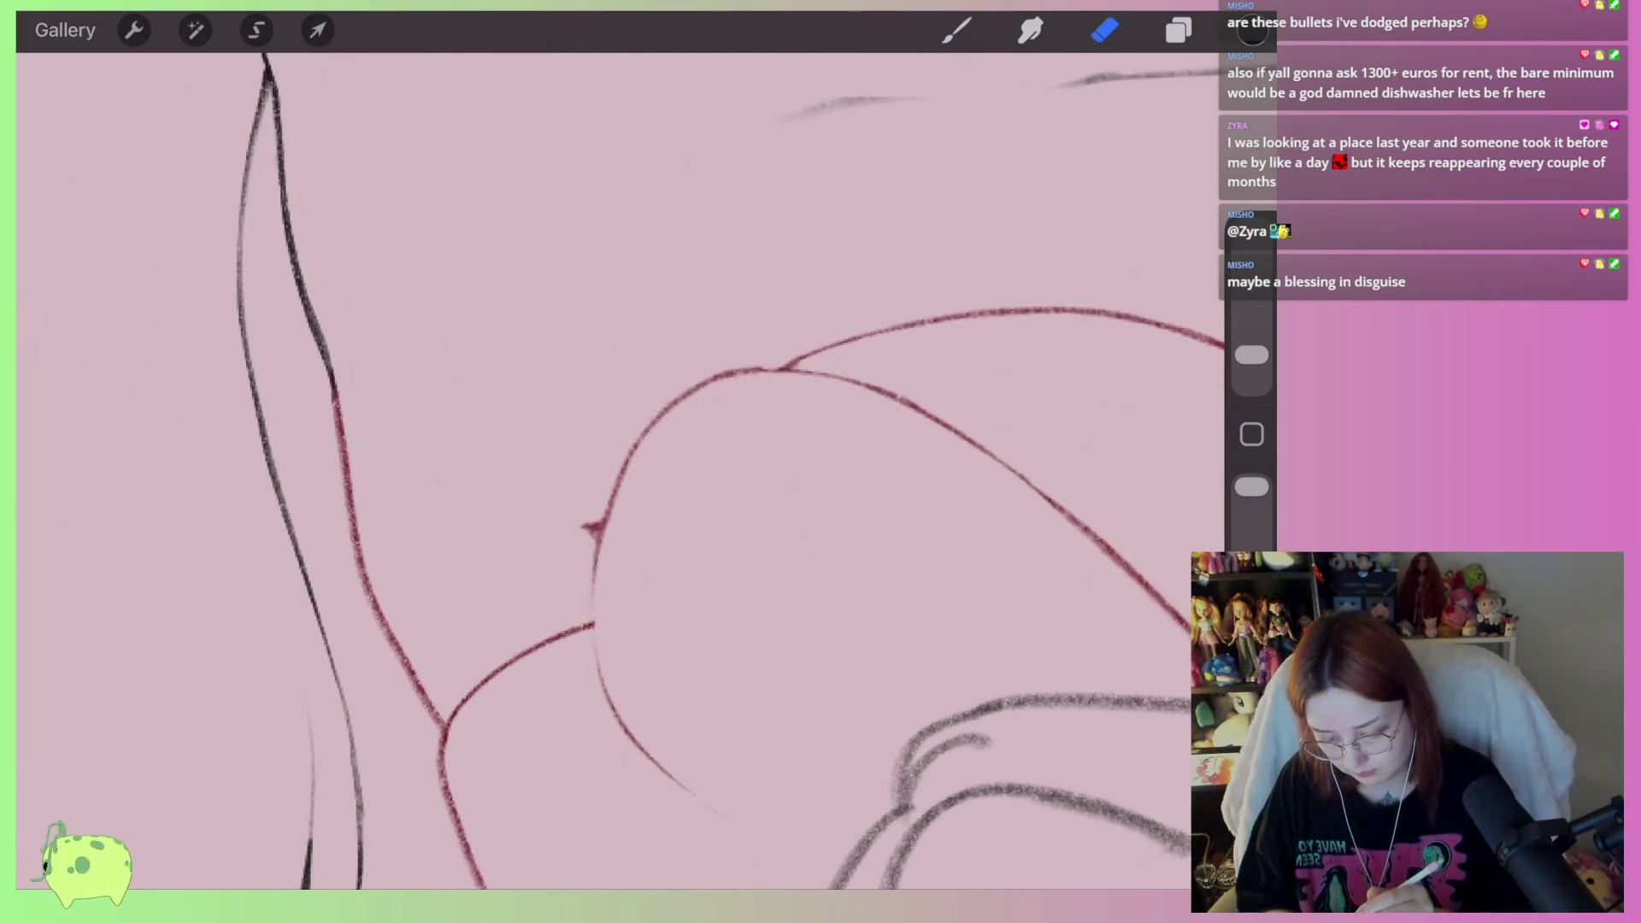
scroll(599, 470, "down", 5)
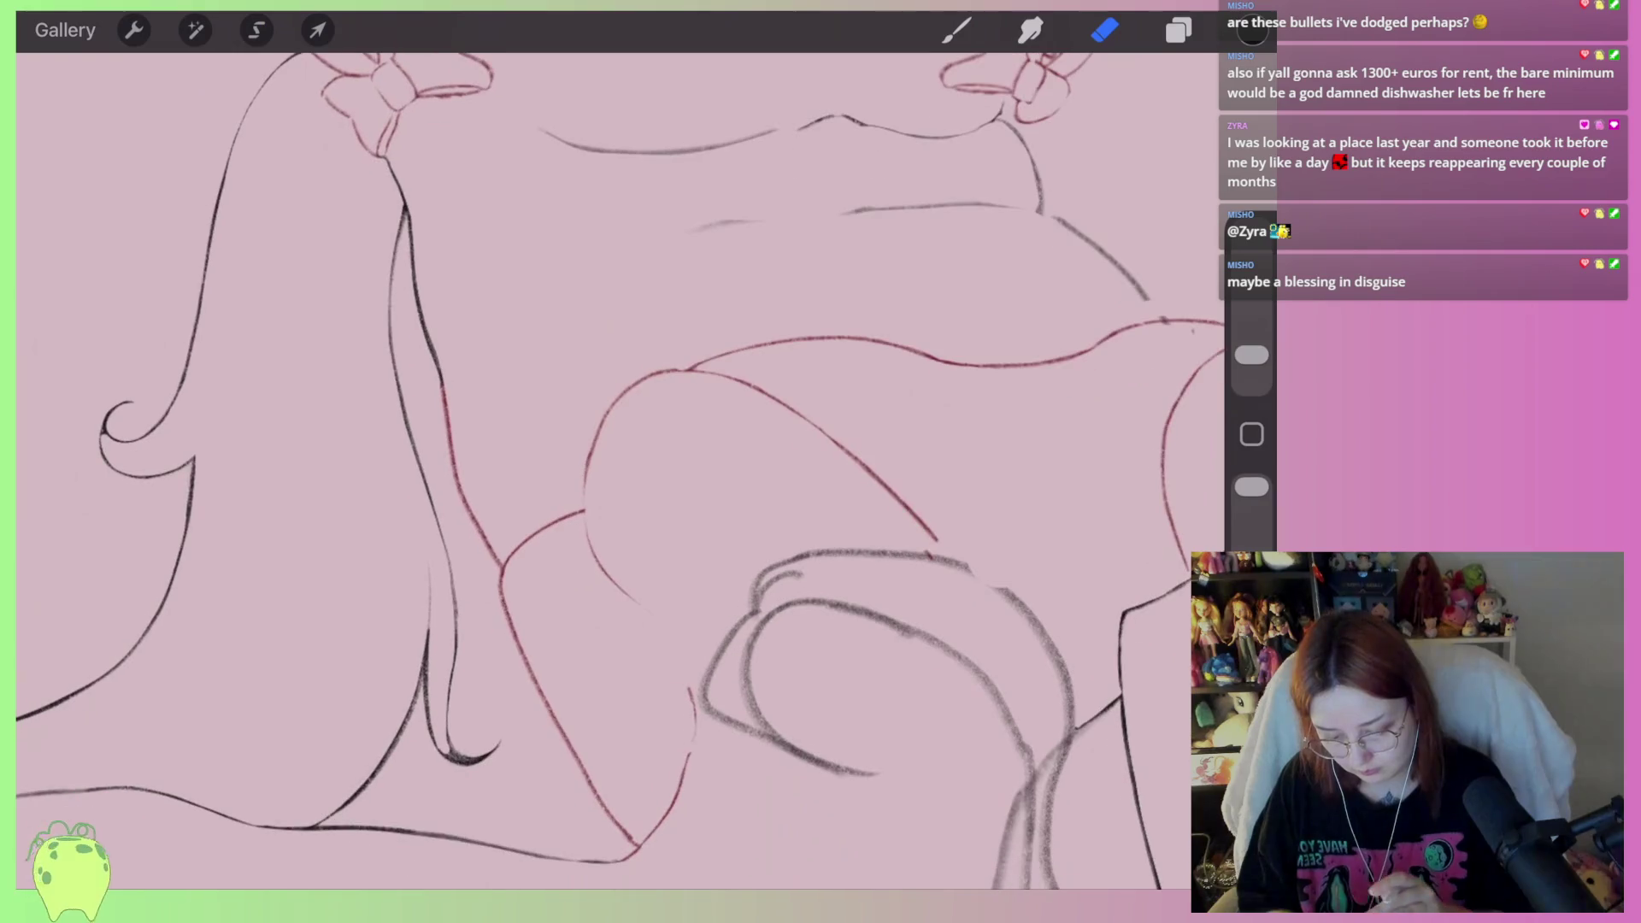
scroll(599, 471, "up", 5)
Ink a black curve over the red chest sketch, erase the red lines beside it, and fade its lower end
left_click(956, 30)
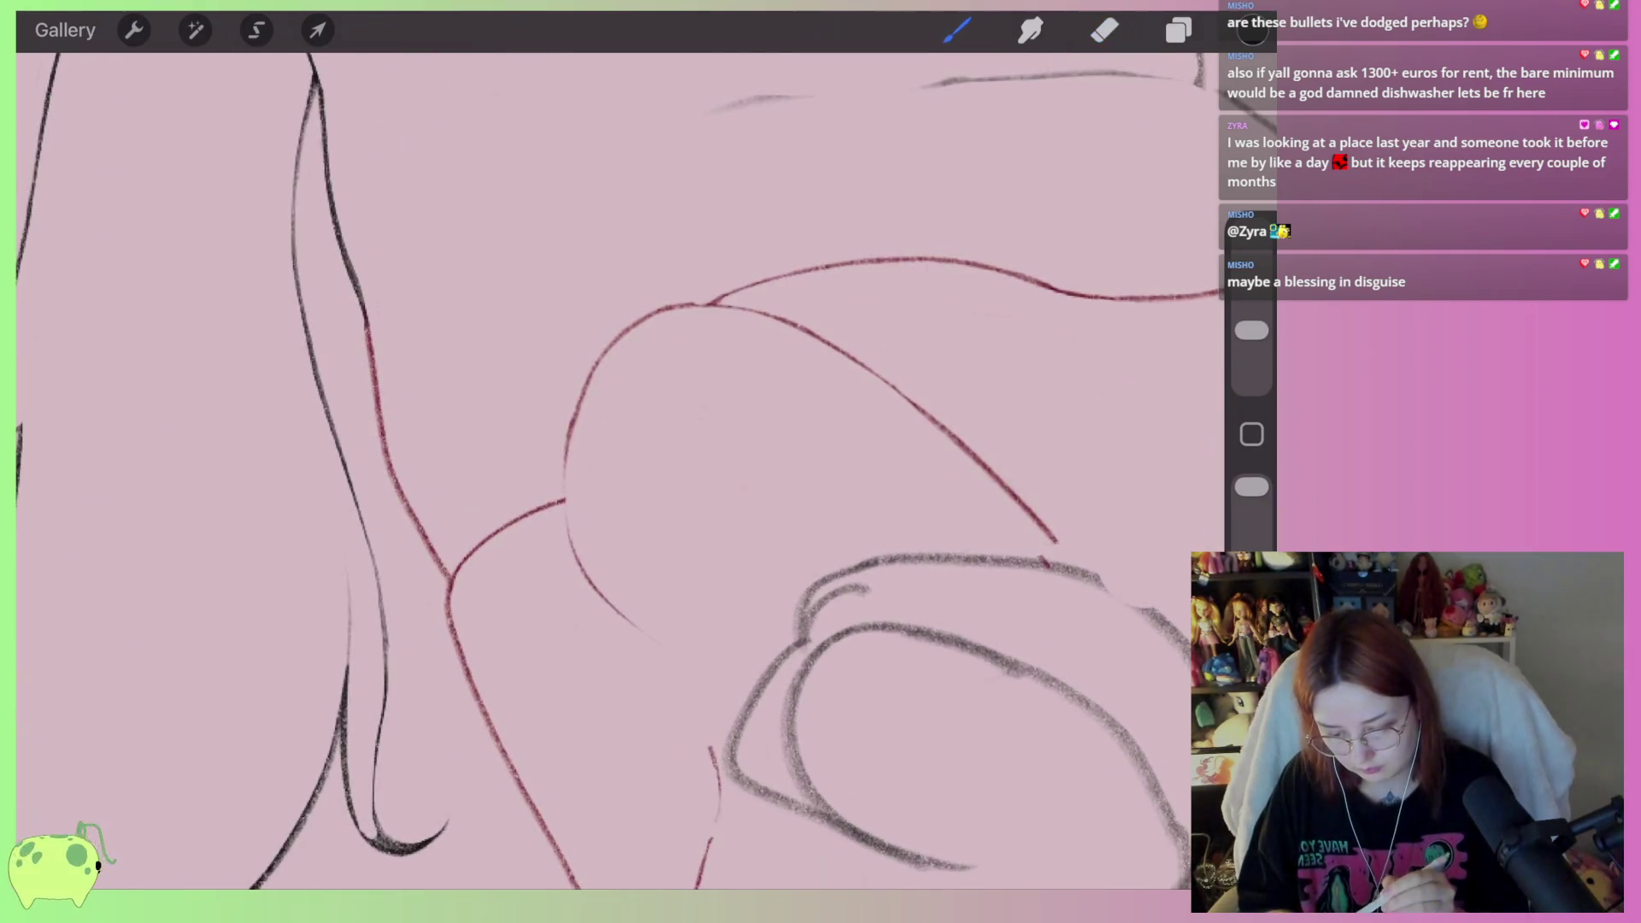
mouse_move(705, 304)
left_mouse_down()
mouse_move(594, 374)
mouse_move(636, 637)
left_mouse_up()
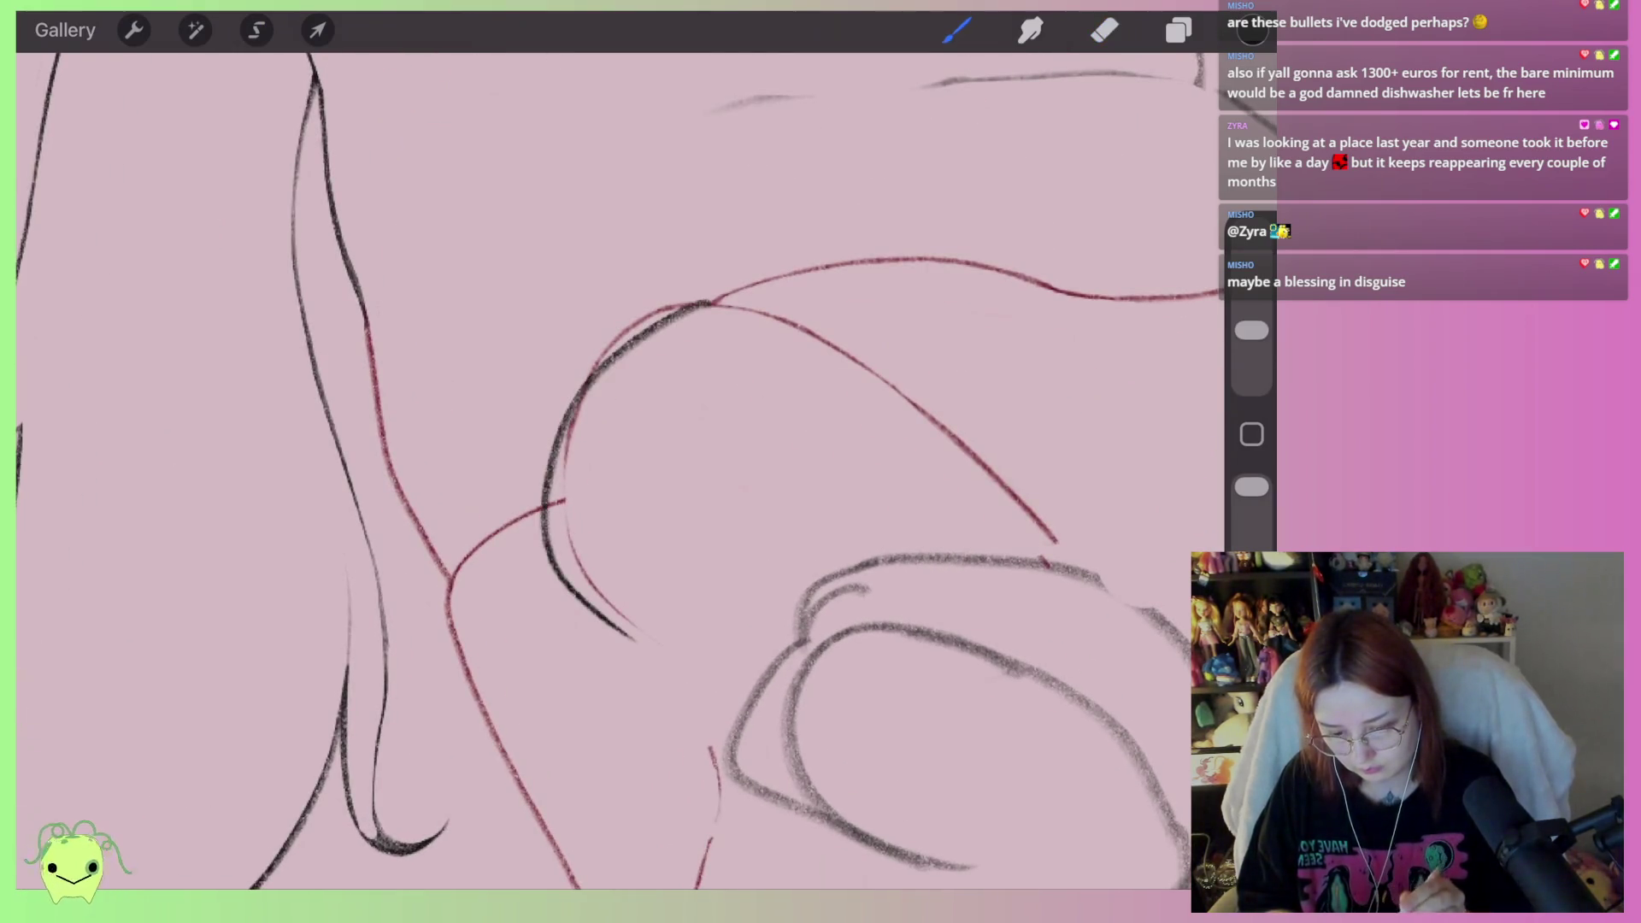
left_click(1104, 30)
scroll(621, 470, "up", 2)
mouse_move(731, 344)
left_mouse_down()
mouse_move(715, 337)
mouse_move(569, 446)
left_mouse_up()
mouse_move(745, 368)
left_mouse_down()
mouse_move(616, 443)
mouse_move(623, 413)
mouse_move(542, 634)
mouse_move(547, 591)
mouse_move(564, 654)
left_mouse_up()
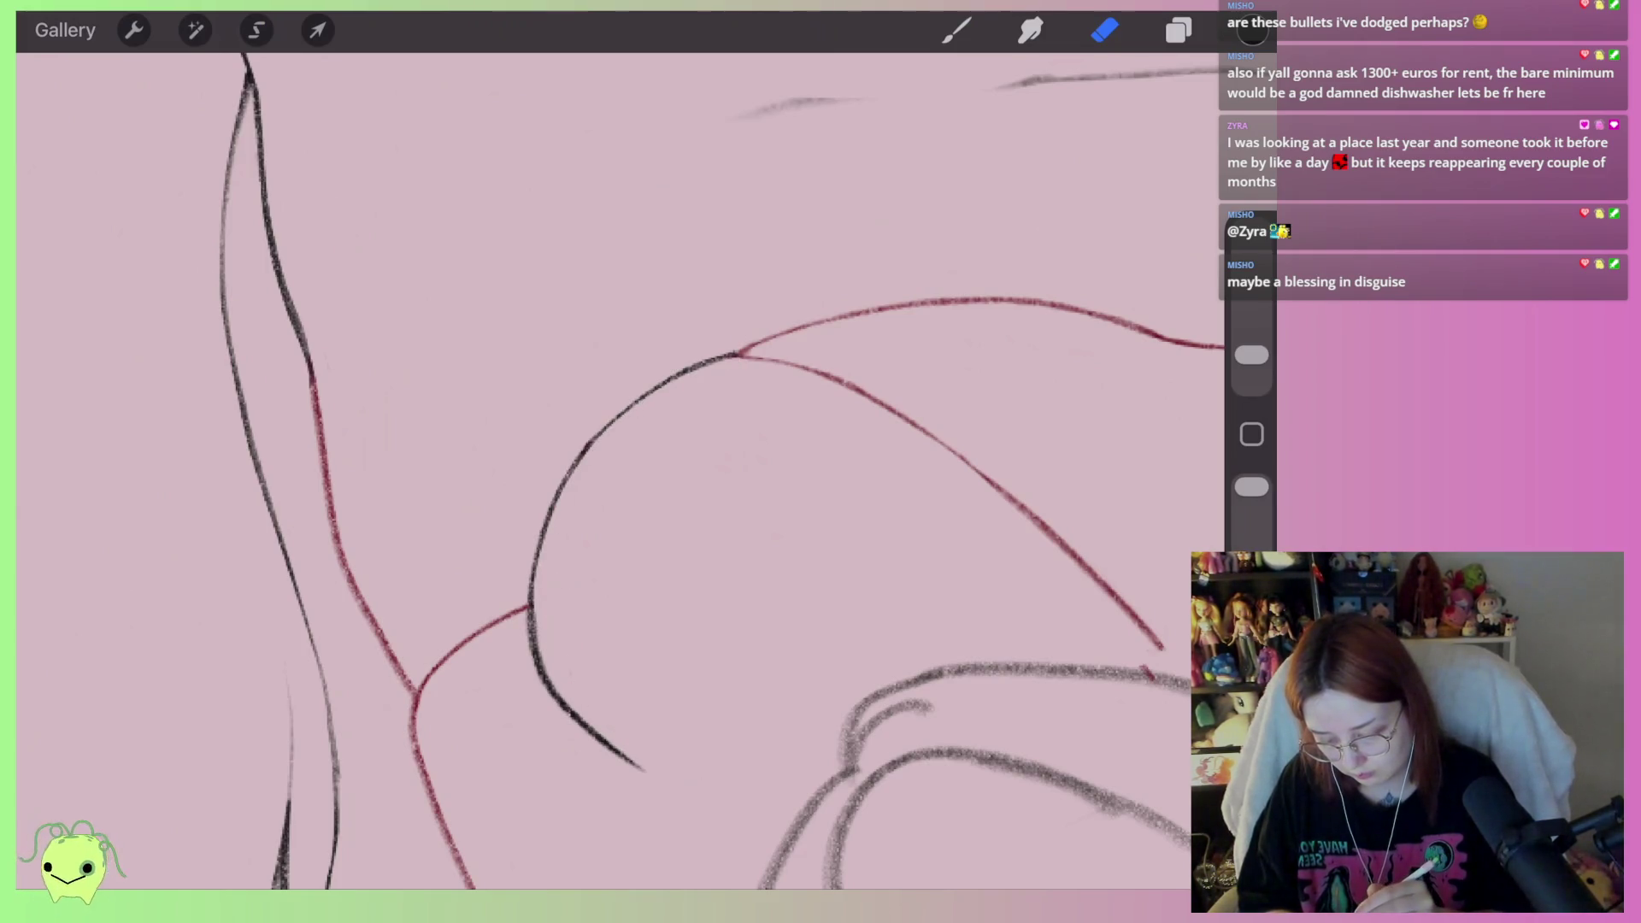
mouse_move(530, 610)
left_mouse_down()
mouse_move(560, 701)
mouse_move(639, 766)
left_mouse_up()
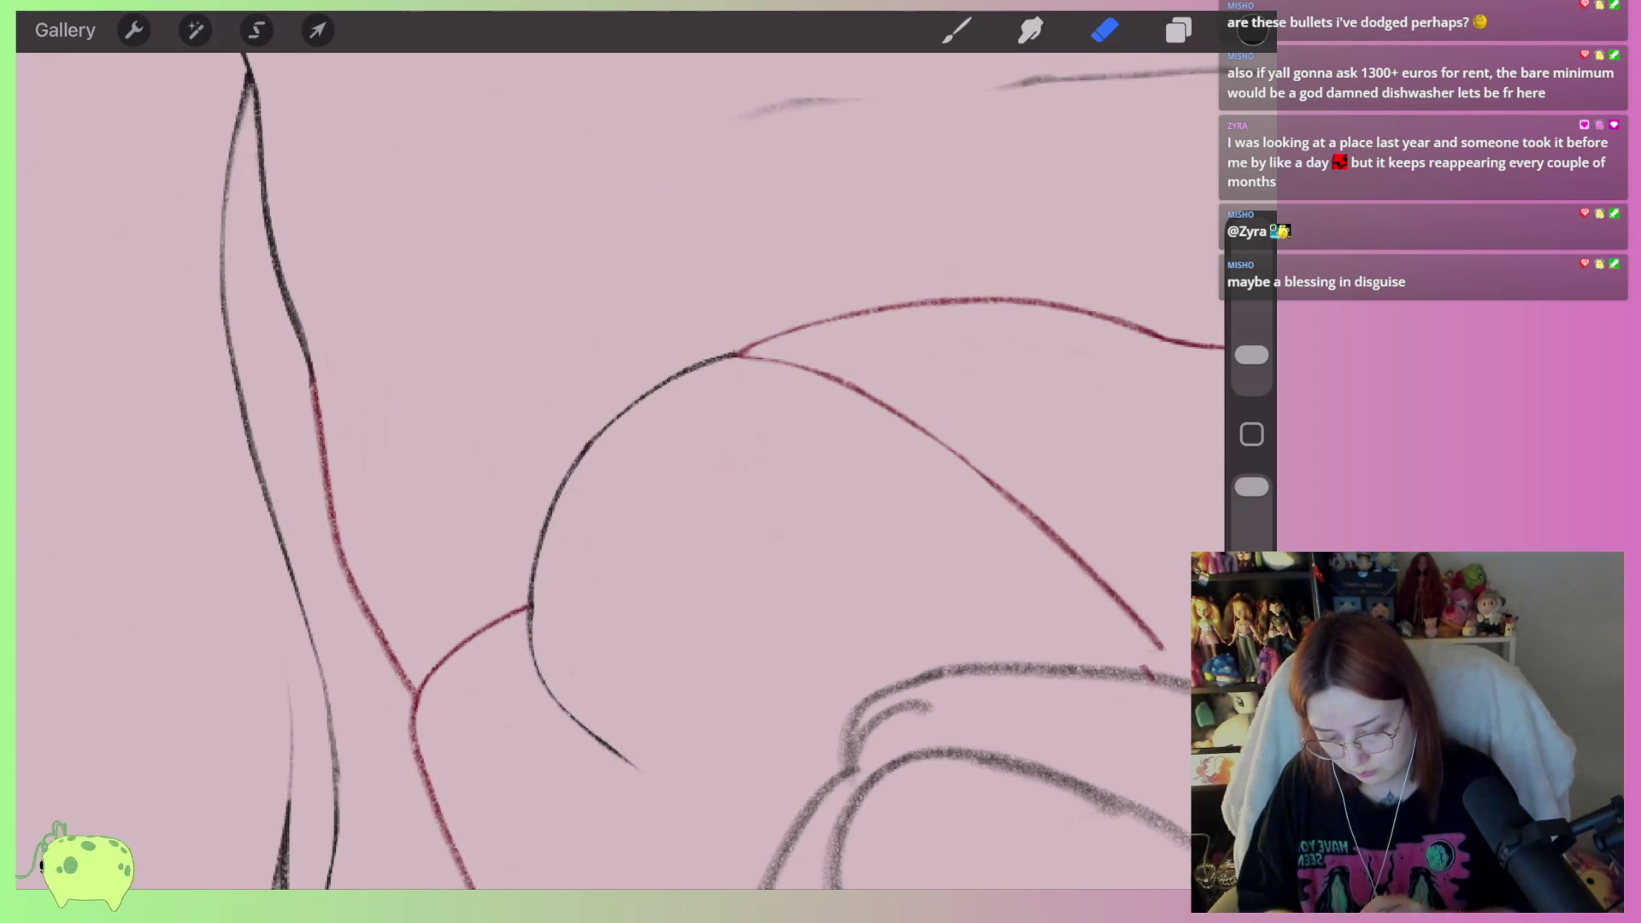
scroll(620, 470, "down", 10)
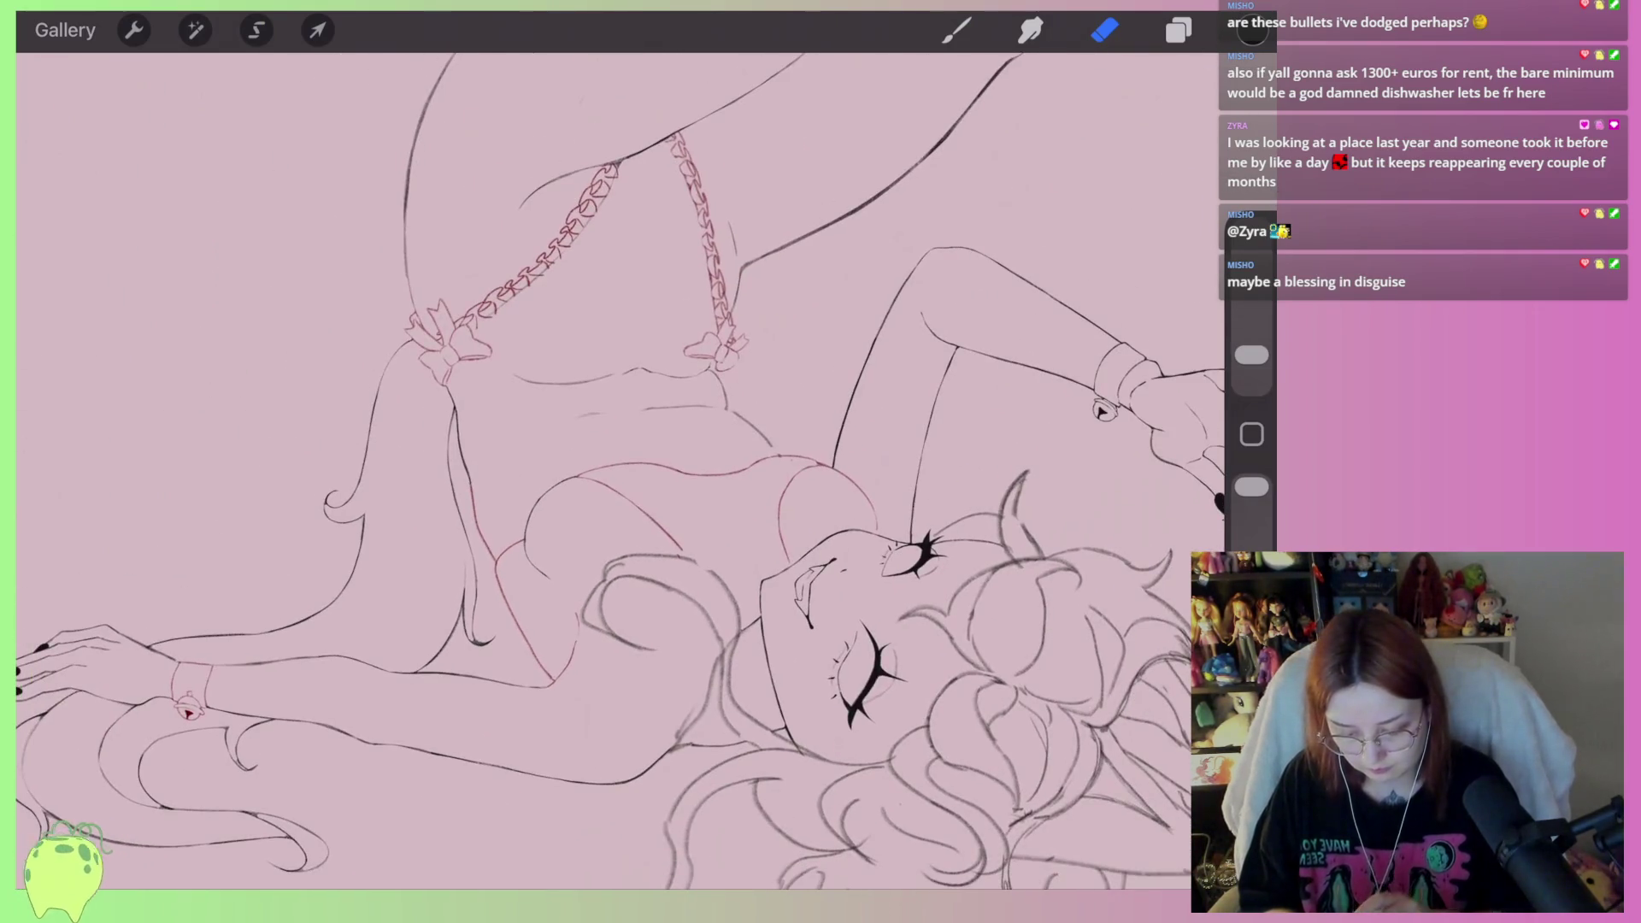
Ink the body line running up from the chain garter
scroll(620, 470, "up", 5)
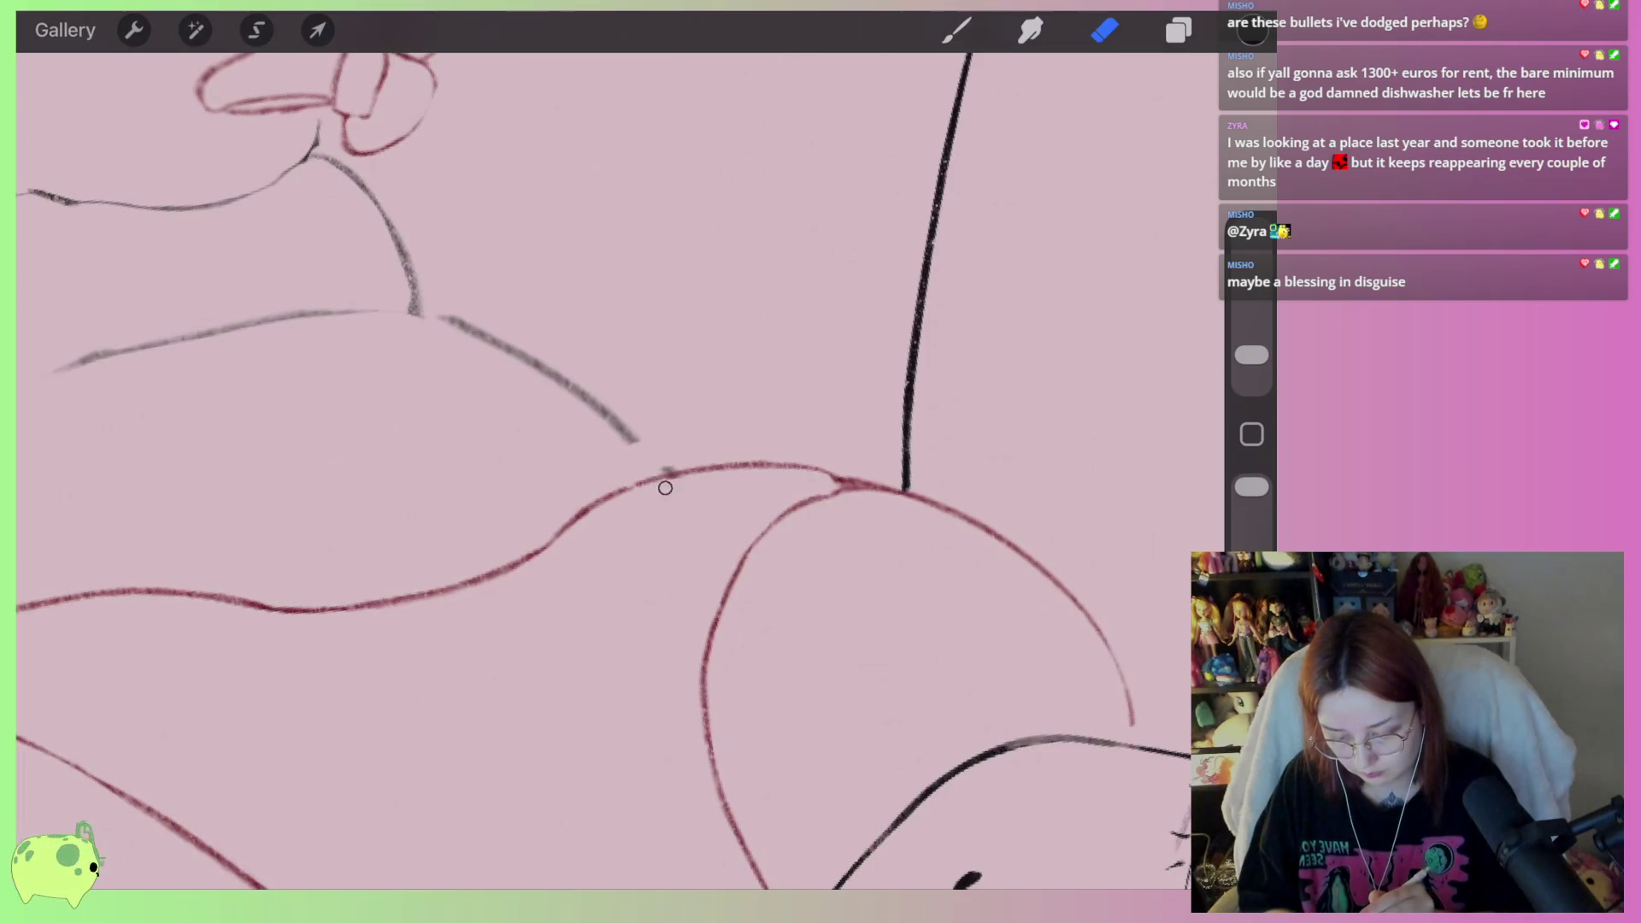
scroll(676, 485, "down", 2)
scroll(621, 470, "down", 5)
scroll(621, 470, "up", 5)
scroll(621, 470, "up", 5)
key("b")
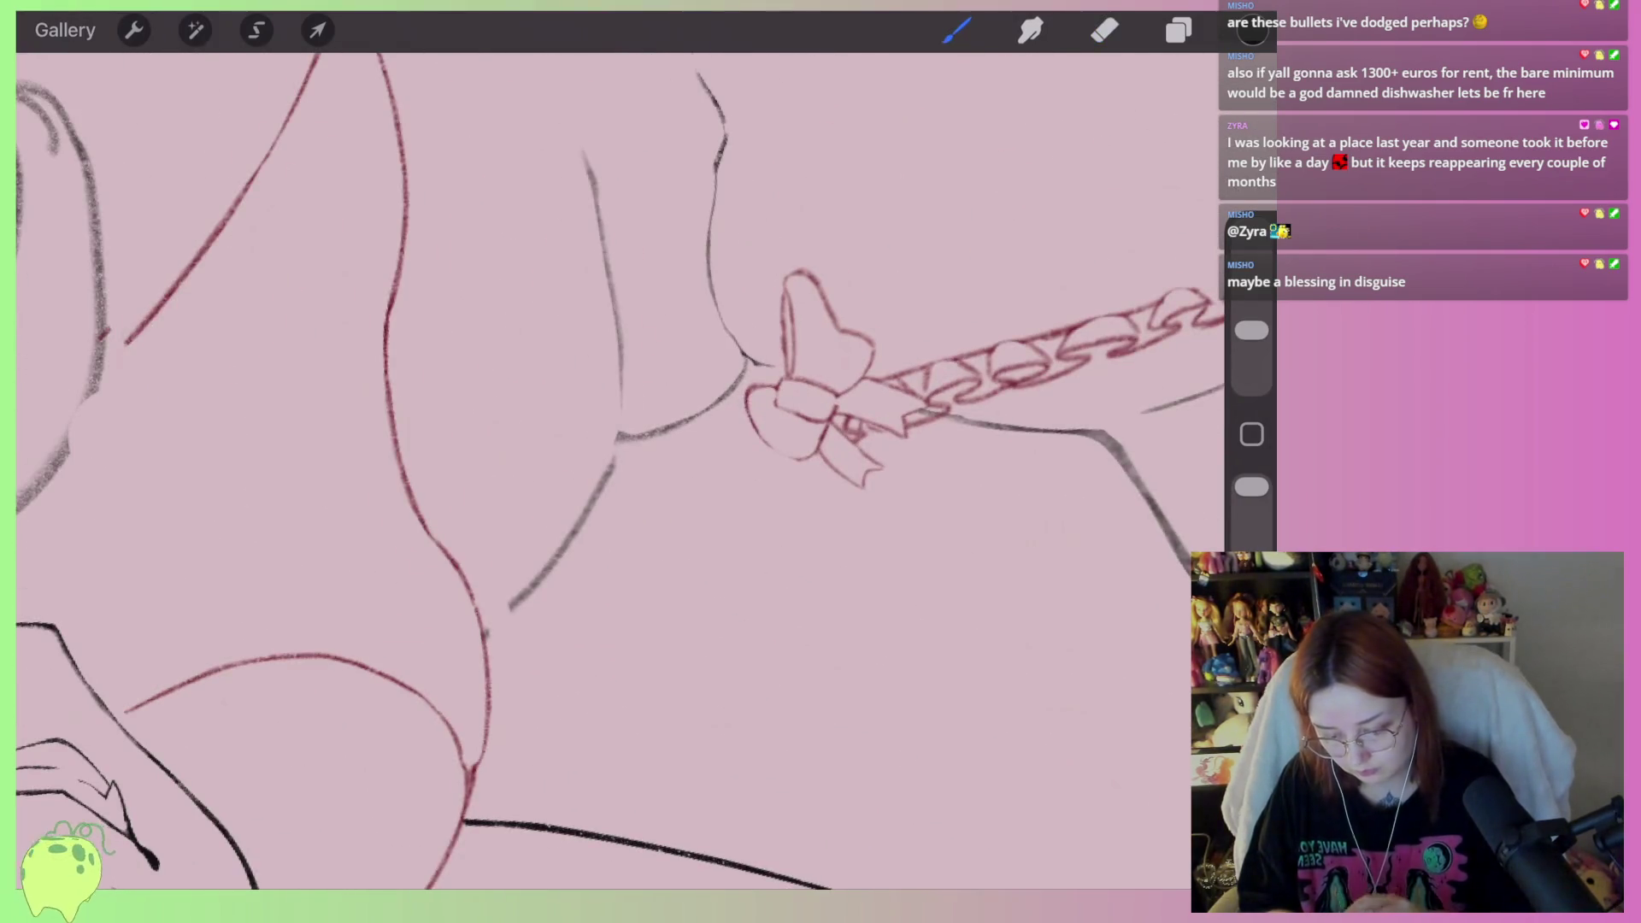
scroll(620, 470, "up", 2)
left_click_drag(484, 664, 503, 656)
left_click_drag(1251, 330, 1251, 333)
mouse_move(484, 664)
left_mouse_down()
mouse_move(669, 466)
mouse_move(833, 384)
left_mouse_up()
scroll(621, 470, "up", 2)
Trim the dark stroke back to the guide, then add and lighten a short stroke below the bow
left_click(1104, 30)
mouse_move(699, 486)
left_mouse_down()
mouse_move(868, 384)
mouse_move(850, 440)
mouse_move(734, 477)
mouse_move(483, 720)
mouse_move(664, 541)
left_mouse_up()
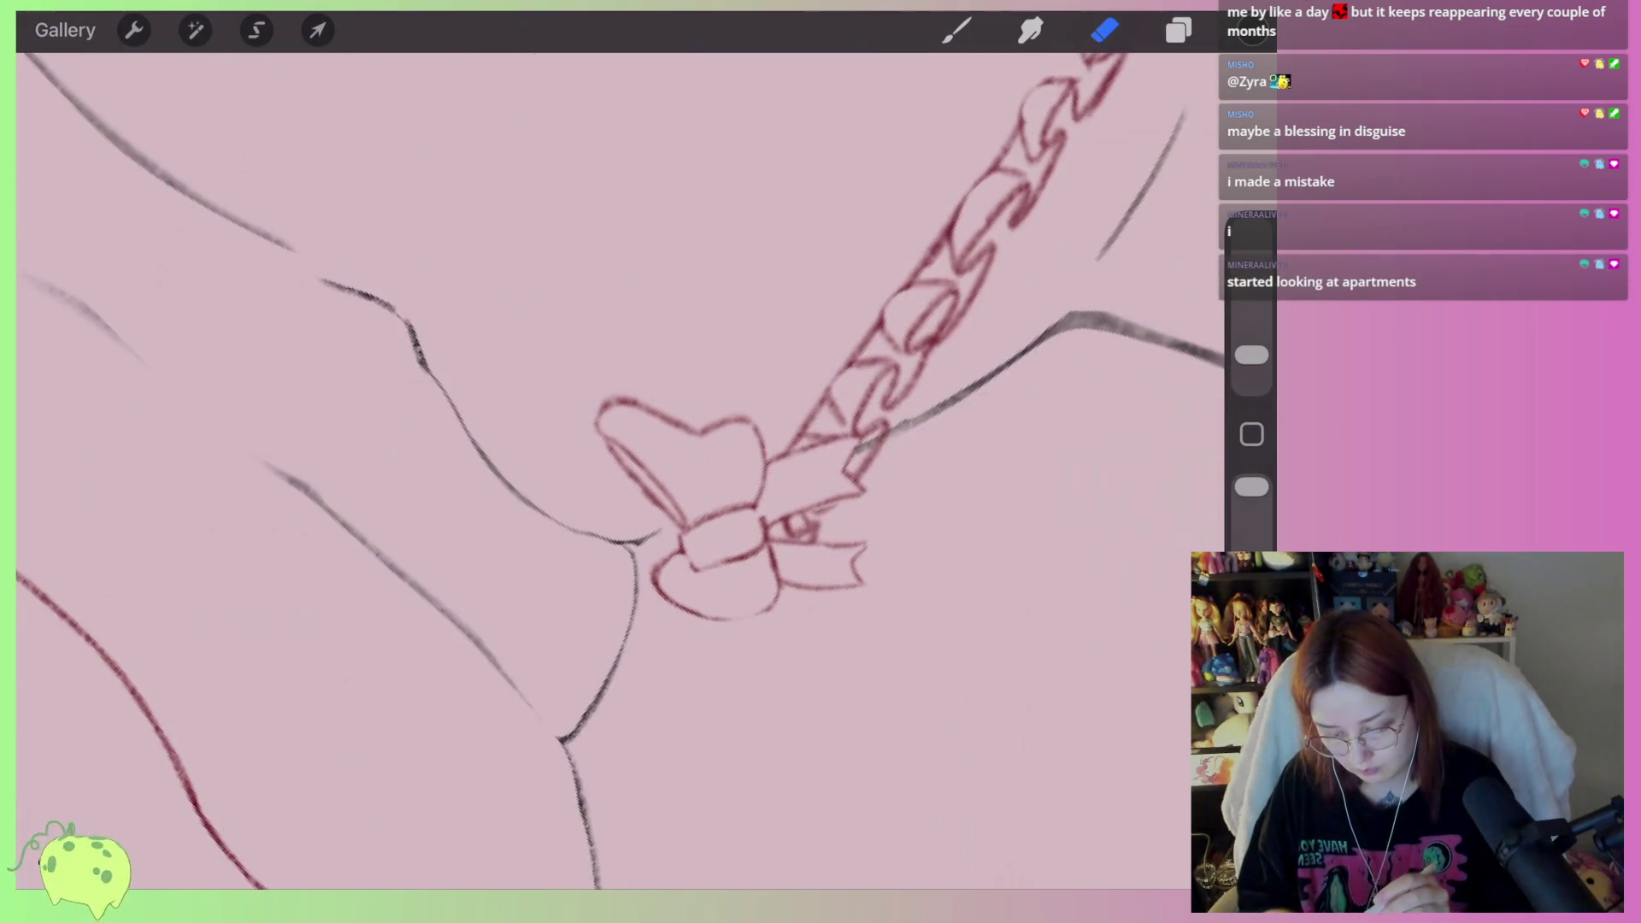
left_click(956, 30)
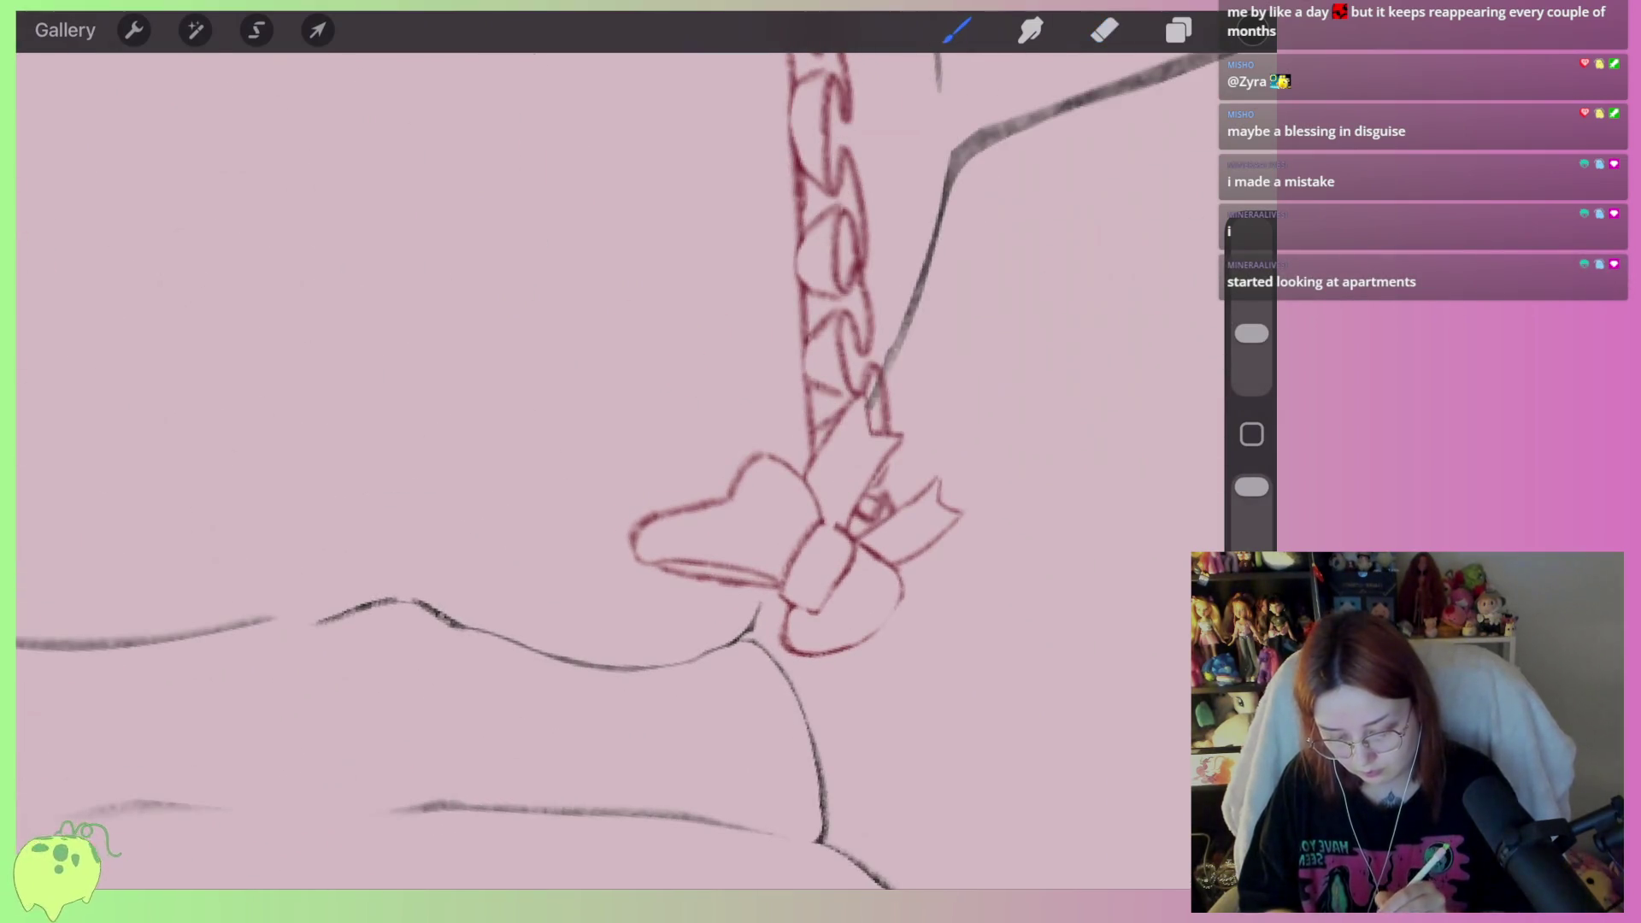
left_click_drag(766, 590, 746, 631)
left_click(1104, 30)
left_click_drag(769, 560, 736, 614)
key("ctrl+z")
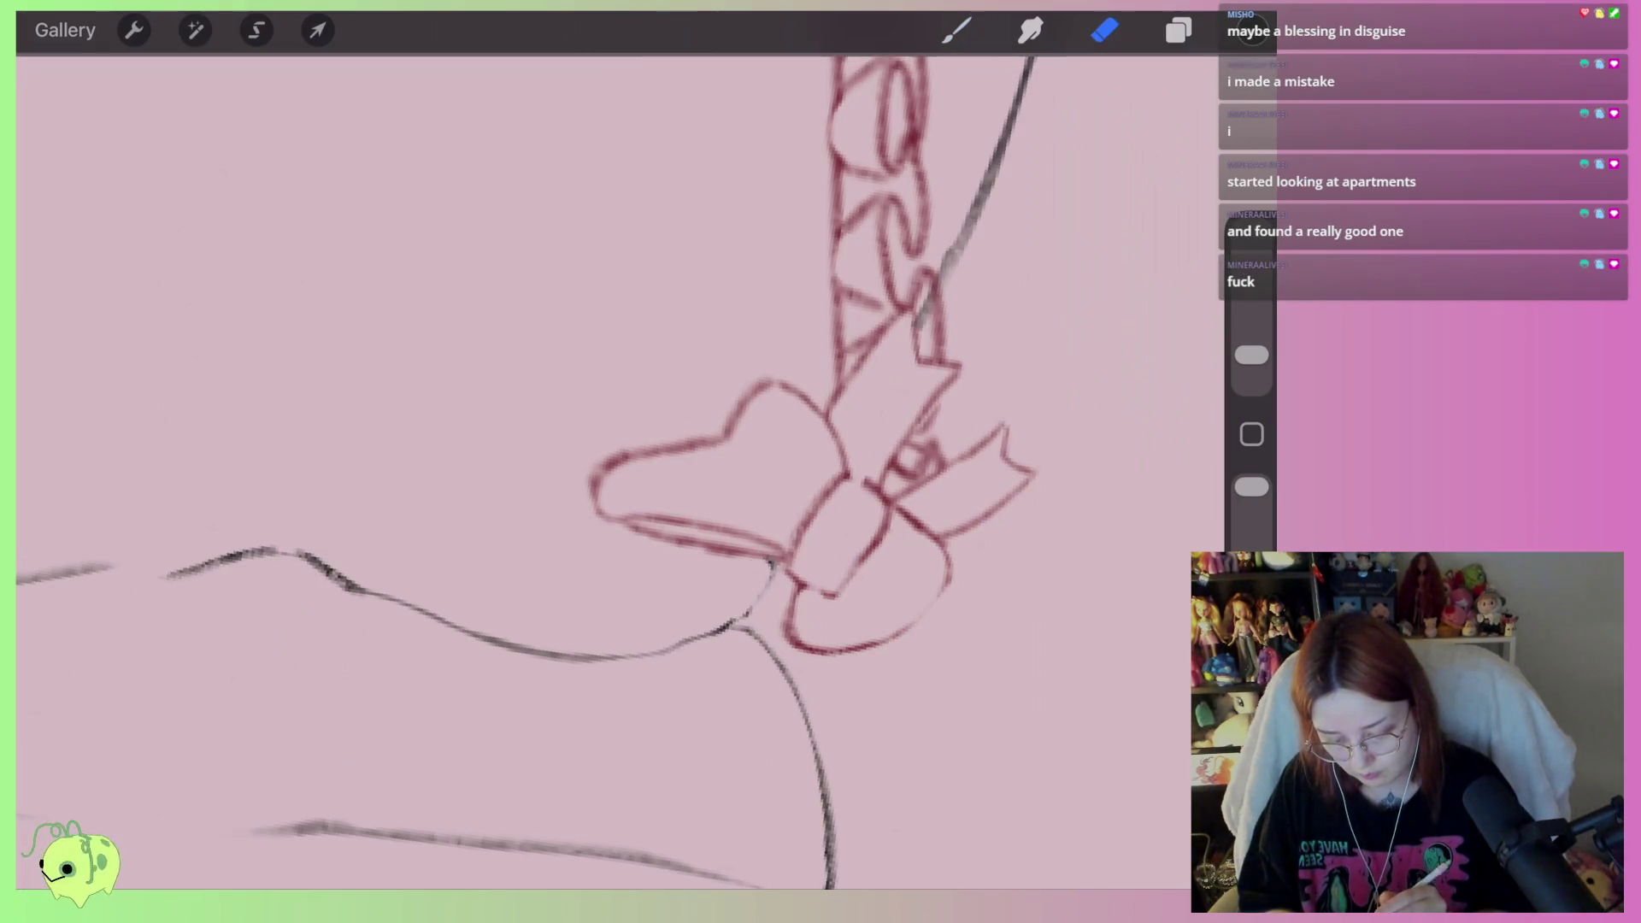
key("ctrl+z")
left_click_drag(766, 557, 742, 632)
Erase the line tips overlapping the red chain
scroll(812, 513, "down", 3)
left_click_drag(914, 479, 696, 604)
scroll(556, 684, "up", 3)
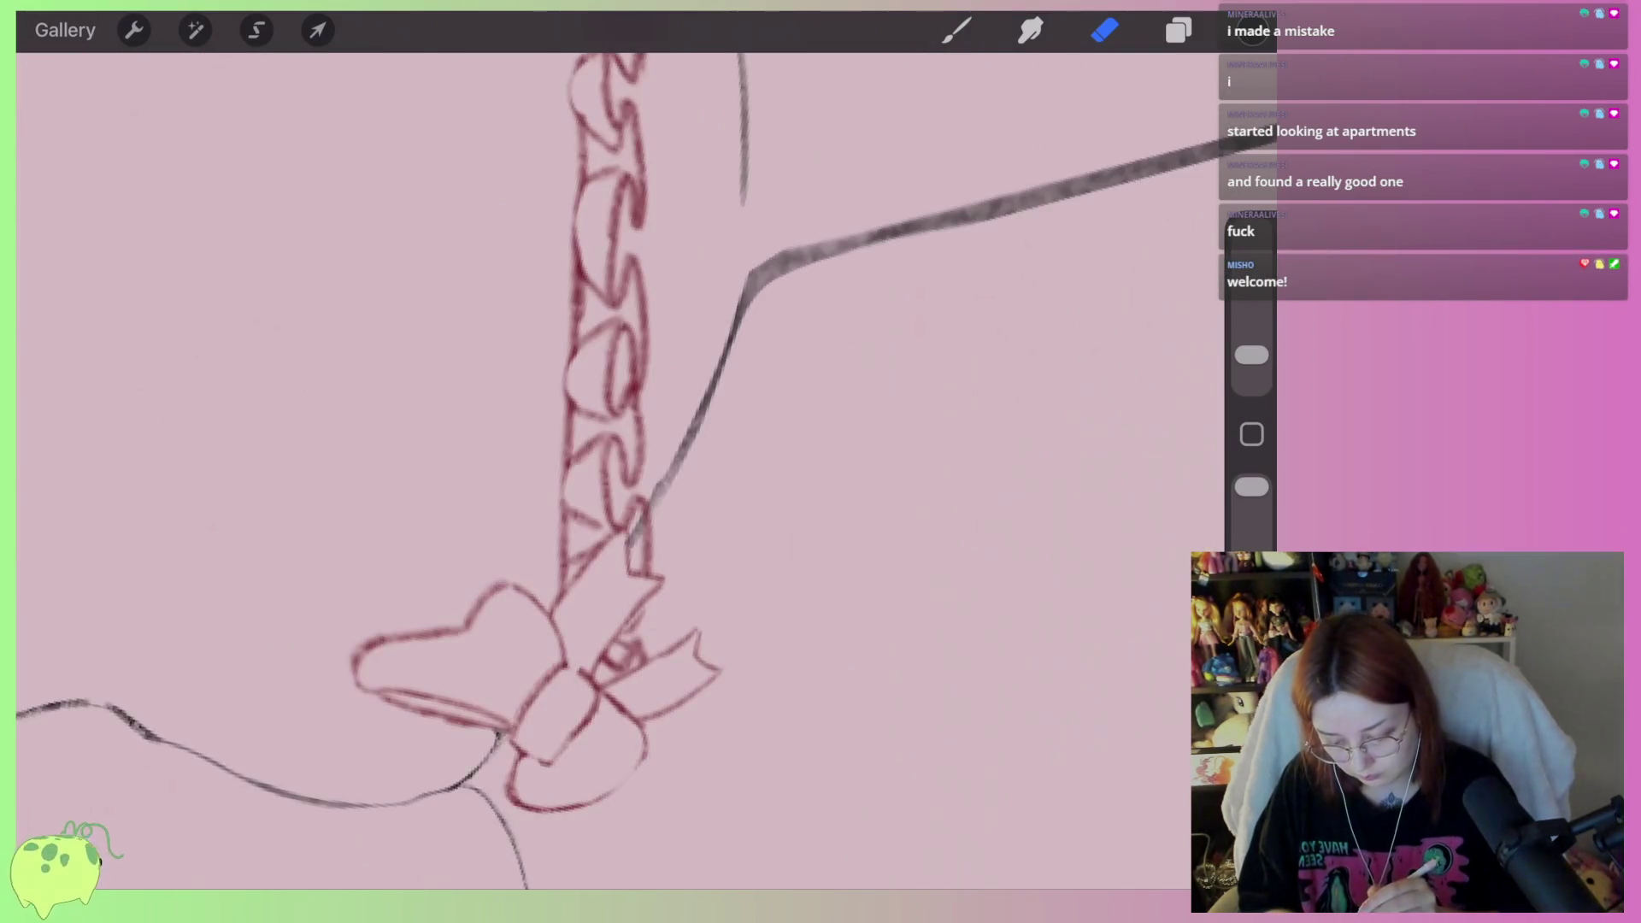
scroll(479, 692, "up", 2)
left_click_drag(688, 517, 688, 453)
left_click_drag(850, 147, 777, 330)
left_click_drag(625, 550, 709, 444)
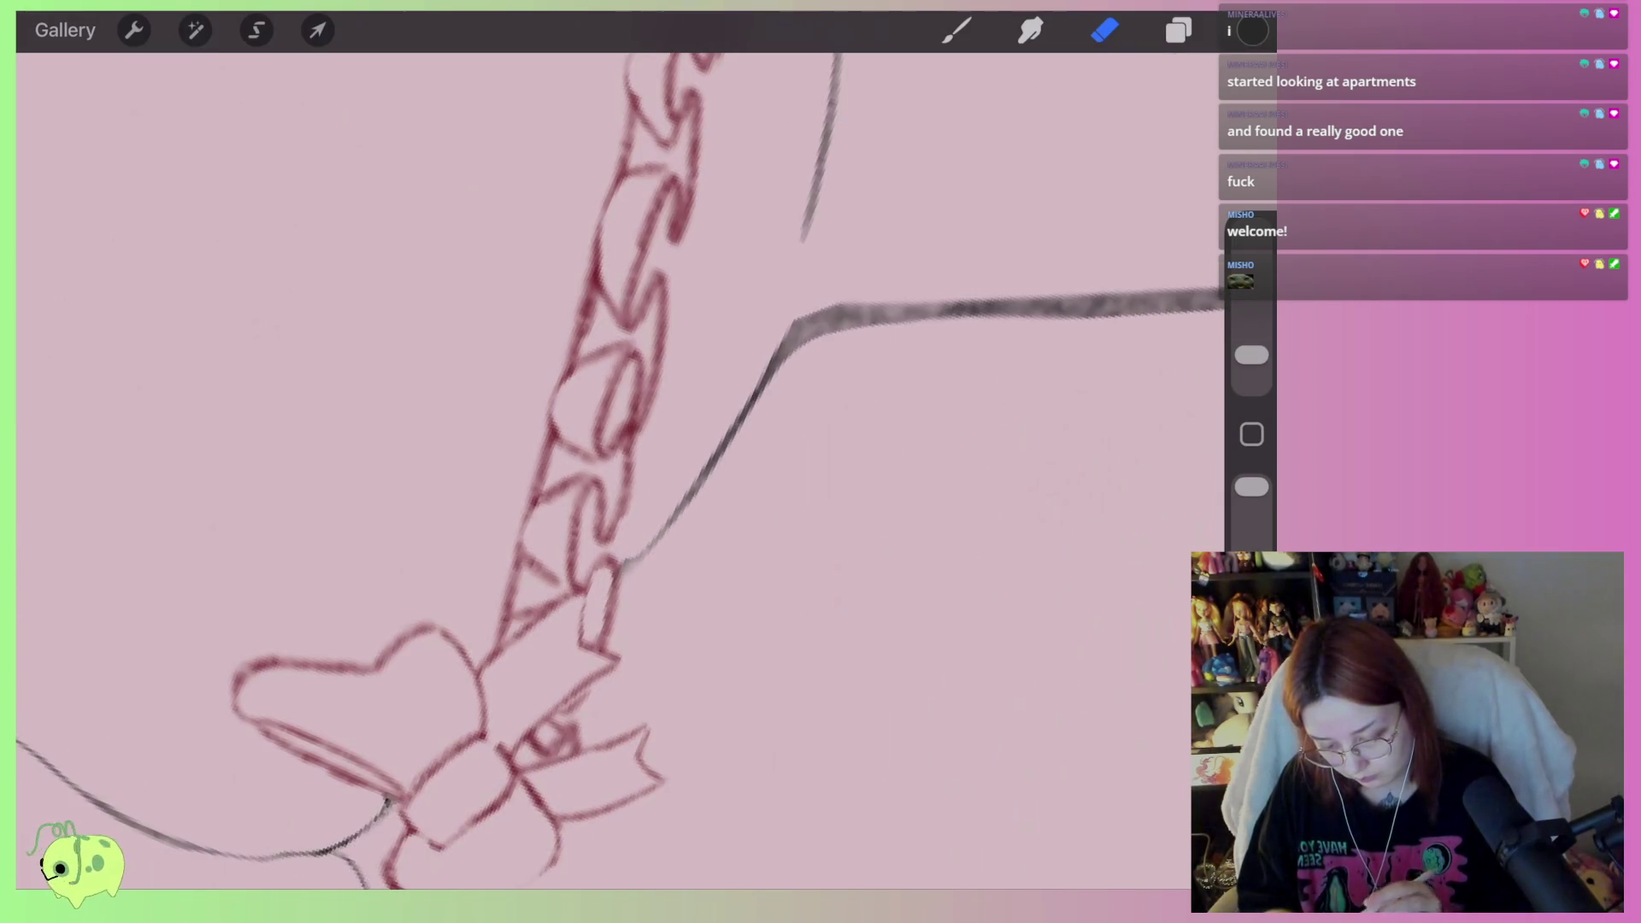
scroll(624, 470, "down", 5)
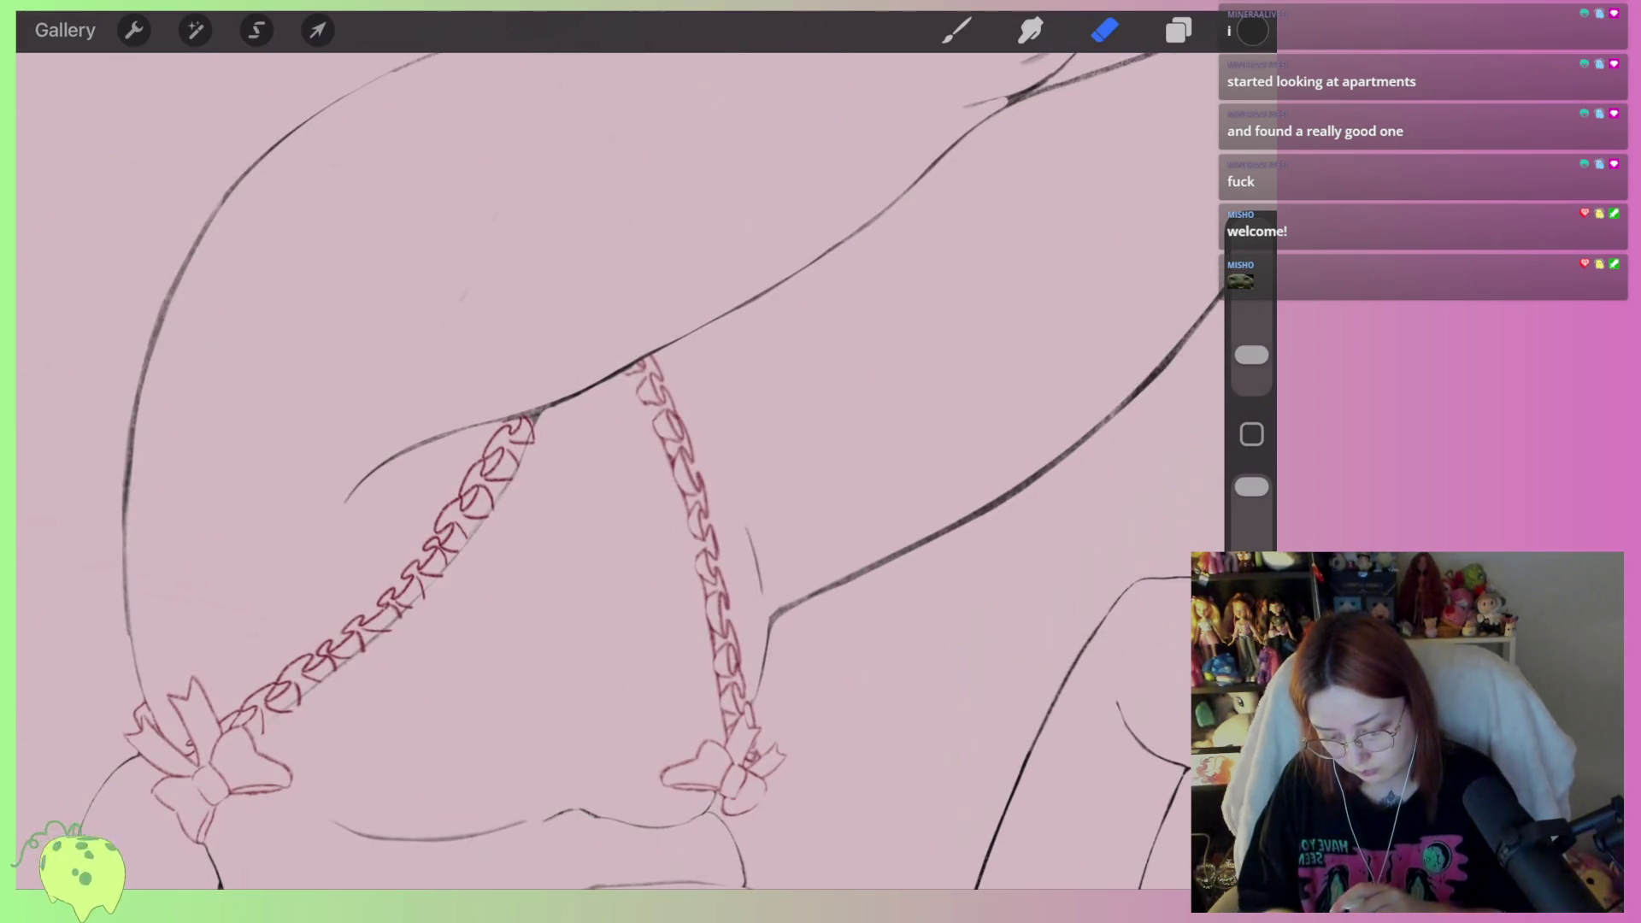
Lighten and thin the fuzzy body line under and beside the red chain, undoing one overreaching erase
scroll(599, 385, "up", 5)
left_click_drag(647, 496, 617, 531)
left_click_drag(607, 604, 598, 634)
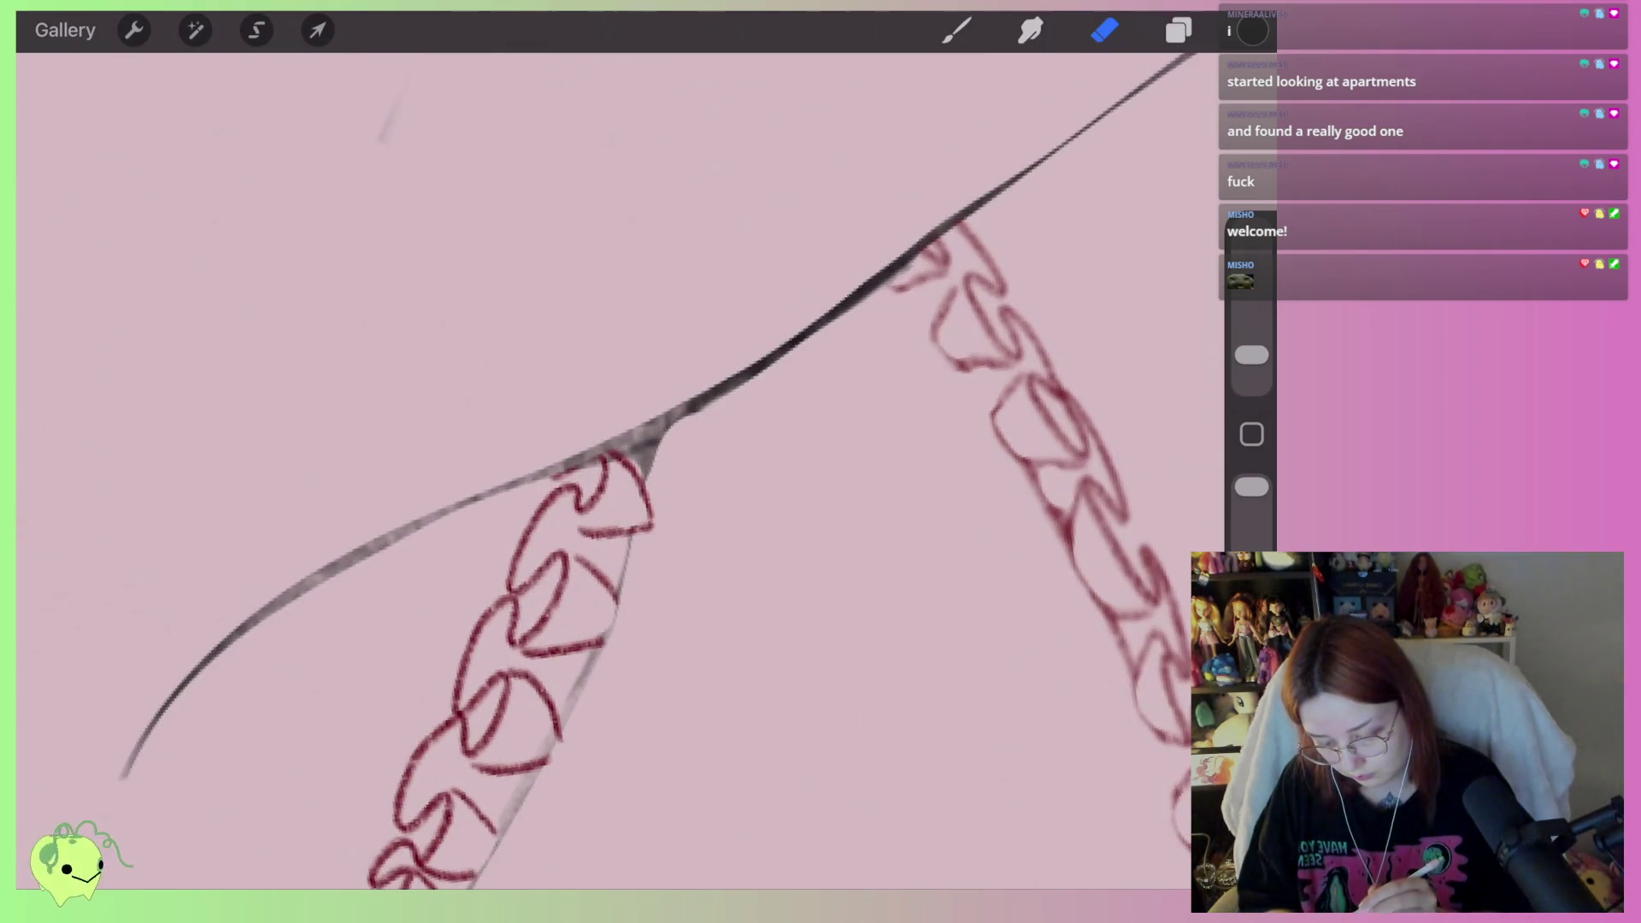
left_click_drag(634, 453, 648, 467)
mouse_move(700, 417)
left_mouse_down()
mouse_move(812, 338)
mouse_move(506, 475)
left_mouse_up()
mouse_move(622, 487)
left_mouse_down()
mouse_move(612, 460)
mouse_move(617, 475)
mouse_move(299, 564)
mouse_move(370, 550)
mouse_move(180, 683)
left_mouse_up()
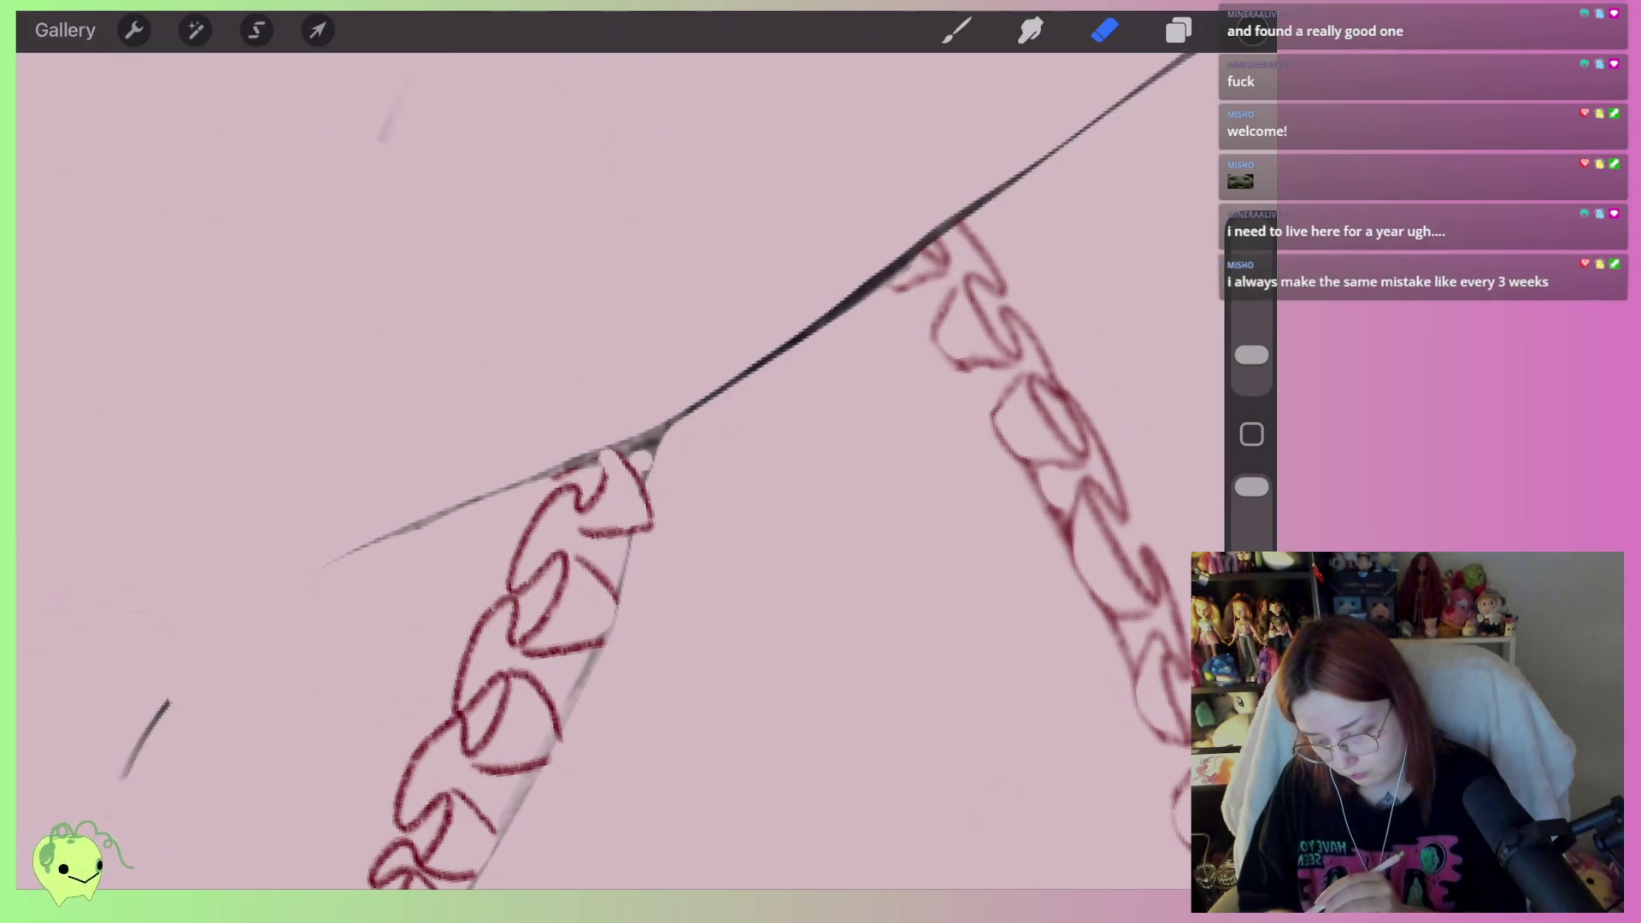
key("ctrl+z")
mouse_move(433, 544)
left_mouse_down()
mouse_move(285, 597)
mouse_move(128, 765)
left_mouse_up()
Erase the excess grey line at the chain junction
scroll(599, 428, "up", 3)
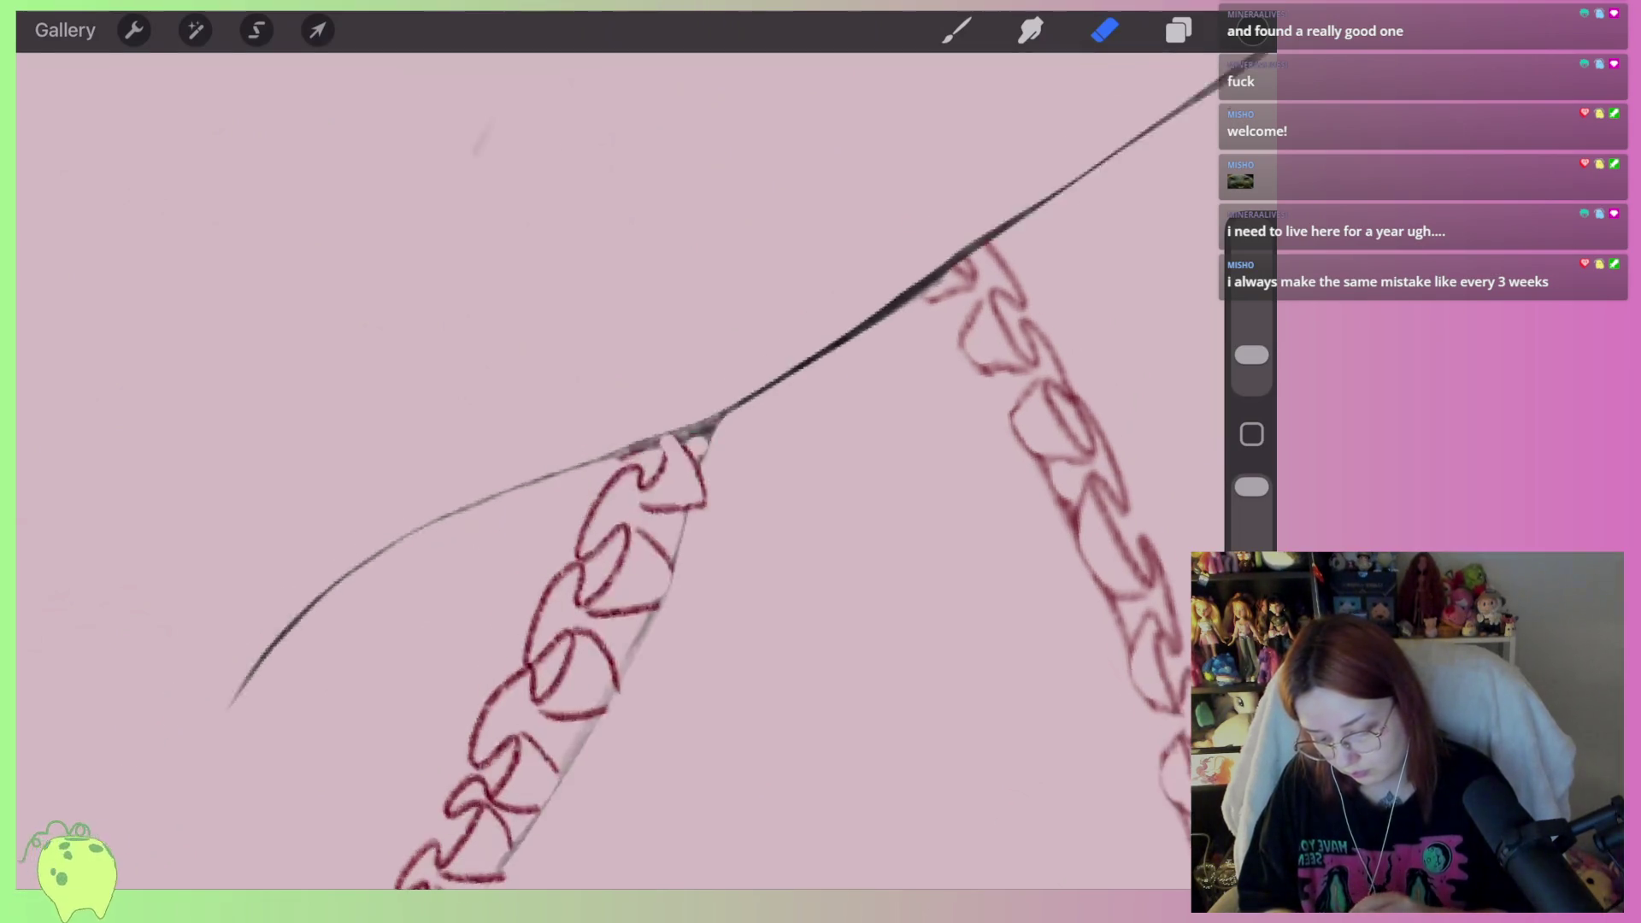
left_click_drag(543, 411, 468, 462)
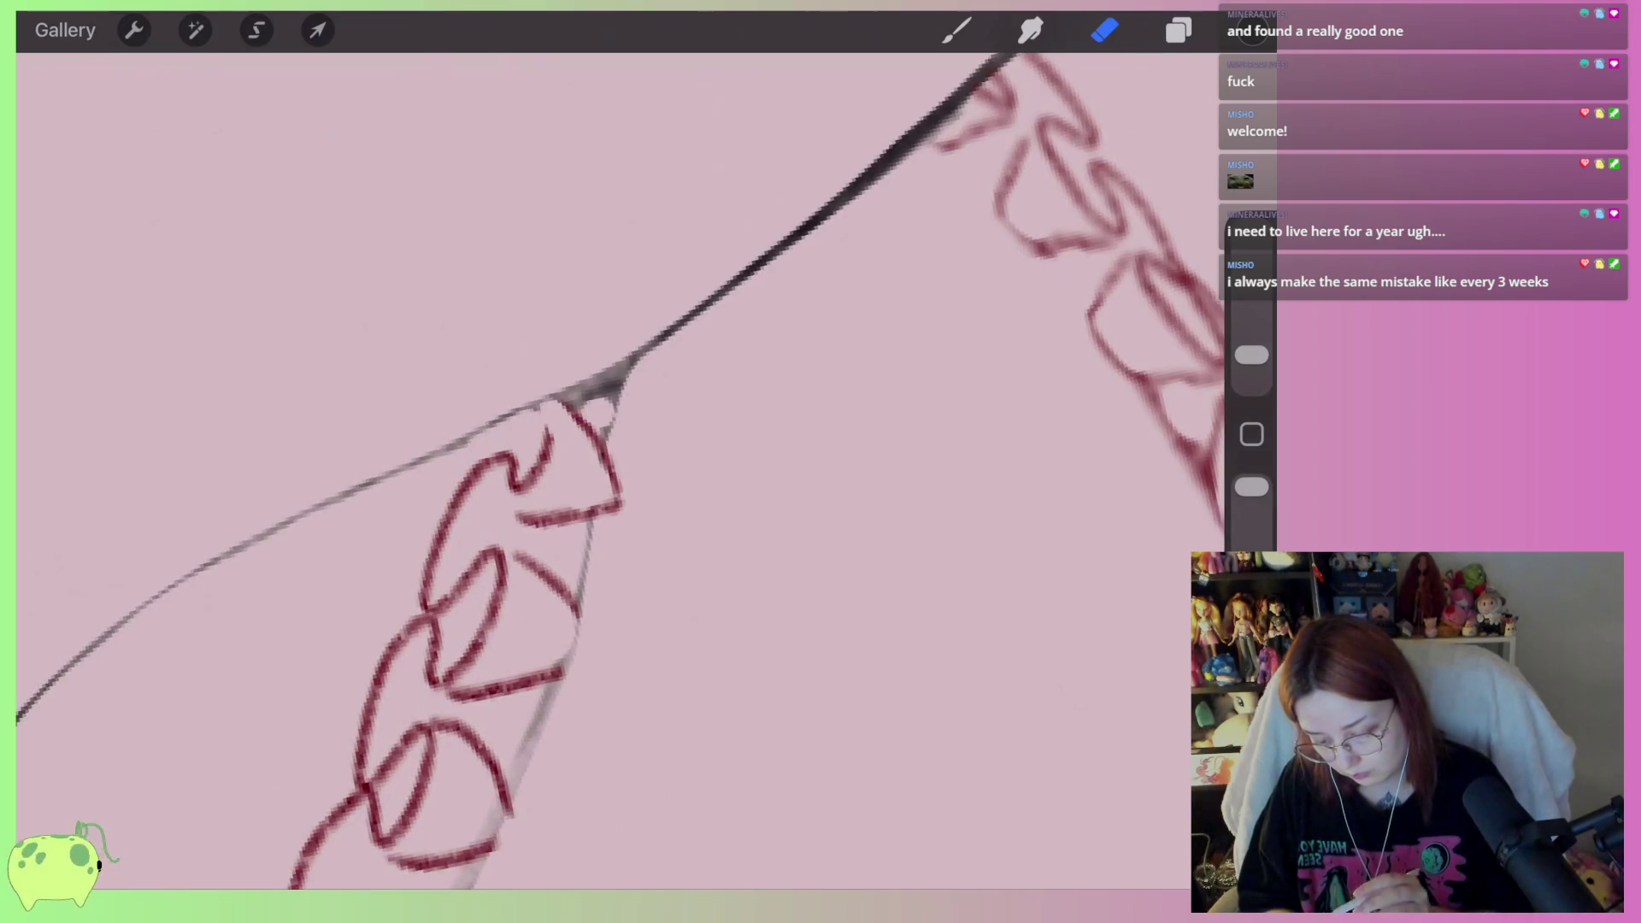
scroll(615, 461, "down", 3)
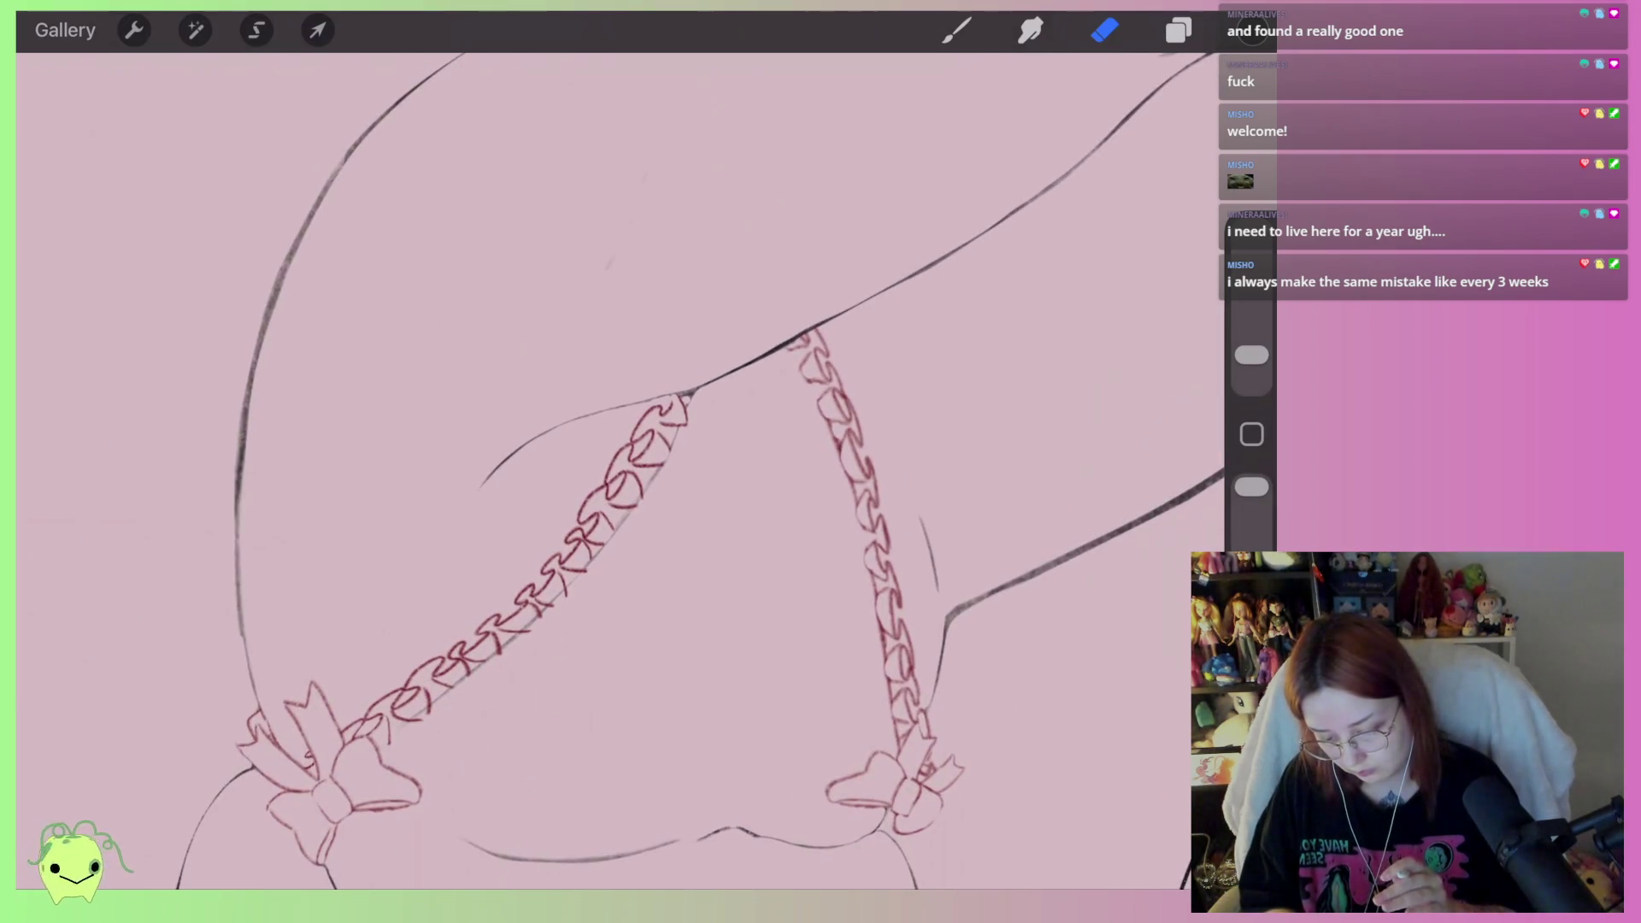
scroll(649, 410, "up", 5)
mouse_move(568, 511)
left_mouse_down()
mouse_move(580, 489)
mouse_move(567, 521)
left_mouse_up()
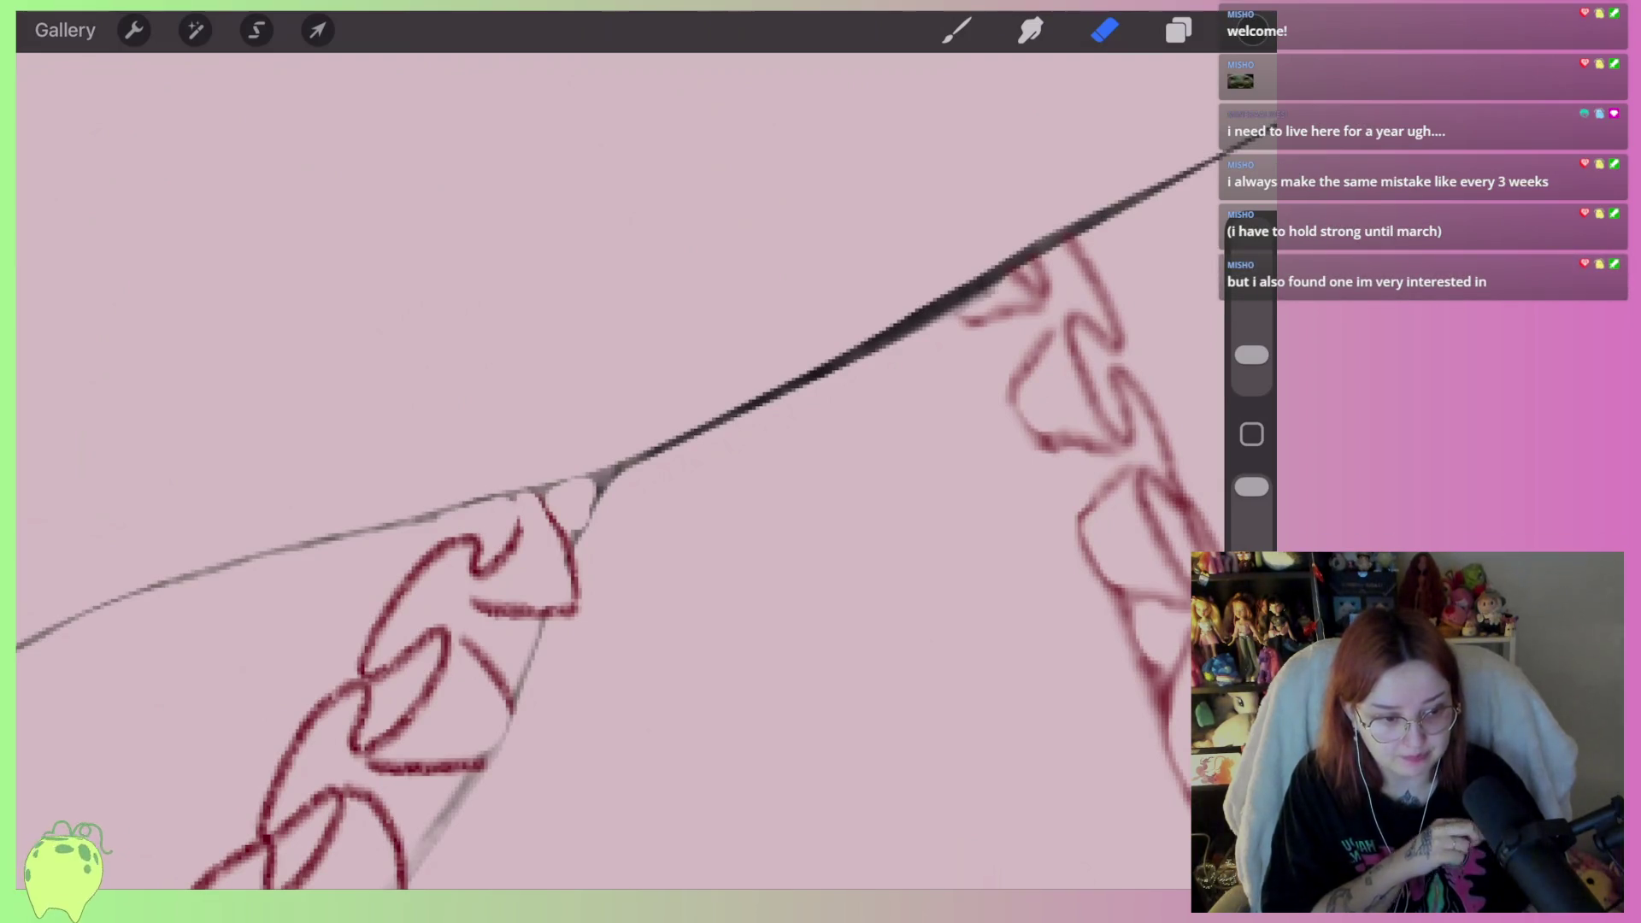
Erase along the thigh line at the chain links, then undo the two mistaken erases
mouse_move(598, 474)
left_mouse_down()
mouse_move(478, 589)
mouse_move(483, 637)
left_mouse_up()
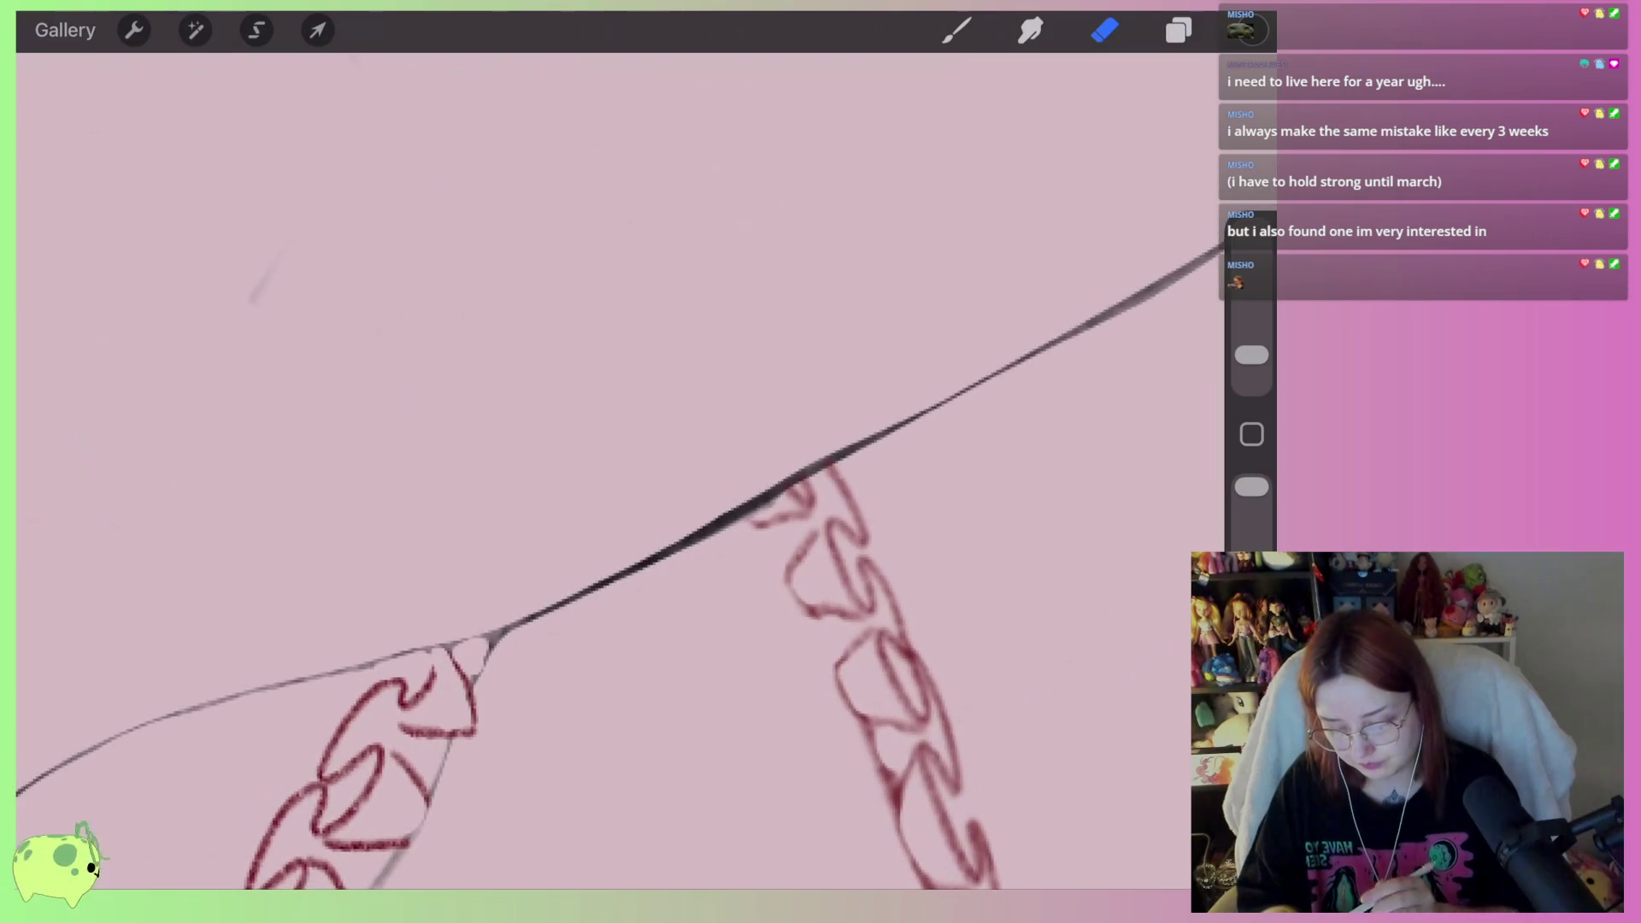
scroll(586, 669, "up", 3)
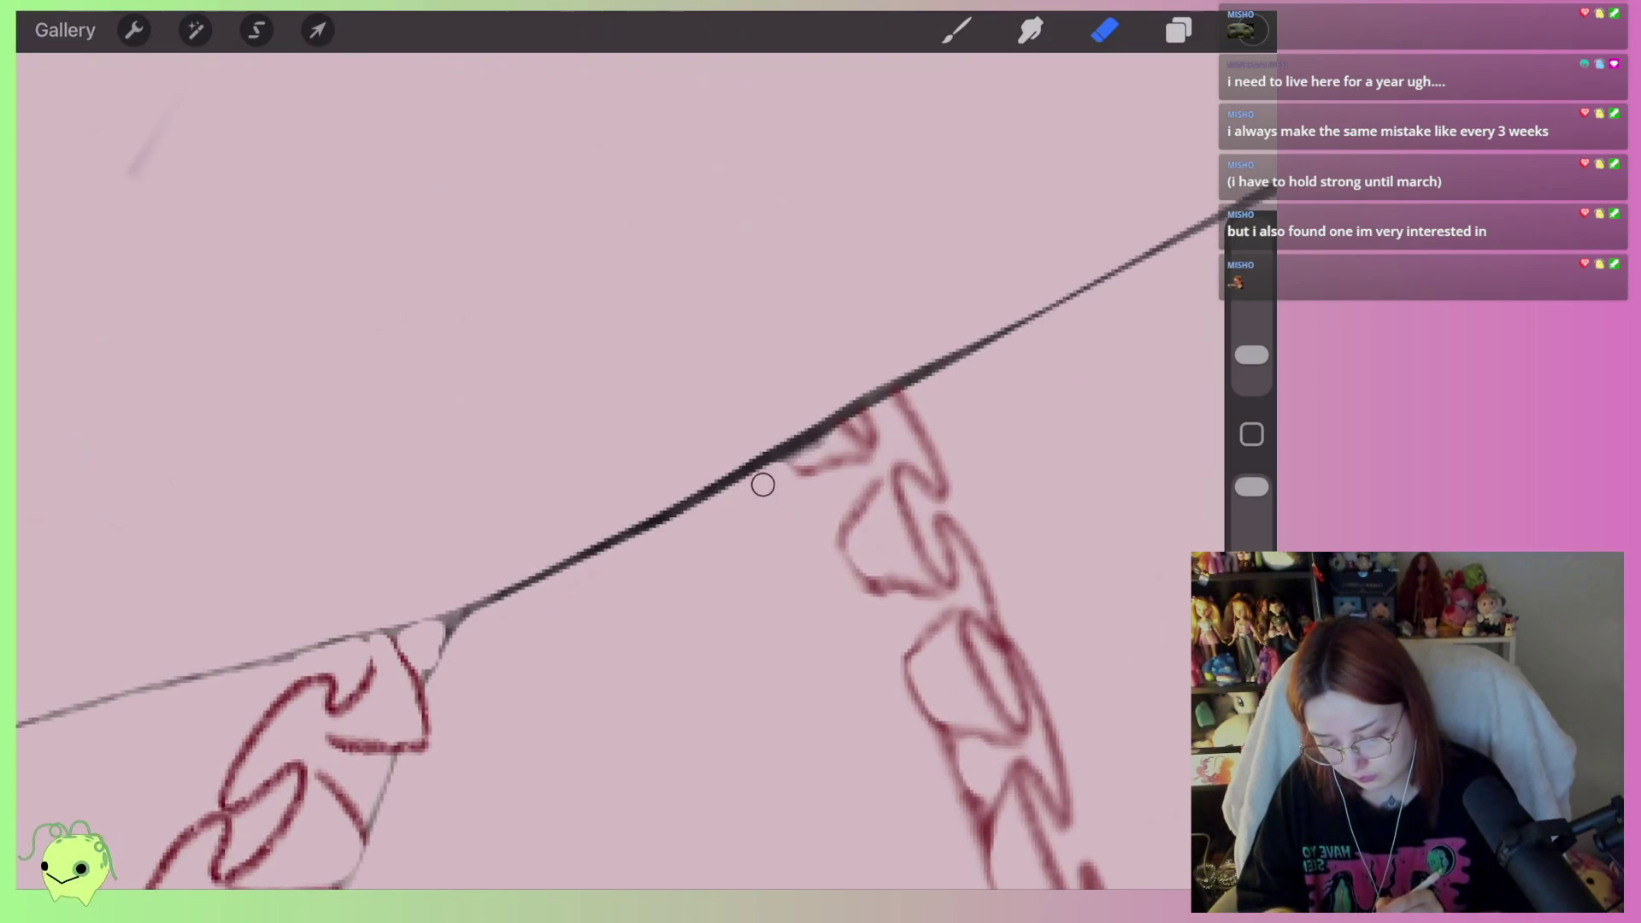
mouse_move(854, 396)
left_mouse_down()
mouse_move(743, 434)
mouse_move(666, 504)
mouse_move(693, 462)
left_mouse_up()
mouse_move(627, 513)
left_mouse_down()
mouse_move(598, 531)
mouse_move(689, 659)
mouse_move(718, 611)
left_mouse_up()
mouse_move(718, 752)
left_mouse_down()
mouse_move(769, 632)
mouse_move(667, 428)
left_mouse_up()
key("ctrl+z")
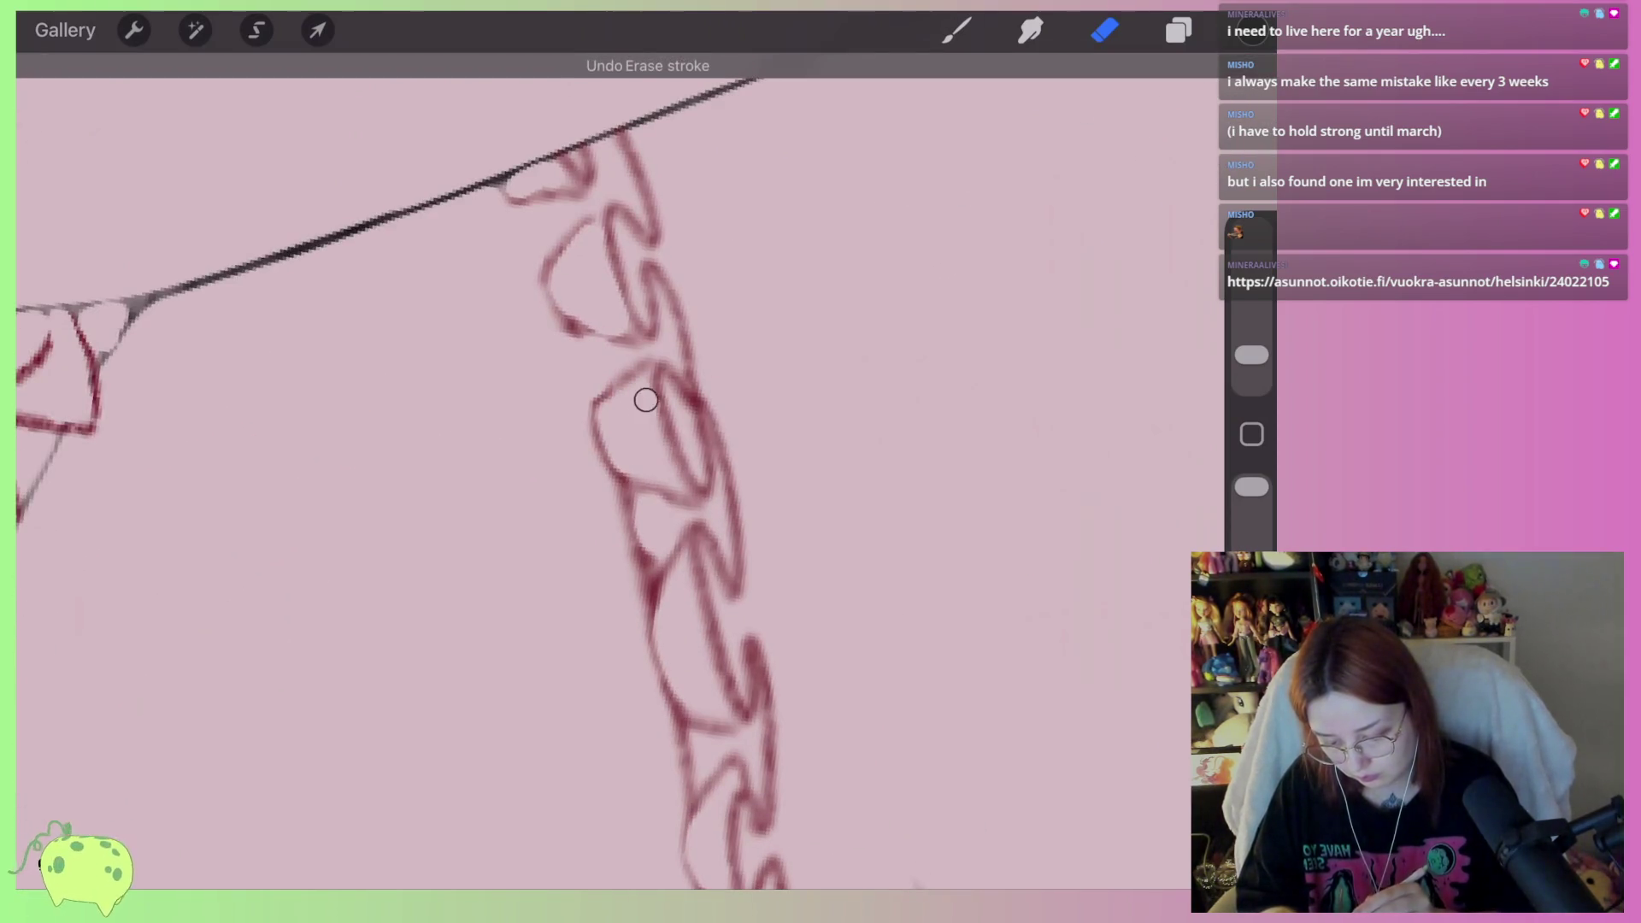
scroll(620, 470, "down", 3)
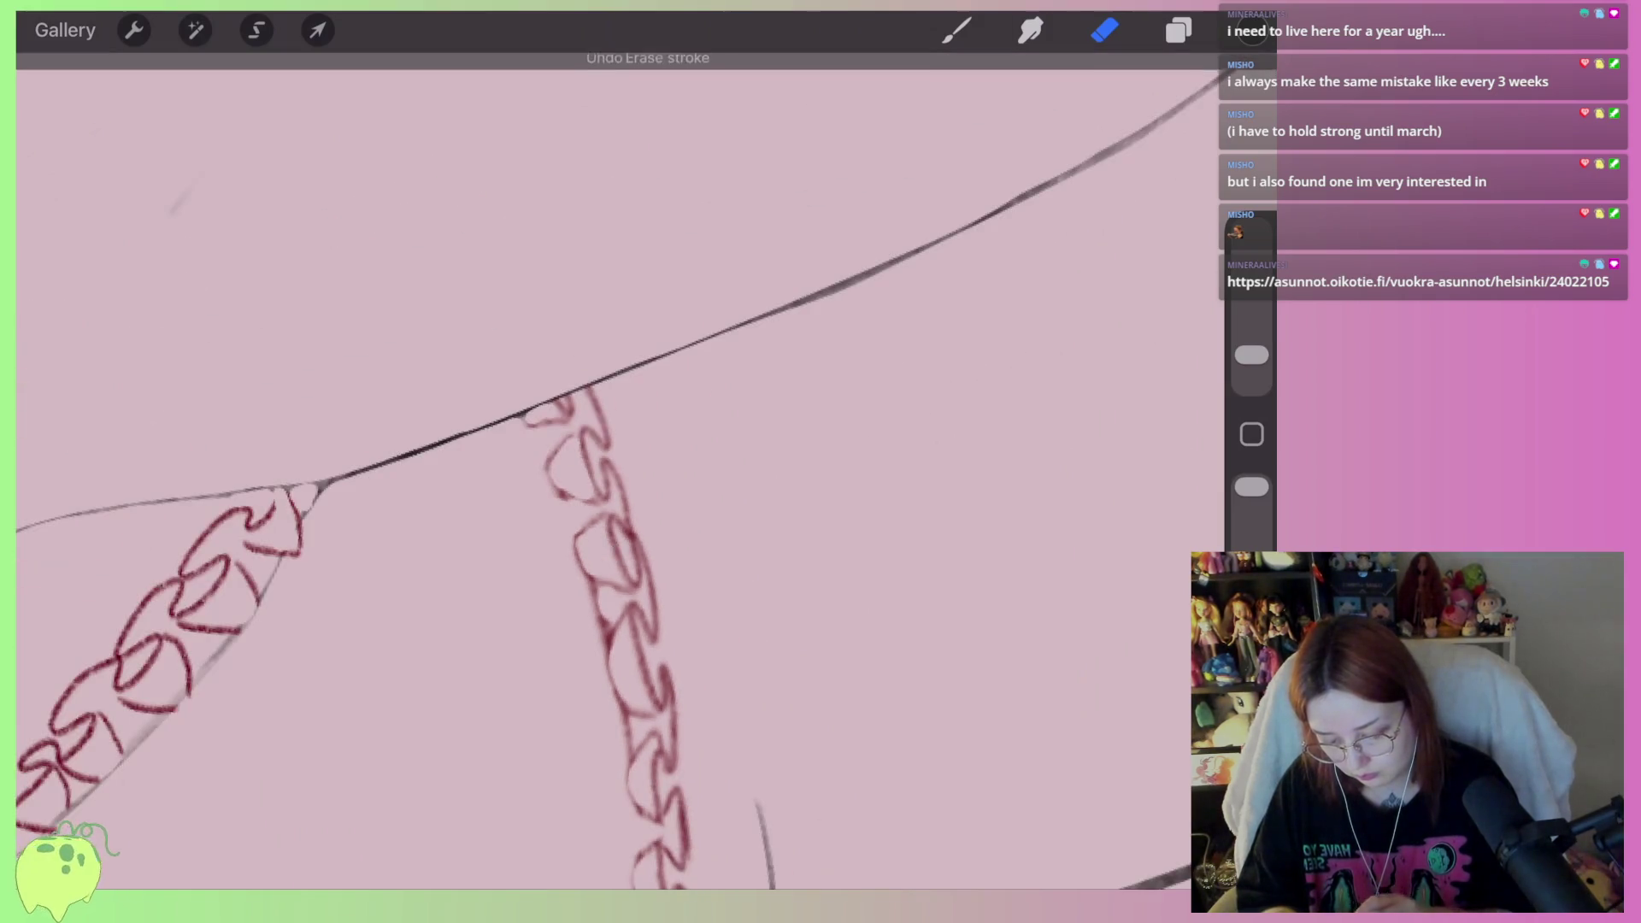
key("ctrl+z")
Erase along the thick diagonal leg line to thin it
scroll(804, 402, "up", 5)
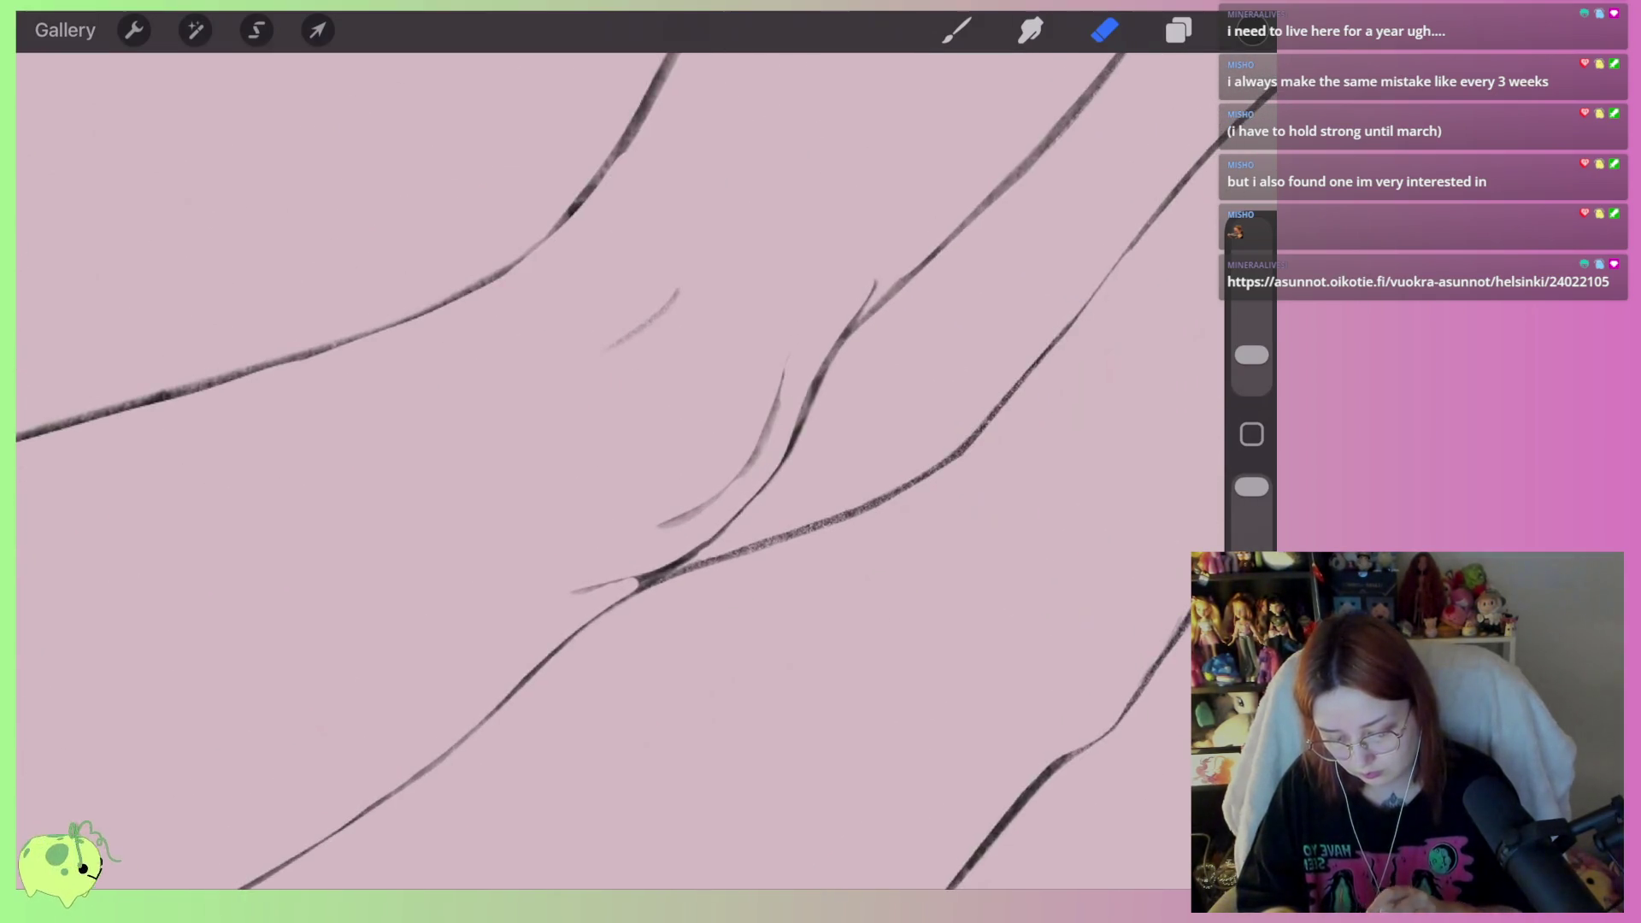
mouse_move(774, 475)
left_mouse_down()
mouse_move(461, 576)
mouse_move(437, 599)
left_mouse_up()
scroll(620, 470, "down", 5)
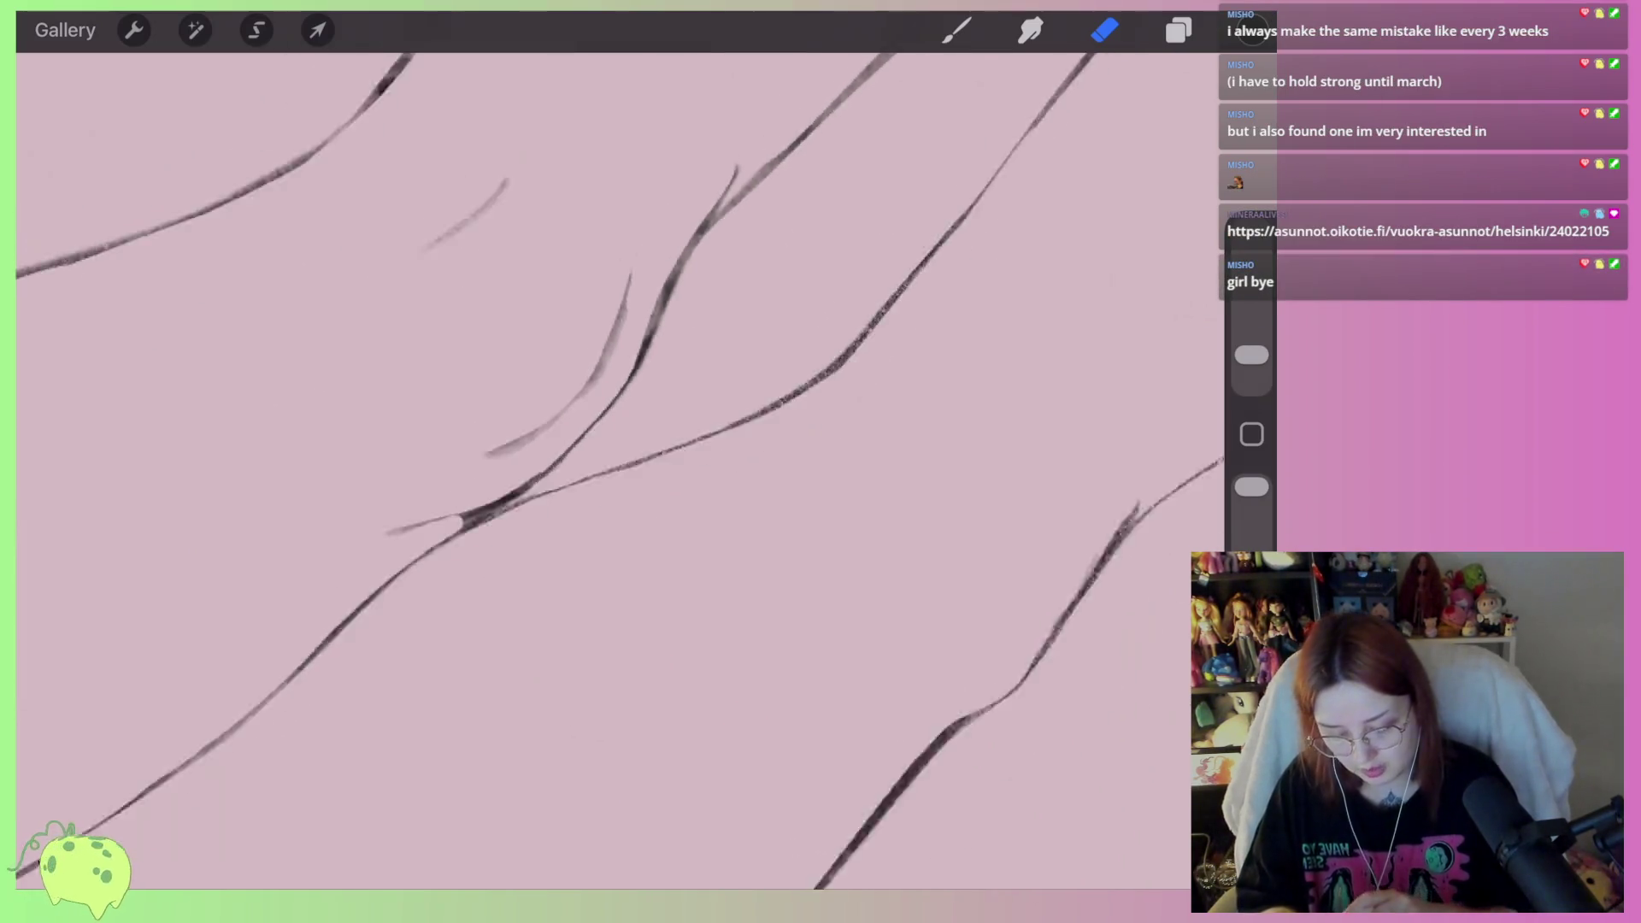
scroll(621, 470, "up", 5)
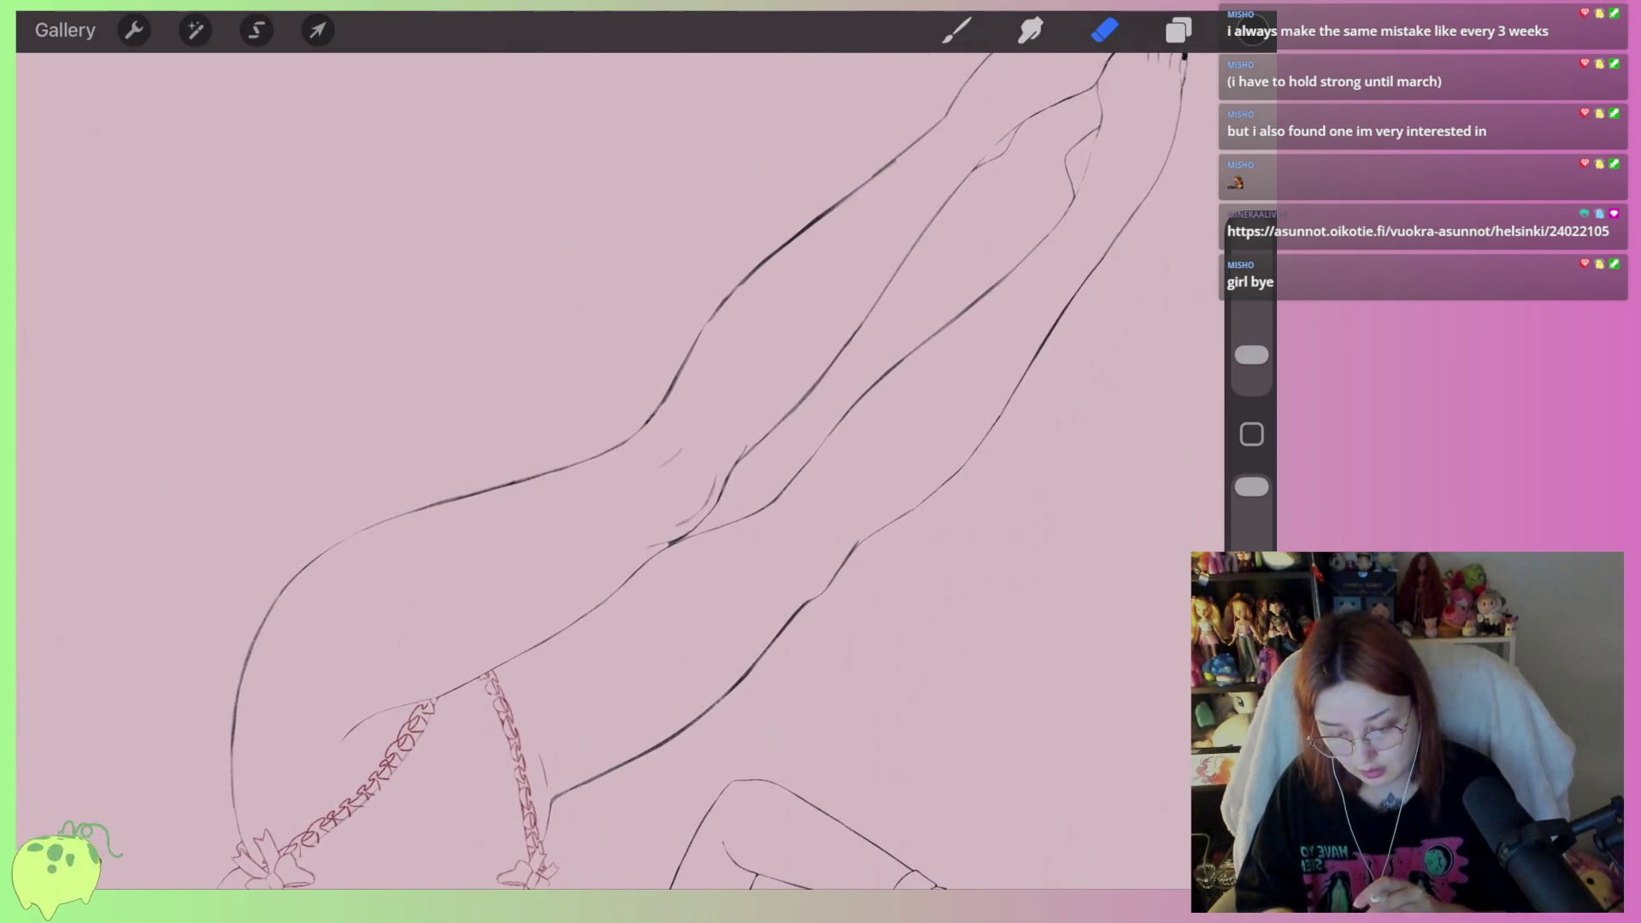
scroll(620, 470, "up", 5)
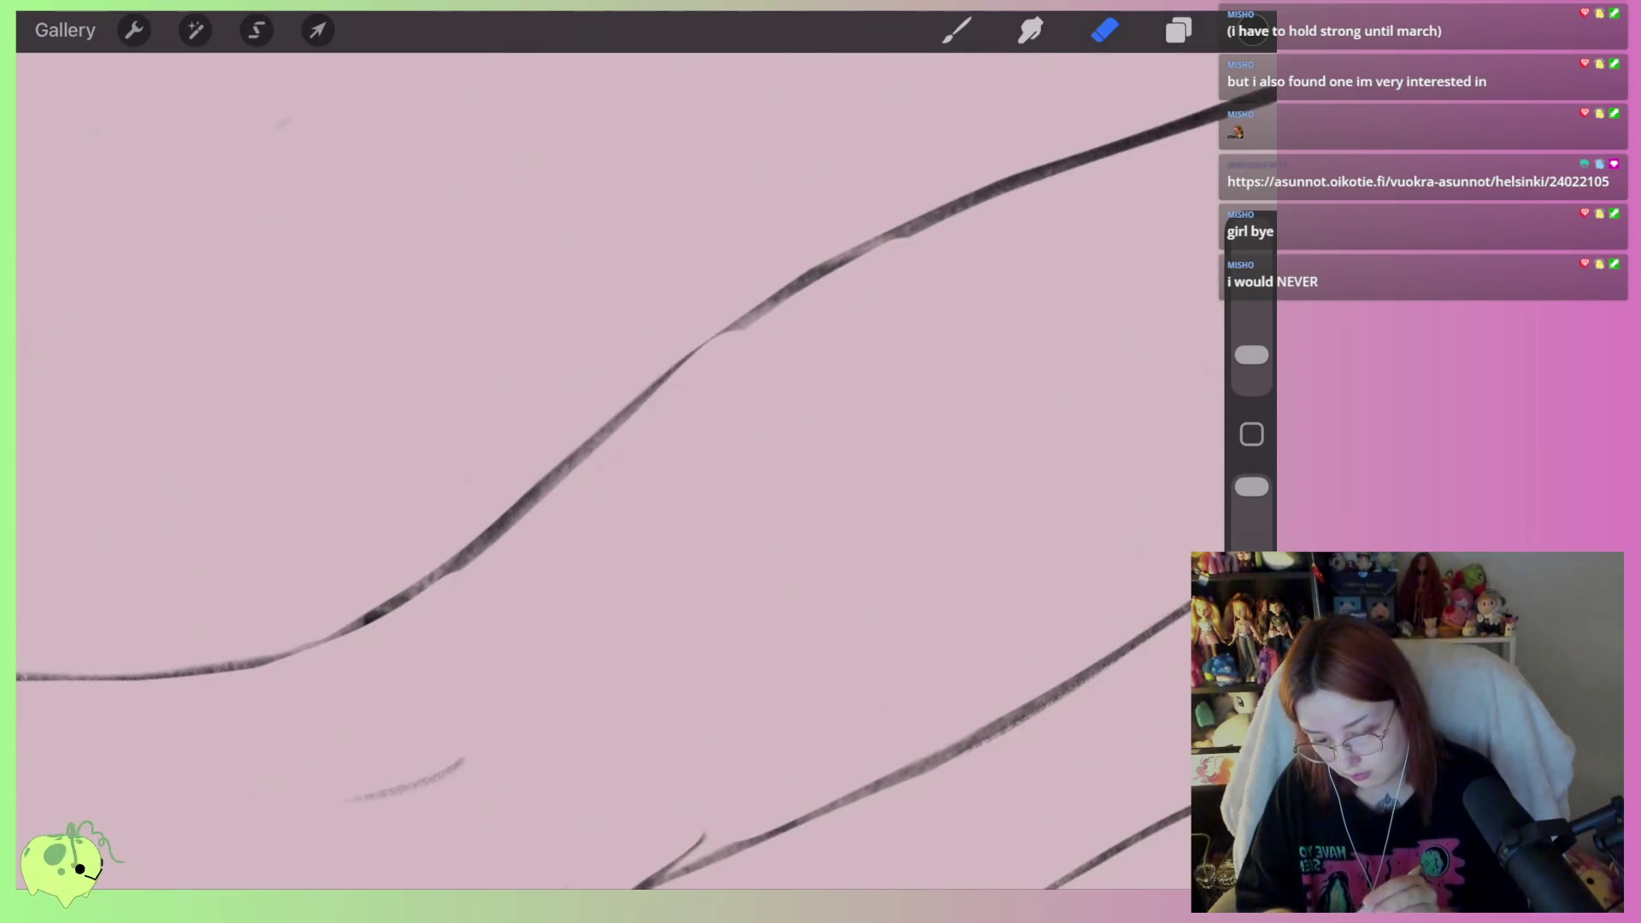
Try redrawing the upper leg outline with the brush, undoing the misplaced stroke
key("b")
mouse_move(454, 560)
left_mouse_down()
mouse_move(739, 331)
mouse_move(908, 229)
mouse_move(702, 356)
mouse_move(547, 494)
left_mouse_up()
key("ctrl+z")
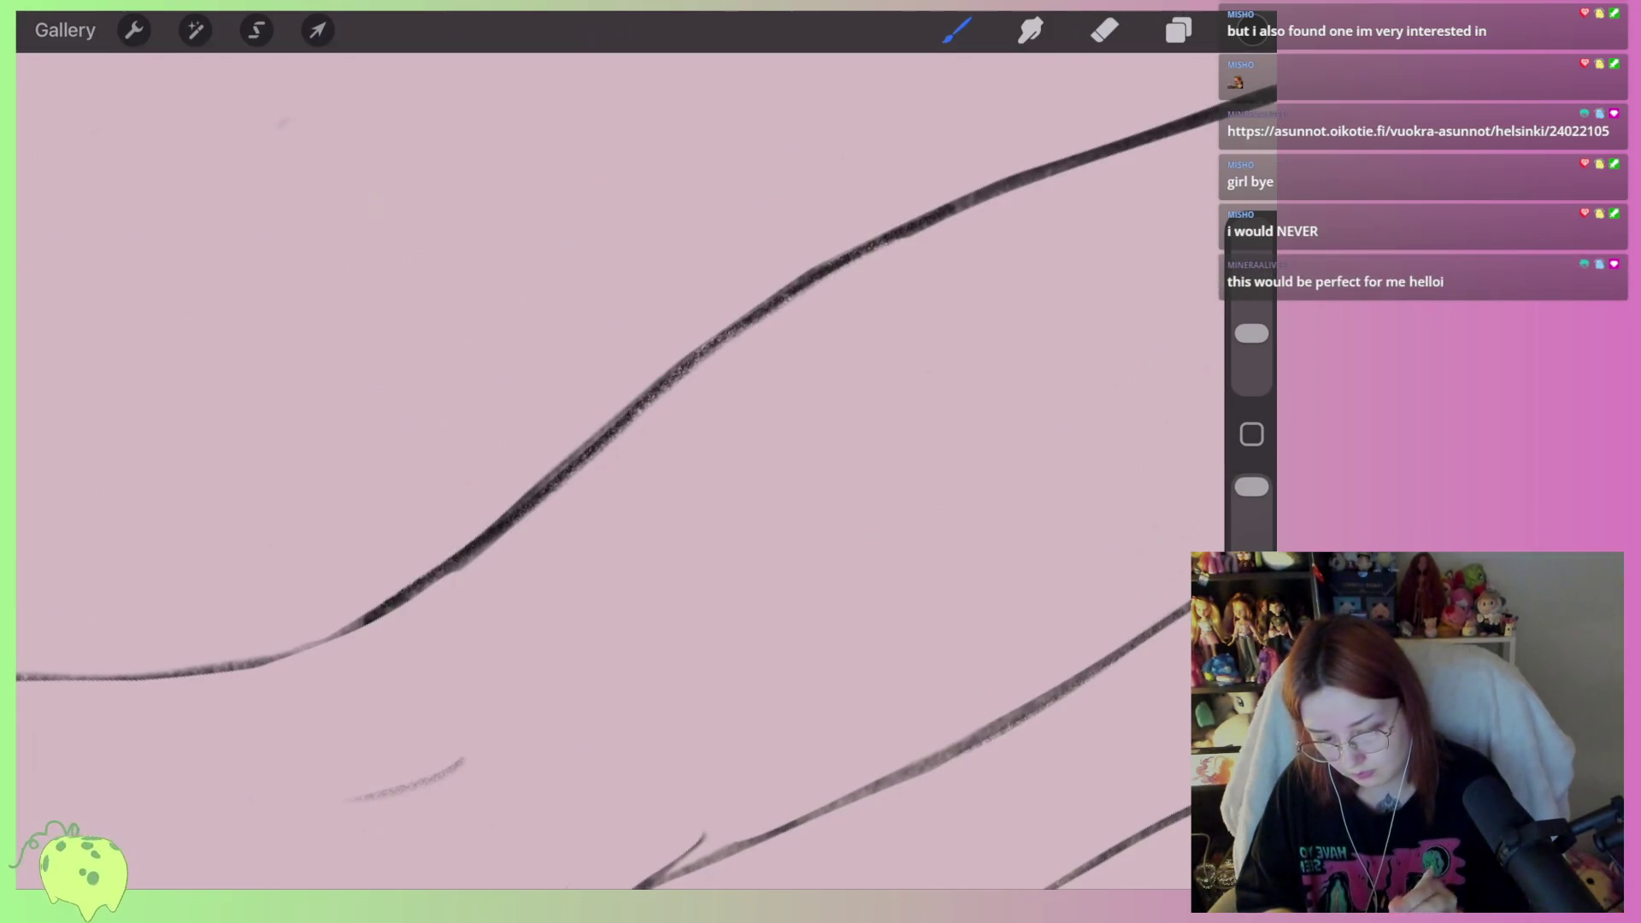
key("e")
Enlarge the eraser slightly and thin the upper leg outline along its length
scroll(620, 471, "left", 3)
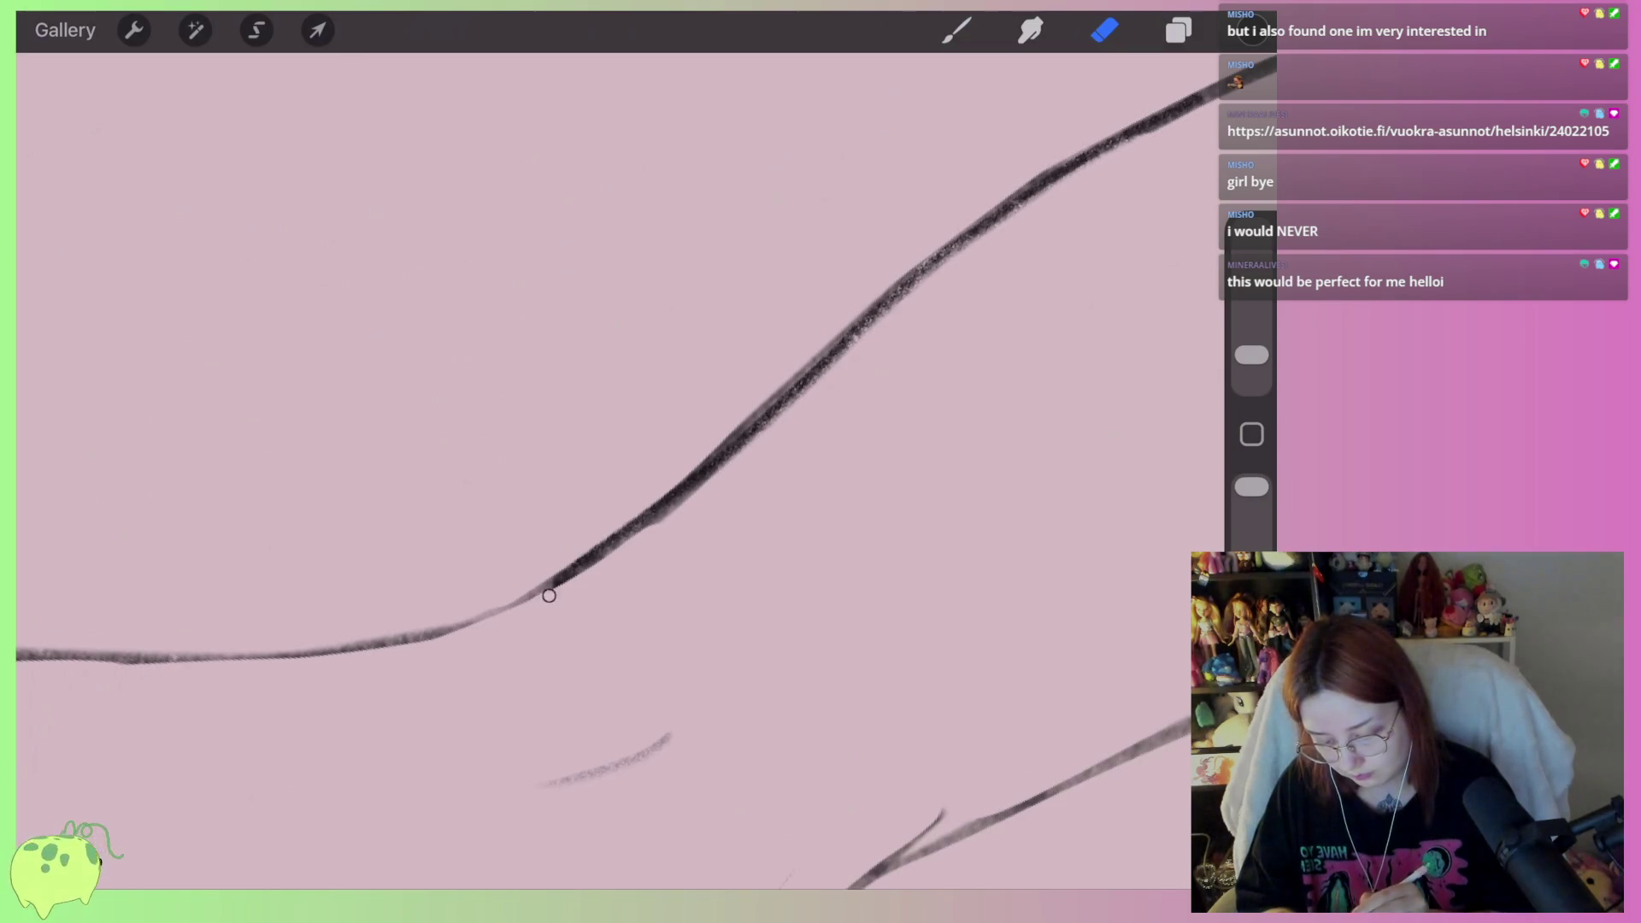
left_click_drag(1251, 354, 1252, 347)
left_click_drag(531, 596, 865, 368)
scroll(691, 500, "right", 3)
scroll(865, 368, "right", 2)
left_click_drag(495, 574, 842, 350)
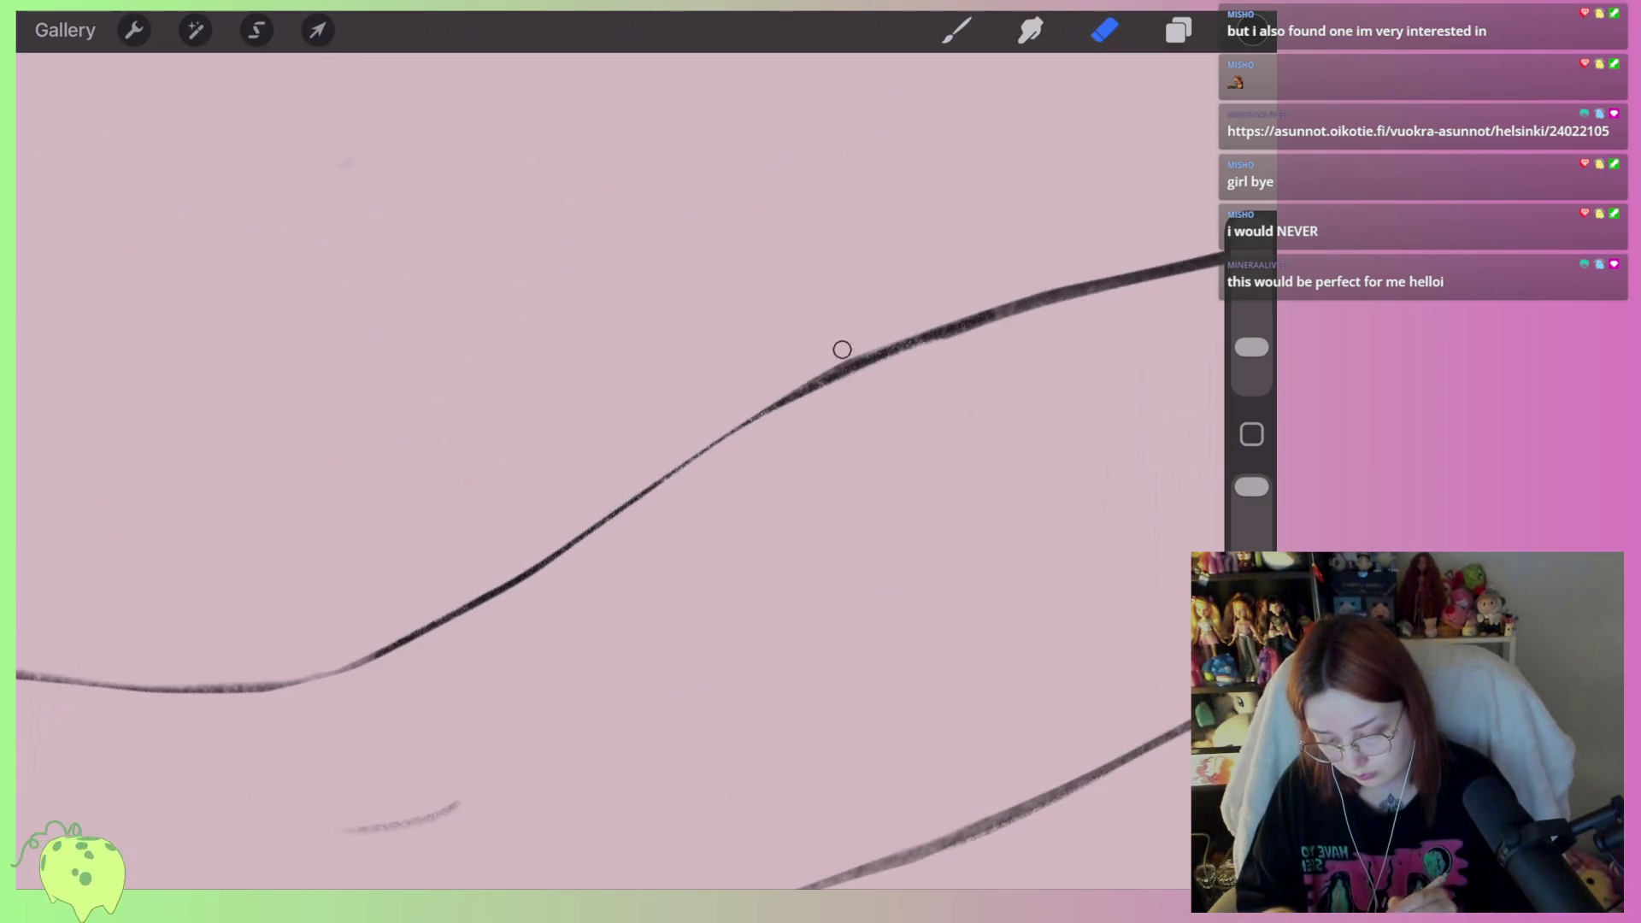
scroll(842, 350, "right", 2)
scroll(842, 349, "right", 2)
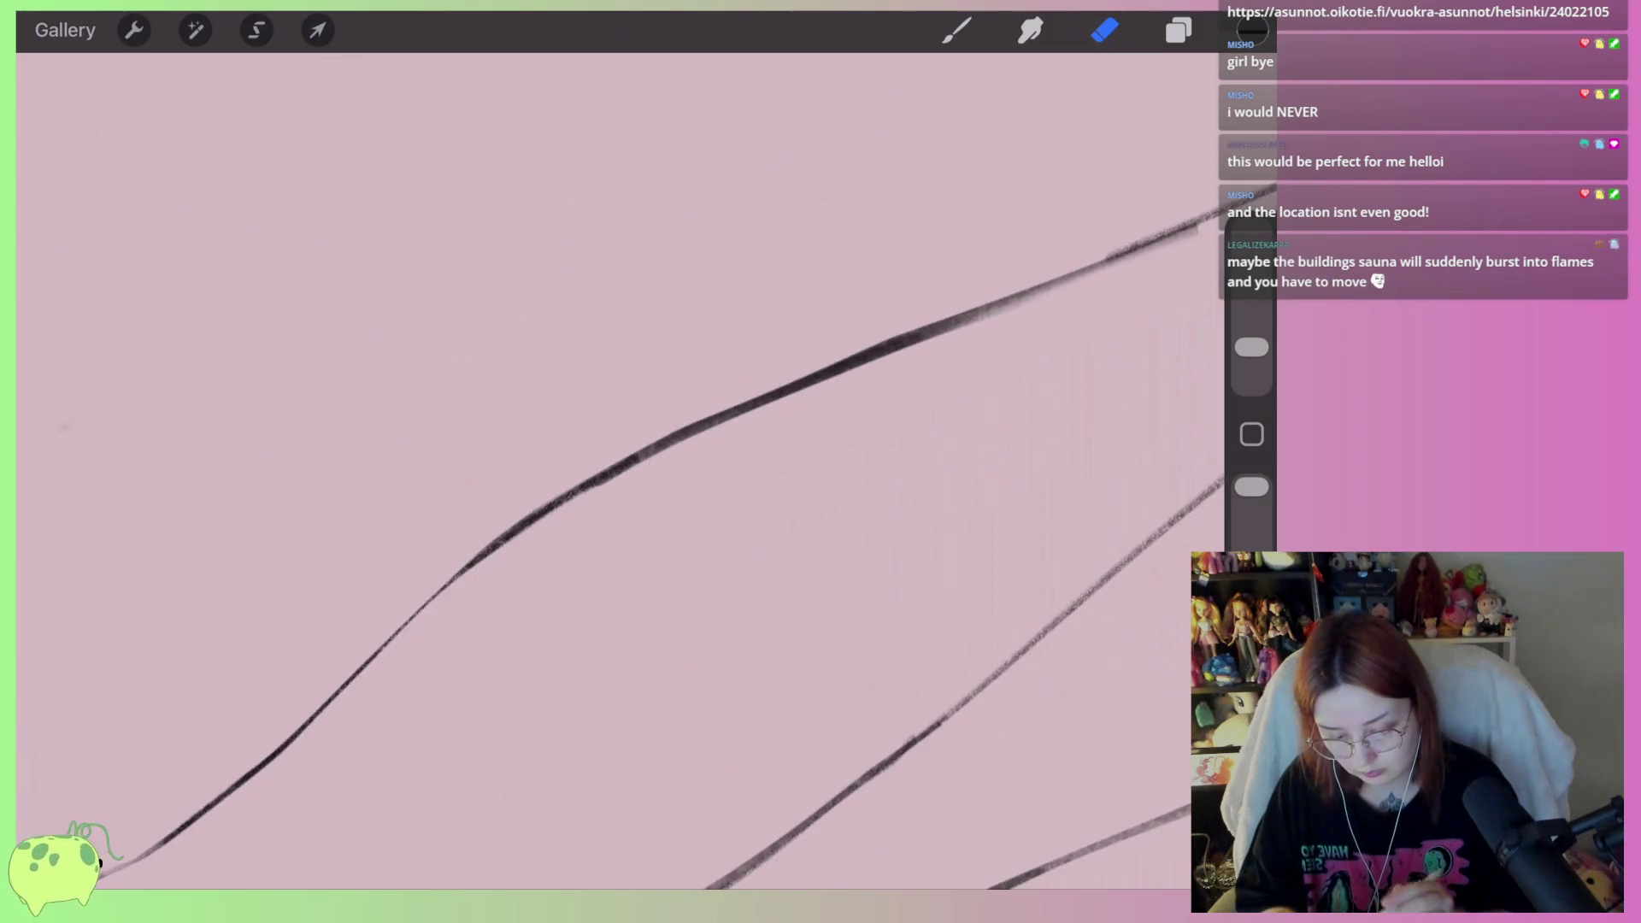
mouse_move(965, 339)
left_mouse_down()
mouse_move(701, 419)
mouse_move(479, 560)
left_mouse_up()
scroll(650, 462, "right", 2)
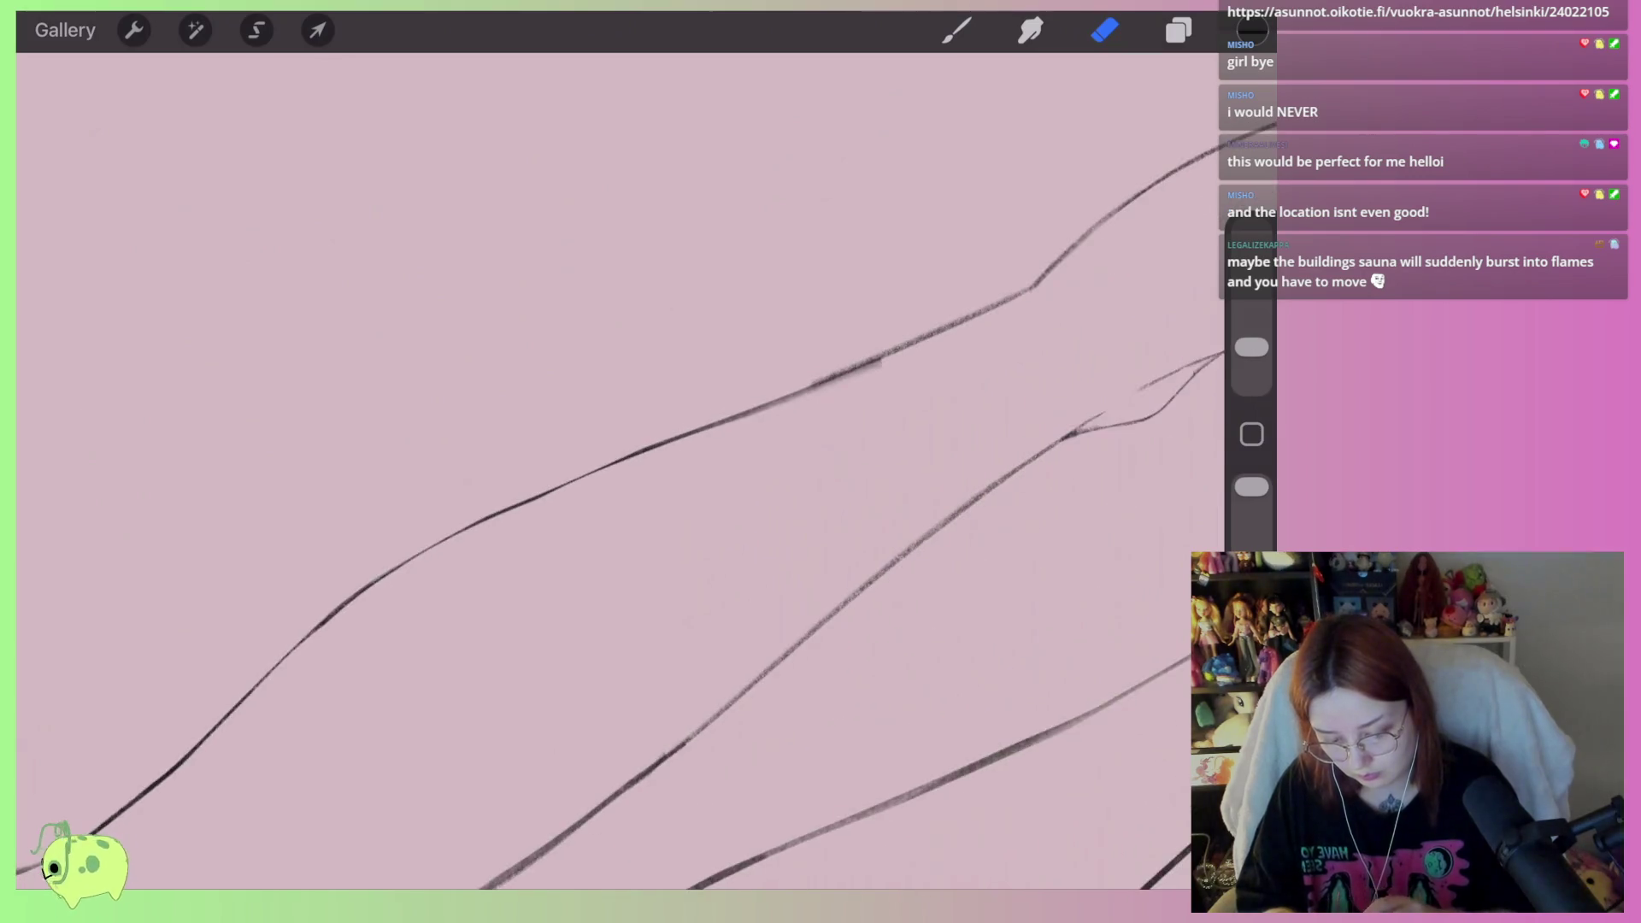
Darken a section of the upper leg line with the brush
scroll(649, 462, "up", 3)
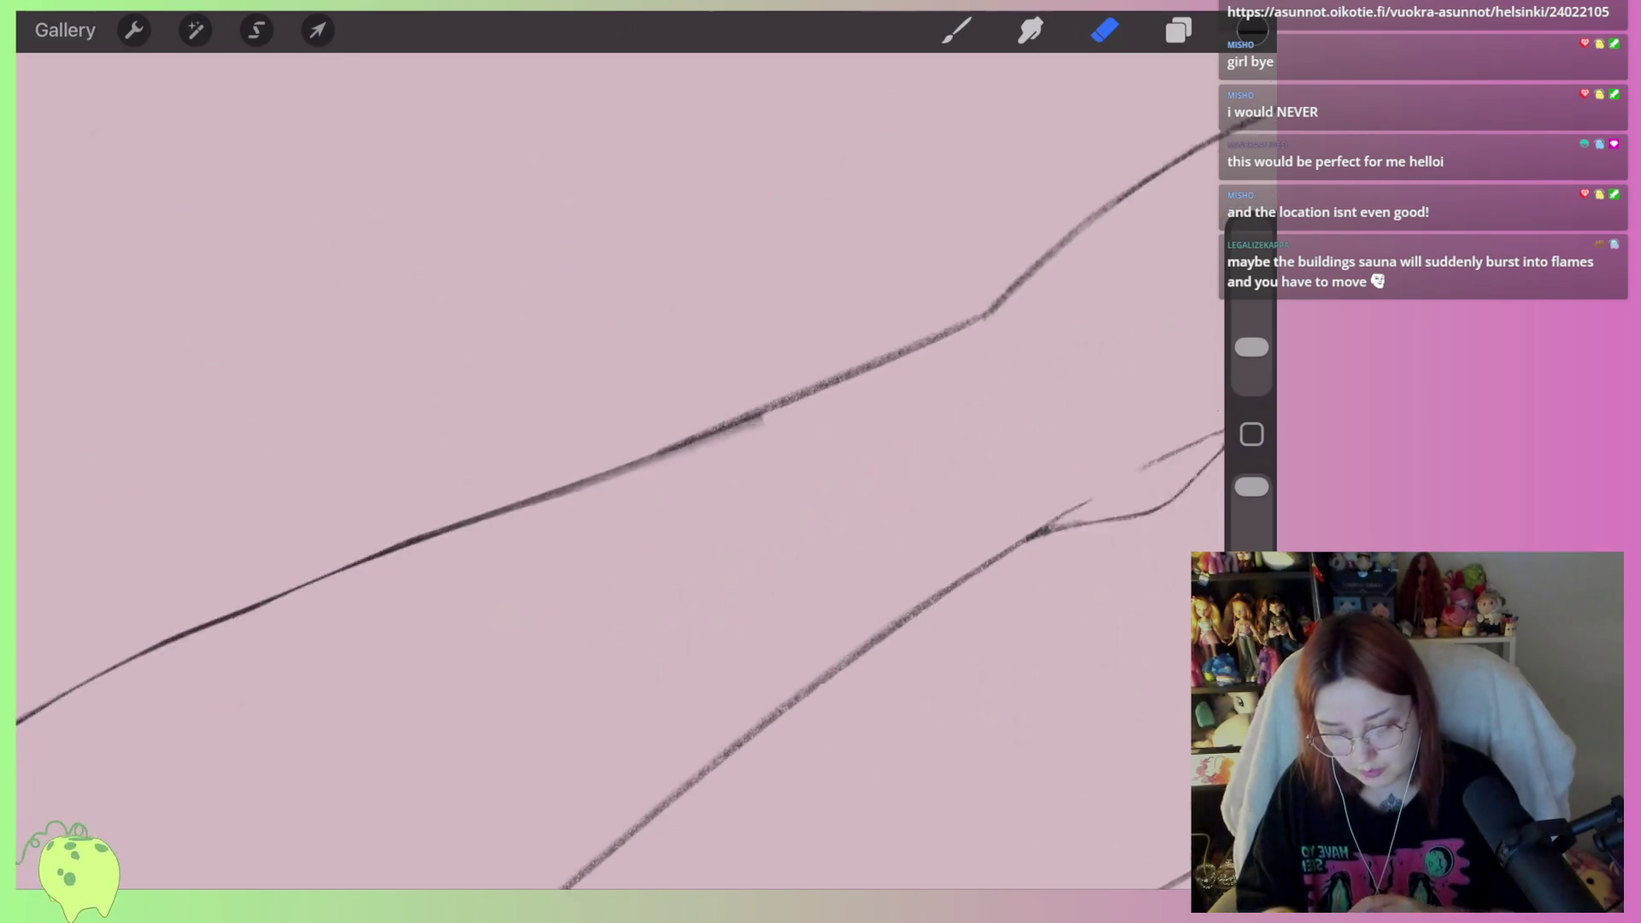
key("b")
scroll(649, 461, "up", 1)
left_click_drag(902, 390, 543, 546)
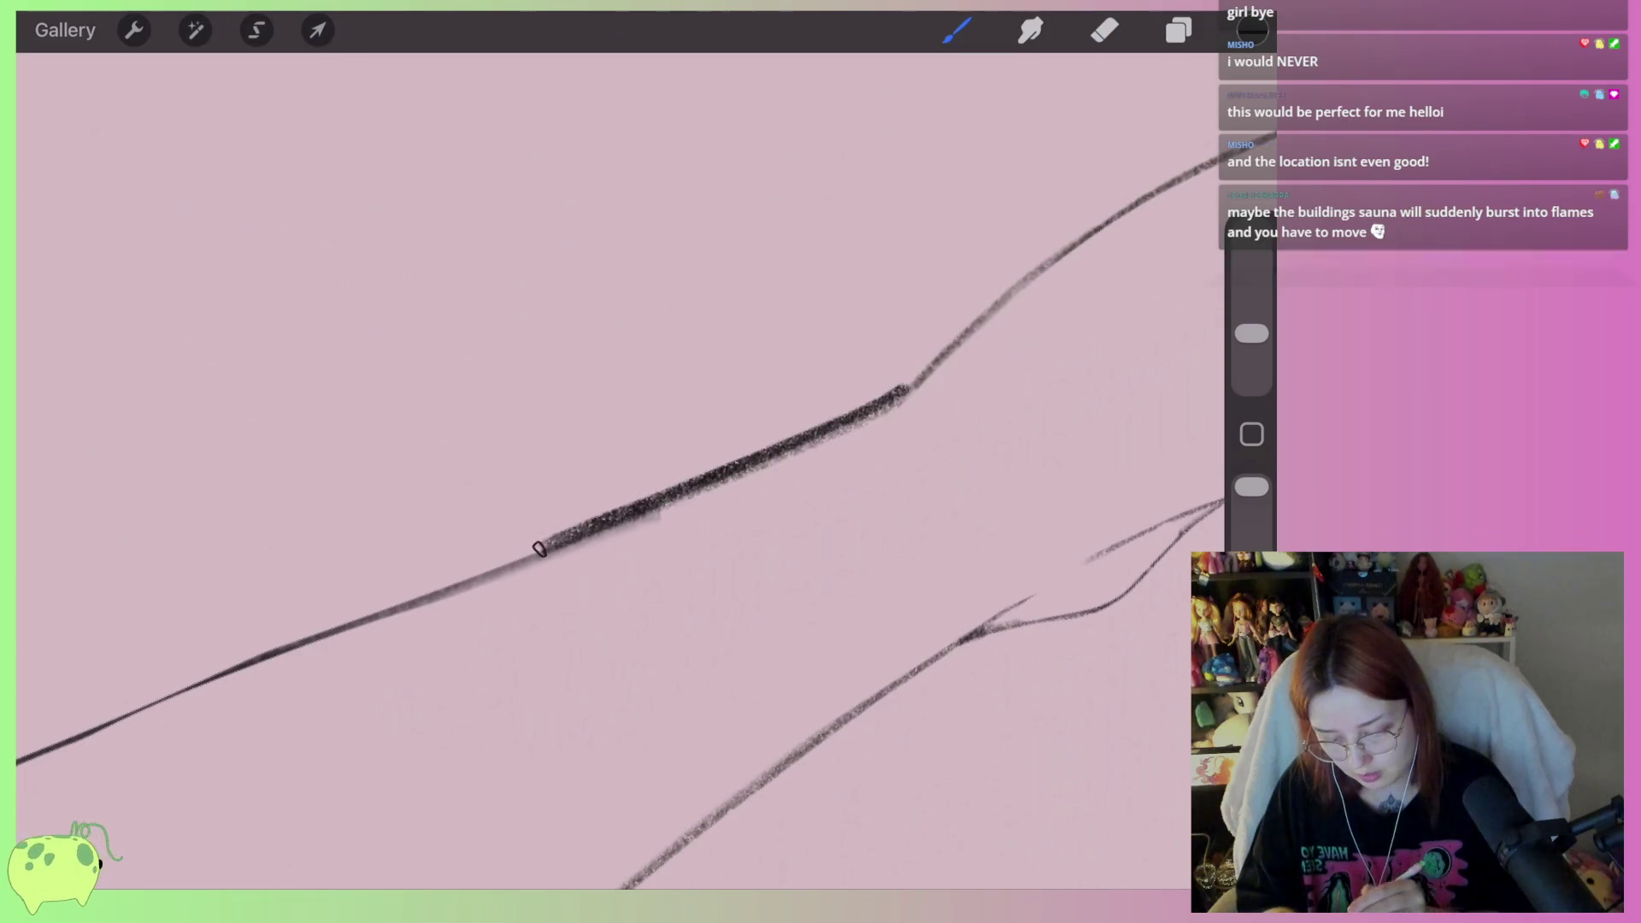
Erase the thick dark section of the upper leg line repeatedly to even it, undoing the last pass
left_click(1104, 30)
left_click_drag(888, 385, 538, 545)
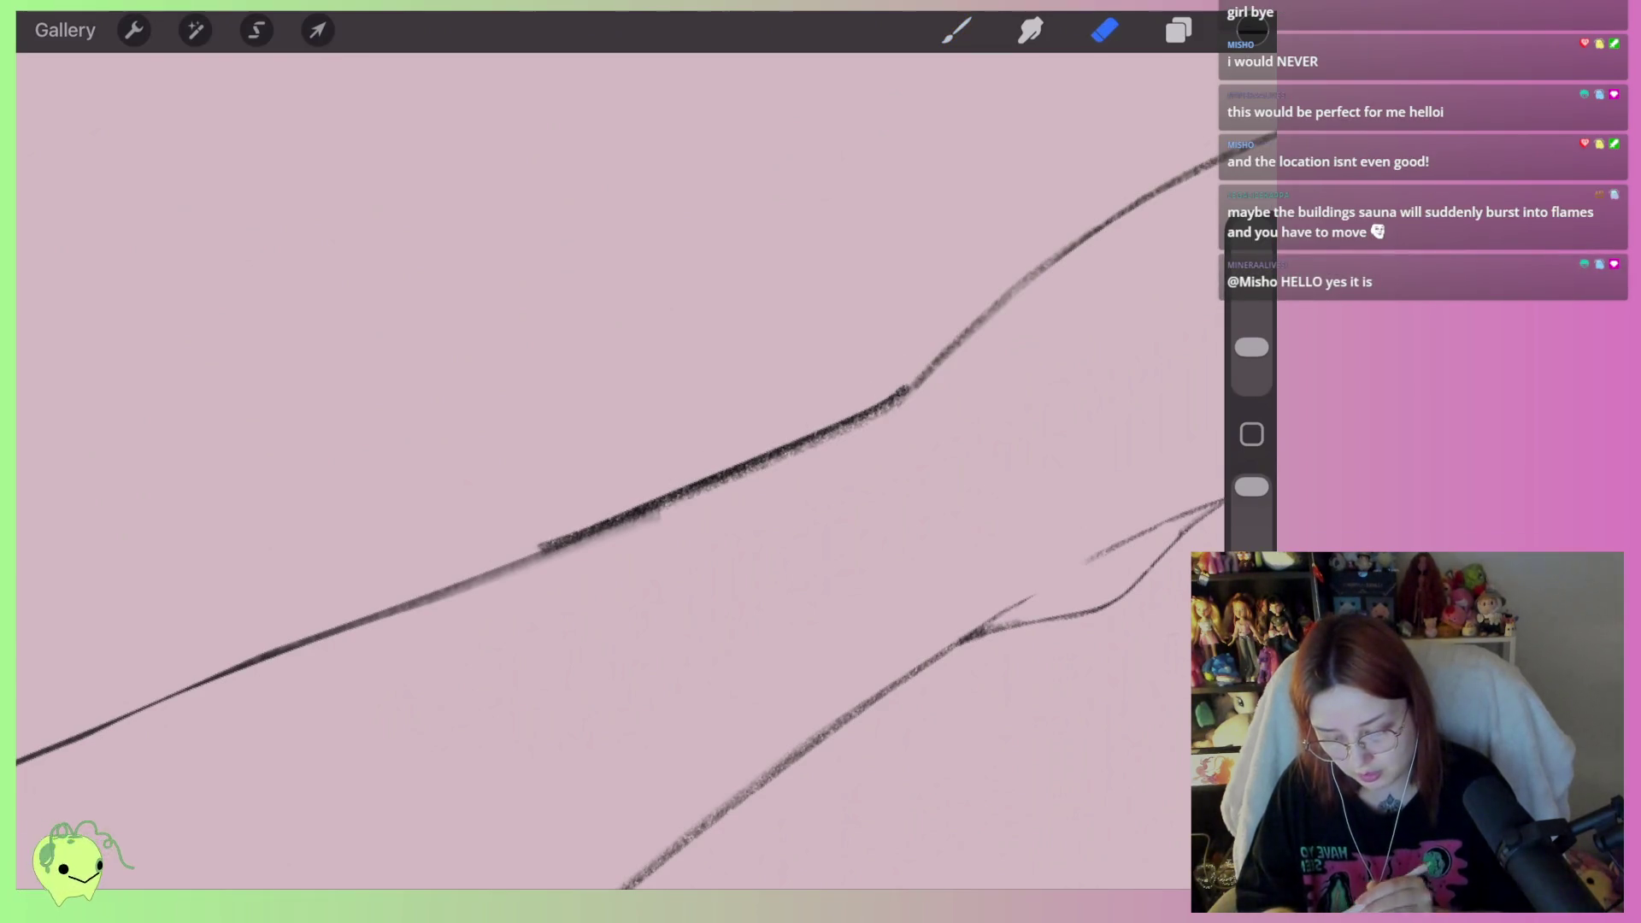
left_click_drag(872, 396, 539, 547)
left_click_drag(940, 395, 484, 583)
left_click_drag(581, 534, 472, 582)
scroll(620, 470, "left", 5)
key("ctrl+z")
key("ctrl+z")
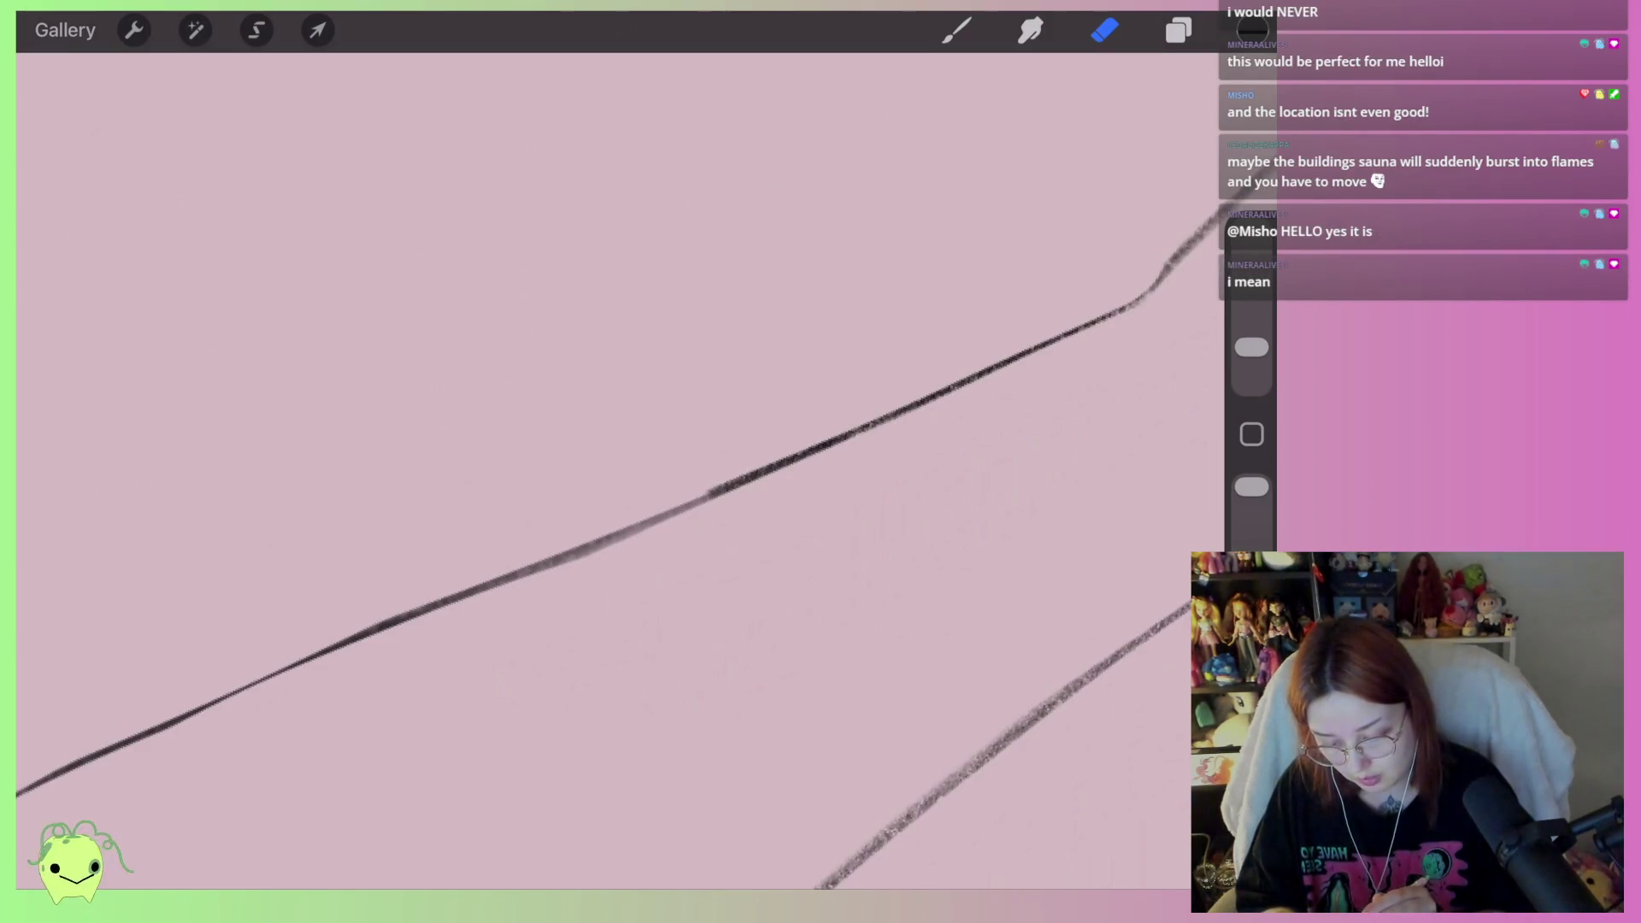
Thin the middle of the upper leg line, then zoom out to the whole canvas
mouse_move(872, 410)
left_mouse_down()
mouse_move(675, 520)
mouse_move(483, 590)
left_mouse_up()
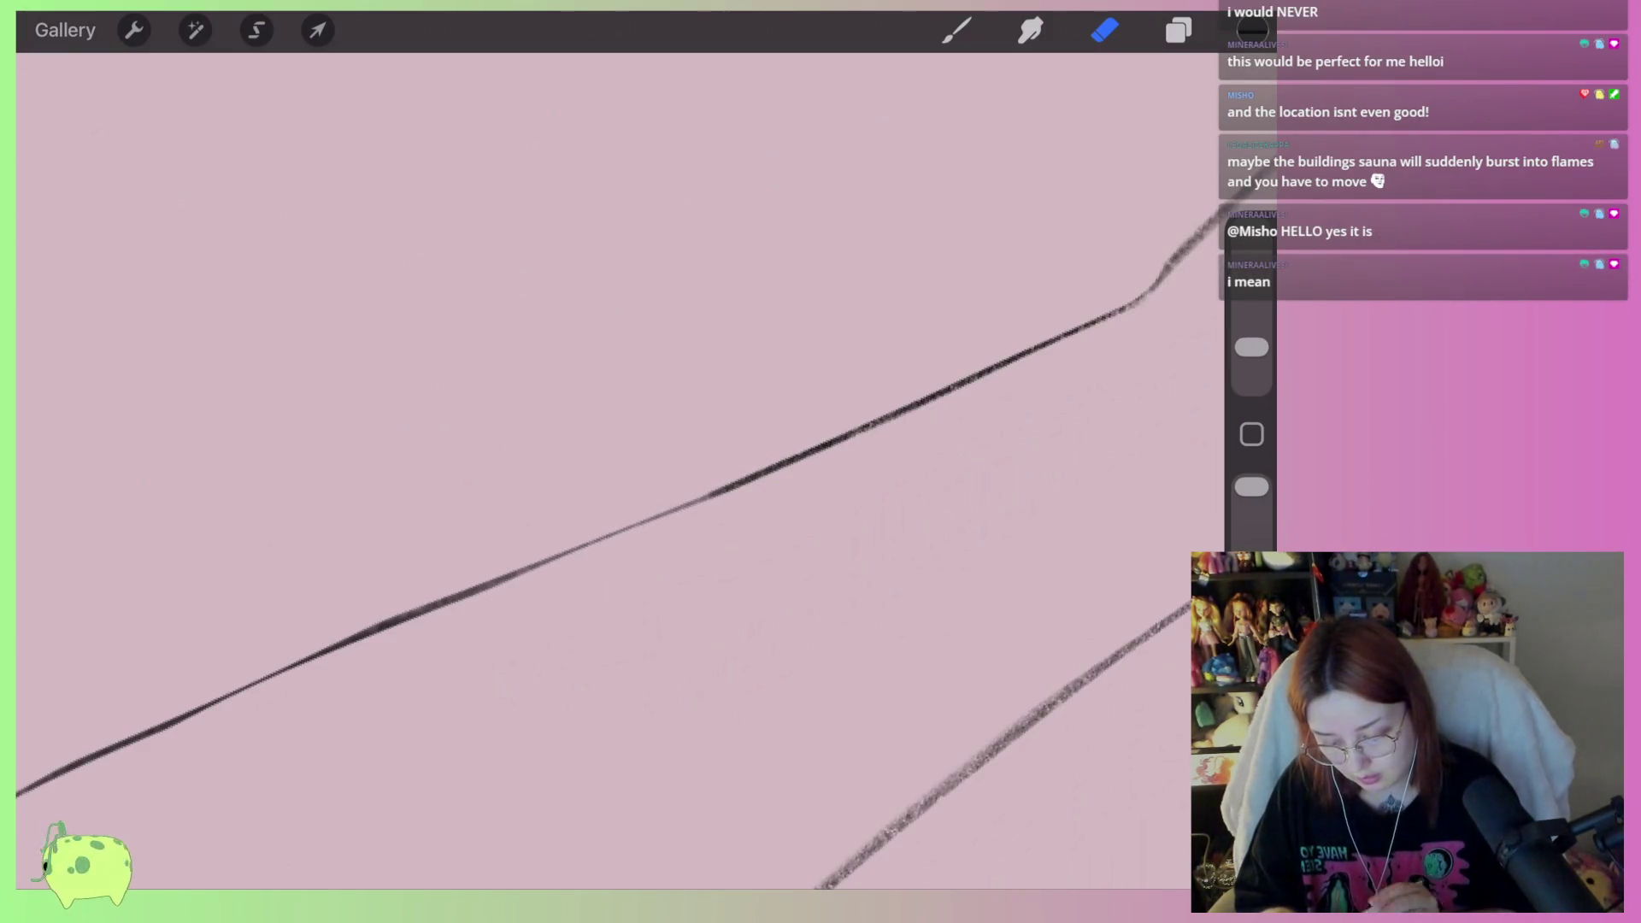
key("ctrl+z")
left_click_drag(649, 549, 436, 608)
scroll(620, 470, "down", 3)
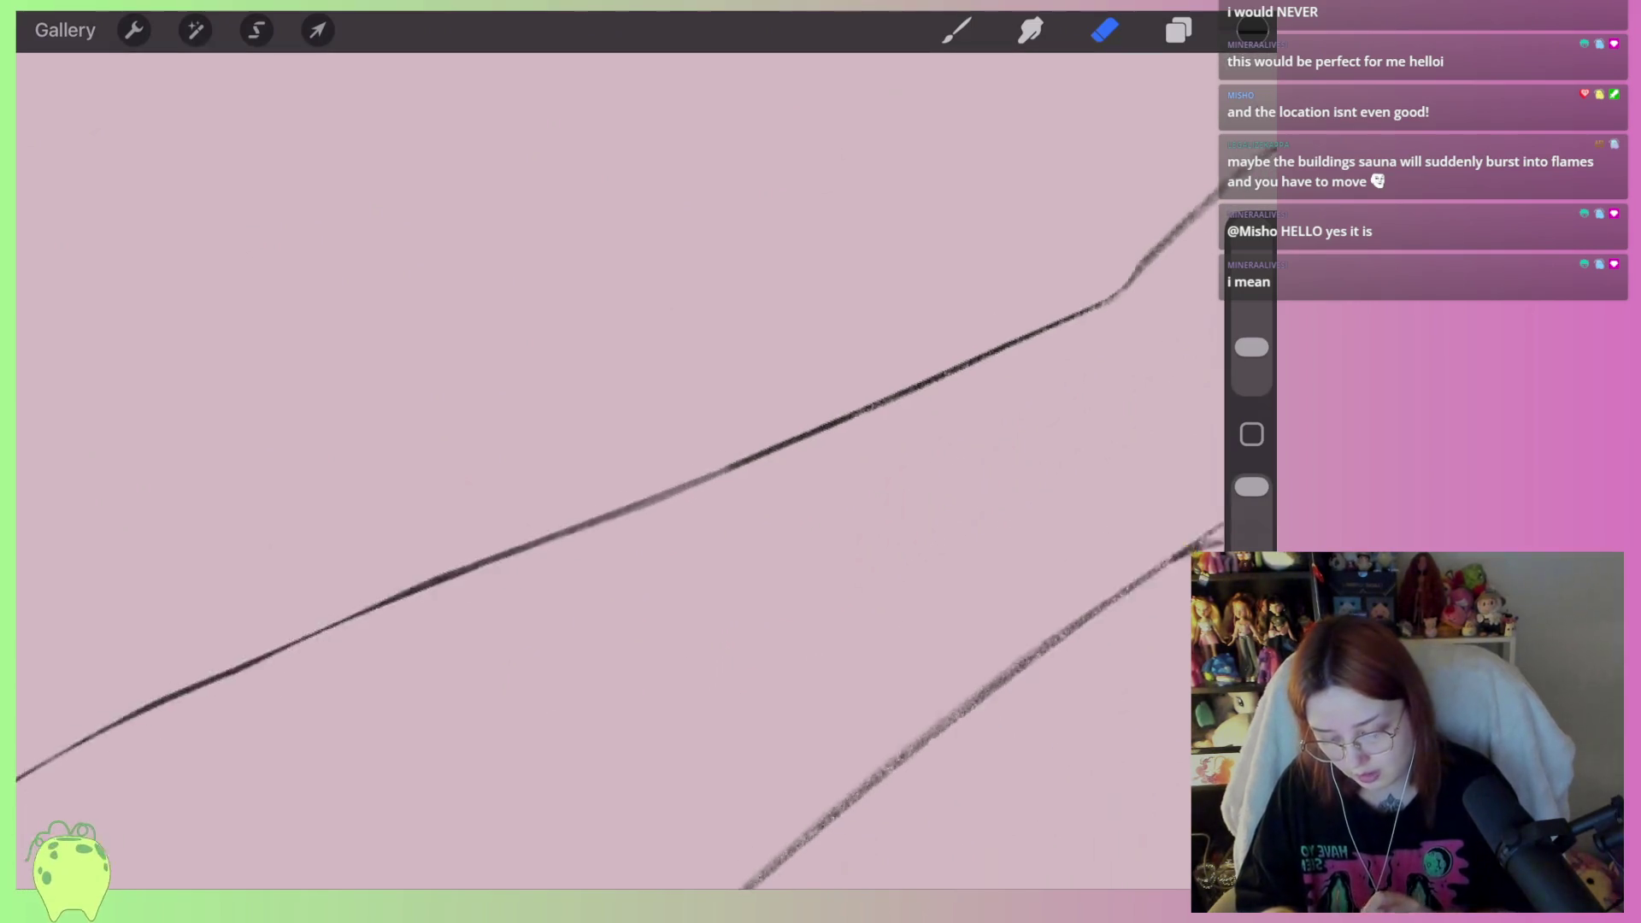
scroll(565, 461, "down", 5)
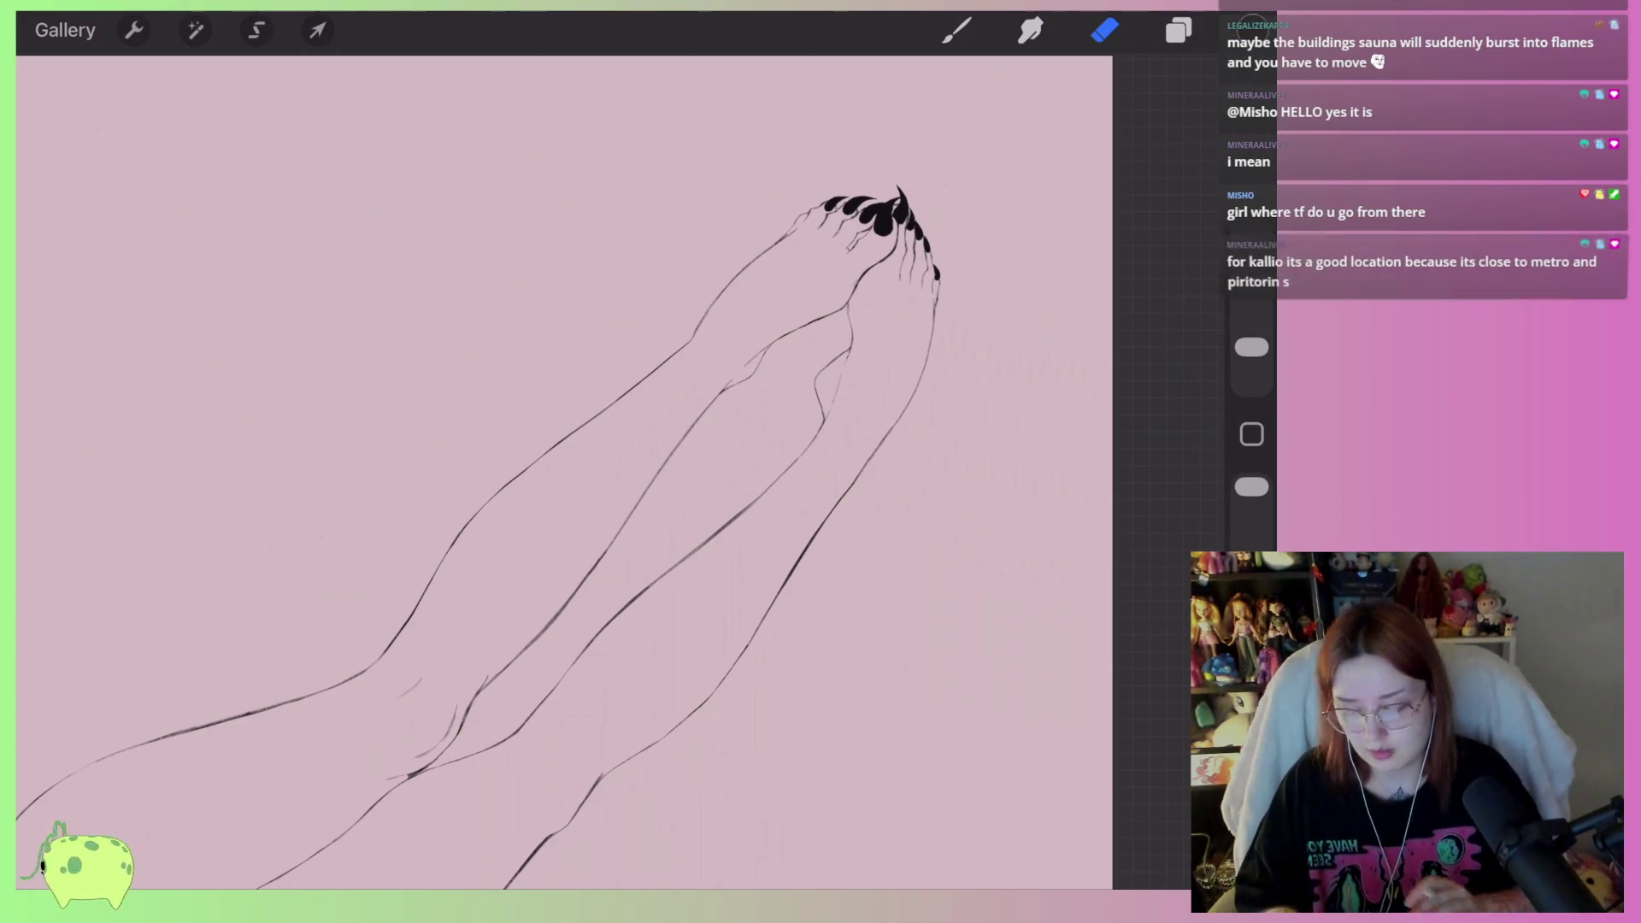
scroll(564, 461, "down", 5)
scroll(564, 461, "down", 2)
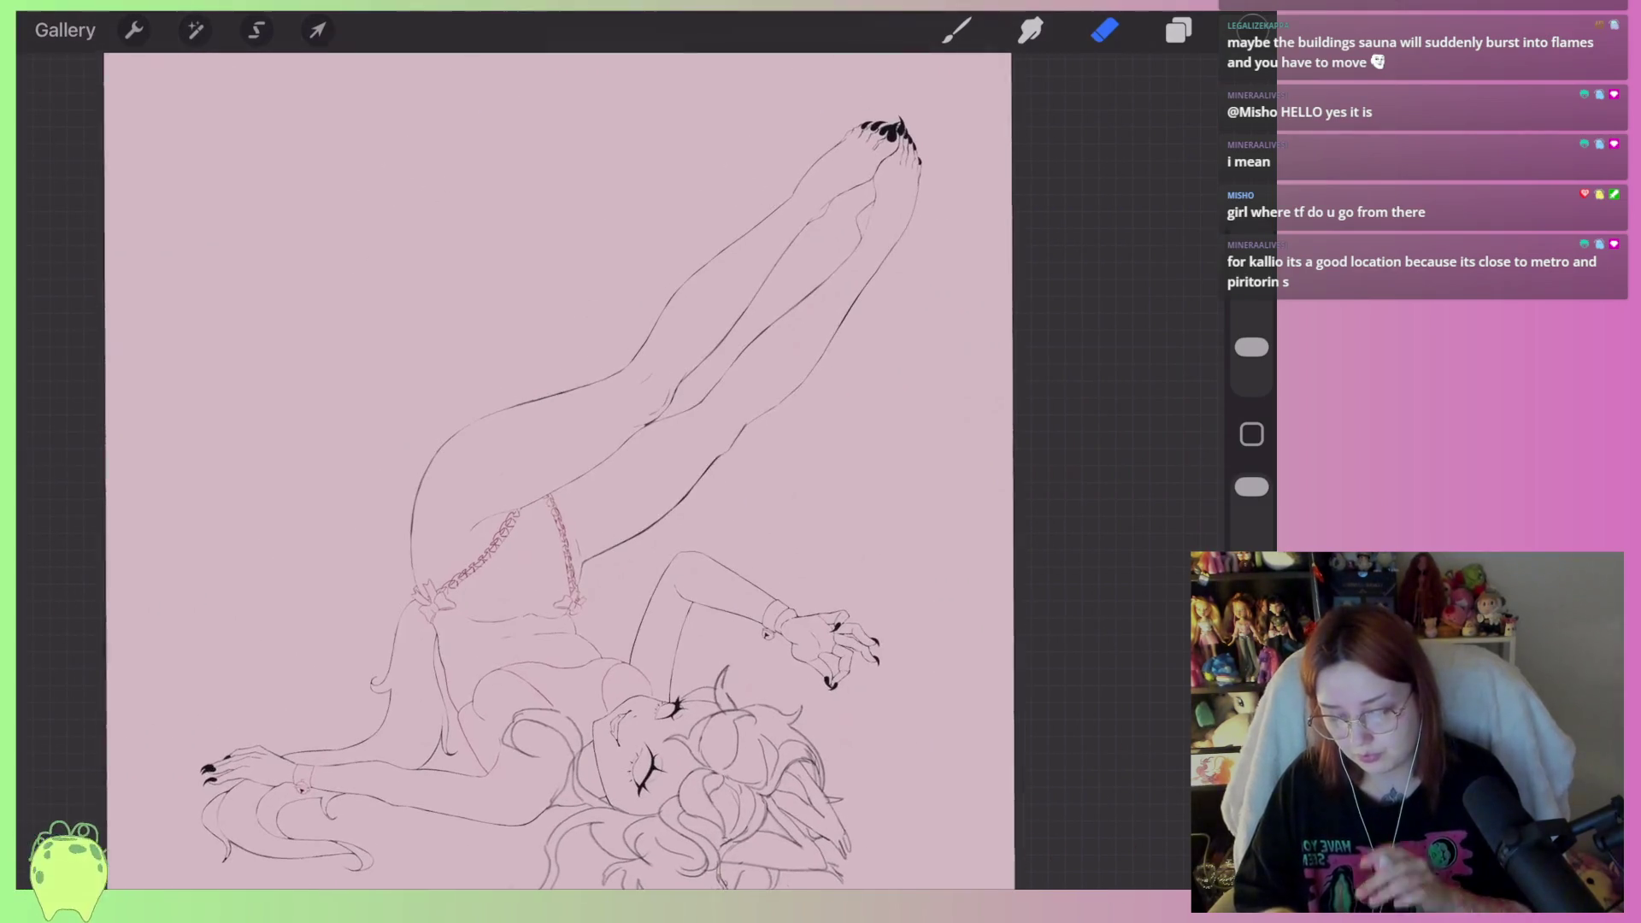
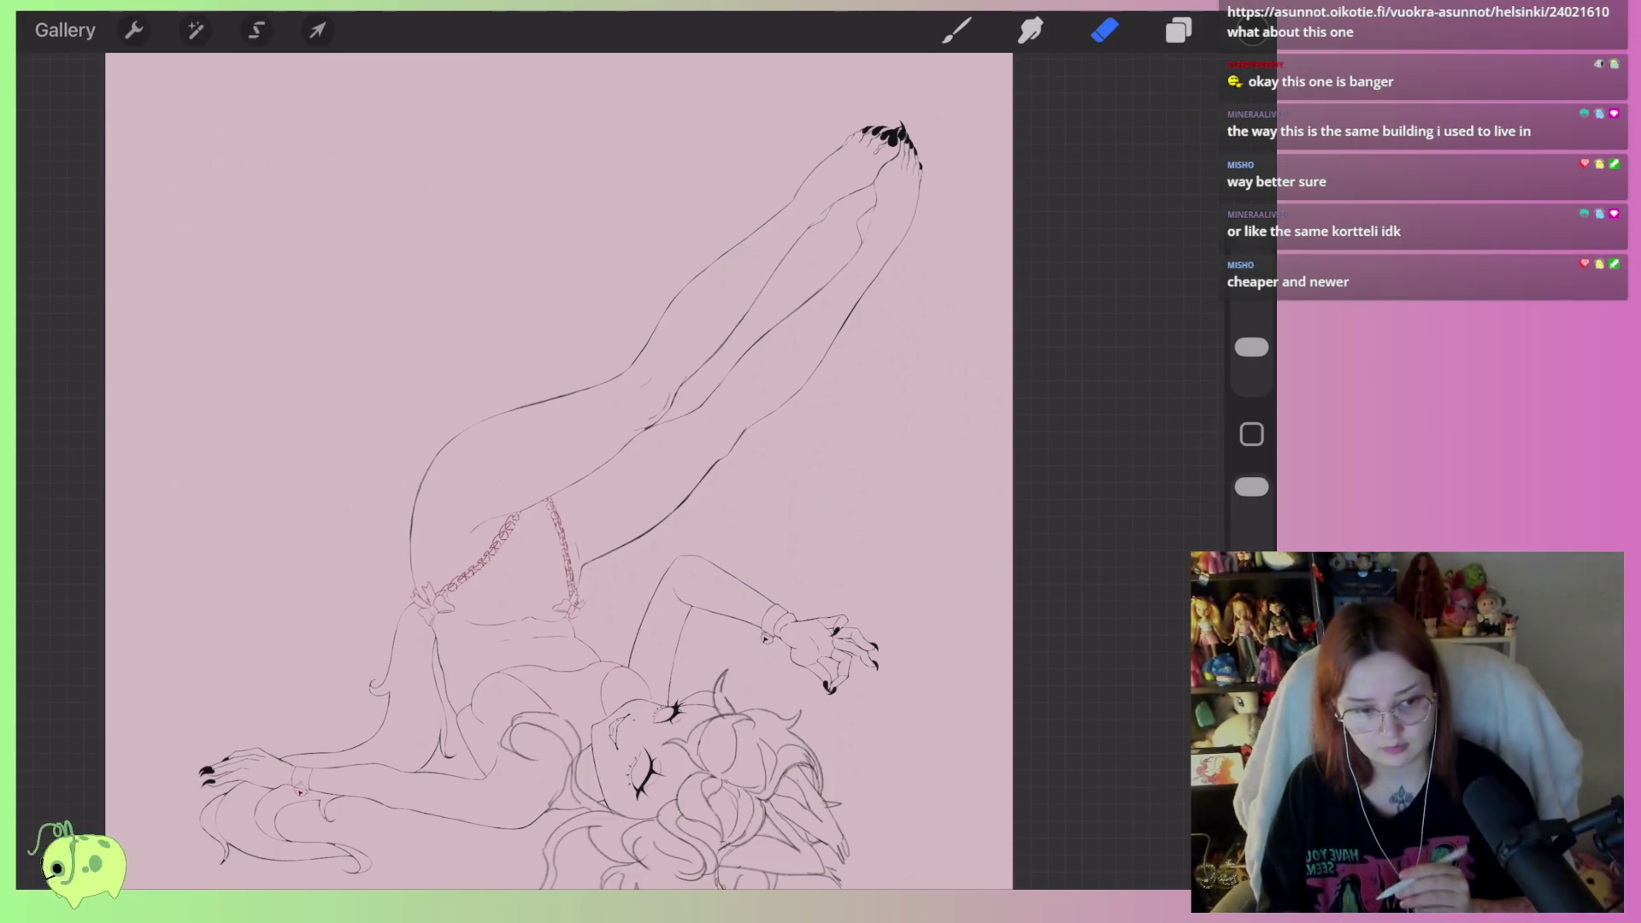
Erase the lower red braid strands and the top of the bow
scroll(547, 470, "up", 3)
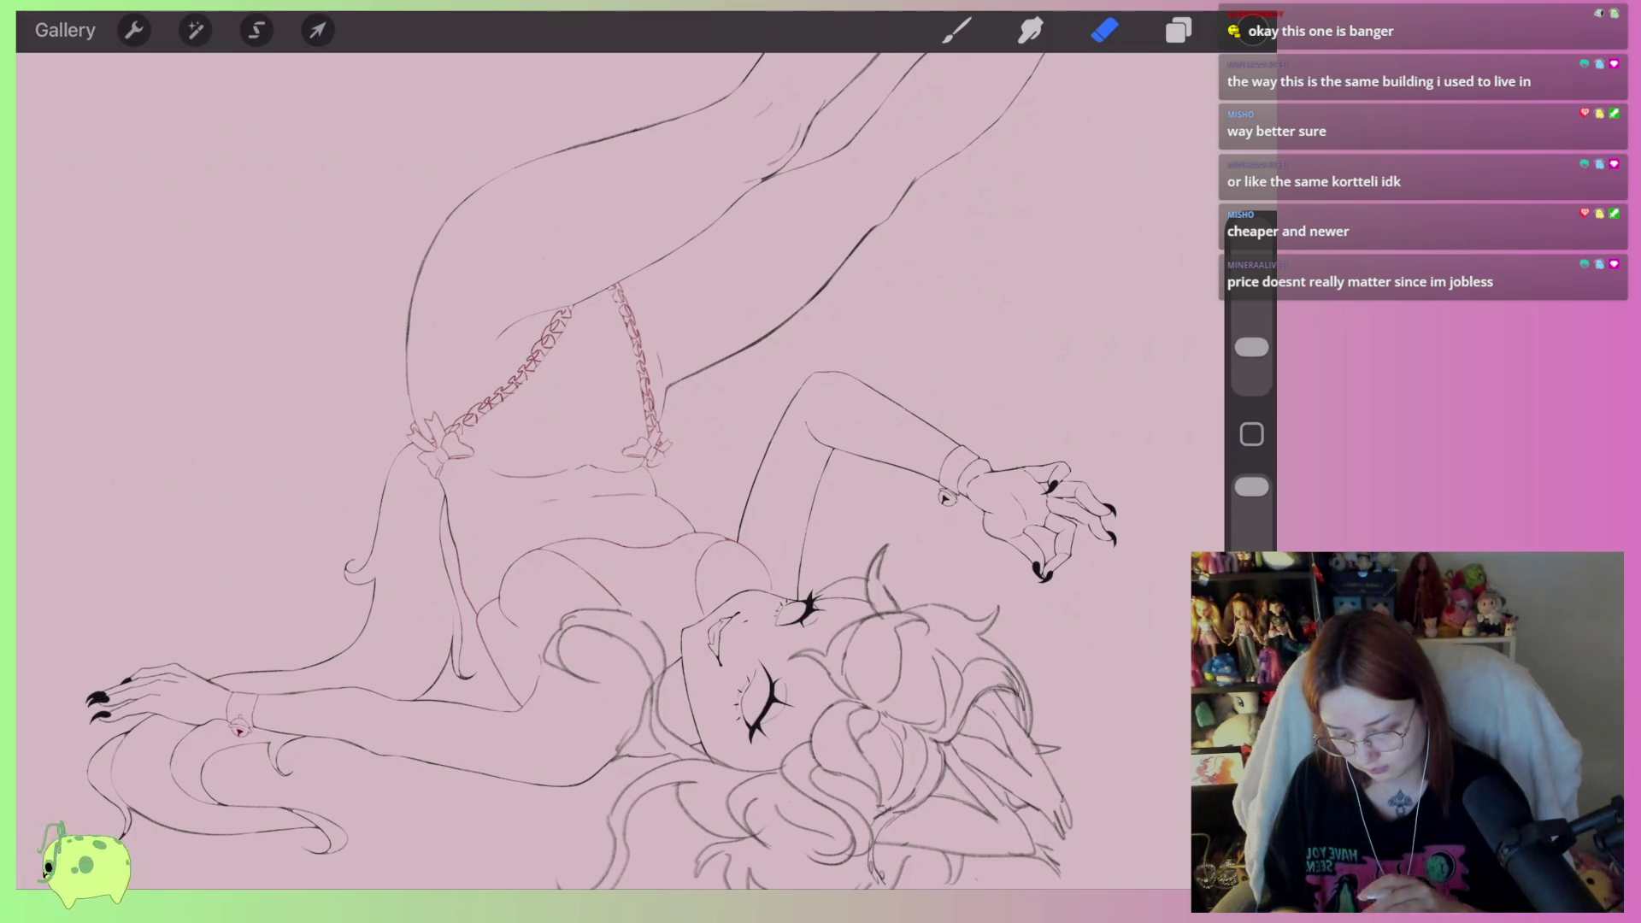
scroll(649, 449, "up", 5)
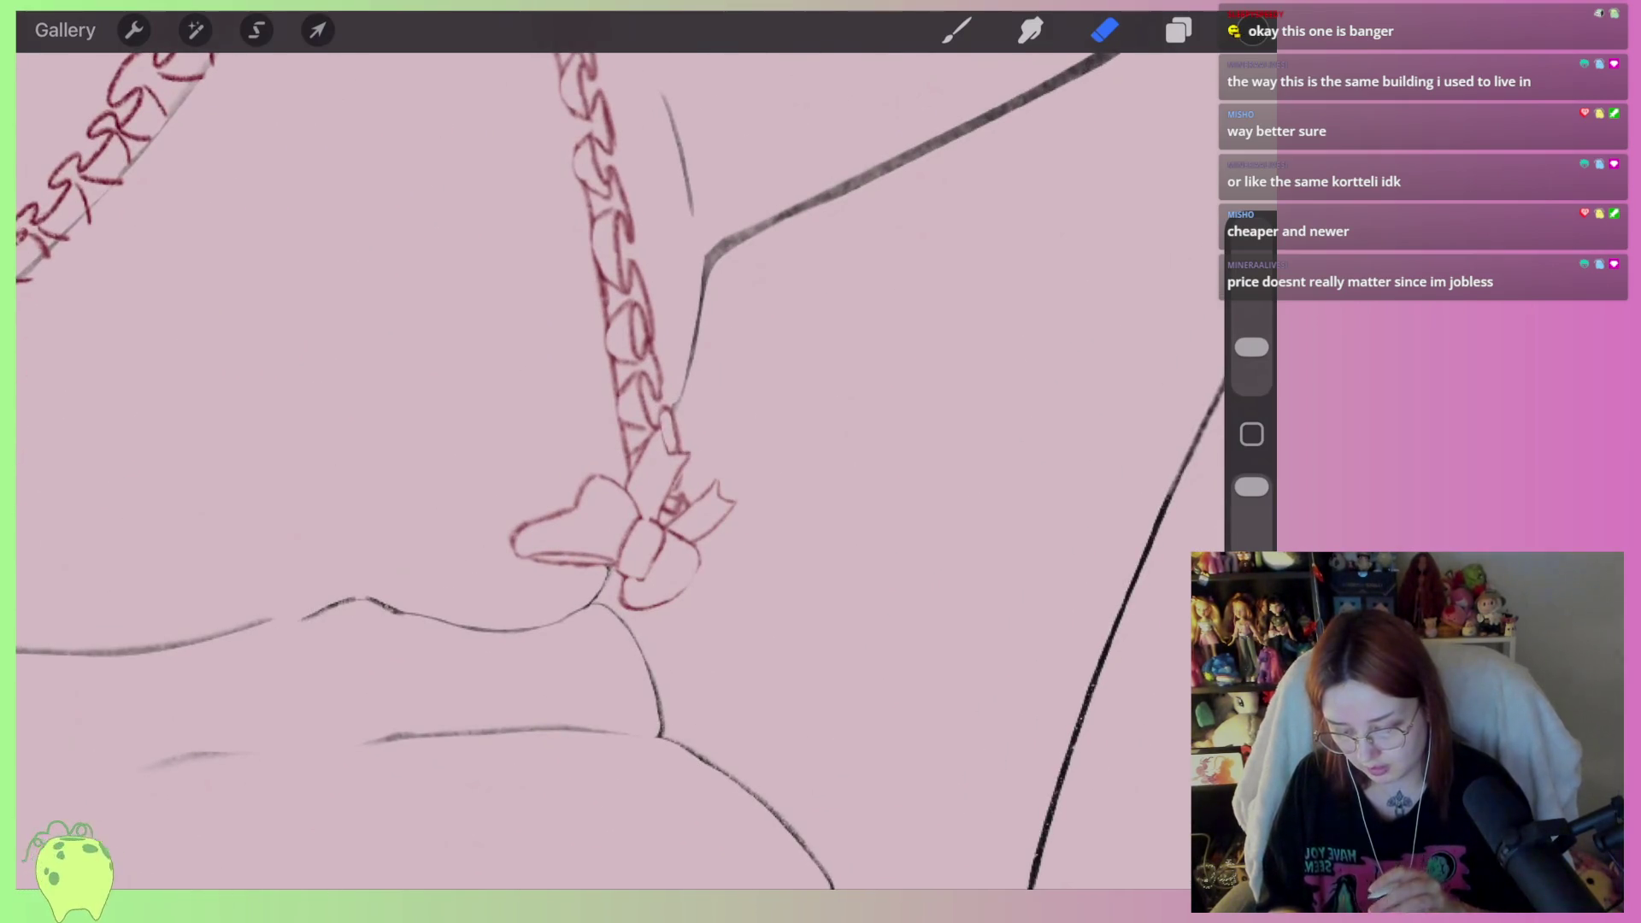
scroll(649, 470, "down", 5)
scroll(649, 470, "up", 5)
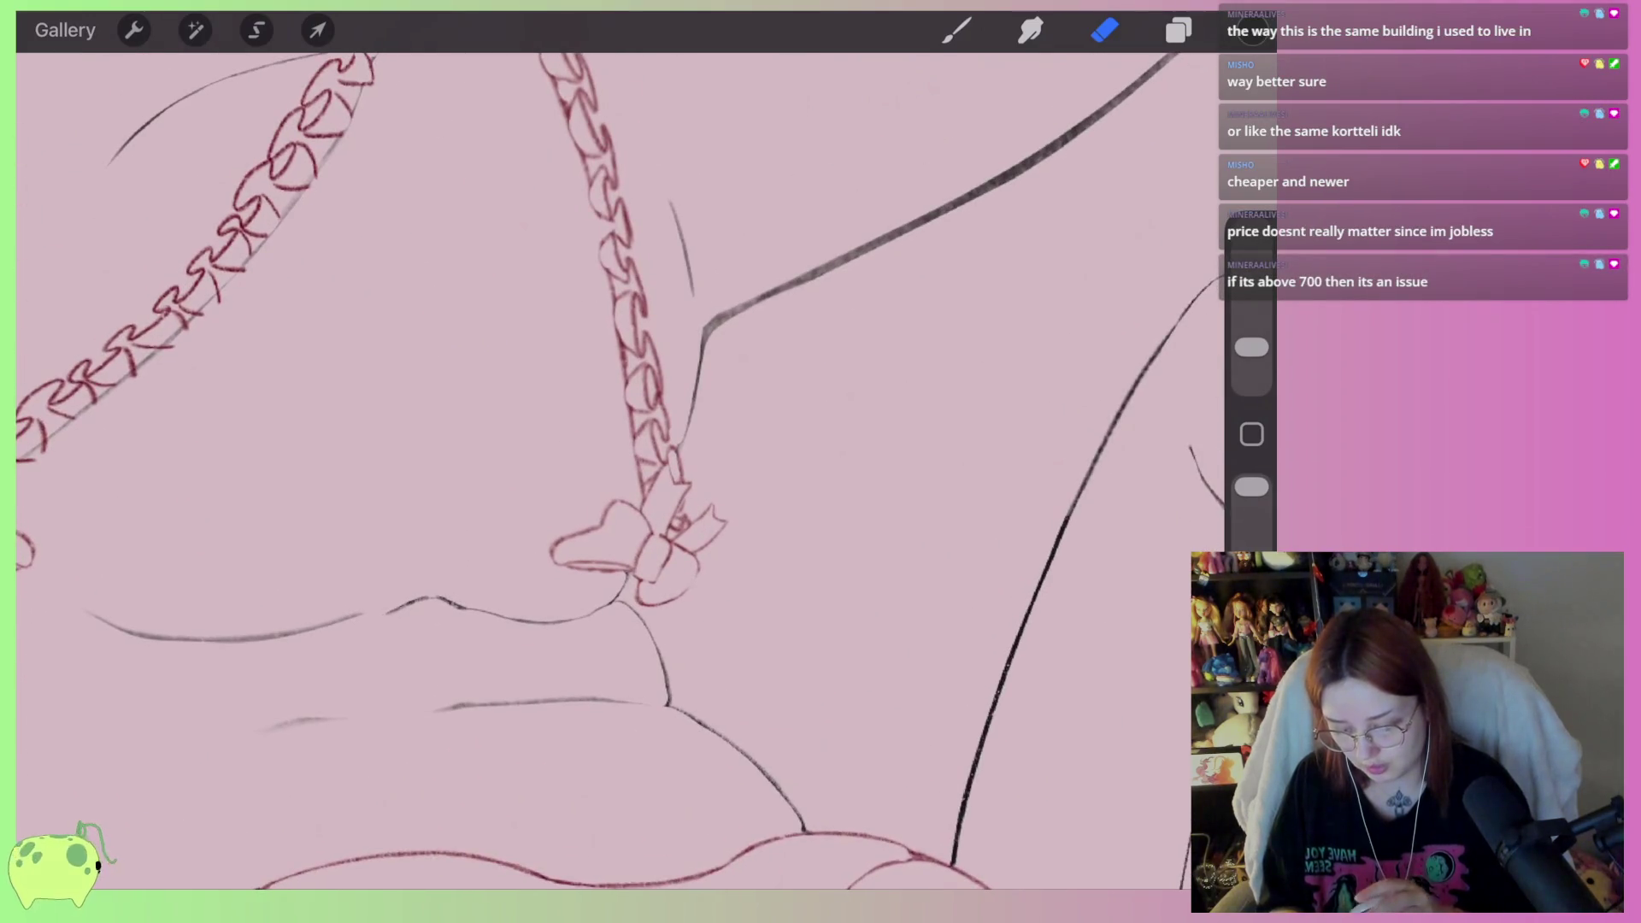
scroll(650, 513, "up", 2)
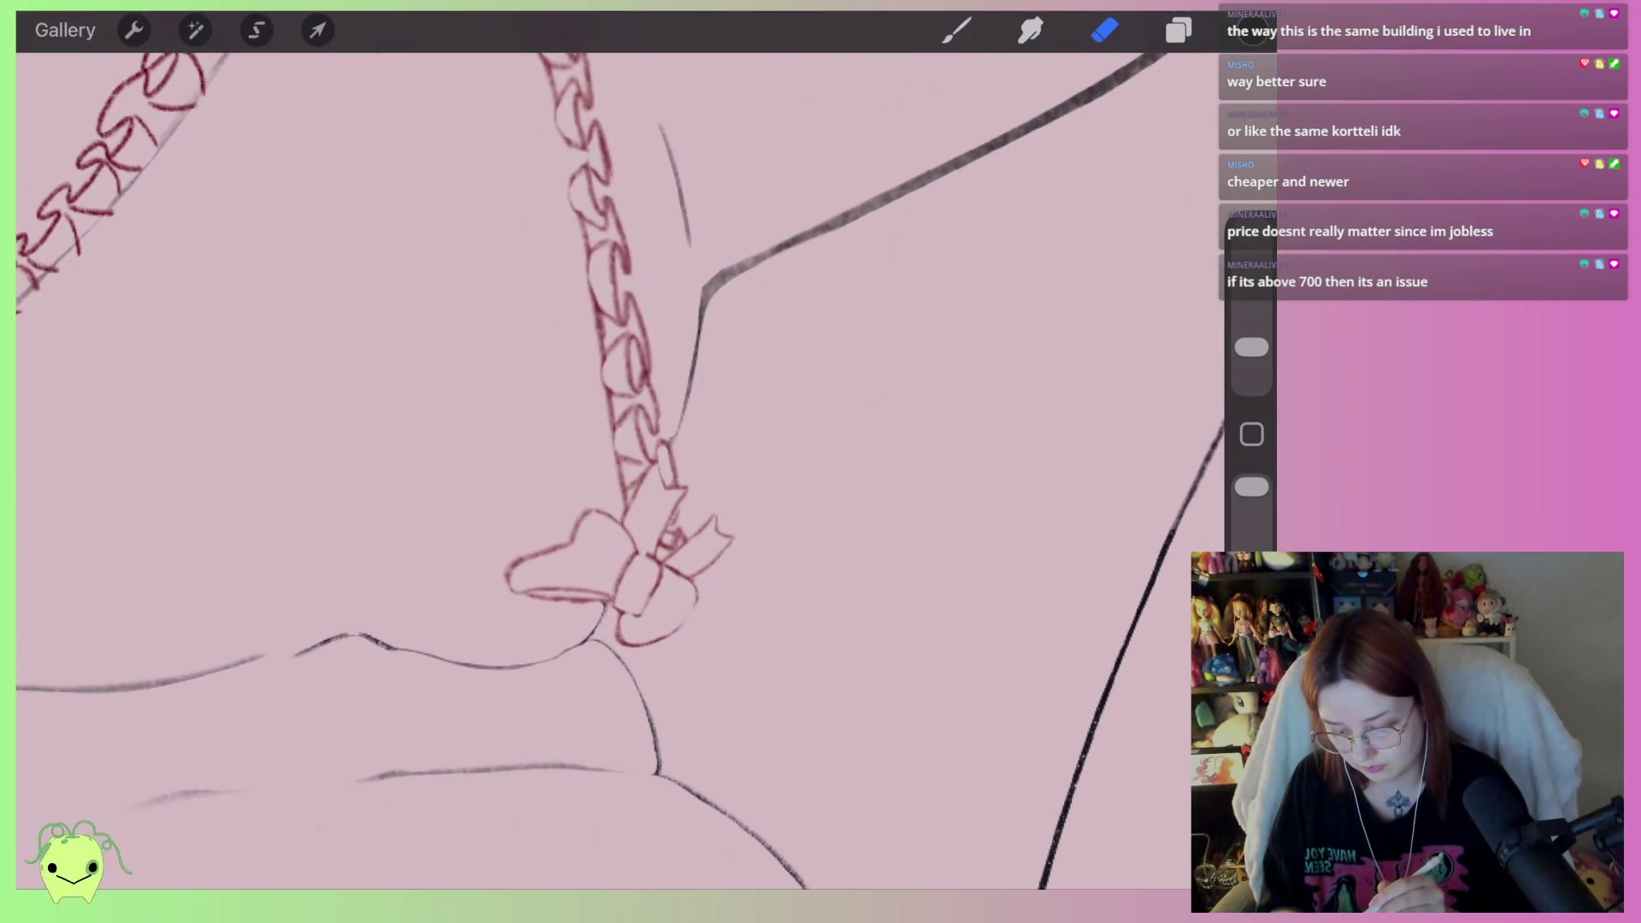
mouse_move(700, 488)
left_mouse_down()
mouse_move(637, 480)
mouse_move(480, 593)
mouse_move(553, 564)
mouse_move(590, 571)
mouse_move(626, 518)
mouse_move(608, 608)
mouse_move(681, 503)
mouse_move(684, 568)
mouse_move(729, 542)
mouse_move(619, 635)
left_mouse_up()
Ink a dark line from the braid end to the lower curve, then erase the stray marks around it
scroll(620, 513, "up", 2)
key("b")
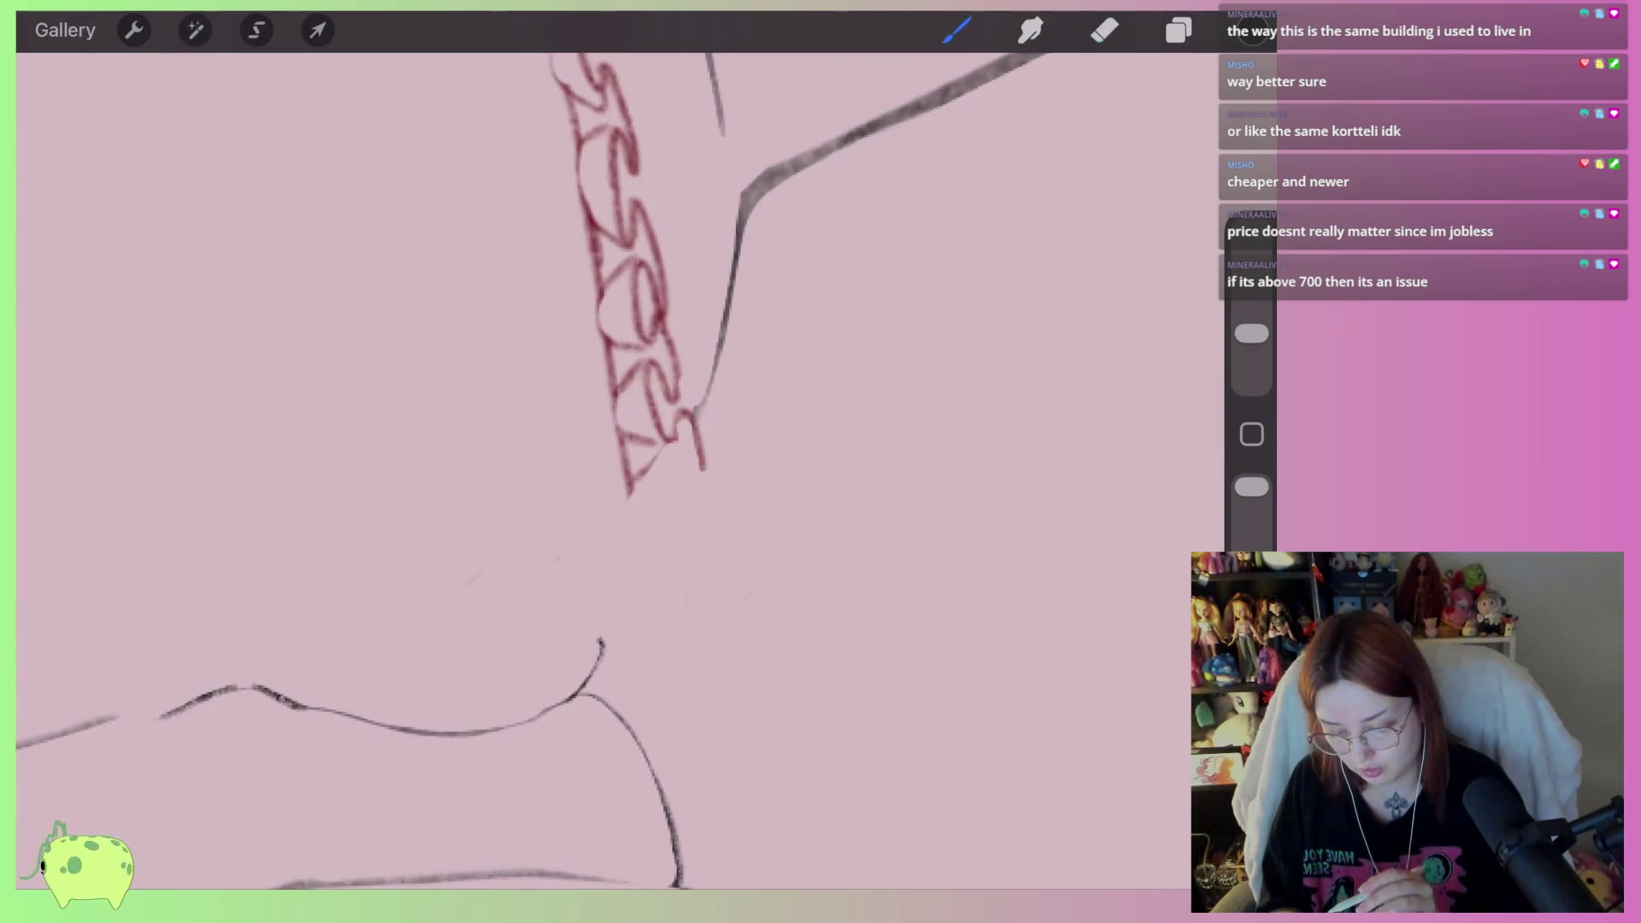
scroll(598, 427, "up", 2)
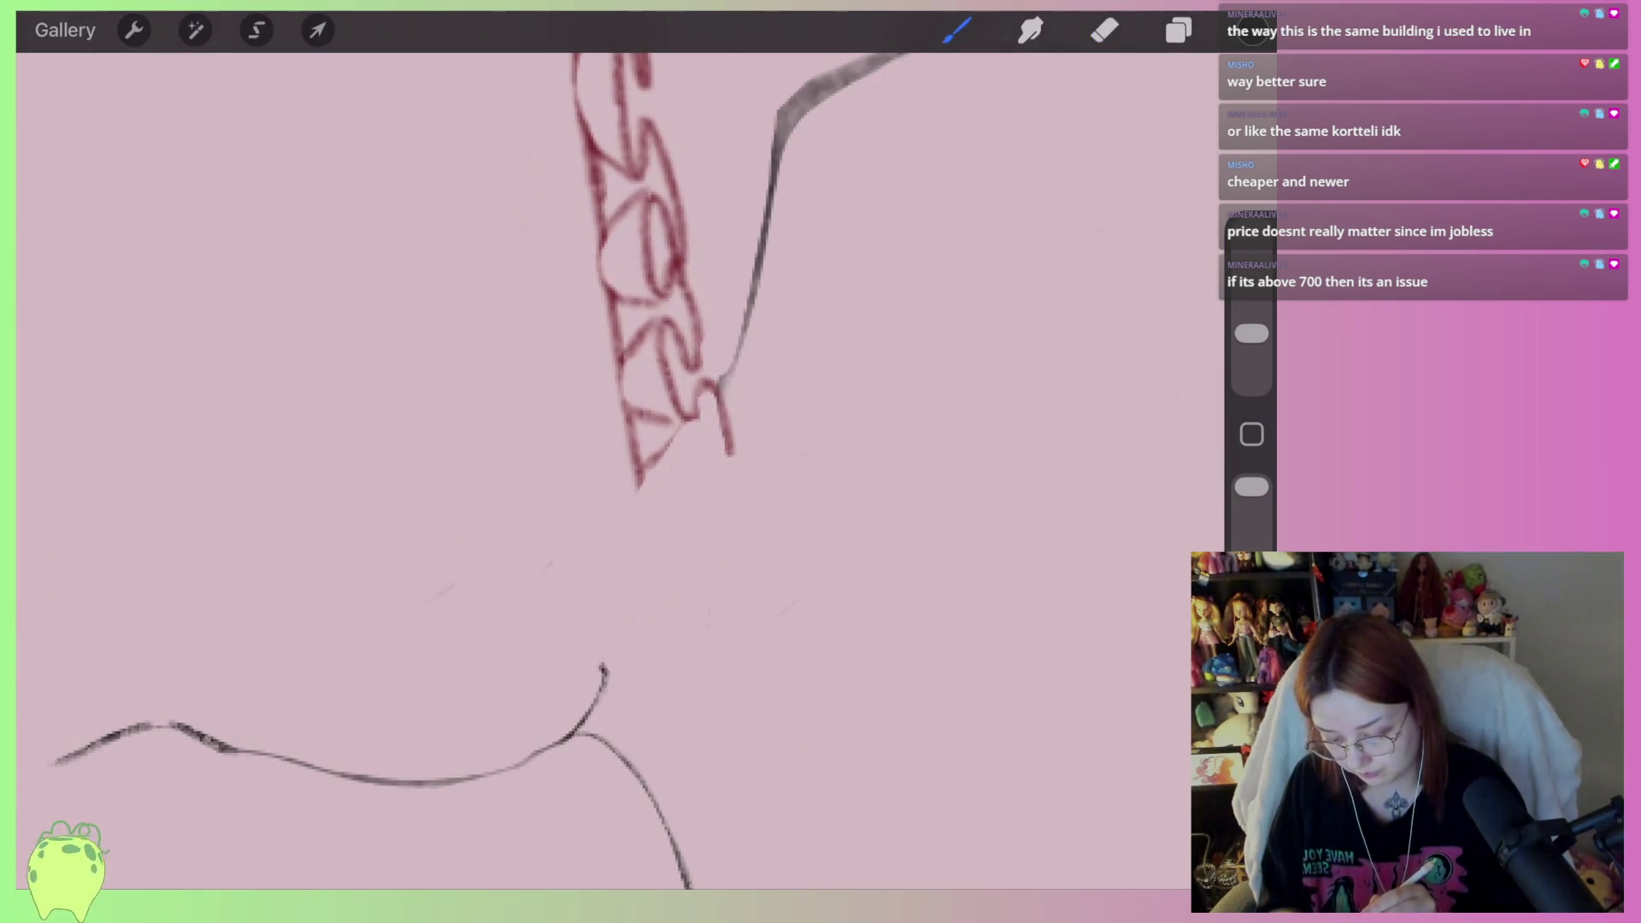
left_click_drag(722, 395, 600, 675)
key("e")
left_click_drag(718, 393, 607, 646)
key("ctrl+z")
left_click_drag(718, 395, 600, 674)
At 4% brush size, draw a dark loop beside the braid end and an S-curve chain link
scroll(598, 427, "up", 2)
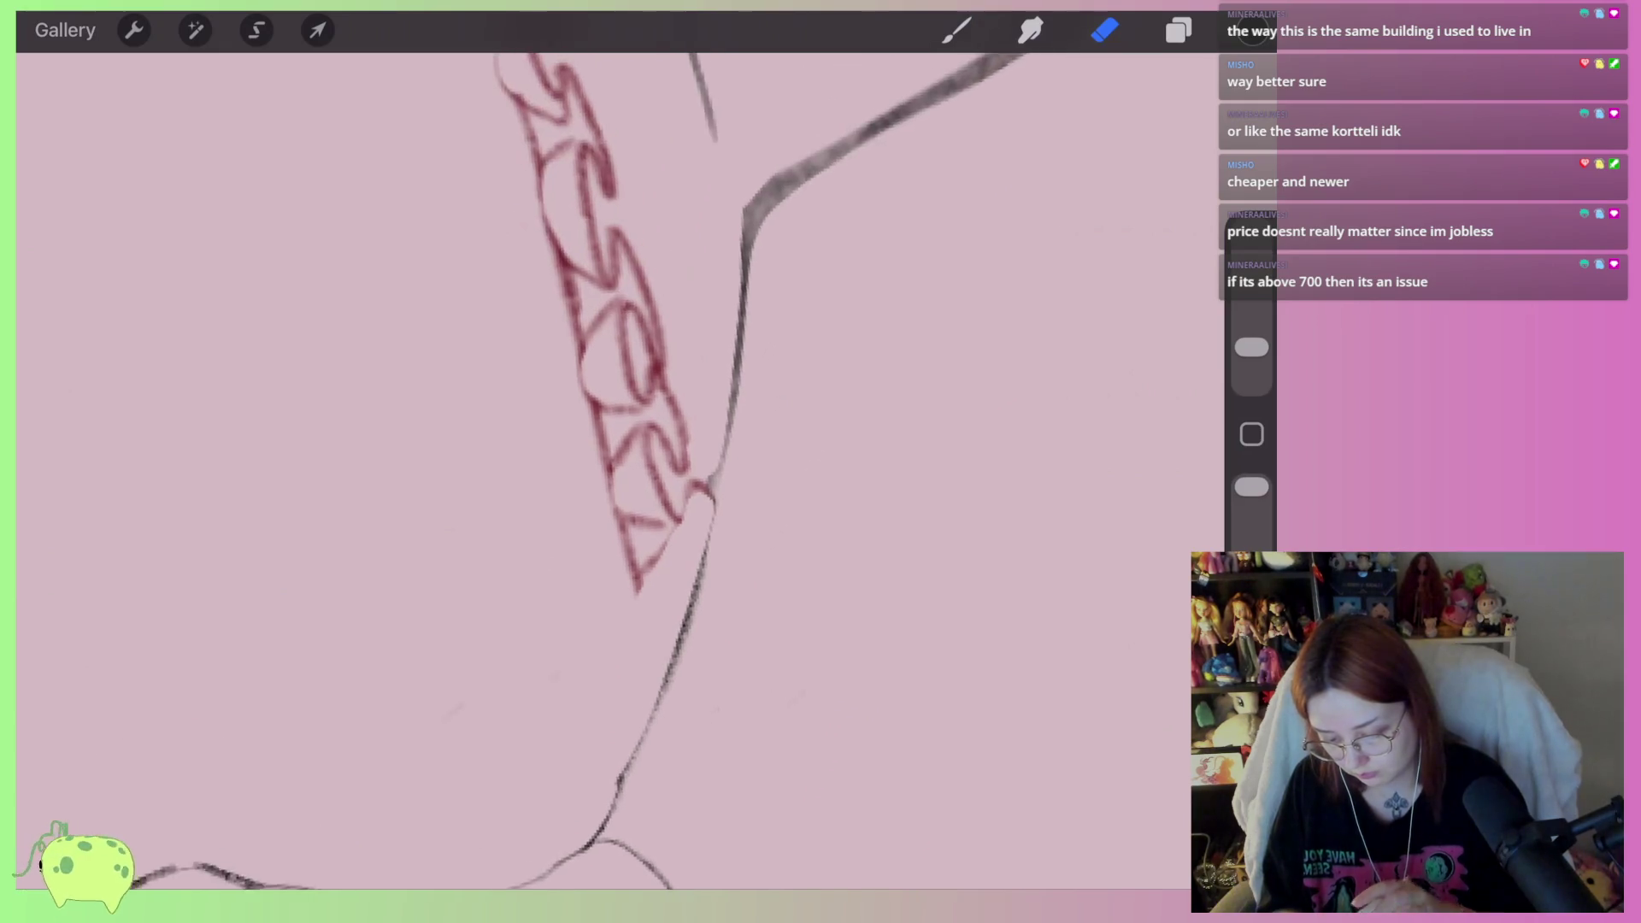
scroll(599, 342, "up", 1)
key("b")
left_click_drag(1251, 347, 1252, 349)
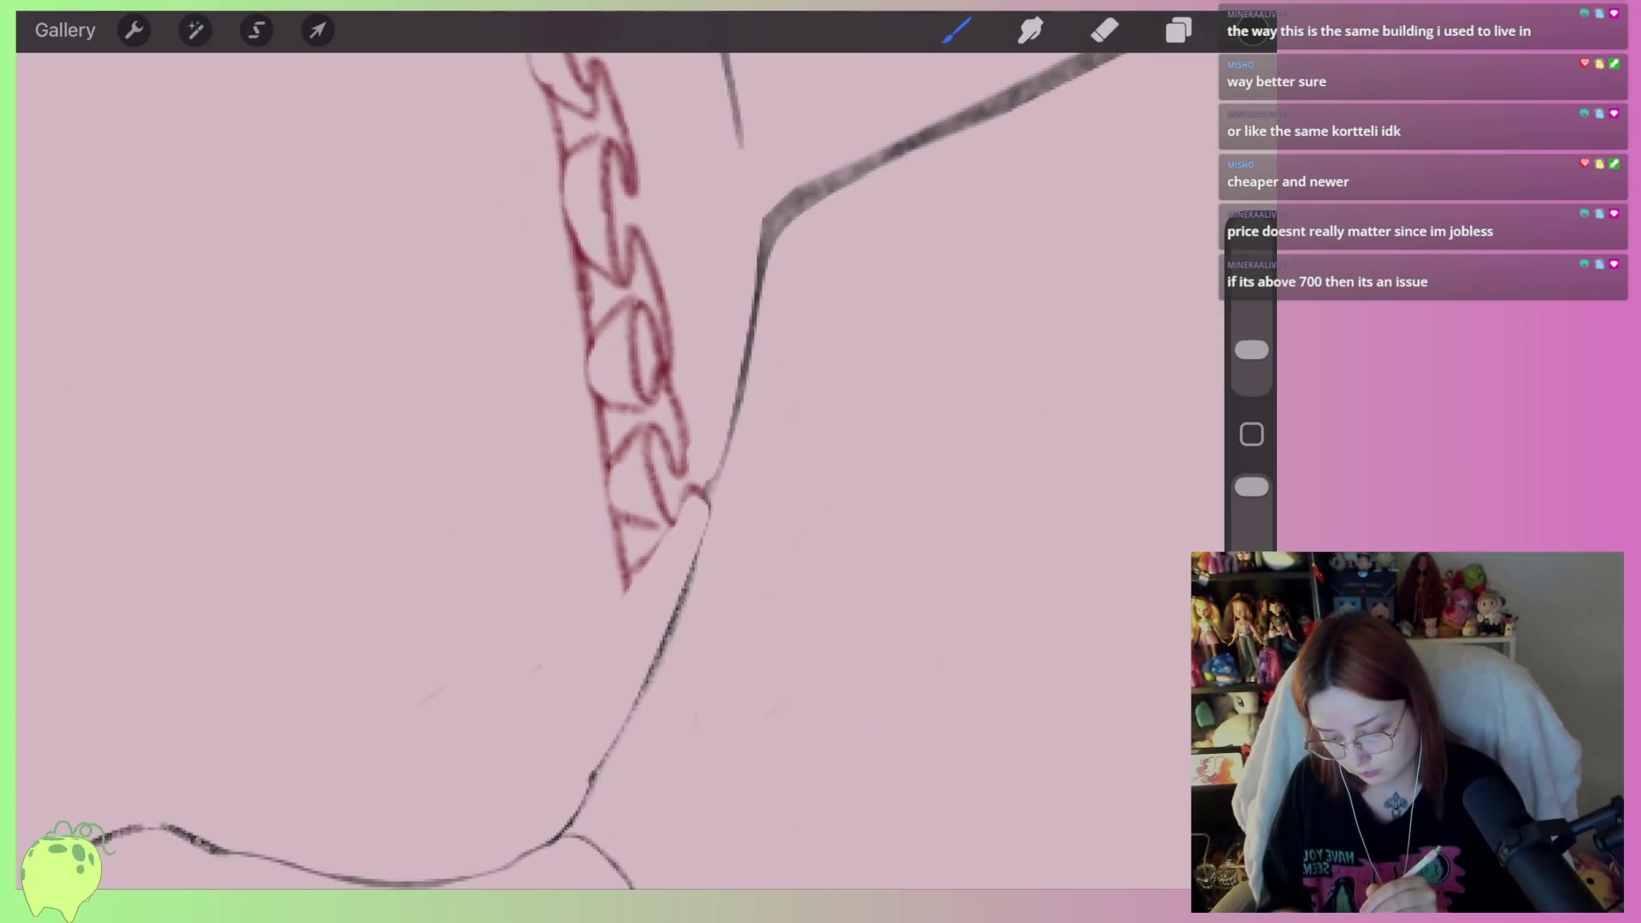
mouse_move(680, 526)
left_mouse_down()
mouse_move(617, 518)
mouse_move(652, 491)
mouse_move(603, 453)
mouse_move(618, 526)
left_mouse_up()
mouse_move(636, 432)
left_mouse_down()
mouse_move(675, 459)
mouse_move(675, 384)
mouse_move(633, 414)
mouse_move(653, 342)
left_mouse_up()
Resize the eraser and erase most of the dark loop
key("e")
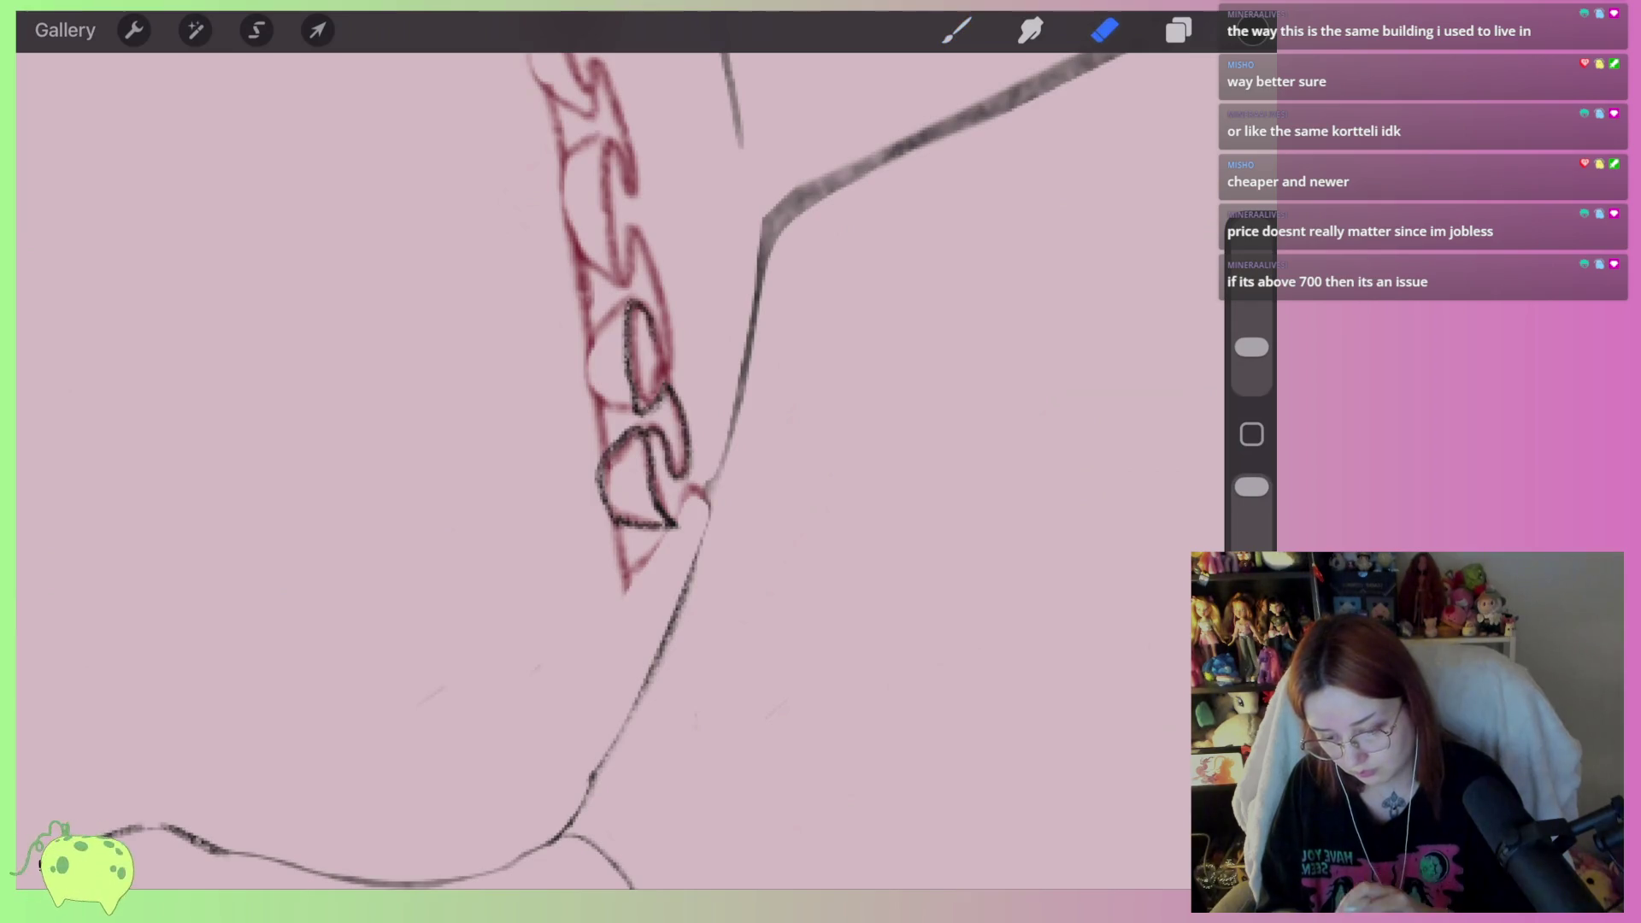
scroll(650, 385, "up", 2)
left_click_drag(1251, 347, 1251, 358)
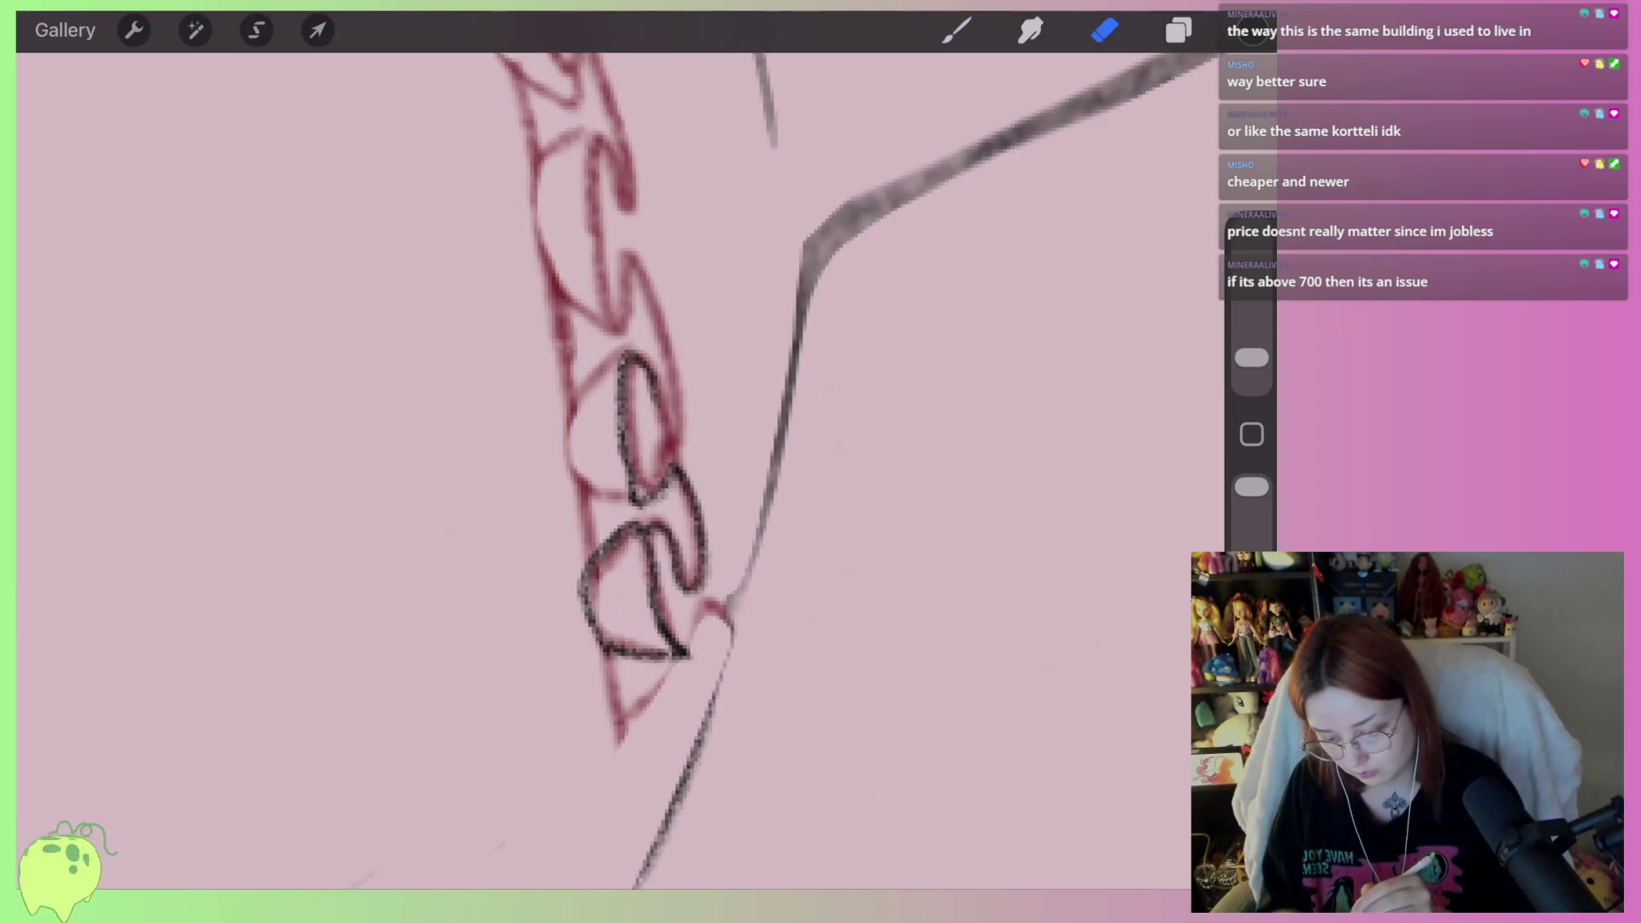
mouse_move(616, 479)
left_mouse_down()
mouse_move(586, 465)
mouse_move(608, 444)
mouse_move(641, 477)
mouse_move(645, 389)
mouse_move(658, 475)
mouse_move(684, 508)
mouse_move(685, 556)
mouse_move(633, 513)
mouse_move(667, 641)
mouse_move(590, 594)
left_mouse_up()
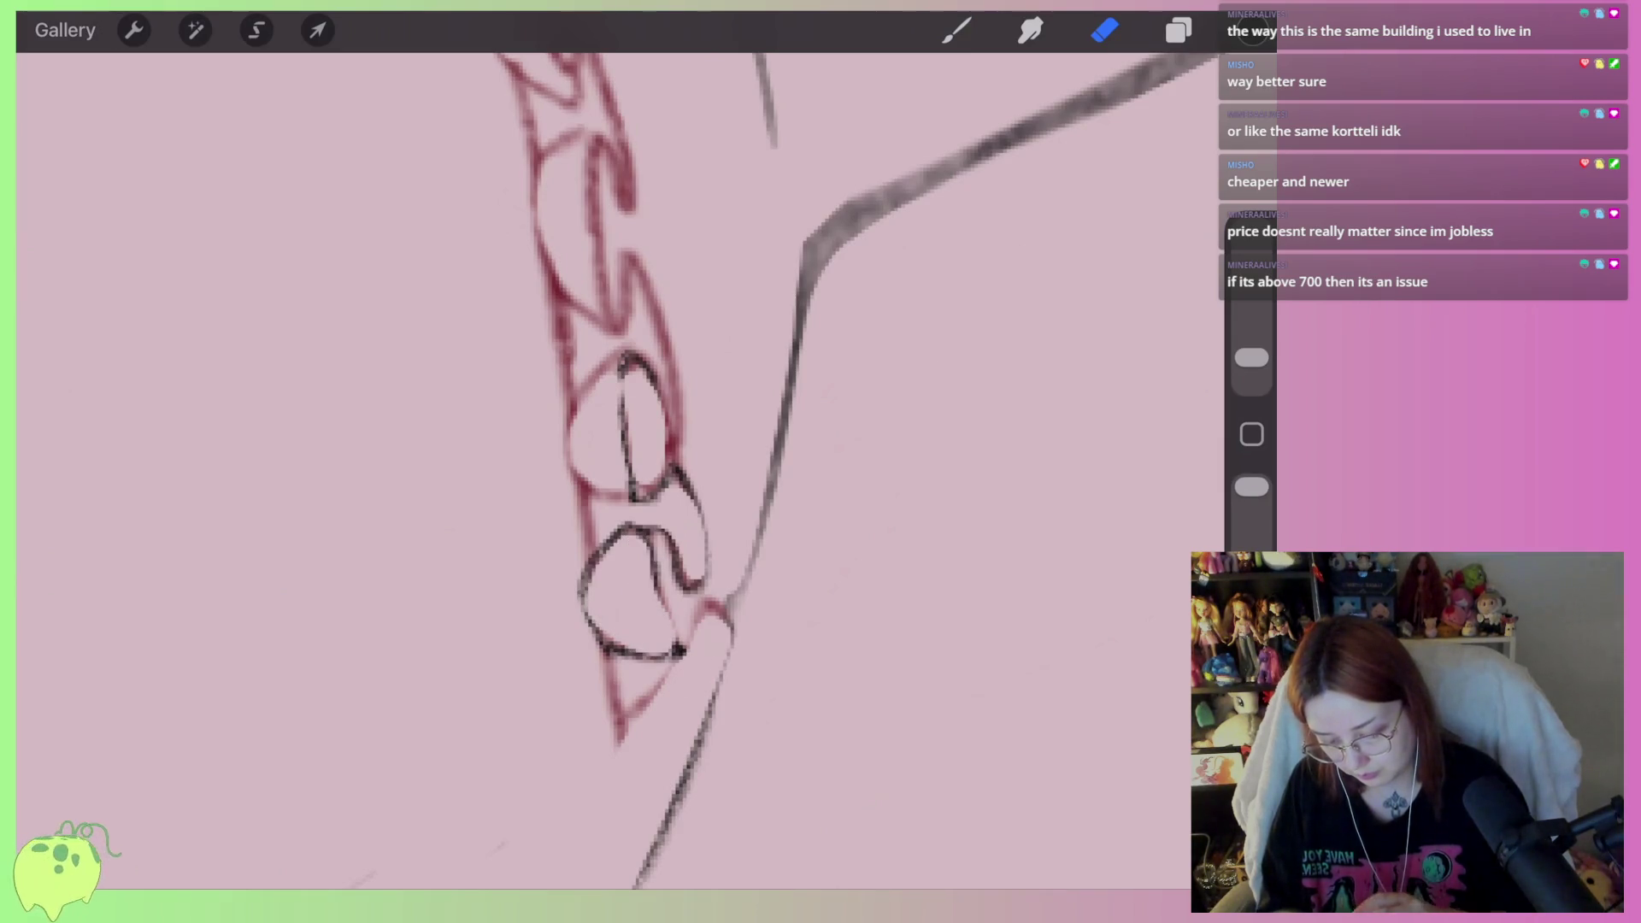
scroll(684, 470, "down", 2)
Draw a closed bow loop beside the chain end and clean up its outline and inner stroke
left_click(956, 29)
scroll(804, 787, "up", 3)
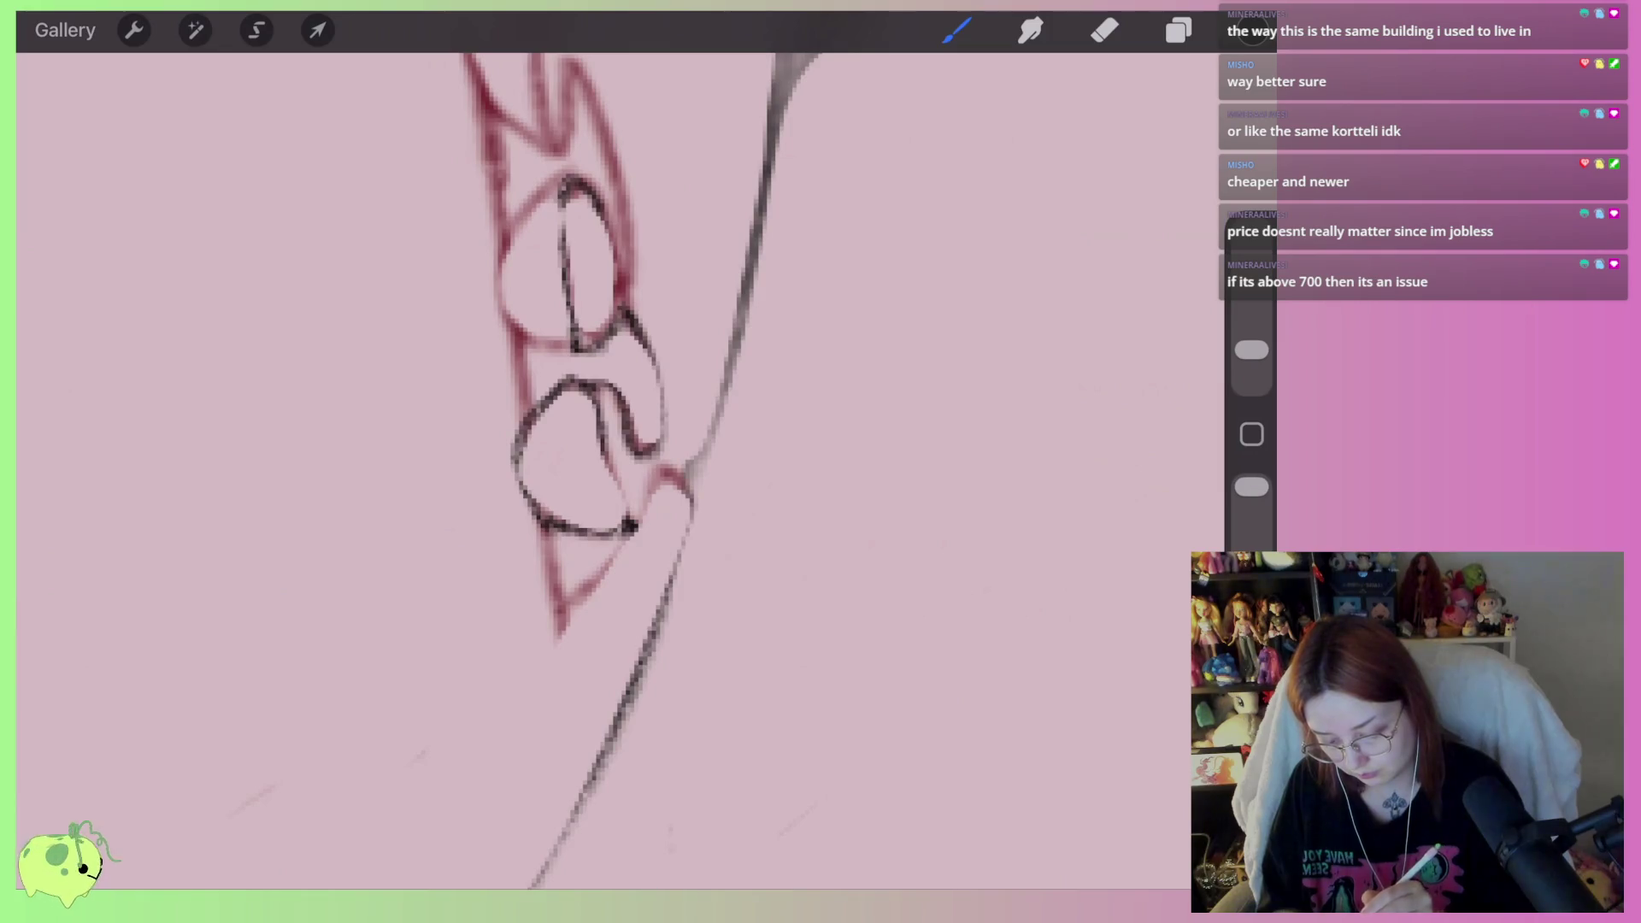
scroll(641, 470, "down", 4)
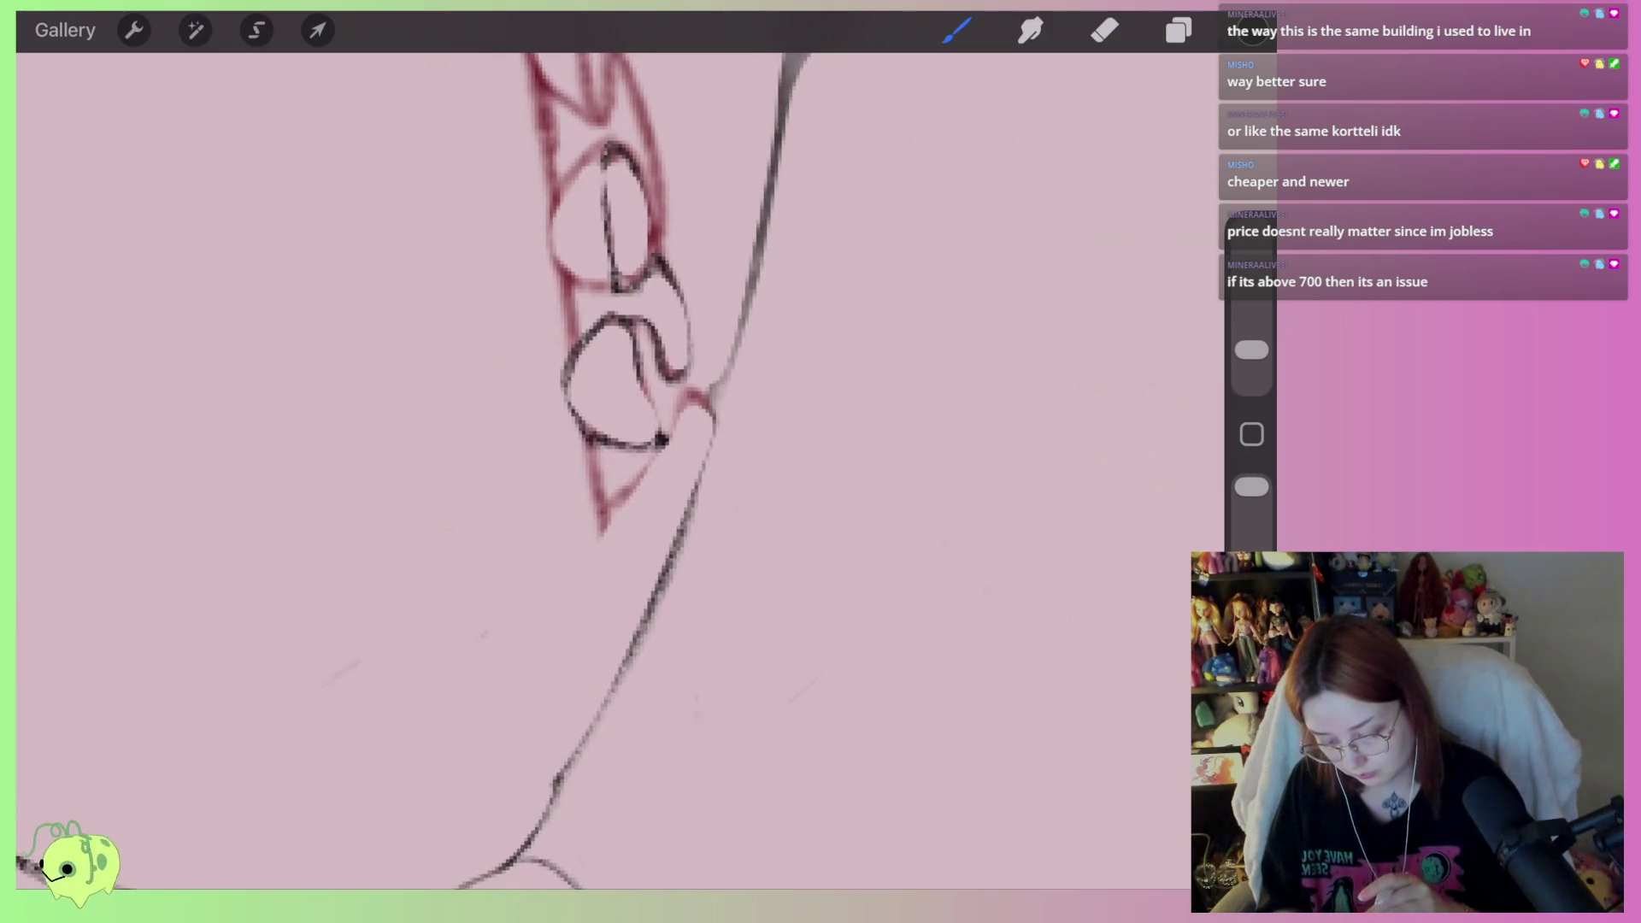
mouse_move(688, 470)
left_mouse_down()
mouse_move(722, 457)
mouse_move(824, 479)
mouse_move(752, 675)
mouse_move(651, 589)
left_mouse_up()
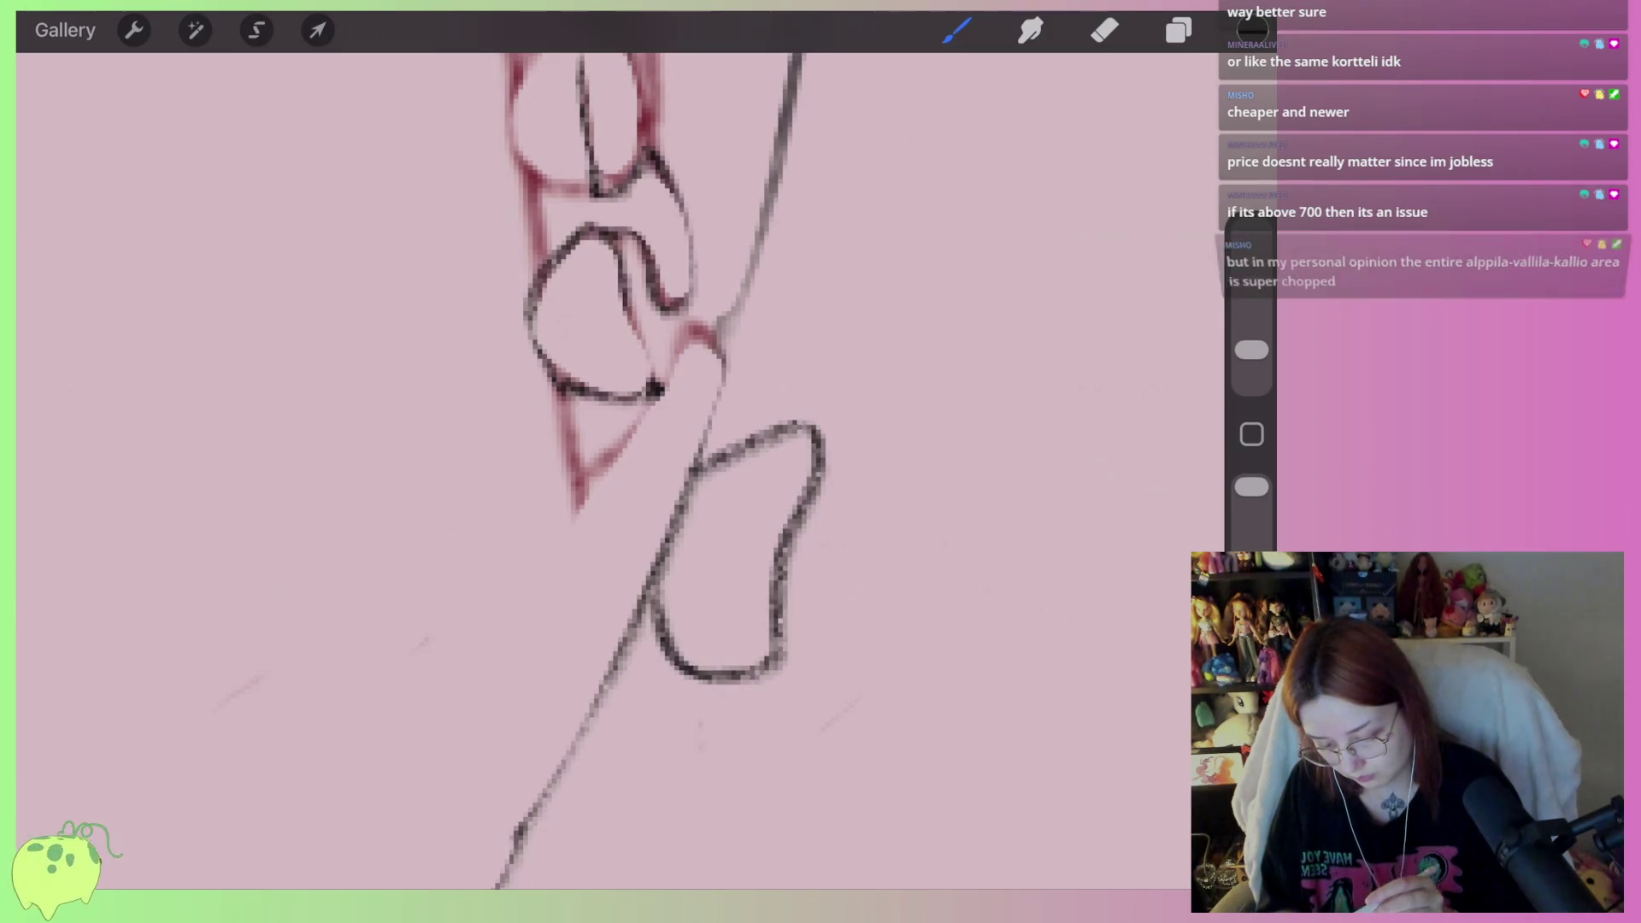
left_click_drag(684, 534, 751, 547)
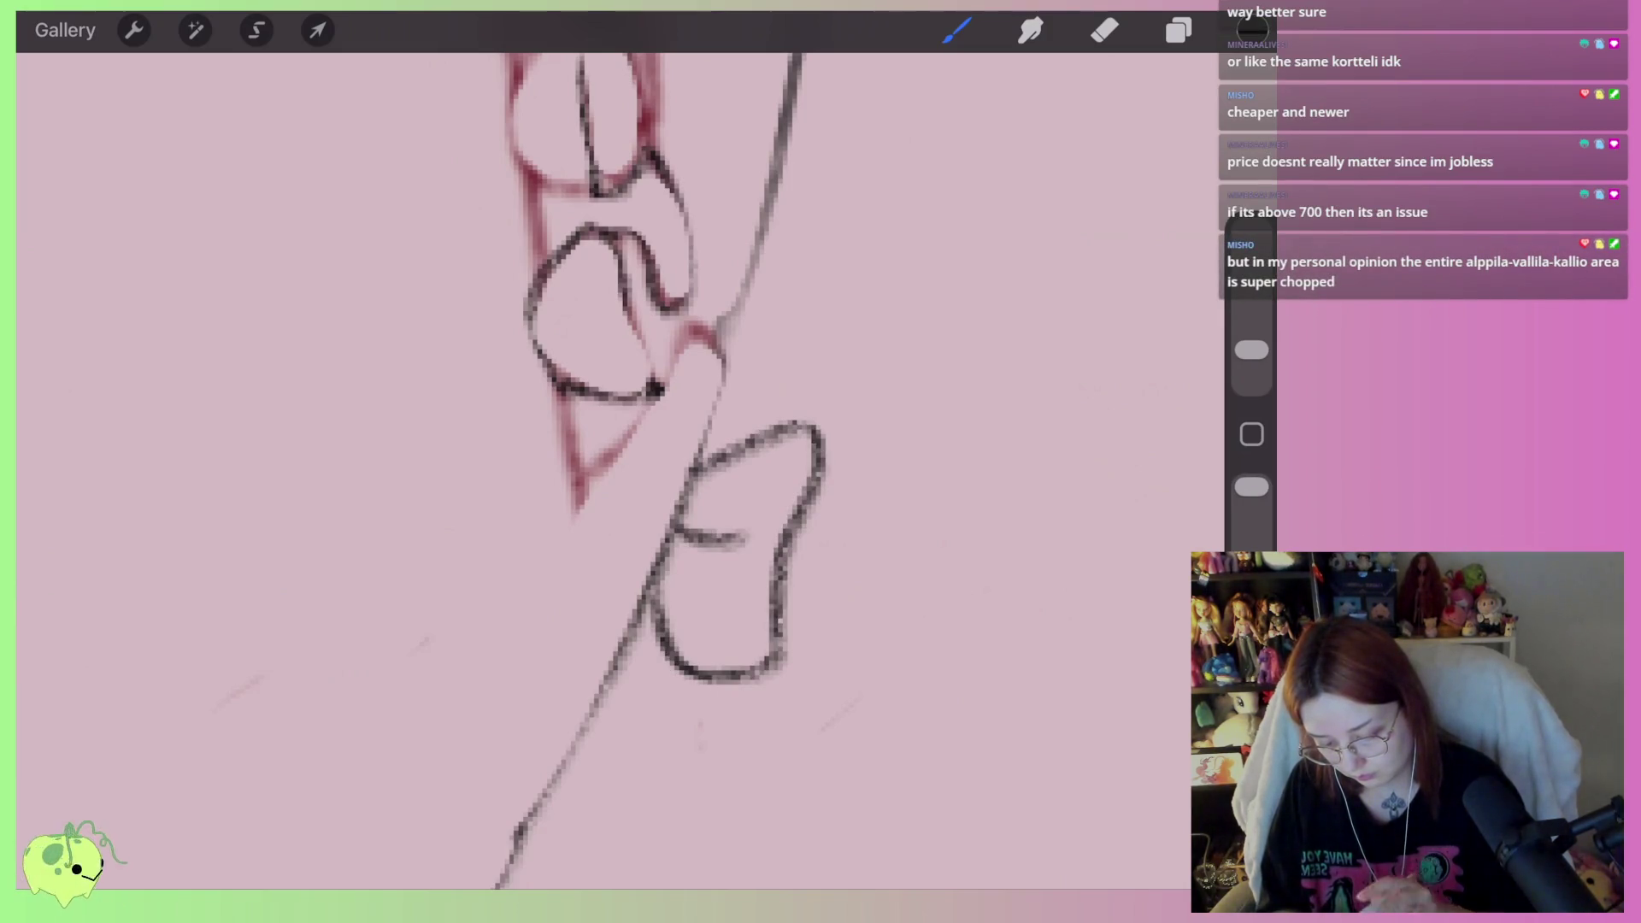
left_click(1104, 30)
mouse_move(709, 474)
left_mouse_down()
mouse_move(758, 433)
mouse_move(777, 491)
mouse_move(758, 623)
mouse_move(680, 568)
left_mouse_up()
left_click_drag(697, 511, 752, 516)
scroll(598, 470, "down", 5)
scroll(598, 470, "down", 1)
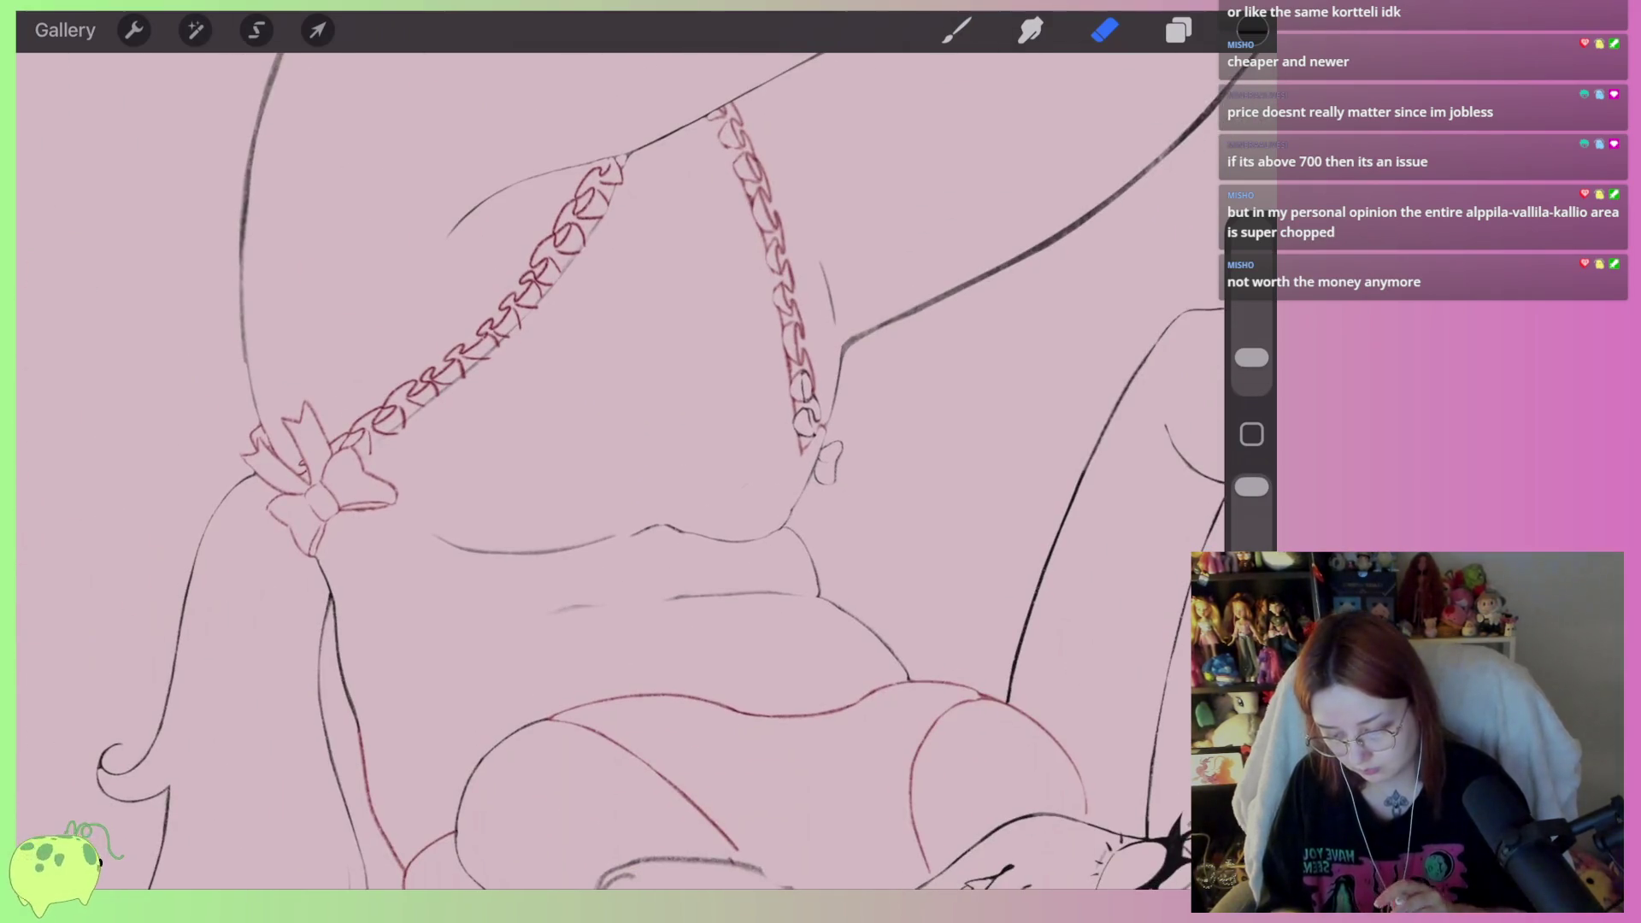
scroll(821, 453, "up", 5)
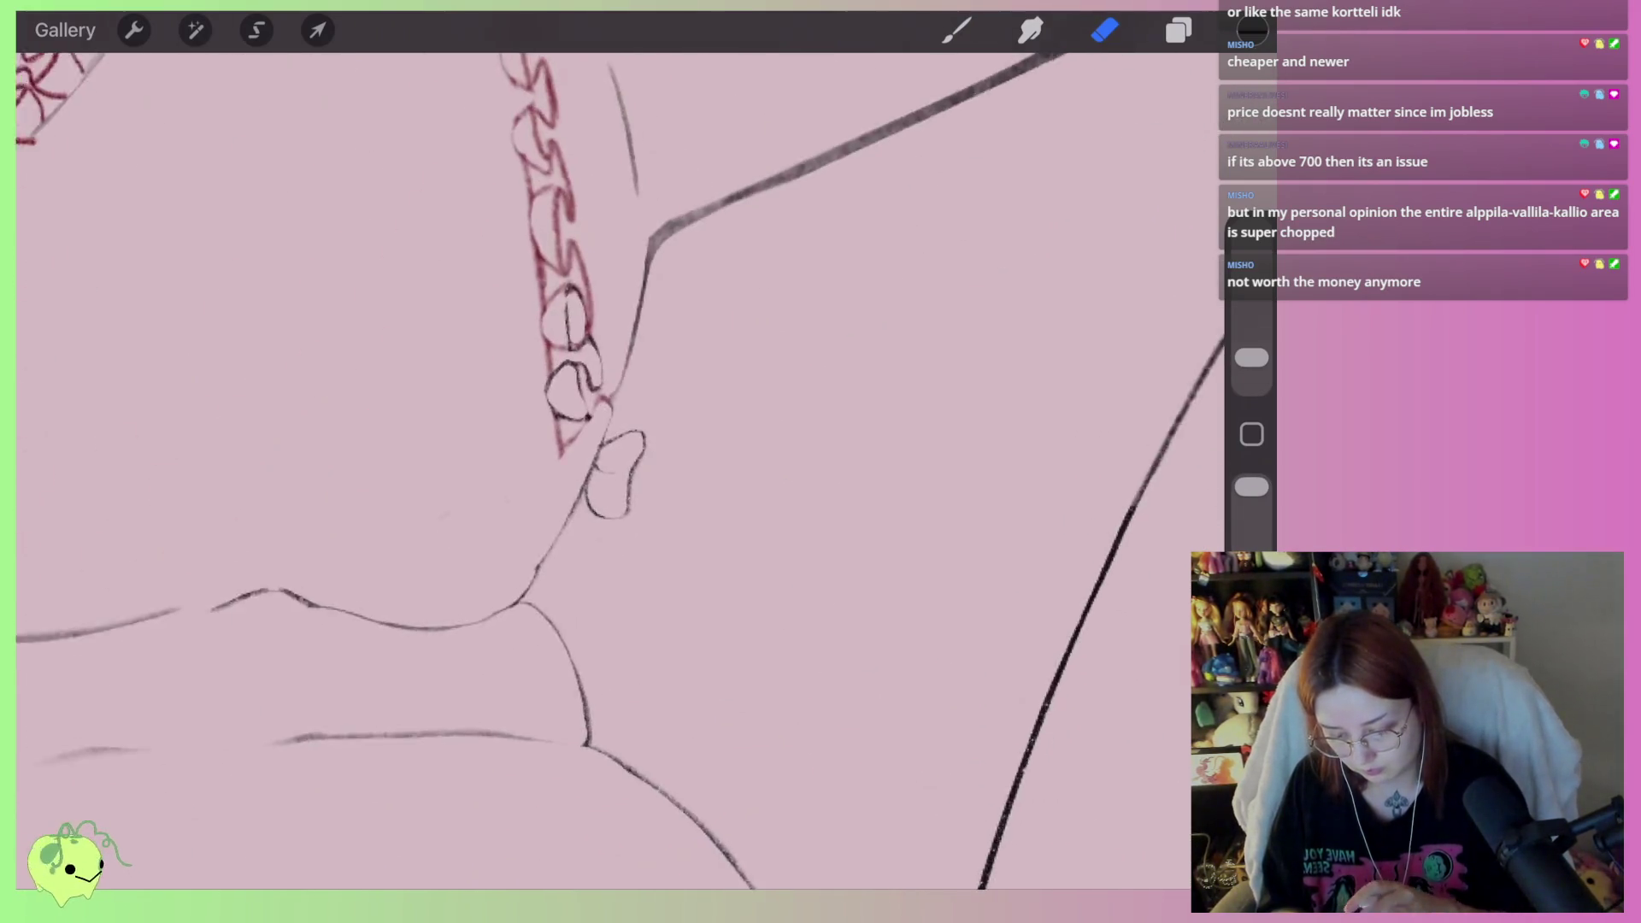
Lasso the bow, distort it to skew and stretch it, then trim its right-side strokes
left_click(257, 30)
mouse_move(534, 470)
left_mouse_down()
mouse_move(513, 675)
mouse_move(612, 395)
left_mouse_up()
left_click(318, 30)
left_click_drag(648, 681, 654, 727)
left_click(1104, 30)
mouse_move(590, 504)
left_mouse_down()
mouse_move(567, 556)
mouse_move(572, 615)
left_mouse_up()
scroll(599, 470, "down", 5)
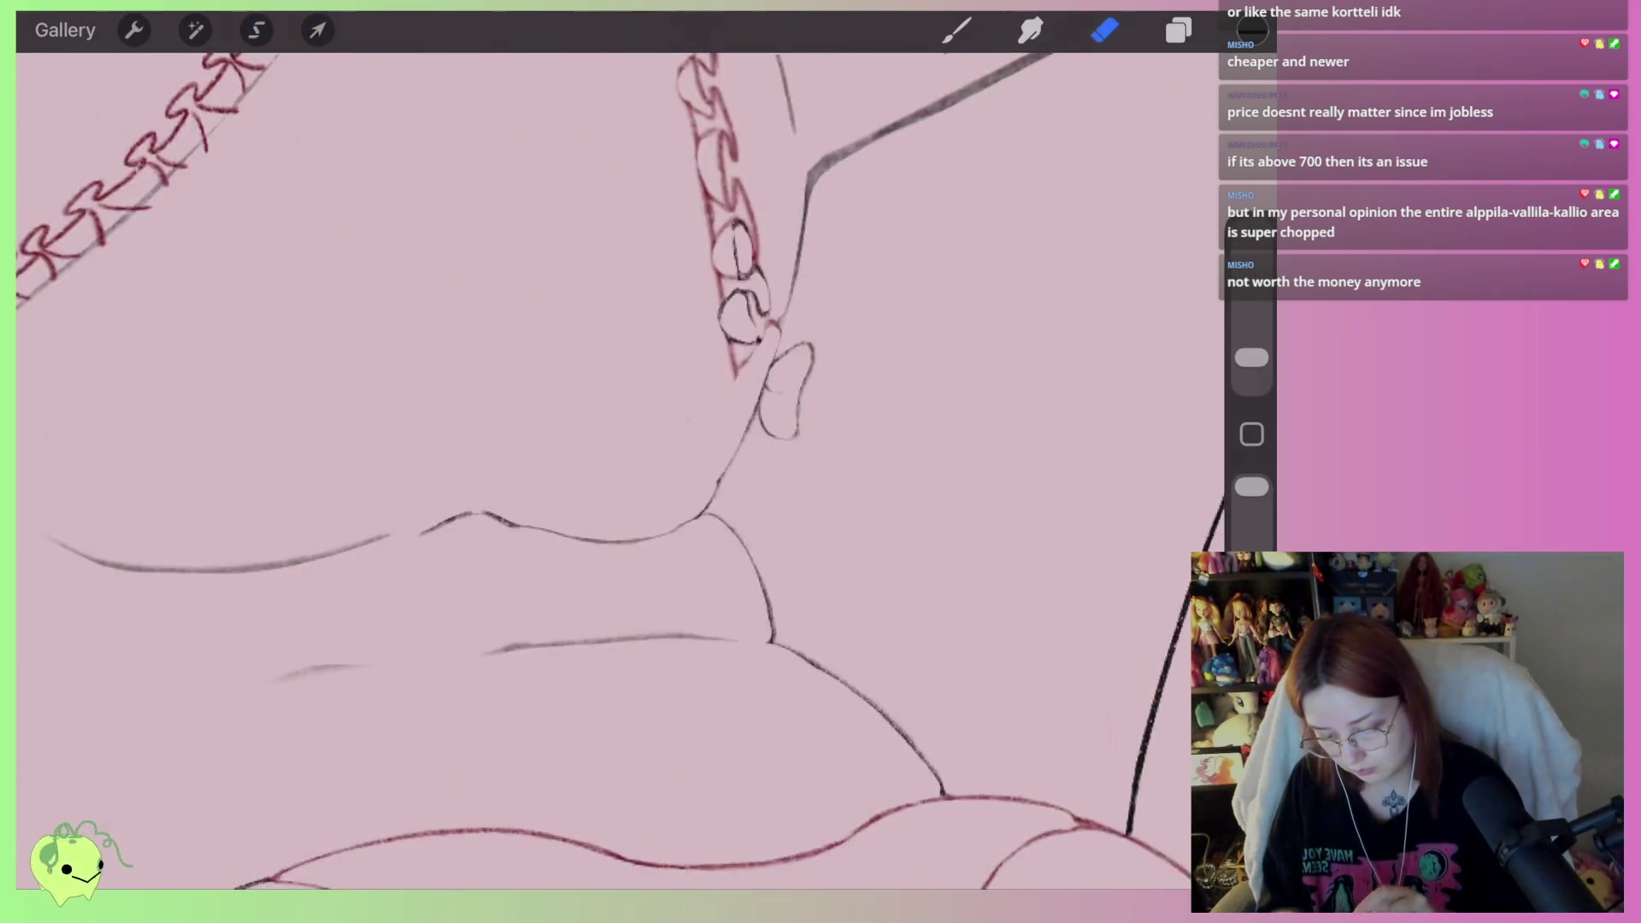
scroll(620, 470, "down", 3)
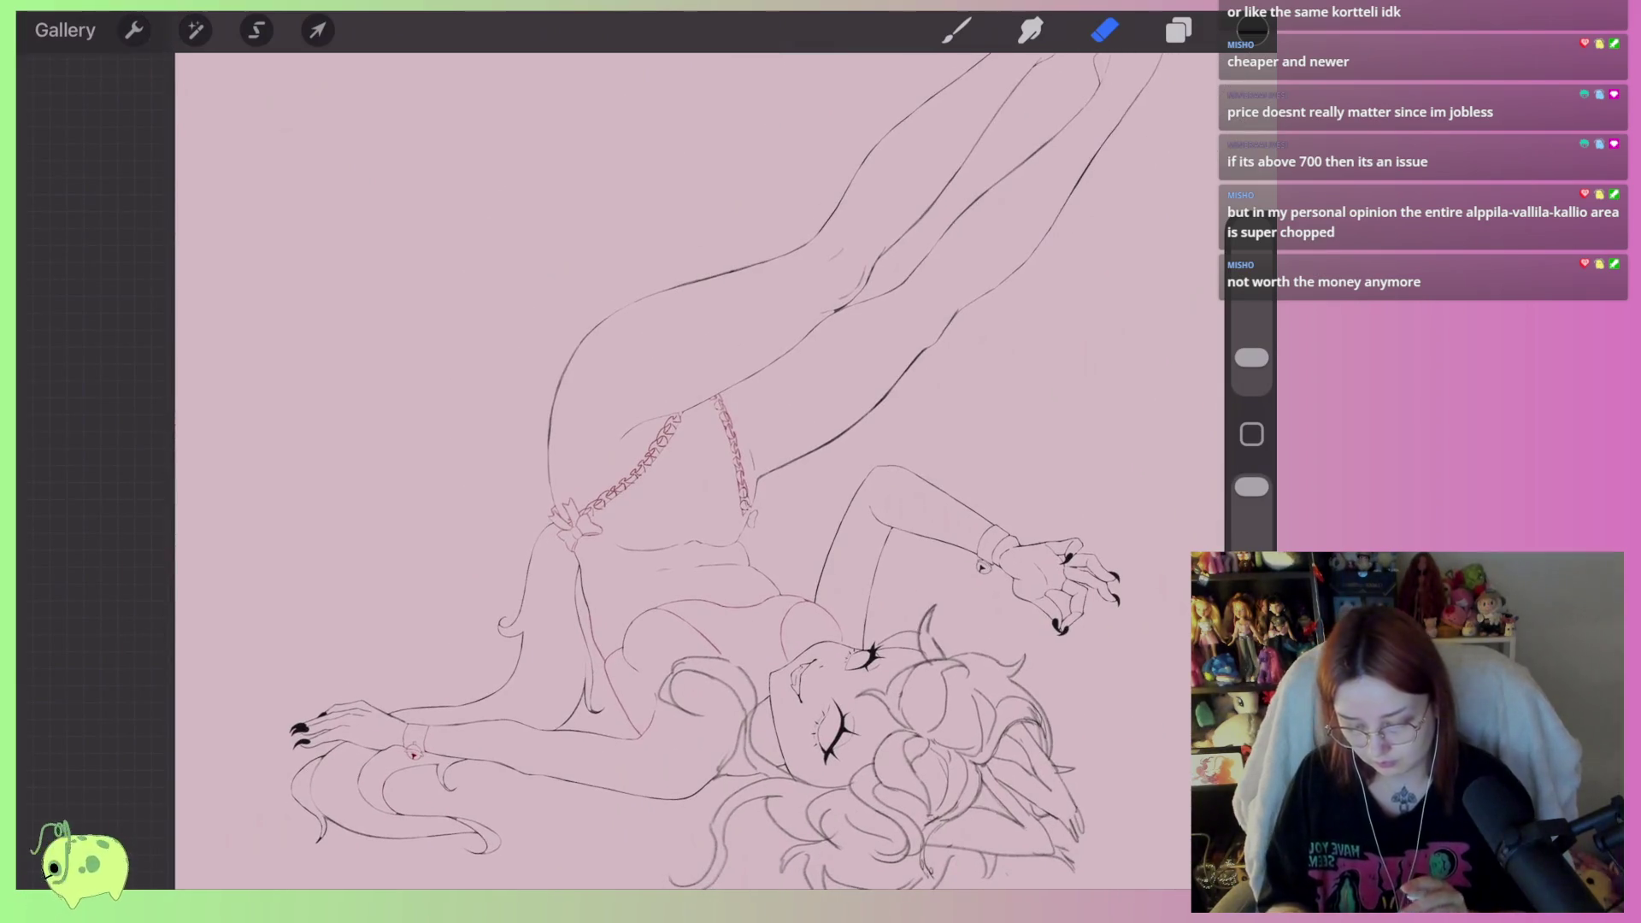
scroll(615, 470, "up", 10)
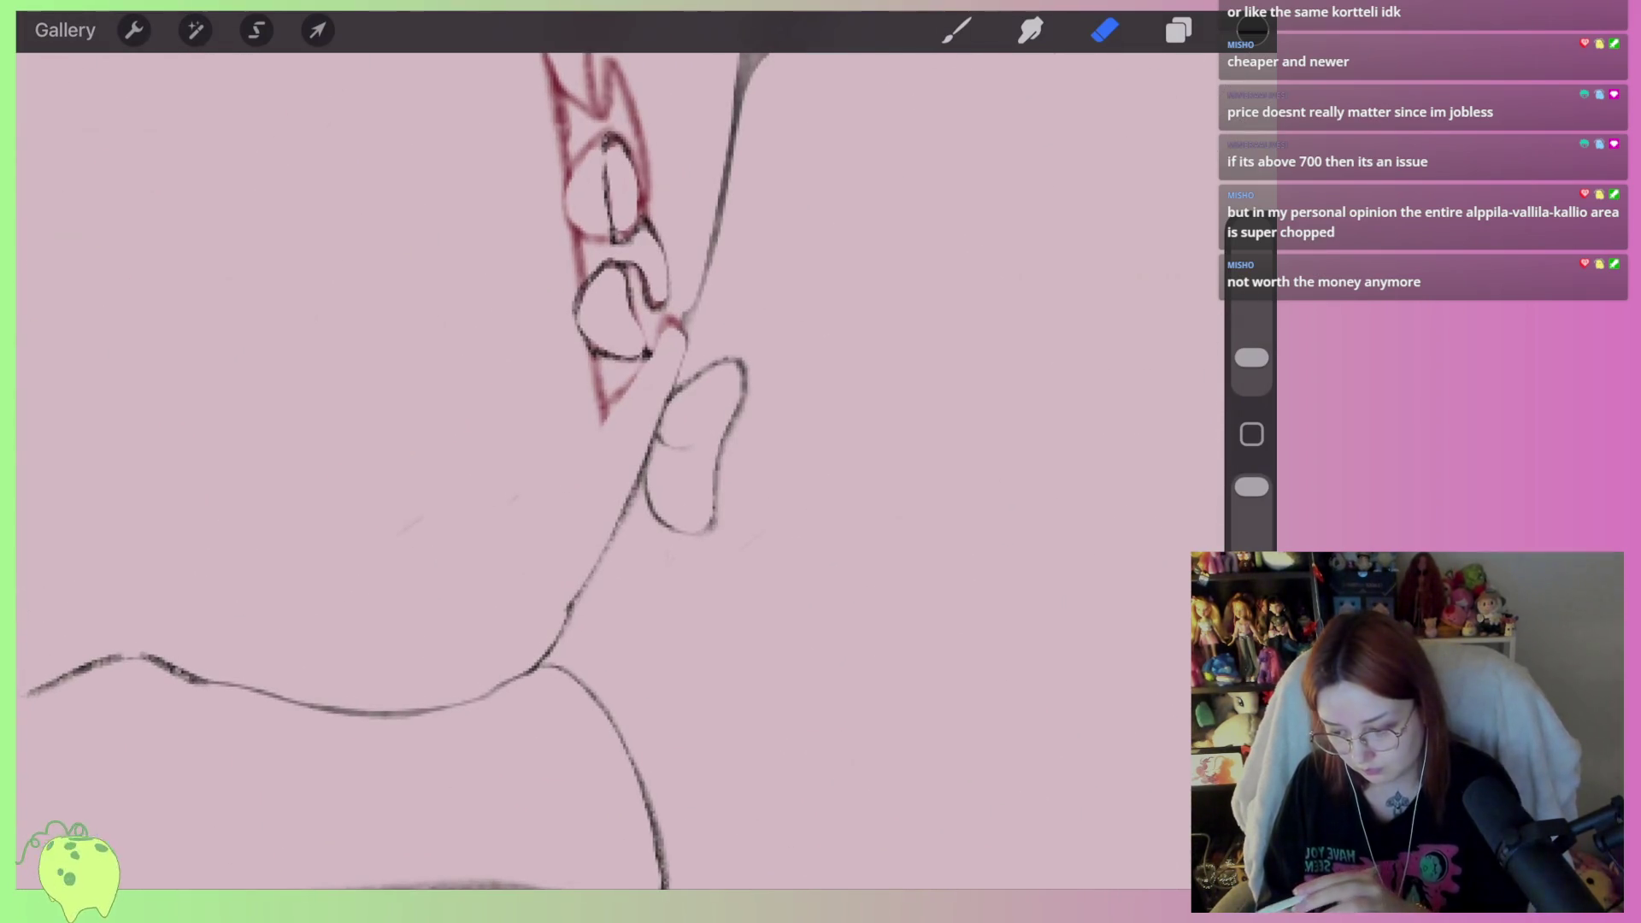
Lasso the bow and skew it so its bottom tilts, then erase nearby red sketch bits
left_click(256, 30)
left_click(694, 363)
left_click_drag(643, 489, 703, 324)
left_click(317, 30)
mouse_move(697, 565)
left_mouse_down()
mouse_move(681, 574)
mouse_move(747, 601)
left_mouse_up()
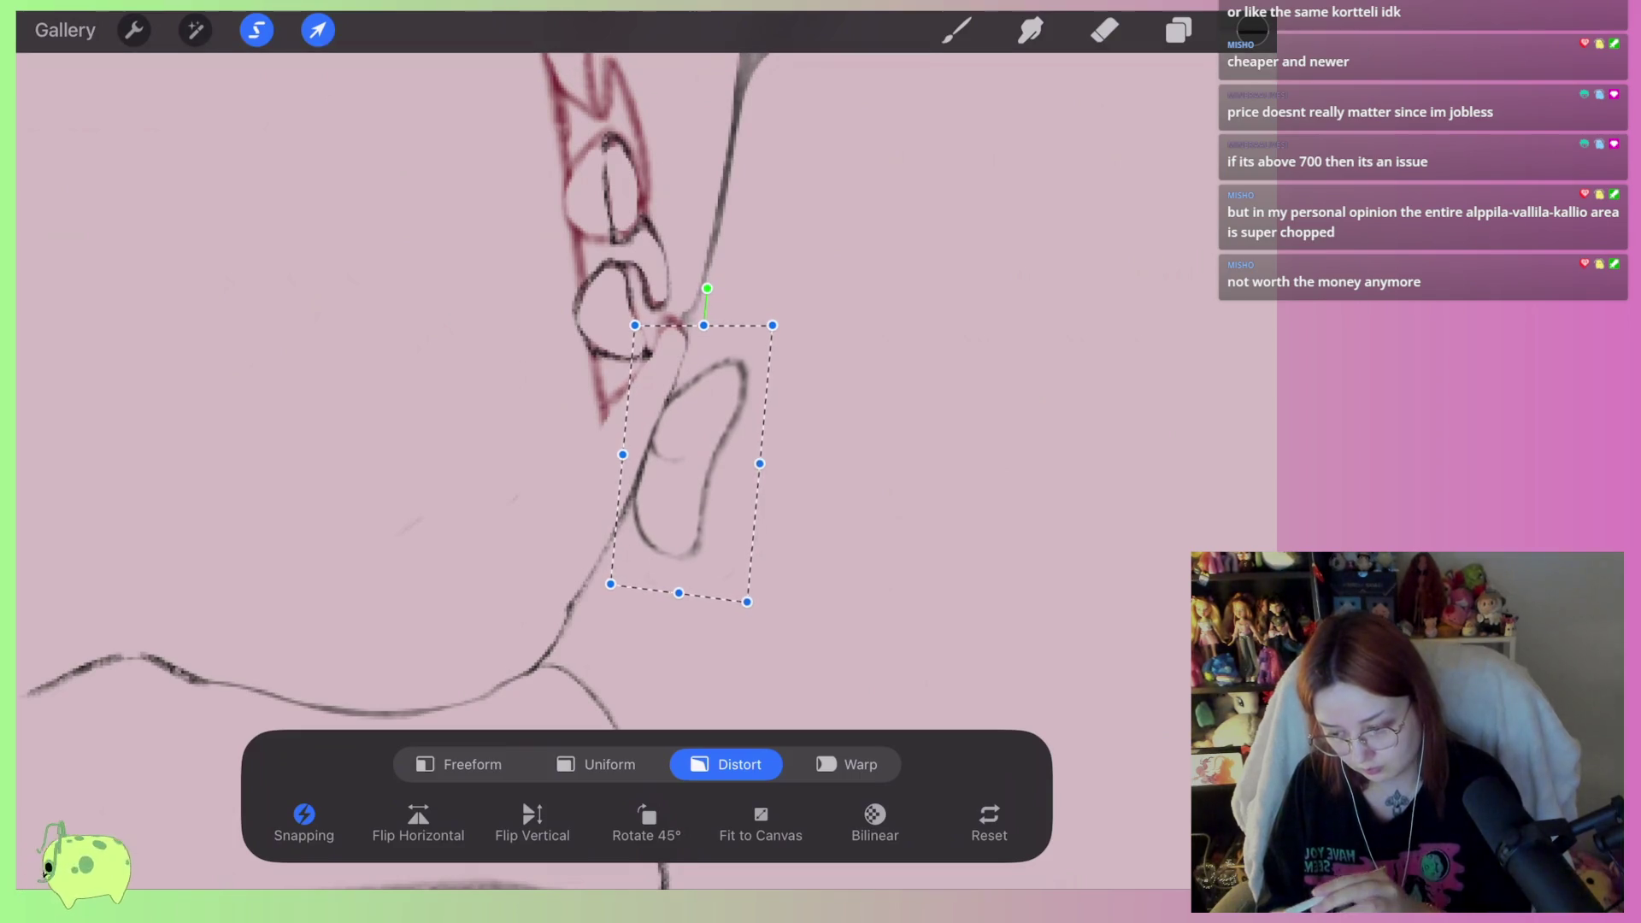
left_click(1104, 30)
scroll(684, 461, "up", 2)
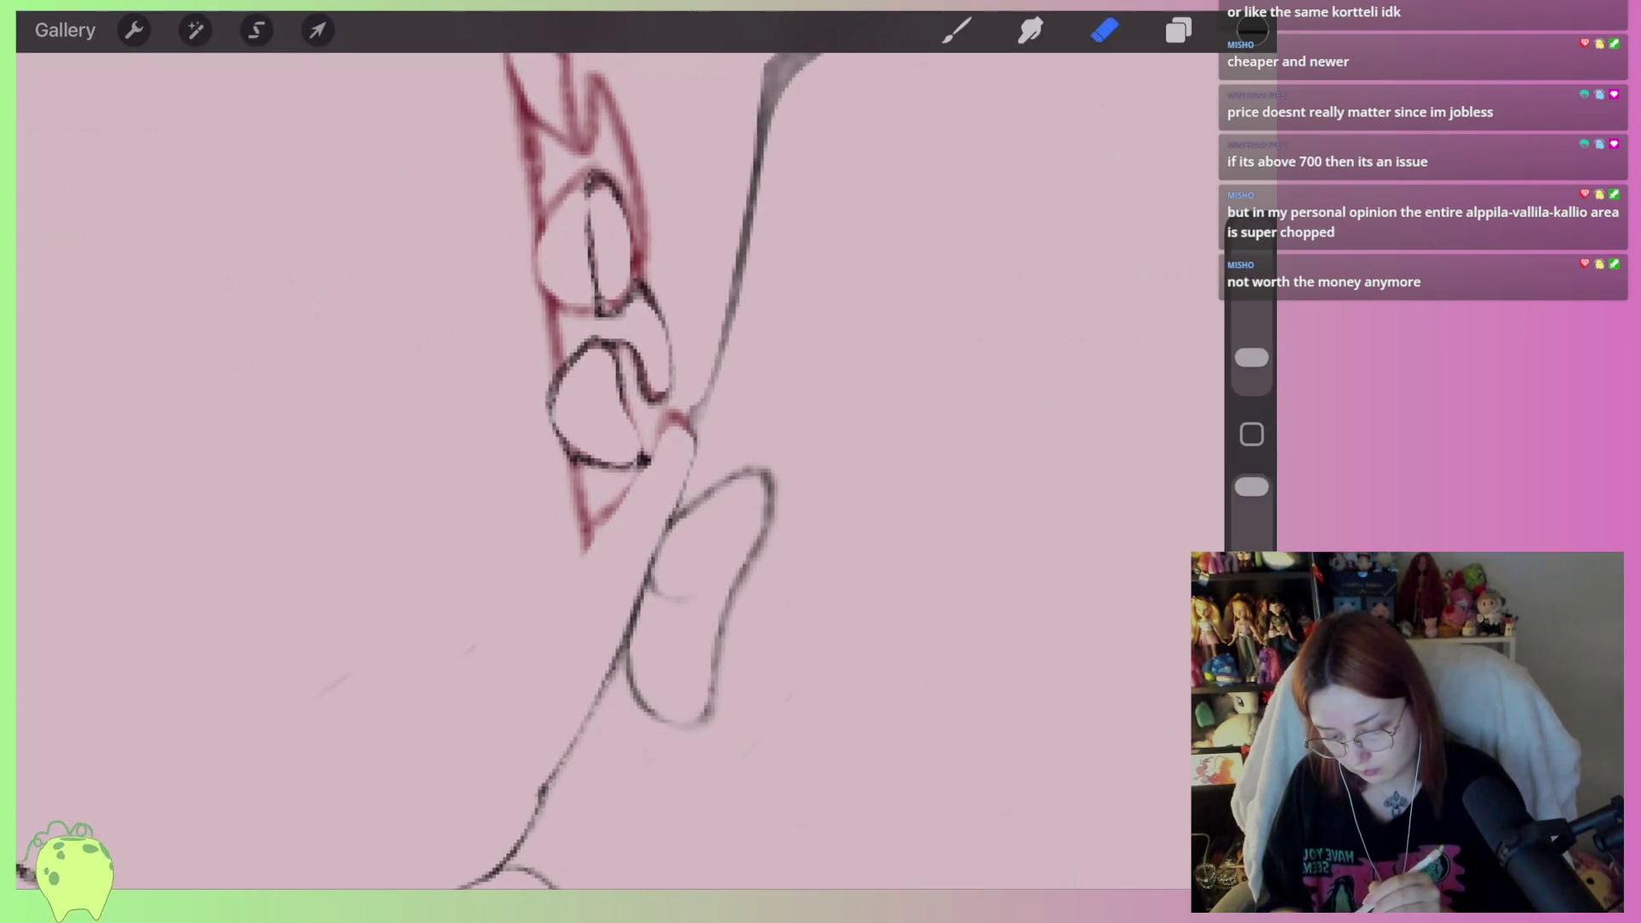
left_click_drag(590, 512, 582, 466)
mouse_move(694, 453)
left_mouse_down()
mouse_move(691, 419)
mouse_move(605, 469)
mouse_move(579, 541)
mouse_move(561, 476)
mouse_move(628, 487)
left_mouse_up()
key("ctrl+z")
Ink strokes along the lower bow loop and lighten the lower black loop
left_click(957, 29)
scroll(649, 461, "down", 2)
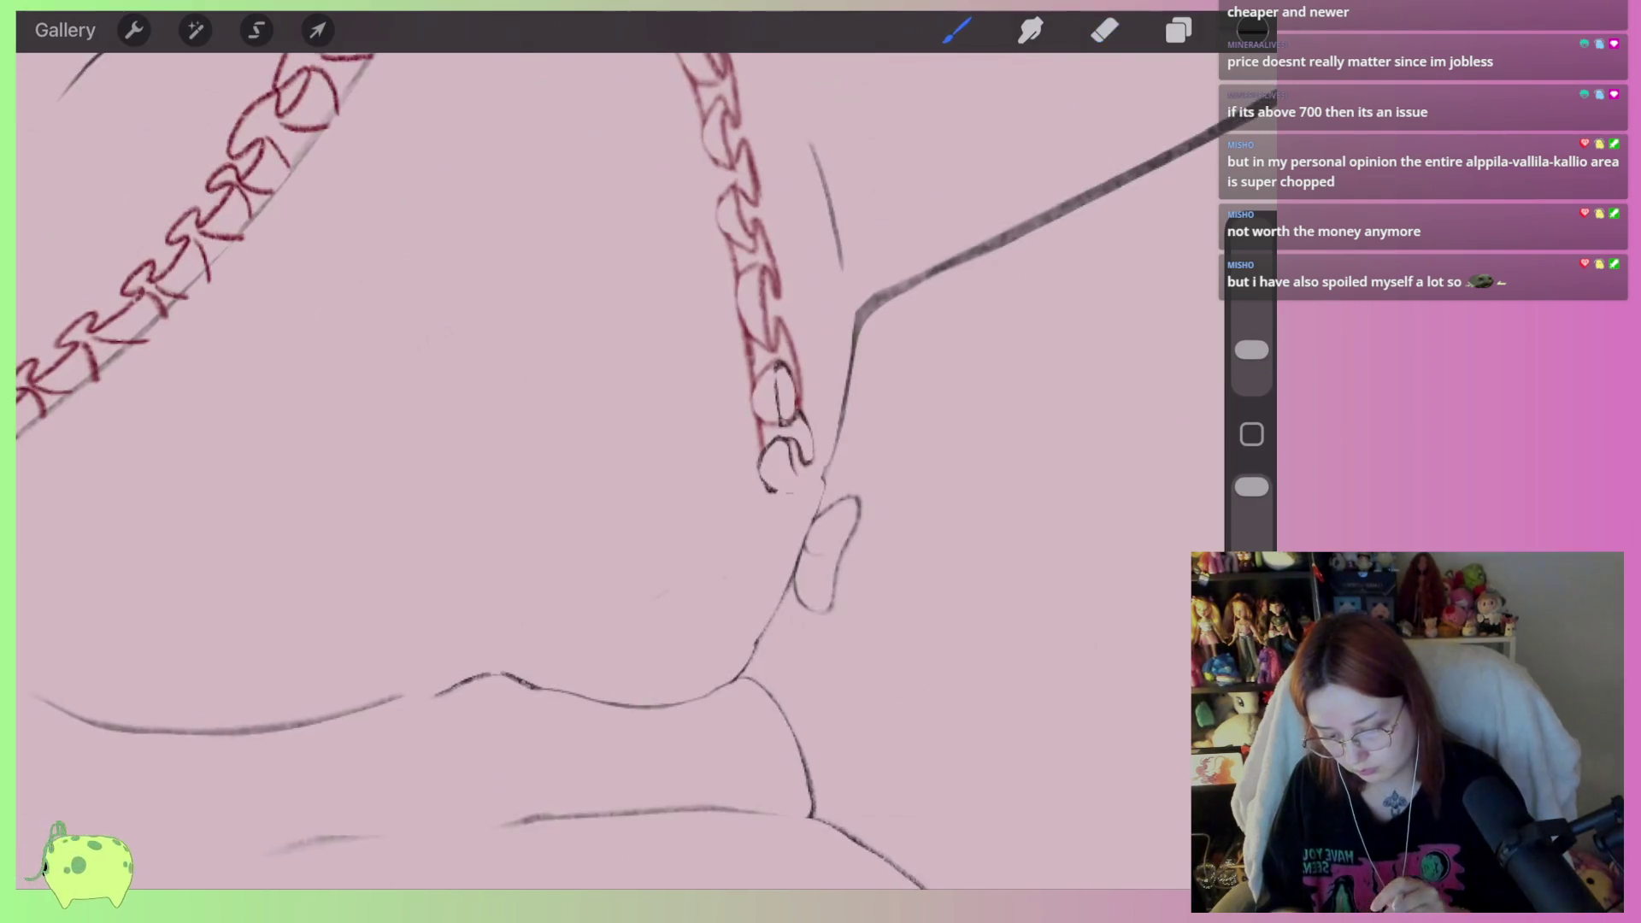
left_click_drag(566, 598, 649, 594)
mouse_move(662, 537)
left_mouse_down()
mouse_move(598, 641)
mouse_move(564, 599)
mouse_move(550, 615)
mouse_move(531, 523)
mouse_move(564, 511)
left_mouse_up()
left_click(1104, 30)
mouse_move(578, 601)
left_mouse_down()
mouse_move(637, 555)
mouse_move(651, 564)
mouse_move(598, 635)
left_mouse_up()
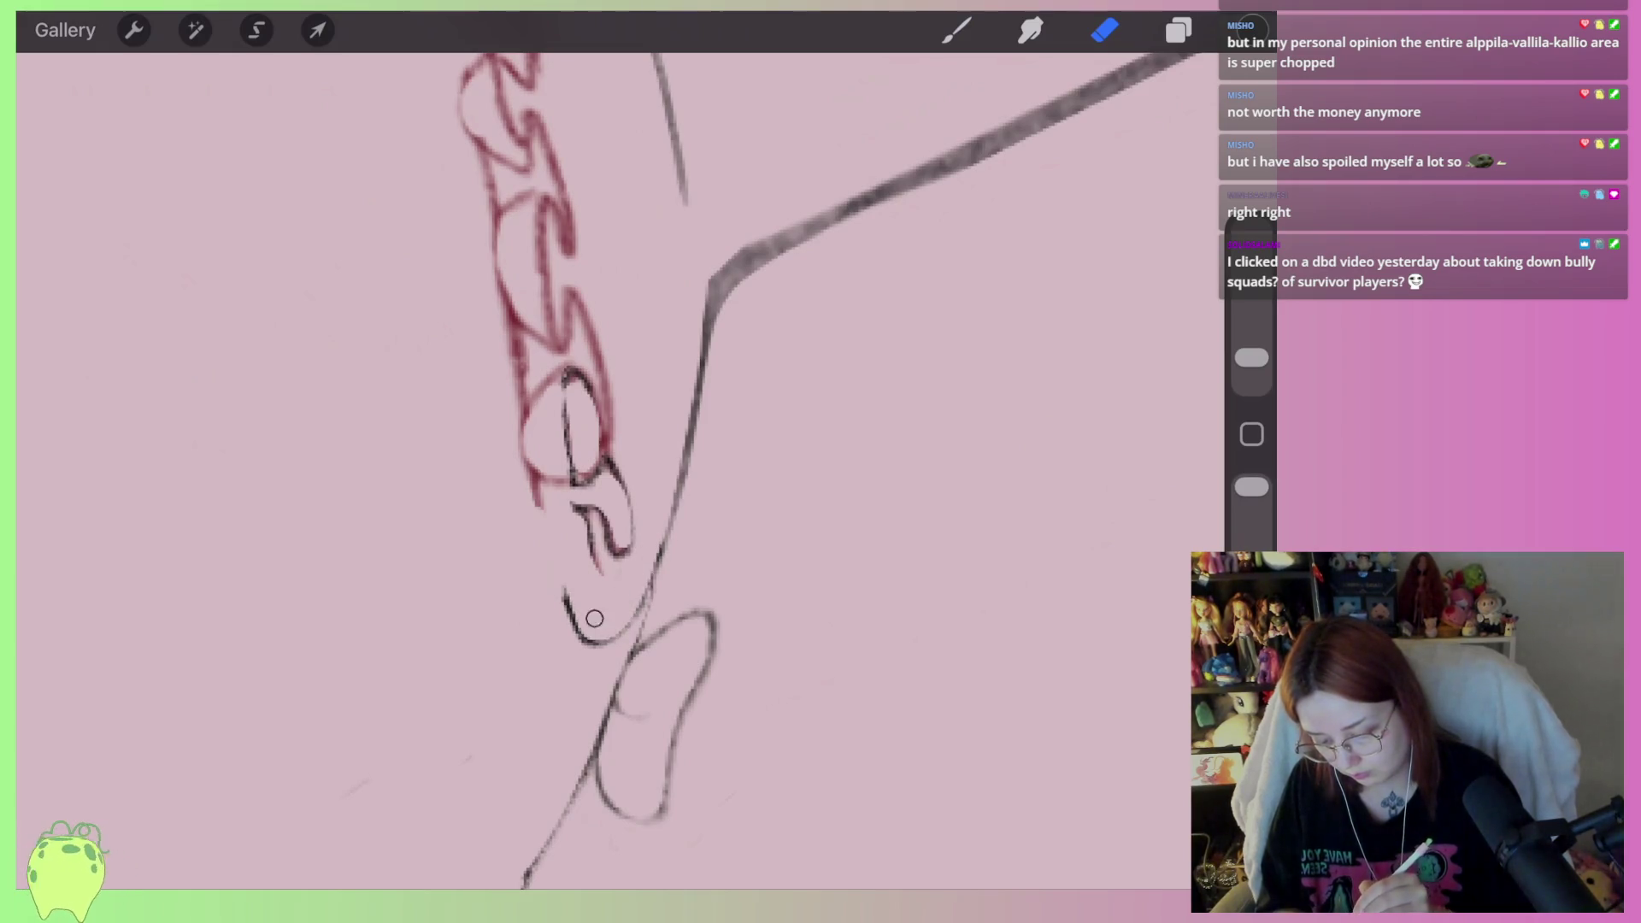
Wipe away the leftover black loop strokes below the bow
key("b")
scroll(599, 470, "down", 5)
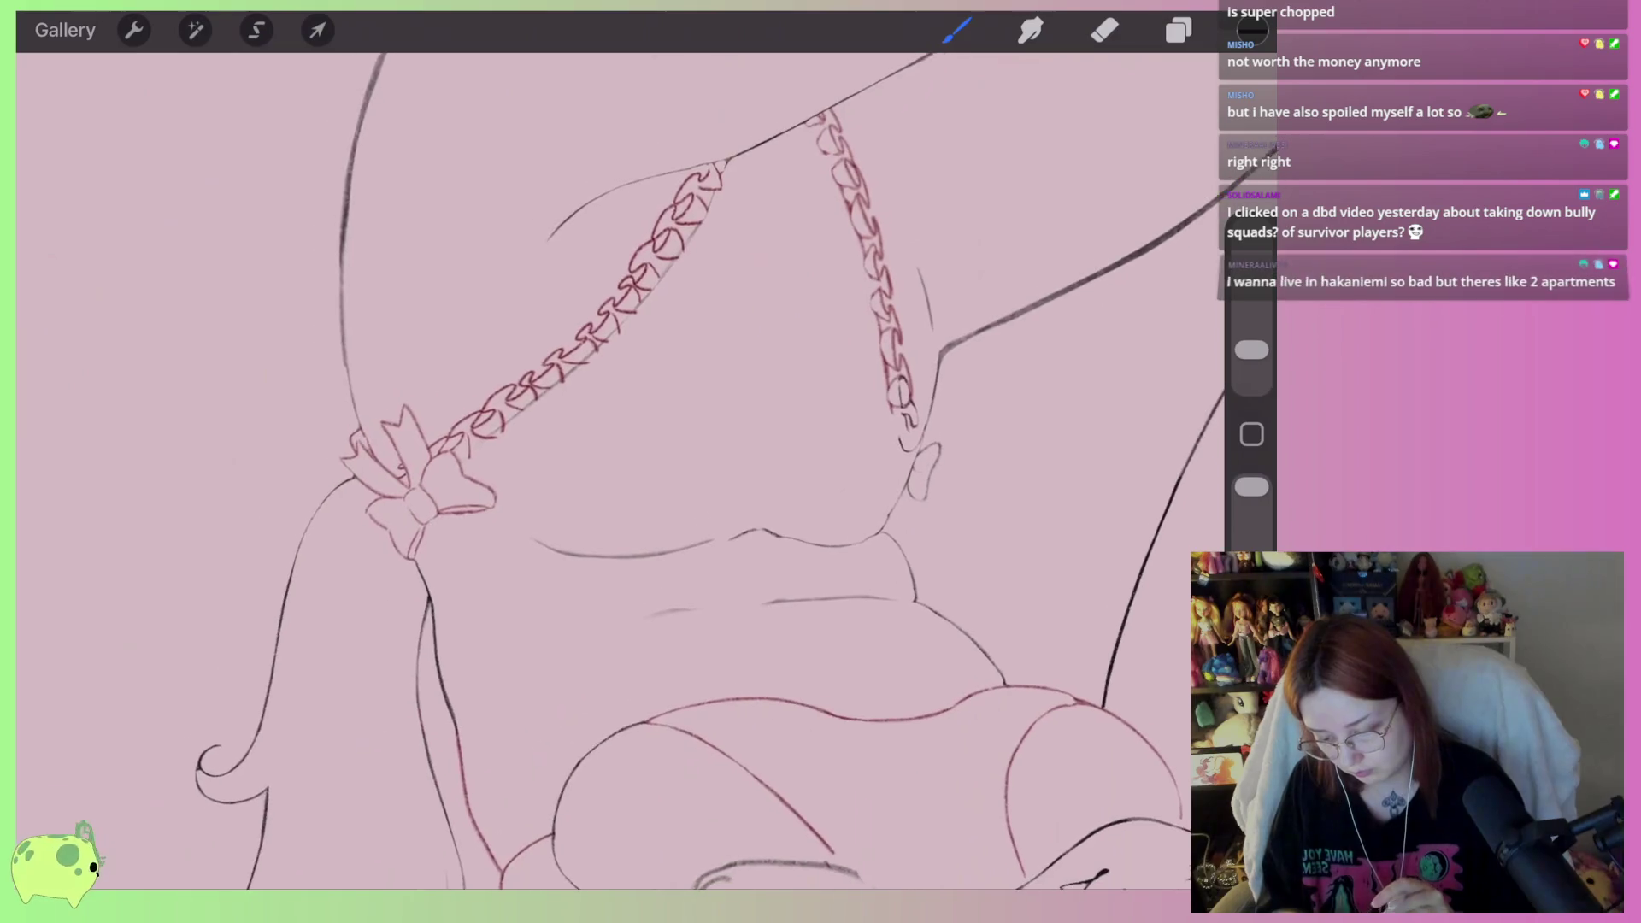
scroll(649, 385, "up", 5)
key("e")
mouse_move(581, 551)
left_mouse_down()
mouse_move(608, 579)
mouse_move(649, 573)
left_mouse_up()
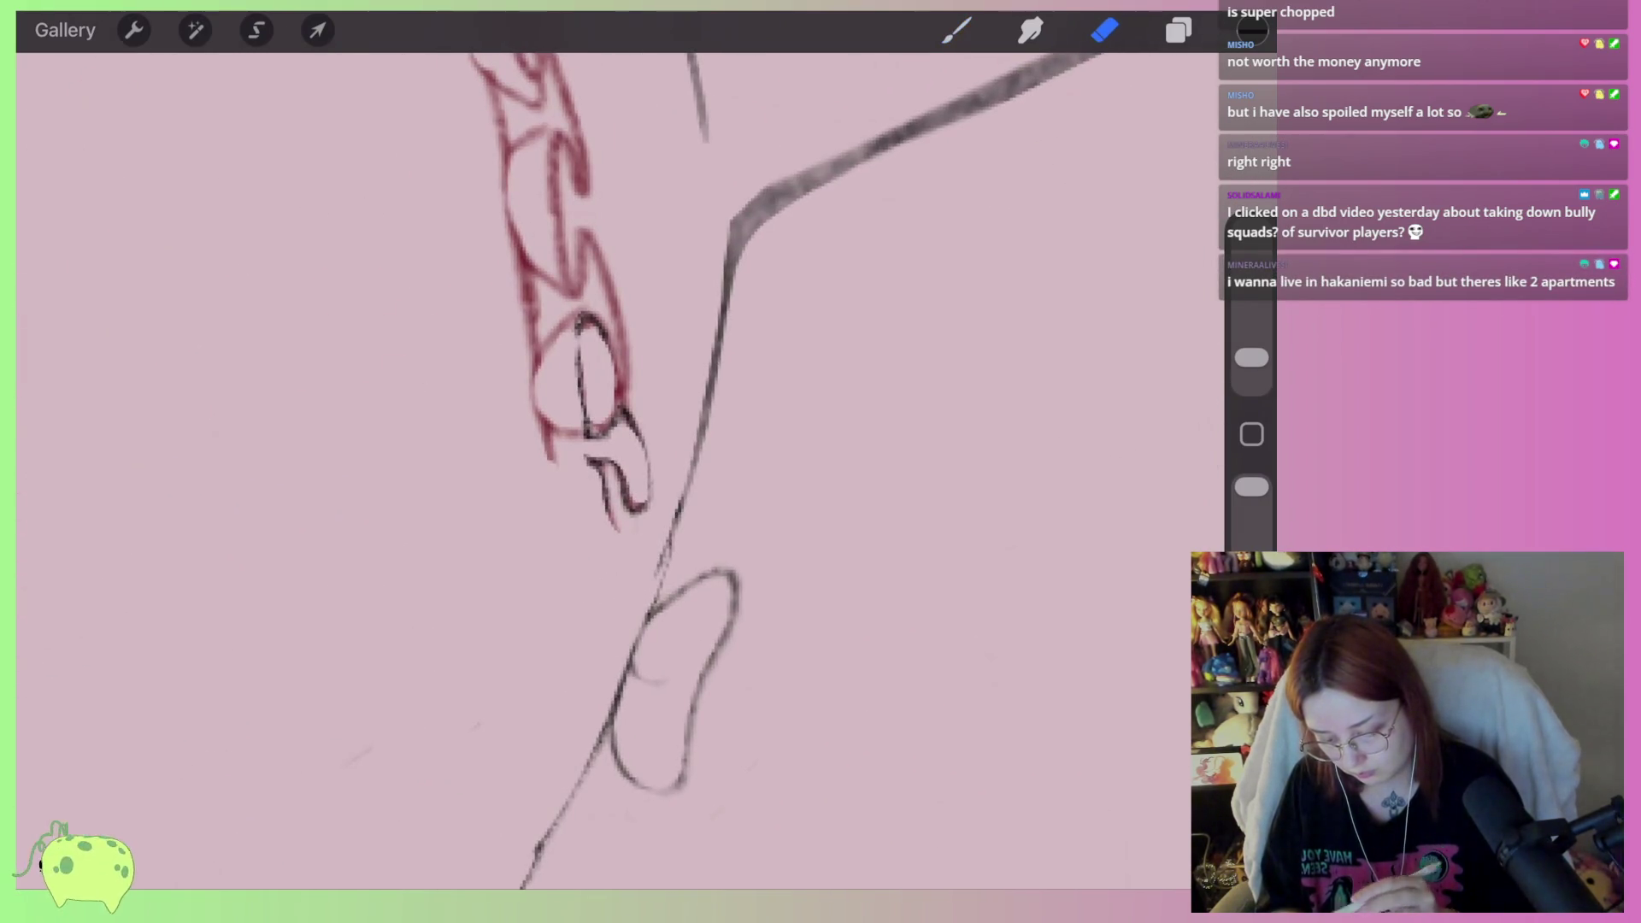
scroll(599, 470, "down", 5)
Lasso the right garter chain and shear its lower end sideways to meet the thigh
key("s")
scroll(598, 428, "up", 3)
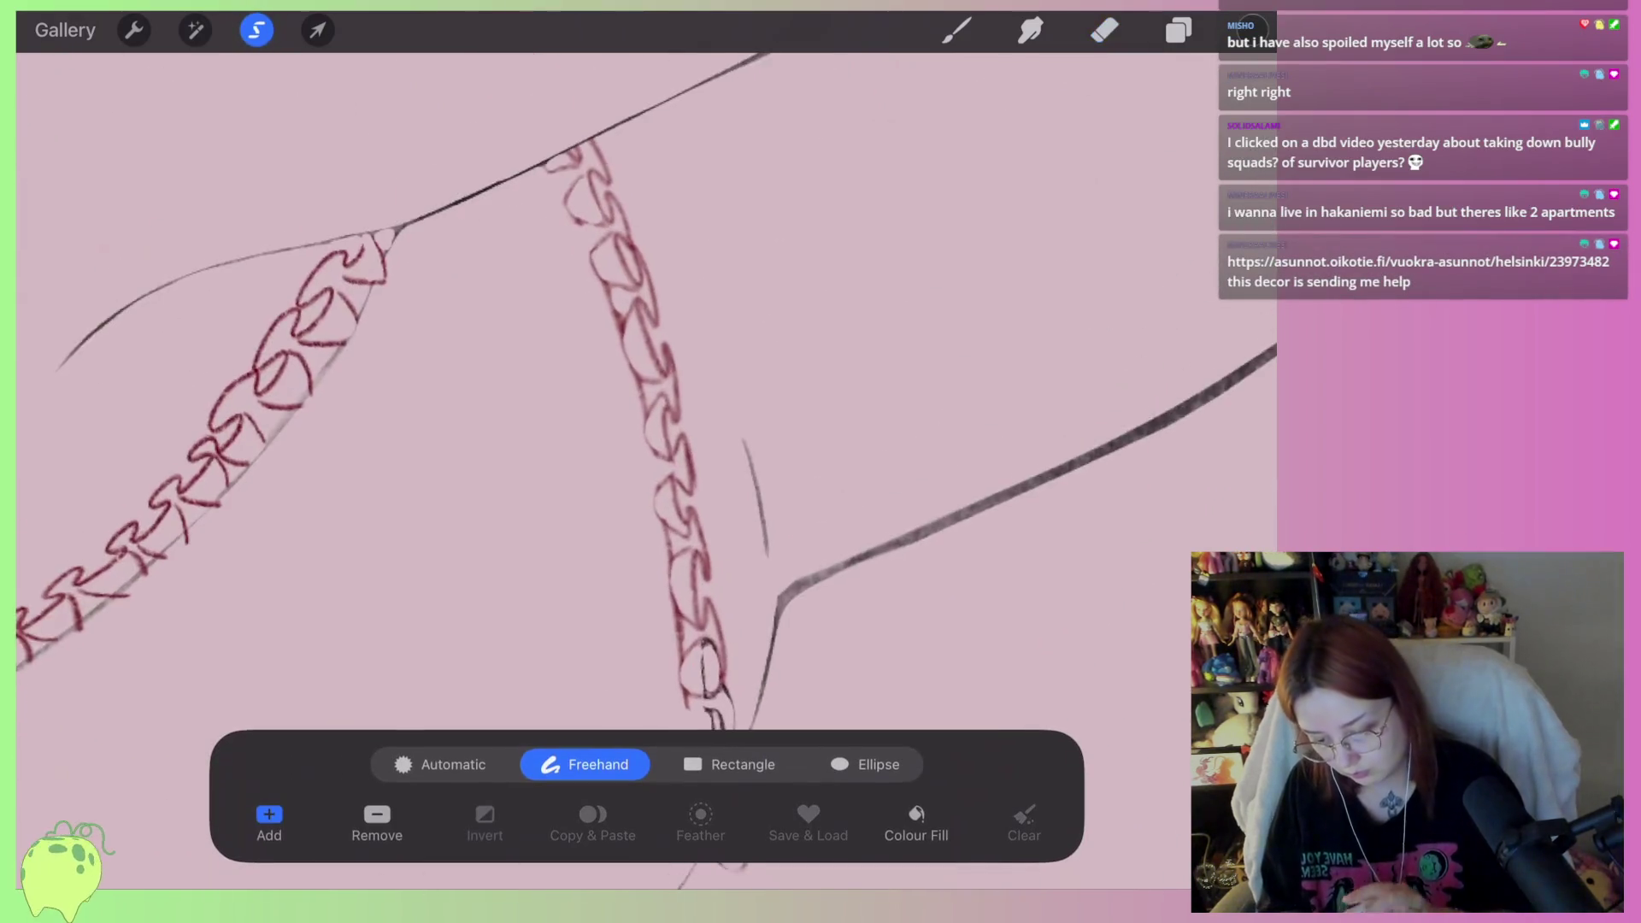
mouse_move(667, 330)
left_mouse_down()
mouse_move(649, 323)
mouse_move(601, 496)
mouse_move(592, 475)
mouse_move(717, 598)
left_mouse_up()
key("ctrl+z")
scroll(649, 385, "down", 2)
left_click(650, 207)
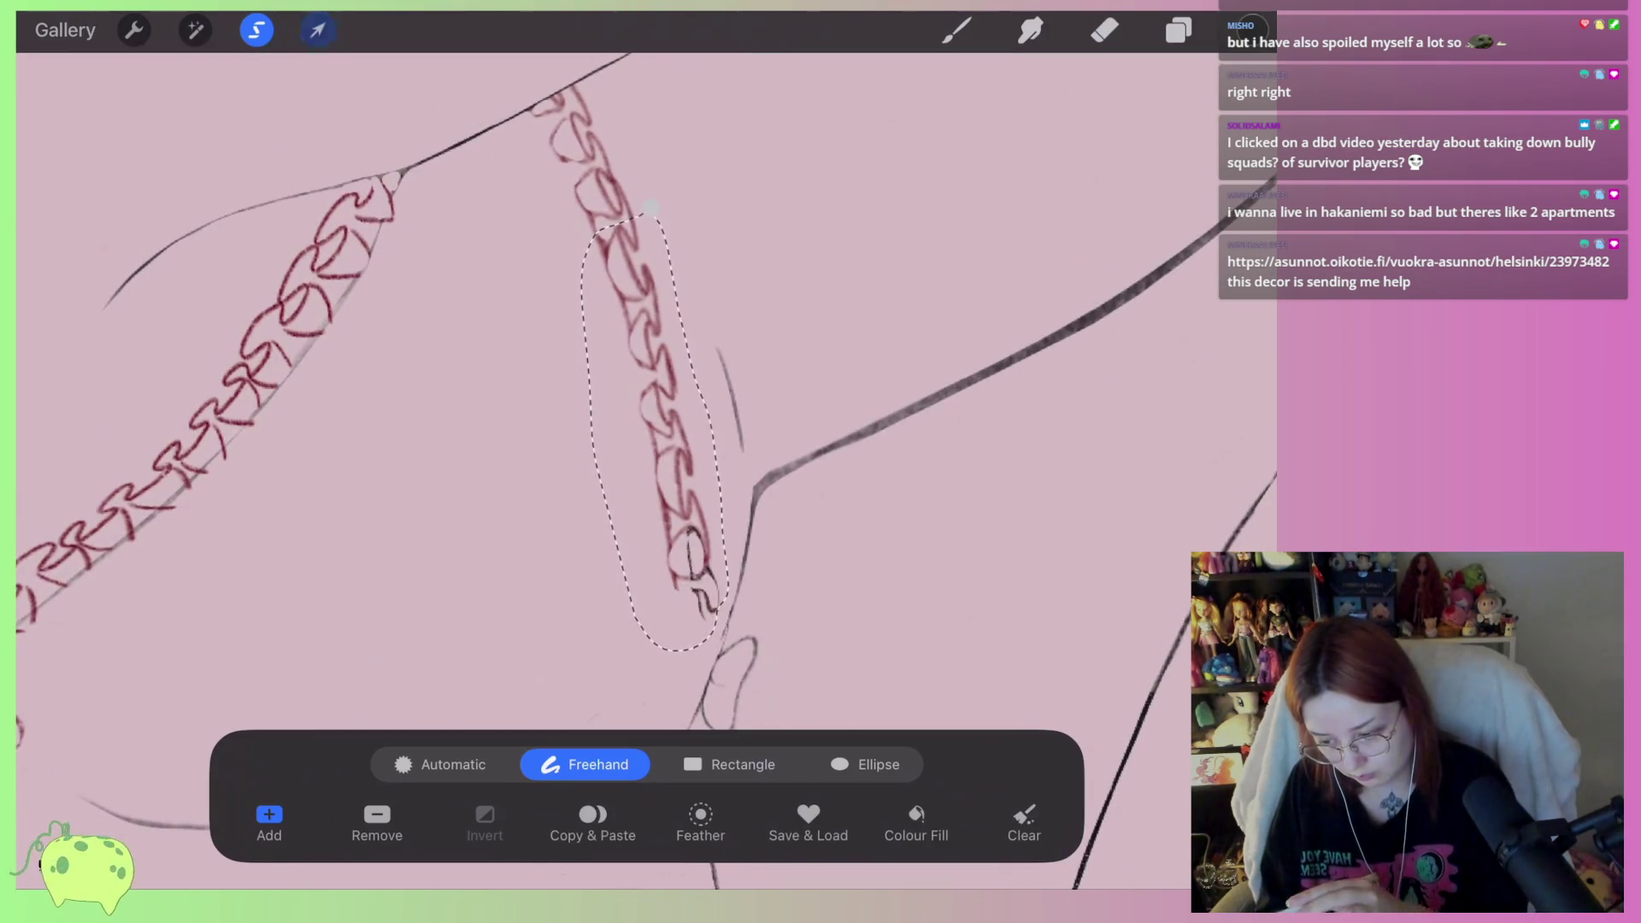
left_click(317, 29)
left_click_drag(667, 630, 675, 630)
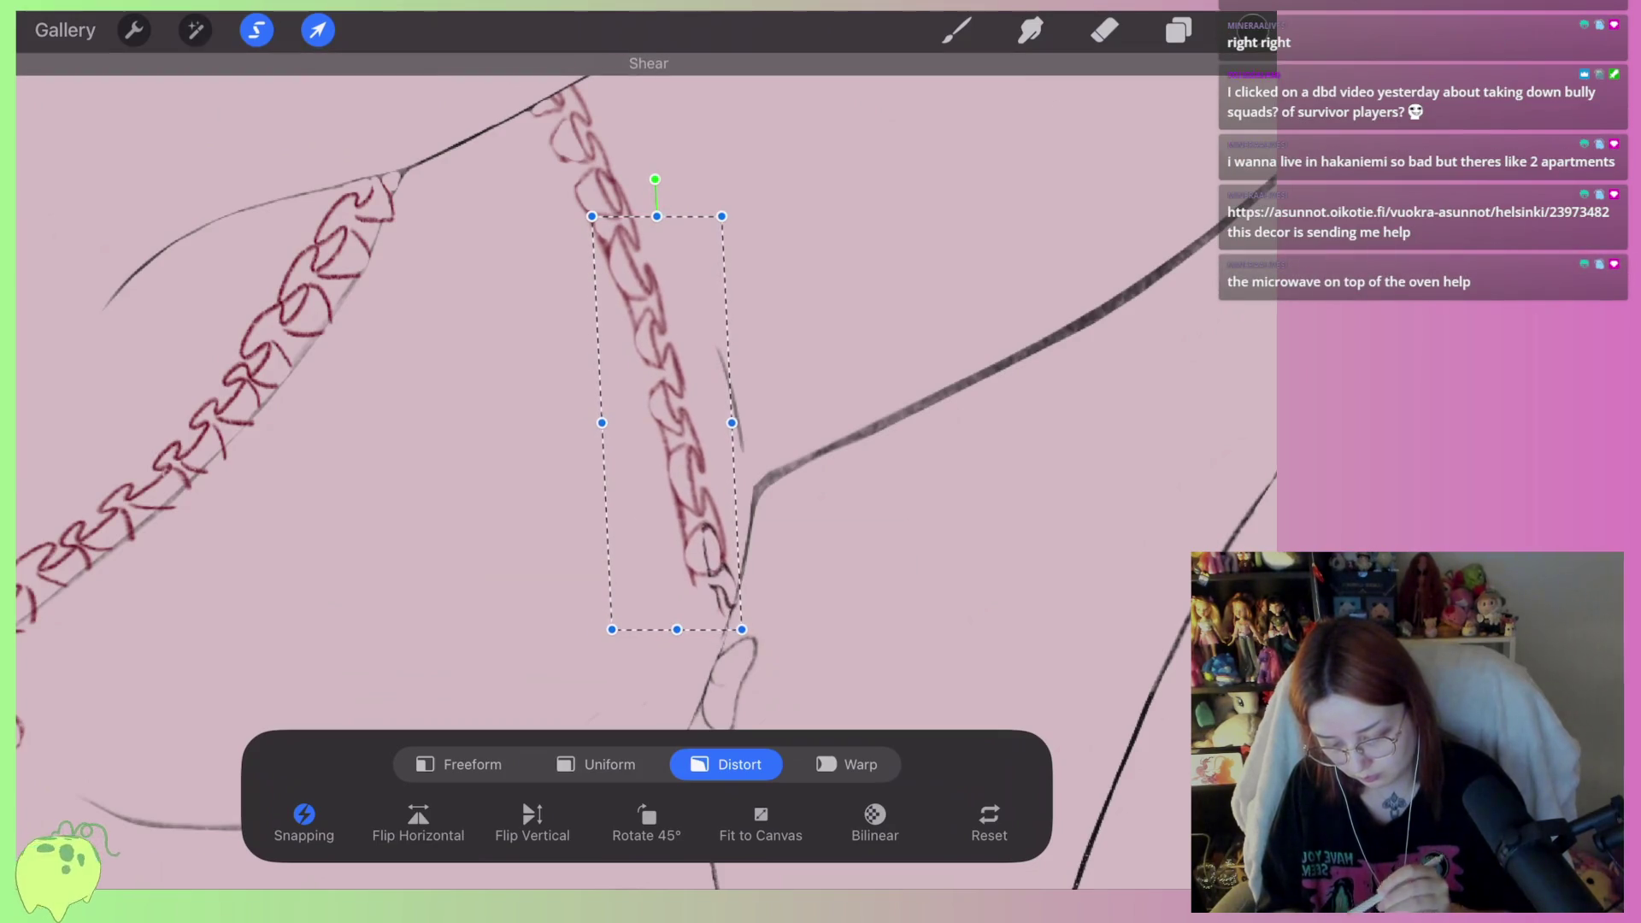
left_click(1104, 30)
scroll(649, 428, "up", 5)
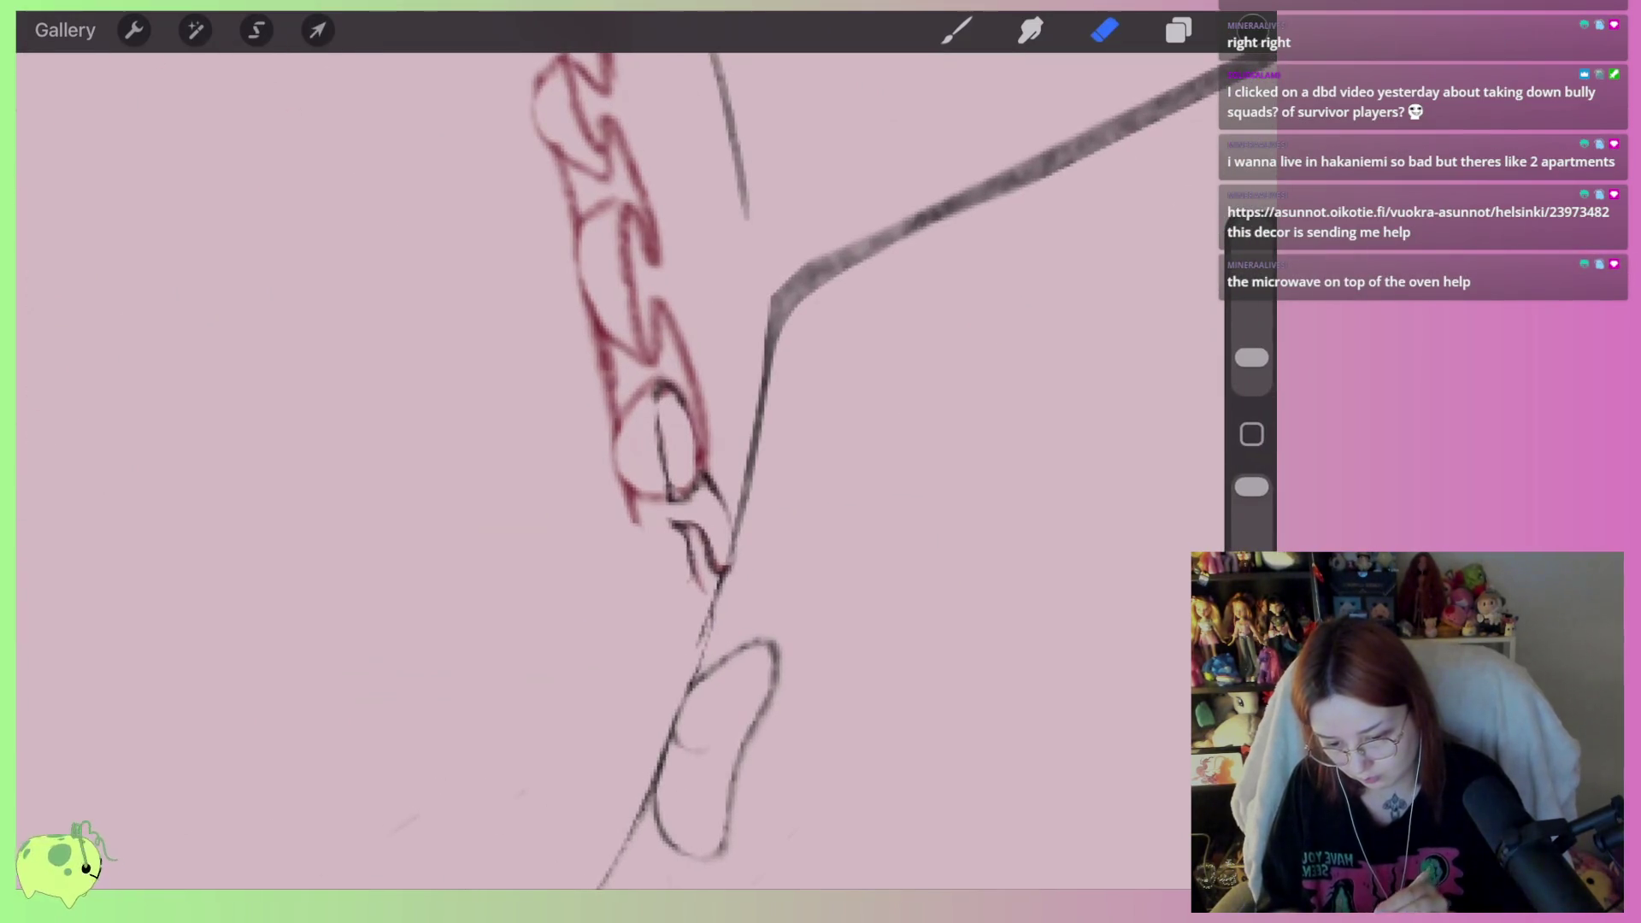
Ink a chain link and a dark arc at the end of the braid
left_click(957, 30)
left_click_drag(632, 496, 710, 605)
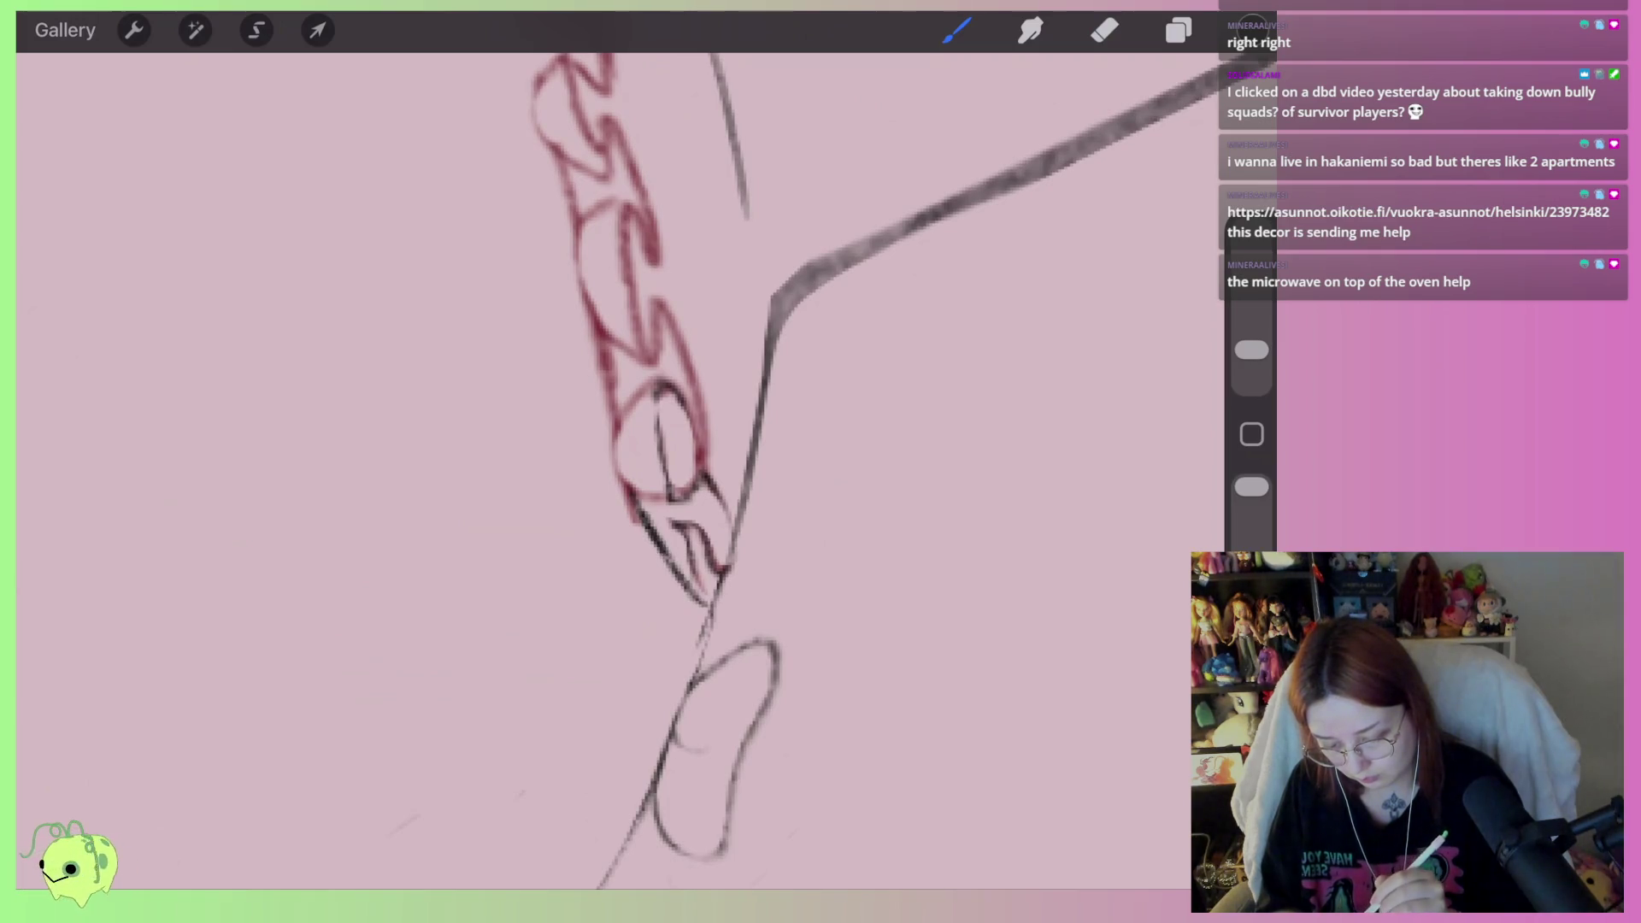
left_click(1104, 30)
left_click(957, 30)
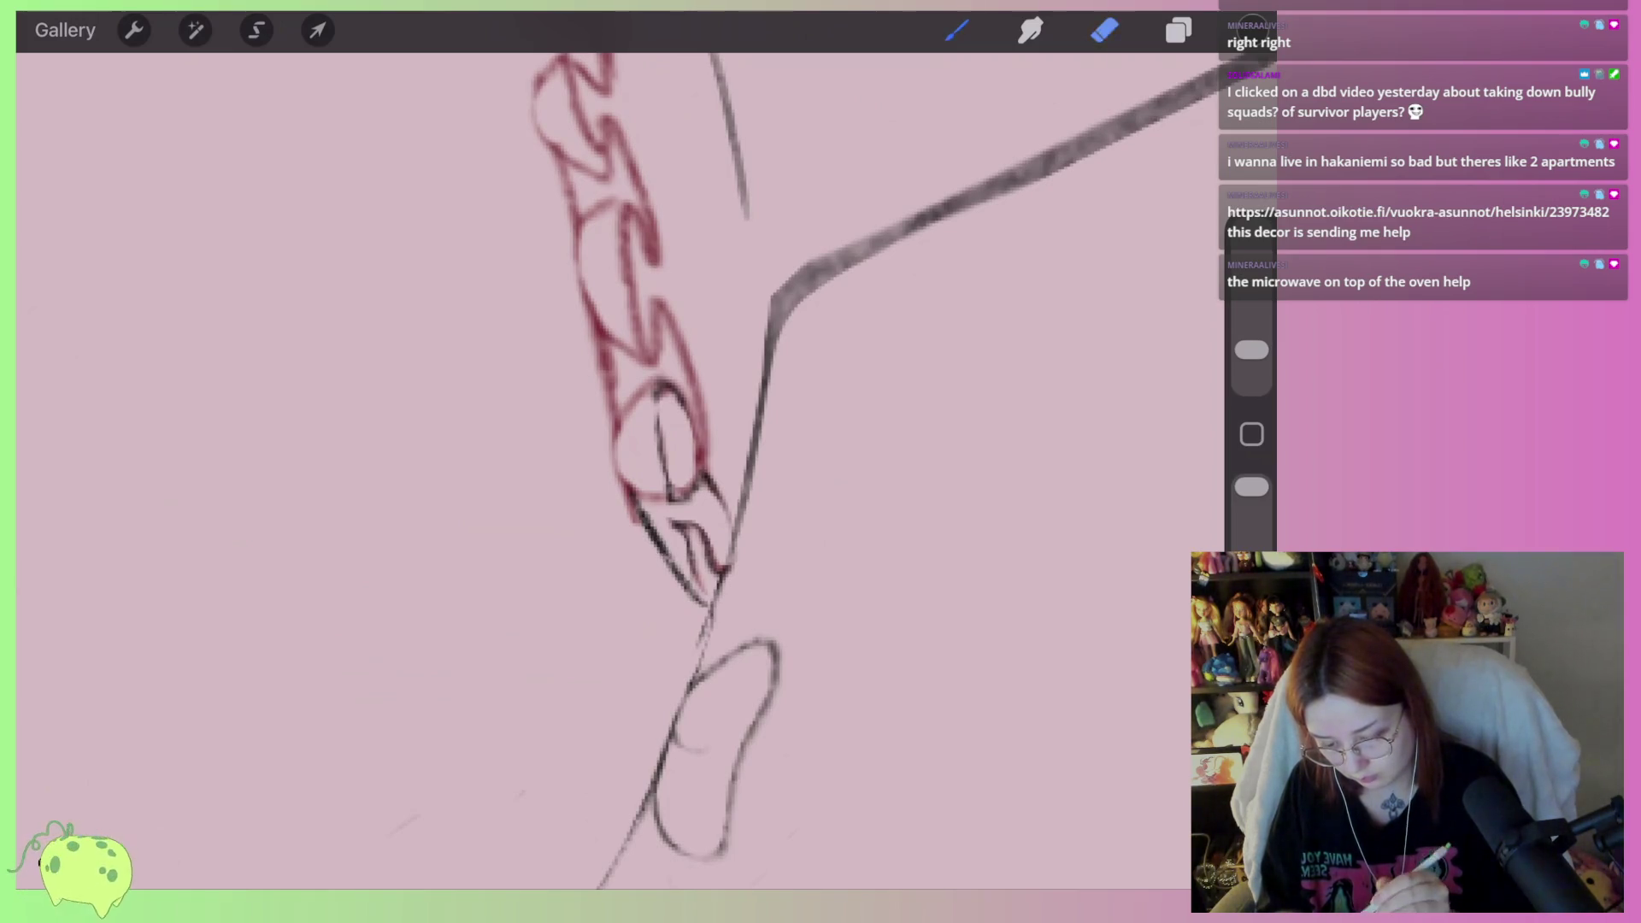
mouse_move(654, 384)
left_mouse_down()
mouse_move(599, 466)
mouse_move(640, 491)
mouse_move(630, 513)
mouse_move(608, 457)
mouse_move(641, 415)
left_mouse_up()
left_click(1105, 30)
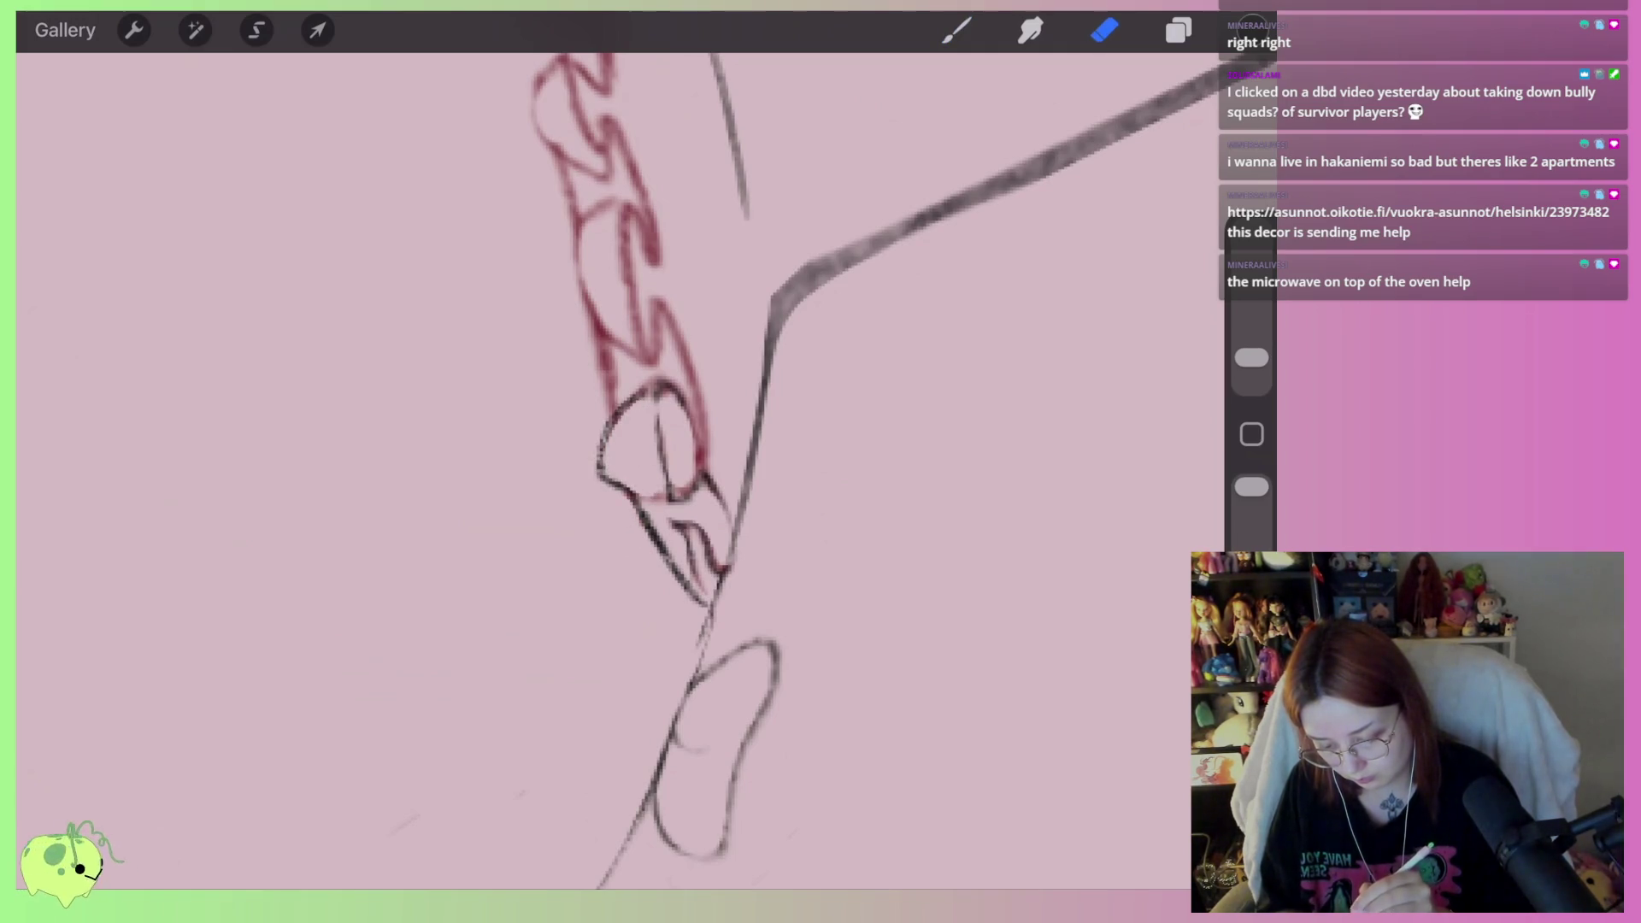
left_click_drag(608, 318, 587, 246)
Erase the small inner loops, draw the triangular clasp, and clear stray strokes inside it
mouse_move(675, 521)
left_mouse_down()
mouse_move(714, 556)
mouse_move(681, 548)
mouse_move(699, 588)
mouse_move(780, 588)
left_mouse_up()
left_click(956, 30)
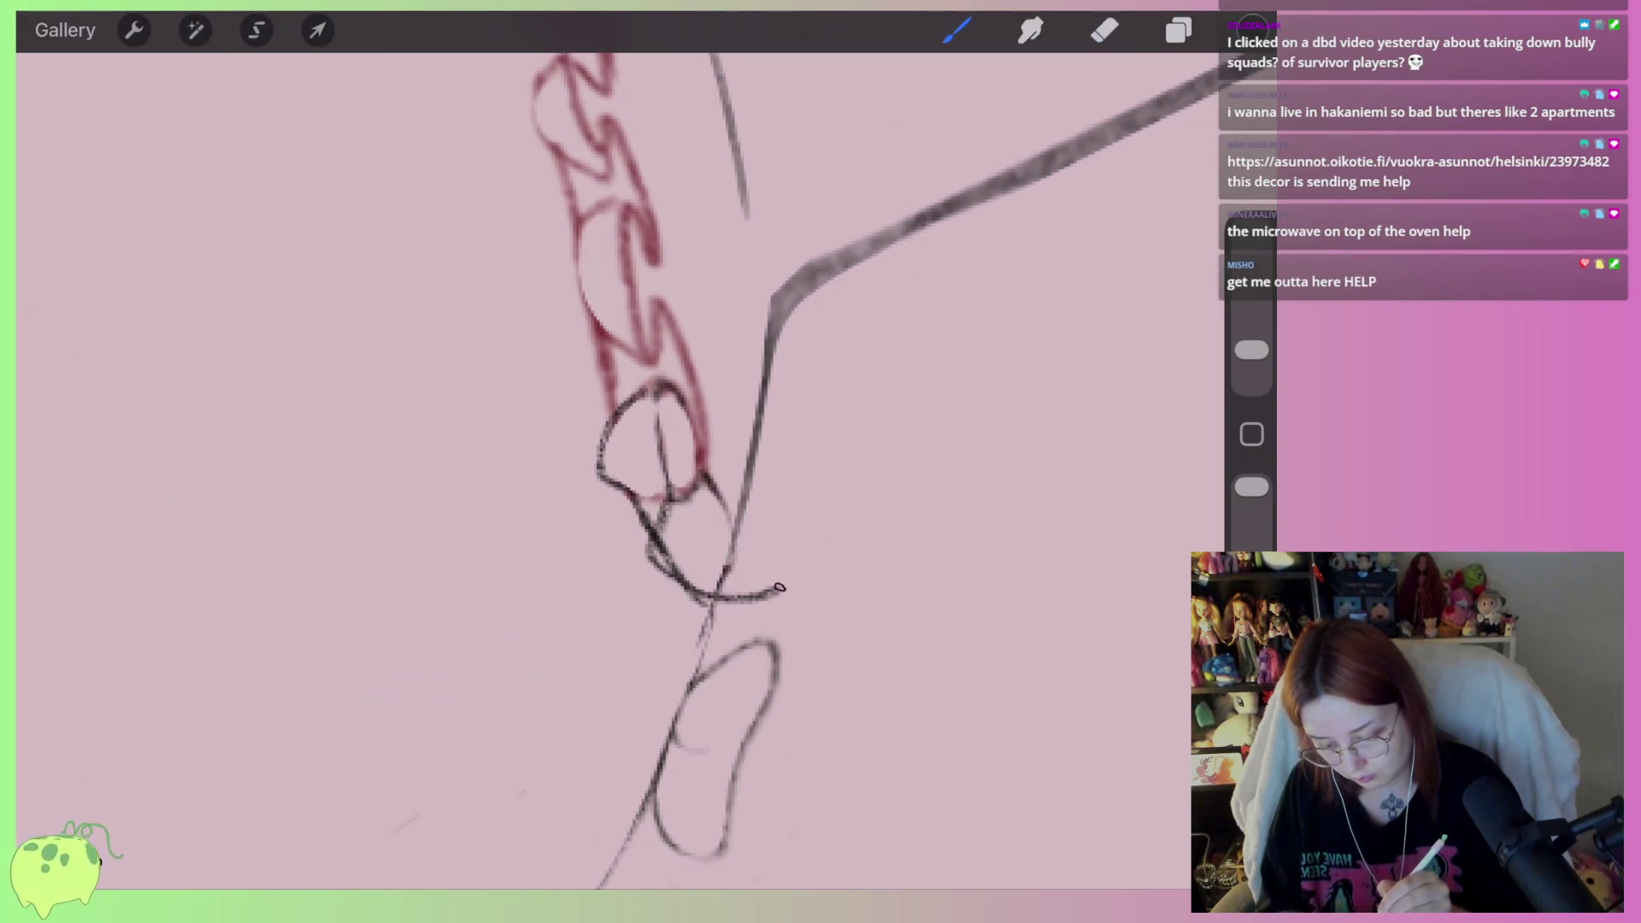
left_click_drag(701, 480, 779, 588)
left_click(1105, 30)
mouse_move(705, 496)
left_mouse_down()
mouse_move(660, 549)
mouse_move(715, 549)
mouse_move(740, 577)
mouse_move(710, 598)
mouse_move(705, 671)
left_mouse_up()
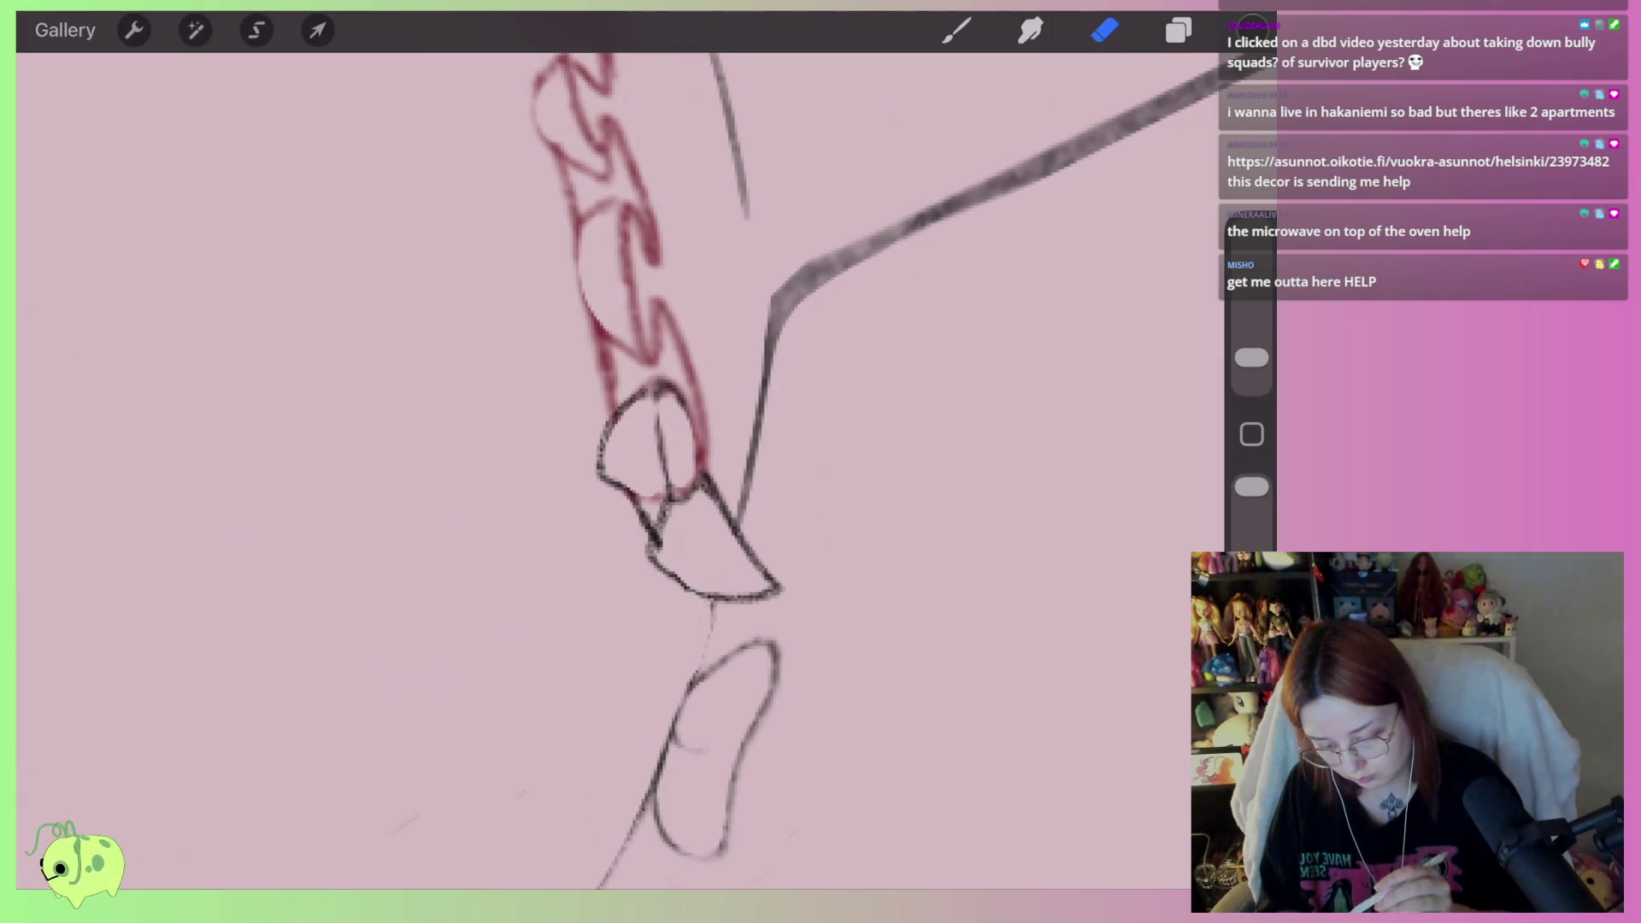
scroll(647, 470, "down", 5)
scroll(599, 616, "up", 5)
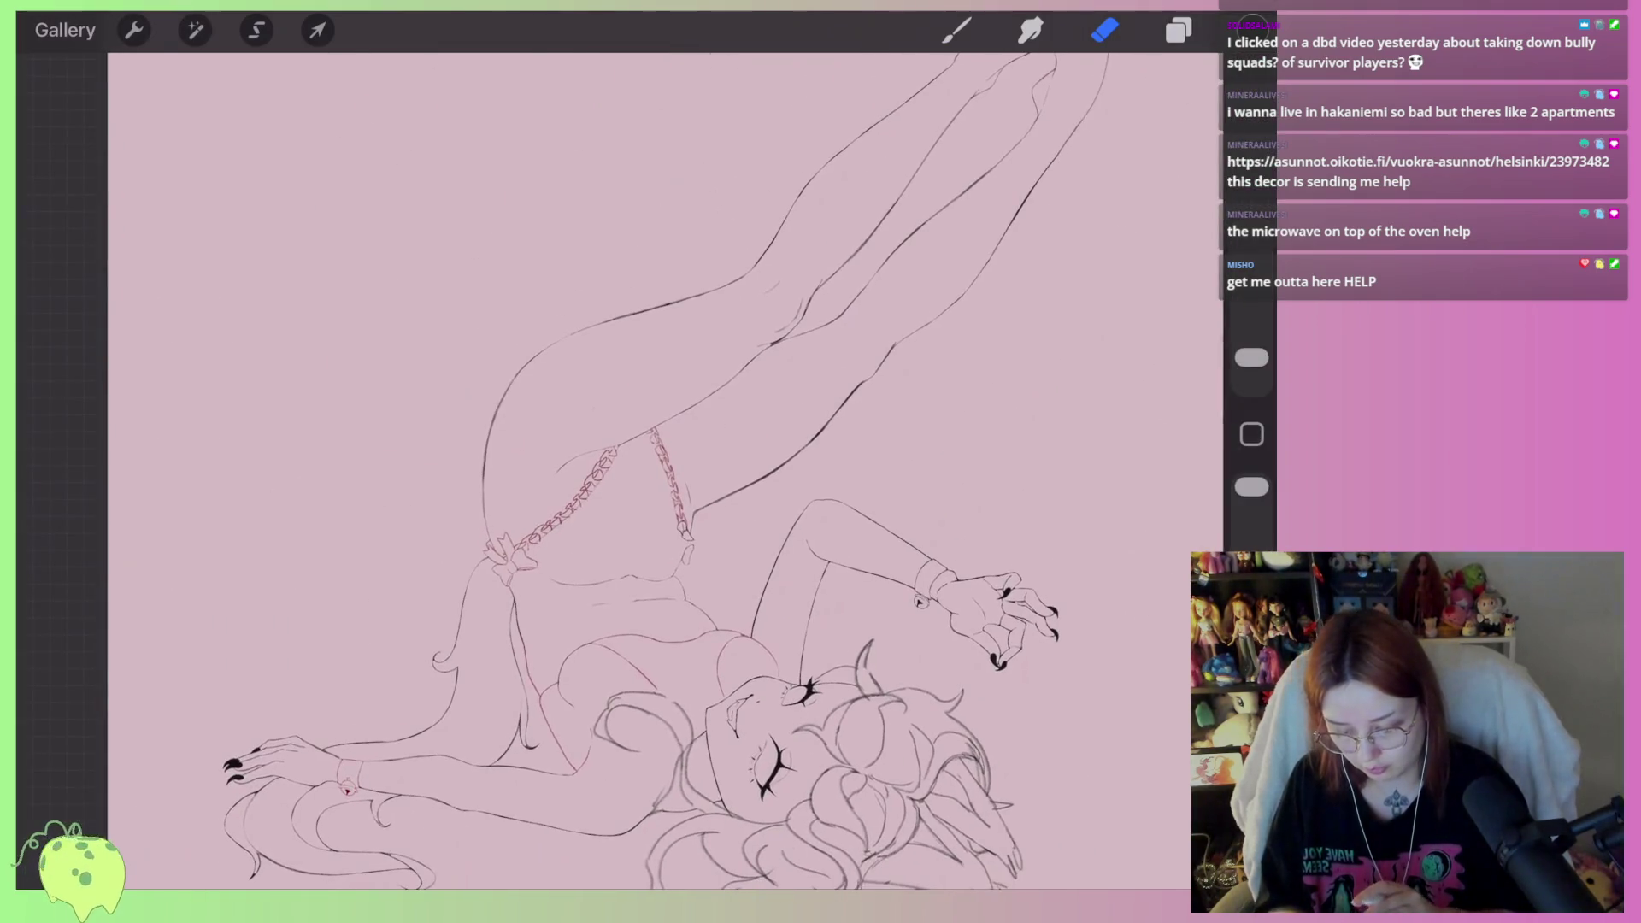
Turn on Alpha Lock for Layer 2
left_click(1178, 30)
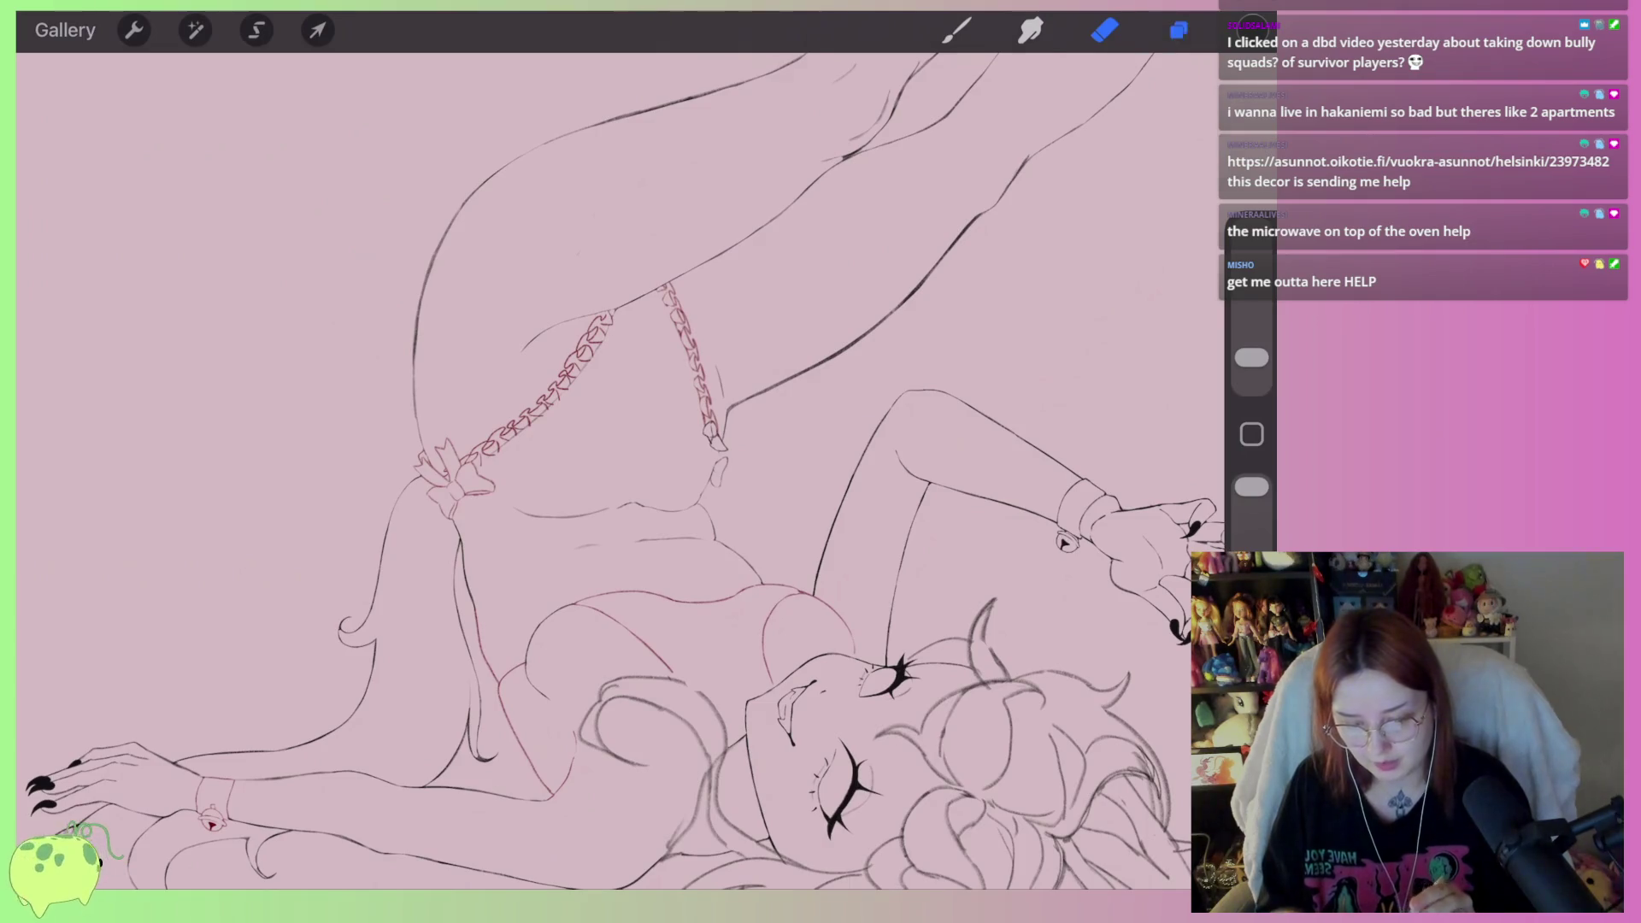
left_click(867, 244)
left_click(672, 295)
left_click(868, 244)
left_click(868, 244)
left_click(868, 243)
left_click(1106, 30)
scroll(599, 470, "up", 3)
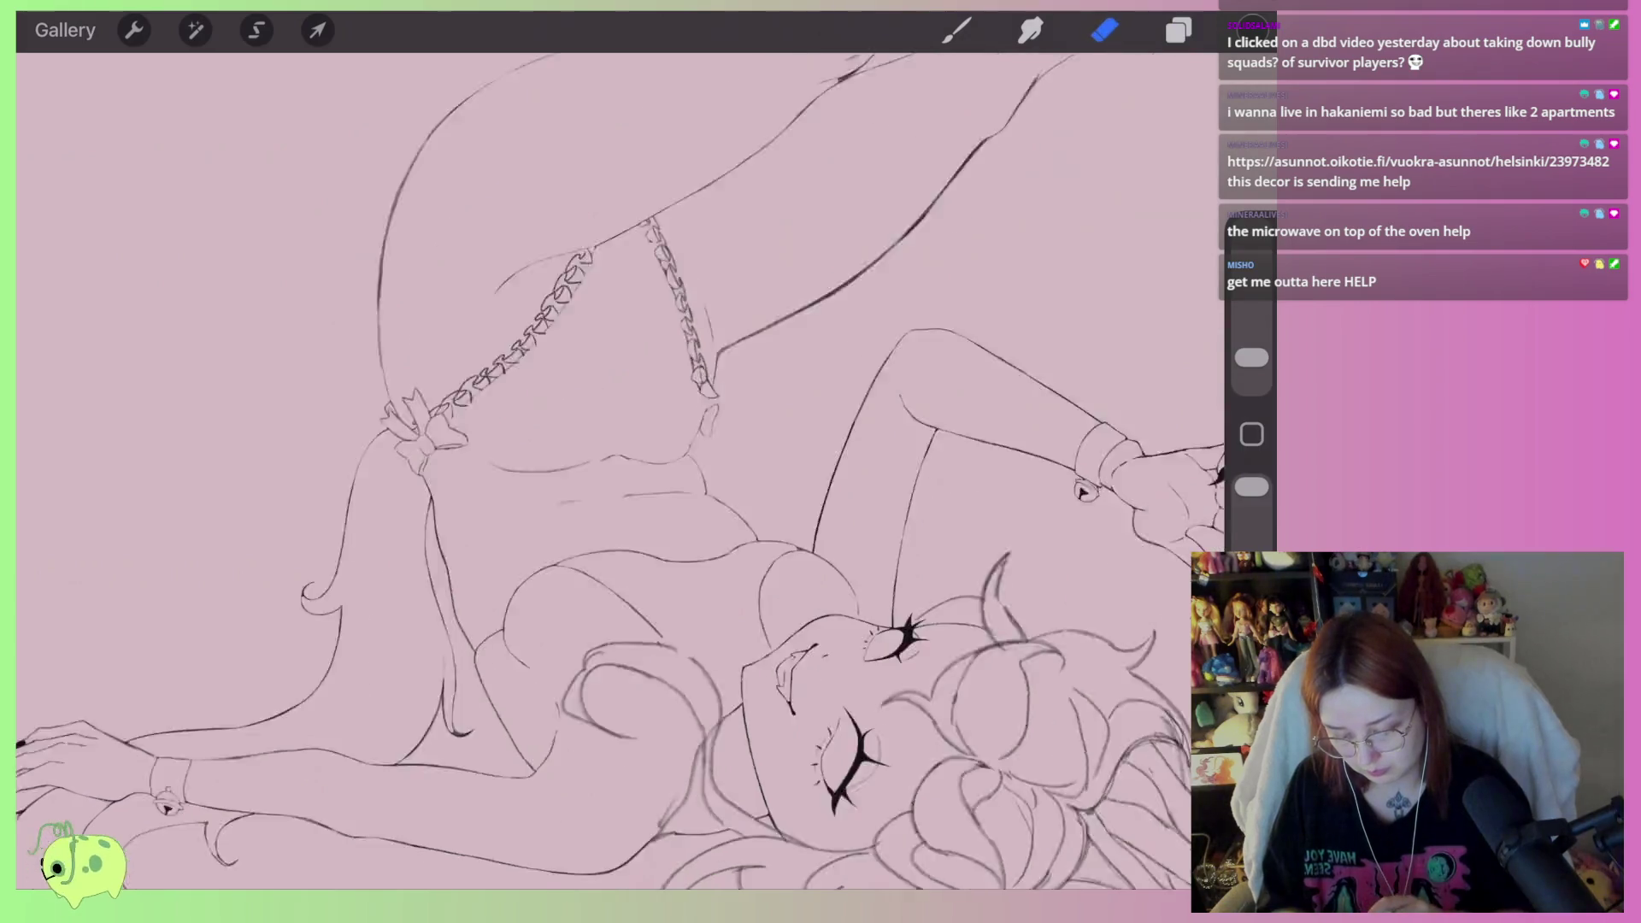
scroll(598, 470, "down", 3)
scroll(642, 462, "down", 3)
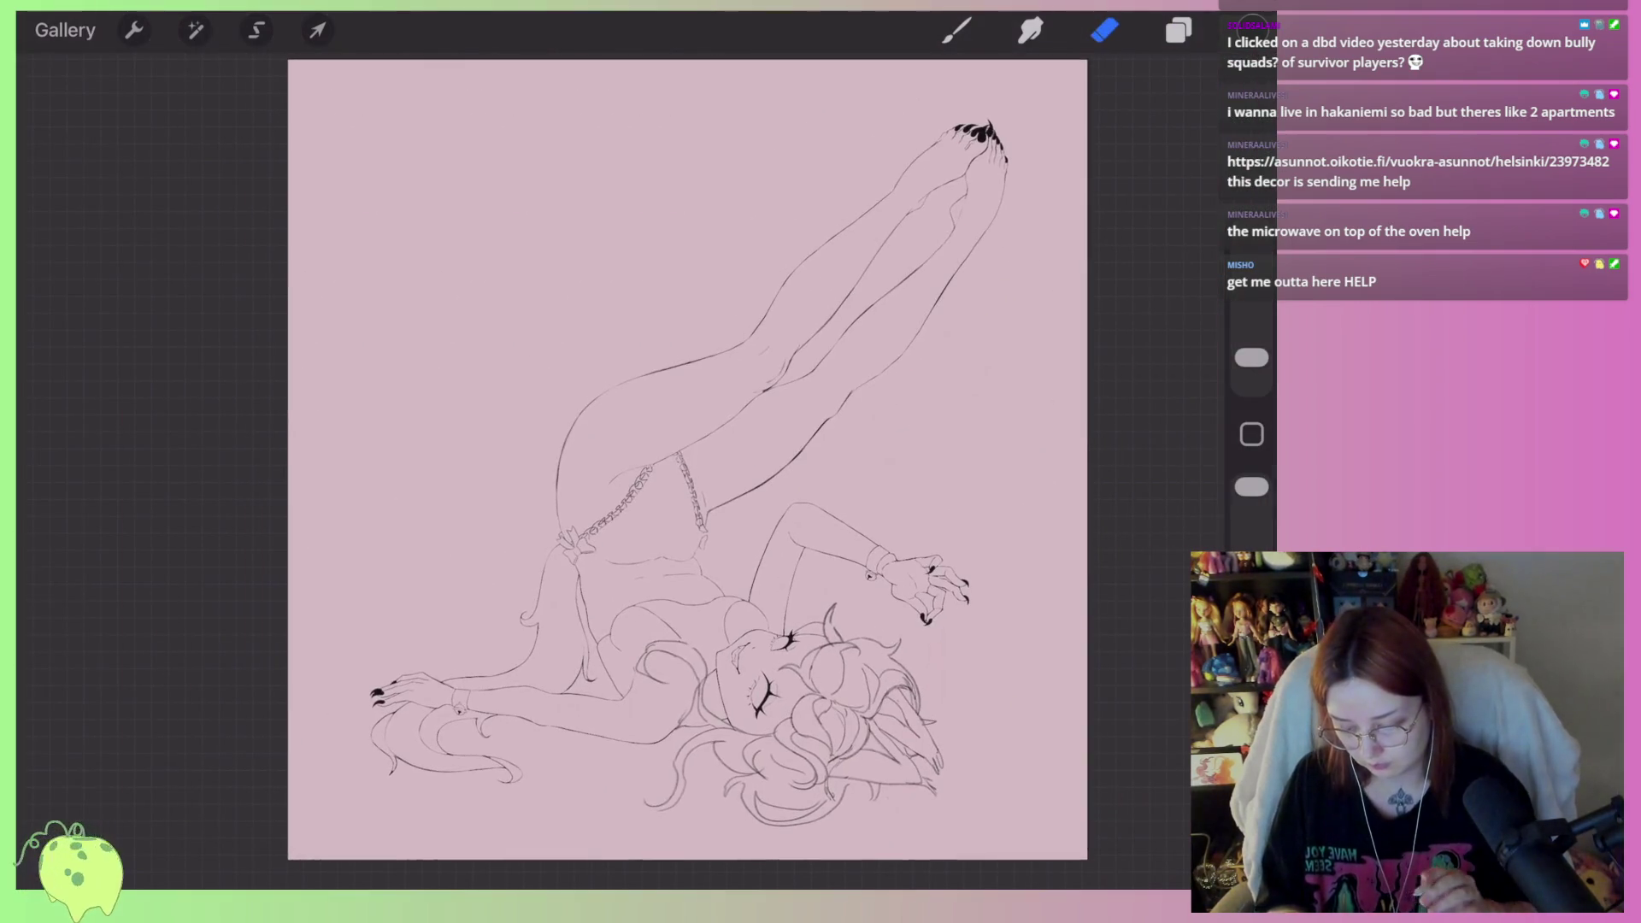
scroll(683, 461, "up", 5)
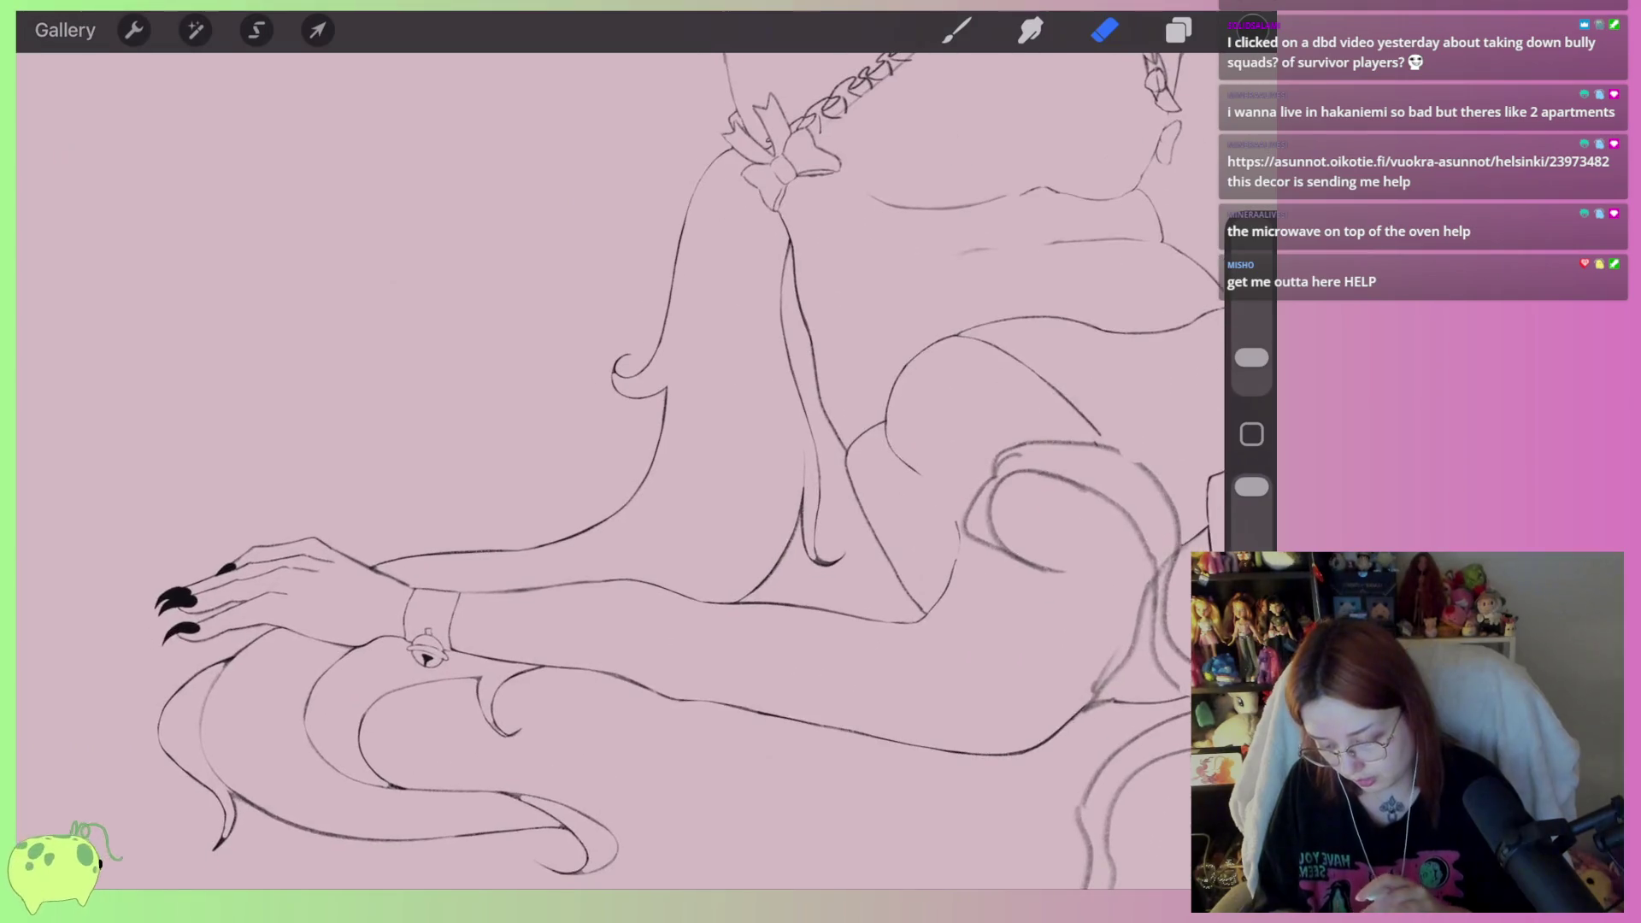
Replace the inner hair stroke with a longer line up to the bow and add an inner arm line
left_click(957, 30)
scroll(598, 470, "up", 2)
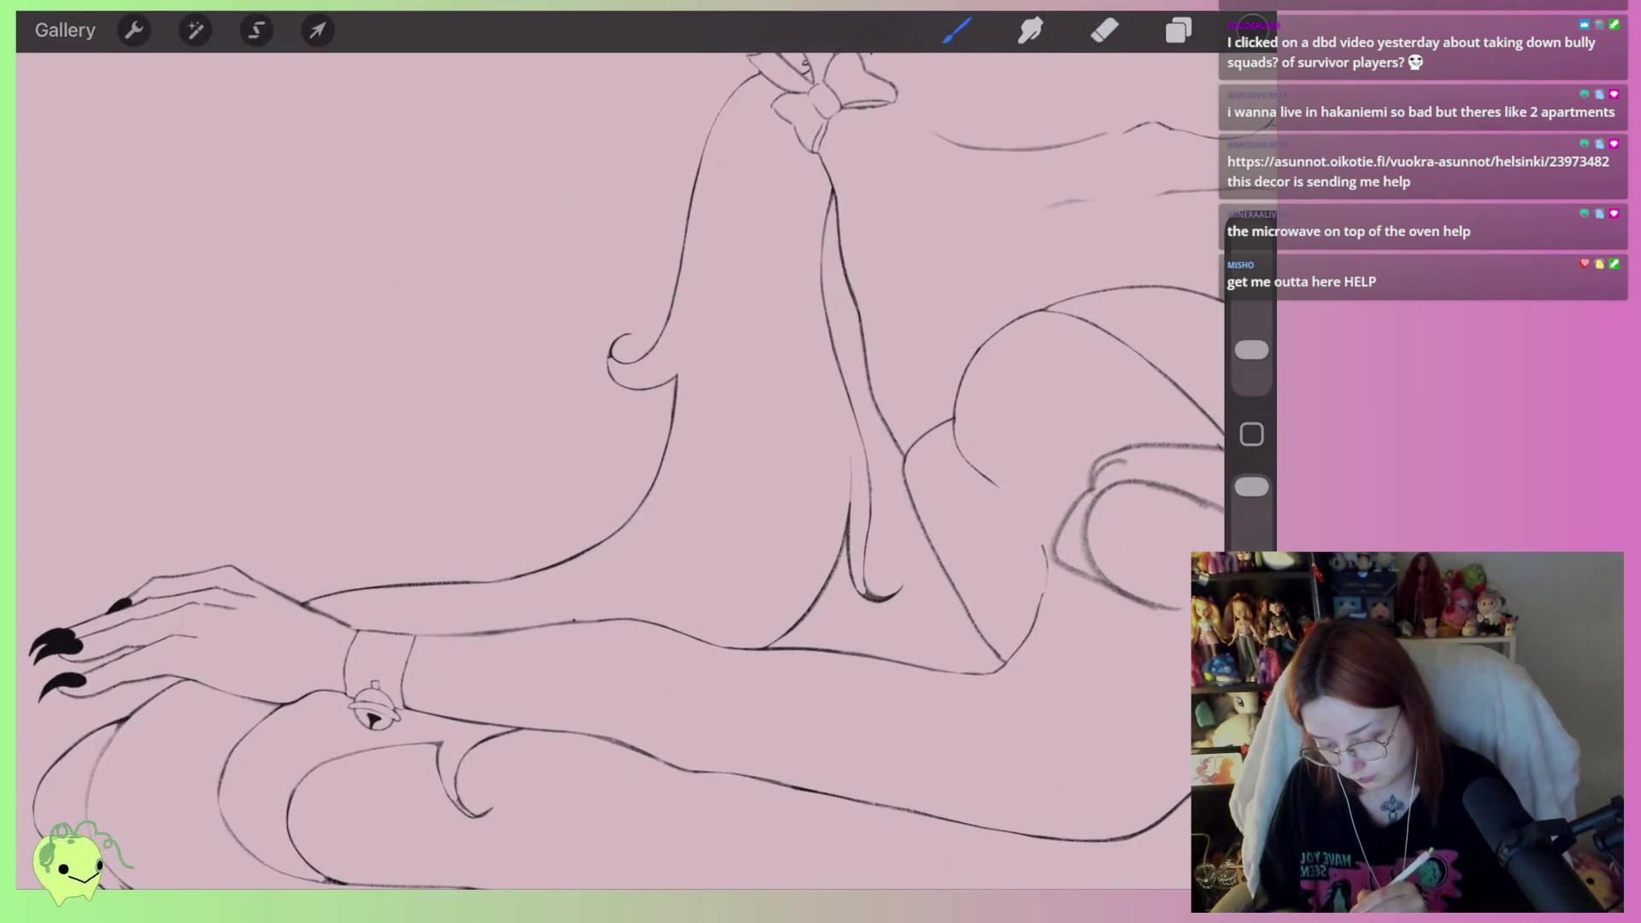
scroll(620, 470, "up", 5)
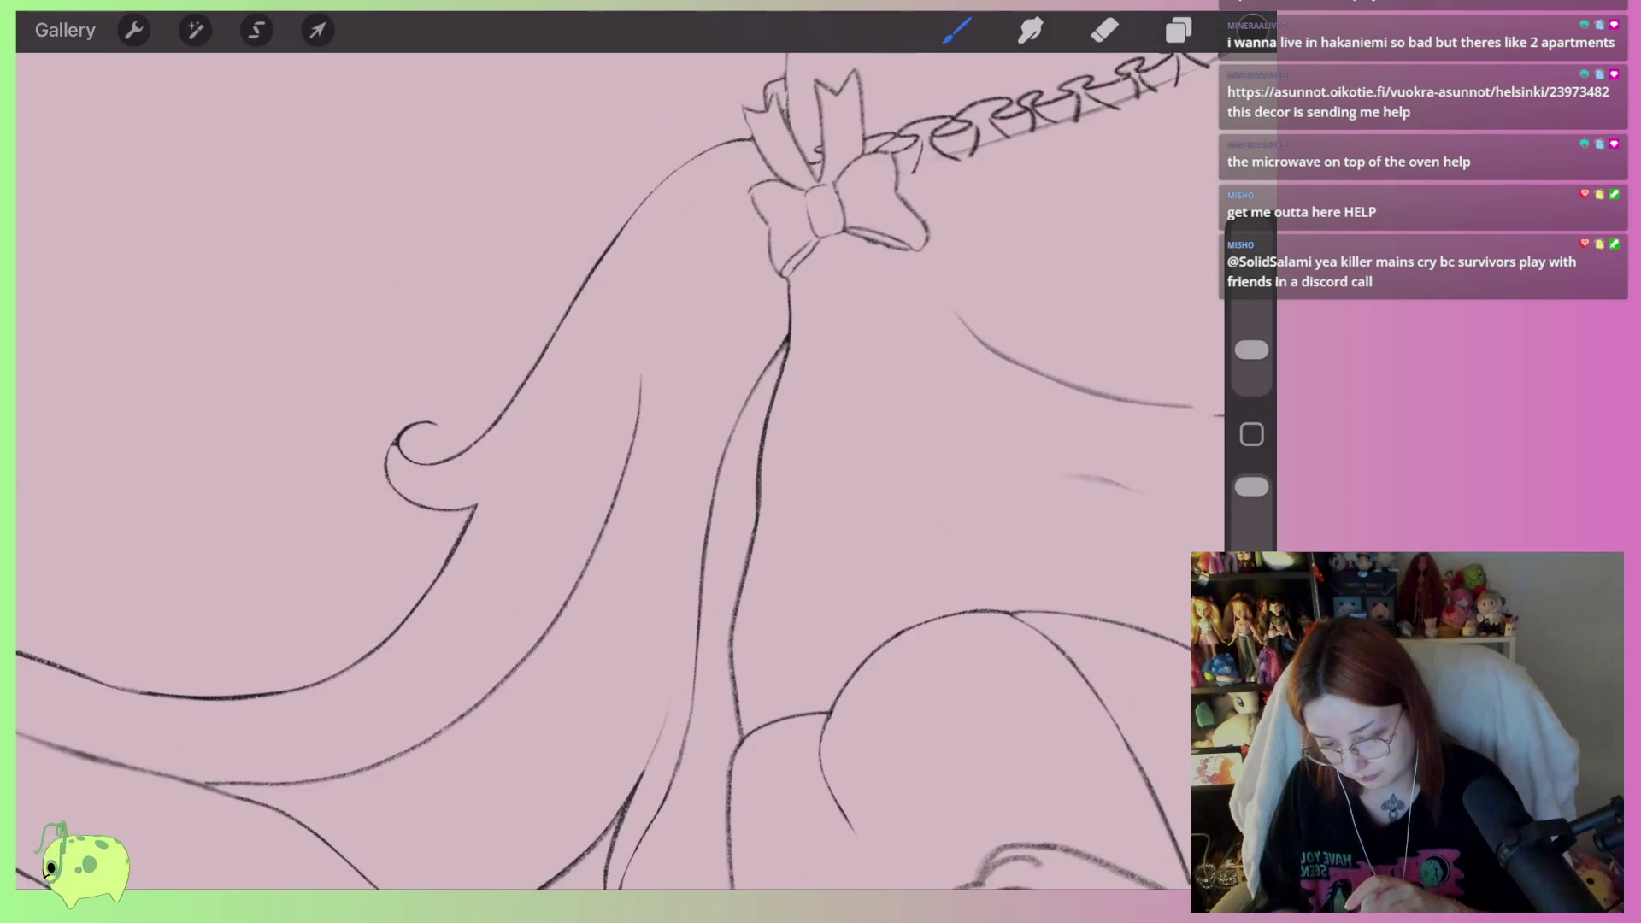
key("ctrl+z")
mouse_move(214, 793)
left_mouse_down()
mouse_move(423, 711)
mouse_move(645, 265)
left_mouse_up()
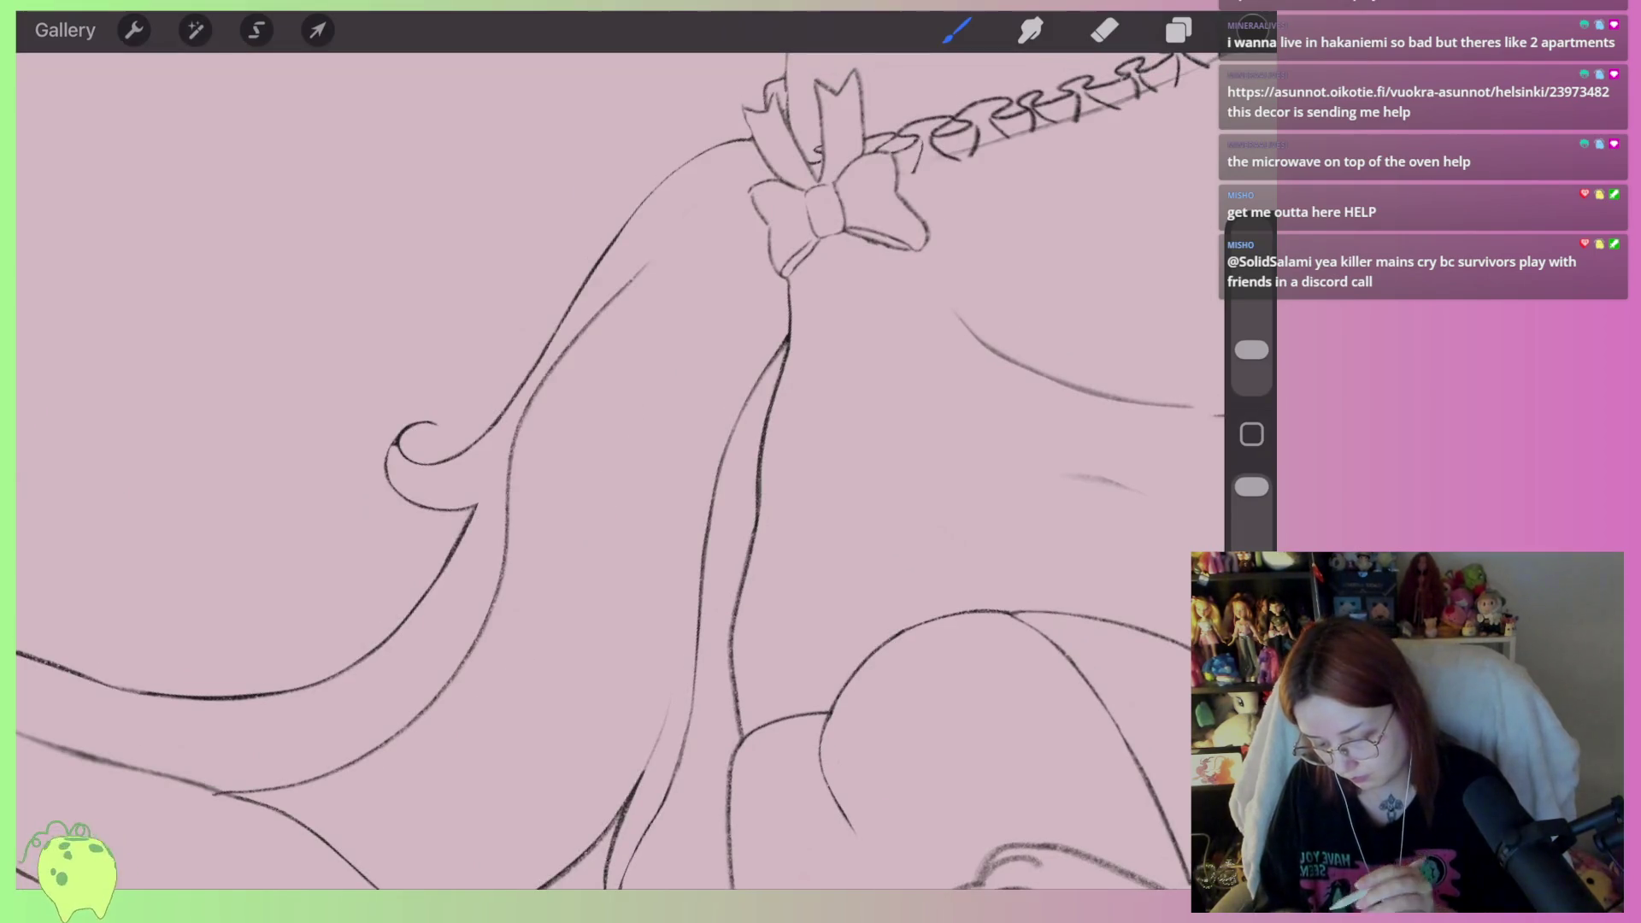
scroll(598, 470, "down", 3)
scroll(598, 470, "up", 3)
mouse_move(434, 607)
left_mouse_down()
mouse_move(660, 592)
mouse_move(953, 119)
left_mouse_up()
scroll(620, 470, "down", 3)
scroll(620, 470, "up", 4)
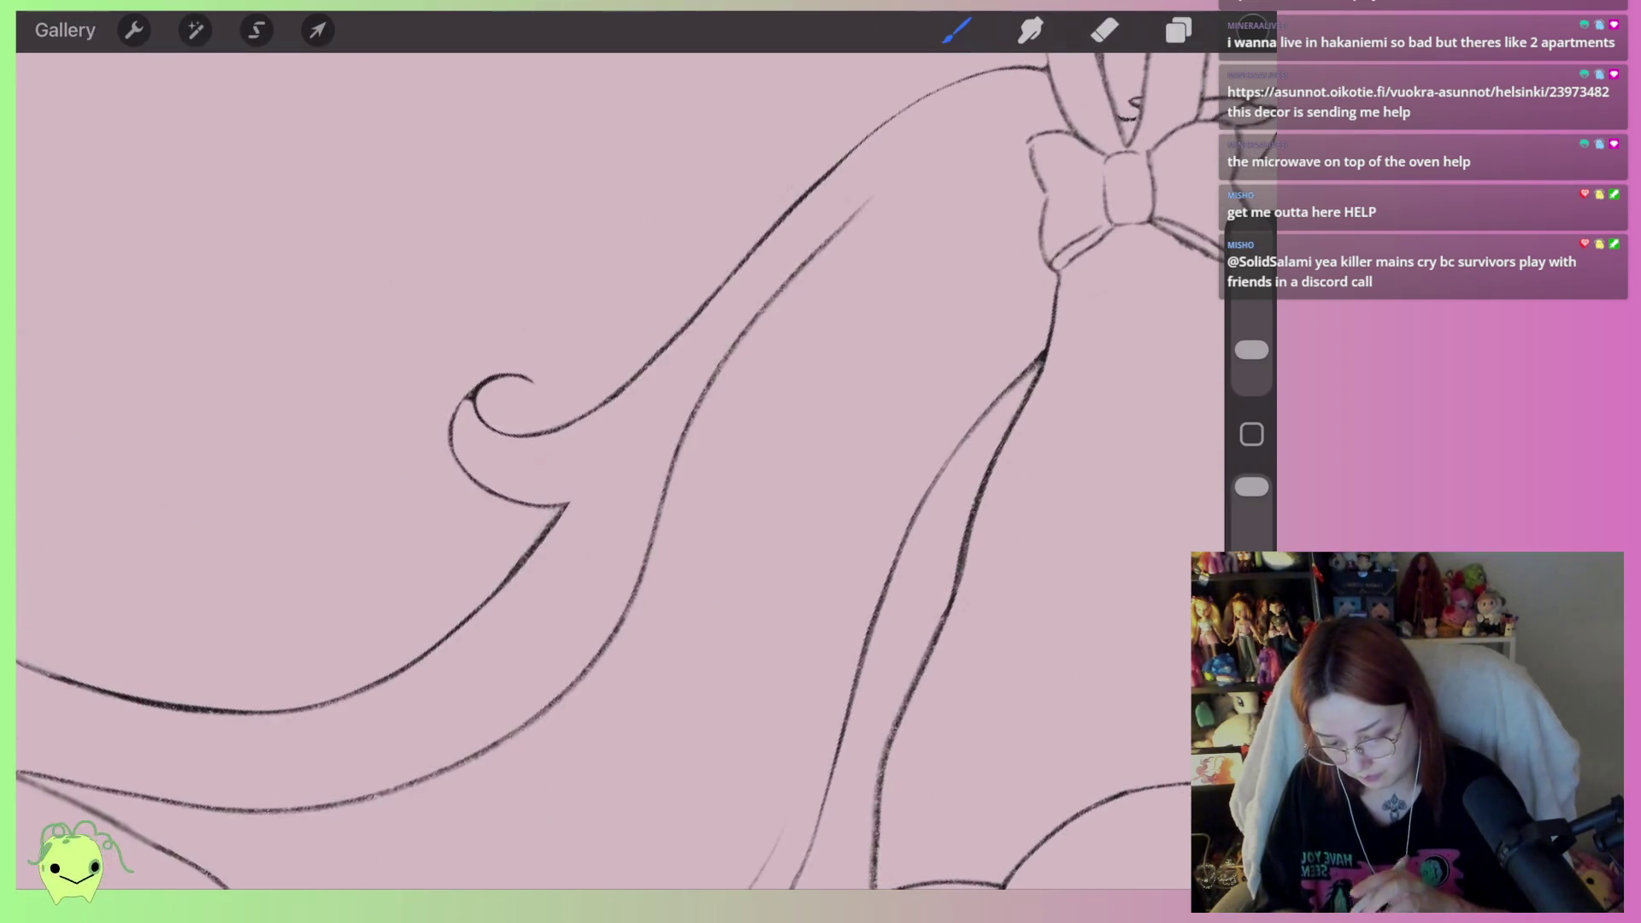
Taper the inner arm line by erasing its upper end and lightening its length
left_click(1104, 30)
scroll(790, 398, "up", 4)
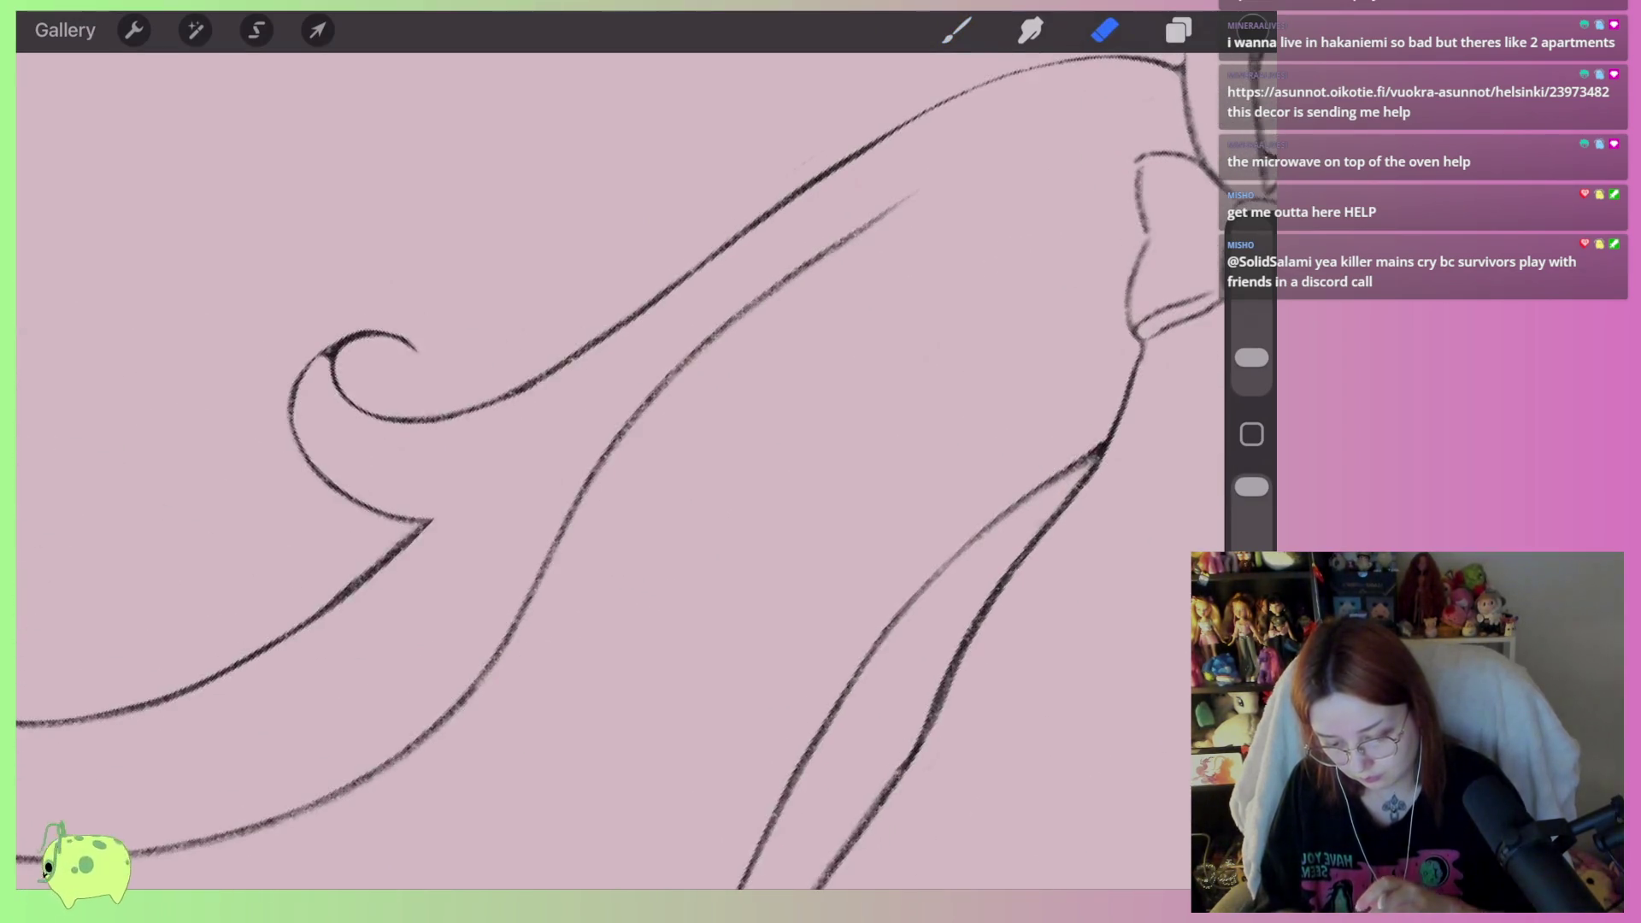
left_click_drag(948, 175, 855, 235)
mouse_move(931, 200)
left_mouse_down()
mouse_move(637, 398)
mouse_move(525, 526)
left_mouse_up()
scroll(619, 470, "down", 3)
left_click_drag(868, 265, 744, 423)
left_click_drag(782, 359, 650, 573)
left_click_drag(752, 402, 581, 615)
scroll(620, 471, "down", 2)
scroll(619, 470, "down", 3)
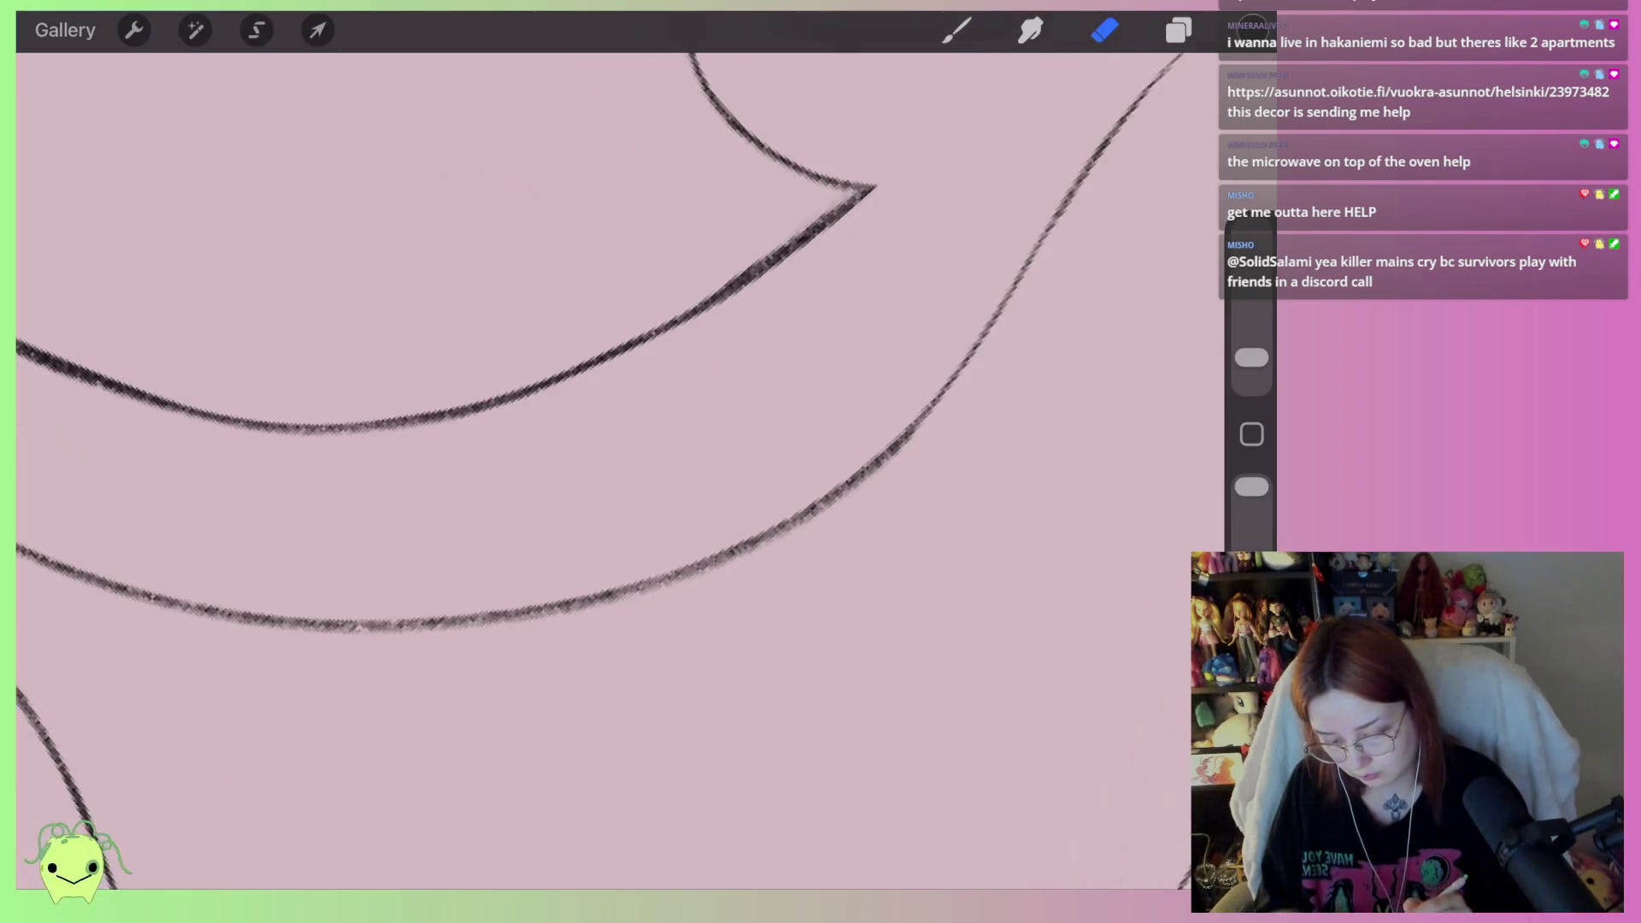
Try lightening part of the lower line, then undo that erase
scroll(619, 470, "left", 2)
scroll(619, 470, "up", 2)
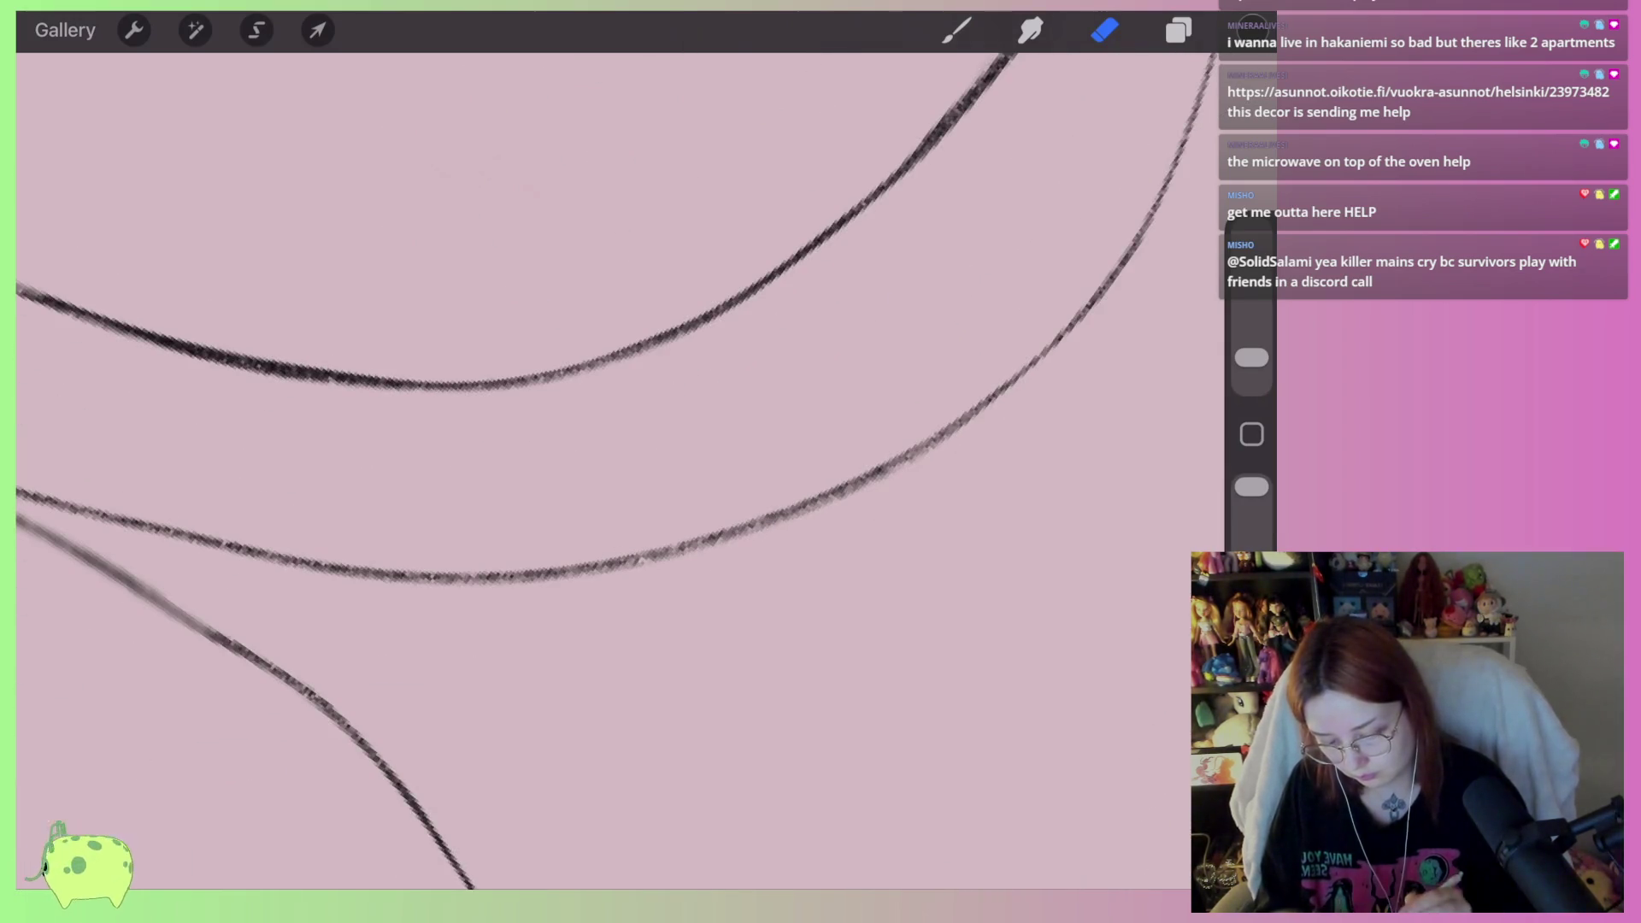
scroll(620, 470, "down", 3)
scroll(619, 470, "up", 2)
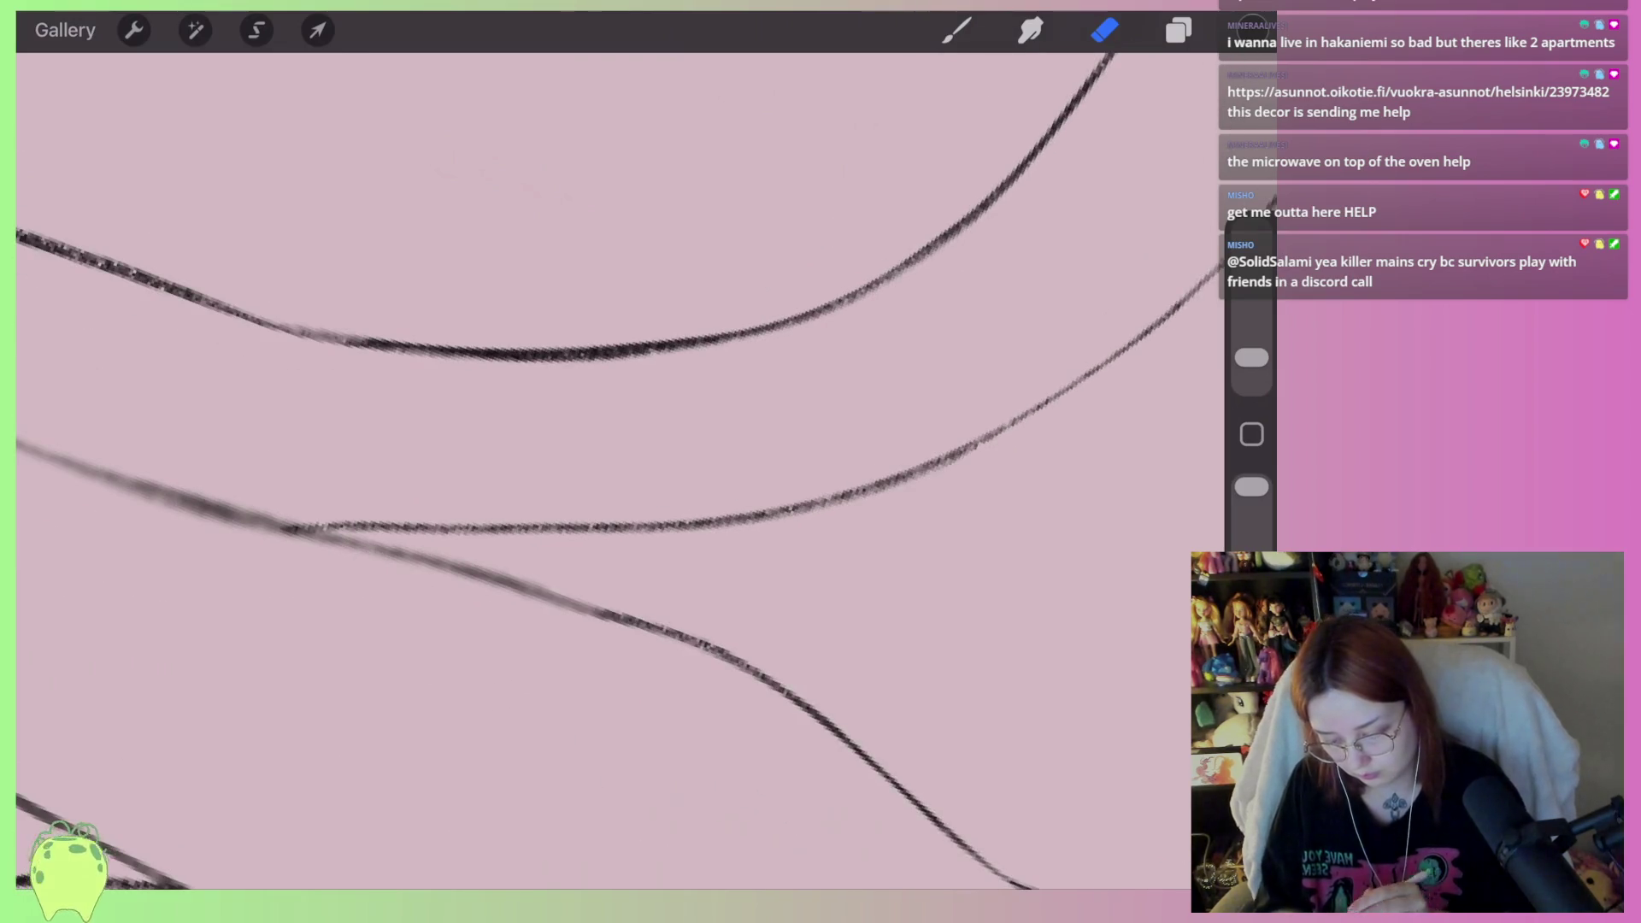
left_click_drag(627, 537, 949, 466)
key("ctrl+z")
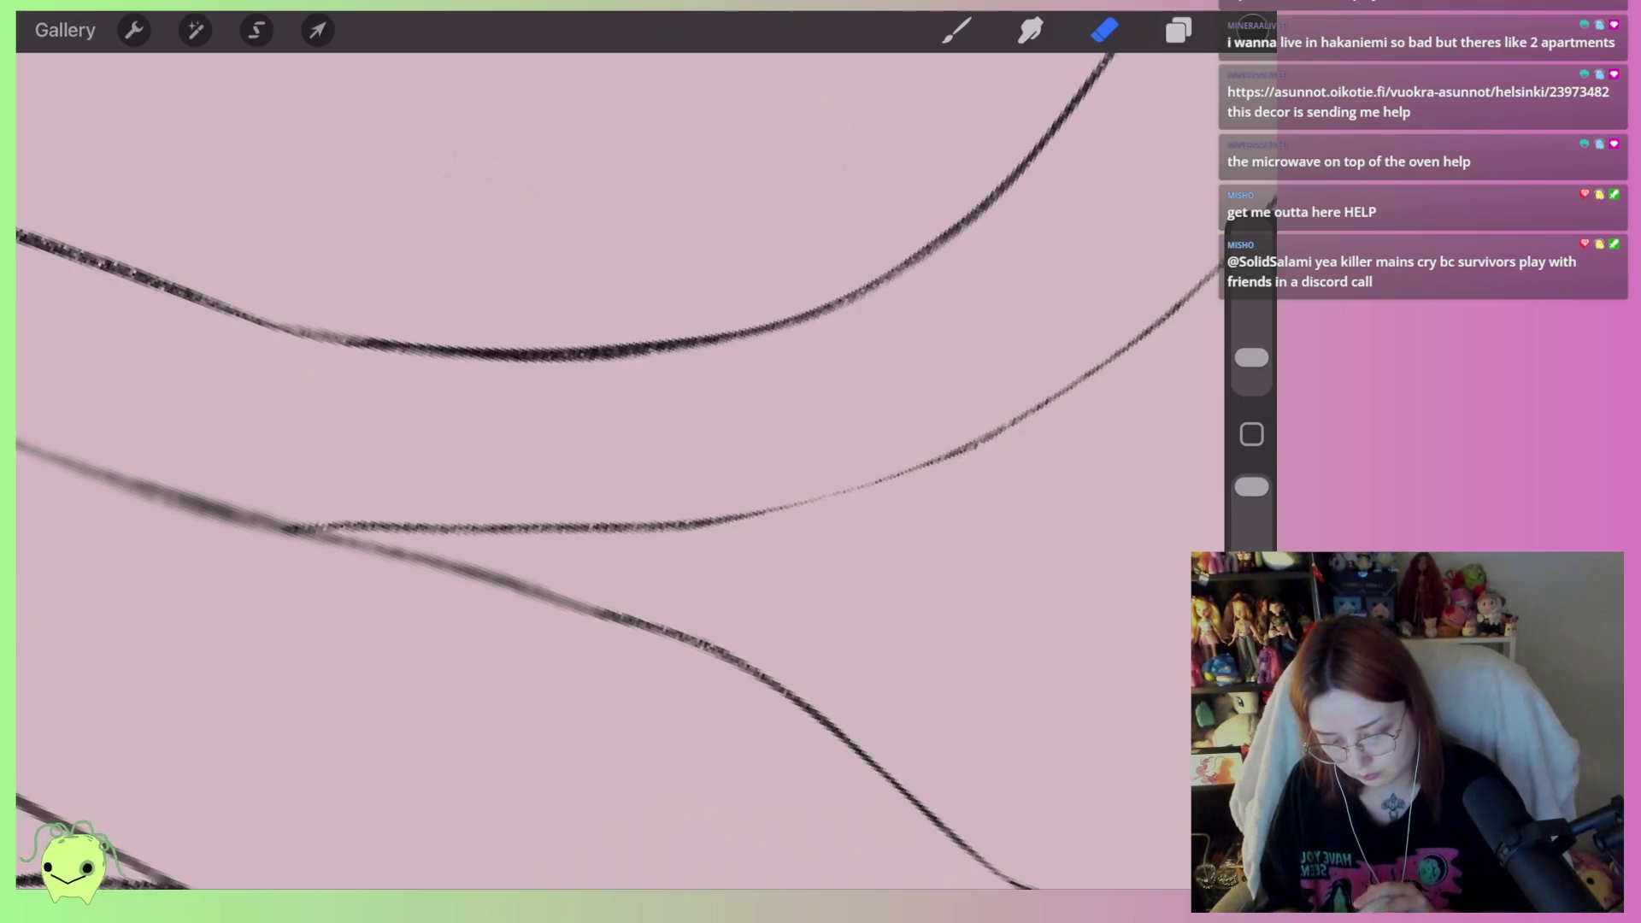
scroll(620, 471, "down", 5)
scroll(619, 470, "down", 5)
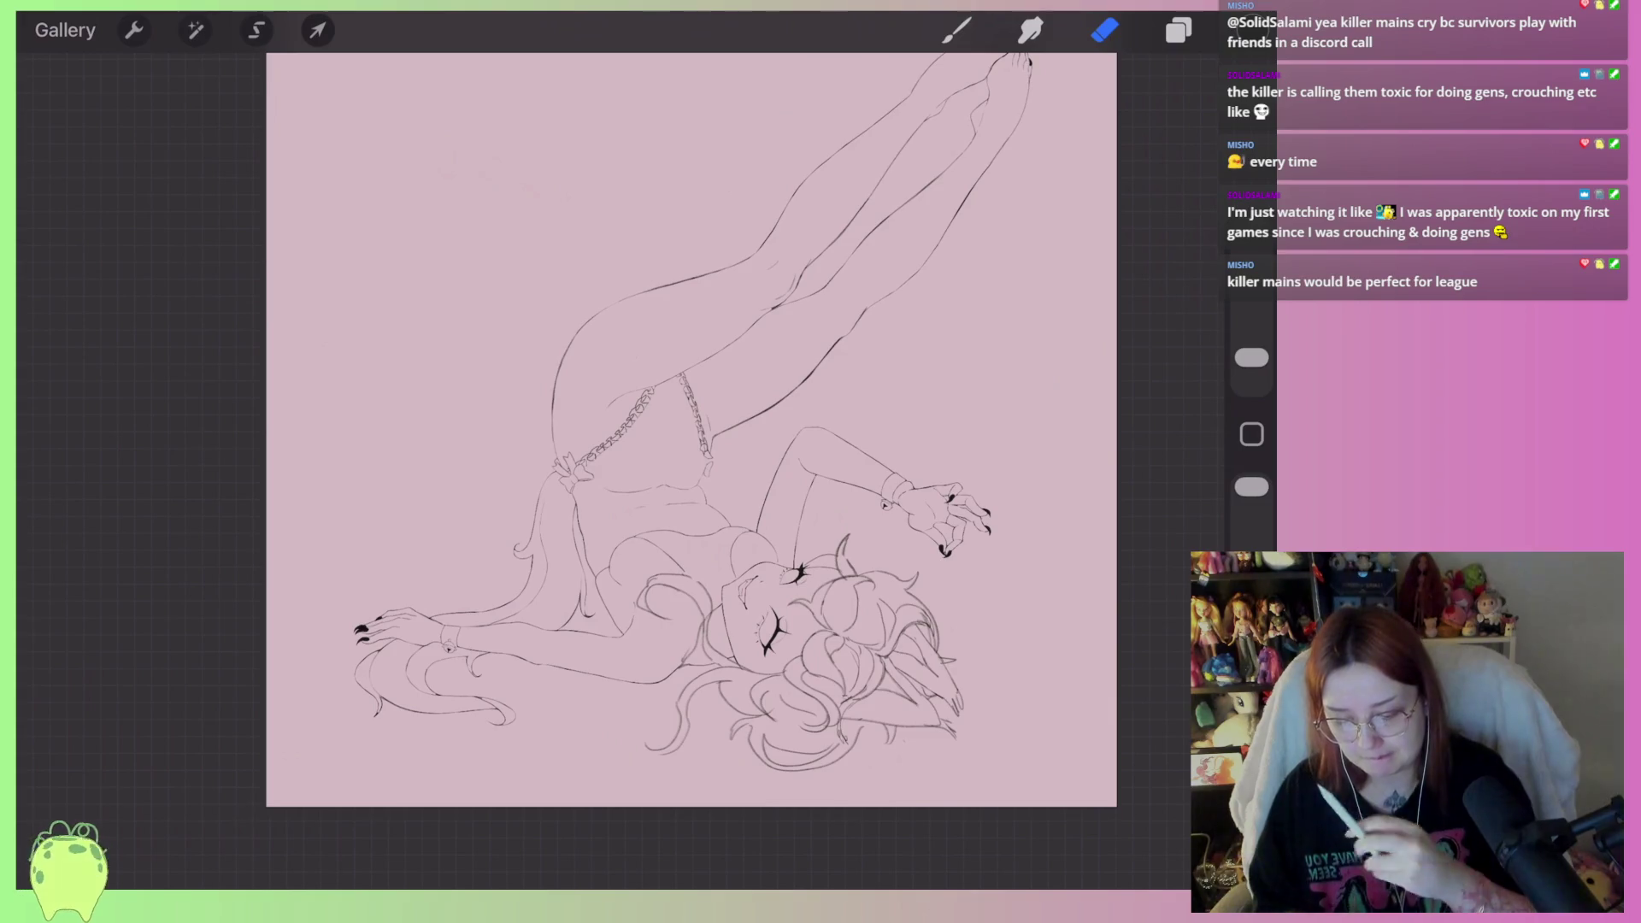
Ink a short dark stroke on the thigh and trim its tip with the eraser
scroll(556, 342, "up", 10)
key("b")
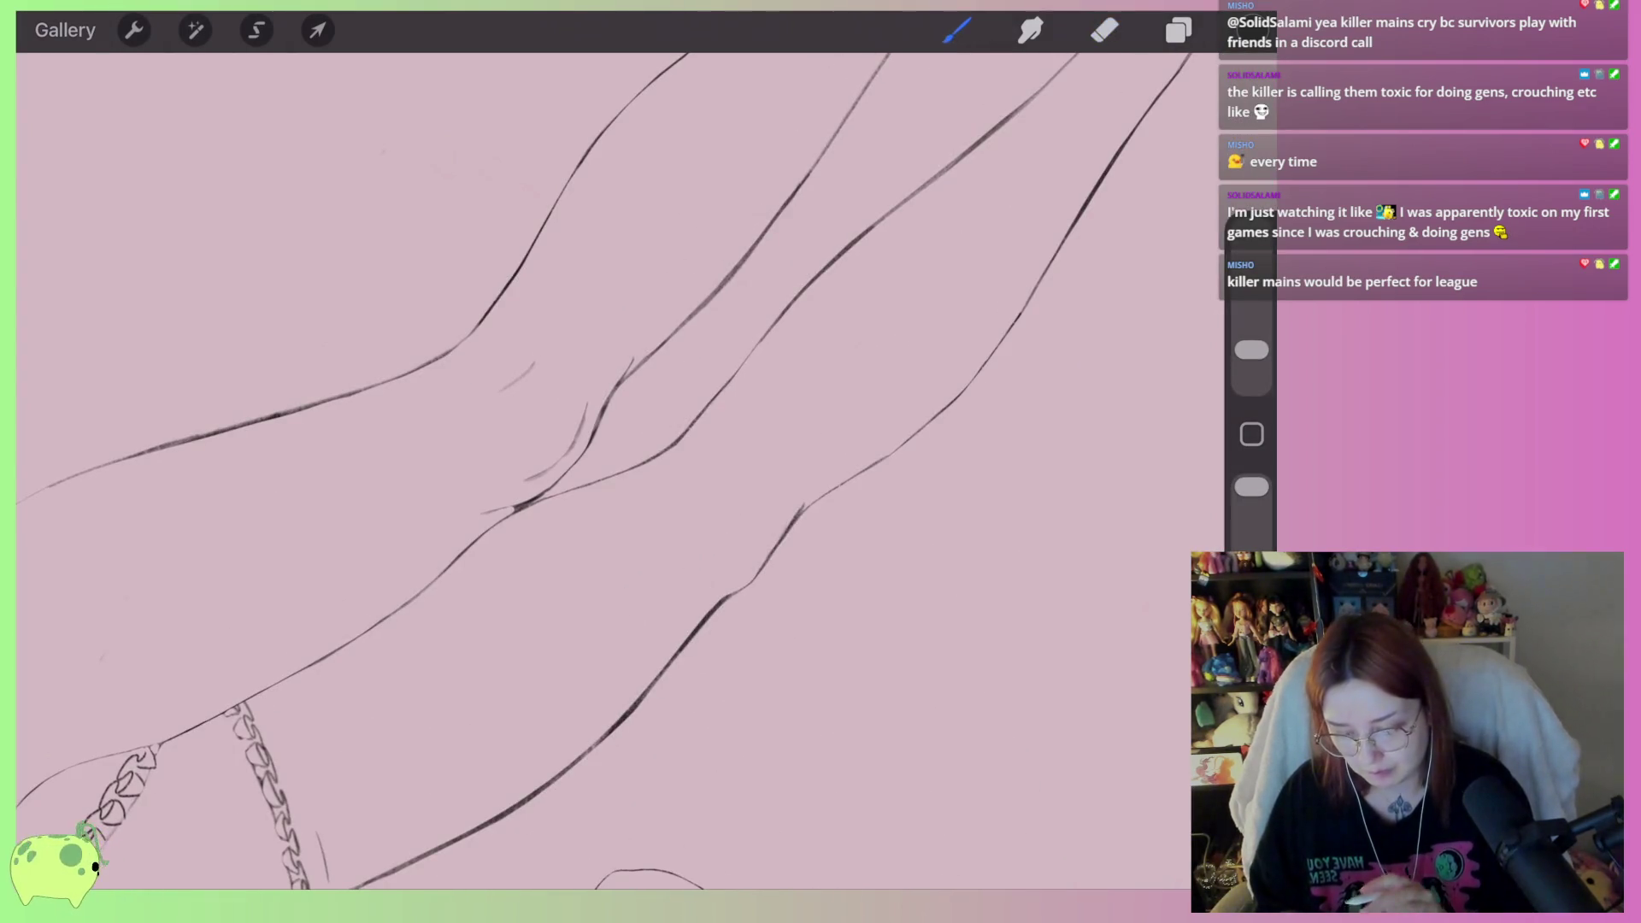
left_click_drag(733, 499, 688, 545)
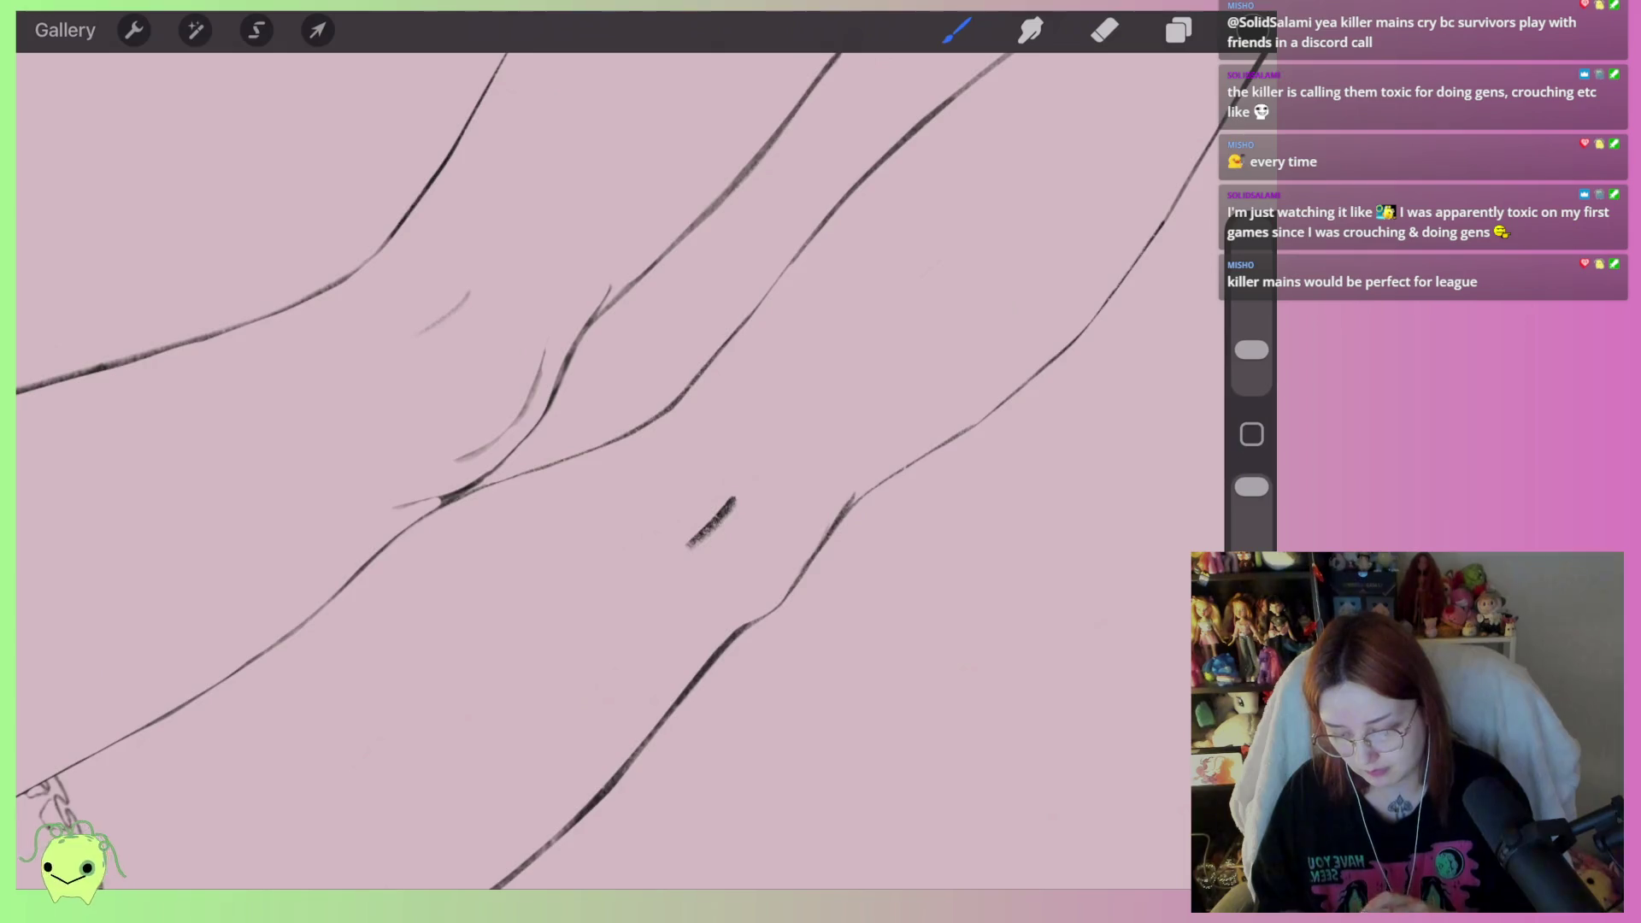
scroll(556, 385, "up", 3)
key("e")
scroll(556, 384, "up", 3)
mouse_move(688, 577)
left_mouse_down()
mouse_move(724, 501)
mouse_move(650, 611)
mouse_move(612, 633)
mouse_move(682, 576)
left_mouse_up()
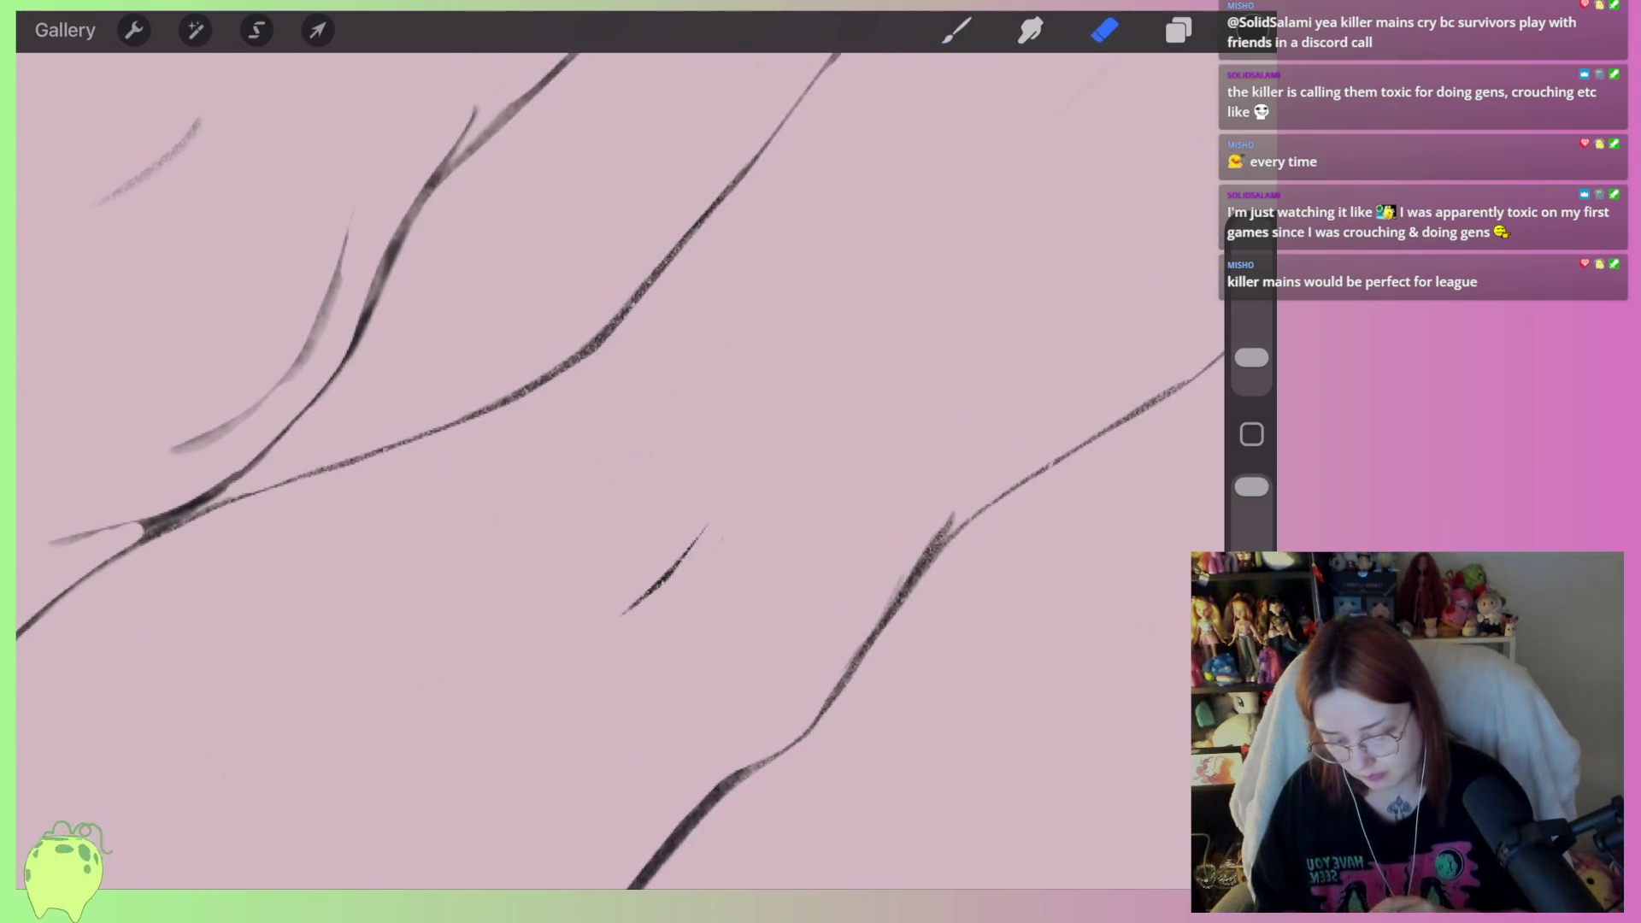
Taper and lighten the long leg line with the eraser, undoing erases that went too far
scroll(598, 428, "down", 3)
left_click_drag(849, 408, 750, 540)
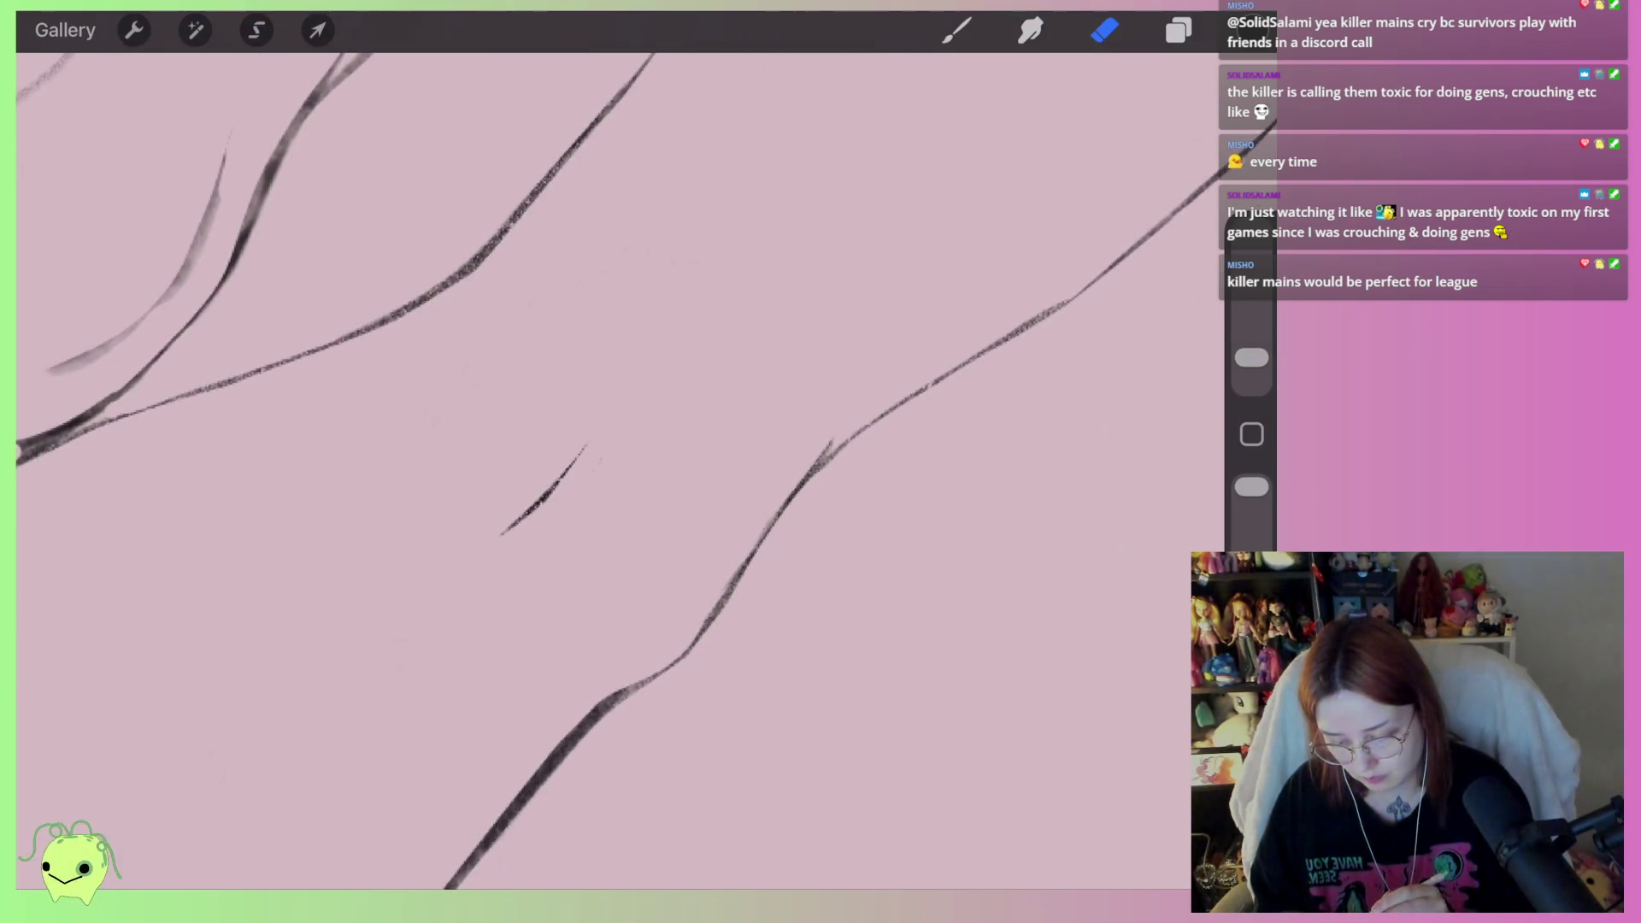
scroll(598, 428, "down", 5)
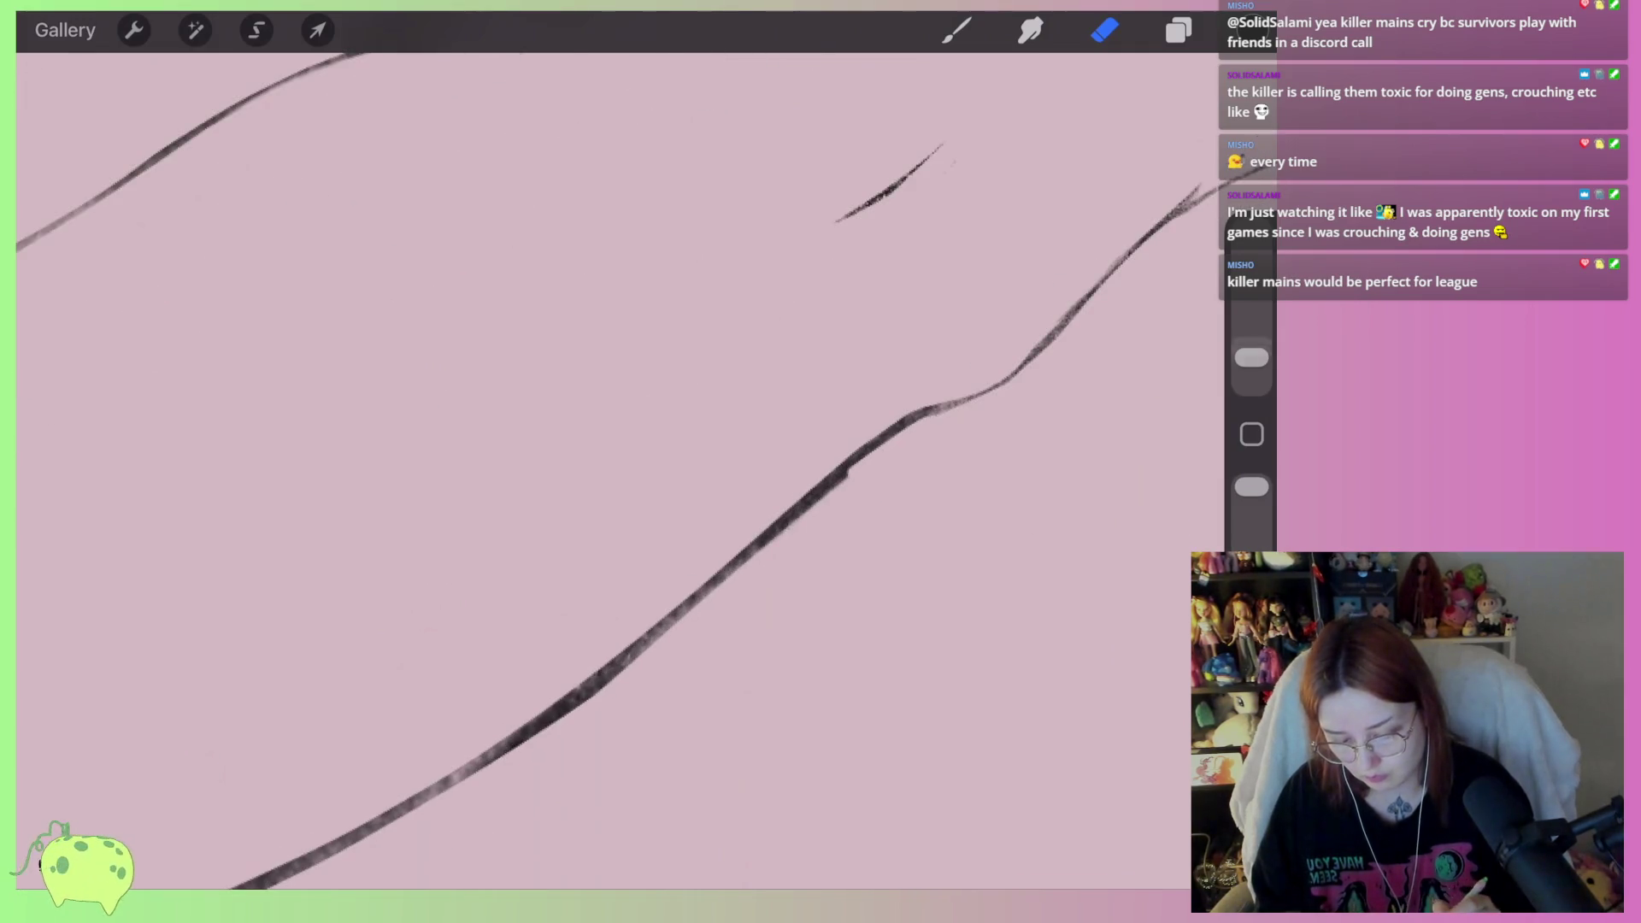
key("ctrl+z")
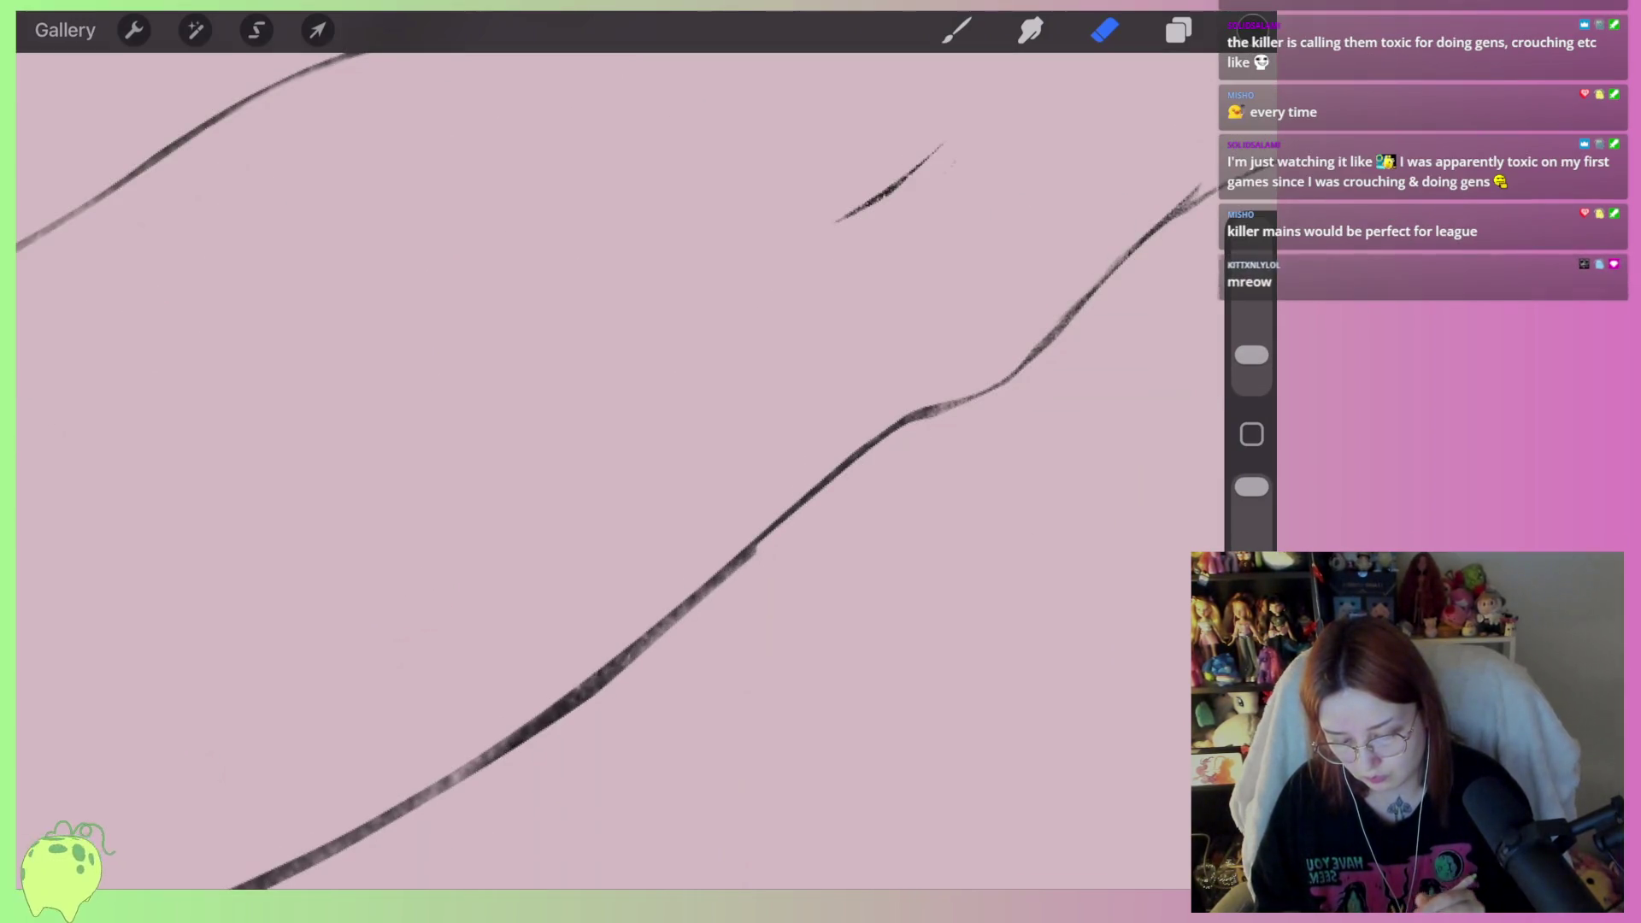
left_click_drag(791, 523, 534, 735)
scroll(598, 427, "up", 5)
scroll(621, 428, "up", 2)
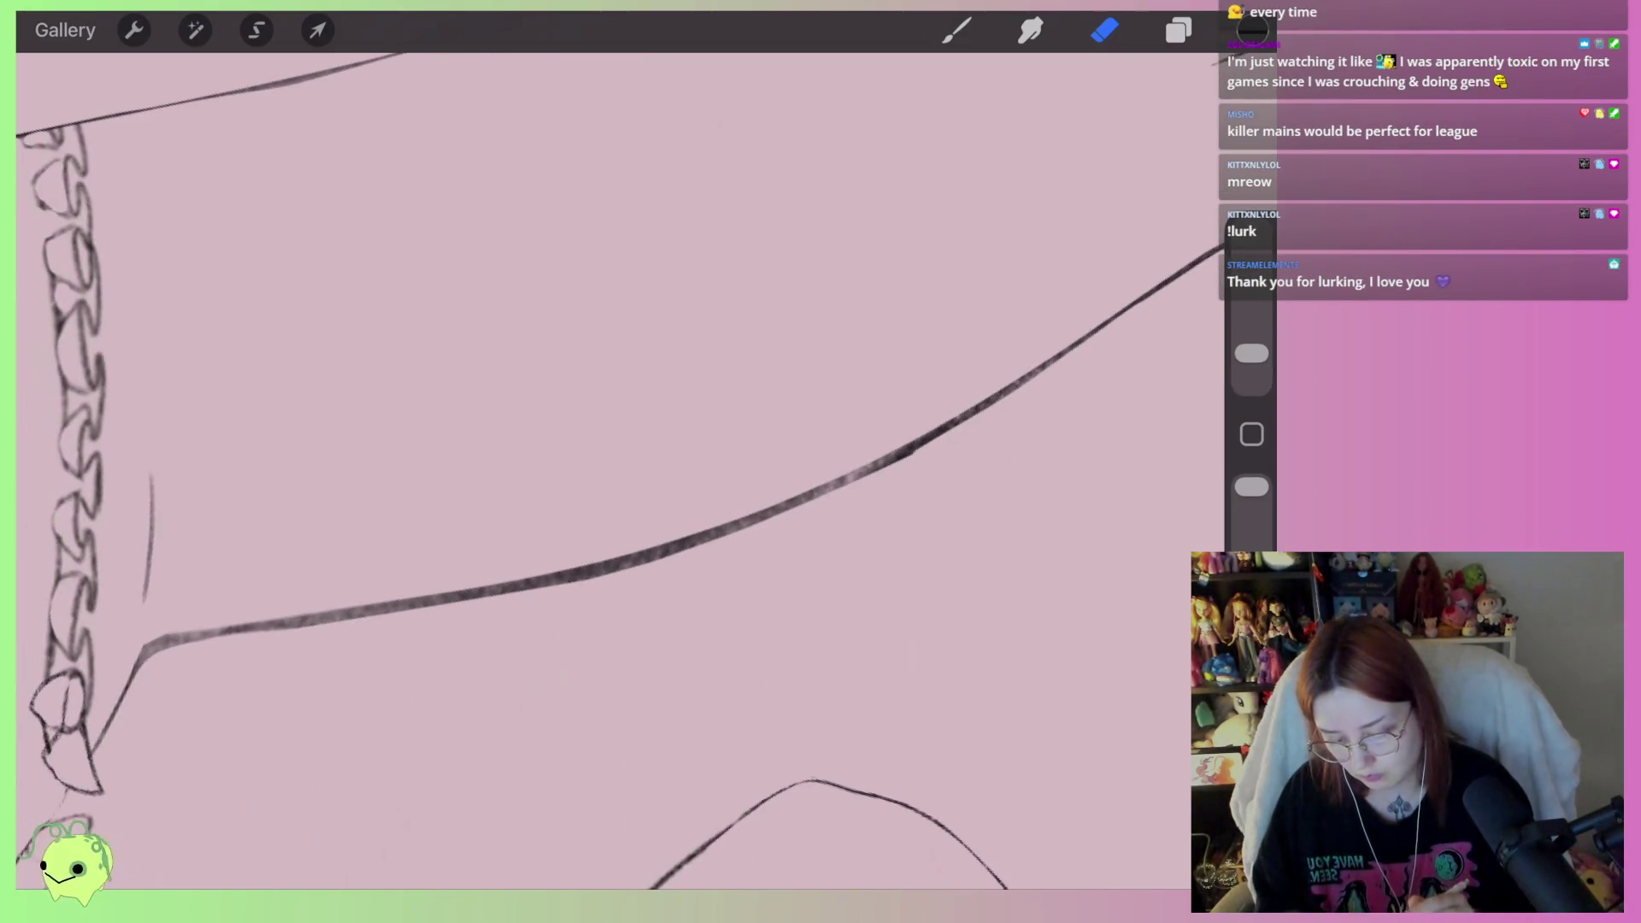
left_click_drag(919, 455, 782, 511)
scroll(620, 470, "left", 5)
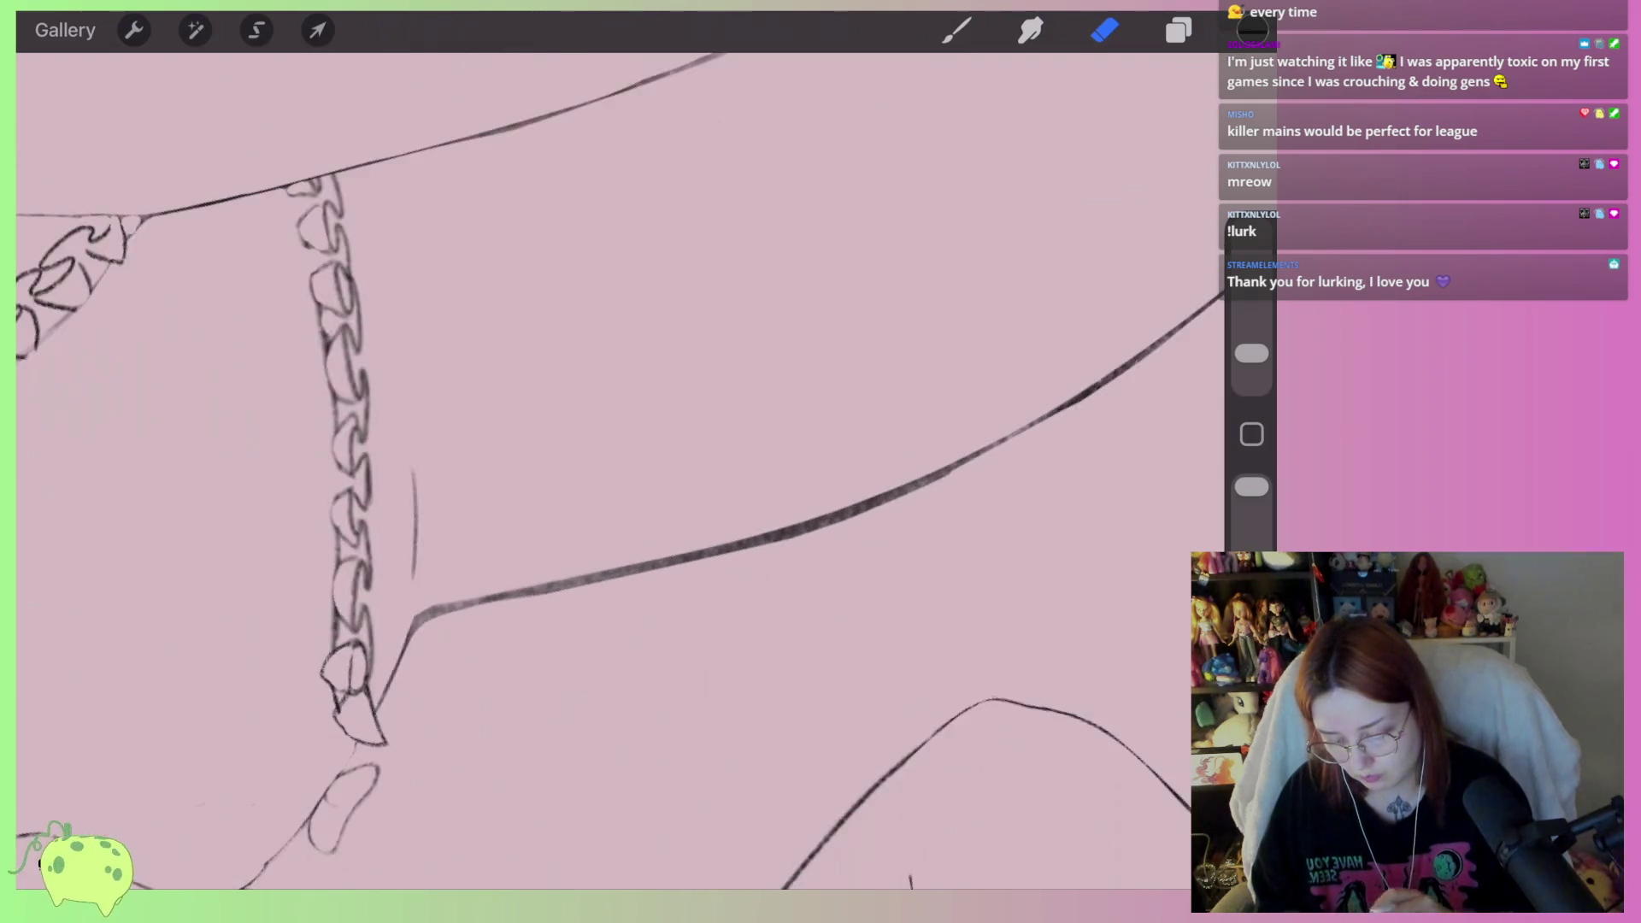
key("ctrl+z")
Thin the long leg line near its corner, reverting the unwanted erases
mouse_move(403, 678)
left_mouse_down()
mouse_move(418, 649)
mouse_move(505, 606)
mouse_move(697, 539)
left_mouse_up()
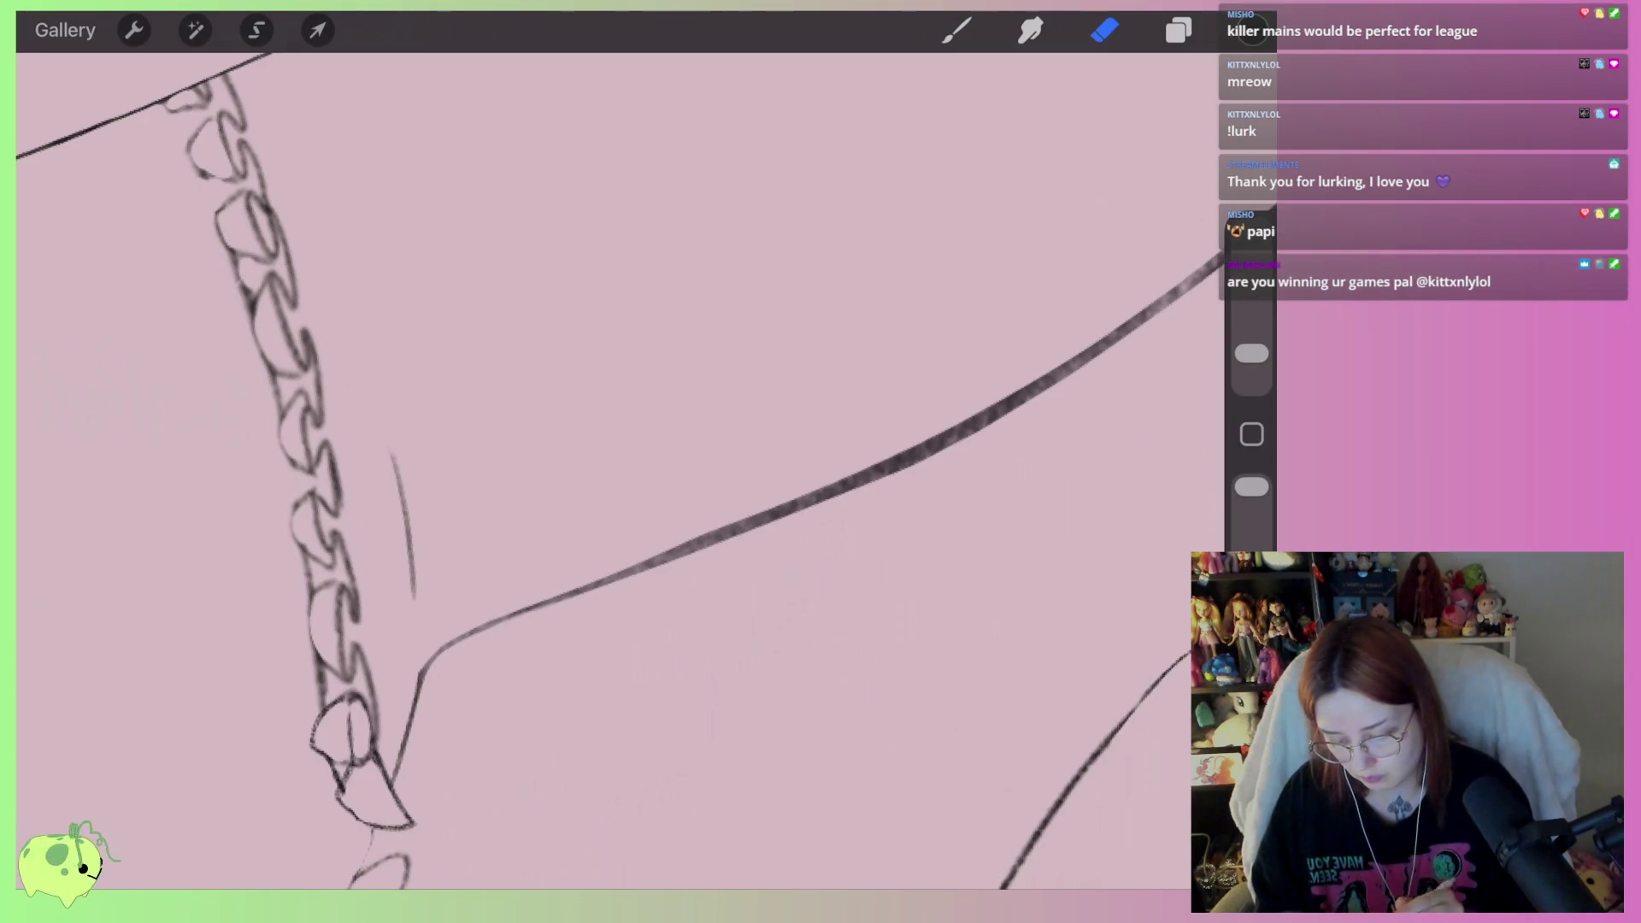
left_click_drag(222, 94, 227, 158)
left_click_drag(539, 598, 810, 504)
key("ctrl+z")
left_click_drag(505, 599, 790, 491)
key("ctrl+z")
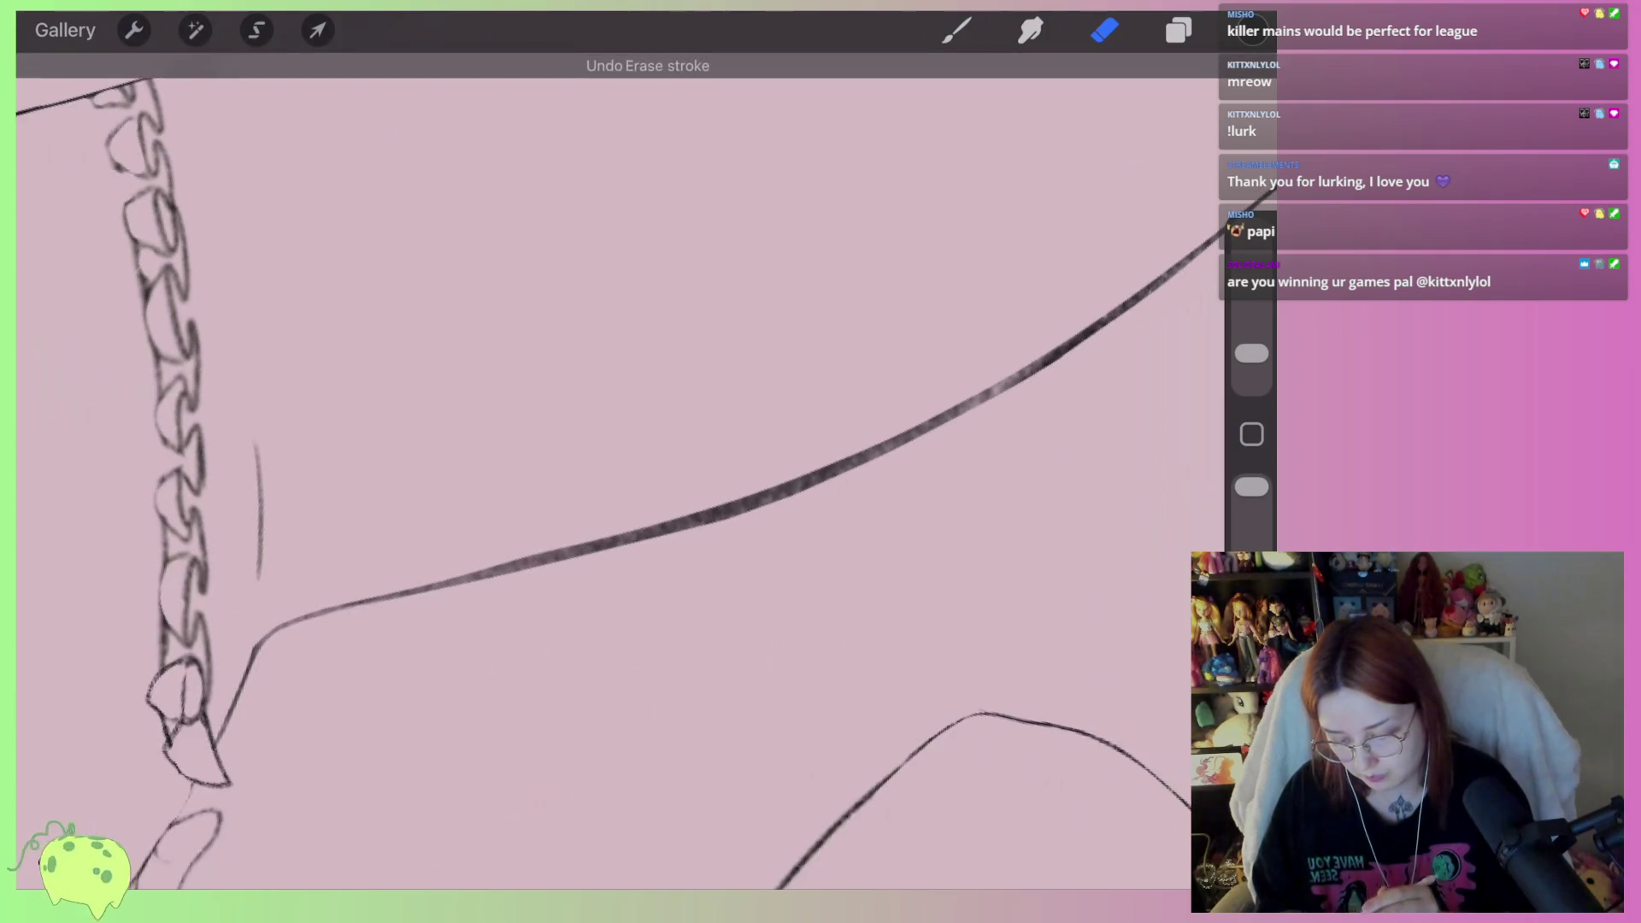
Rotate the view slightly and lighten sections of the dark leg curve
left_click_drag(598, 513, 632, 590)
mouse_move(538, 620)
left_mouse_down()
mouse_move(376, 641)
mouse_move(542, 578)
left_mouse_up()
left_click_drag(377, 640, 735, 487)
left_click_drag(598, 513, 649, 445)
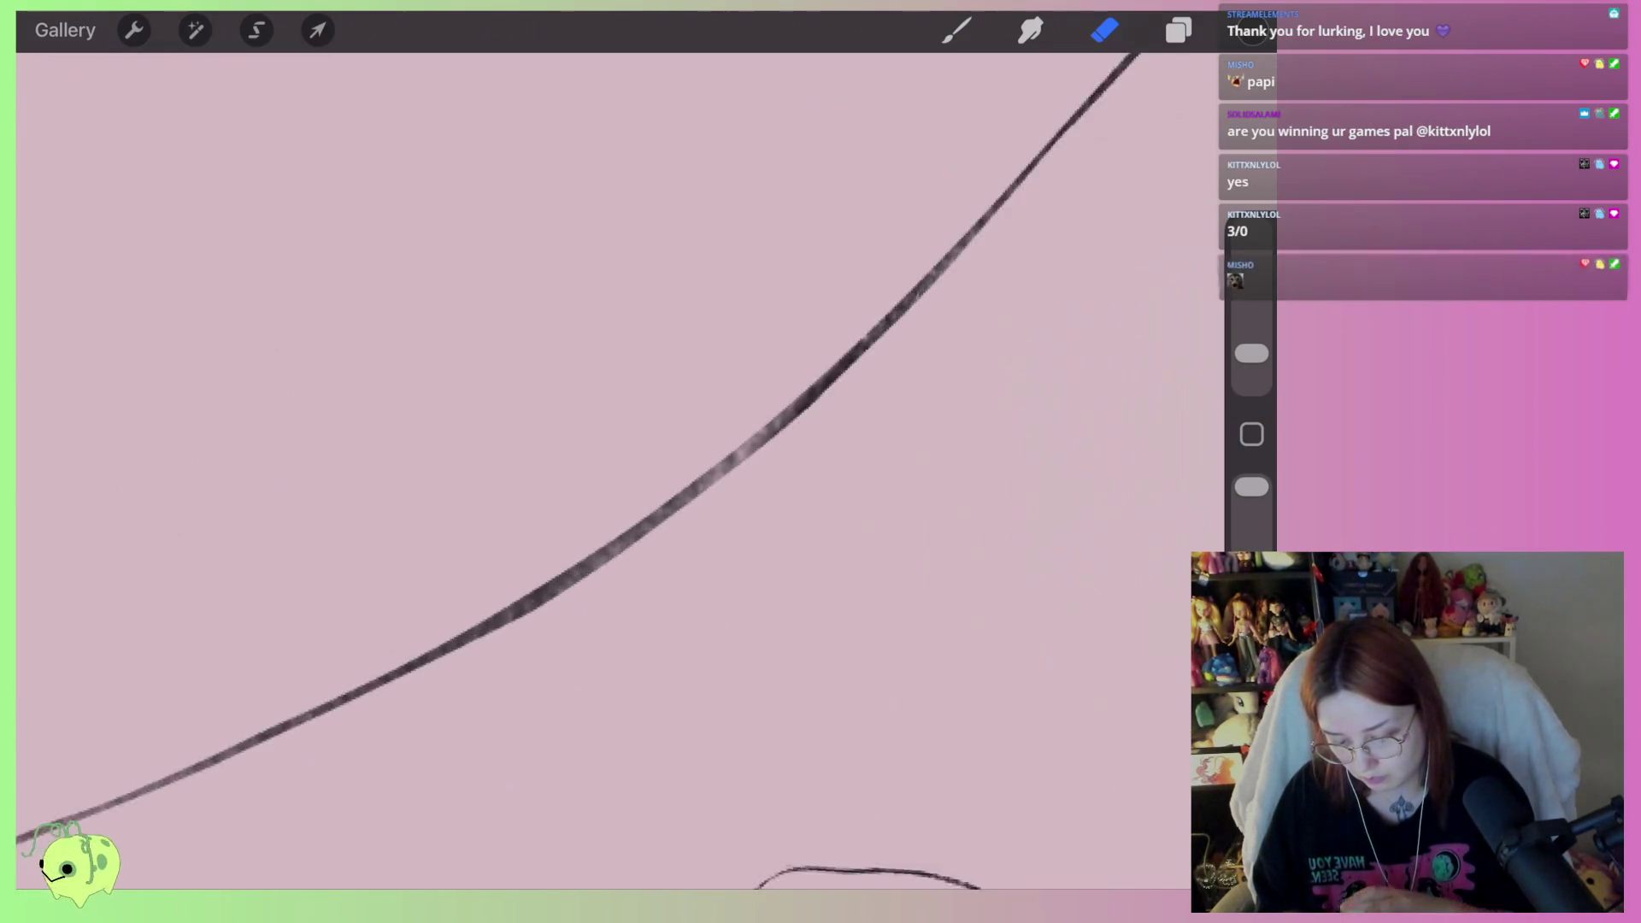
left_click_drag(684, 513, 495, 641)
left_click_drag(598, 512, 616, 479)
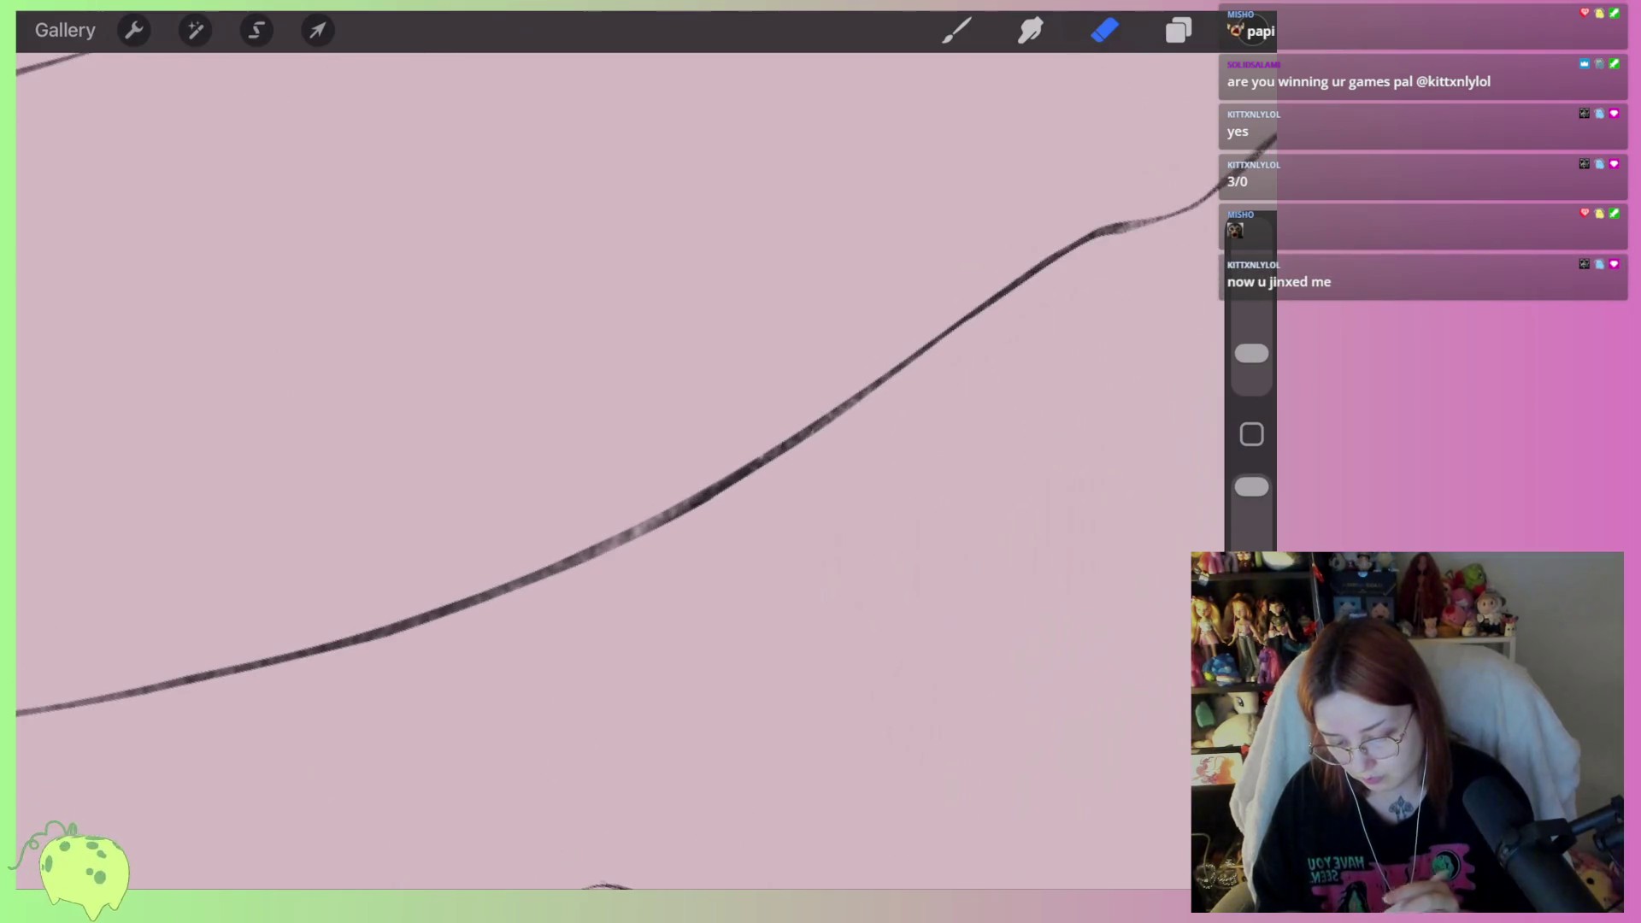
left_click_drag(921, 367, 564, 564)
left_click_drag(598, 513, 649, 453)
Thin the leg curve evenly along its full length, undoing the heavy attempts
left_click_drag(861, 433, 669, 516)
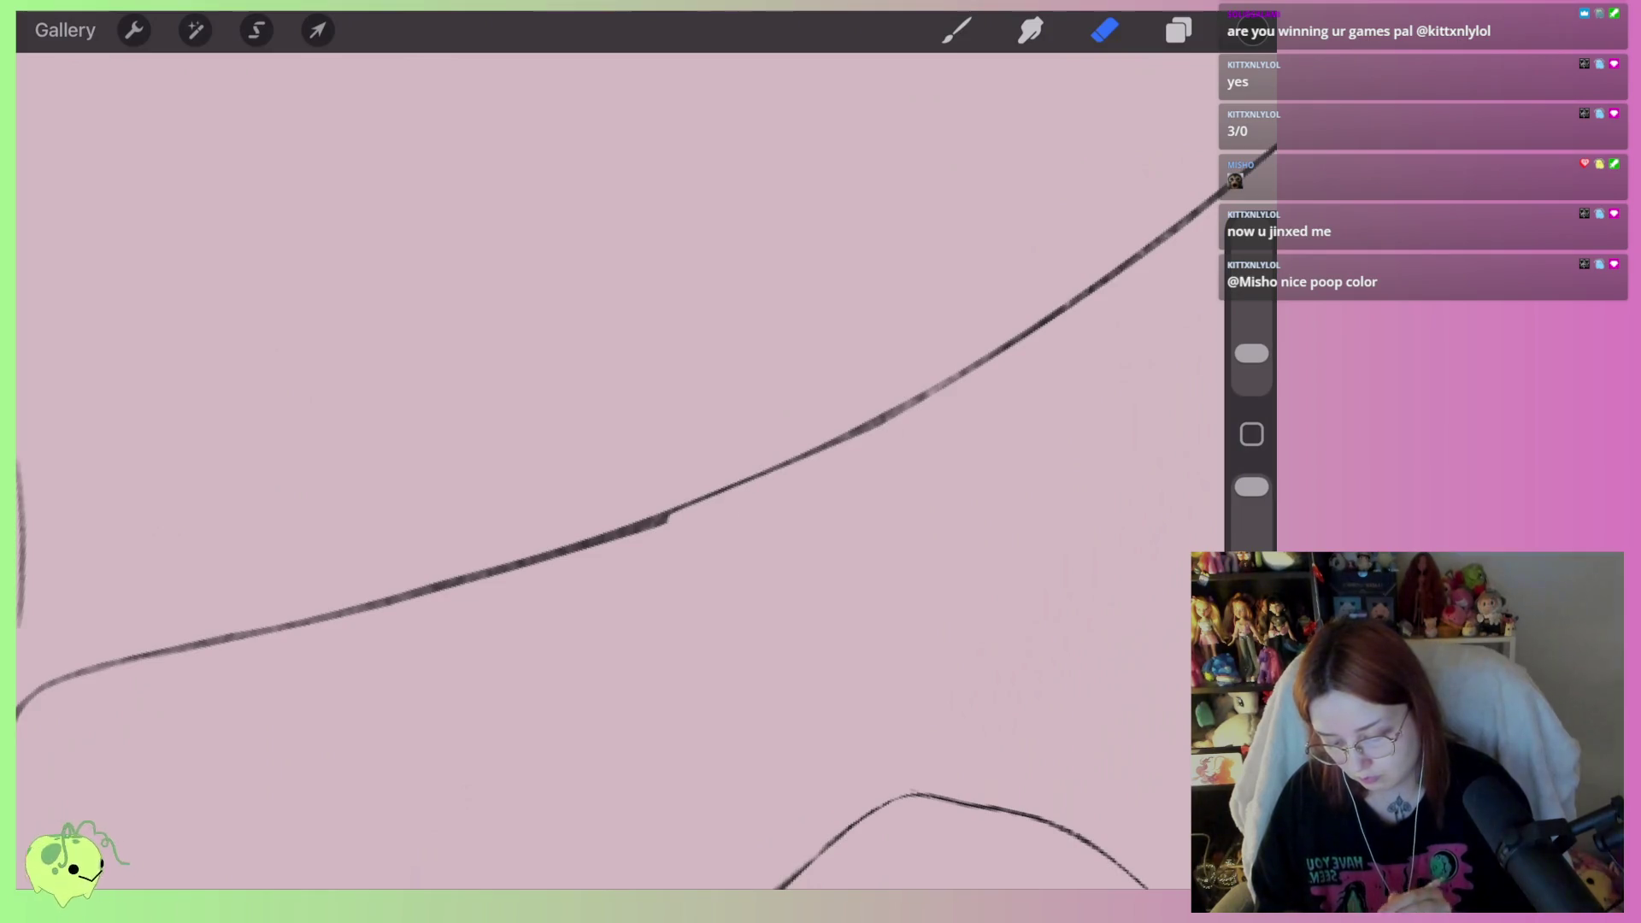
key("ctrl+z")
mouse_move(871, 431)
left_mouse_down()
mouse_move(598, 542)
mouse_move(769, 462)
left_mouse_up()
key("ctrl+z")
left_click_drag(987, 359, 767, 492)
left_click_drag(866, 427, 659, 528)
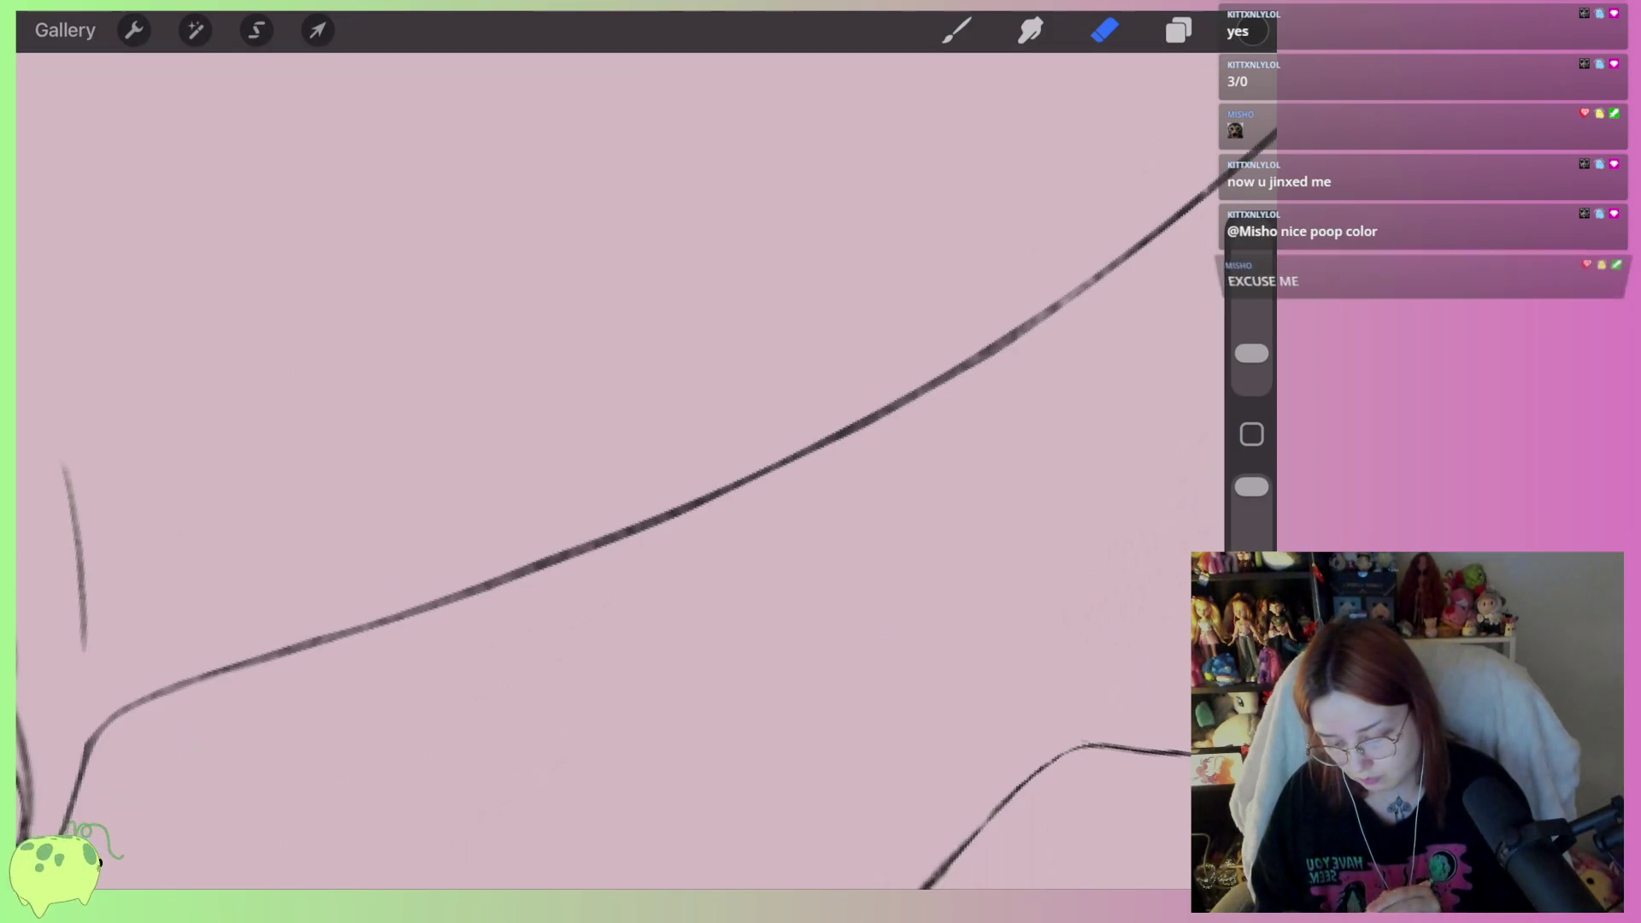
scroll(814, 469, "down", 5)
scroll(599, 470, "down", 5)
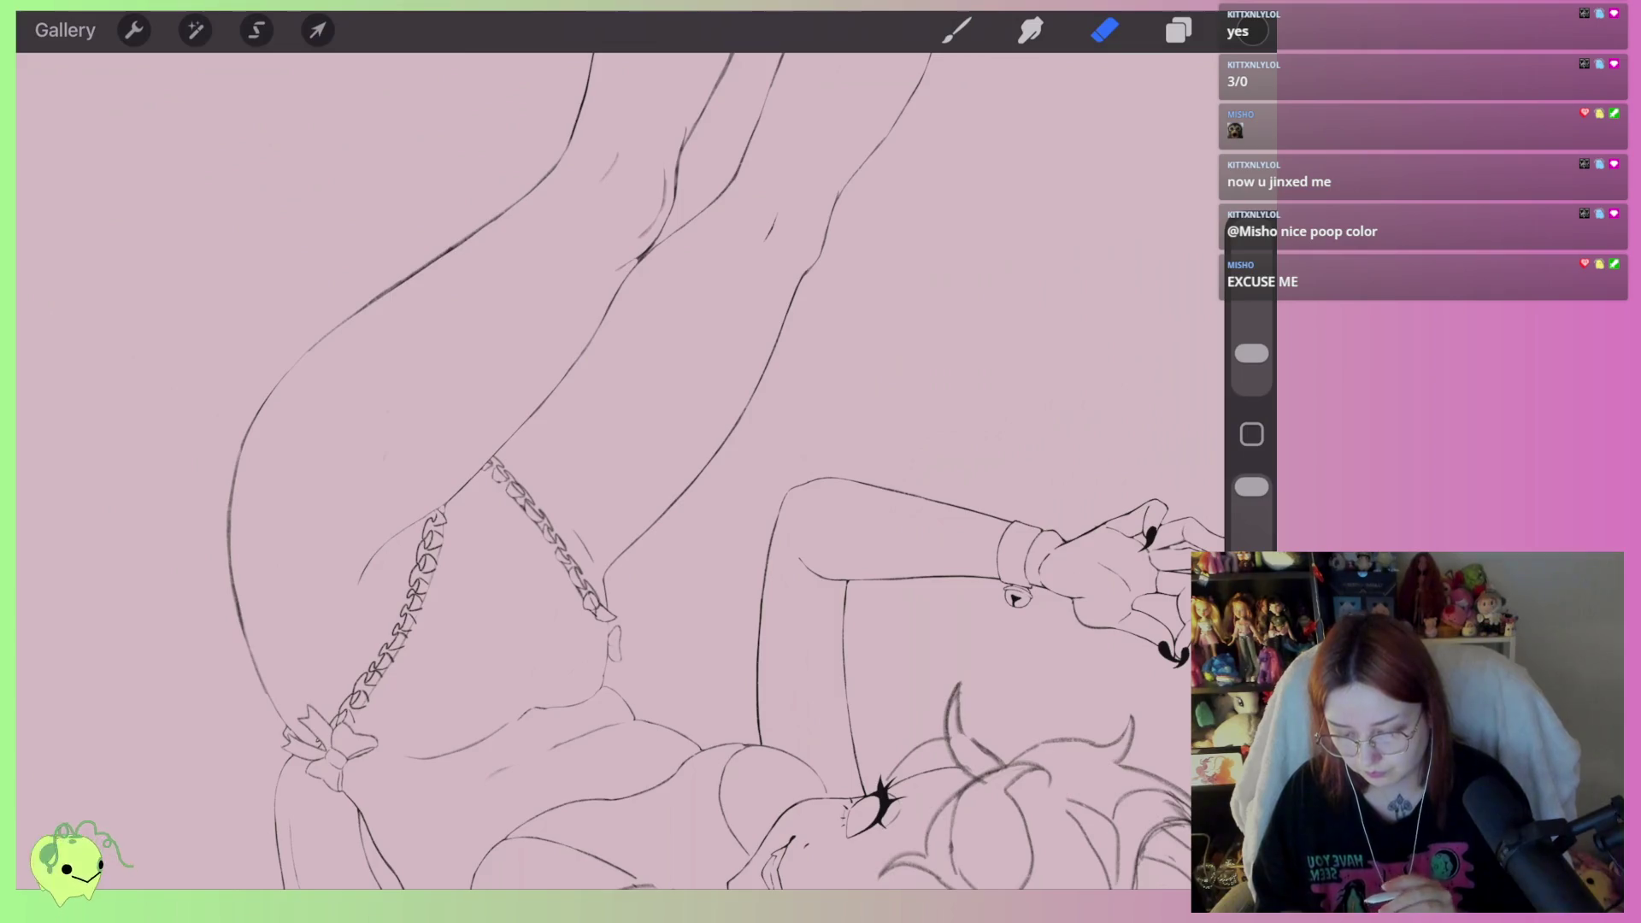
Erase the stray stroke on the clawed hand
scroll(666, 436, "down", 3)
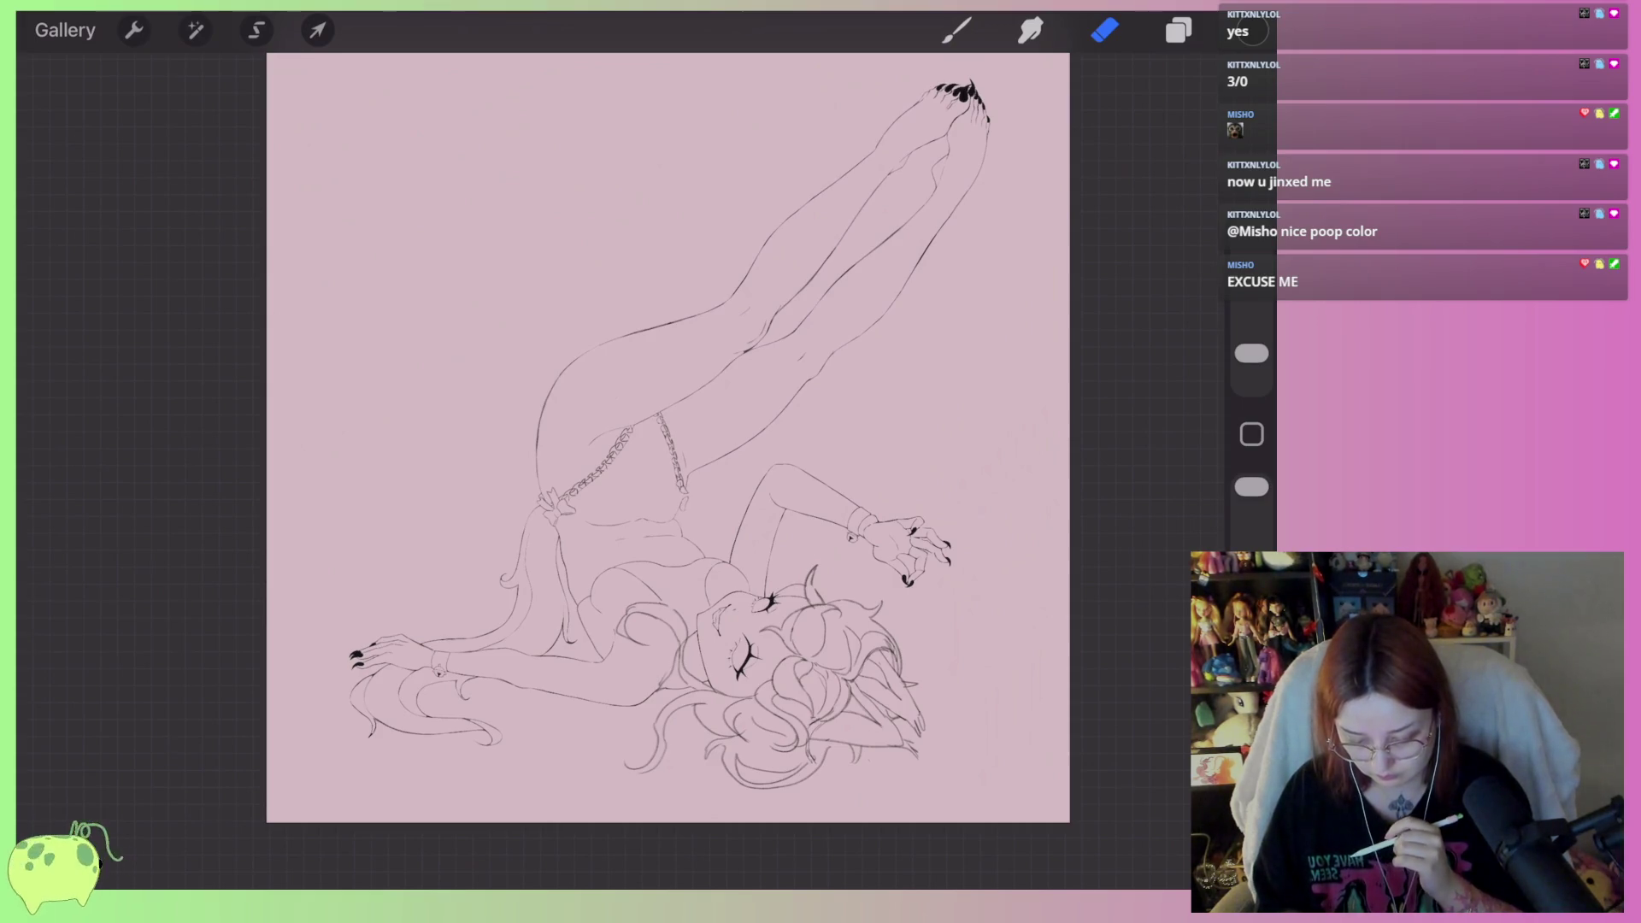
scroll(910, 547, "up", 10)
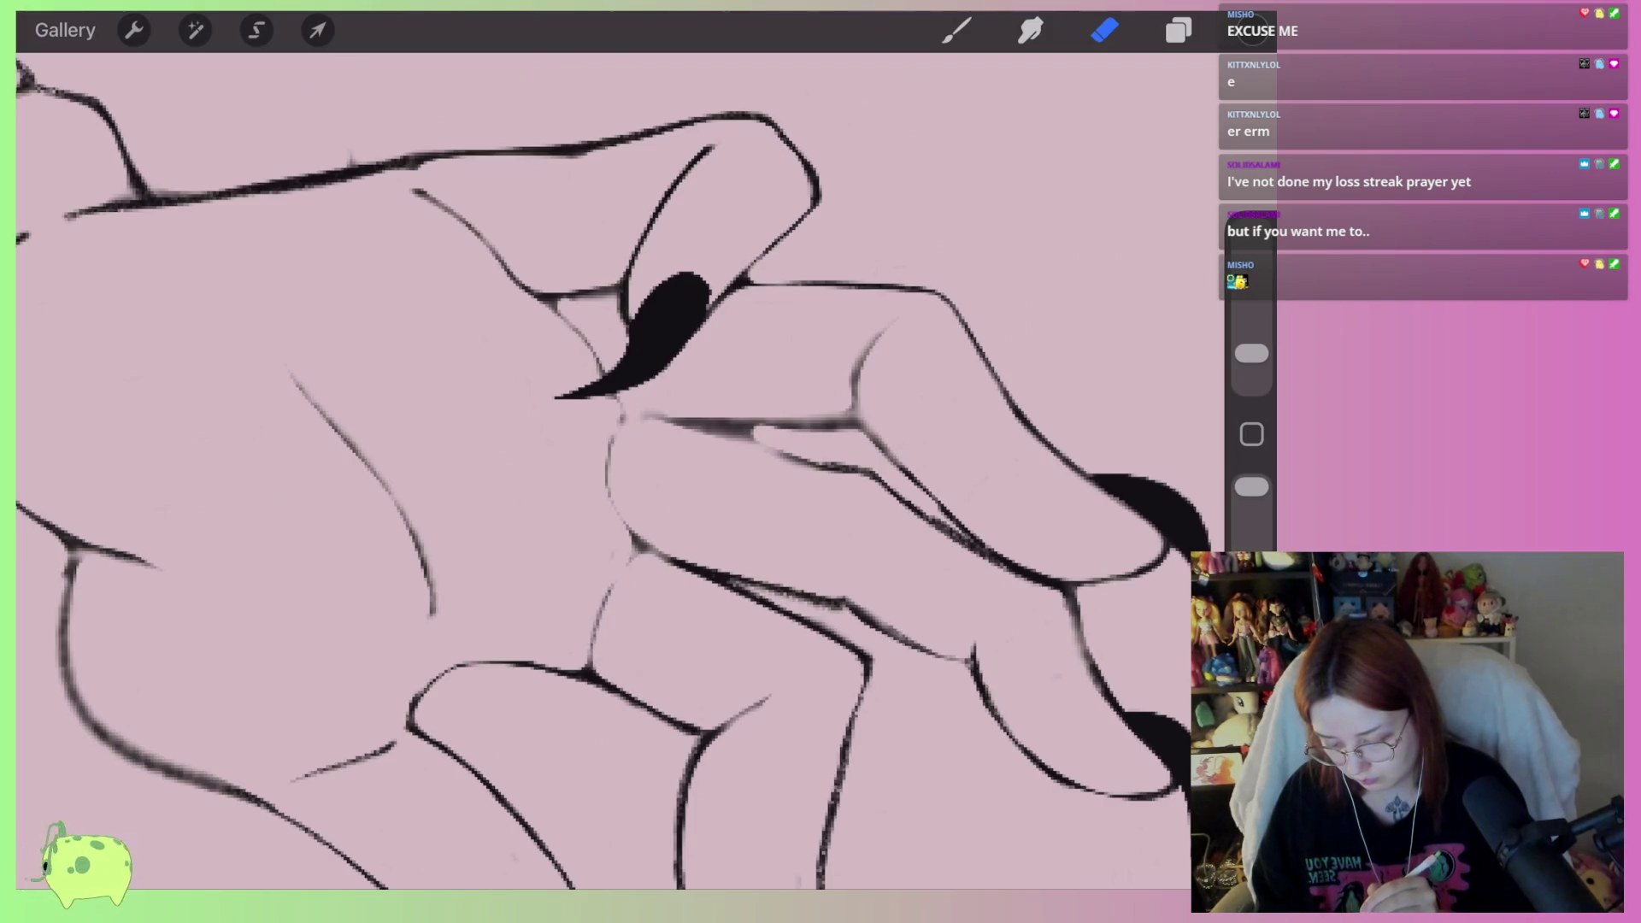
left_click_drag(418, 543, 423, 615)
scroll(616, 470, "down", 5)
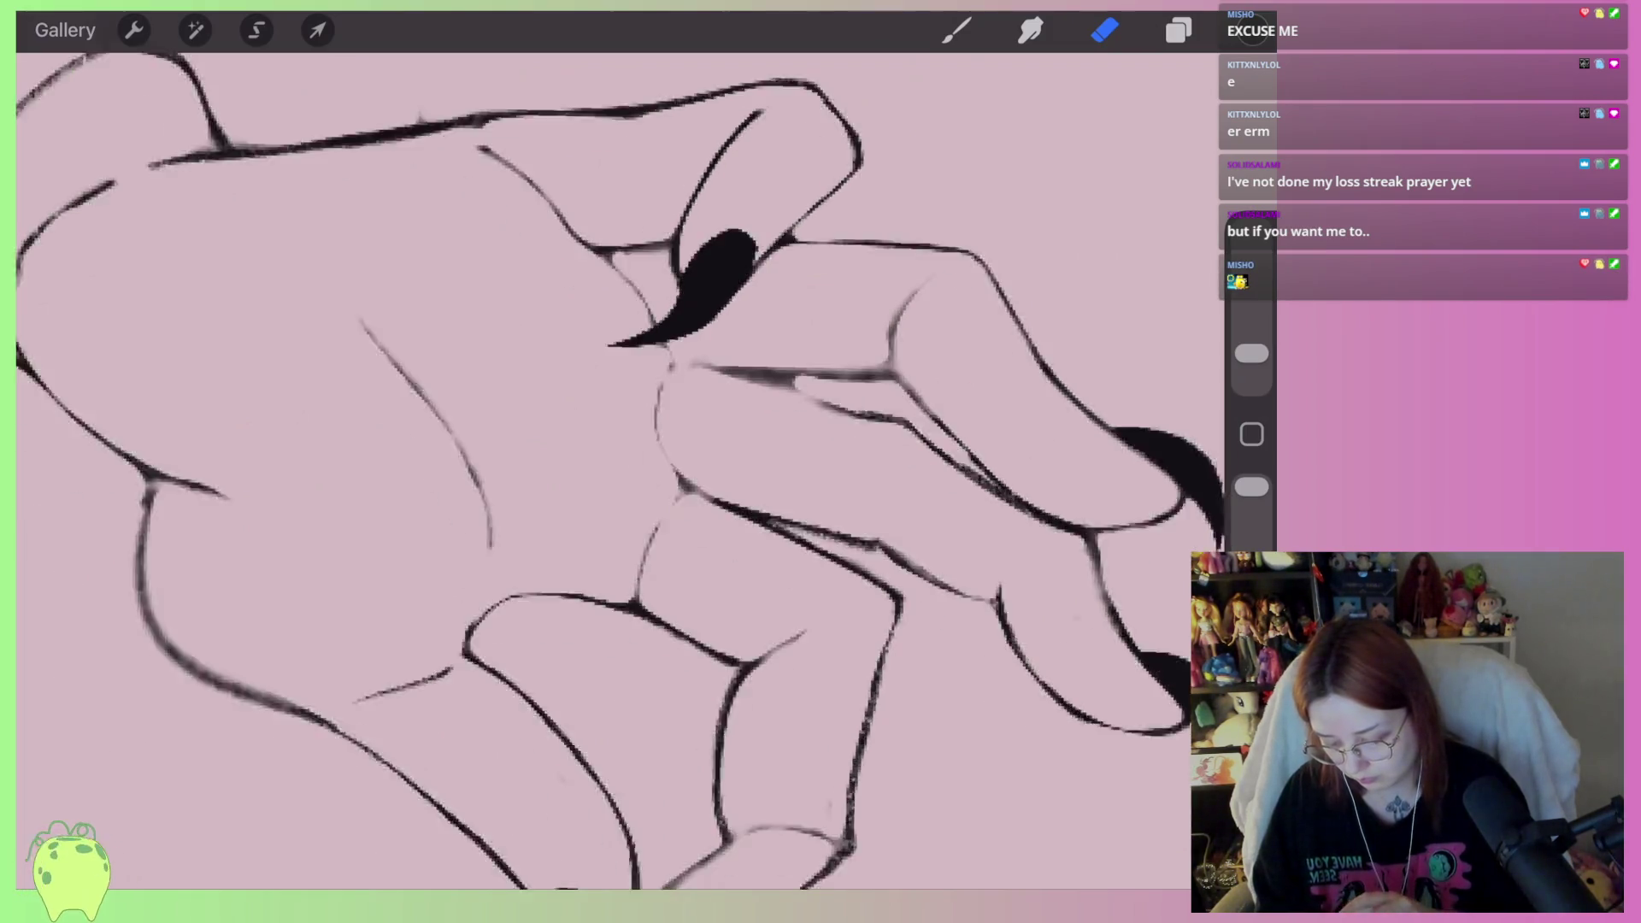
scroll(598, 470, "up", 1)
Zoom in on the lower knuckles and lightly erase their line, then zoom back out
left_click_drag(643, 704, 590, 752)
mouse_move(718, 700)
left_mouse_down()
mouse_move(732, 695)
mouse_move(658, 693)
left_mouse_up()
scroll(598, 470, "down", 6)
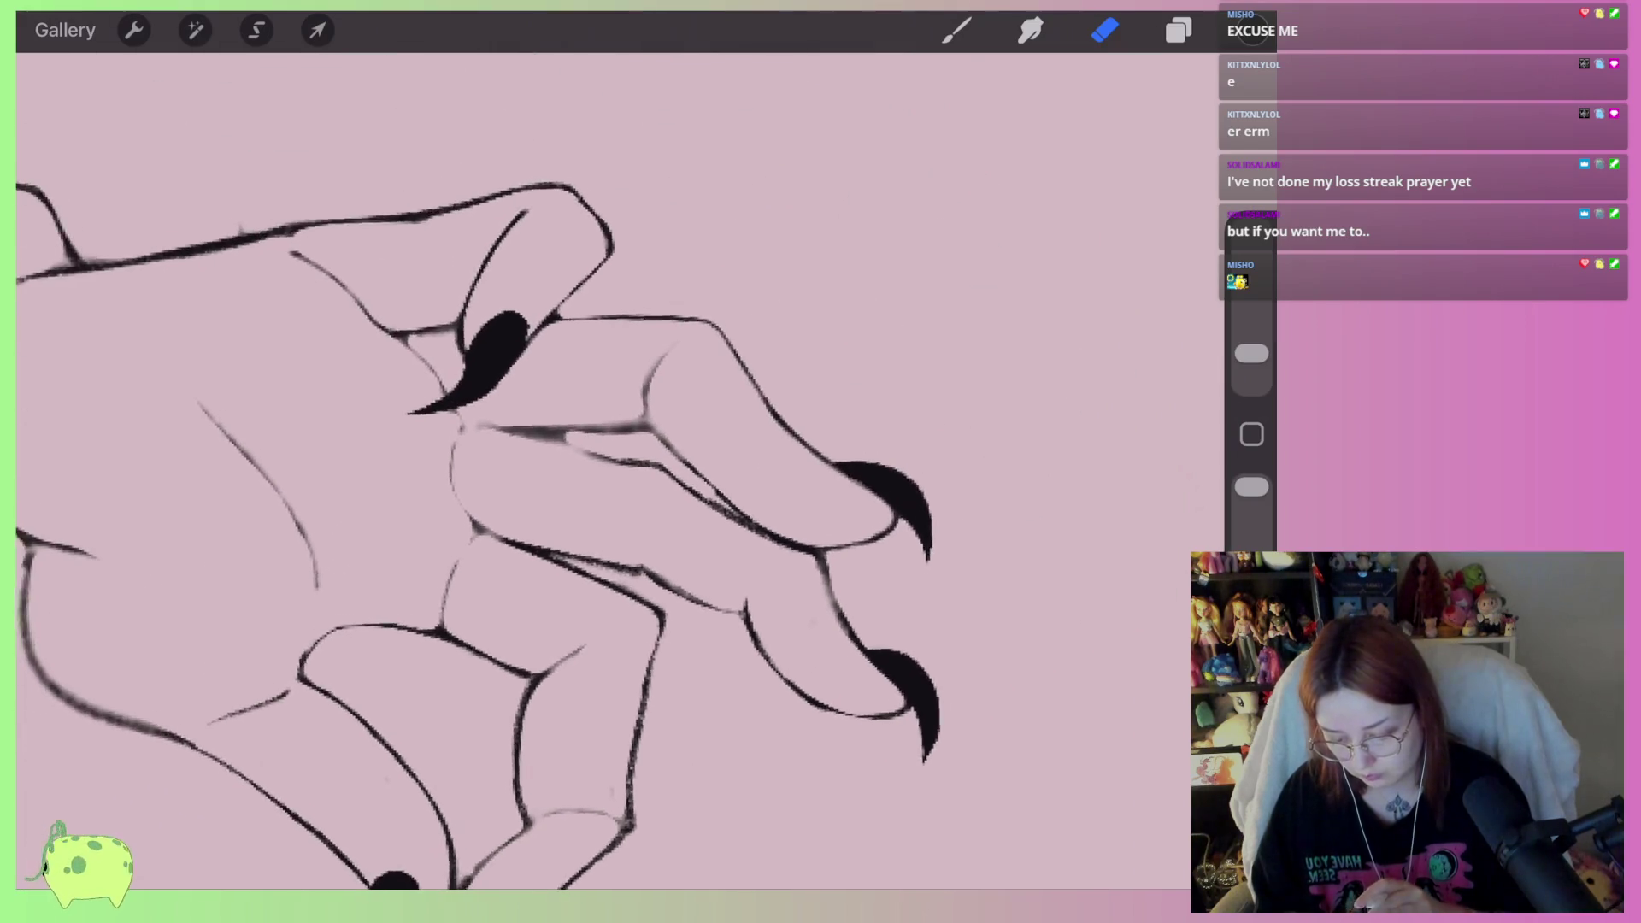
scroll(598, 470, "down", 8)
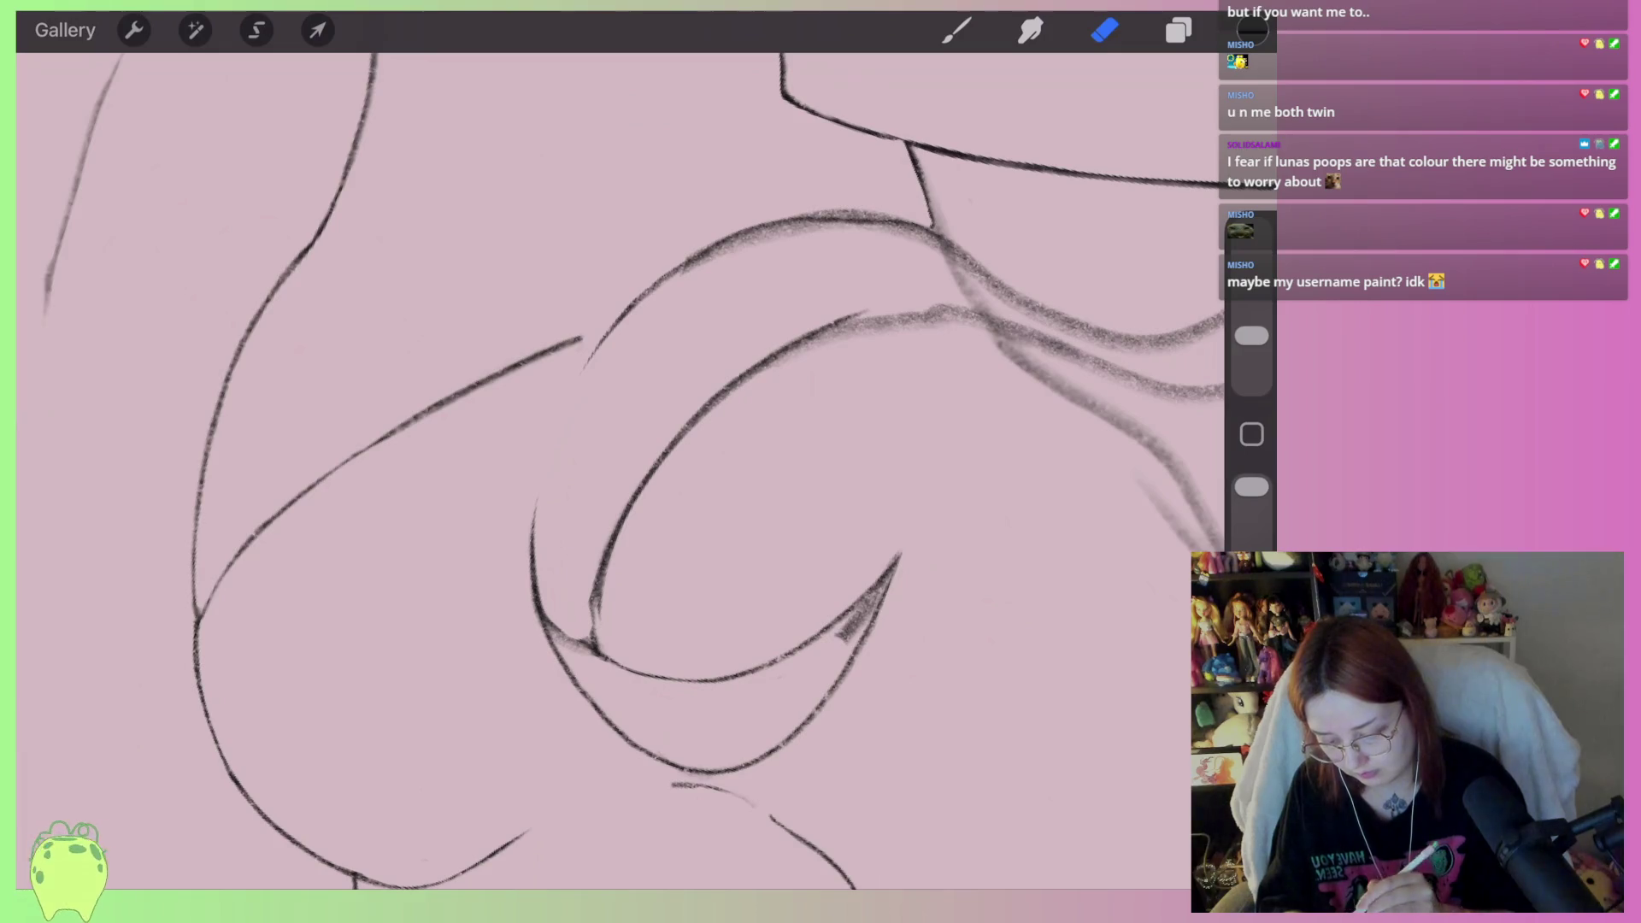
Trim the curl's pointed end and ink its inner and long outer curves
left_click_drag(817, 675, 893, 560)
left_click(956, 30)
left_click_drag(822, 628, 870, 571)
mouse_move(830, 492)
left_mouse_down()
mouse_move(872, 581)
mouse_move(857, 658)
left_mouse_up()
left_click(1105, 30)
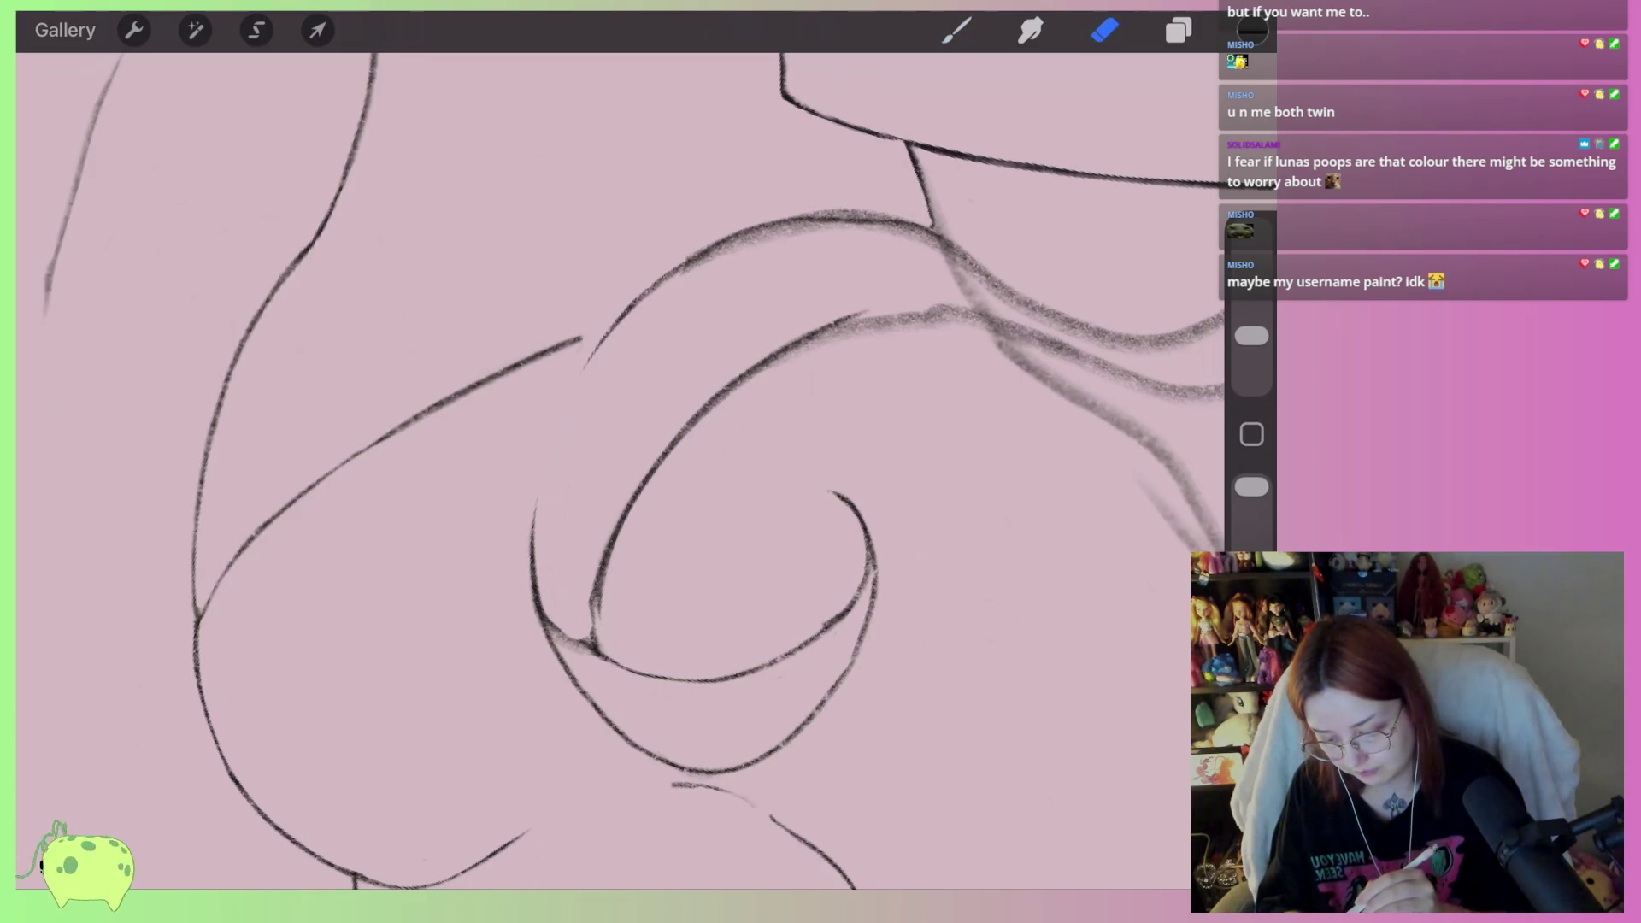
left_click(956, 30)
mouse_move(537, 584)
left_mouse_down()
mouse_move(609, 329)
mouse_move(654, 286)
left_mouse_up()
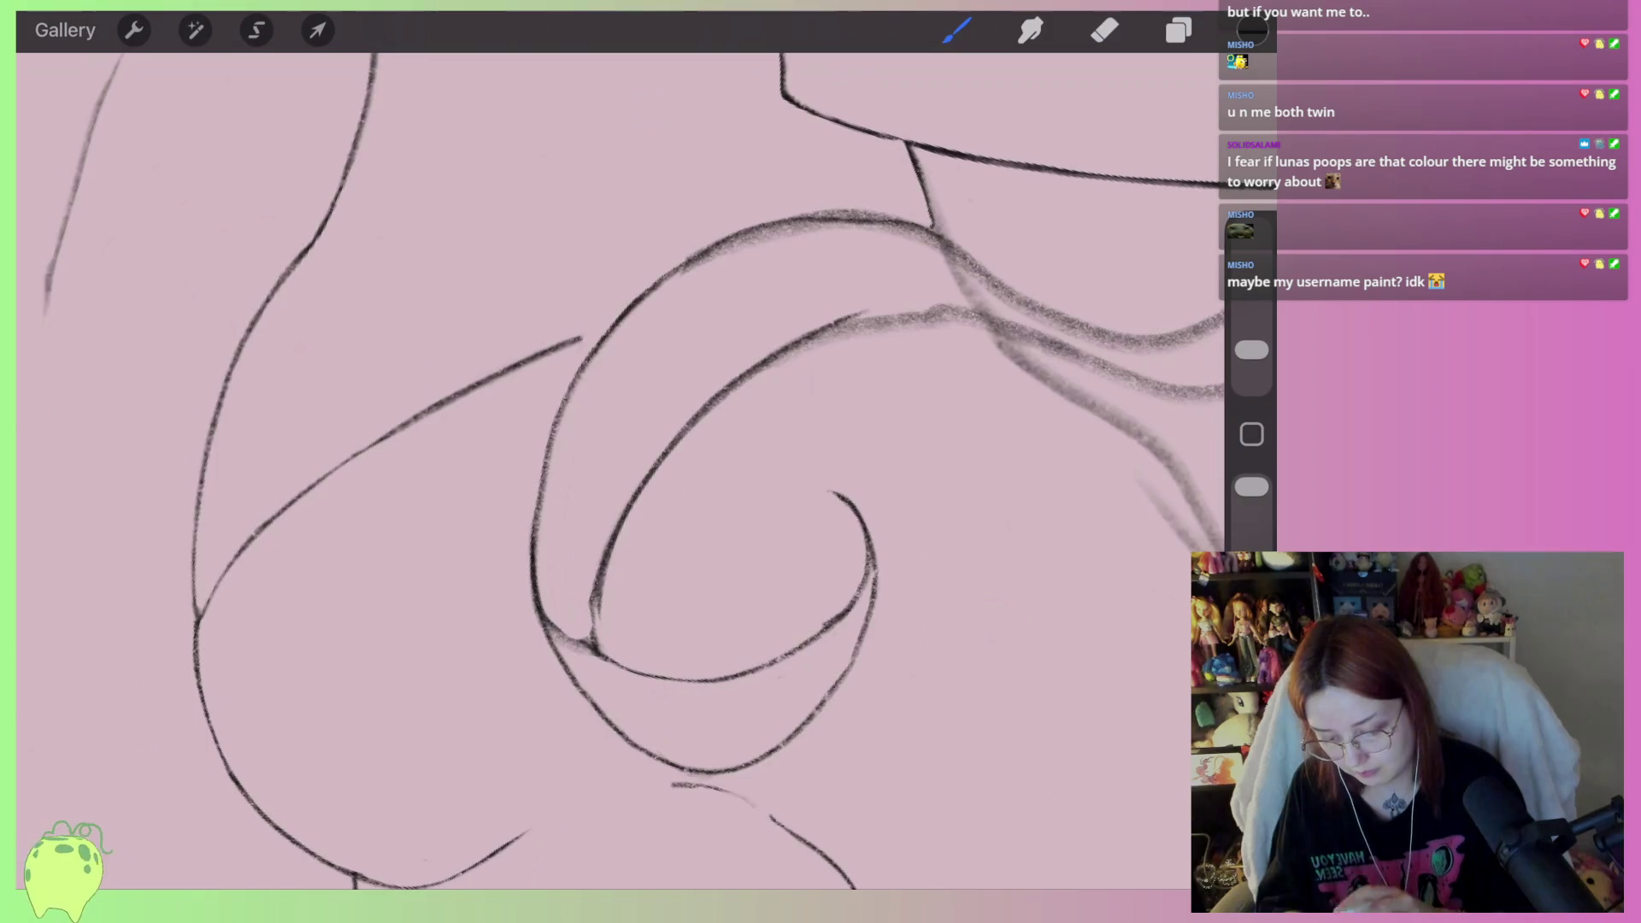
At 6% brush size, ink the outer and inner hair curves under the chin
left_click_drag(1252, 350, 1251, 342)
scroll(619, 470, "down", 3)
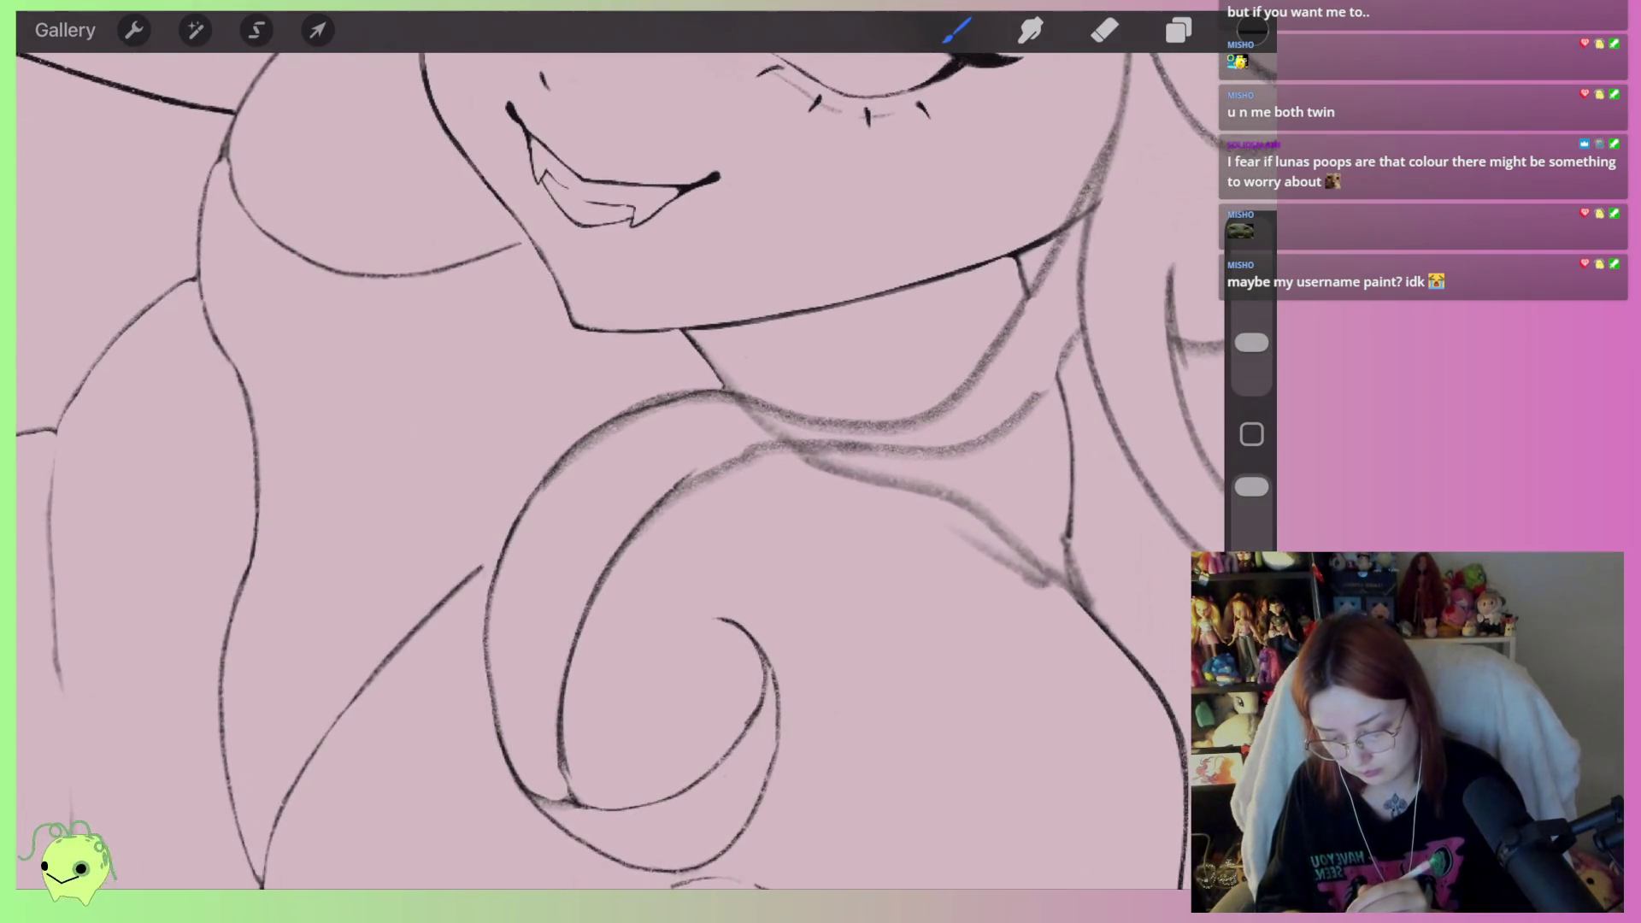
scroll(619, 470, "up", 1)
mouse_move(1013, 363)
left_mouse_down()
mouse_move(880, 428)
mouse_move(686, 413)
mouse_move(581, 474)
left_mouse_up()
mouse_move(1066, 395)
left_mouse_down()
mouse_move(945, 453)
mouse_move(662, 530)
left_mouse_up()
Erase the faint sketch strands between the hair curves and along the inner curve
left_click(1105, 29)
scroll(992, 146, "up", 2)
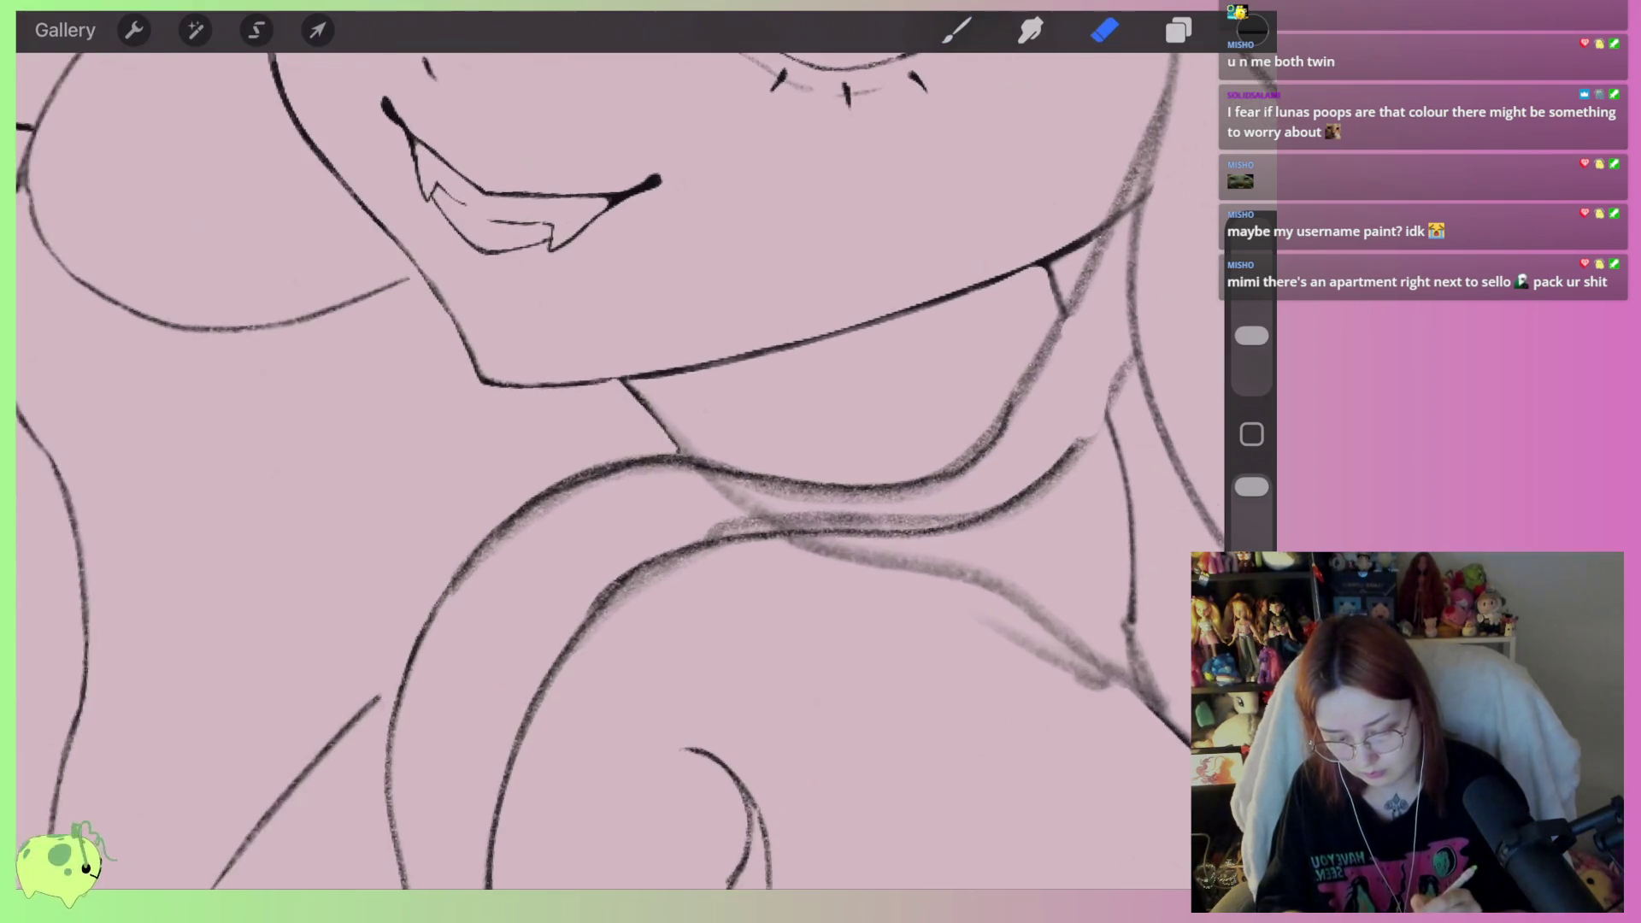
mouse_move(992, 462)
left_mouse_down()
mouse_move(868, 502)
mouse_move(676, 483)
left_mouse_up()
scroll(620, 470, "up", 2)
mouse_move(936, 523)
left_mouse_down()
mouse_move(678, 502)
mouse_move(534, 619)
left_mouse_up()
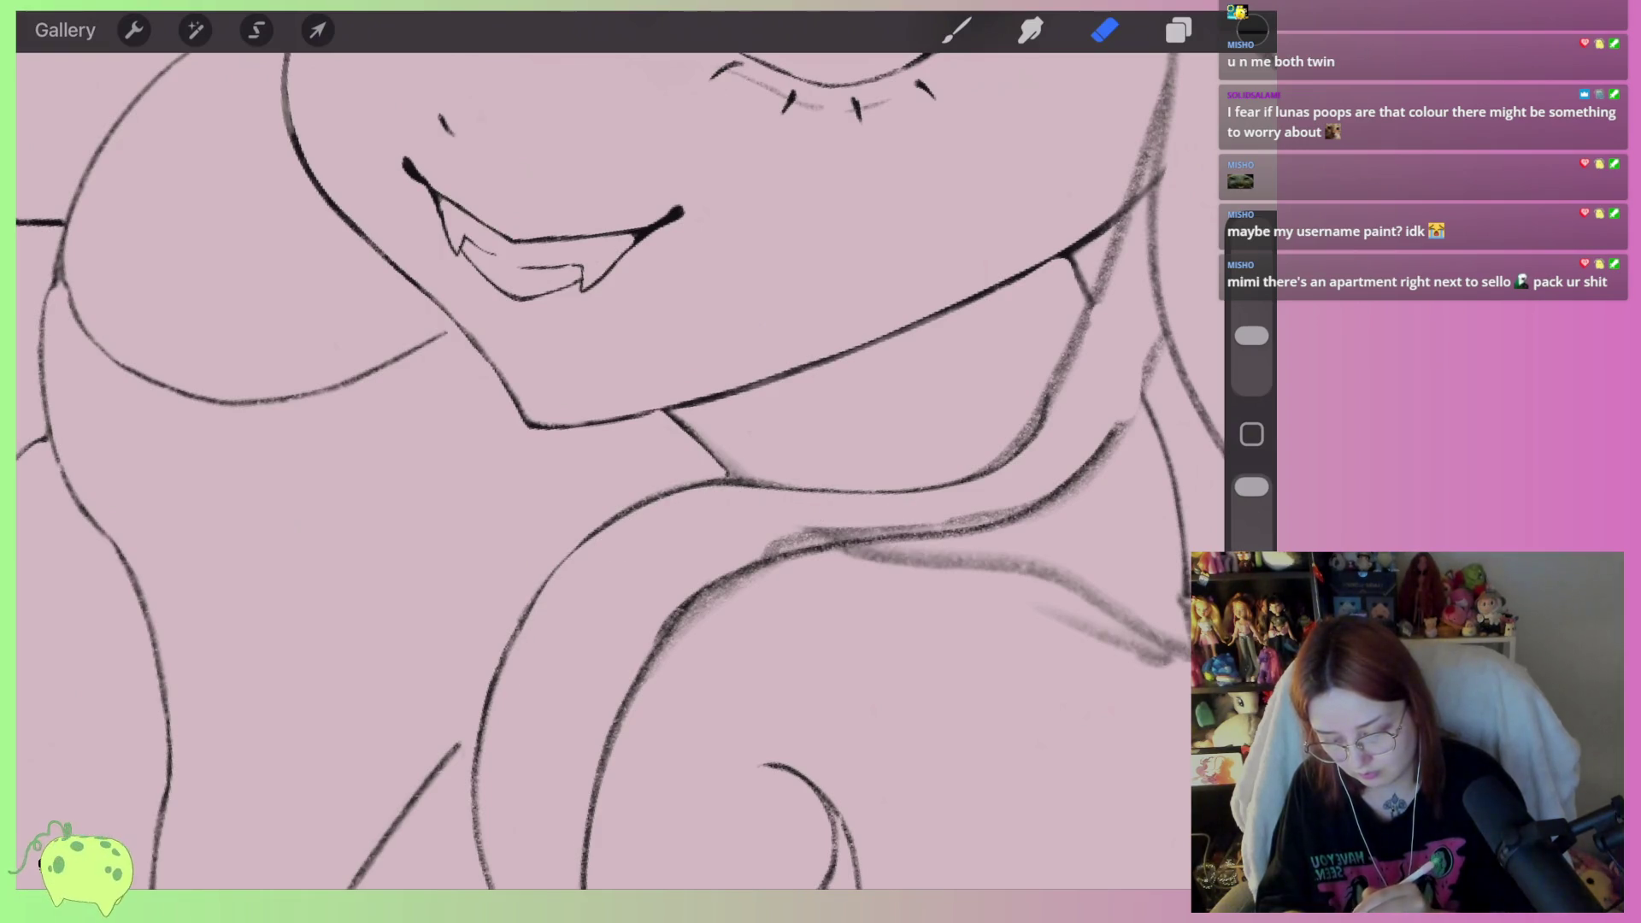
left_click_drag(773, 575, 641, 705)
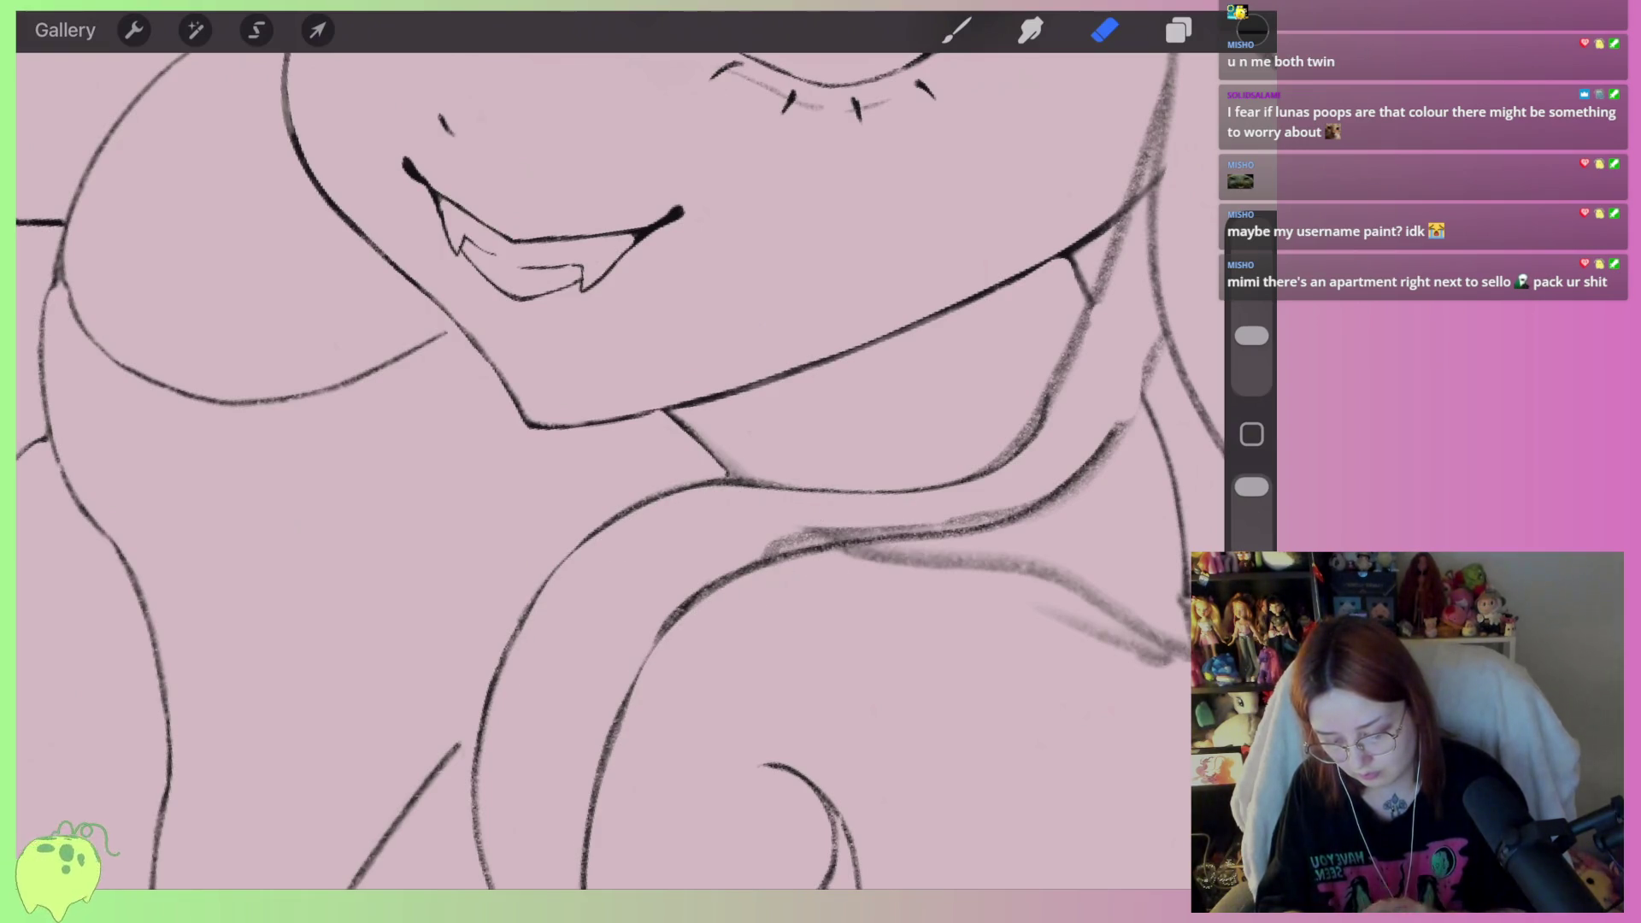
key("ctrl+z")
left_click_drag(754, 585, 623, 729)
left_click_drag(709, 586, 598, 735)
Clear the remaining strands along the upper curve, the spiral's lower-left junction and by the neck
left_click_drag(641, 619, 841, 530)
left_click_drag(695, 570, 1050, 472)
mouse_move(904, 517)
left_mouse_down()
mouse_move(1037, 483)
mouse_move(1130, 380)
left_mouse_up()
scroll(598, 470, "down", 3)
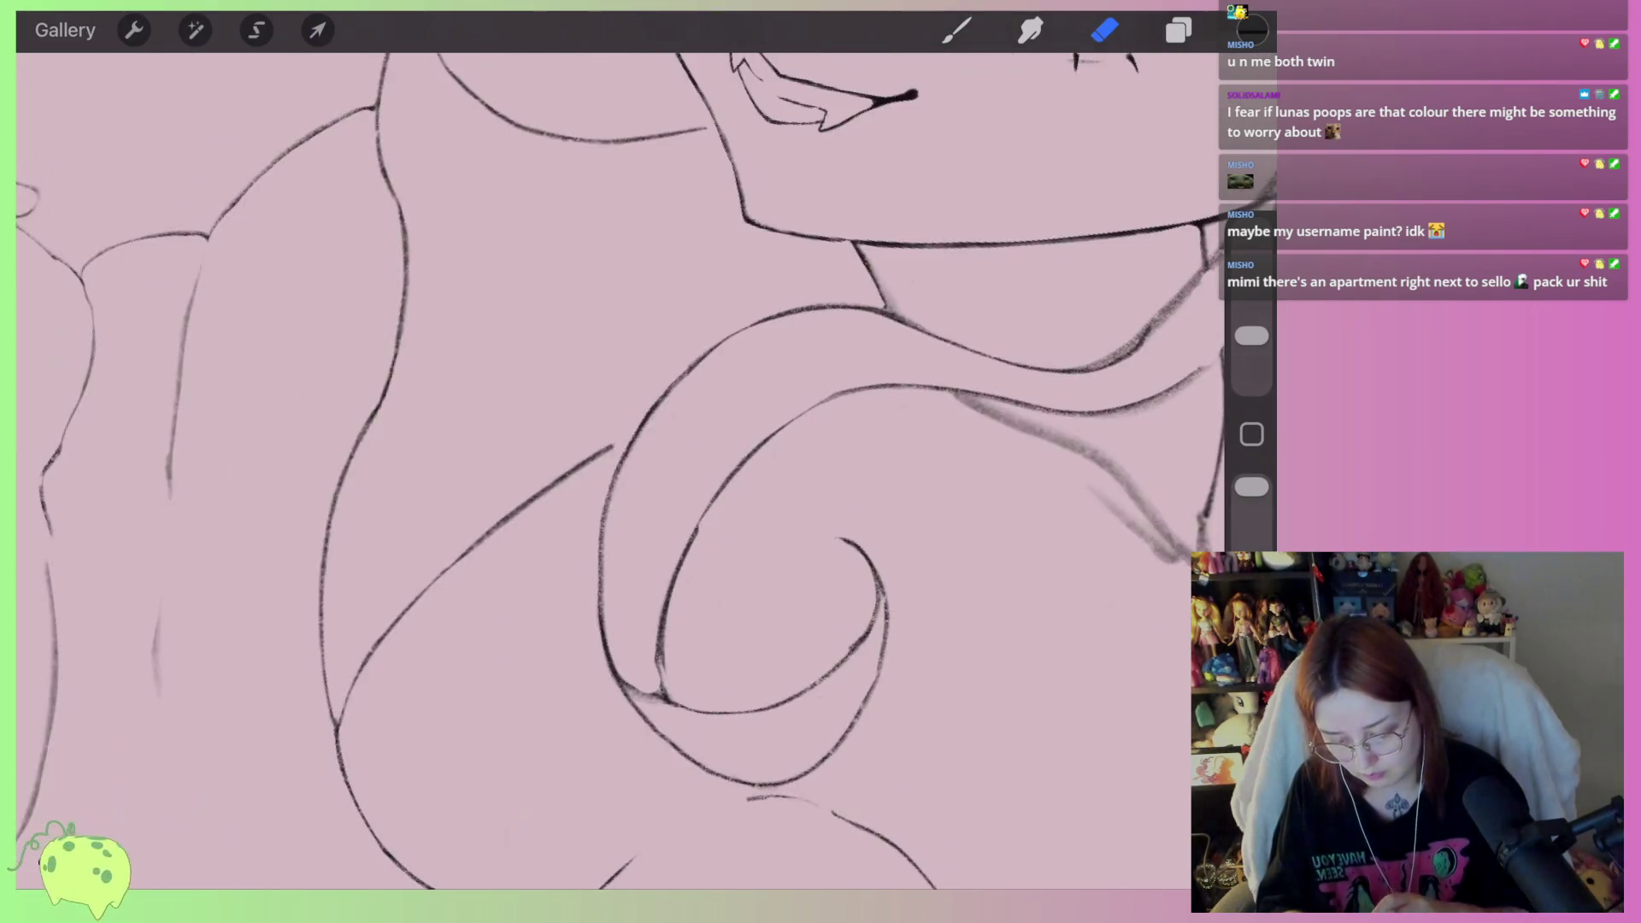
scroll(683, 513, "up", 3)
mouse_move(572, 619)
left_mouse_down()
mouse_move(568, 714)
mouse_move(559, 667)
left_mouse_up()
scroll(599, 470, "down", 5)
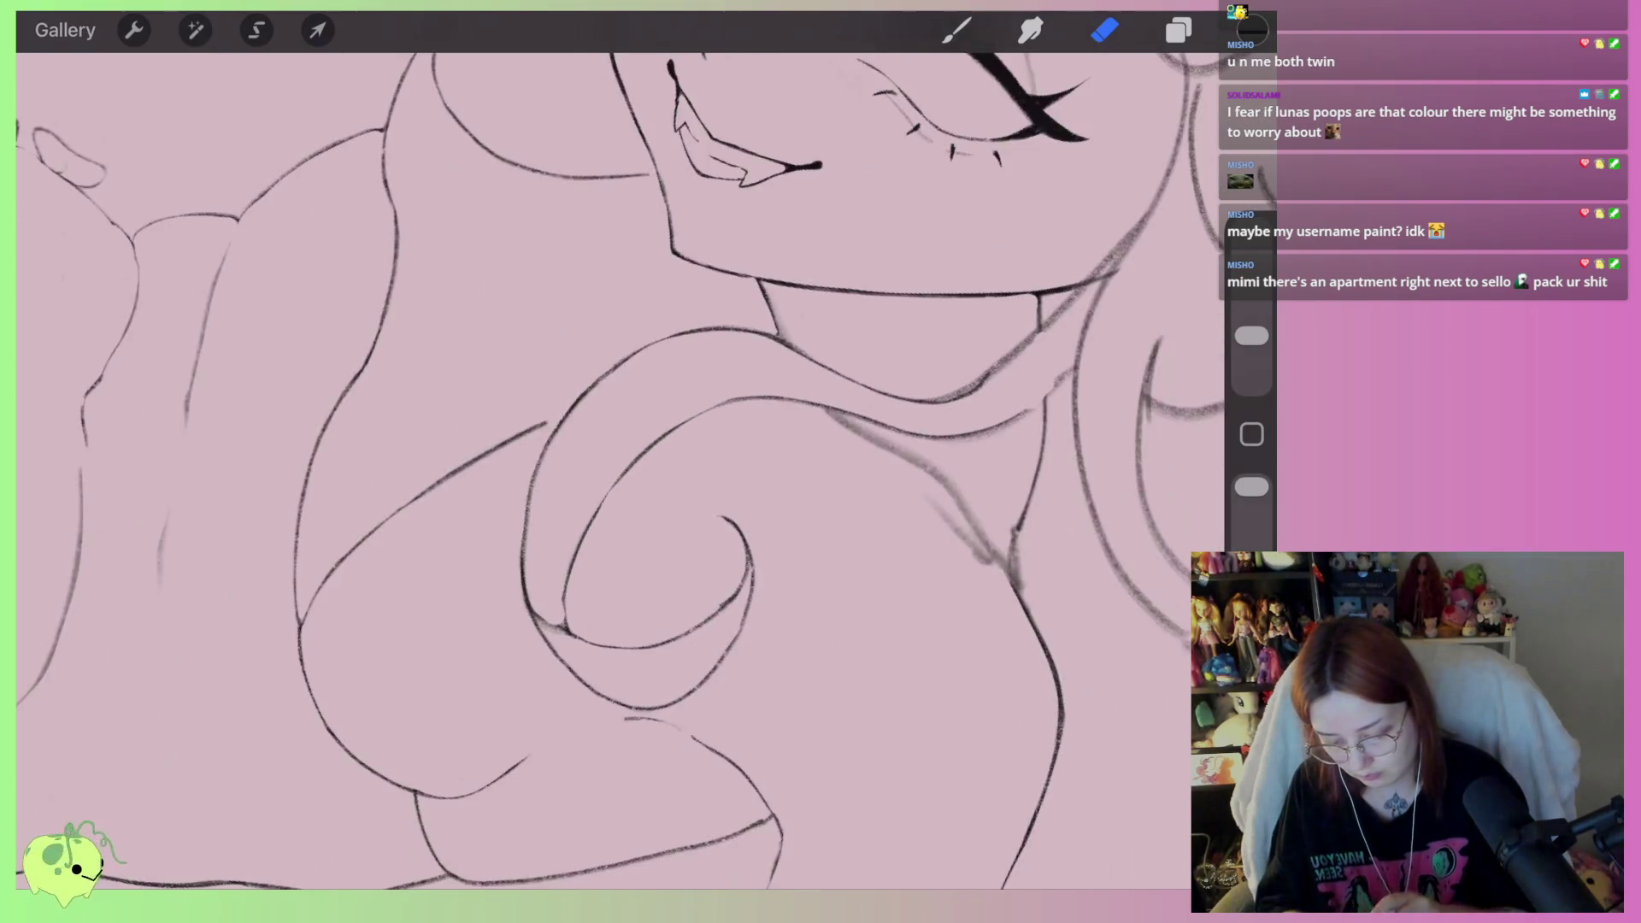
scroll(778, 410, "up", 5)
left_click_drag(637, 523, 752, 444)
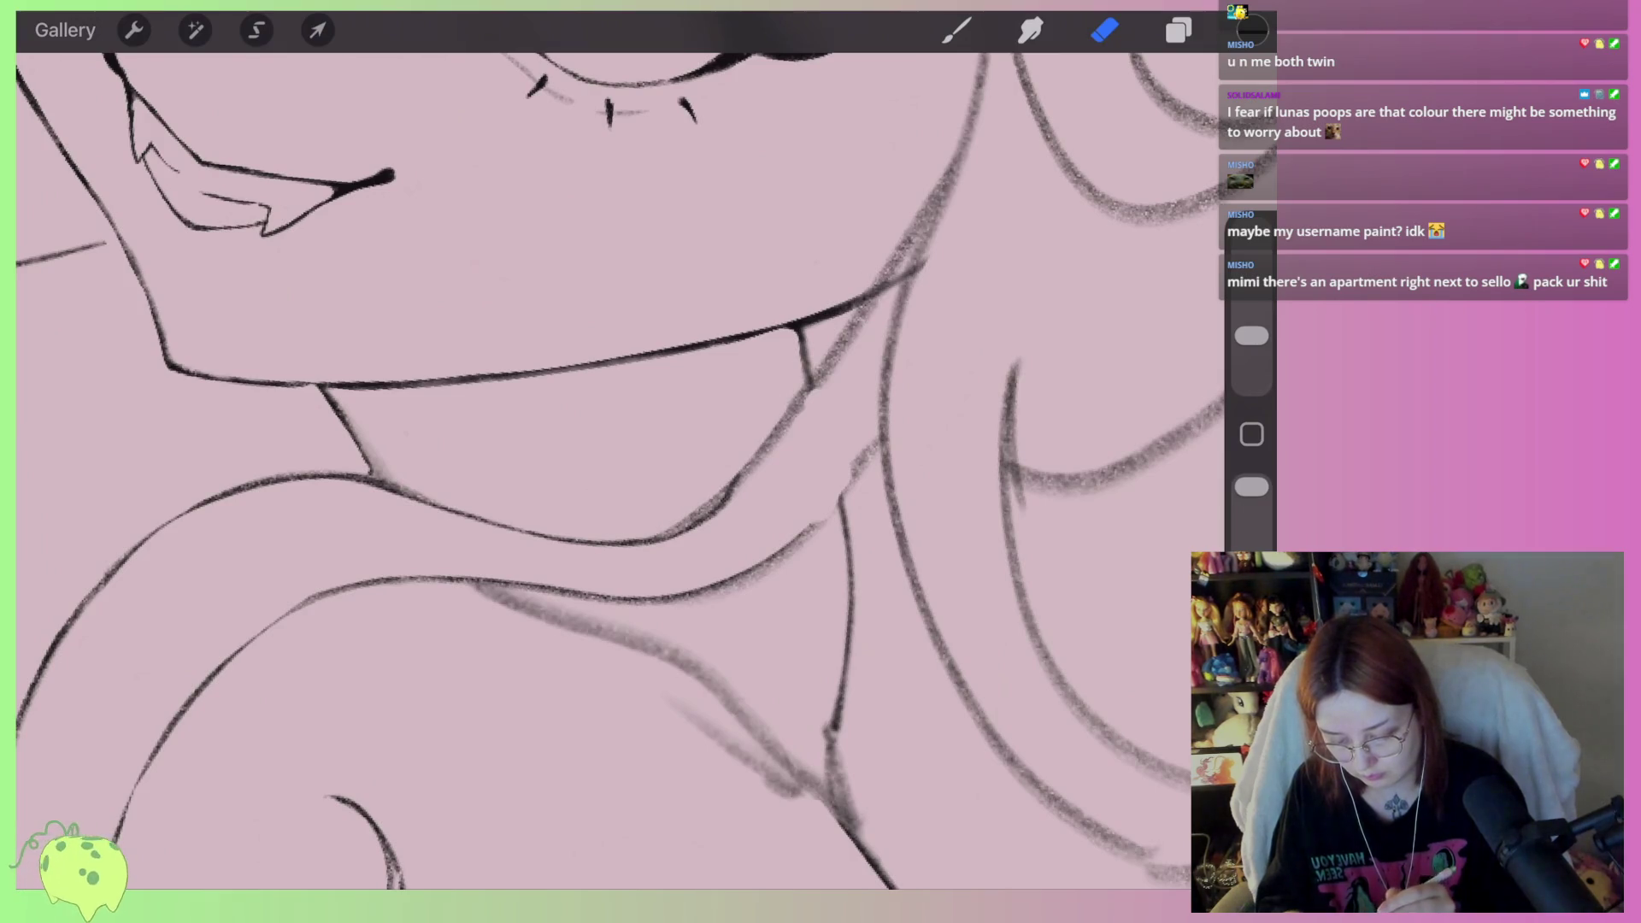
scroll(599, 470, "down", 1)
Ink the line running from the neck up to the jaw
left_click(957, 30)
mouse_move(882, 223)
left_mouse_down()
mouse_move(767, 401)
mouse_move(590, 555)
left_mouse_up()
scroll(470, 556, "up", 1)
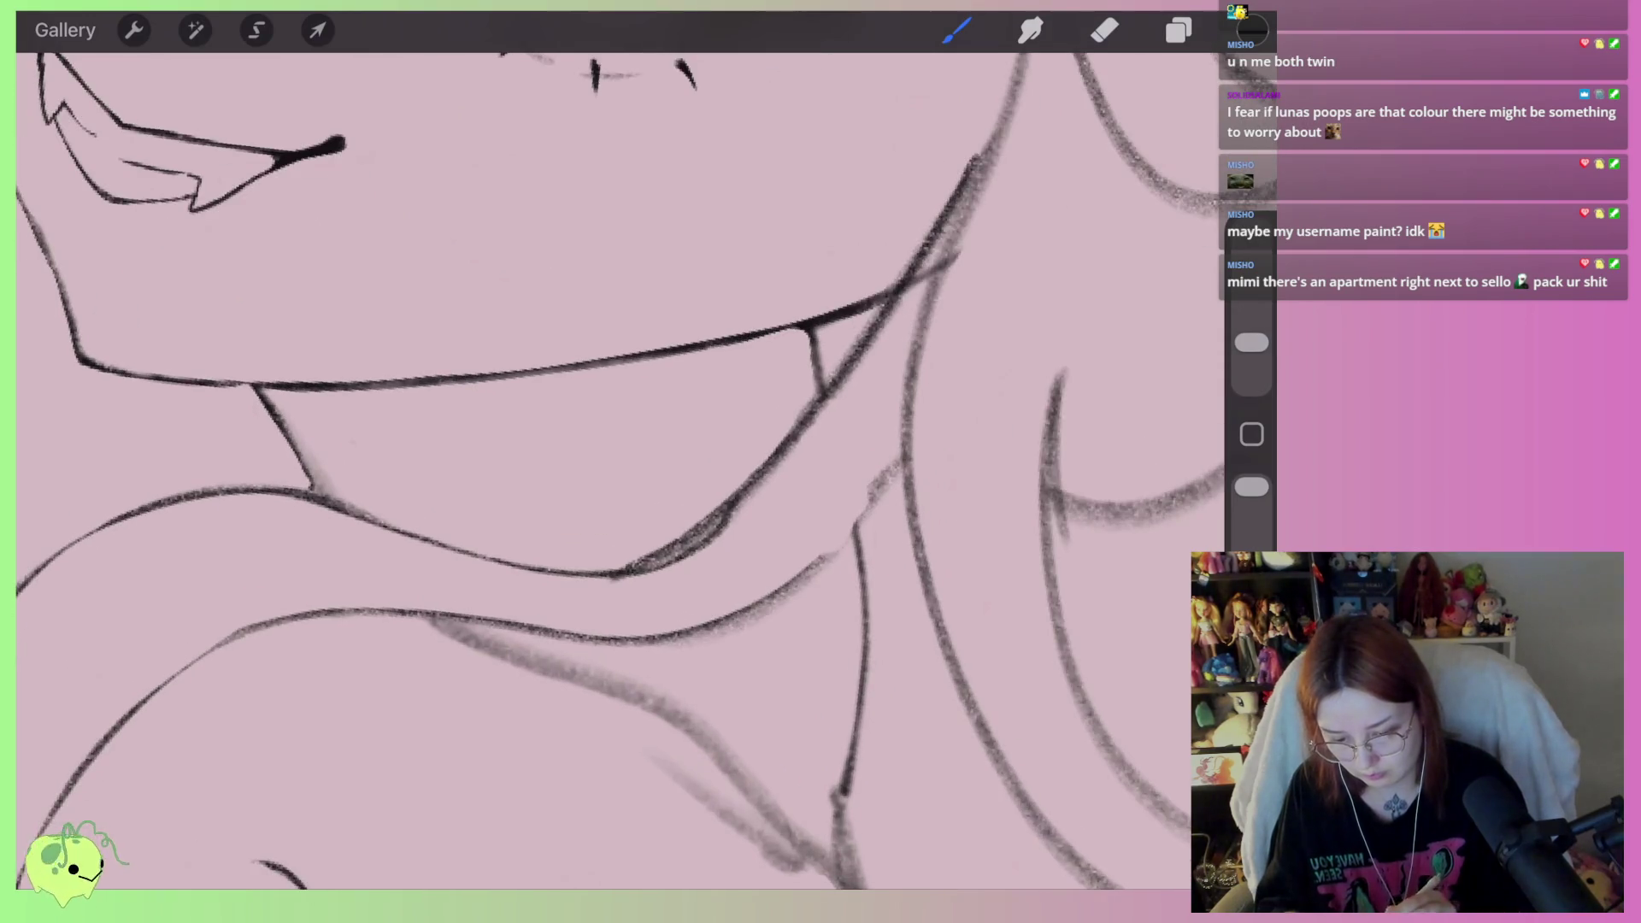
left_click(1030, 30)
scroll(620, 470, "up", 5)
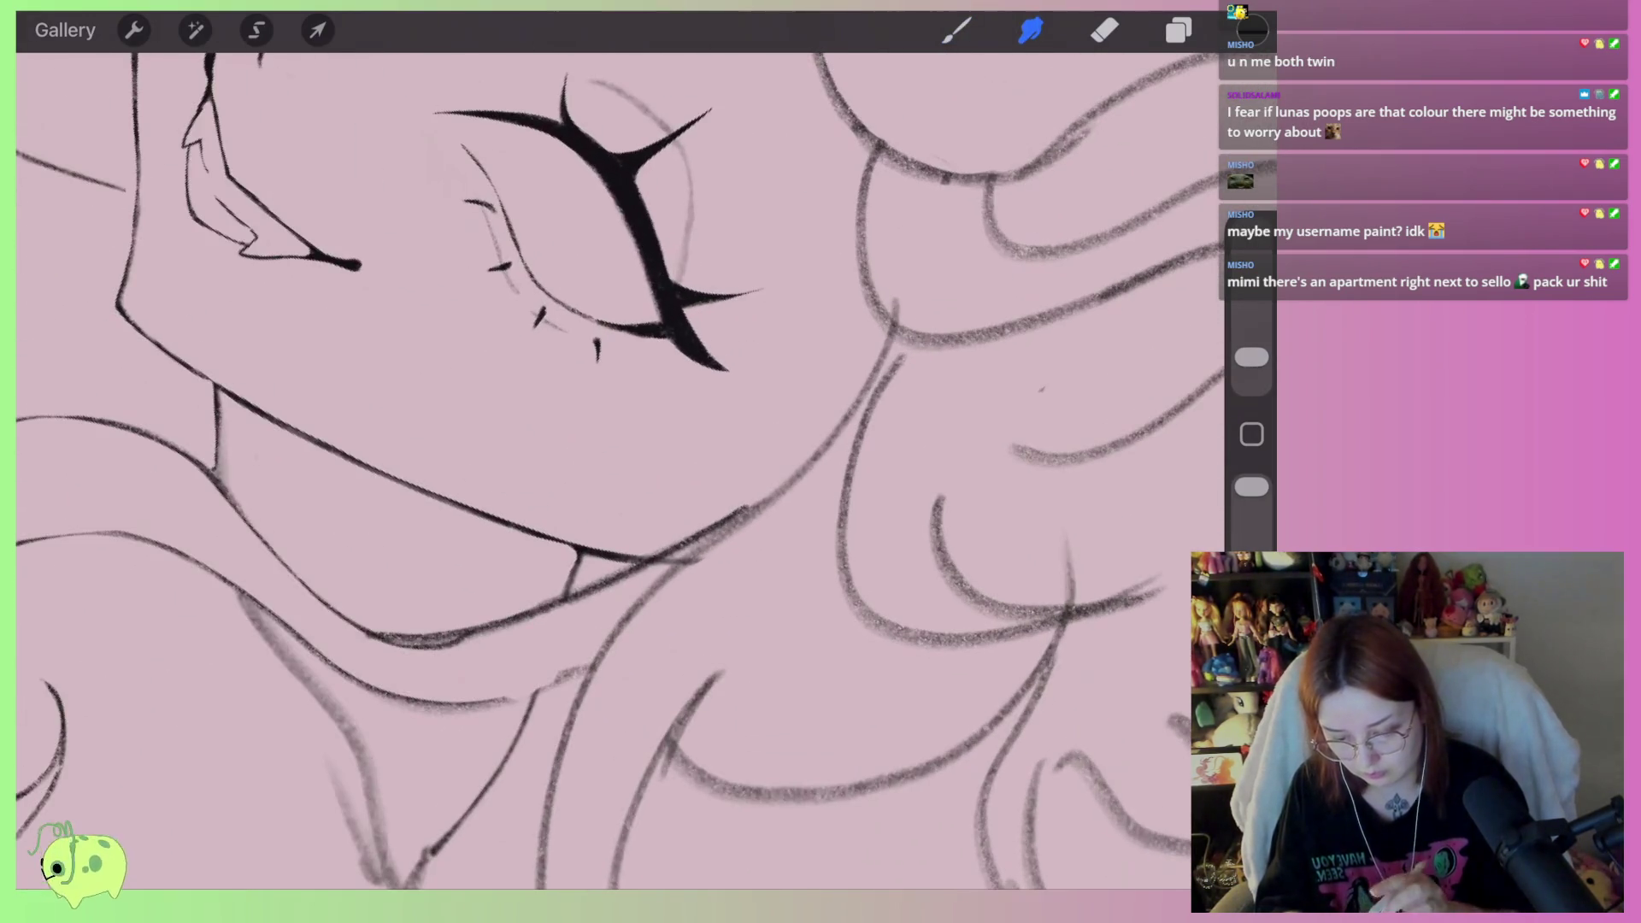
left_click(956, 30)
Draw the lower lip curve with a short upward hook, redoing the failed attempts
mouse_move(885, 325)
left_mouse_down()
mouse_move(730, 453)
mouse_move(802, 518)
left_mouse_up()
left_click_drag(812, 421, 759, 494)
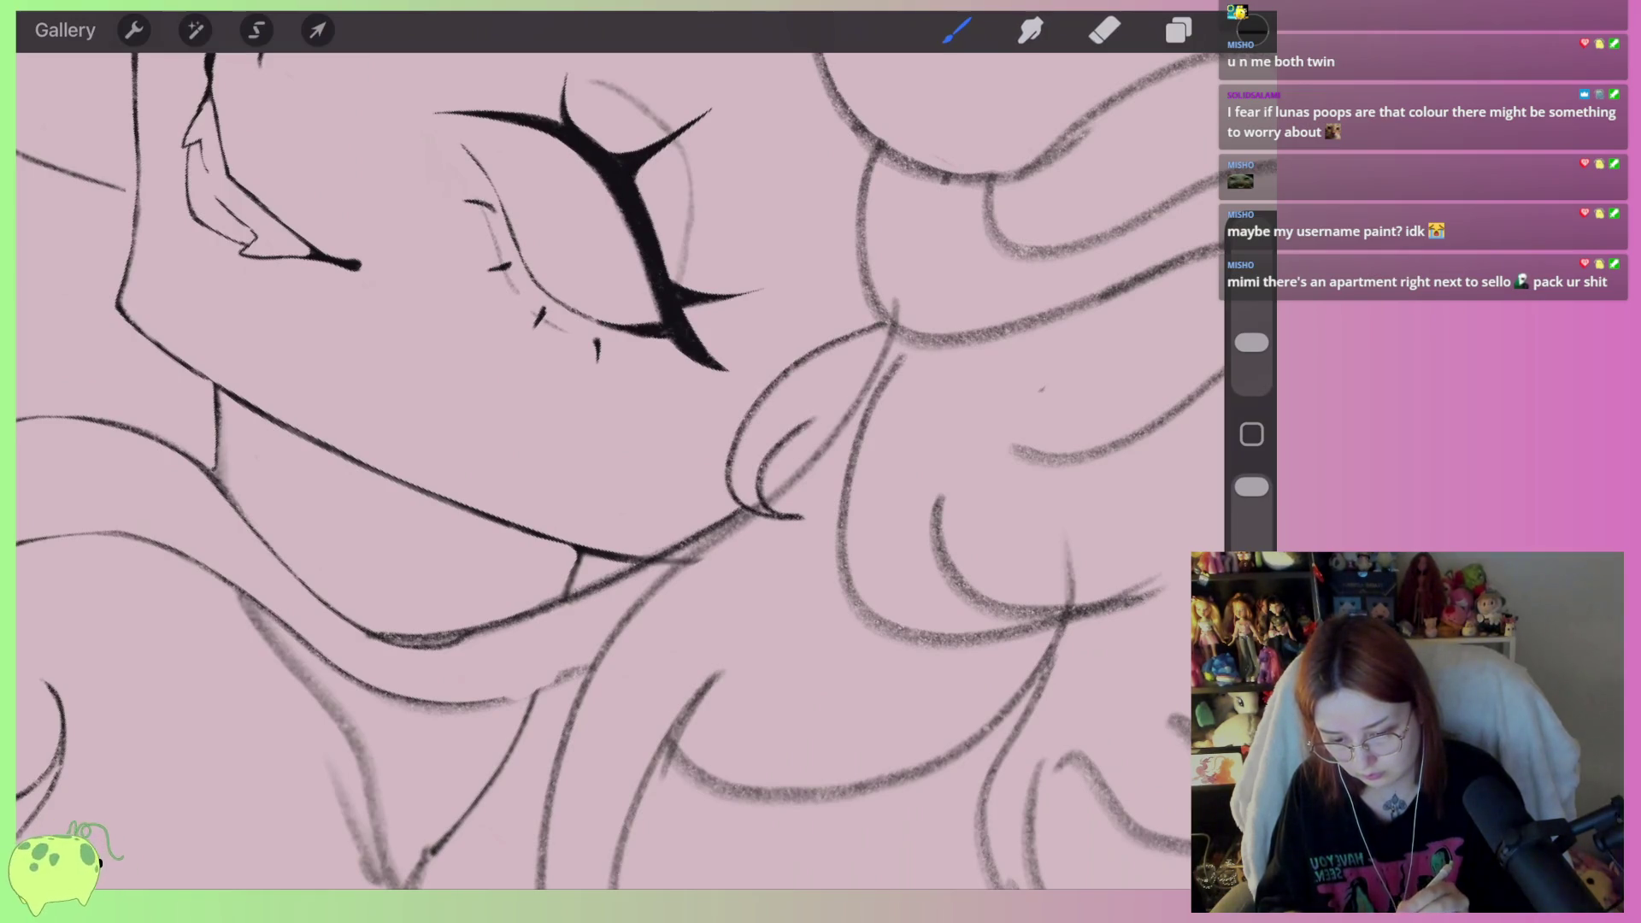
scroll(621, 470, "up", 2)
key("ctrl+z")
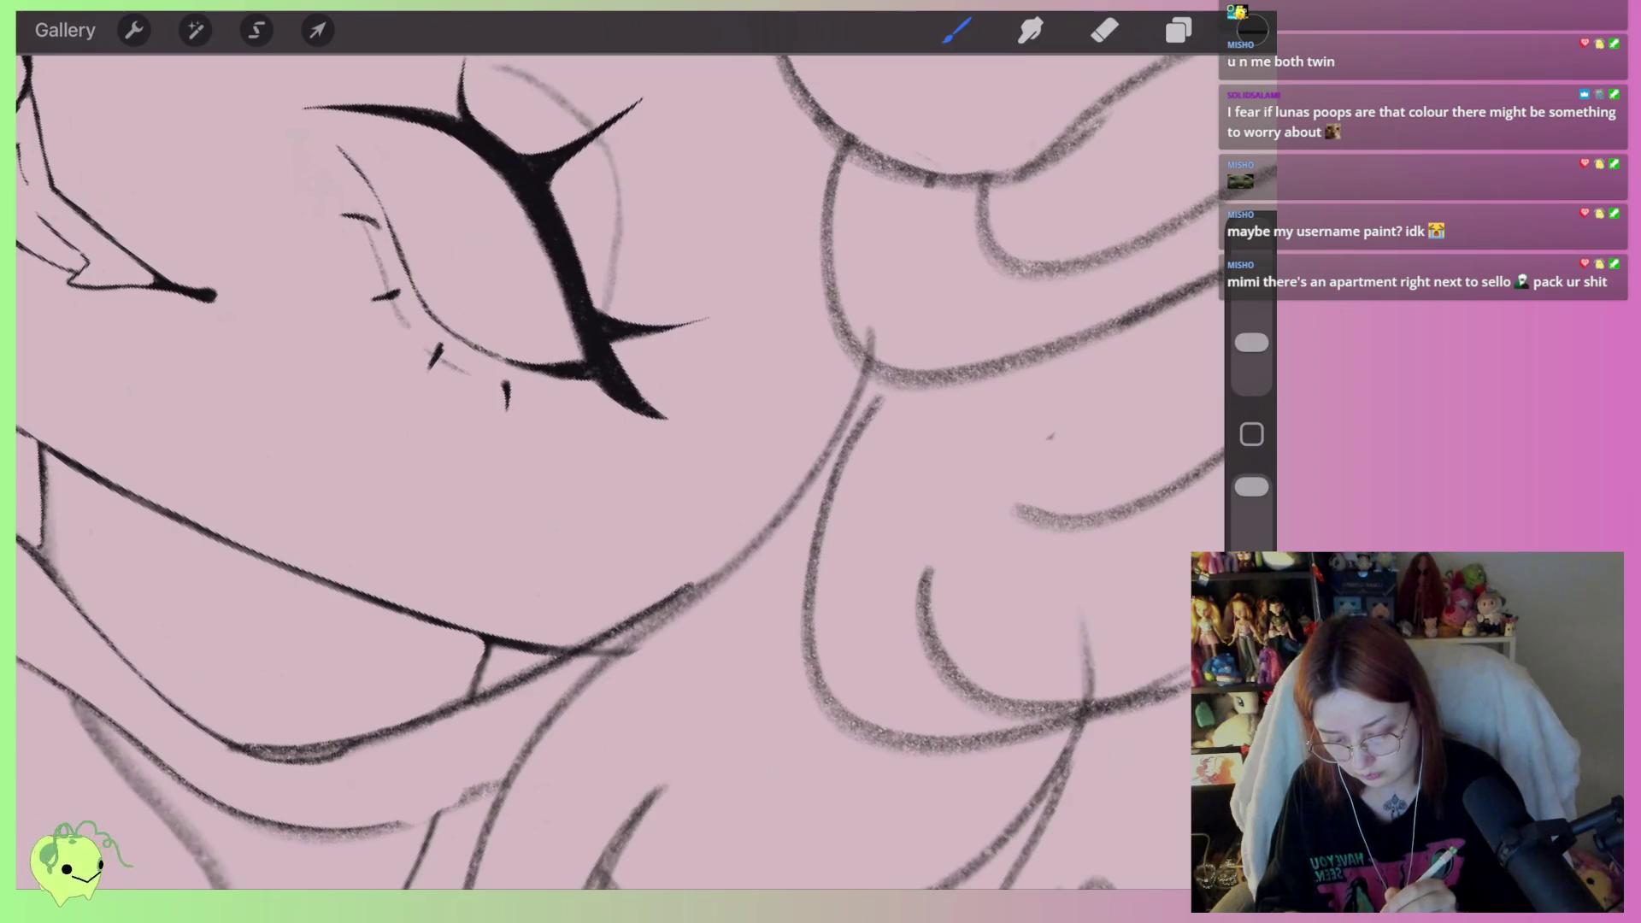
left_click_drag(680, 589, 647, 489)
left_click_drag(620, 560, 842, 380)
key("ctrl+z")
key("ctrl+z")
mouse_move(833, 479)
left_mouse_down()
mouse_move(752, 560)
mouse_move(551, 509)
mouse_move(560, 522)
left_mouse_up()
mouse_move(552, 461)
left_mouse_down()
mouse_move(573, 519)
mouse_move(838, 316)
left_mouse_up()
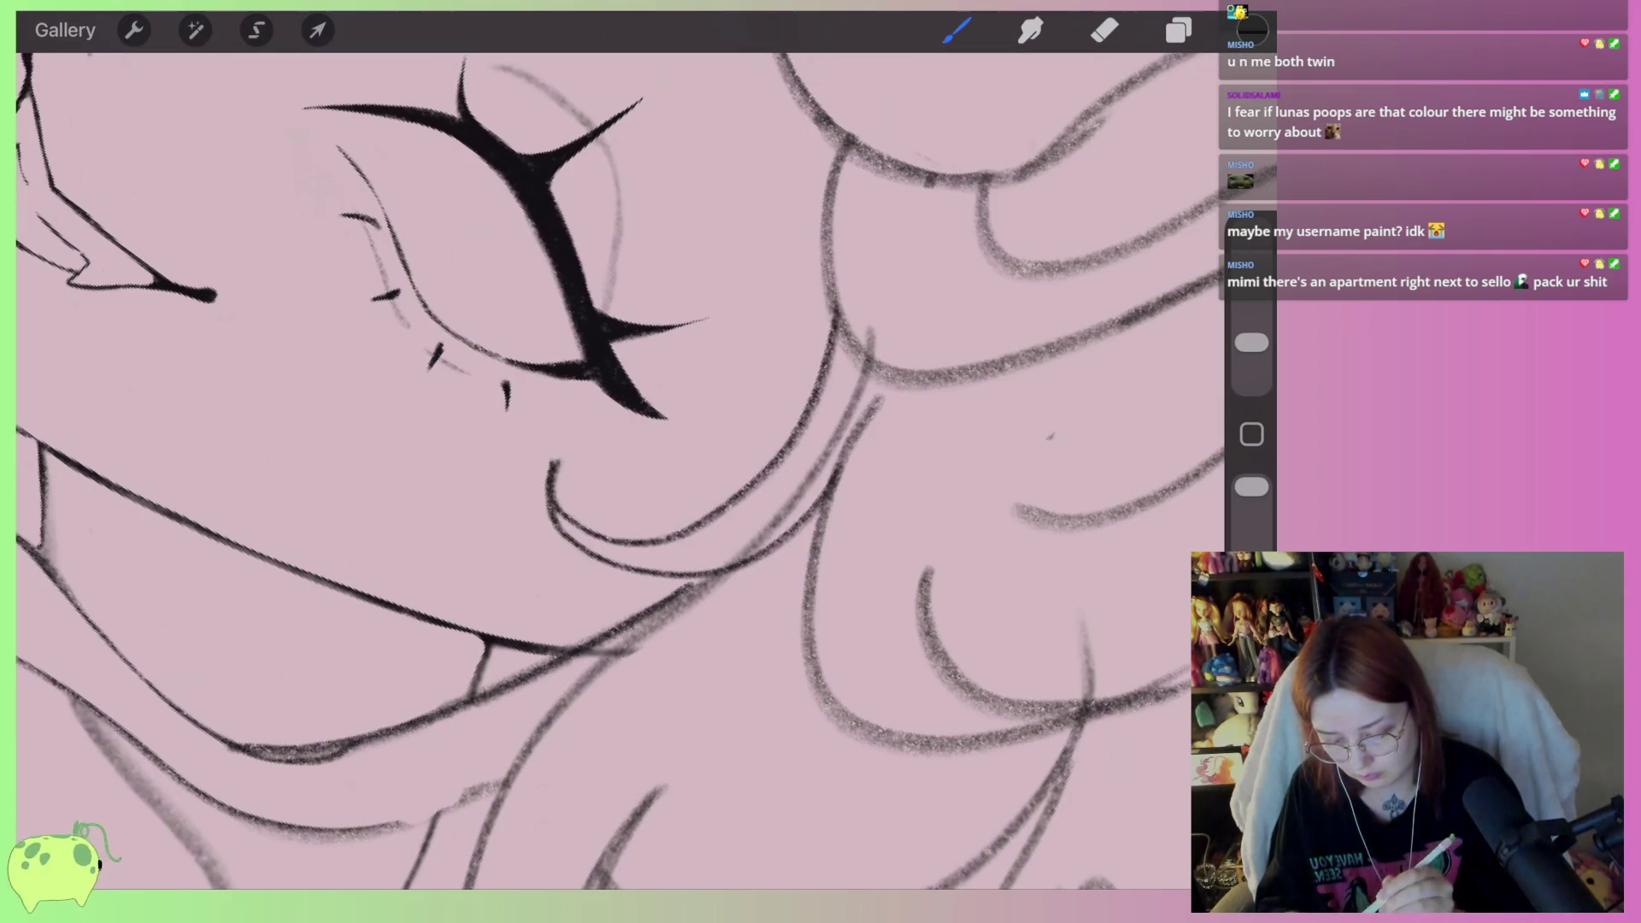
With a smaller eraser, trim the lip stroke, clear the grey jaw-and-neck sketch, and thin the lip smudge
left_click(1104, 30)
mouse_move(833, 428)
left_mouse_down()
mouse_move(850, 374)
mouse_move(771, 513)
mouse_move(718, 560)
left_mouse_up()
left_click_drag(568, 475, 554, 453)
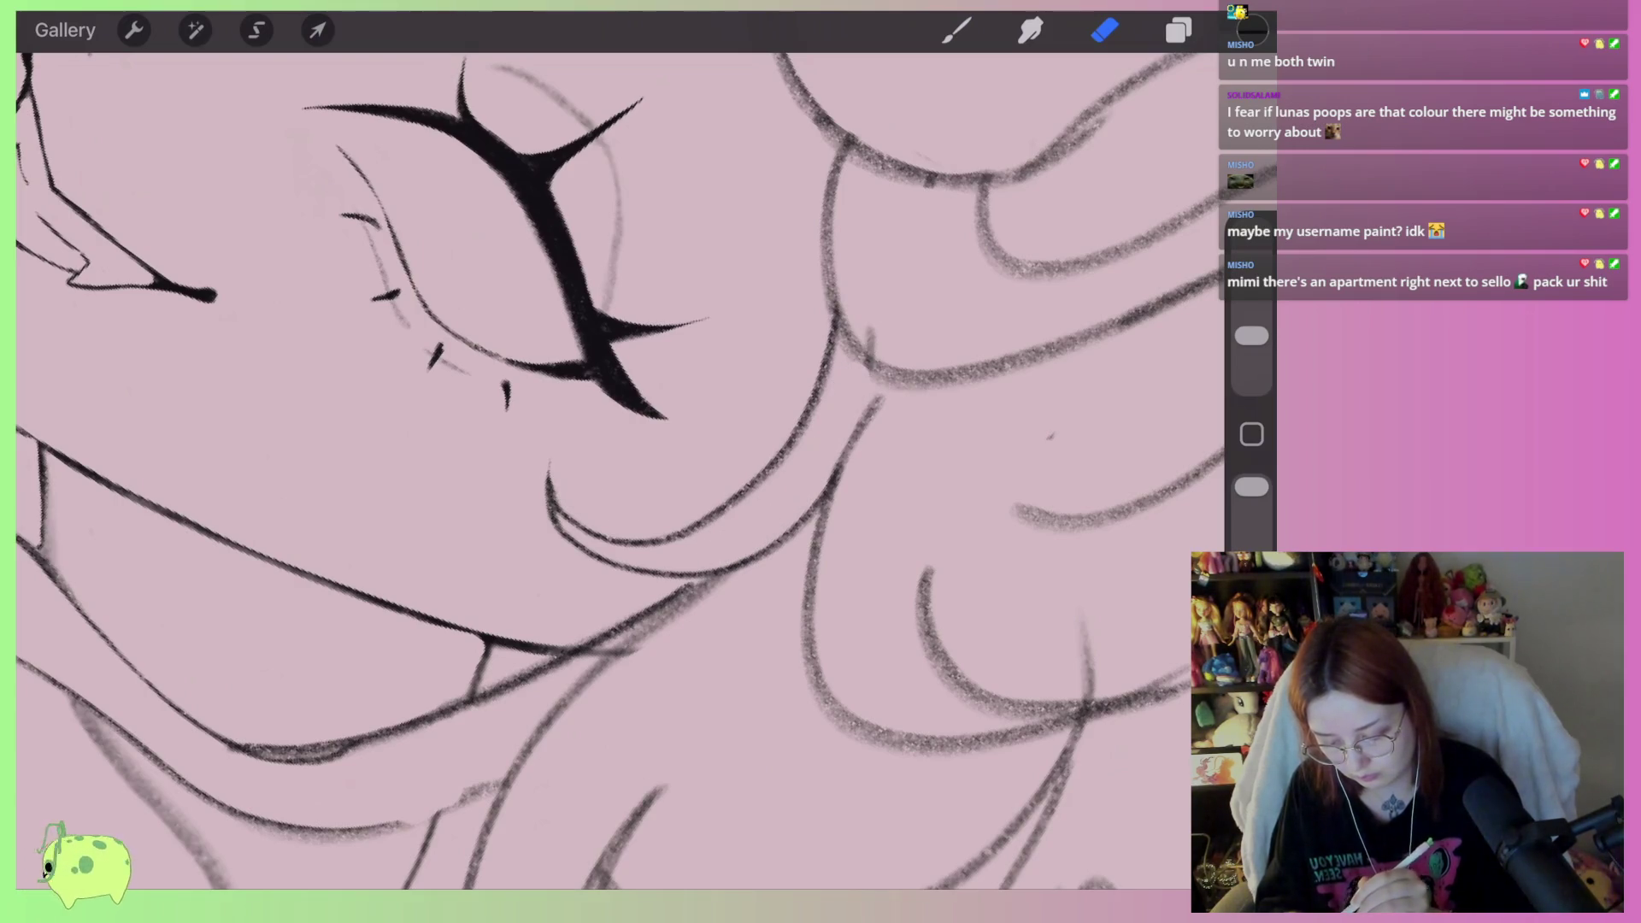
left_click_drag(1251, 336, 1251, 346)
scroll(598, 428, "left", 5)
scroll(599, 427, "down", 3)
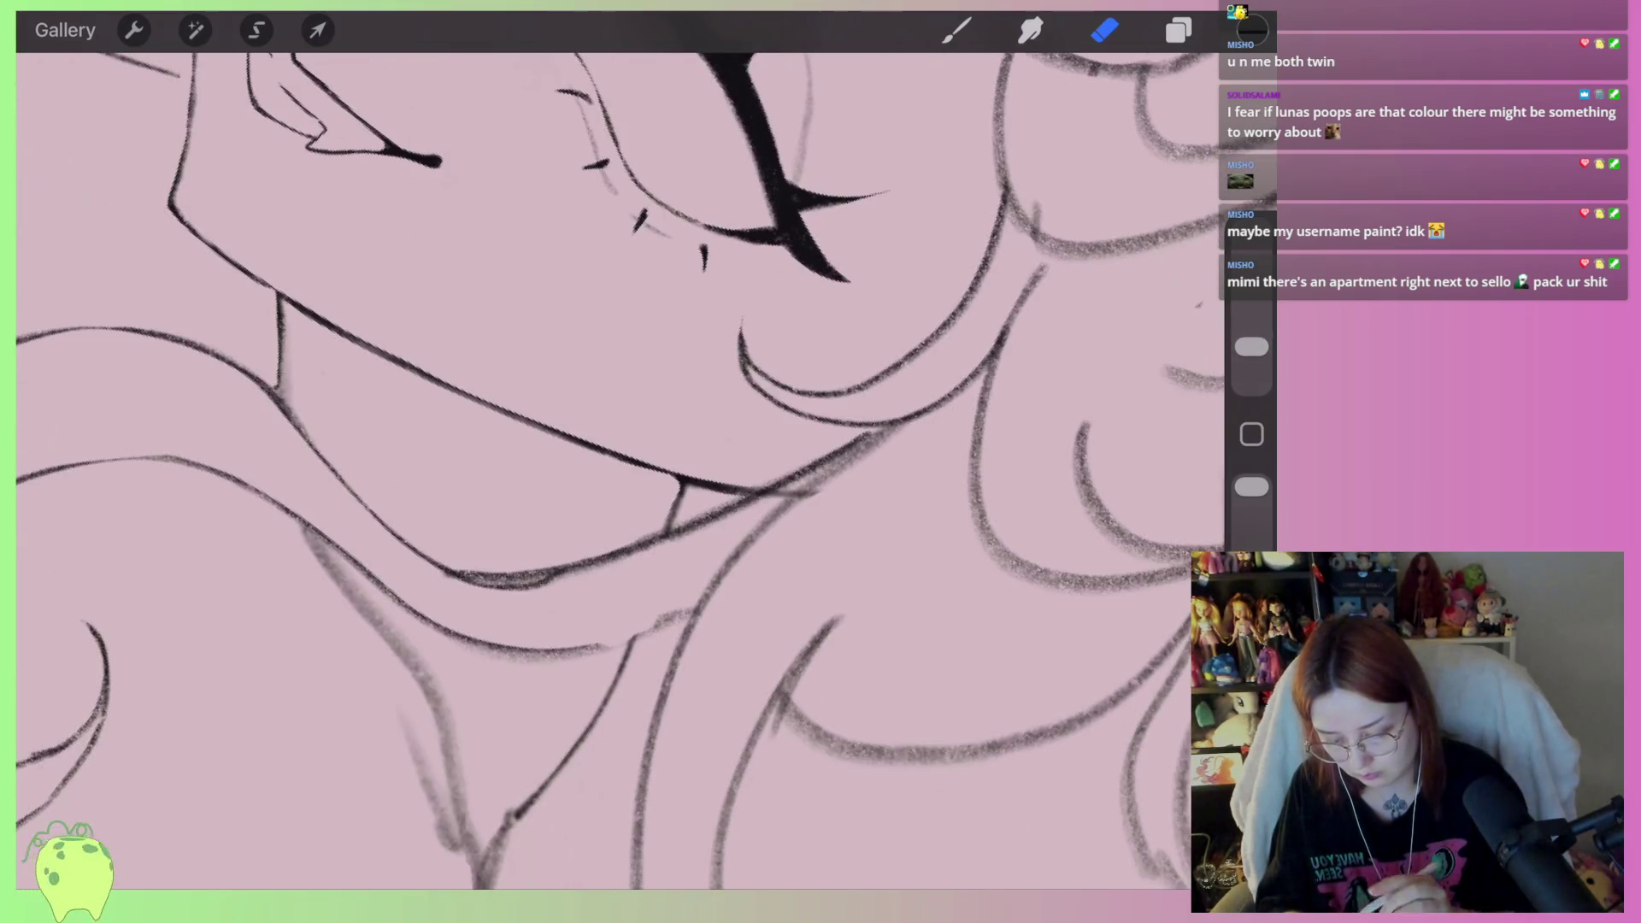
mouse_move(880, 445)
left_mouse_down()
mouse_move(735, 532)
mouse_move(715, 524)
mouse_move(577, 575)
left_mouse_up()
scroll(598, 428, "up", 5)
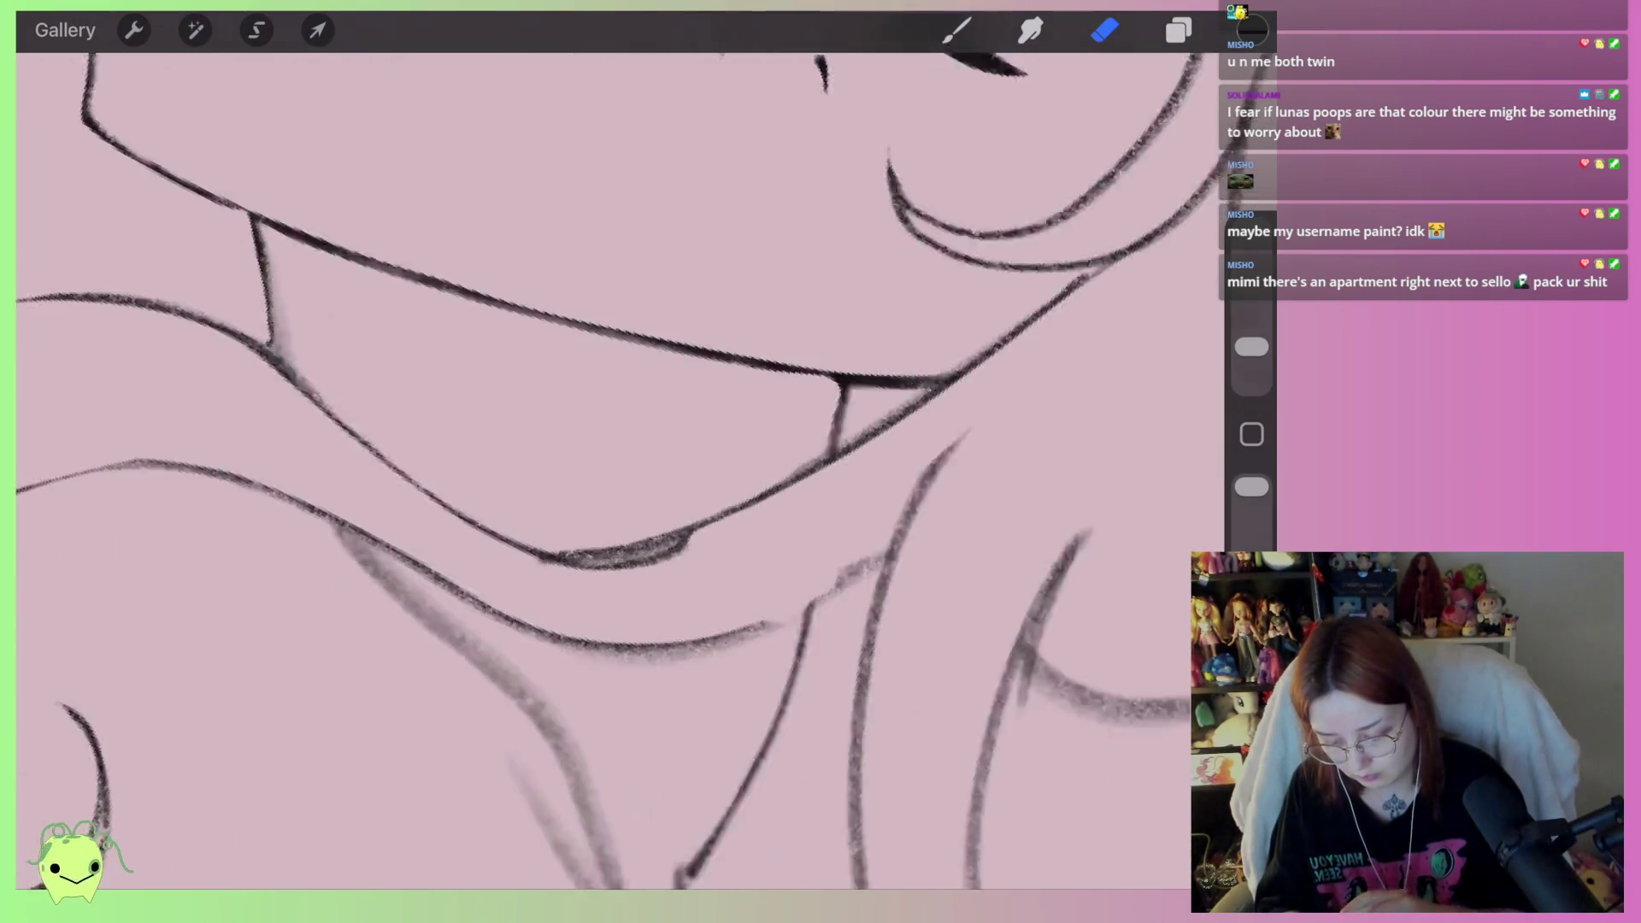
left_click_drag(735, 523, 554, 557)
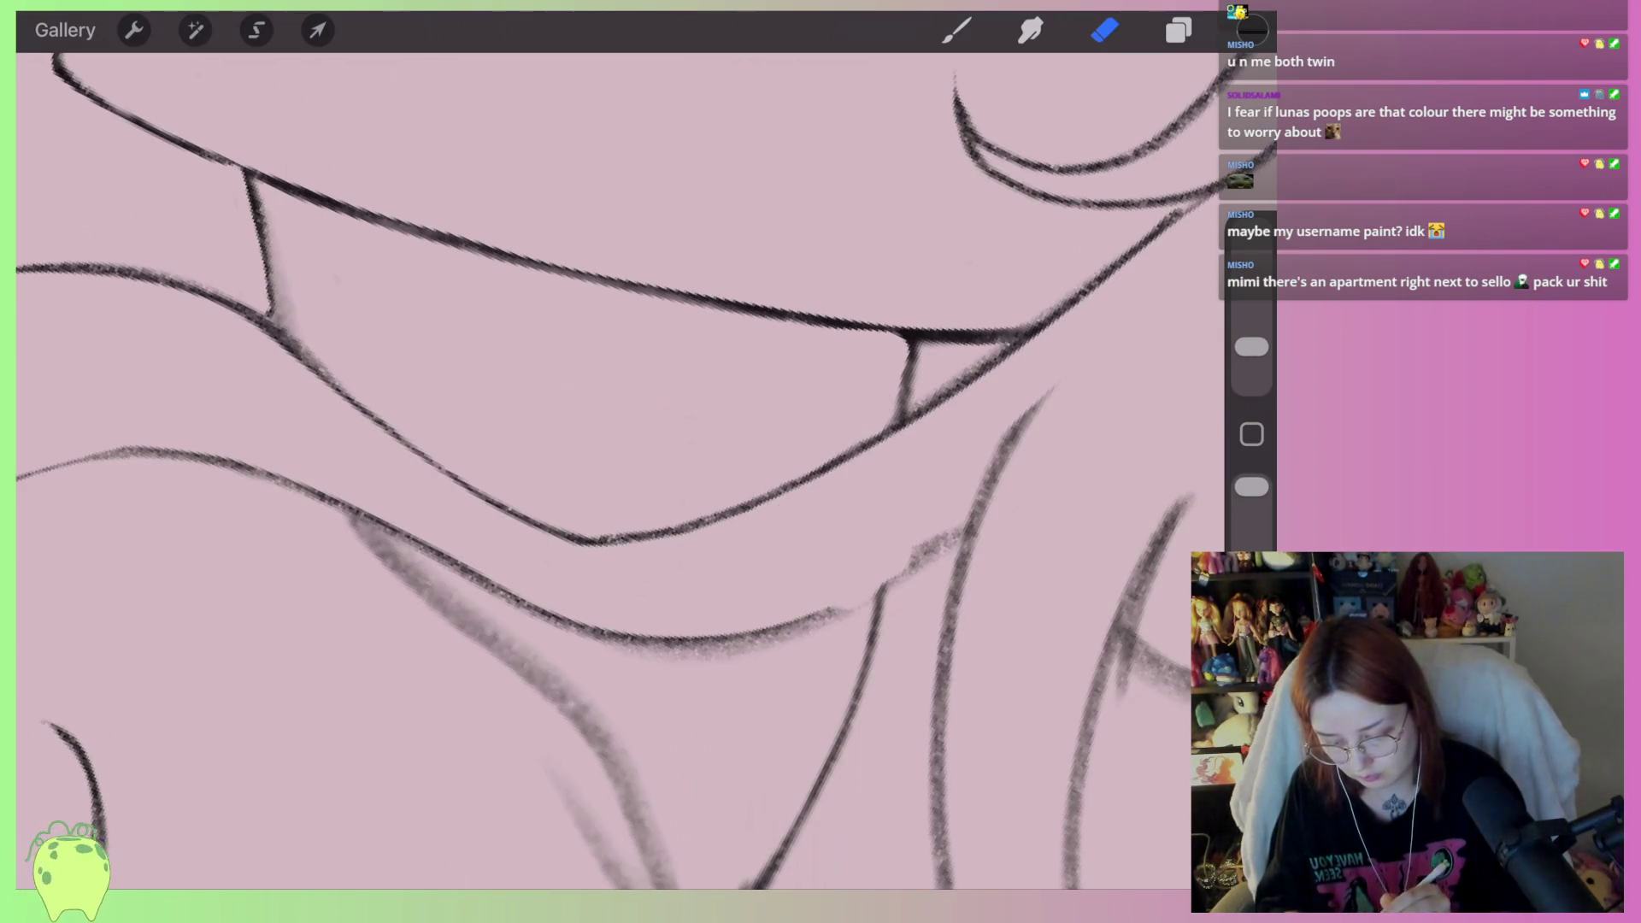
scroll(615, 470, "down", 3)
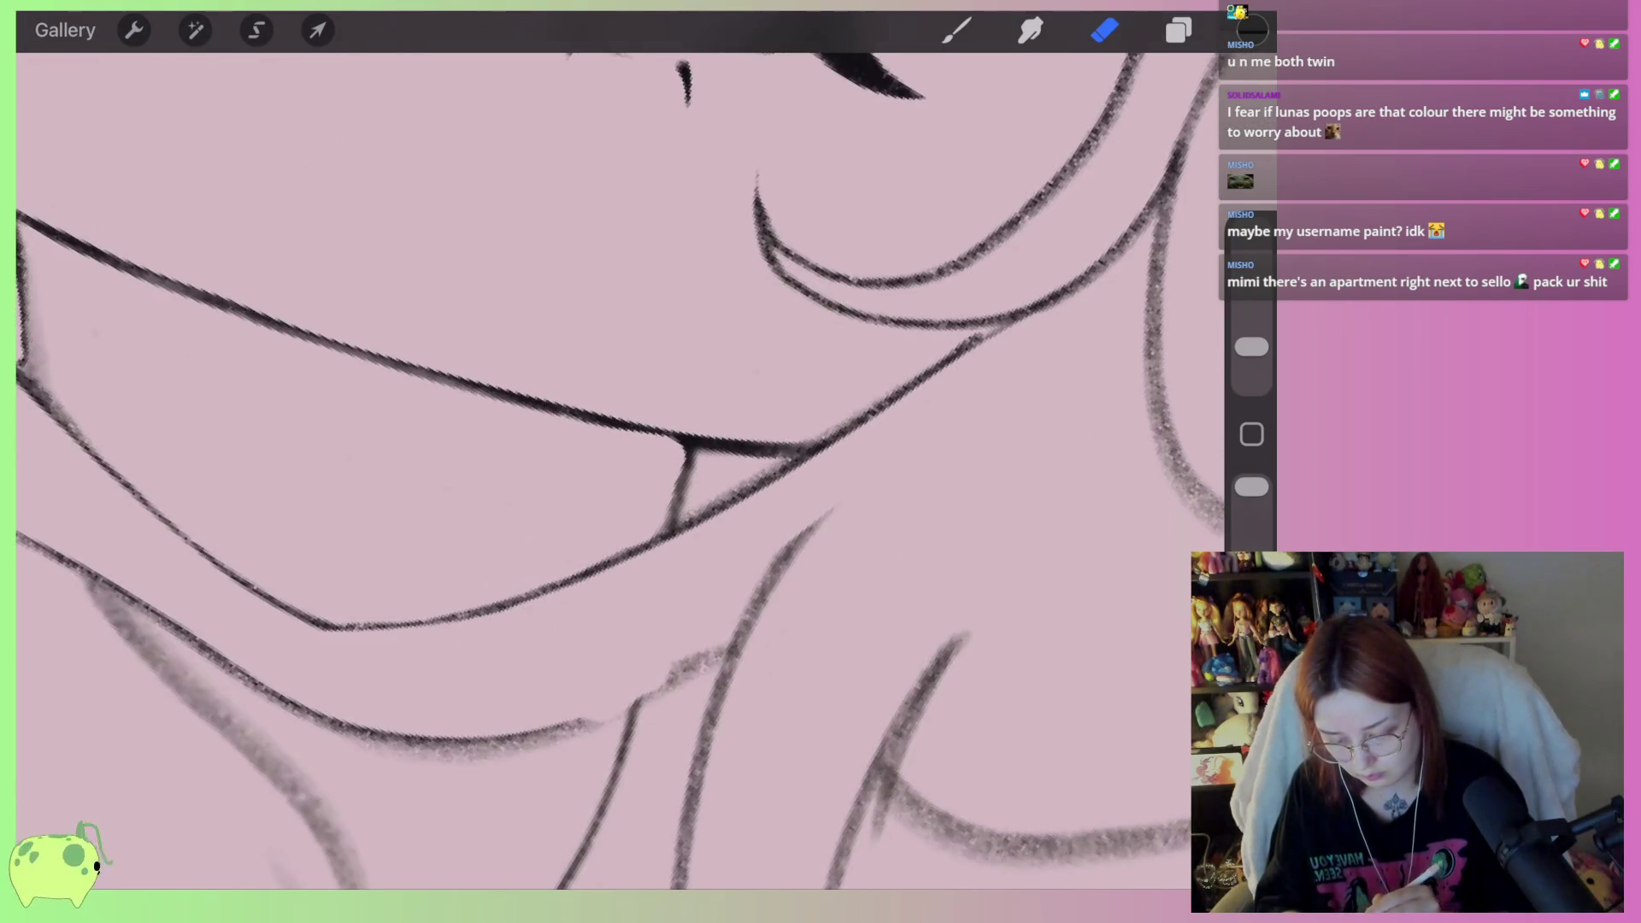
scroll(615, 470, "down", 5)
scroll(615, 470, "down", 5)
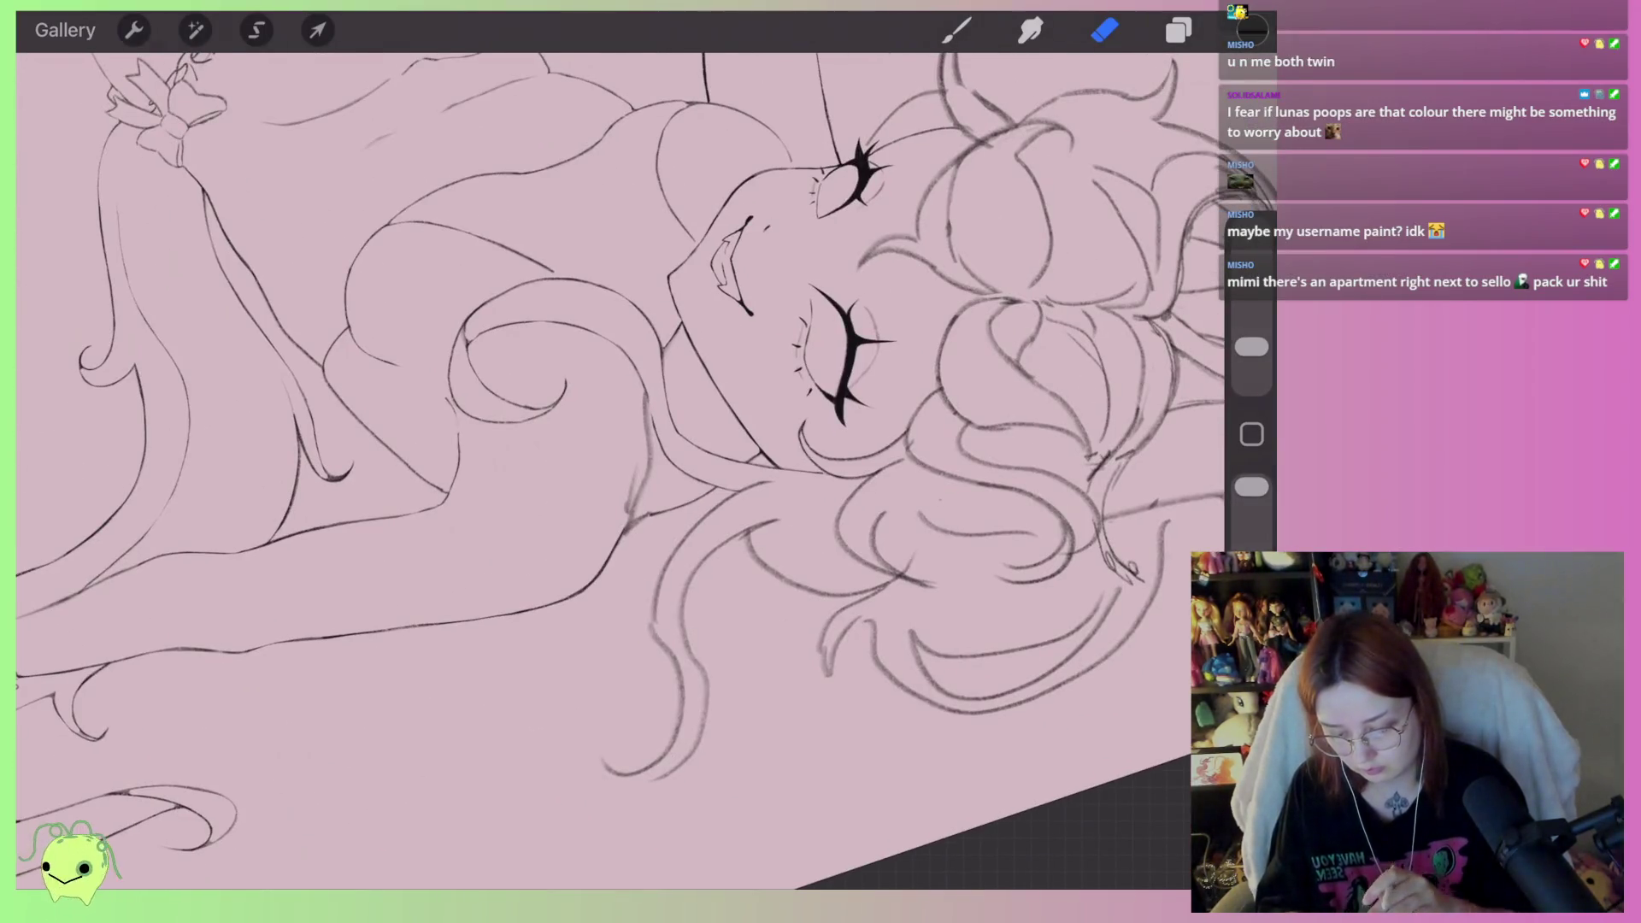
scroll(616, 470, "up", 2)
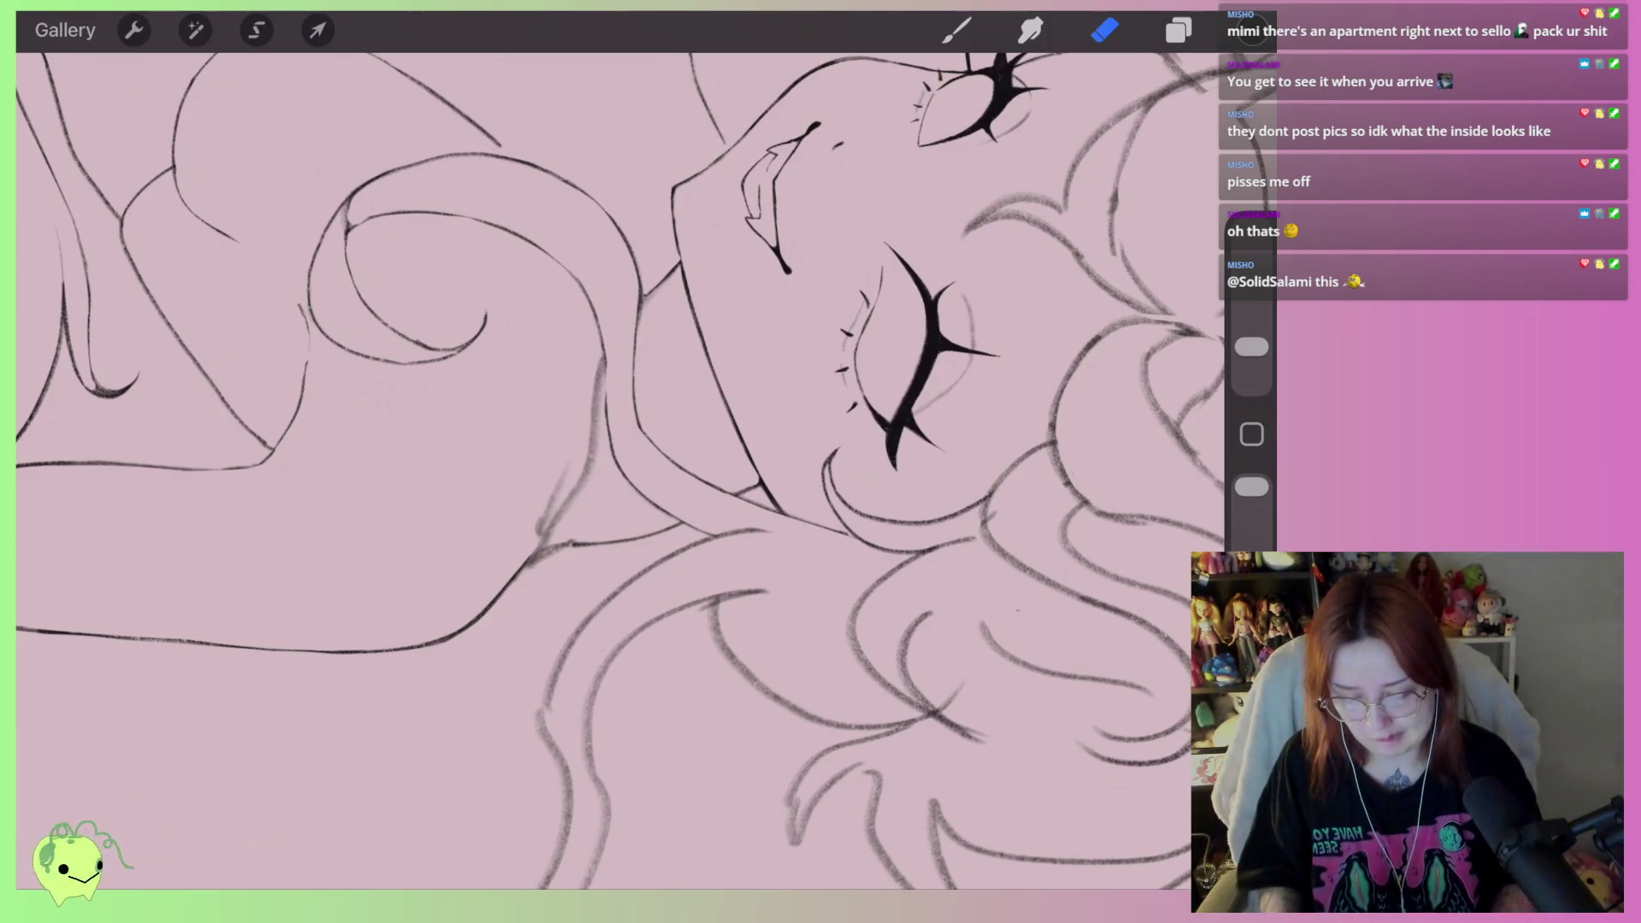
scroll(615, 461, "down", 10)
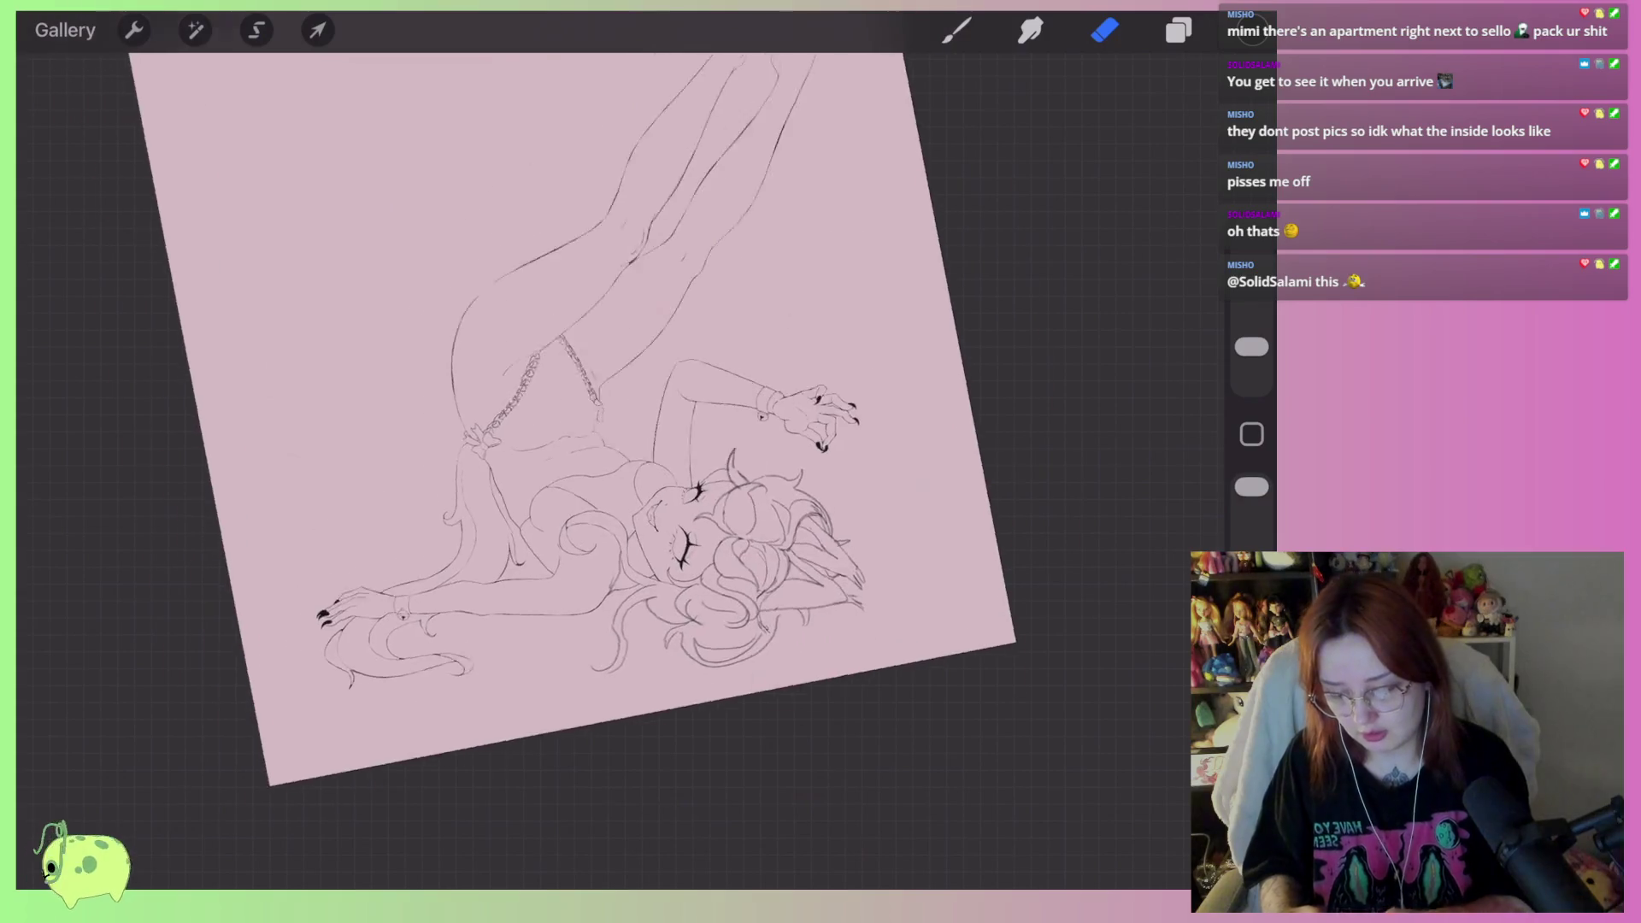
Sketch thin letters B, R, B with the brush in the blank area left of the figure
left_click(956, 30)
mouse_move(267, 400)
left_mouse_down()
mouse_move(308, 466)
mouse_move(239, 423)
left_mouse_up()
mouse_move(272, 412)
left_mouse_down()
mouse_move(342, 437)
mouse_move(347, 466)
left_mouse_up()
mouse_move(308, 333)
left_mouse_down()
mouse_move(367, 409)
mouse_move(372, 380)
mouse_move(419, 363)
left_mouse_up()
mouse_move(372, 274)
left_mouse_down()
mouse_move(434, 346)
mouse_move(414, 253)
left_mouse_up()
mouse_move(385, 299)
left_mouse_down()
mouse_move(474, 282)
mouse_move(424, 350)
left_mouse_up()
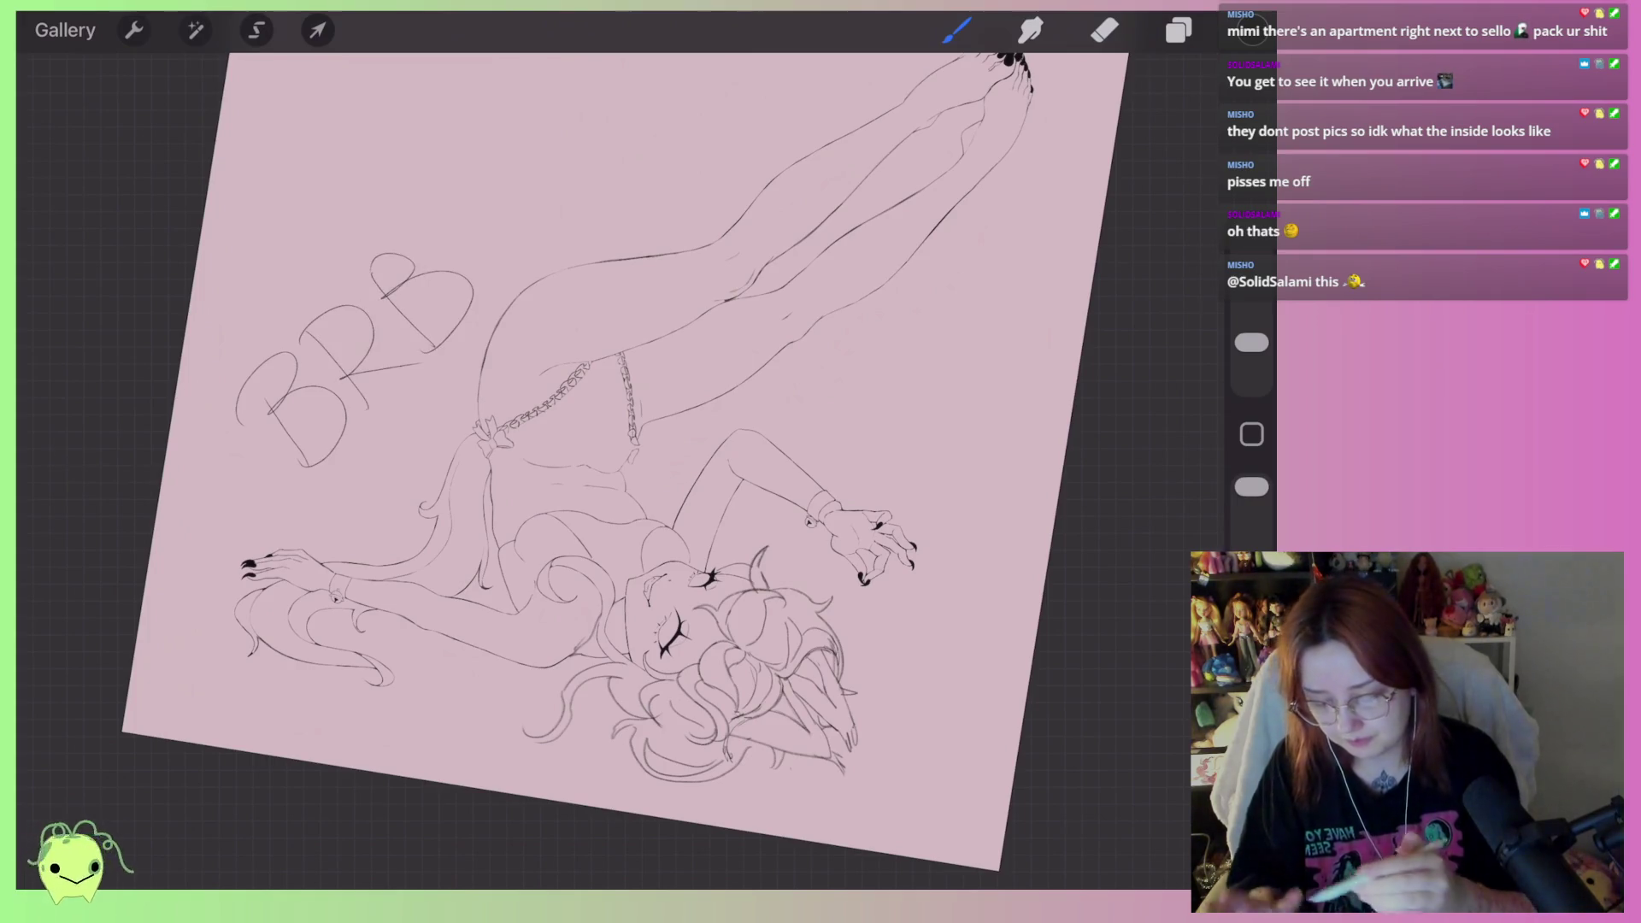
left_click_drag(482, 427, 474, 494)
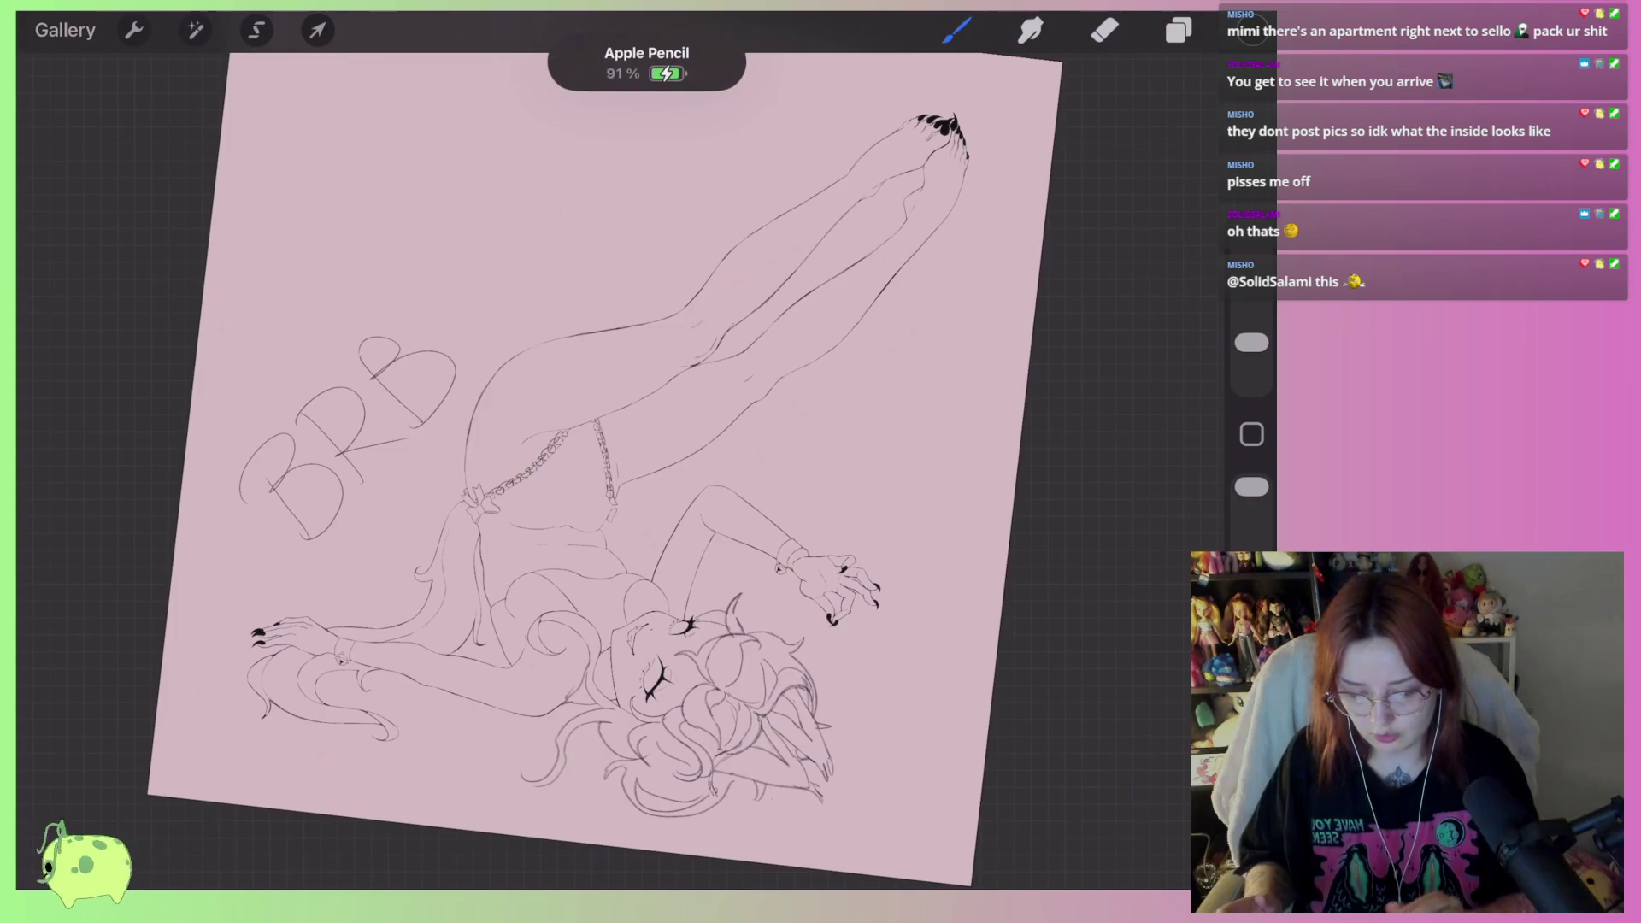